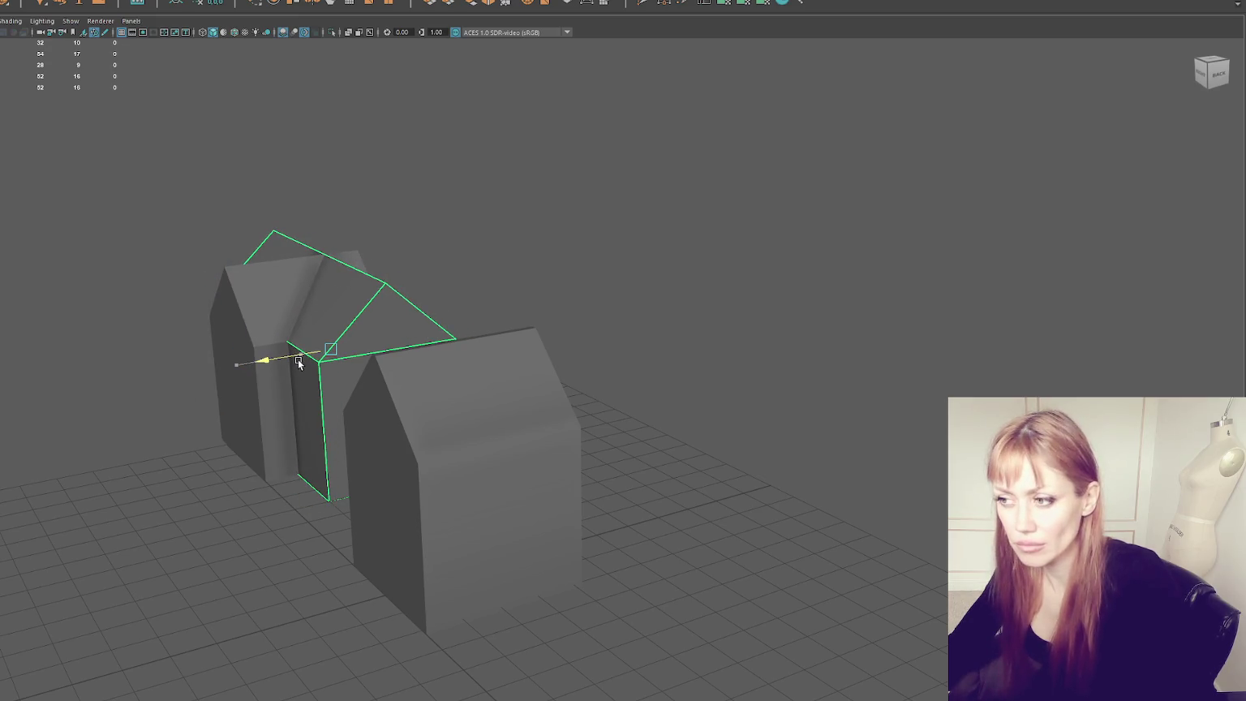
Step: Rotate the small gable block 90° and raise it up into the side of the house
{"action": "left_click_drag", "start_coordinate": [244, 271], "coordinate": [359, 255], "text": "alt"}
{"action": "left_click", "coordinate": [248, 271]}
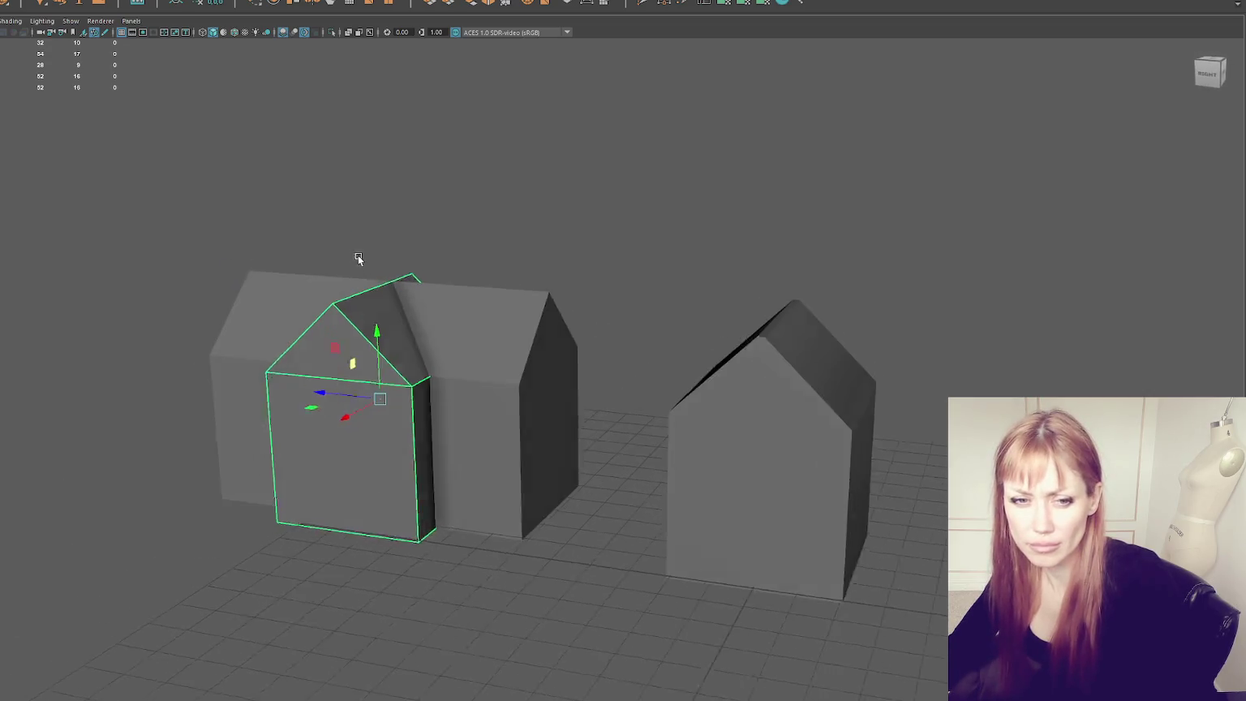
{"action": "key", "text": "e"}
{"action": "scroll", "coordinate": [279, 480], "scroll_direction": "up", "scroll_amount": 3}
{"action": "mouse_move", "coordinate": [279, 482]}
{"action": "left_mouse_down"}
{"action": "mouse_move", "coordinate": [207, 501]}
{"action": "mouse_move", "coordinate": [479, 340]}
{"action": "mouse_move", "coordinate": [488, 213]}
{"action": "left_mouse_up"}
{"action": "key", "text": "4"}
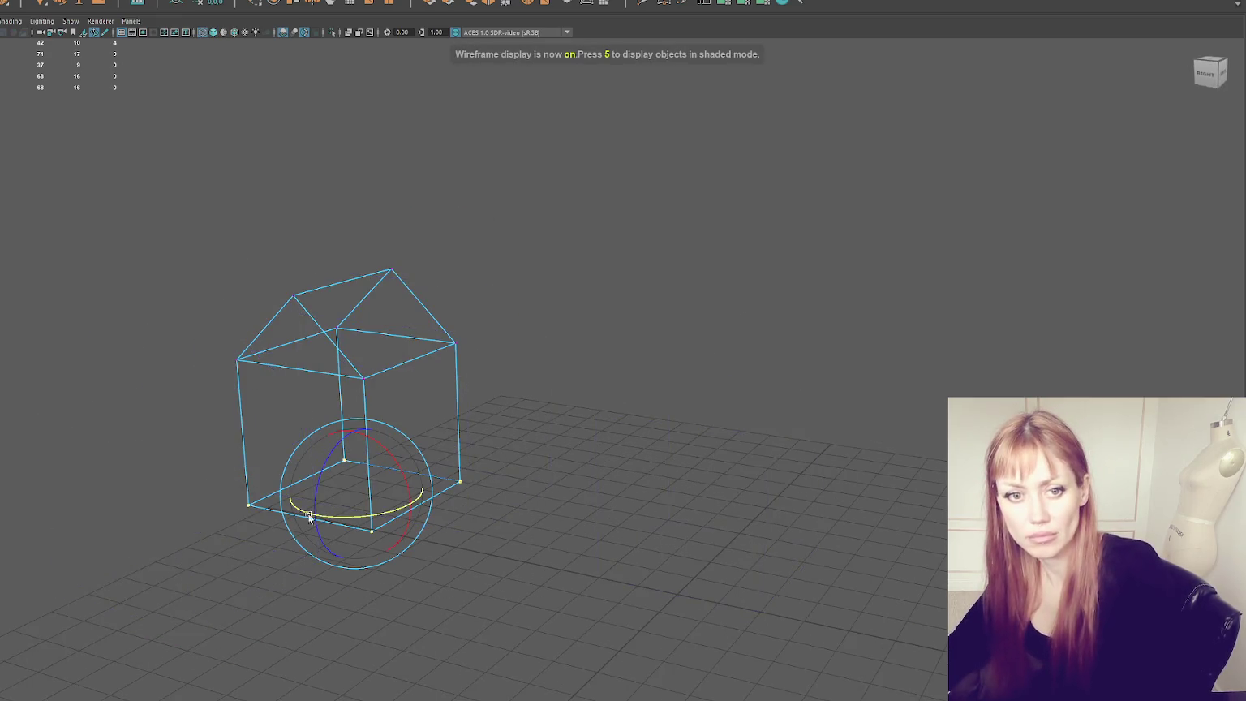
{"action": "key", "text": "6"}
{"action": "key", "text": "w"}
{"action": "left_click_drag", "start_coordinate": [357, 438], "coordinate": [379, 338]}
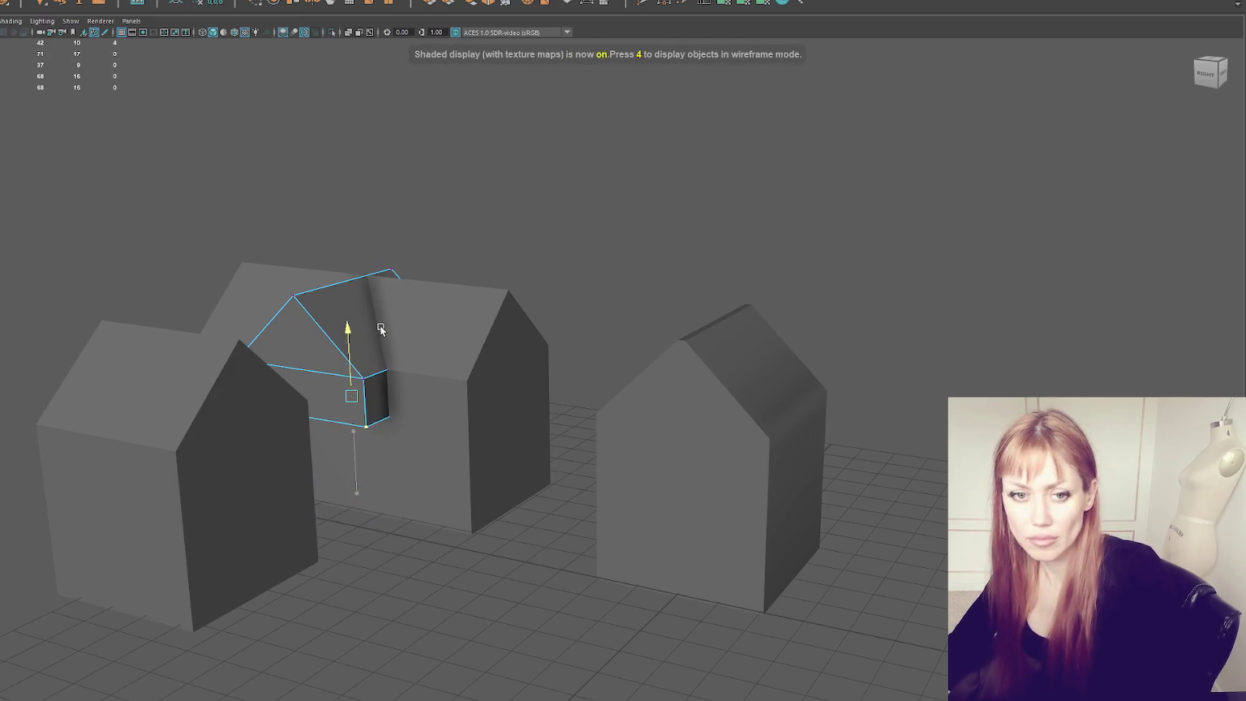
Step: Delete the left house's lower wall faces, leaving only its roof
{"action": "left_click", "coordinate": [549, 210]}
{"action": "left_click", "coordinate": [257, 399]}
{"action": "mouse_move", "coordinate": [257, 399]}
{"action": "left_mouse_down", "text": "alt"}
{"action": "mouse_move", "coordinate": [289, 389]}
{"action": "mouse_move", "coordinate": [394, 150]}
{"action": "left_mouse_up", "text": "alt"}
{"action": "key", "text": "F11"}
{"action": "mouse_move", "coordinate": [167, 473]}
{"action": "left_mouse_down"}
{"action": "mouse_move", "coordinate": [559, 667]}
{"action": "mouse_move", "coordinate": [554, 641]}
{"action": "left_mouse_up"}
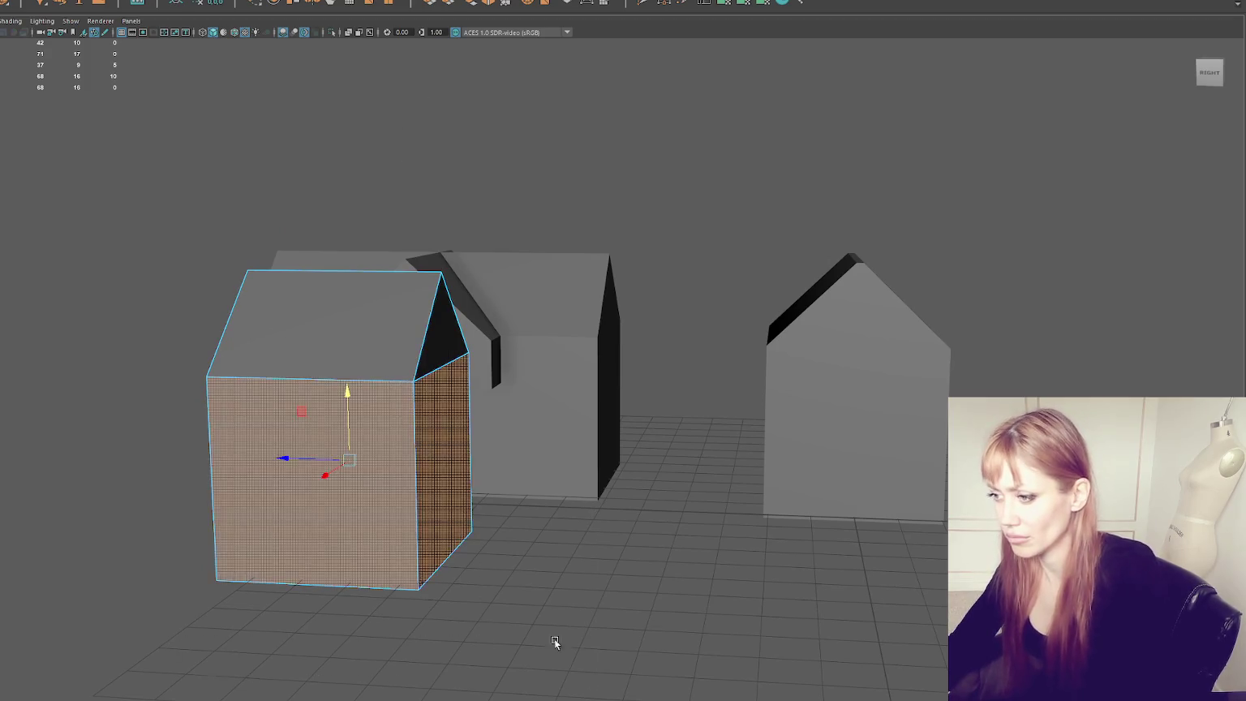
{"action": "key", "text": "Delete"}
{"action": "left_click_drag", "start_coordinate": [553, 185], "coordinate": [135, 213], "text": "alt"}
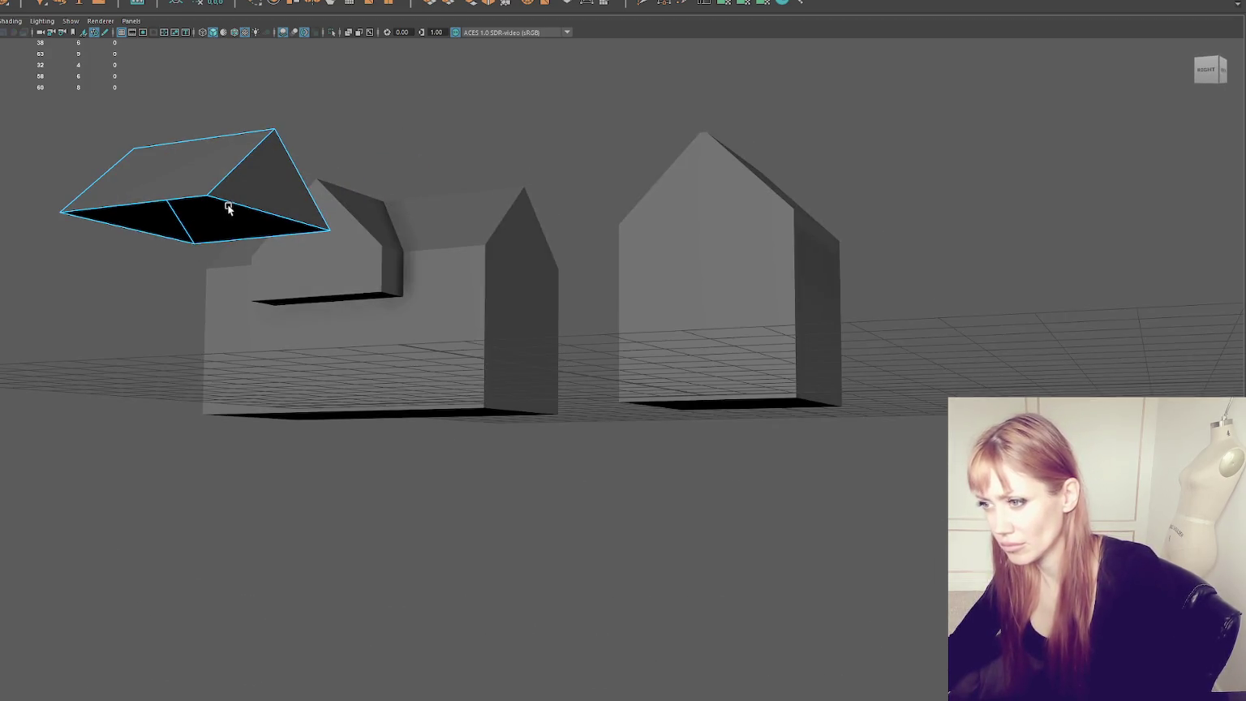
Step: Clear the roof edge selection and reselect the roof piece as an object
{"action": "left_click", "coordinate": [144, 236], "text": "shift"}
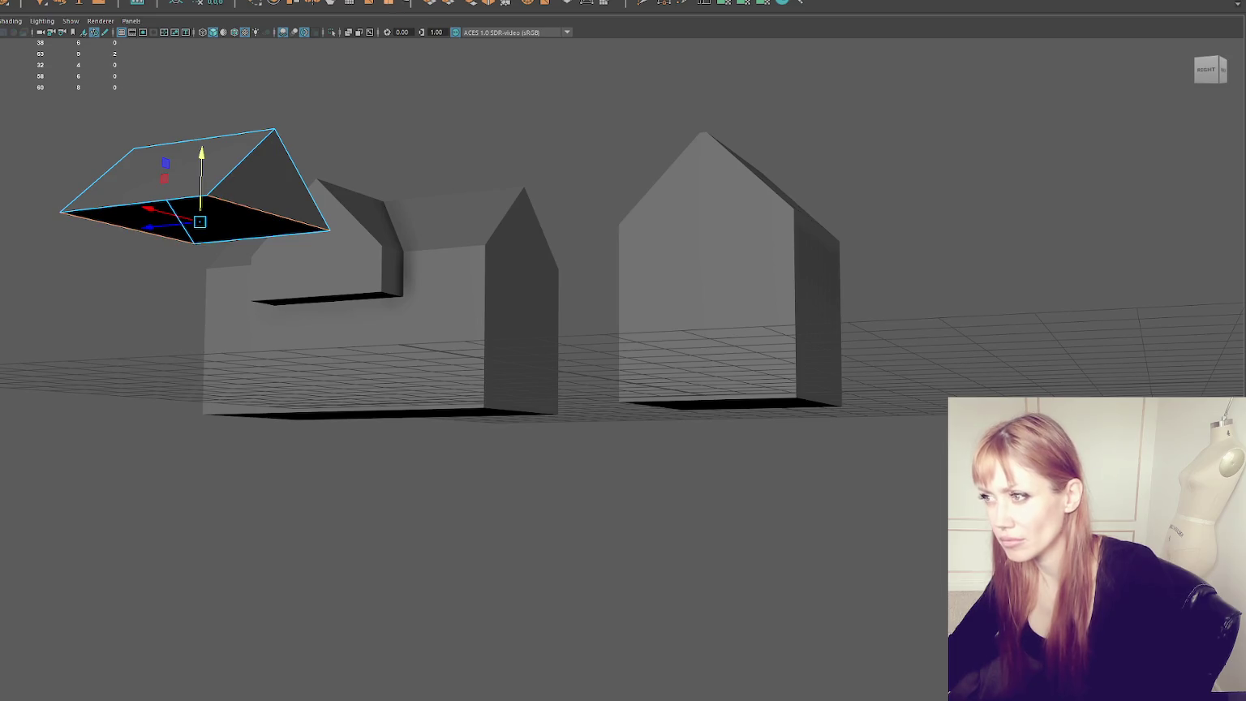
{"action": "left_click", "coordinate": [472, 7]}
{"action": "mouse_move", "coordinate": [479, 236]}
{"action": "left_mouse_down", "text": "alt"}
{"action": "mouse_move", "coordinate": [342, 114]}
{"action": "mouse_move", "coordinate": [159, 197]}
{"action": "mouse_move", "coordinate": [58, 187]}
{"action": "left_mouse_up", "text": "alt"}
{"action": "mouse_move", "coordinate": [58, 186]}
{"action": "left_mouse_down"}
{"action": "mouse_move", "coordinate": [106, 281]}
{"action": "mouse_move", "coordinate": [38, 283]}
{"action": "left_mouse_up"}
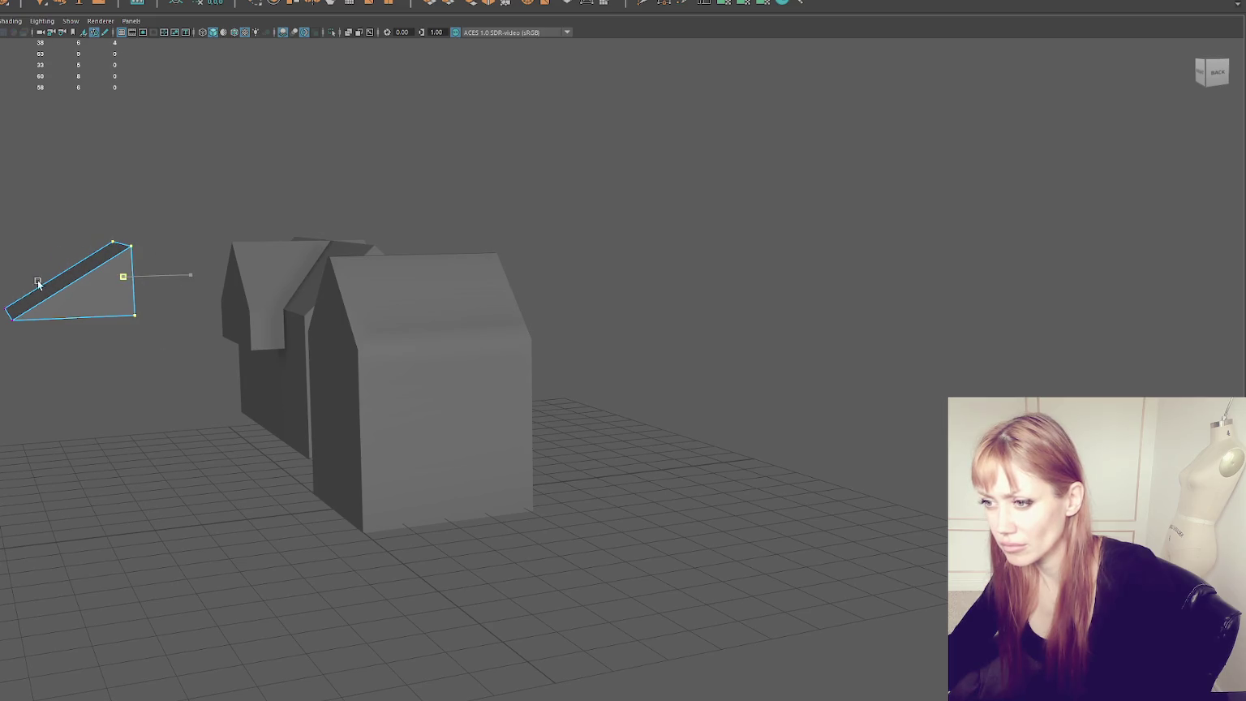
{"action": "right_click_drag", "start_coordinate": [172, 194], "coordinate": [114, 203]}
{"action": "left_click", "coordinate": [251, 187]}
{"action": "left_click", "coordinate": [39, 307]}
Step: Move the roof piece beside the house and scale it along X into a wide ledge slab
{"action": "left_click_drag", "start_coordinate": [154, 350], "coordinate": [287, 344]}
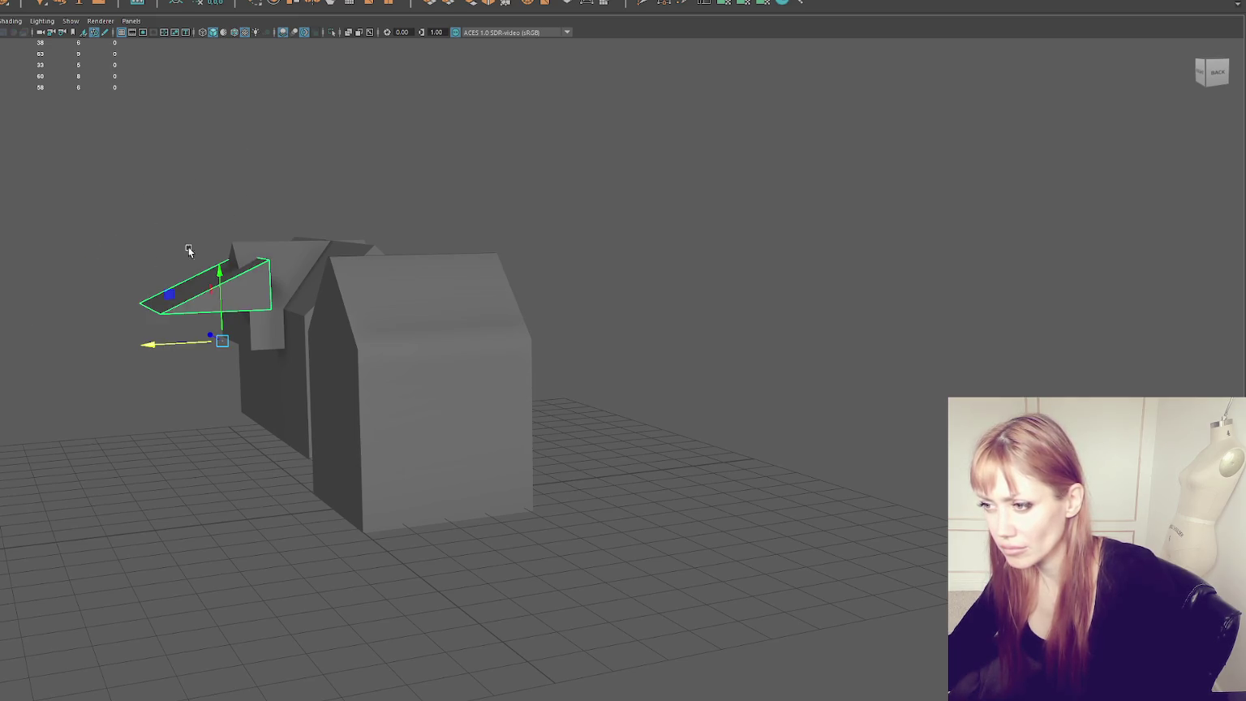
{"action": "key", "text": "r"}
{"action": "left_click_drag", "start_coordinate": [133, 284], "coordinate": [159, 287]}
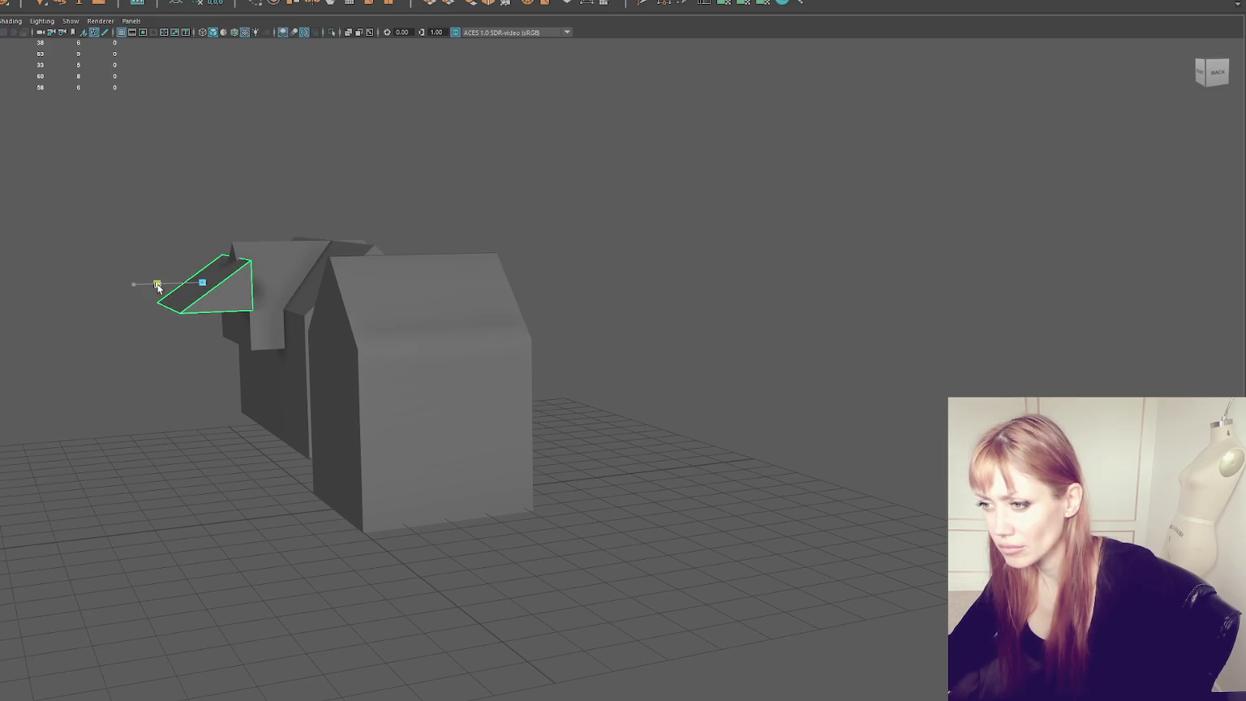
{"action": "key", "text": "f"}
{"action": "mouse_move", "coordinate": [411, 331]}
{"action": "left_mouse_down", "text": "alt"}
{"action": "mouse_move", "coordinate": [649, 347]}
{"action": "mouse_move", "coordinate": [540, 609]}
{"action": "left_mouse_up", "text": "alt"}
{"action": "scroll", "coordinate": [623, 537], "scroll_direction": "down", "scroll_amount": 3}
{"action": "mouse_move", "coordinate": [612, 528]}
{"action": "left_mouse_down", "text": "alt"}
{"action": "mouse_move", "coordinate": [470, 372]}
{"action": "mouse_move", "coordinate": [487, 365]}
{"action": "left_mouse_up", "text": "alt"}
{"action": "left_click_drag", "start_coordinate": [405, 408], "coordinate": [383, 411]}
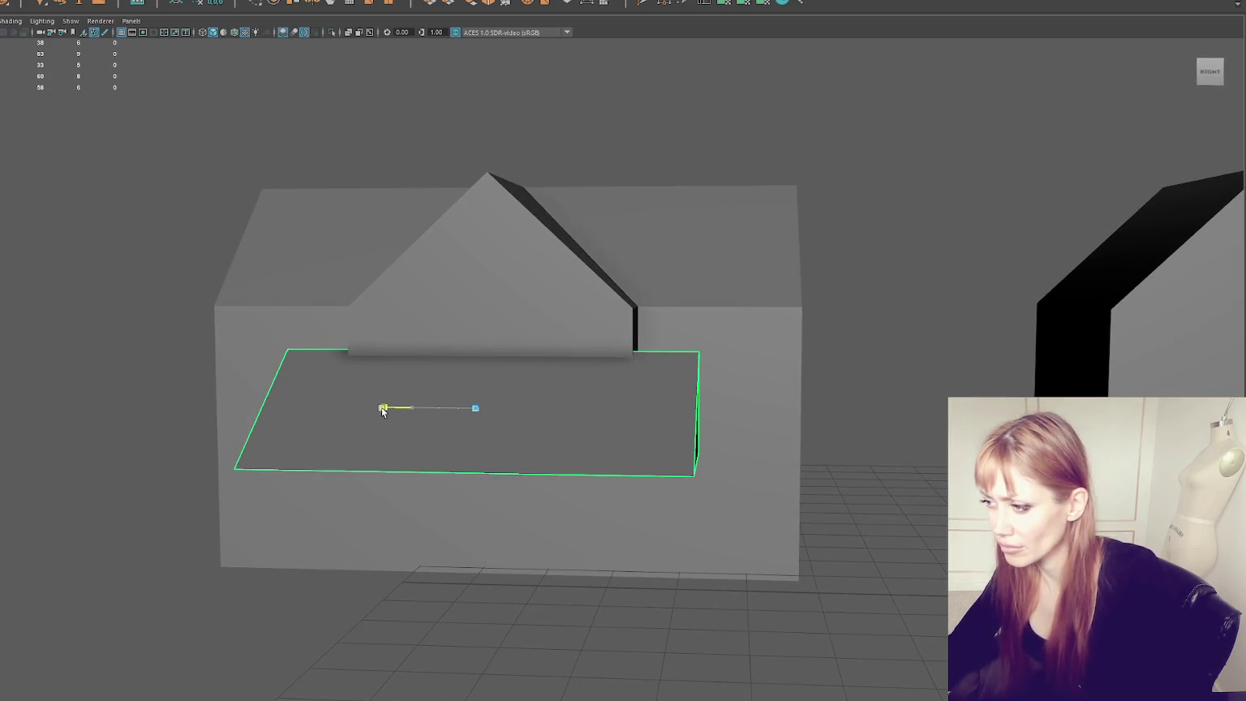
{"action": "mouse_move", "coordinate": [481, 355]}
{"action": "left_mouse_down", "text": "alt"}
{"action": "mouse_move", "coordinate": [532, 394]}
{"action": "mouse_move", "coordinate": [601, 374]}
{"action": "mouse_move", "coordinate": [649, 339]}
{"action": "left_mouse_up", "text": "alt"}
{"action": "key", "text": "w"}
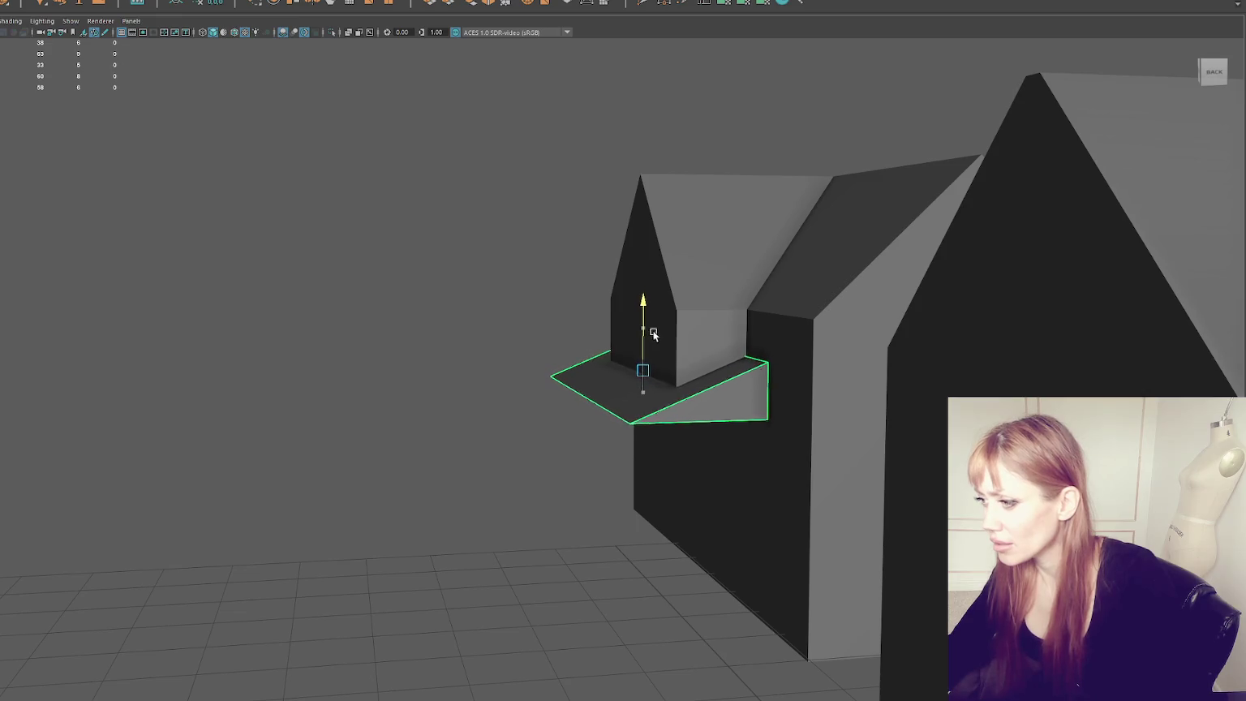
{"action": "mouse_move", "coordinate": [725, 284]}
{"action": "left_mouse_down", "text": "alt"}
{"action": "mouse_move", "coordinate": [717, 386]}
{"action": "mouse_move", "coordinate": [556, 387]}
{"action": "mouse_move", "coordinate": [644, 386]}
{"action": "left_mouse_up", "text": "alt"}
Step: Move the main house's bottom vertices down to lengthen its walls
{"action": "left_click", "coordinate": [539, 524]}
{"action": "scroll", "coordinate": [606, 487], "scroll_direction": "down", "scroll_amount": 4}
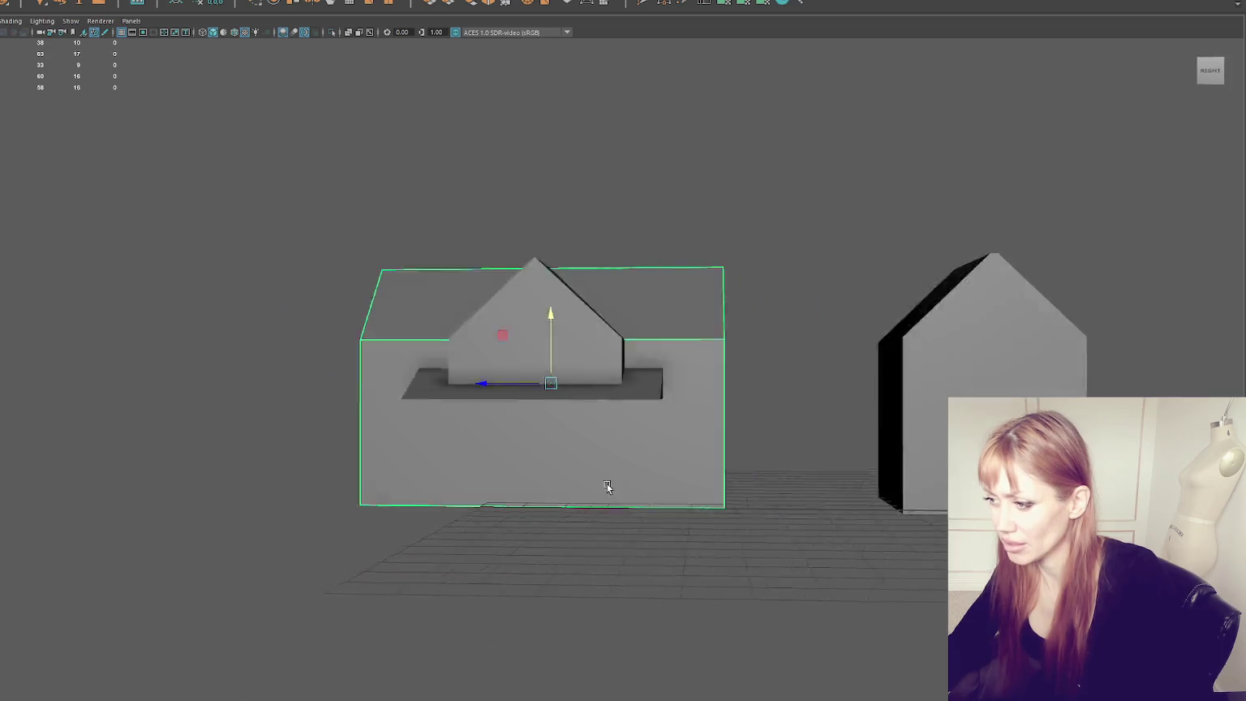
{"action": "left_click_drag", "start_coordinate": [606, 487], "coordinate": [637, 495], "text": "alt"}
{"action": "middle_click_drag", "start_coordinate": [597, 473], "coordinate": [585, 410], "text": "alt"}
{"action": "right_click_drag", "start_coordinate": [376, 96], "coordinate": [325, 96]}
{"action": "left_click_drag", "start_coordinate": [218, 375], "coordinate": [689, 551]}
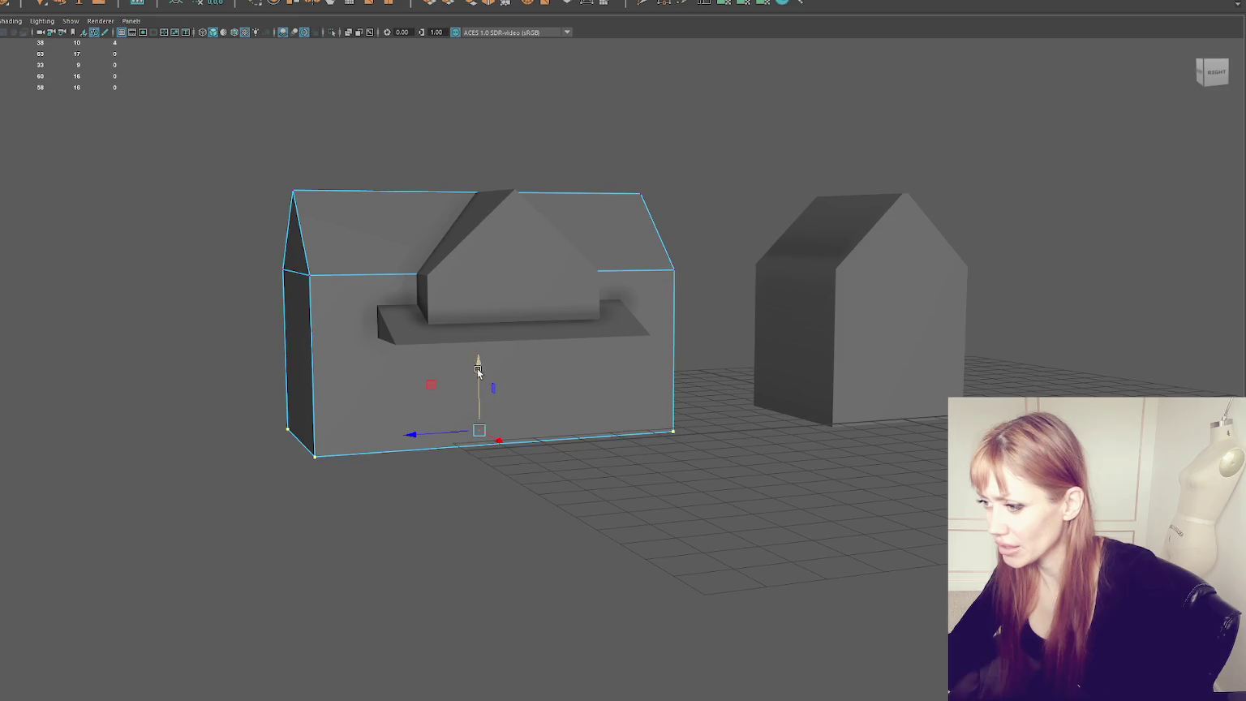
{"action": "left_click_drag", "start_coordinate": [478, 370], "coordinate": [477, 400]}
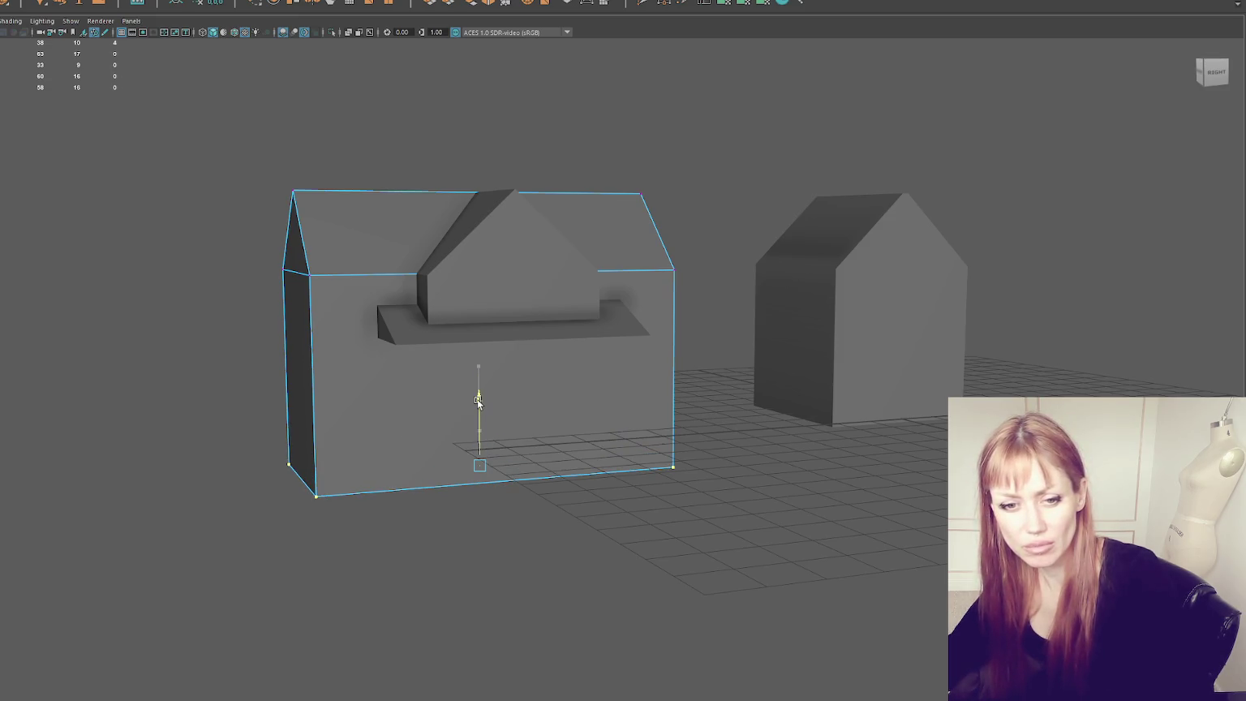
{"action": "left_click", "coordinate": [306, 118]}
{"action": "left_click_drag", "start_coordinate": [306, 118], "coordinate": [520, 99], "text": "alt"}
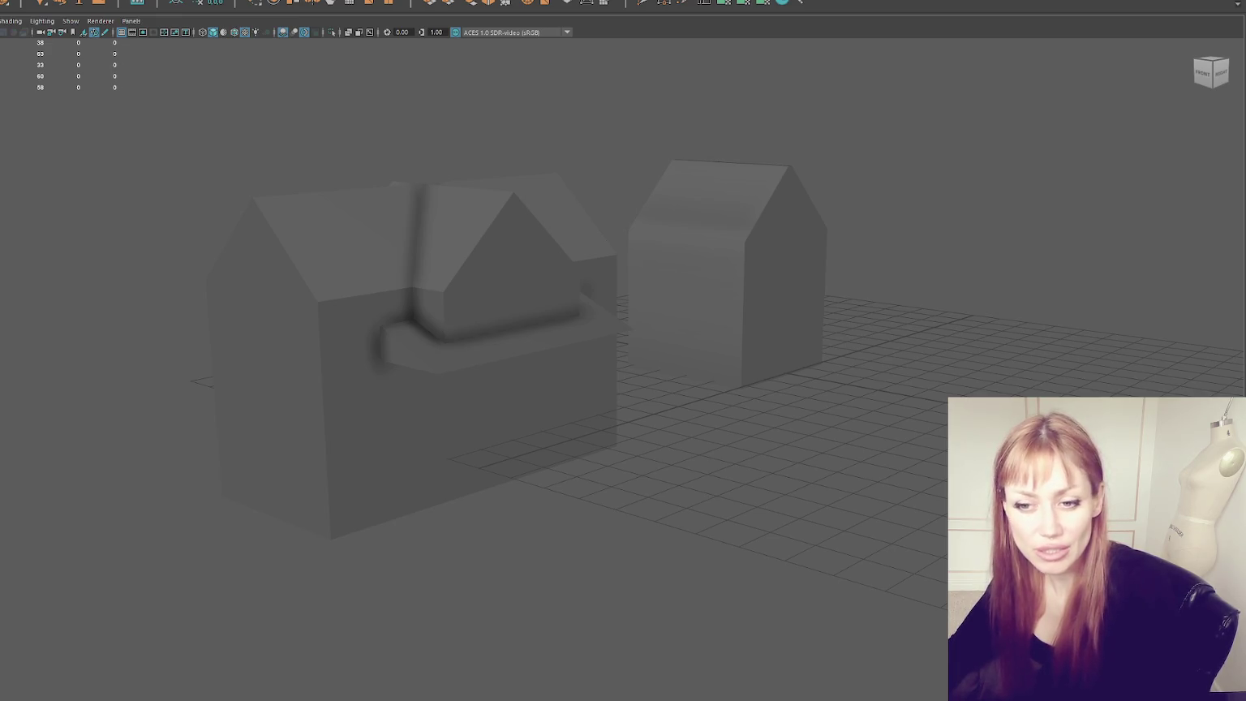
Step: Select the dormer base and zoom in close on the dormer
{"action": "left_click", "coordinate": [454, 349]}
{"action": "left_click", "coordinate": [497, 280]}
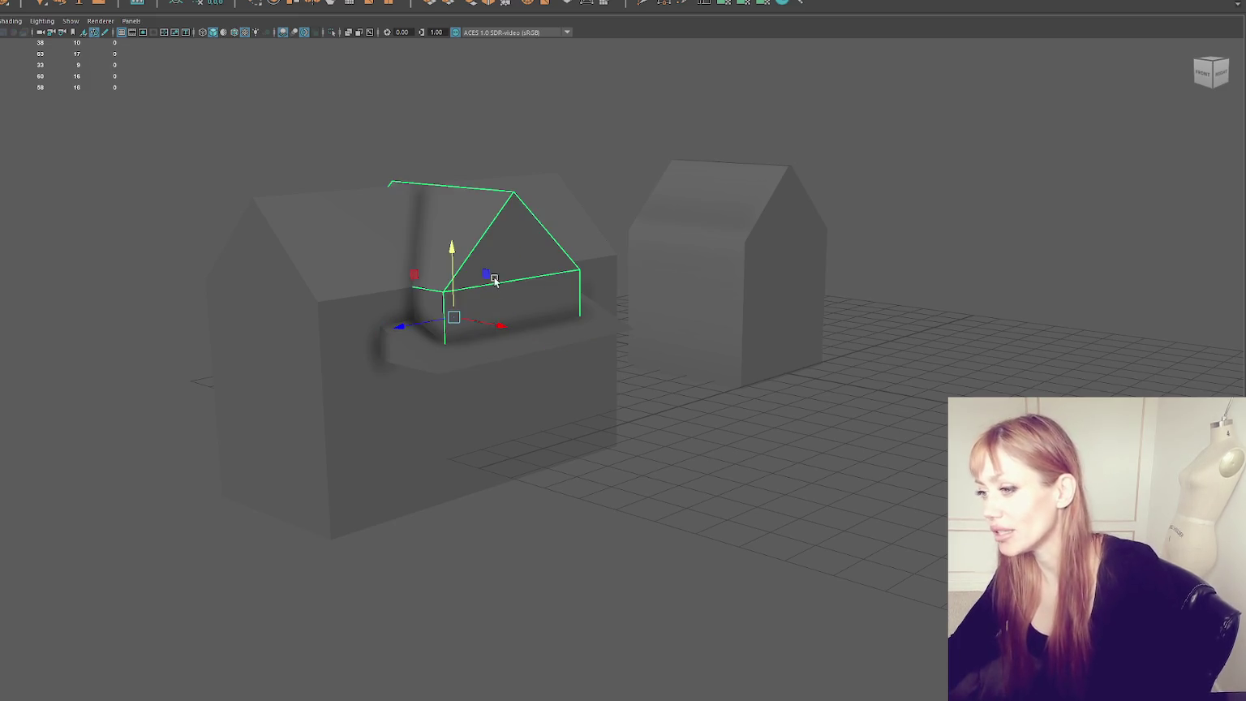
{"action": "left_click", "coordinate": [448, 352]}
{"action": "left_click_drag", "start_coordinate": [448, 352], "coordinate": [514, 345], "text": "alt"}
{"action": "mouse_move", "coordinate": [672, 382]}
{"action": "left_mouse_down", "text": "alt"}
{"action": "mouse_move", "coordinate": [673, 327]}
{"action": "mouse_move", "coordinate": [767, 287]}
{"action": "mouse_move", "coordinate": [542, 259]}
{"action": "mouse_move", "coordinate": [582, 289]}
{"action": "left_mouse_up", "text": "alt"}
Step: Delete one face of the main house body, then return to object mode
{"action": "left_click", "coordinate": [592, 450]}
{"action": "mouse_move", "coordinate": [592, 450]}
{"action": "left_mouse_down", "text": "alt"}
{"action": "mouse_move", "coordinate": [636, 414]}
{"action": "mouse_move", "coordinate": [637, 392]}
{"action": "left_mouse_up", "text": "alt"}
{"action": "right_click", "coordinate": [704, 165]}
{"action": "left_click", "coordinate": [704, 187]}
{"action": "left_click", "coordinate": [579, 615]}
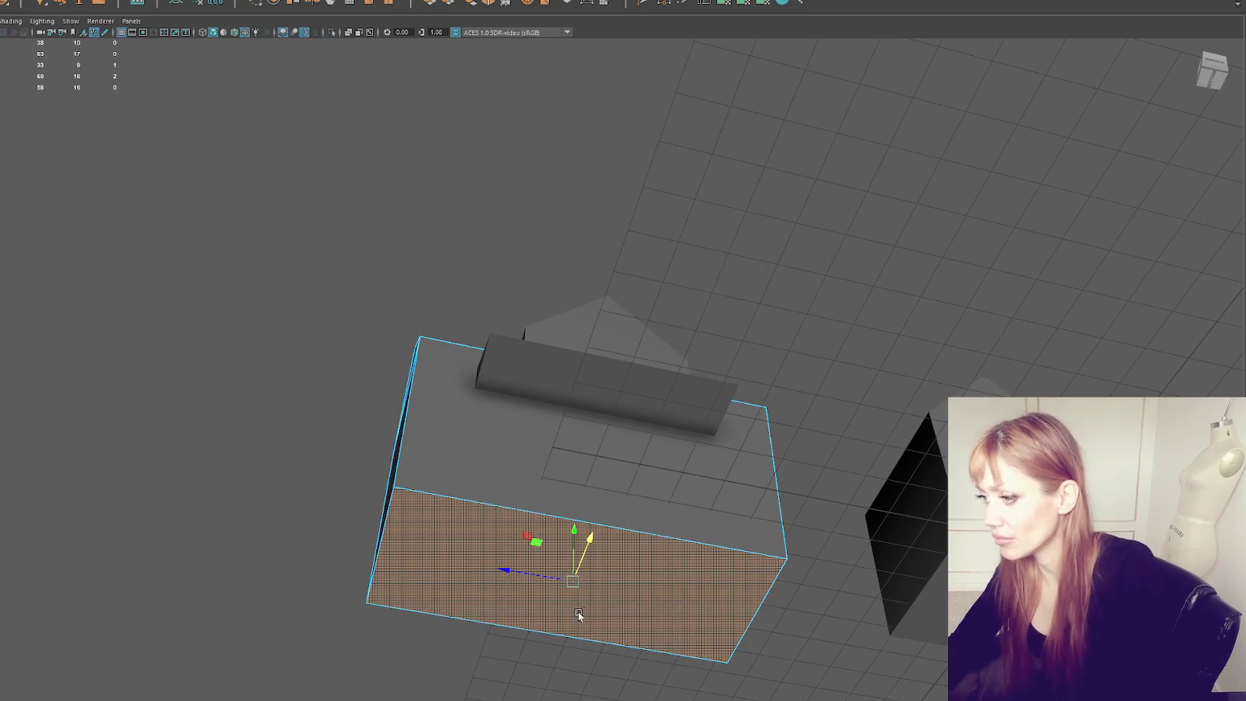
{"action": "key", "text": "Delete"}
{"action": "mouse_move", "coordinate": [689, 255]}
{"action": "left_mouse_down", "text": "alt"}
{"action": "mouse_move", "coordinate": [765, 258]}
{"action": "mouse_move", "coordinate": [745, 329]}
{"action": "mouse_move", "coordinate": [830, 342]}
{"action": "mouse_move", "coordinate": [795, 345]}
{"action": "left_mouse_up", "text": "alt"}
{"action": "key", "text": "F8"}
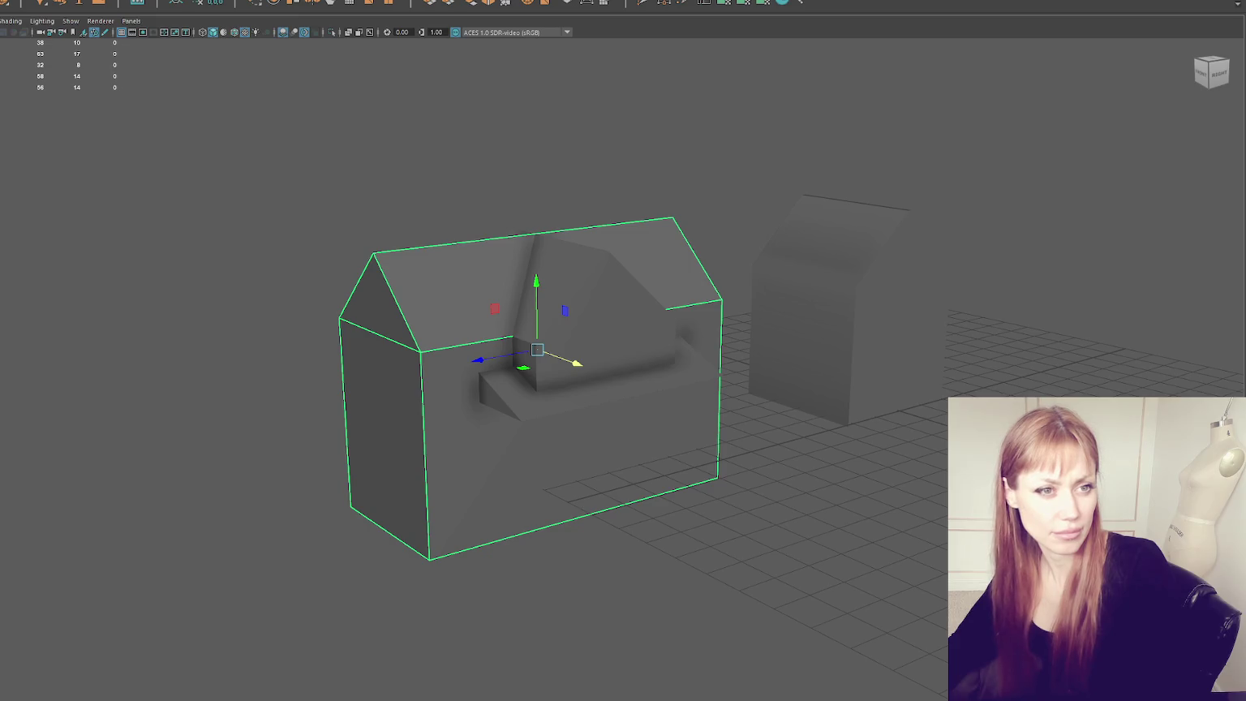
Step: Pan the view toward the upper left and reselect the house
{"action": "scroll", "coordinate": [249, 305], "scroll_direction": "up", "scroll_amount": 3}
{"action": "scroll", "coordinate": [315, 487], "scroll_direction": "up", "scroll_amount": 1}
{"action": "middle_click_drag", "start_coordinate": [315, 487], "coordinate": [231, 345], "text": "alt"}
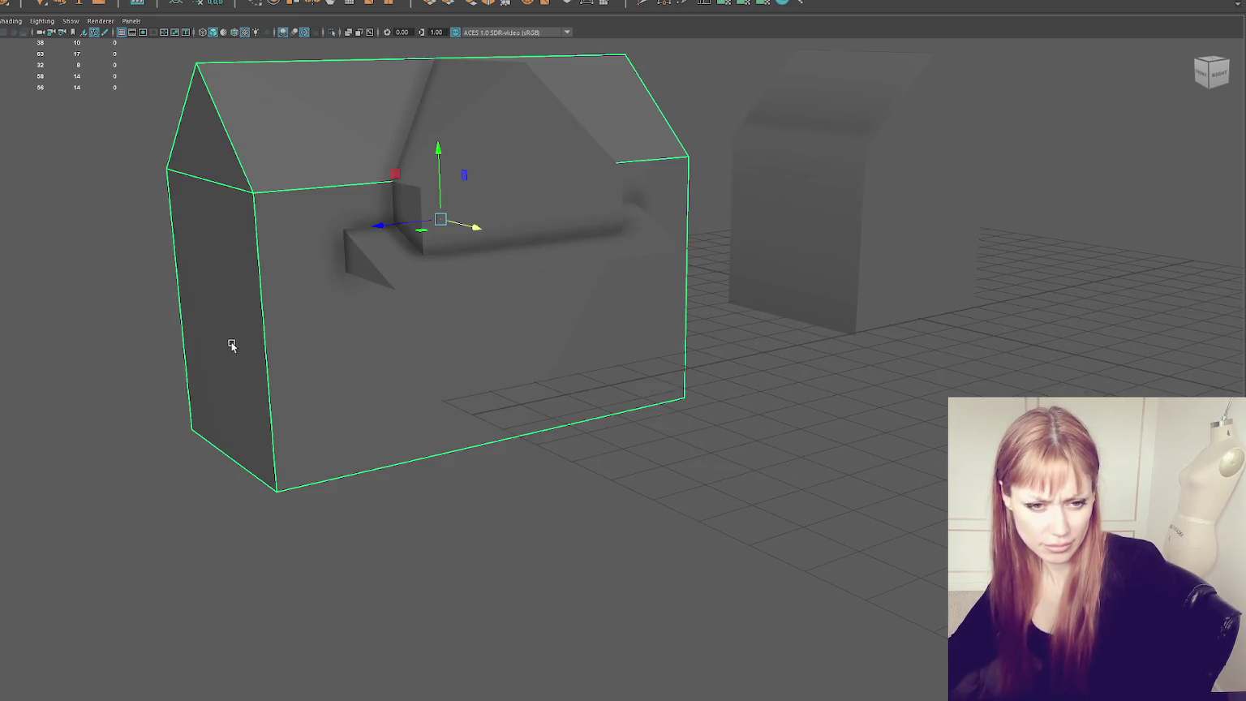
{"action": "left_click", "coordinate": [127, 207]}
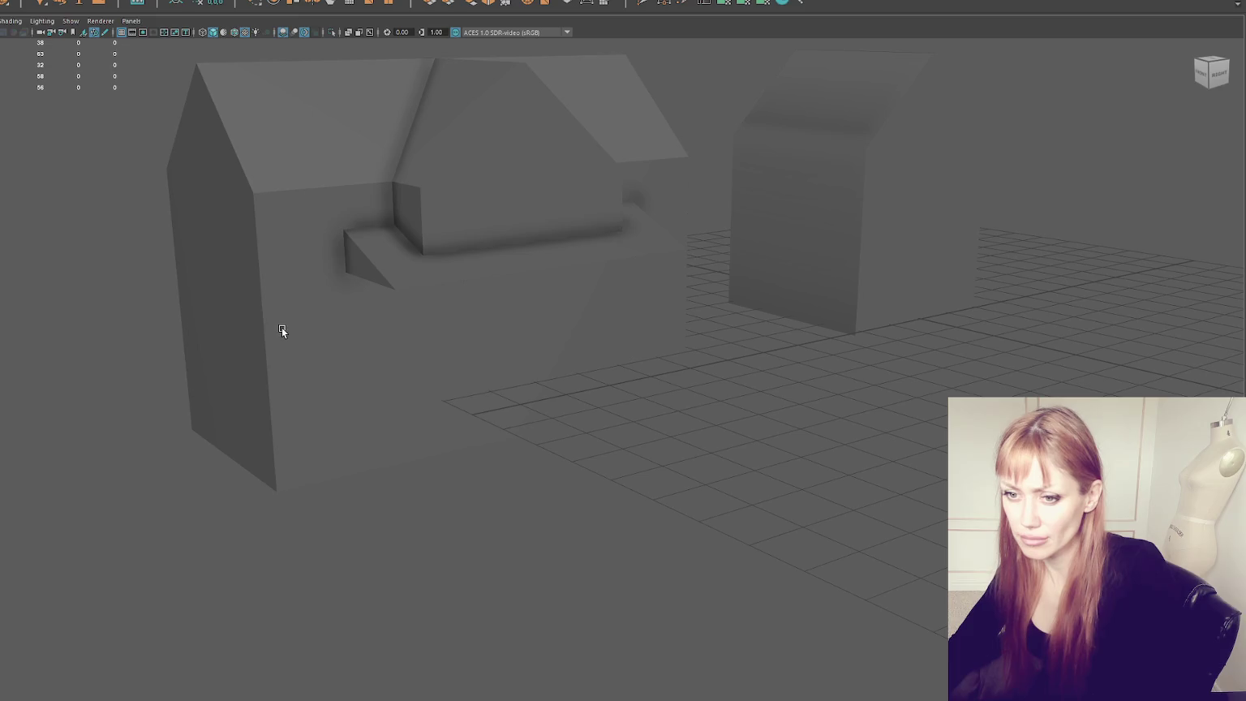
{"action": "left_click", "coordinate": [318, 294]}
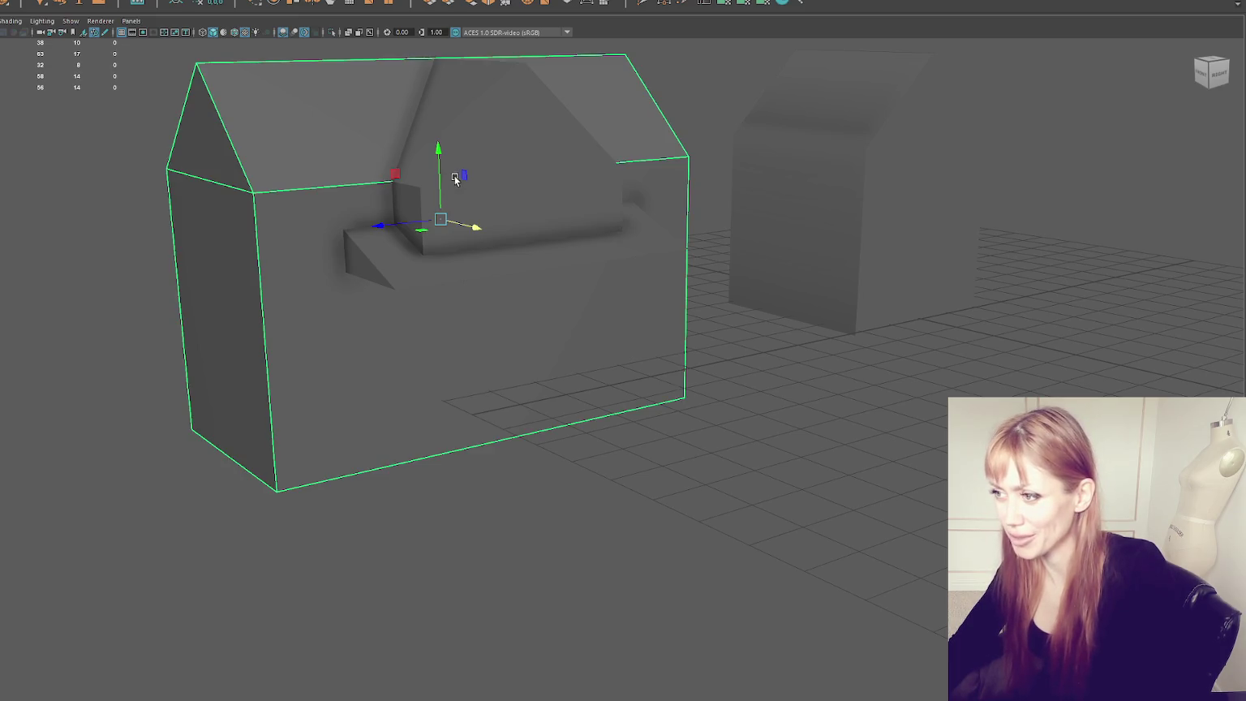
{"action": "mouse_move", "coordinate": [469, 177]}
{"action": "left_mouse_down", "text": "alt"}
{"action": "mouse_move", "coordinate": [453, 181]}
{"action": "mouse_move", "coordinate": [478, 371]}
{"action": "left_mouse_up", "text": "alt"}
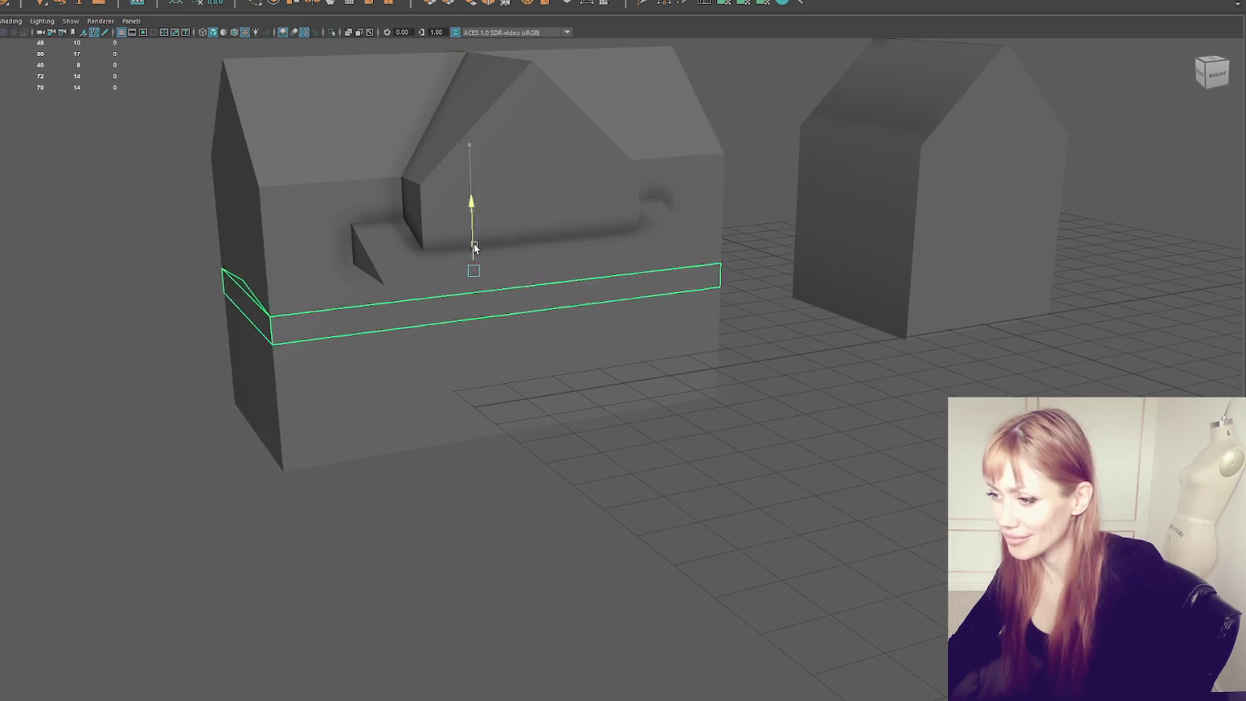
Step: Trial-delete the base band's front and side faces, then undo it
{"action": "right_click_drag", "start_coordinate": [167, 243], "coordinate": [203, 270]}
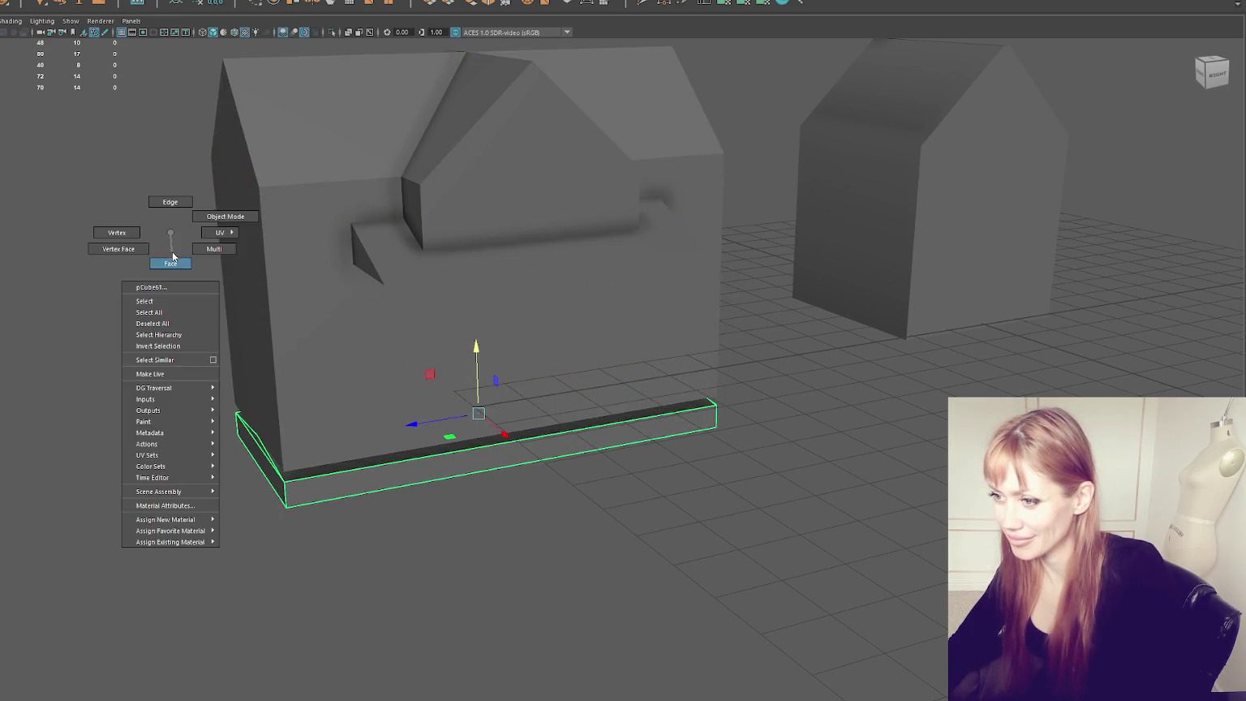
{"action": "left_click_drag", "start_coordinate": [301, 503], "coordinate": [279, 497]}
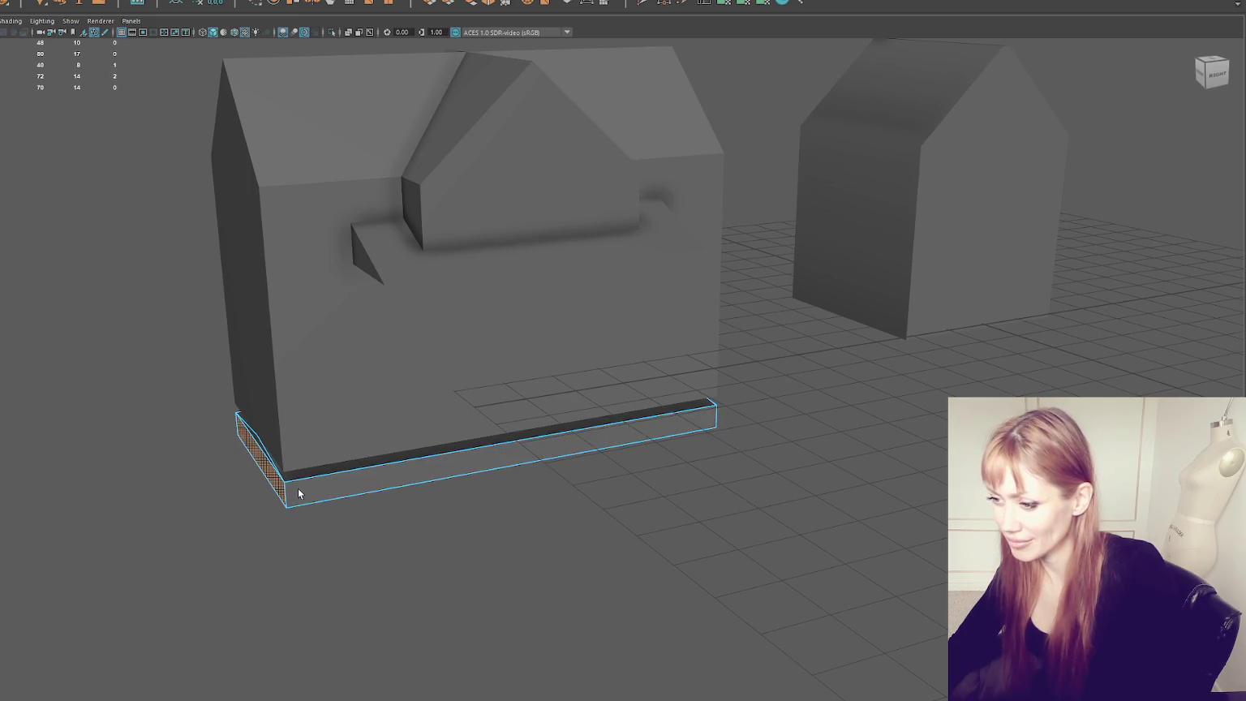
{"action": "key", "text": "Delete"}
{"action": "key", "text": "ctrl+z"}
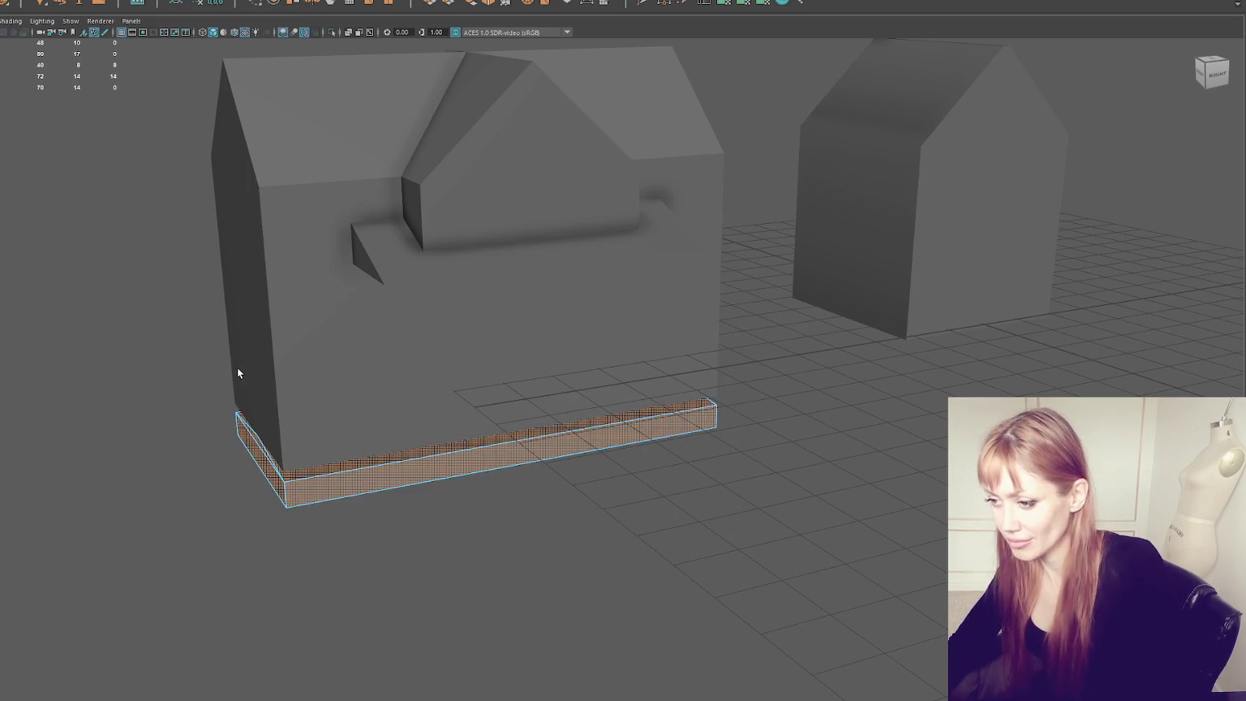
{"action": "key", "text": "ctrl+z"}
{"action": "right_click_drag", "start_coordinate": [106, 227], "coordinate": [89, 194]}
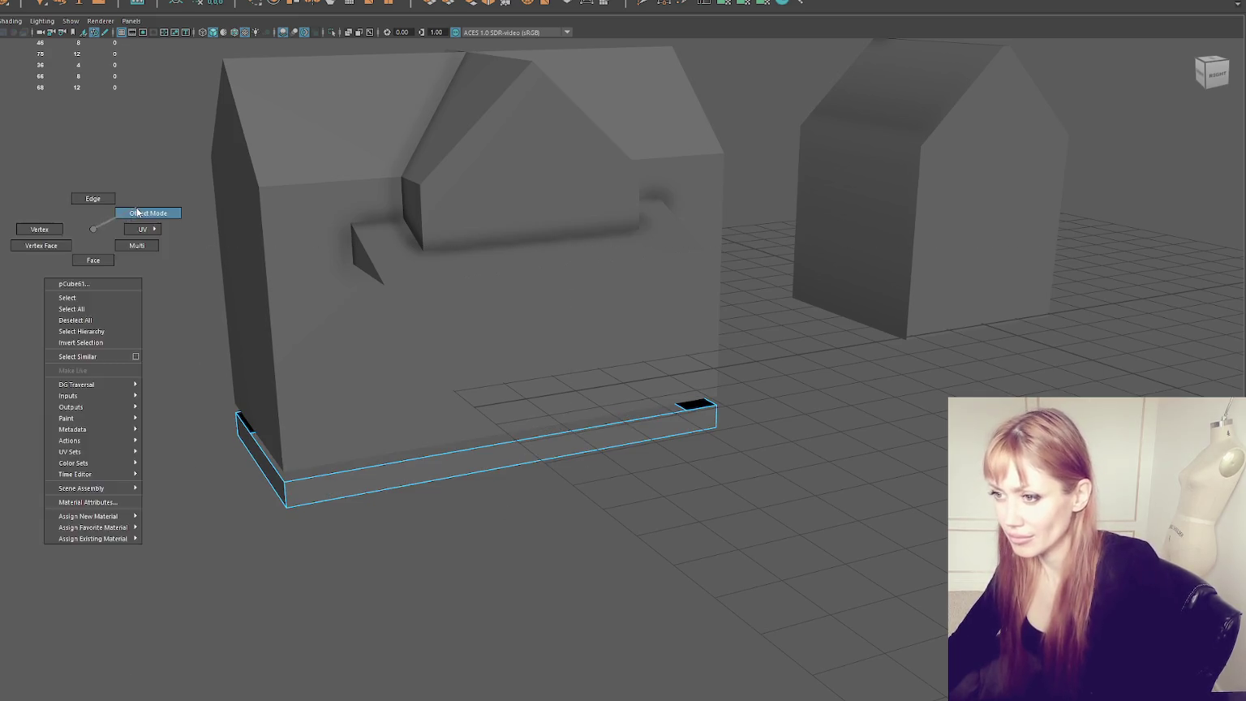
Step: Raise the base band slightly and select its back and front top edges
{"action": "left_click", "coordinate": [442, 428]}
{"action": "left_click_drag", "start_coordinate": [477, 393], "coordinate": [484, 381]}
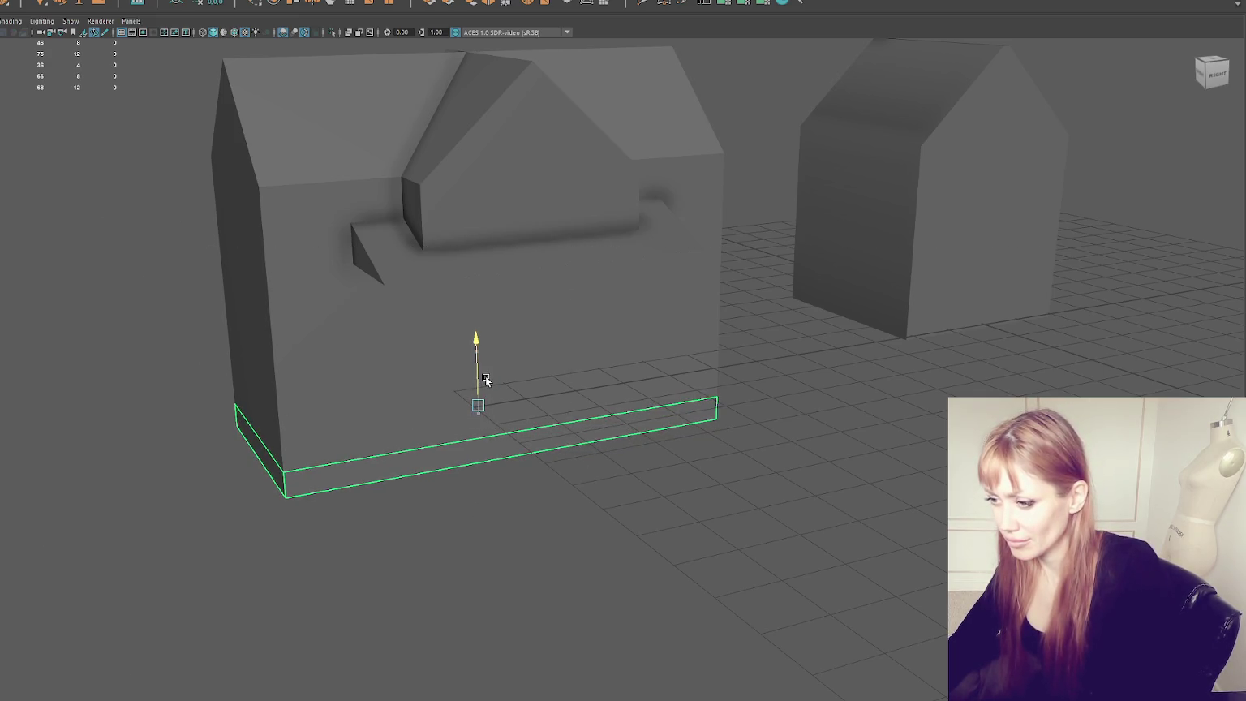
{"action": "scroll", "coordinate": [485, 379], "scroll_direction": "up", "scroll_amount": 4}
{"action": "key", "text": "4"}
{"action": "key", "text": "F10"}
{"action": "left_click", "coordinate": [412, 332]}
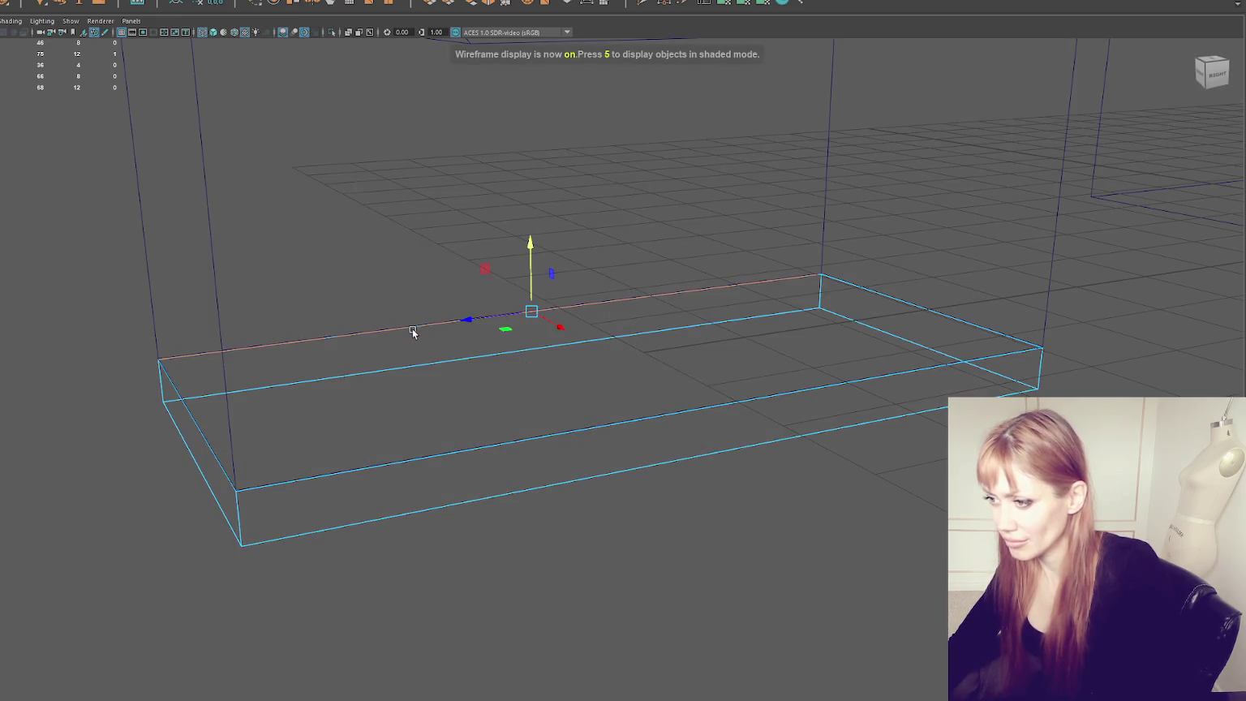
{"action": "left_click_drag", "start_coordinate": [483, 454], "coordinate": [484, 455], "text": "shift"}
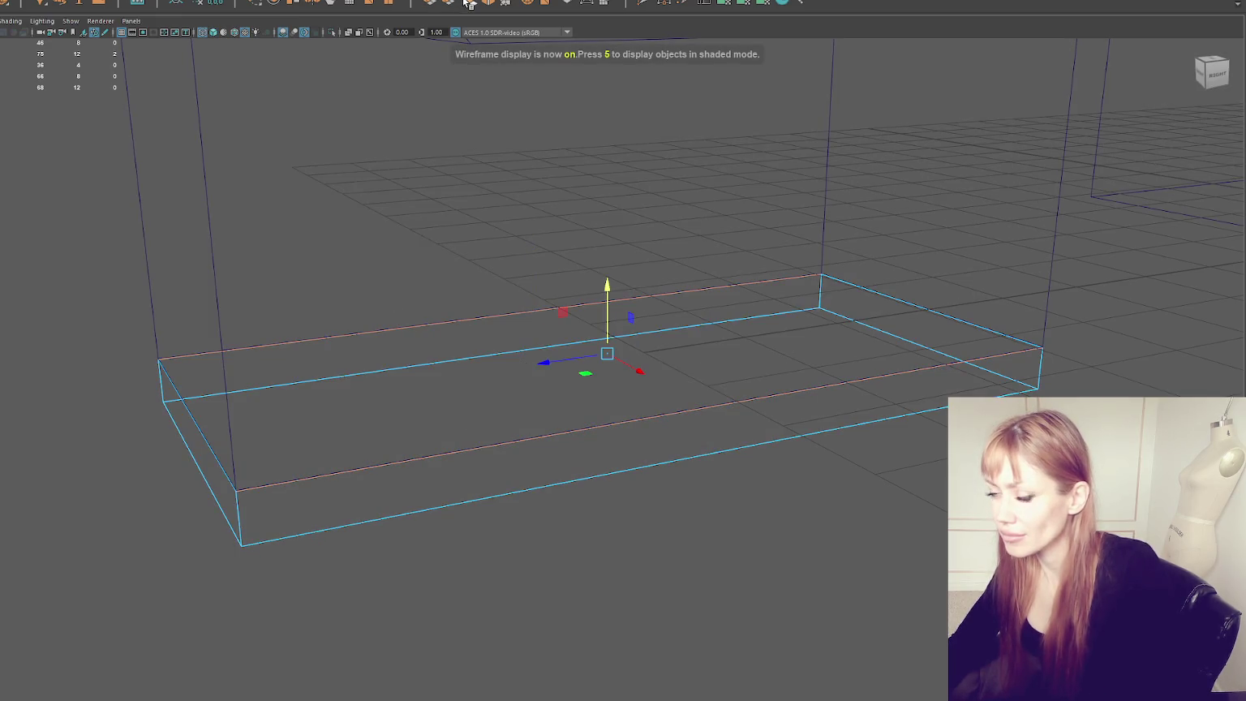
{"action": "key", "text": "6"}
Step: Undo the trial vertex edits back to the plain slab and bevel its edges
{"action": "left_click_drag", "start_coordinate": [95, 258], "coordinate": [337, 621]}
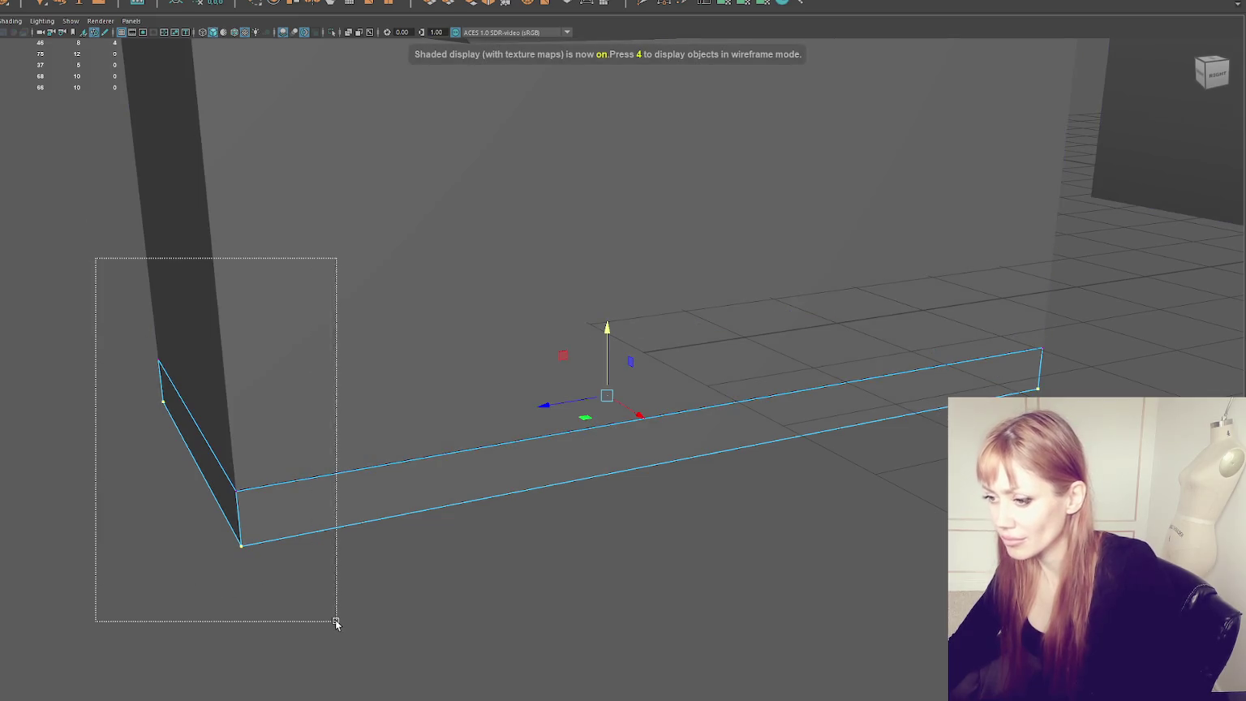
{"action": "mouse_move", "coordinate": [86, 277]}
{"action": "right_mouse_down"}
{"action": "mouse_move", "coordinate": [105, 286]}
{"action": "mouse_move", "coordinate": [90, 328]}
{"action": "right_mouse_up"}
{"action": "key", "text": "4"}
{"action": "key", "text": "ctrl+z"}
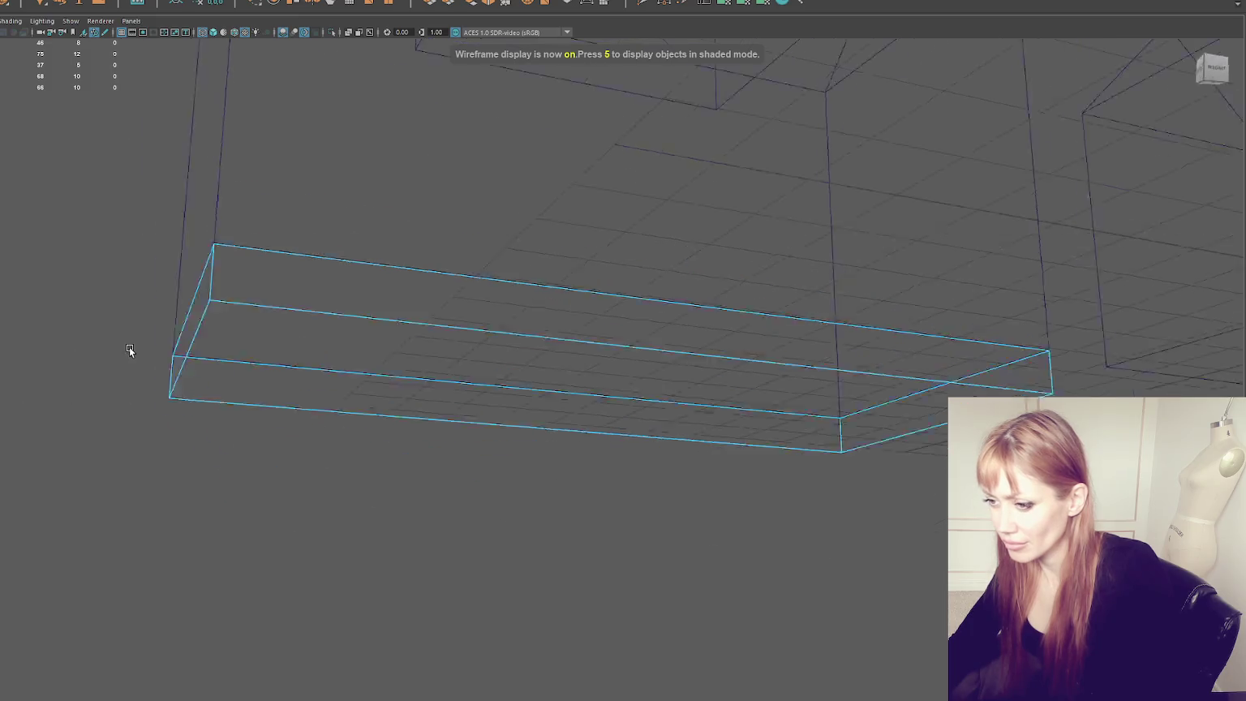
{"action": "key", "text": "ctrl+z"}
{"action": "key", "text": "ctrl+z"}
{"action": "key", "text": "ctrl+z"}
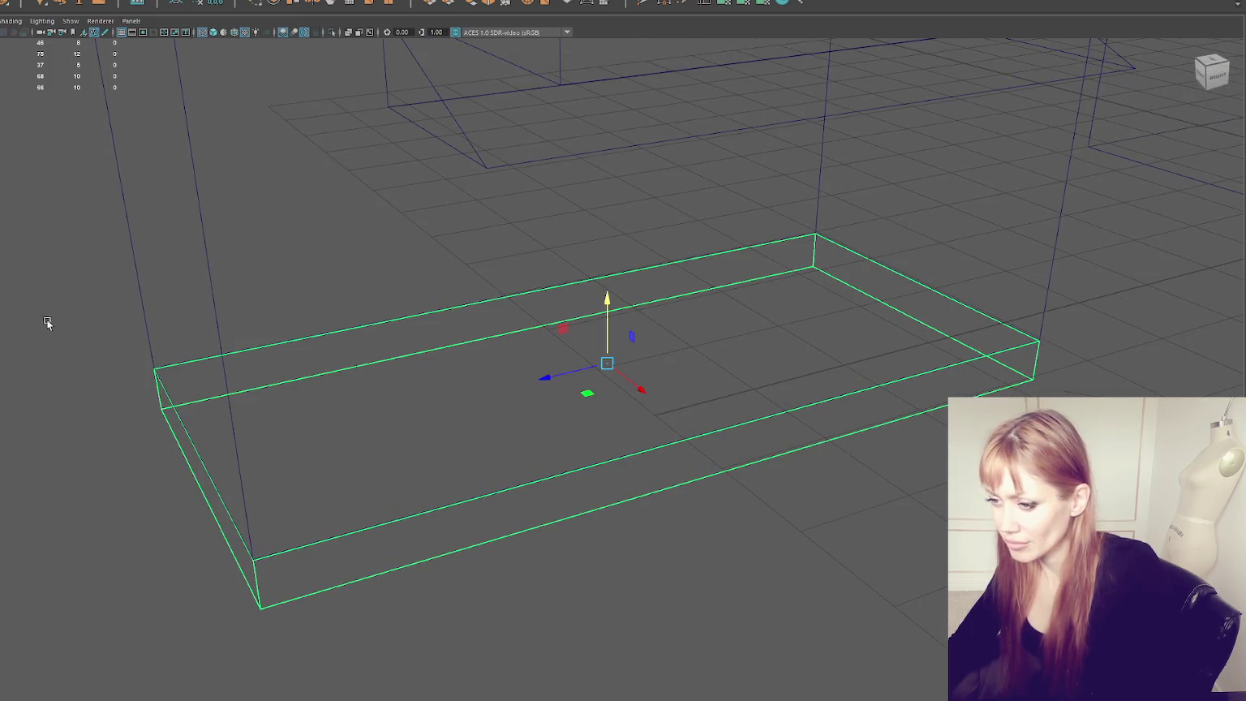
{"action": "key", "text": "ctrl+b"}
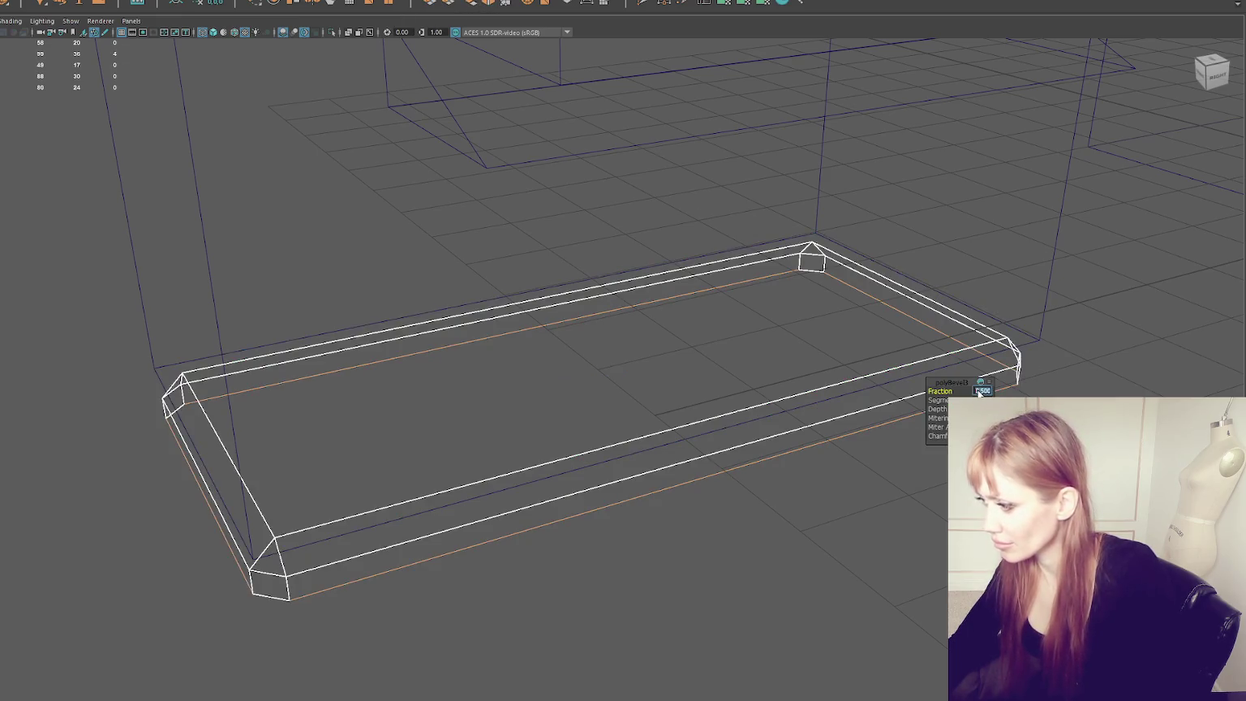
Step: Set the slab's bevel fraction to 0.08
{"action": "type", "text": "0.1"}
{"action": "key", "text": "Return"}
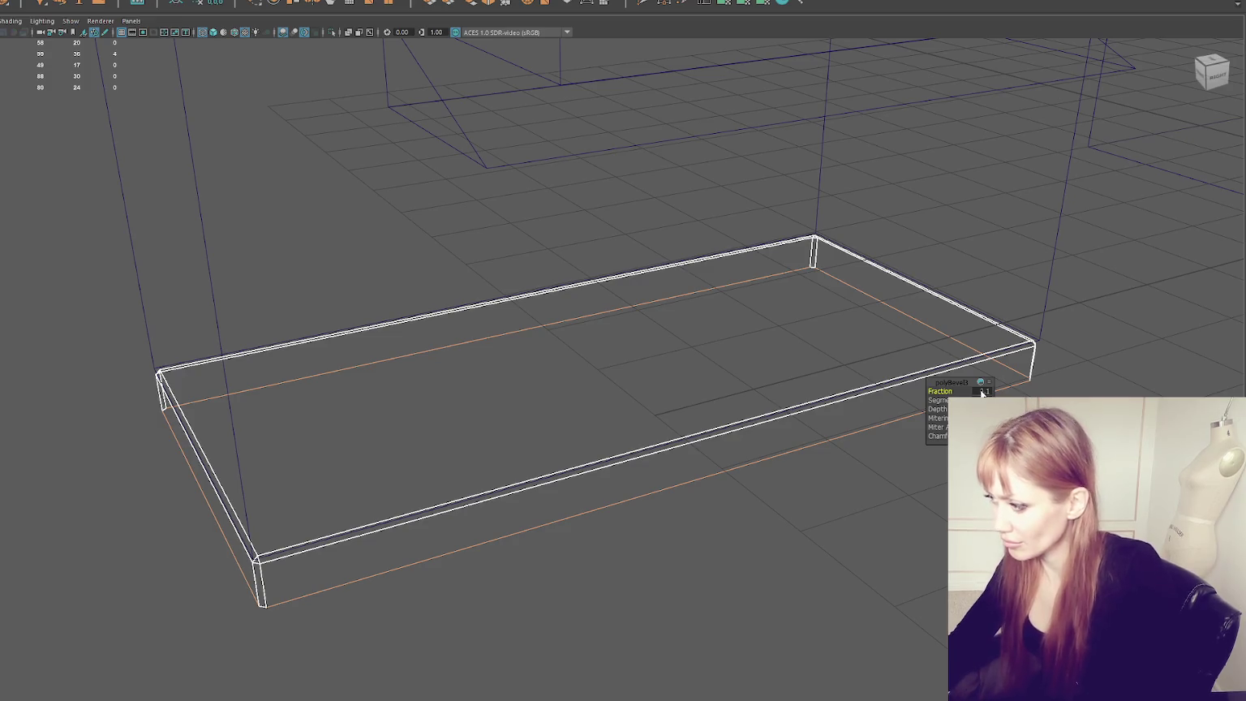
{"action": "middle_click_drag", "start_coordinate": [982, 393], "coordinate": [408, 391]}
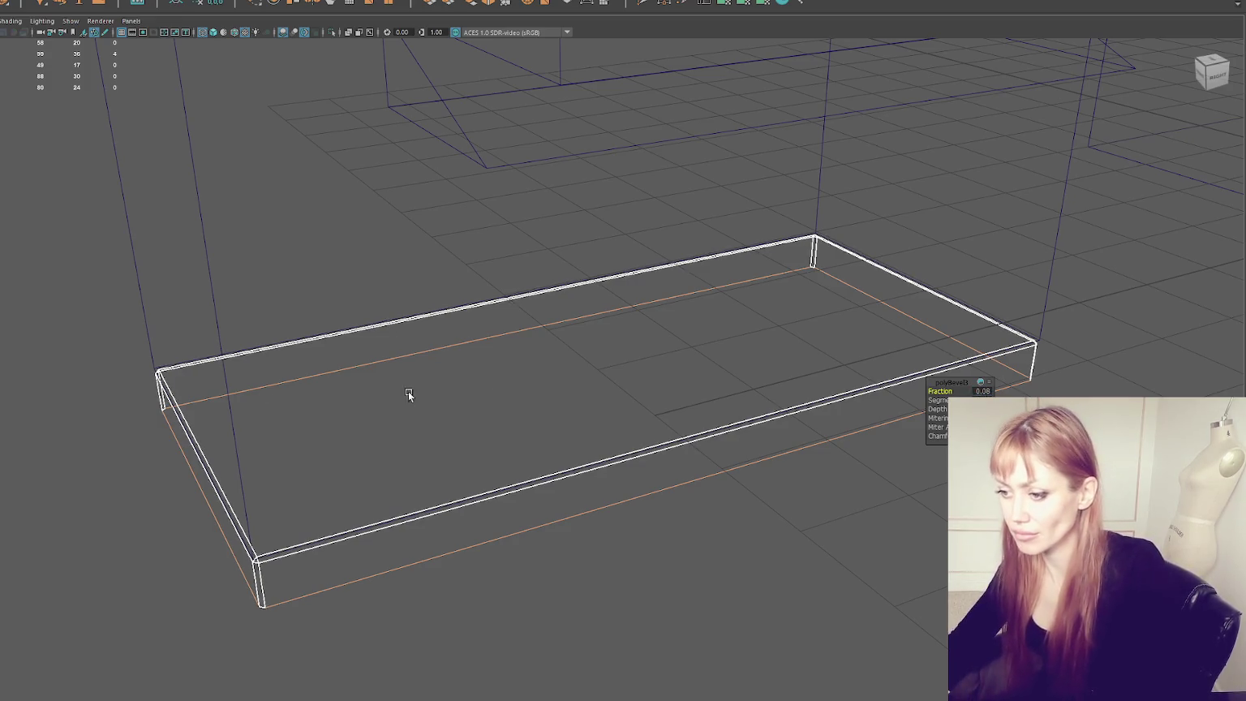
{"action": "key", "text": "5"}
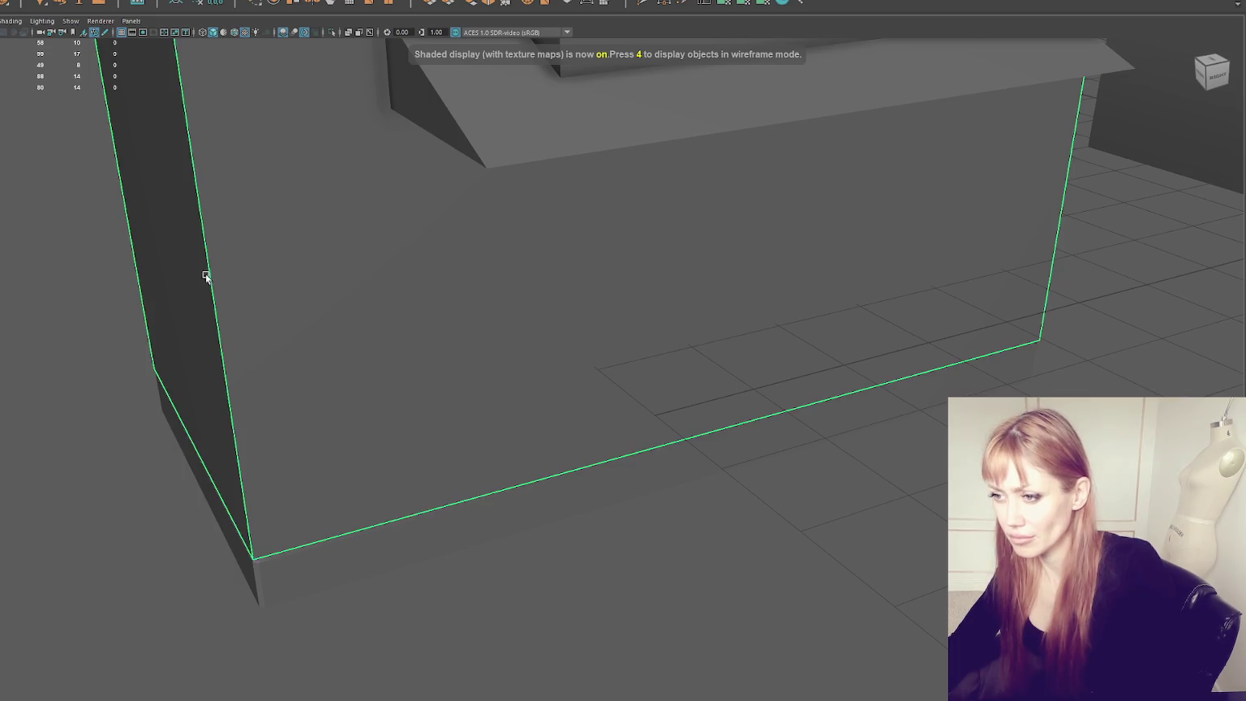
Step: Move the slab's end vertices along Z and X to meet the house wall corners
{"action": "right_click_drag", "start_coordinate": [114, 308], "coordinate": [59, 286]}
{"action": "left_click_drag", "start_coordinate": [50, 278], "coordinate": [362, 659]}
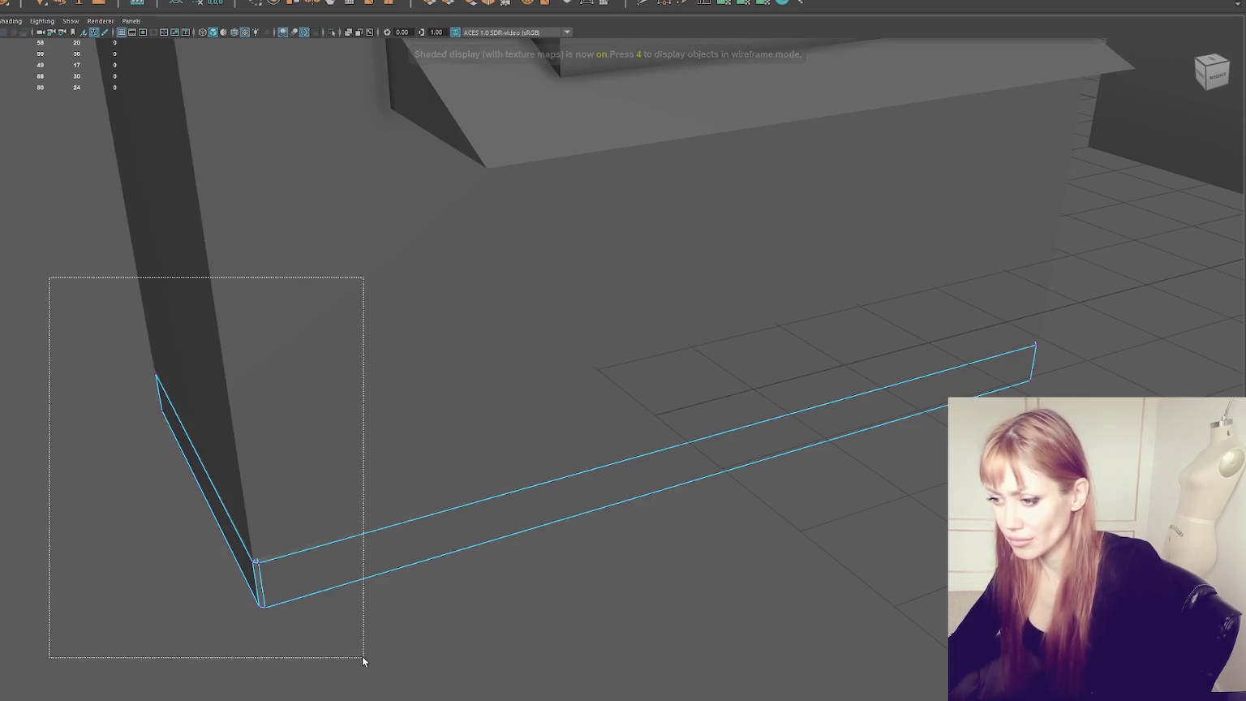
{"action": "left_click_drag", "start_coordinate": [175, 484], "coordinate": [171, 485]}
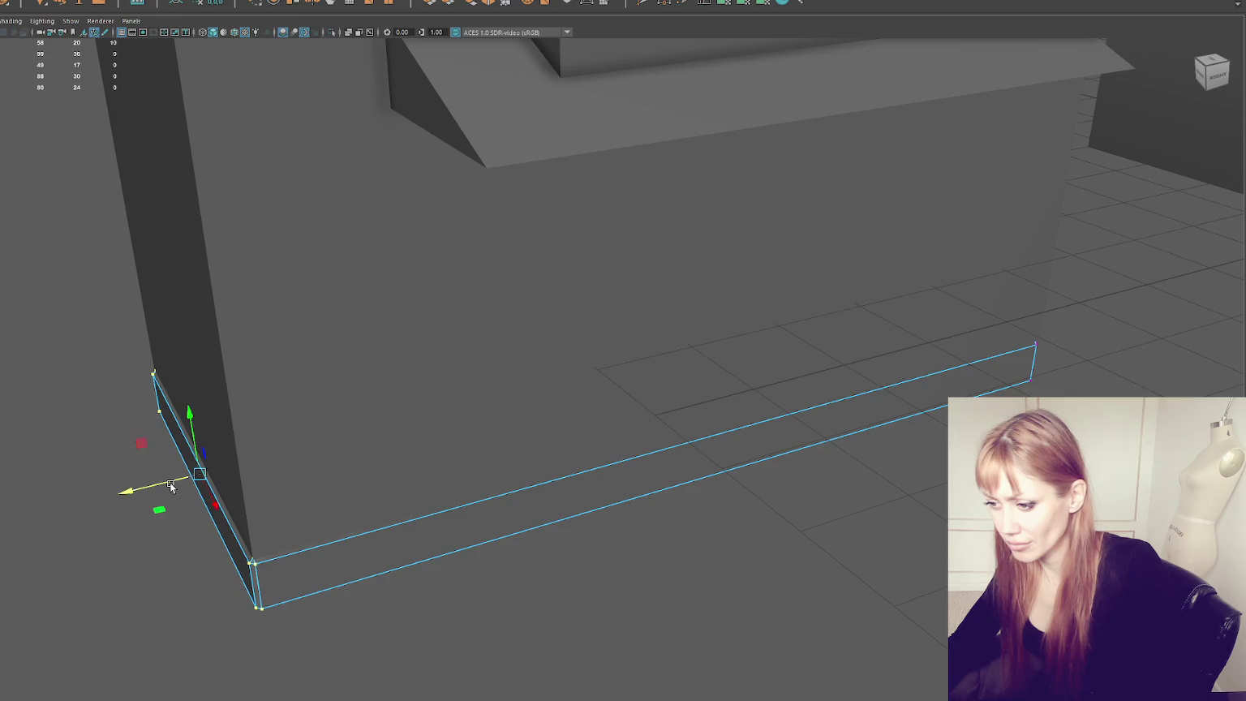
{"action": "mouse_move", "coordinate": [446, 446]}
{"action": "left_mouse_down", "text": "alt"}
{"action": "mouse_move", "coordinate": [729, 355]}
{"action": "mouse_move", "coordinate": [1024, 225]}
{"action": "left_mouse_up", "text": "alt"}
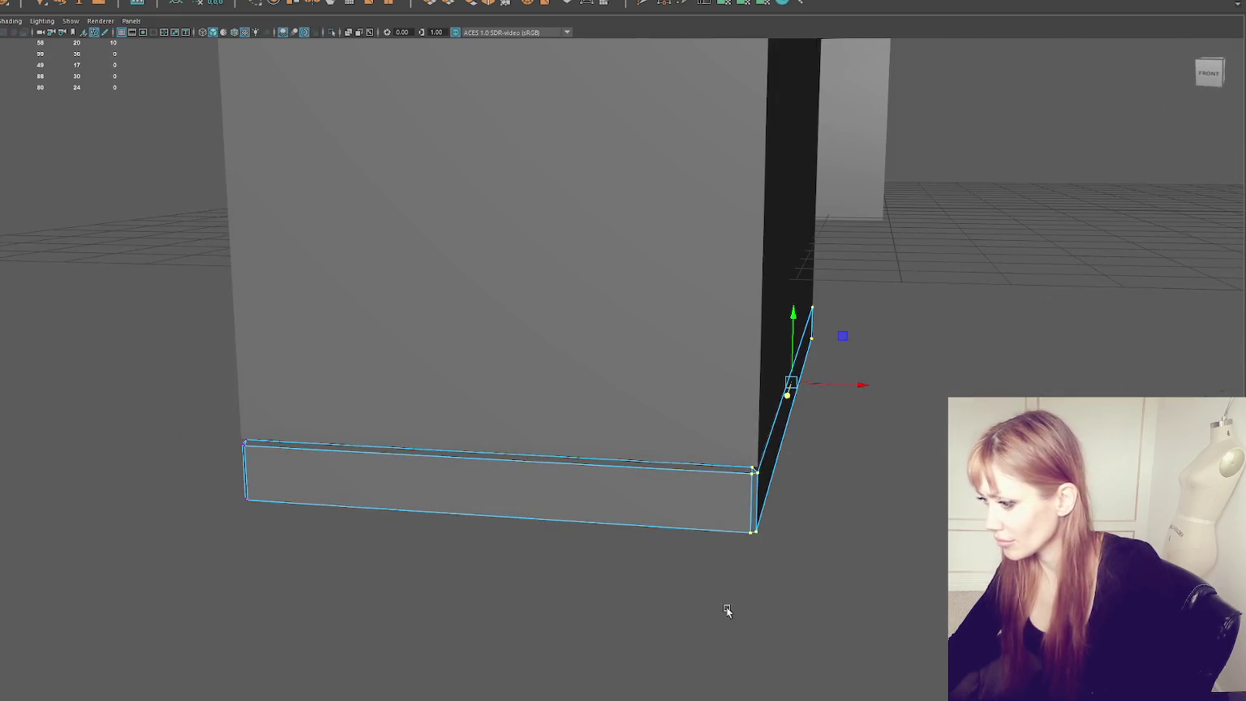
{"action": "mouse_move", "coordinate": [844, 386]}
{"action": "left_mouse_down"}
{"action": "mouse_move", "coordinate": [787, 386]}
{"action": "mouse_move", "coordinate": [810, 321]}
{"action": "mouse_move", "coordinate": [900, 490]}
{"action": "mouse_move", "coordinate": [857, 437]}
{"action": "left_mouse_up"}
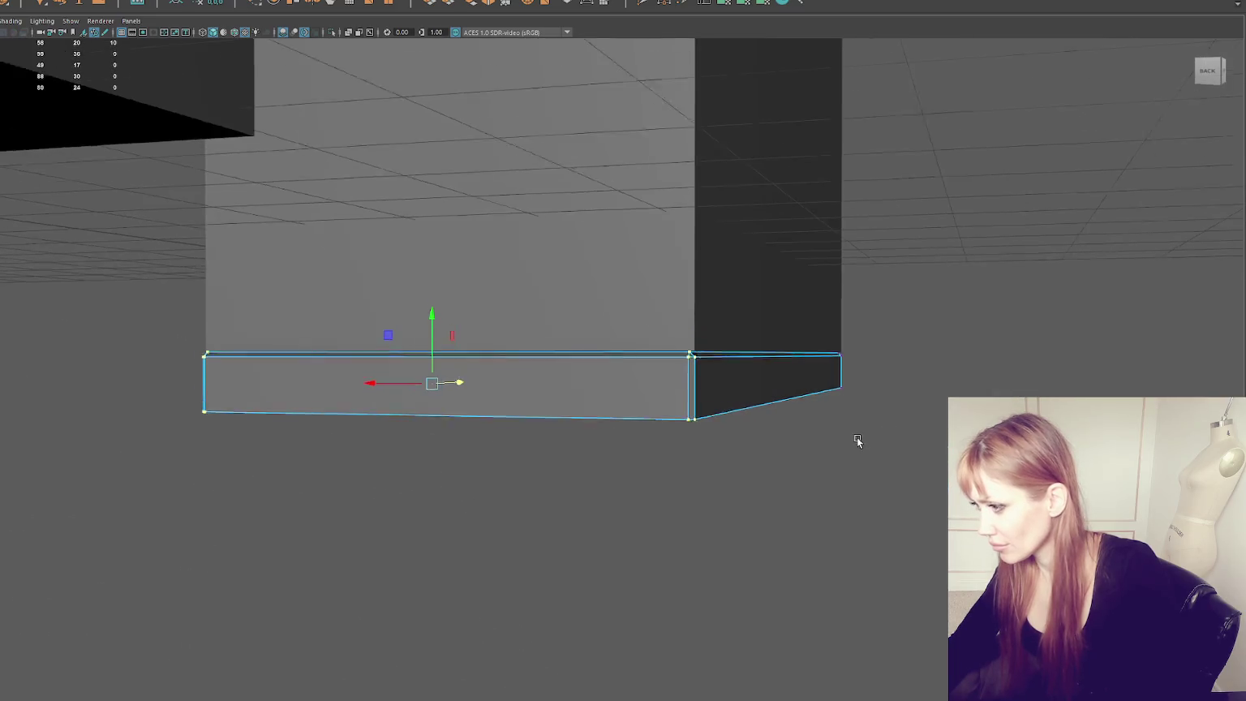
{"action": "left_click_drag", "start_coordinate": [927, 261], "coordinate": [625, 524]}
{"action": "mouse_move", "coordinate": [725, 376]}
{"action": "left_mouse_down"}
{"action": "mouse_move", "coordinate": [782, 407]}
{"action": "mouse_move", "coordinate": [595, 224]}
{"action": "left_mouse_up"}
{"action": "left_click", "coordinate": [609, 278]}
{"action": "scroll", "coordinate": [585, 345], "scroll_direction": "up", "scroll_amount": 3}
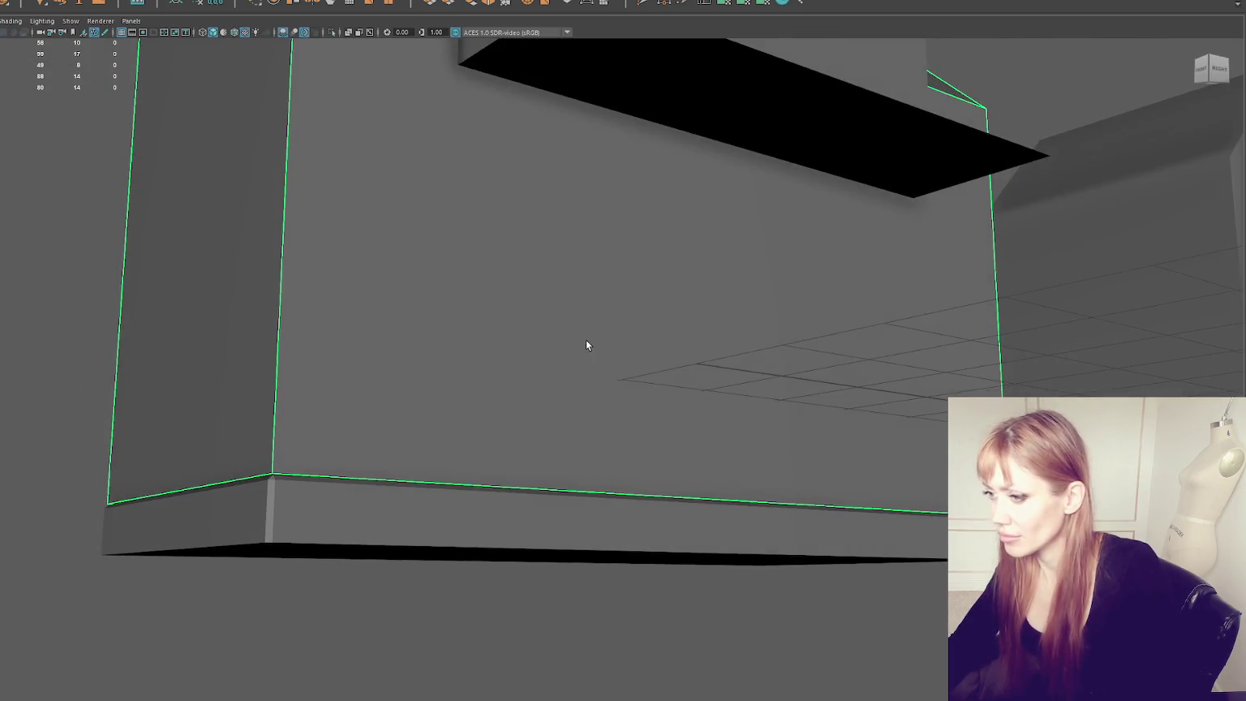
Step: Lower the house box slightly and separate the roof off along its outer edge loop
{"action": "left_click_drag", "start_coordinate": [596, 138], "coordinate": [72, 175]}
{"action": "scroll", "coordinate": [595, 137], "scroll_direction": "down", "scroll_amount": 5}
{"action": "right_click", "coordinate": [59, 180]}
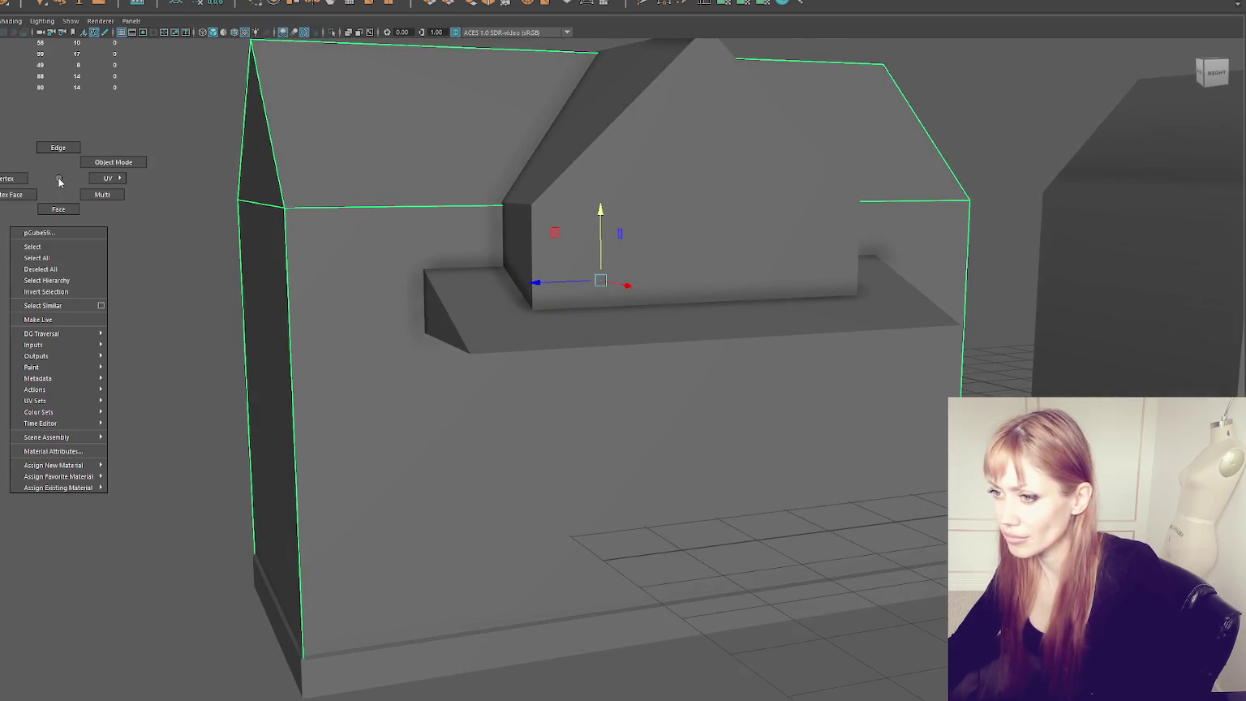
{"action": "left_click", "coordinate": [59, 147]}
{"action": "double_click", "coordinate": [326, 205]}
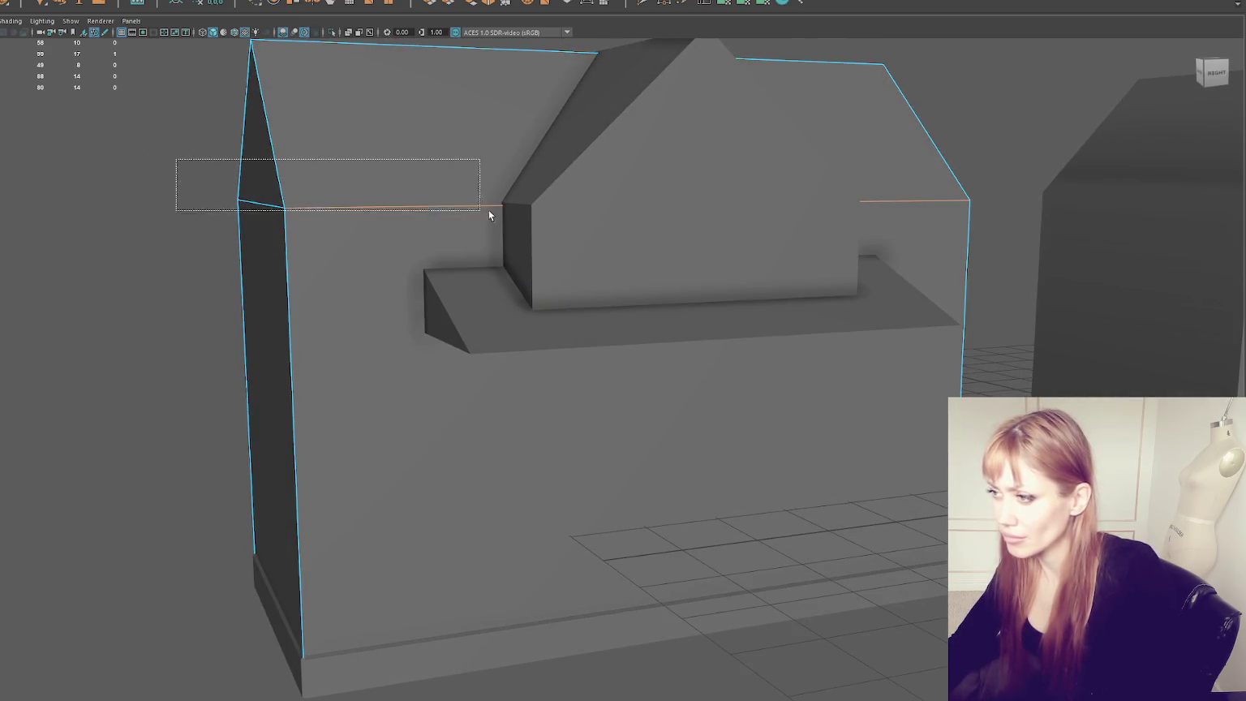
{"action": "left_click", "coordinate": [69, 2]}
{"action": "key", "text": "Escape"}
{"action": "right_click_drag", "start_coordinate": [245, 200], "coordinate": [209, 217]}
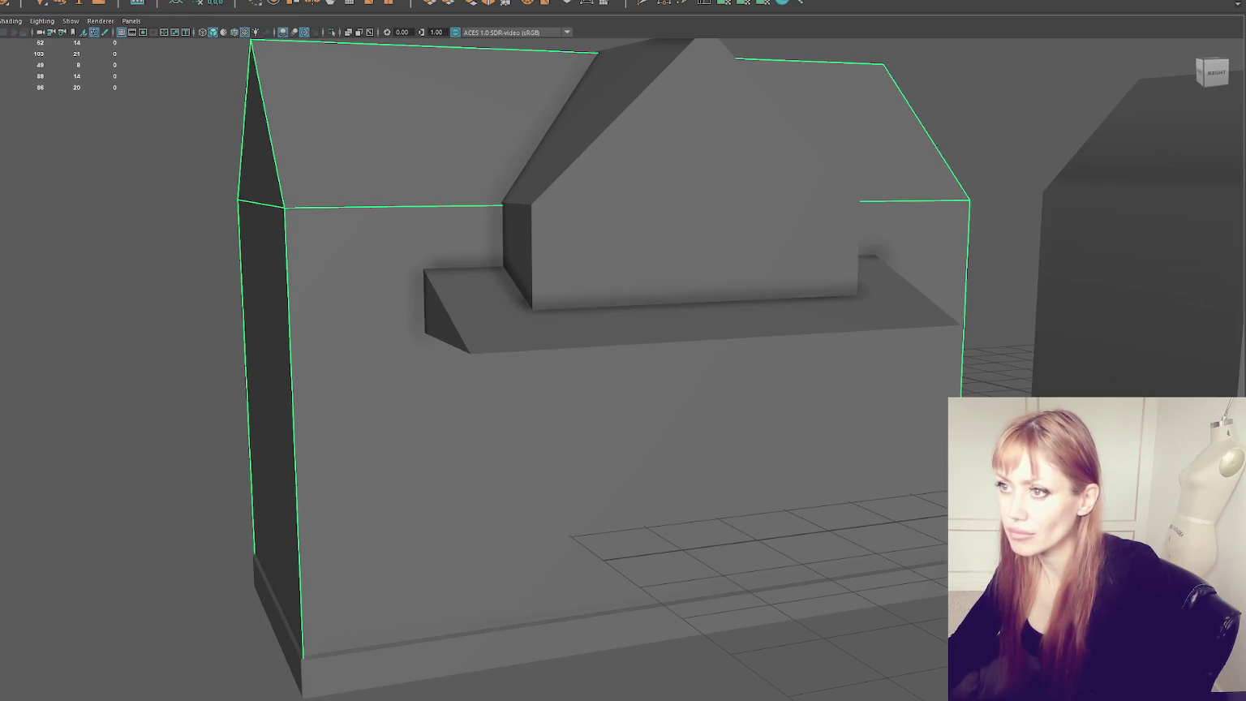
{"action": "left_click", "coordinate": [69, 1]}
{"action": "mouse_move", "coordinate": [31, 2]}
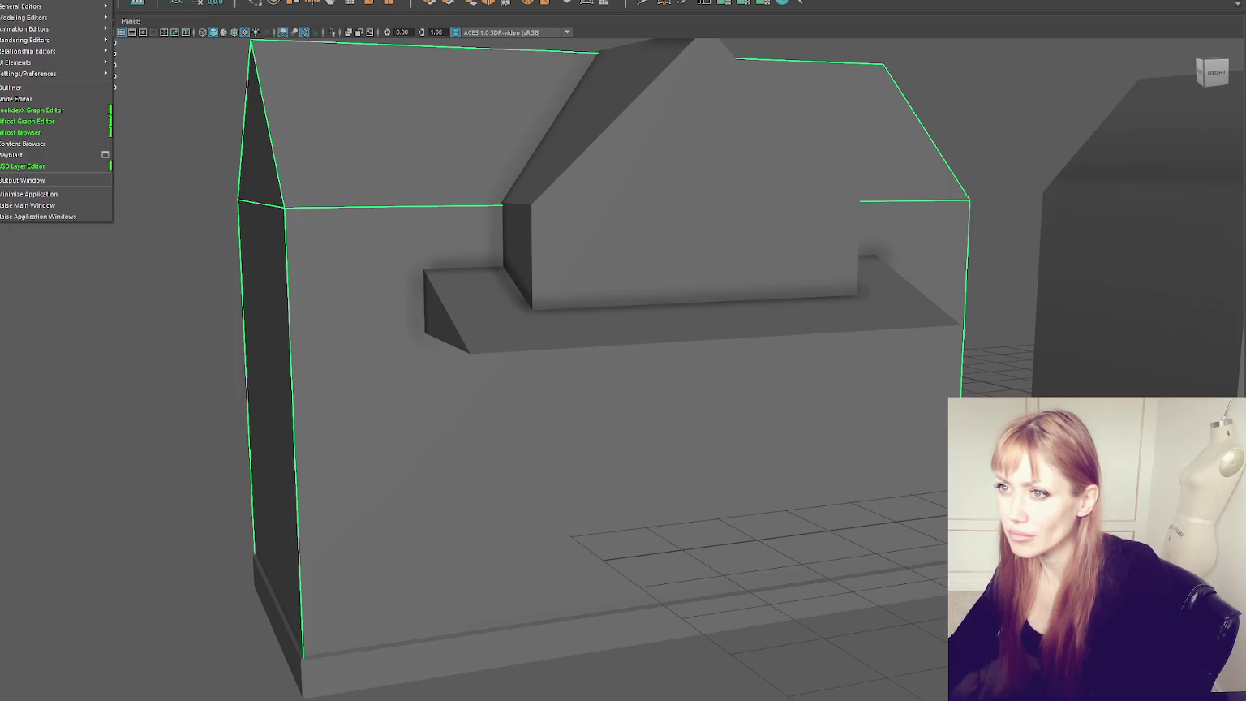
{"action": "left_click", "coordinate": [64, 4]}
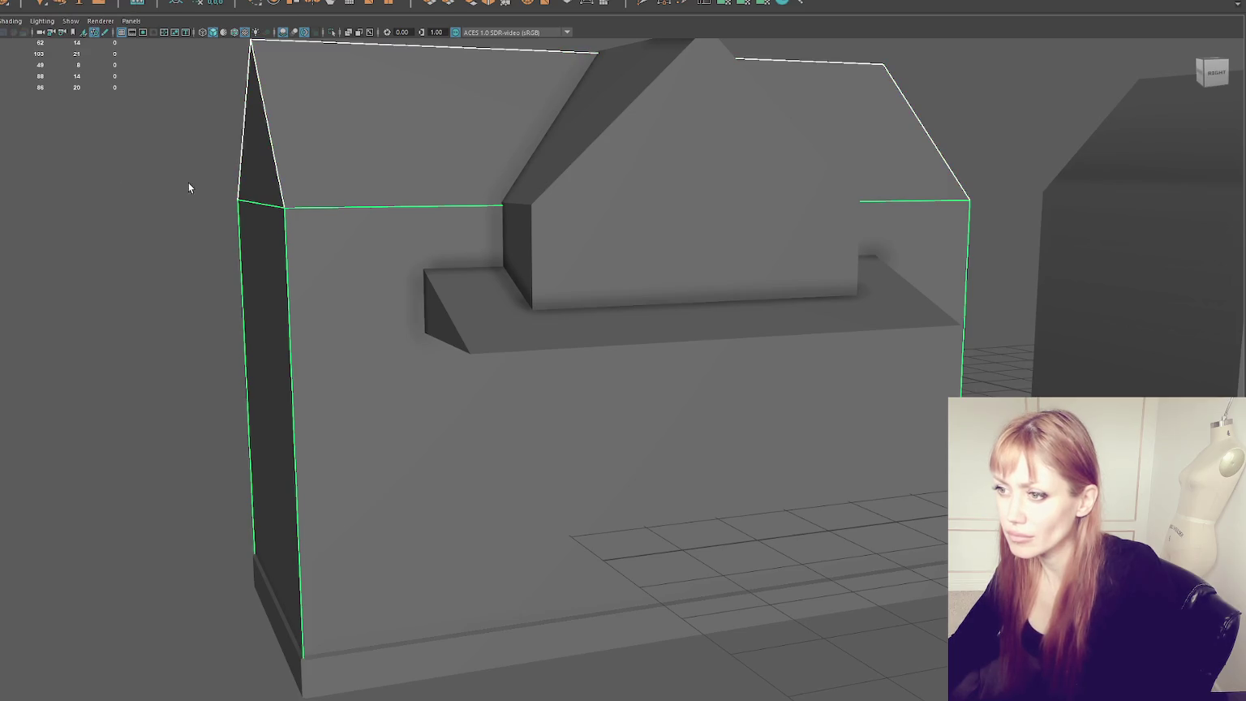
Step: Select the walls box and bevel its vertical corner edges
{"action": "left_click_drag", "start_coordinate": [376, 183], "coordinate": [162, 222], "text": "alt"}
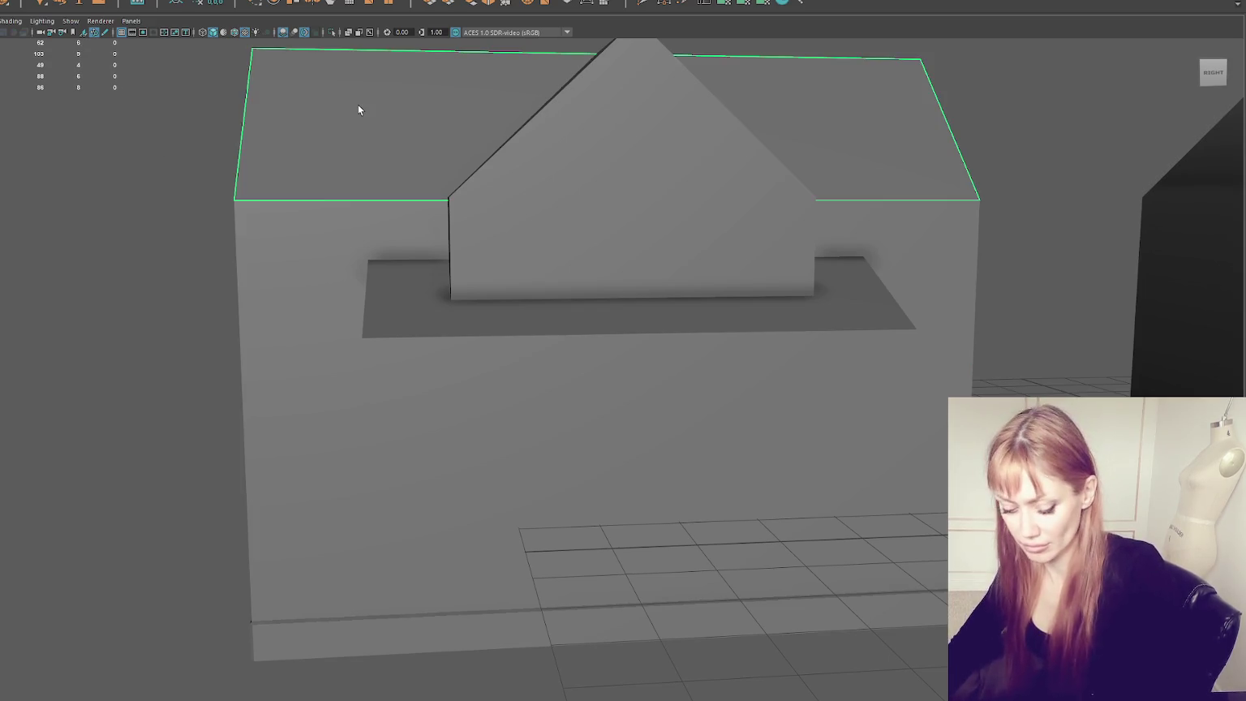
{"action": "left_click", "coordinate": [569, 250]}
{"action": "mouse_move", "coordinate": [568, 249]}
{"action": "left_mouse_down", "text": "alt"}
{"action": "mouse_move", "coordinate": [388, 308]}
{"action": "mouse_move", "coordinate": [445, 343]}
{"action": "mouse_move", "coordinate": [411, 342]}
{"action": "left_mouse_up", "text": "alt"}
{"action": "left_click", "coordinate": [388, 309]}
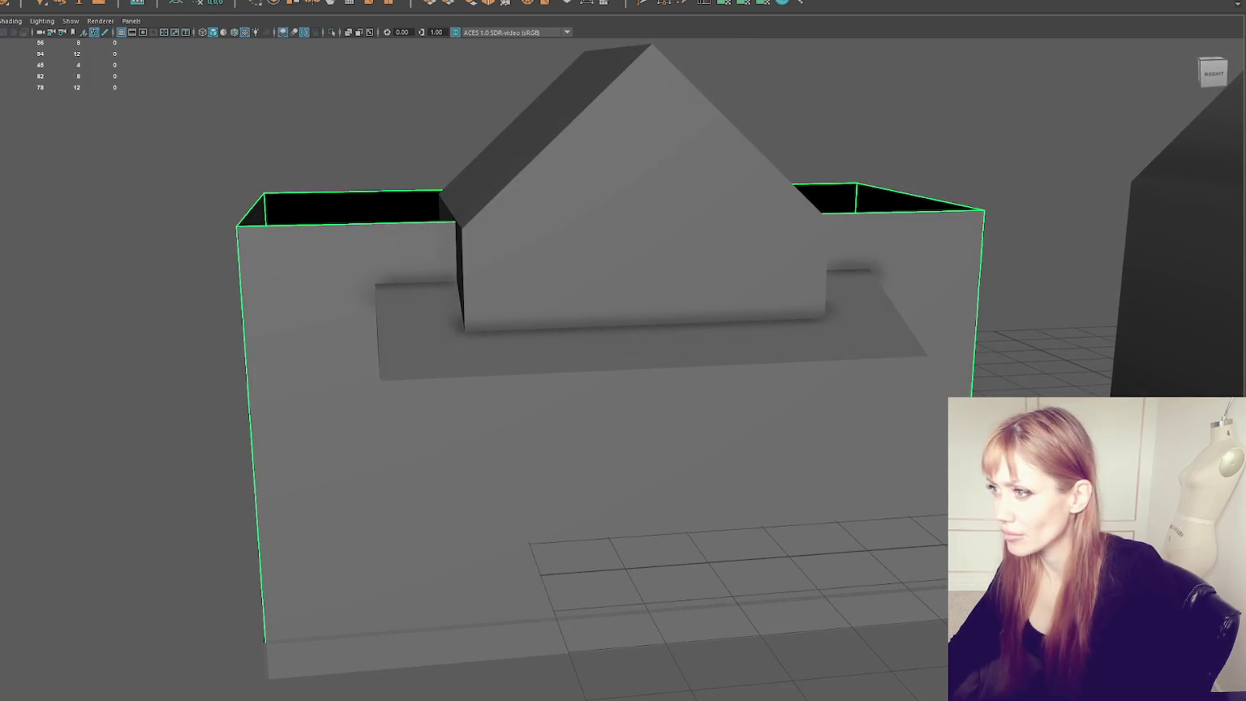
{"action": "key", "text": "ctrl+b"}
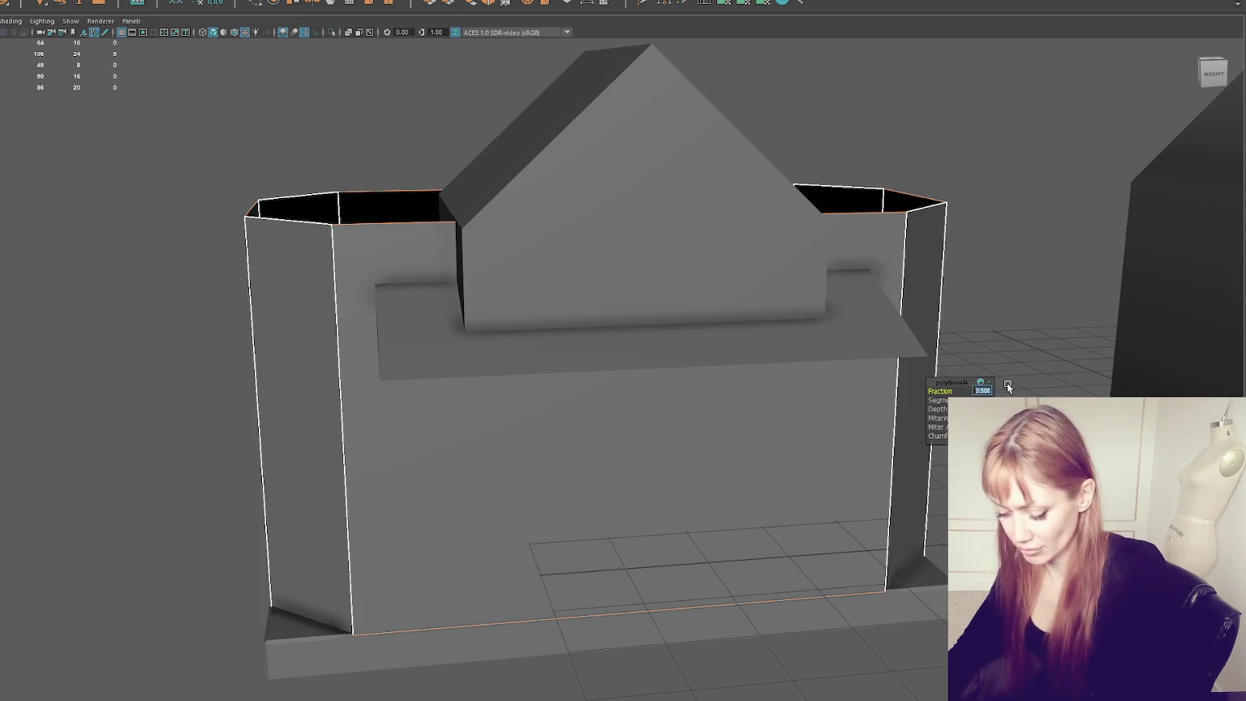
Step: Reduce the corner bevel fraction stepwise from 0.1 through 0.02 and 0.01 to 0.009
{"action": "type", "text": "0.1"}
{"action": "key", "text": "Return"}
{"action": "right_click_drag", "start_coordinate": [473, 514], "coordinate": [615, 426], "text": "alt"}
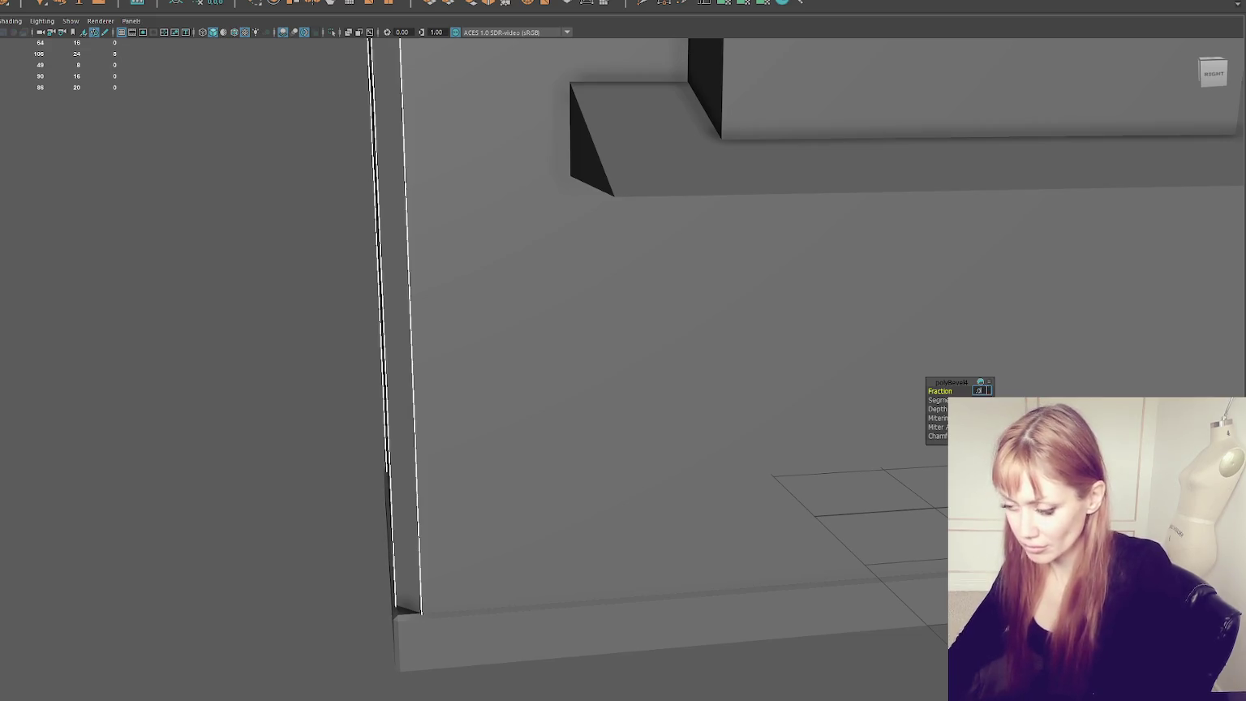
{"action": "type", "text": "0.02"}
{"action": "key", "text": "Return"}
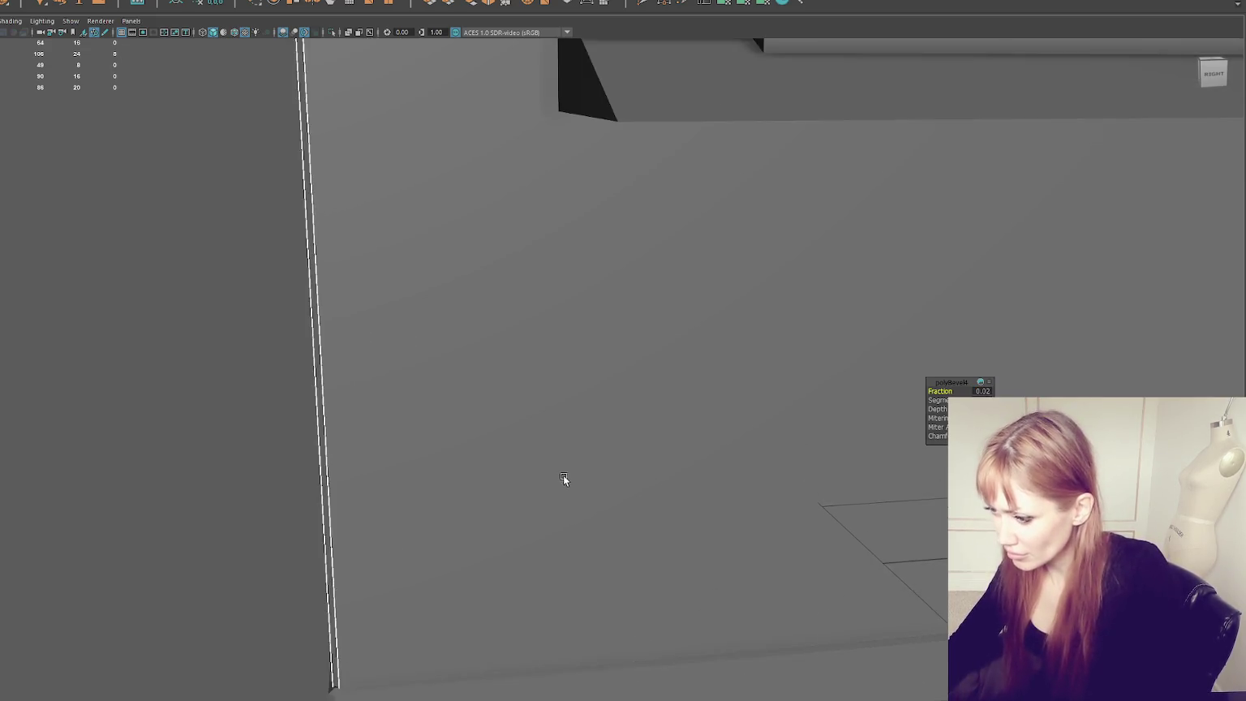
{"action": "left_click_drag", "start_coordinate": [564, 479], "coordinate": [662, 415], "text": "alt"}
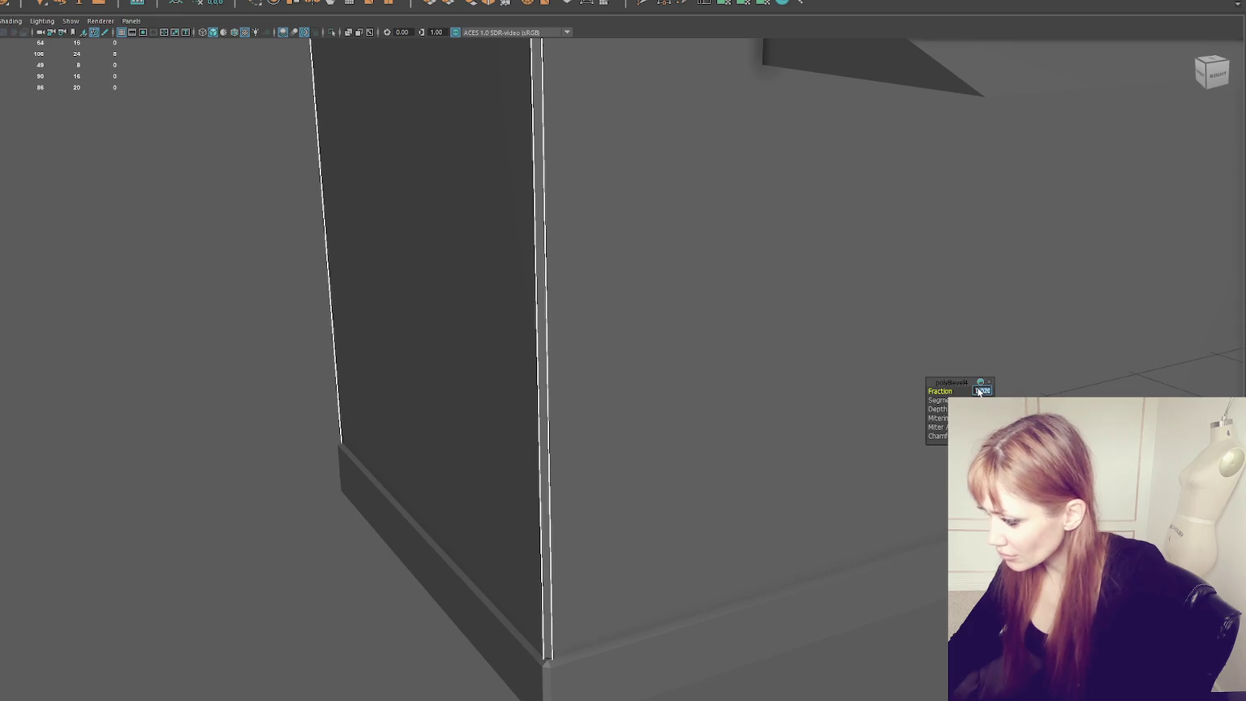
{"action": "type", "text": "0.01"}
{"action": "key", "text": "Return"}
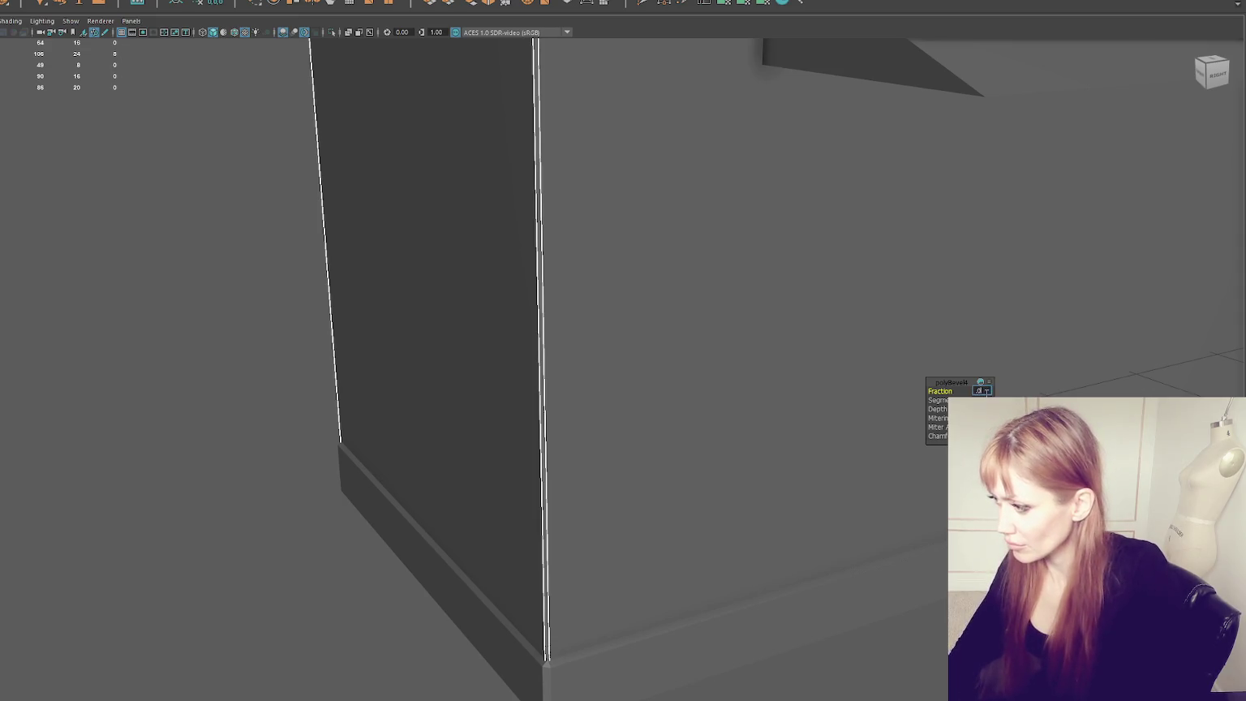
{"action": "type", "text": "09"}
{"action": "key", "text": "Return"}
Step: Return to whole-object selection and view the house from the front
{"action": "right_click_drag", "start_coordinate": [954, 339], "coordinate": [557, 349], "text": "alt"}
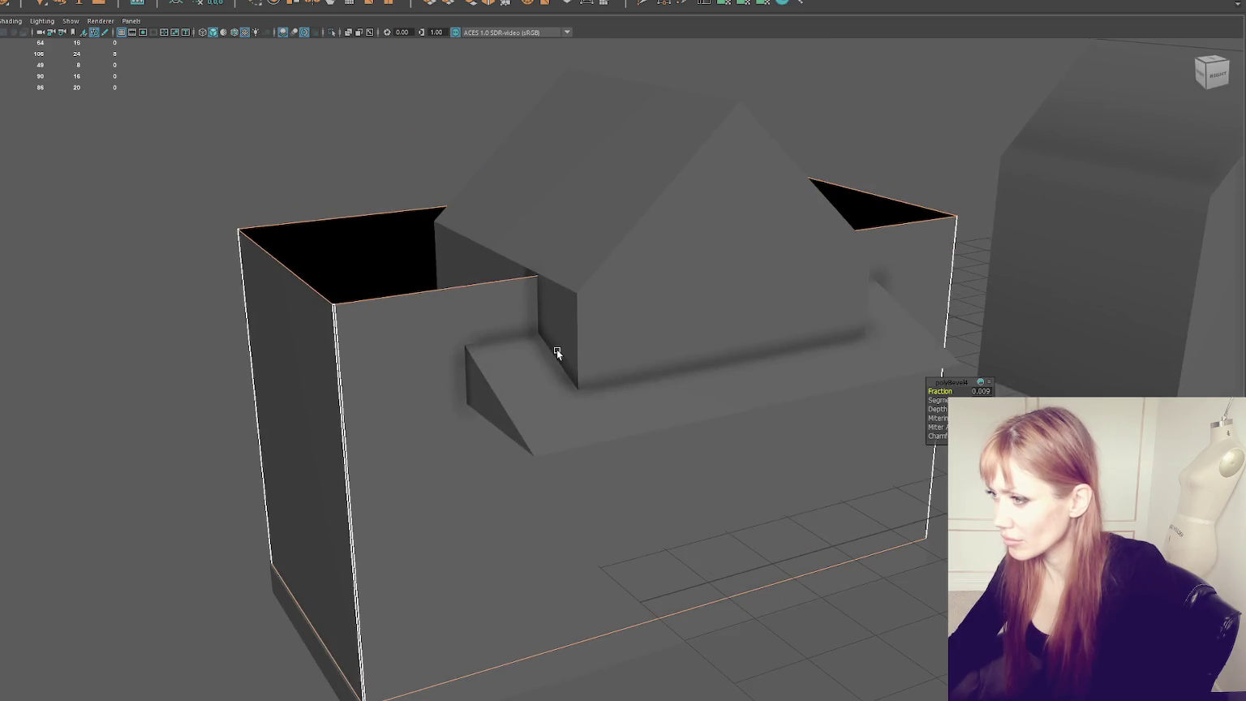
{"action": "right_click", "coordinate": [194, 156]}
{"action": "left_click", "coordinate": [228, 150]}
{"action": "right_click_drag", "start_coordinate": [161, 111], "coordinate": [362, 125]}
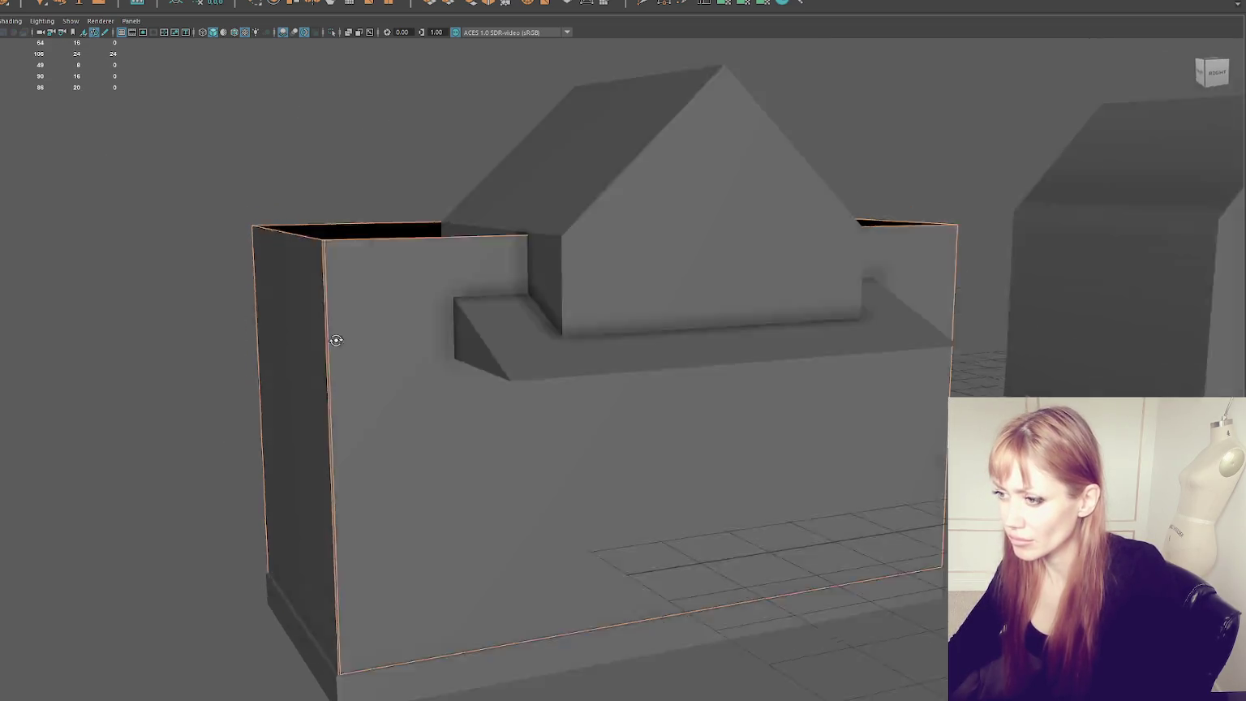
{"action": "scroll", "coordinate": [360, 368], "scroll_direction": "up", "scroll_amount": 3}
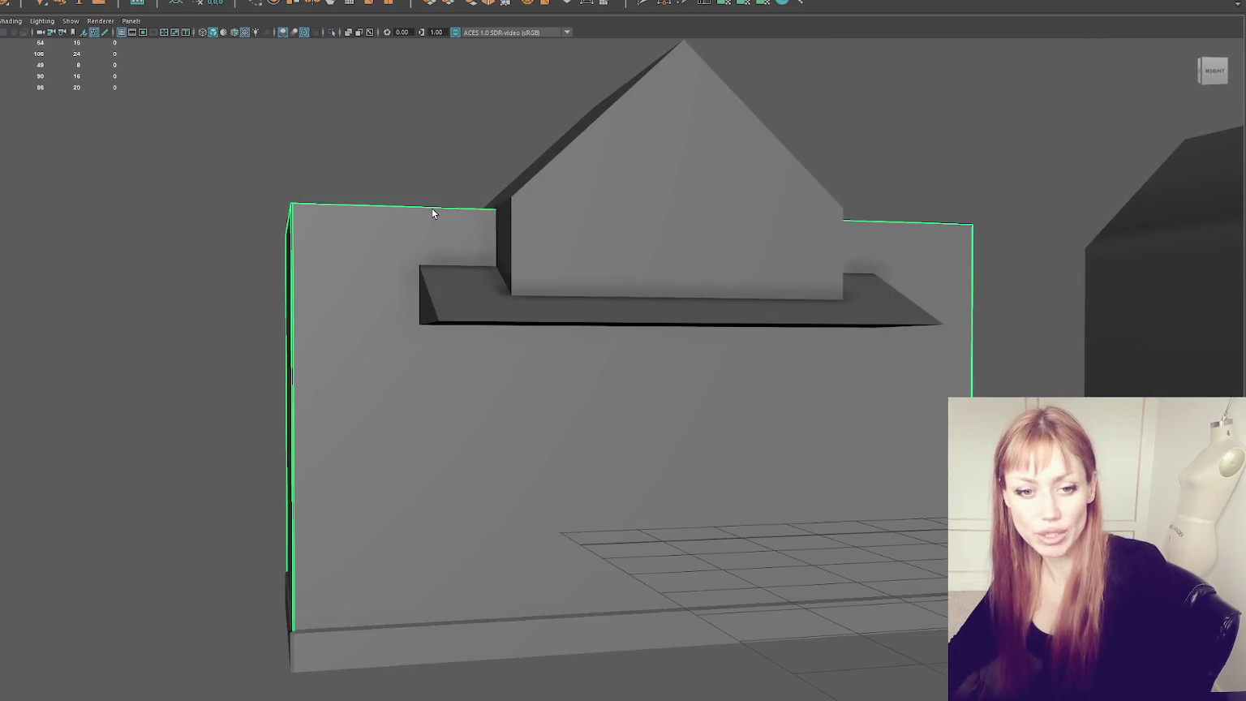
Step: Frame the whole scene and select the gable roof piece on top of the house
{"action": "mouse_move", "coordinate": [431, 208]}
{"action": "left_mouse_down", "text": "alt"}
{"action": "mouse_move", "coordinate": [428, 253]}
{"action": "mouse_move", "coordinate": [706, 228]}
{"action": "mouse_move", "coordinate": [426, 241]}
{"action": "mouse_move", "coordinate": [442, 239]}
{"action": "left_mouse_up", "text": "alt"}
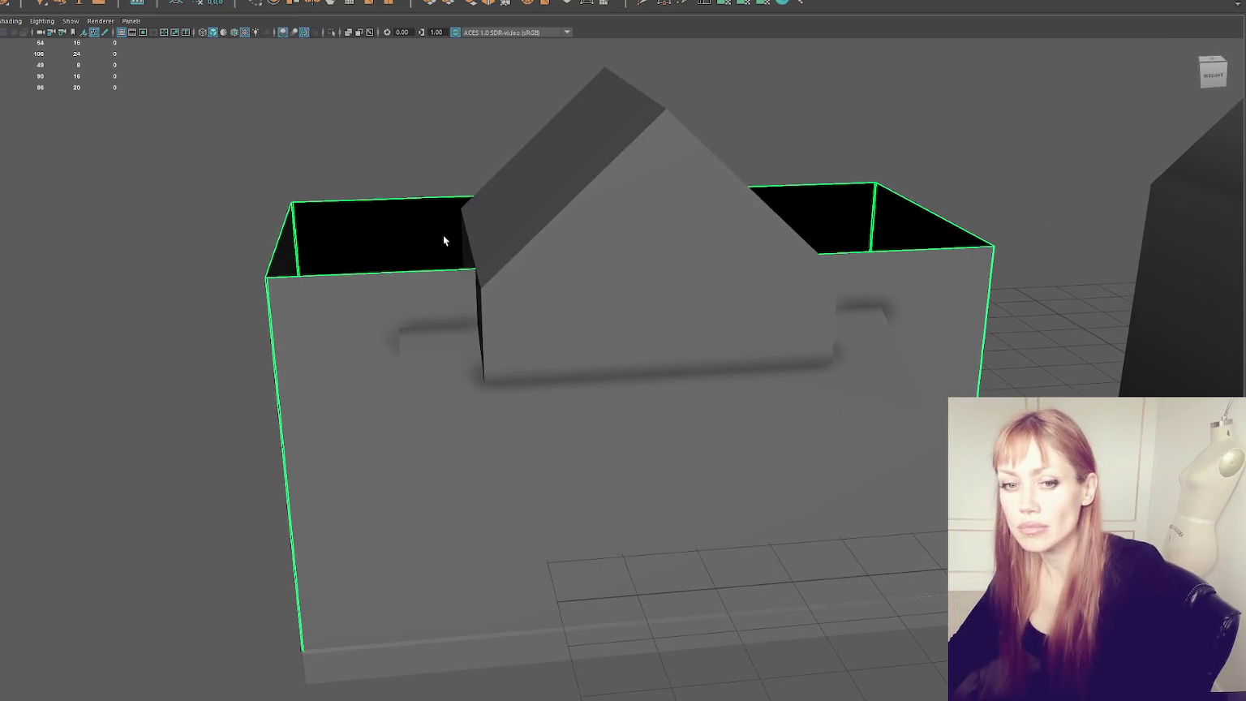
{"action": "left_click", "coordinate": [427, 256]}
{"action": "left_click", "coordinate": [428, 256]}
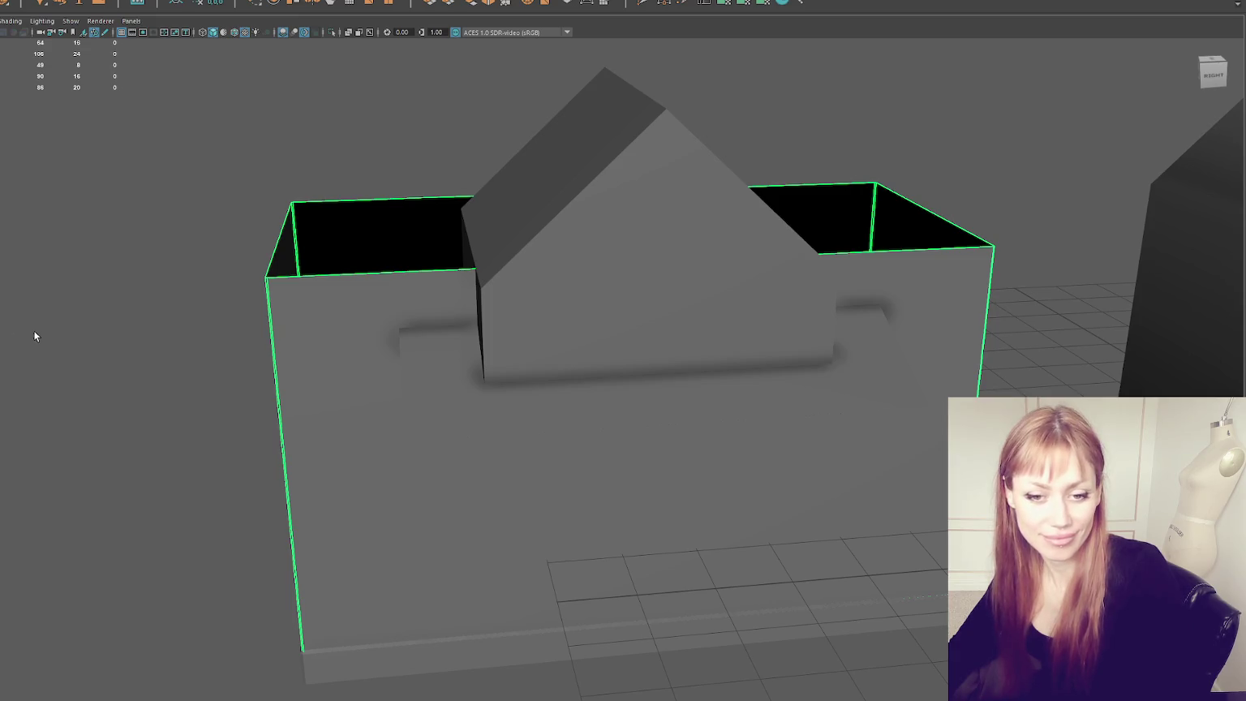
{"action": "left_click", "coordinate": [540, 348]}
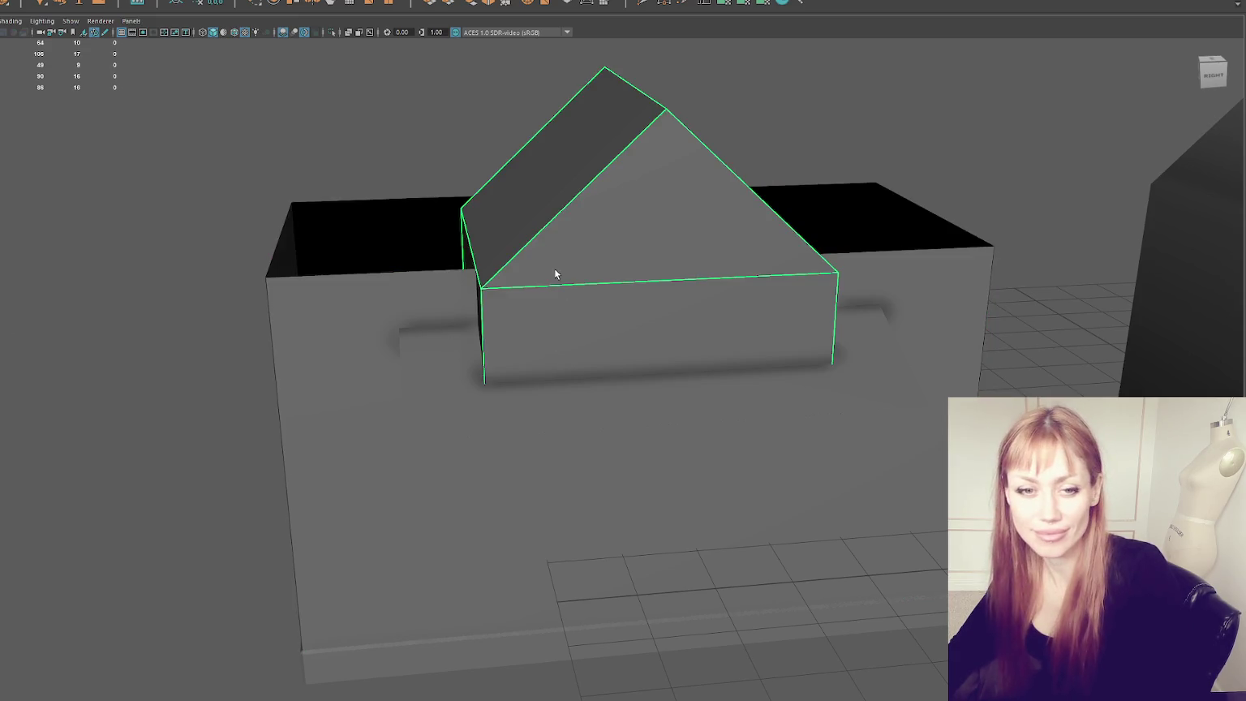
{"action": "left_click_drag", "start_coordinate": [554, 267], "coordinate": [264, 209], "text": "alt"}
{"action": "left_click", "coordinate": [266, 212]}
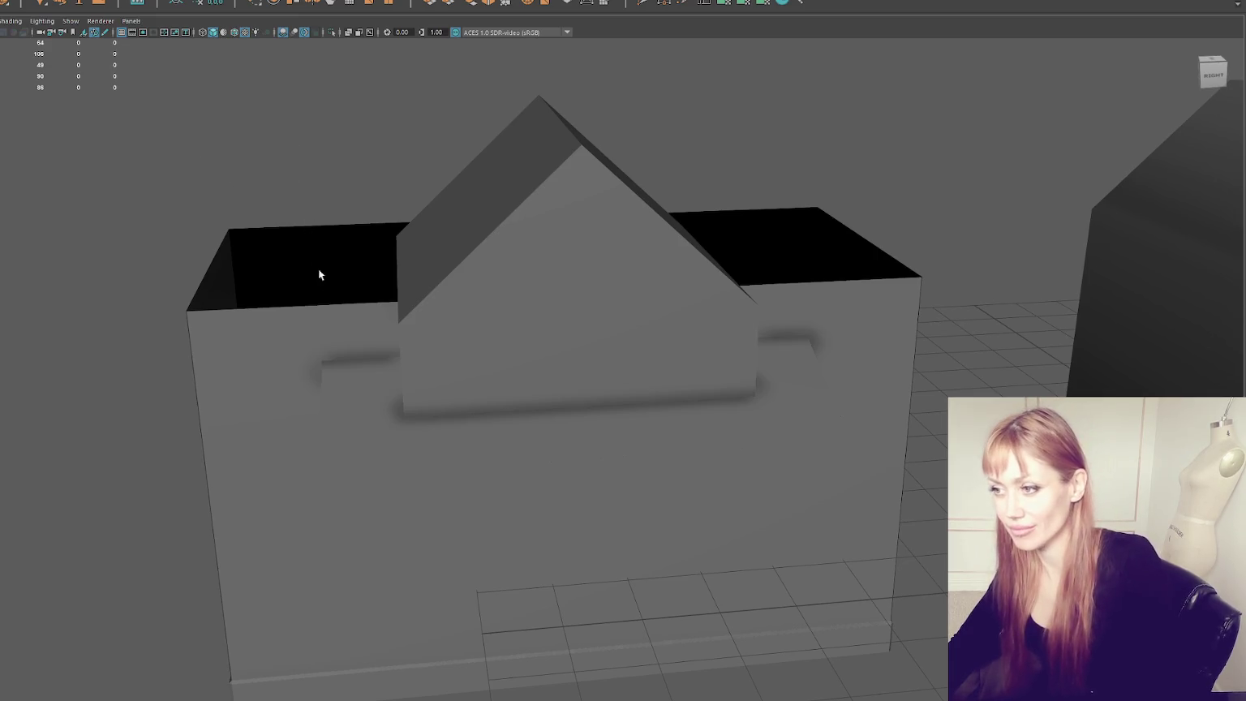
{"action": "key", "text": "f"}
{"action": "key", "text": "ctrl+z"}
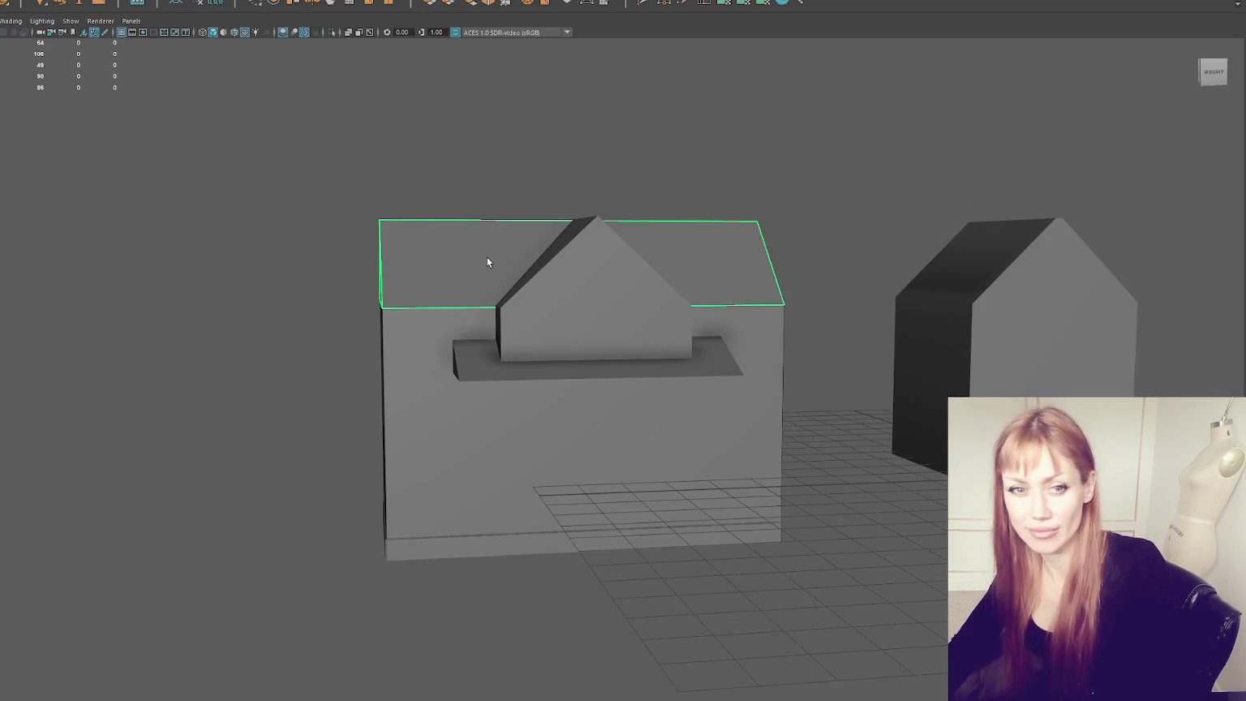
Step: Scale the roof wider in X to overhang both walls, and squash it in Y to lower the pitch
{"action": "key", "text": "w"}
{"action": "left_click_drag", "start_coordinate": [510, 349], "coordinate": [665, 323]}
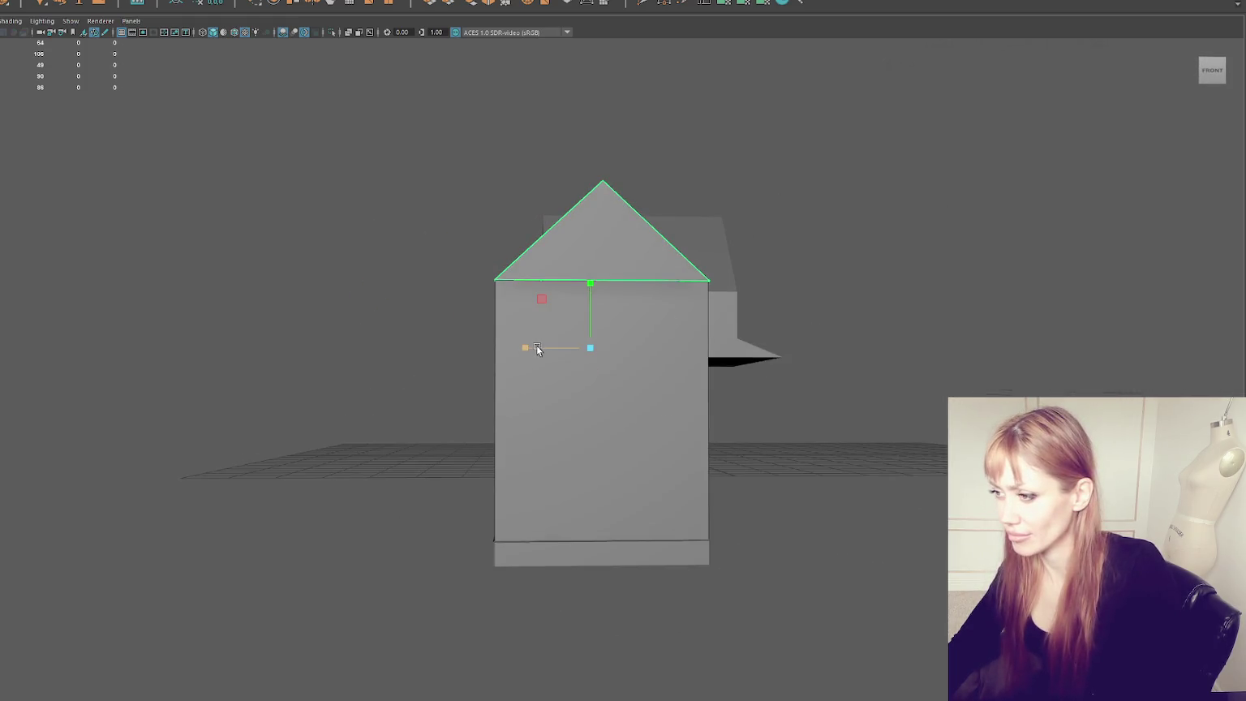
{"action": "left_click_drag", "start_coordinate": [536, 347], "coordinate": [529, 347]}
{"action": "mouse_move", "coordinate": [590, 284]}
{"action": "left_mouse_down"}
{"action": "mouse_move", "coordinate": [589, 296]}
{"action": "mouse_move", "coordinate": [539, 301]}
{"action": "mouse_move", "coordinate": [514, 286]}
{"action": "mouse_move", "coordinate": [445, 296]}
{"action": "left_mouse_up"}
{"action": "scroll", "coordinate": [531, 294], "scroll_direction": "up", "scroll_amount": 2}
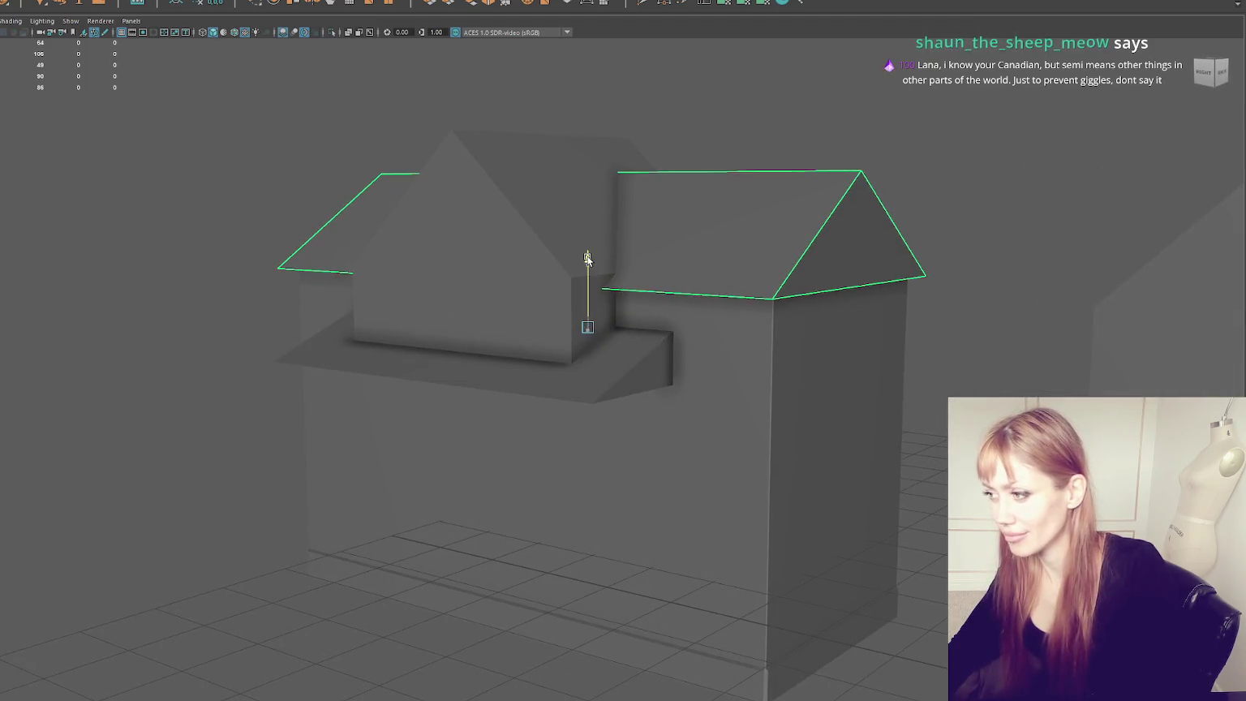
Step: Orbit to check the roof, then select its front border edge in edge mode
{"action": "mouse_move", "coordinate": [556, 269]}
{"action": "left_mouse_down", "text": "alt"}
{"action": "mouse_move", "coordinate": [734, 259]}
{"action": "mouse_move", "coordinate": [570, 270]}
{"action": "mouse_move", "coordinate": [638, 280]}
{"action": "left_mouse_up", "text": "alt"}
{"action": "mouse_move", "coordinate": [456, 278]}
{"action": "left_mouse_down", "text": "alt"}
{"action": "mouse_move", "coordinate": [389, 265]}
{"action": "mouse_move", "coordinate": [527, 255]}
{"action": "mouse_move", "coordinate": [225, 266]}
{"action": "mouse_move", "coordinate": [440, 254]}
{"action": "mouse_move", "coordinate": [502, 5]}
{"action": "left_mouse_up", "text": "alt"}
{"action": "key", "text": "F10"}
{"action": "left_click", "coordinate": [314, 273]}
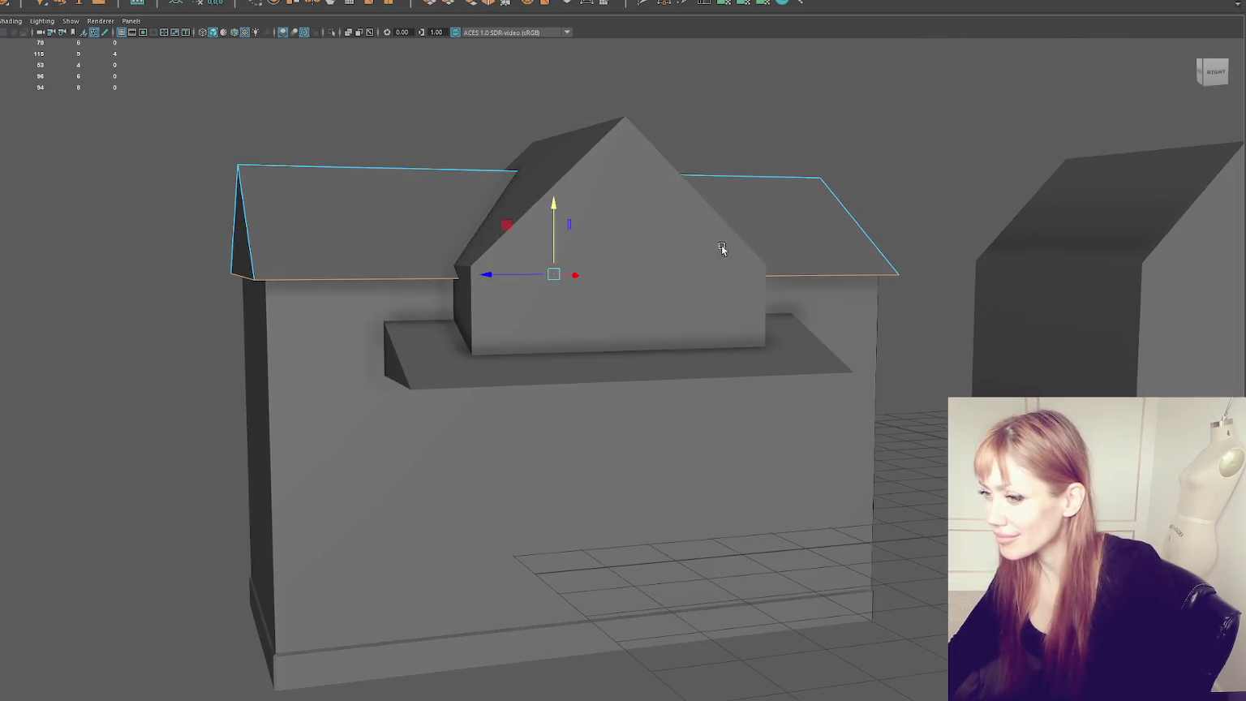
Step: Extrude the selected roof border edges, trying a 0.1 thickness before resetting it to 0
{"action": "key", "text": "ctrl+e"}
{"action": "left_click", "coordinate": [1007, 391]}
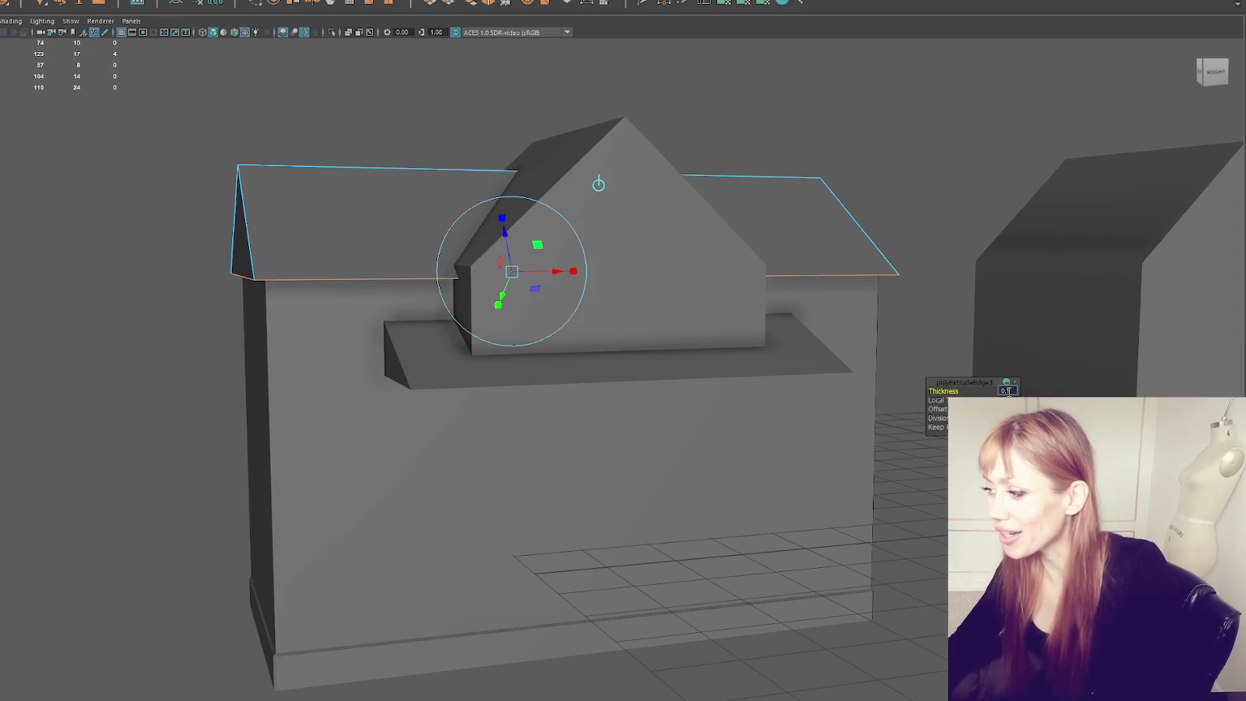
{"action": "key", "text": "Return"}
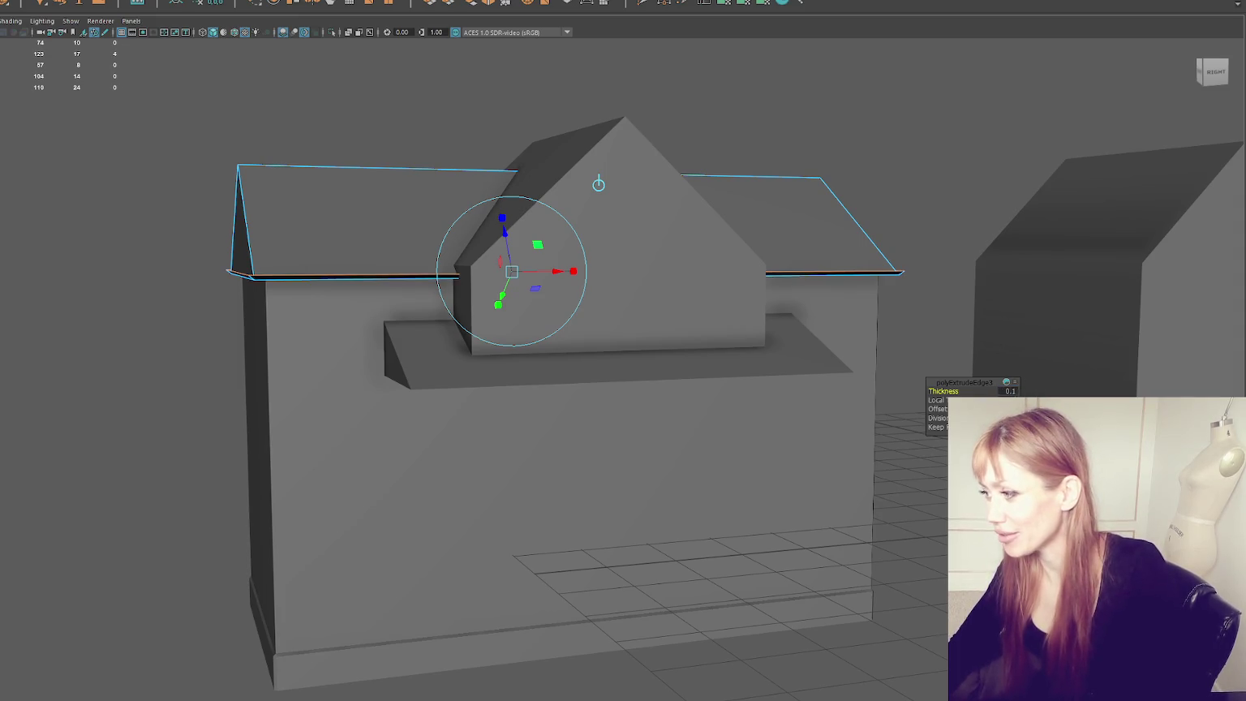
{"action": "type", "text": "00"}
{"action": "key", "text": "Return"}
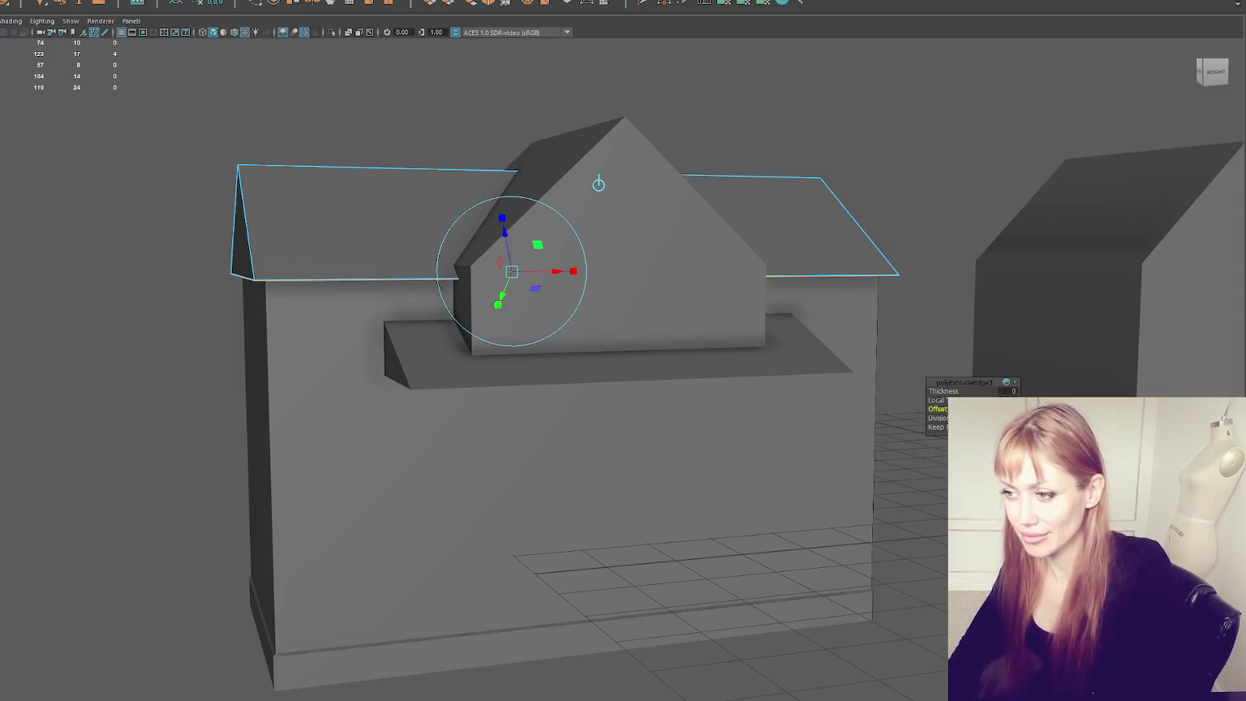
Step: From a close front view, raise the edge extrusion thickness to 0.1, finish, and select the roof
{"action": "scroll", "coordinate": [91, 292], "scroll_direction": "up", "scroll_amount": 3}
{"action": "left_click_drag", "start_coordinate": [91, 292], "coordinate": [147, 287], "text": "alt"}
{"action": "mouse_move", "coordinate": [430, 234]}
{"action": "left_mouse_down", "text": "alt"}
{"action": "mouse_move", "coordinate": [331, 278]}
{"action": "mouse_move", "coordinate": [275, 273]}
{"action": "mouse_move", "coordinate": [337, 316]}
{"action": "left_mouse_up", "text": "alt"}
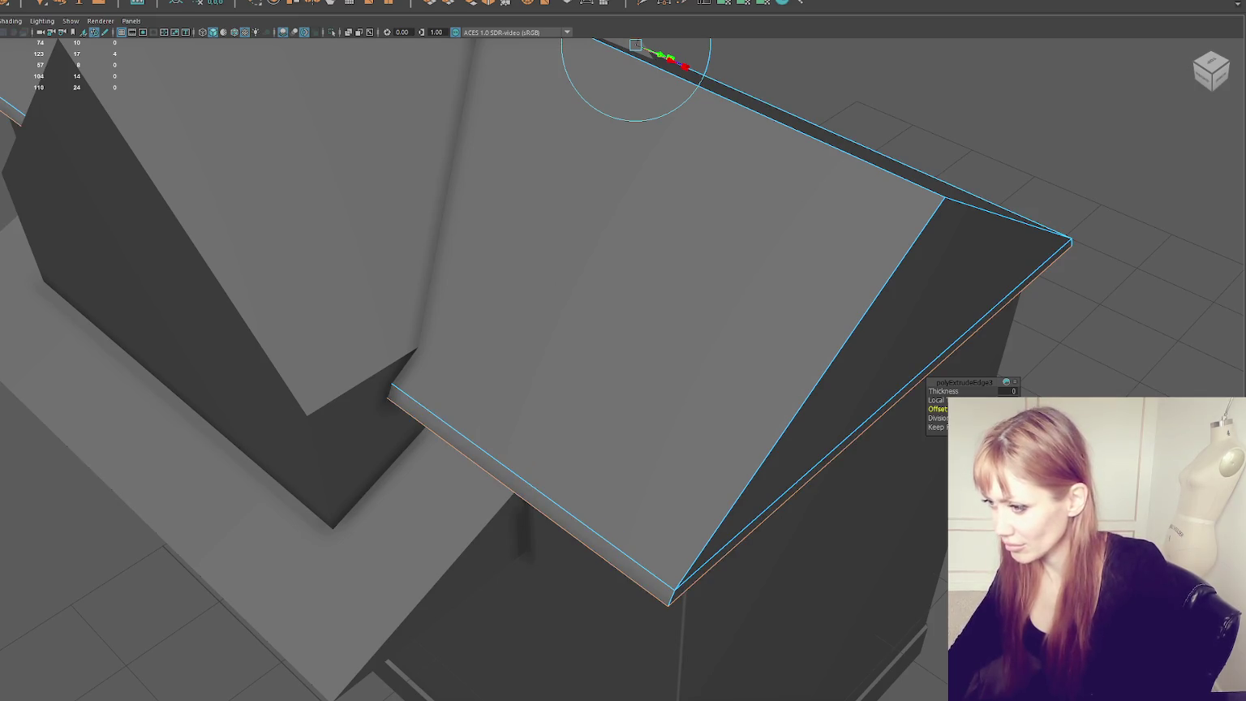
{"action": "mouse_move", "coordinate": [891, 354]}
{"action": "left_mouse_down", "text": "alt"}
{"action": "mouse_move", "coordinate": [804, 311]}
{"action": "mouse_move", "coordinate": [653, 314]}
{"action": "mouse_move", "coordinate": [732, 300]}
{"action": "mouse_move", "coordinate": [569, 306]}
{"action": "left_mouse_up", "text": "alt"}
{"action": "scroll", "coordinate": [555, 302], "scroll_direction": "down", "scroll_amount": 3}
{"action": "scroll", "coordinate": [539, 298], "scroll_direction": "down", "scroll_amount": 2}
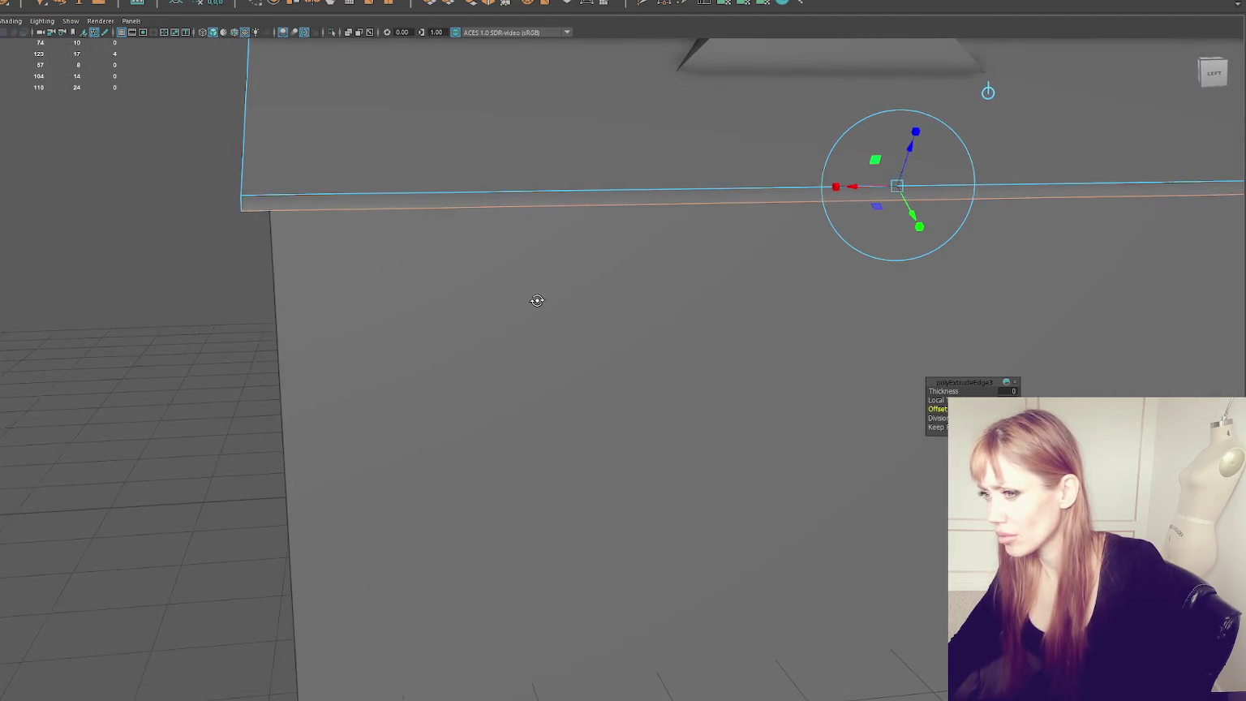
{"action": "scroll", "coordinate": [680, 322], "scroll_direction": "down", "scroll_amount": 3}
{"action": "middle_click_drag", "start_coordinate": [680, 321], "coordinate": [571, 354], "text": "alt"}
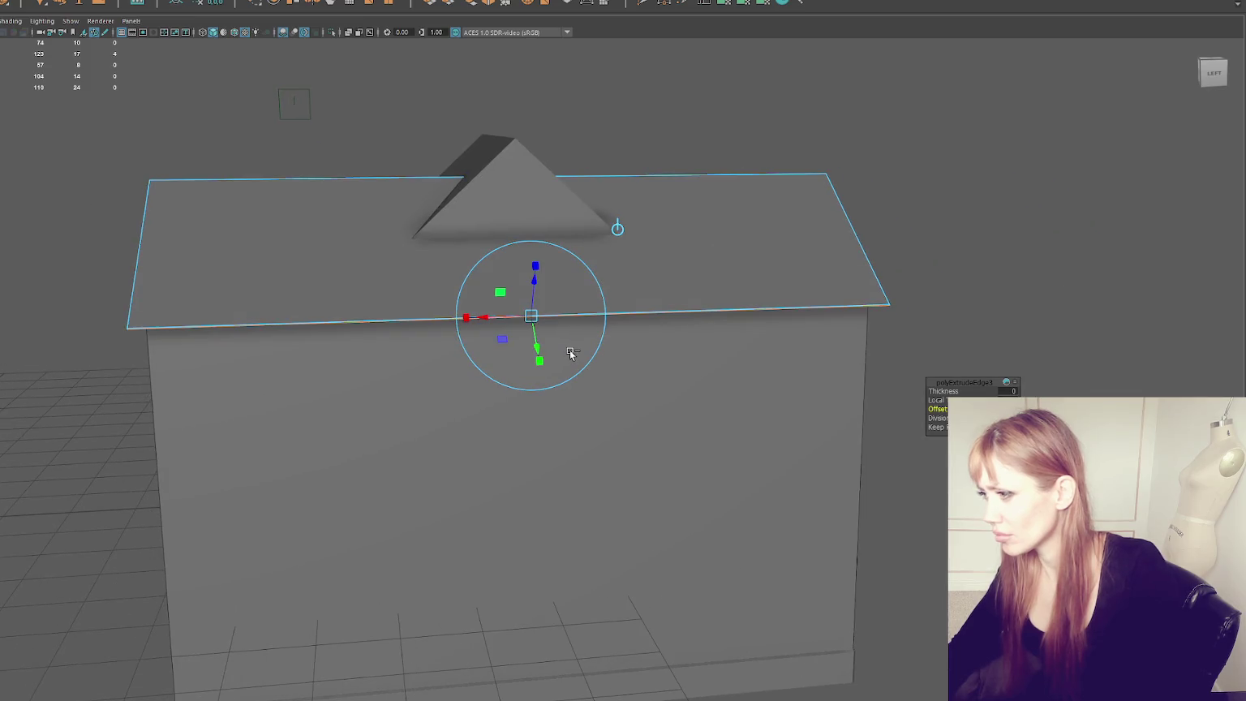
{"action": "key", "text": "q"}
{"action": "mouse_move", "coordinate": [571, 354]}
{"action": "left_mouse_down", "text": "alt"}
{"action": "mouse_move", "coordinate": [557, 331]}
{"action": "mouse_move", "coordinate": [200, 161]}
{"action": "mouse_move", "coordinate": [395, 221]}
{"action": "left_mouse_up", "text": "alt"}
{"action": "left_click", "coordinate": [394, 220]}
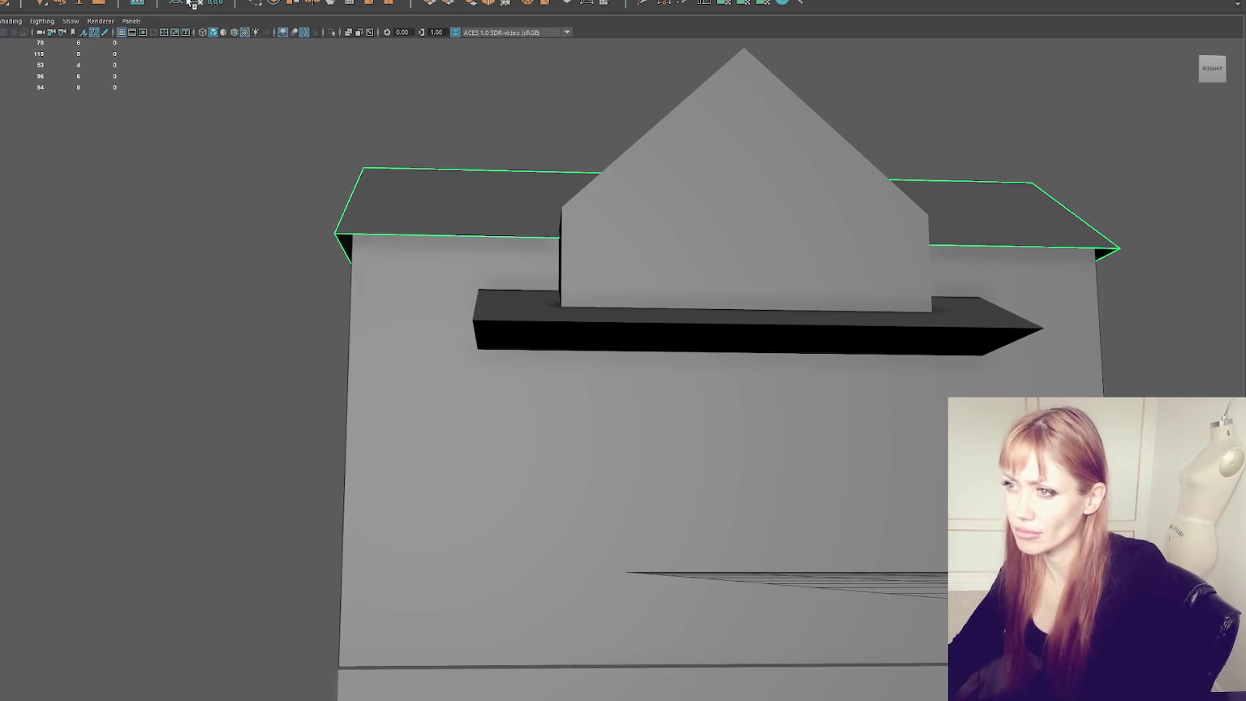
Step: Reselect the main house's roof, switch to edge mode and pick its bottom border edge
{"action": "left_click", "coordinate": [146, 216]}
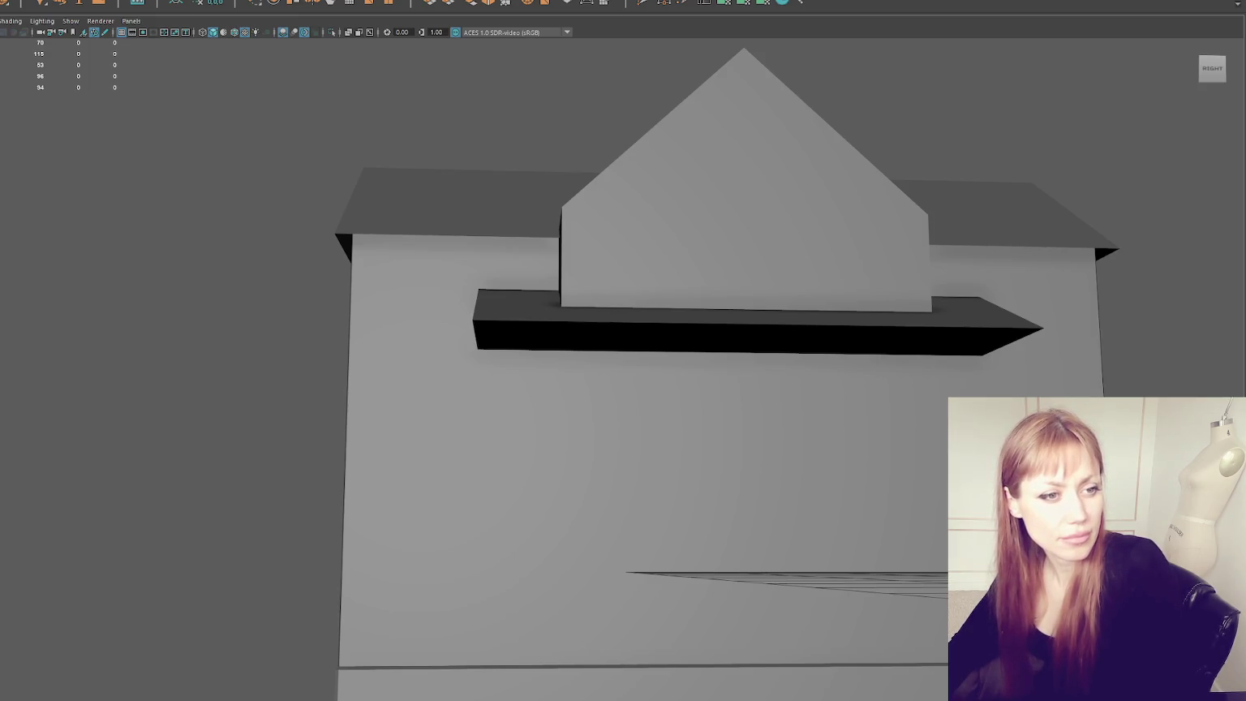
{"action": "scroll", "coordinate": [503, 286], "scroll_direction": "down", "scroll_amount": 3}
{"action": "mouse_move", "coordinate": [503, 286]}
{"action": "left_mouse_down", "text": "alt"}
{"action": "mouse_move", "coordinate": [534, 270]}
{"action": "mouse_move", "coordinate": [529, 286]}
{"action": "mouse_move", "coordinate": [519, 270]}
{"action": "left_mouse_up", "text": "alt"}
{"action": "scroll", "coordinate": [527, 282], "scroll_direction": "up", "scroll_amount": 2}
{"action": "left_click", "coordinate": [404, 233]}
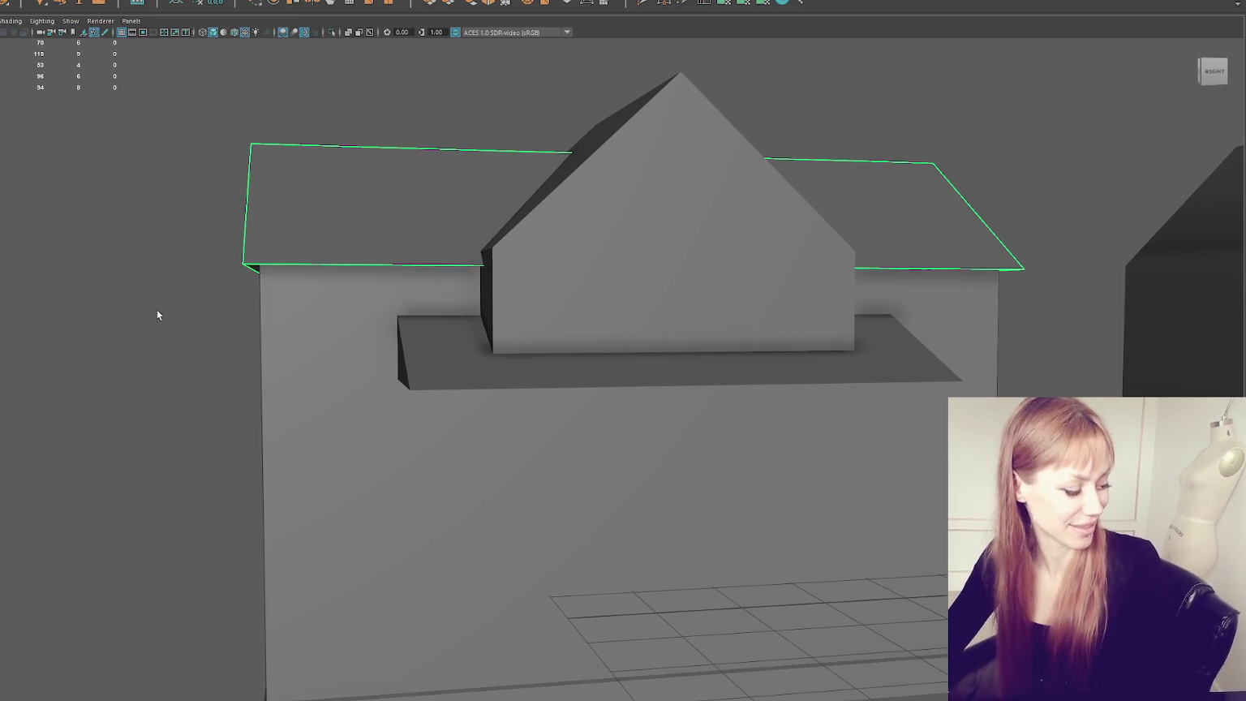
{"action": "right_click_drag", "start_coordinate": [329, 207], "coordinate": [342, 131]}
{"action": "left_click", "coordinate": [370, 266]}
{"action": "mouse_move", "coordinate": [370, 264]}
{"action": "left_mouse_down", "text": "alt"}
{"action": "mouse_move", "coordinate": [485, 273]}
{"action": "mouse_move", "coordinate": [389, 255]}
{"action": "left_mouse_up", "text": "alt"}
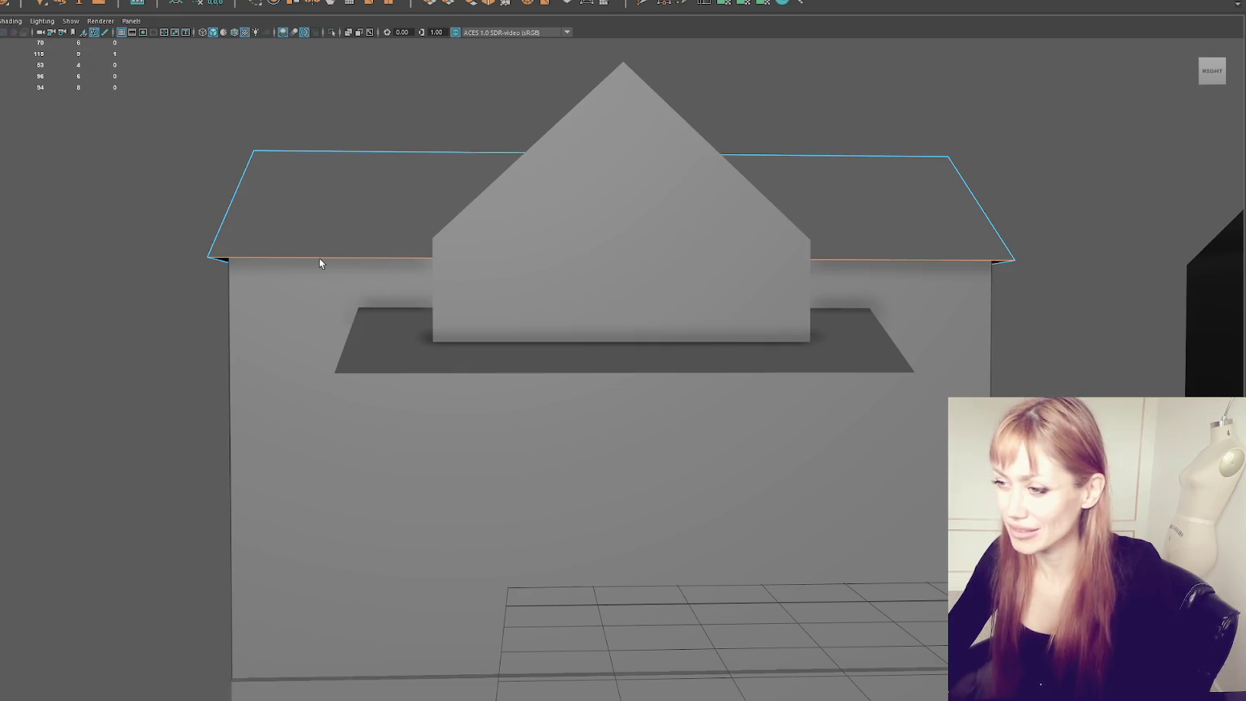
Step: Extrude the roof edges with 0.1 thickness, then undo that extrusion
{"action": "left_click", "coordinate": [443, 5]}
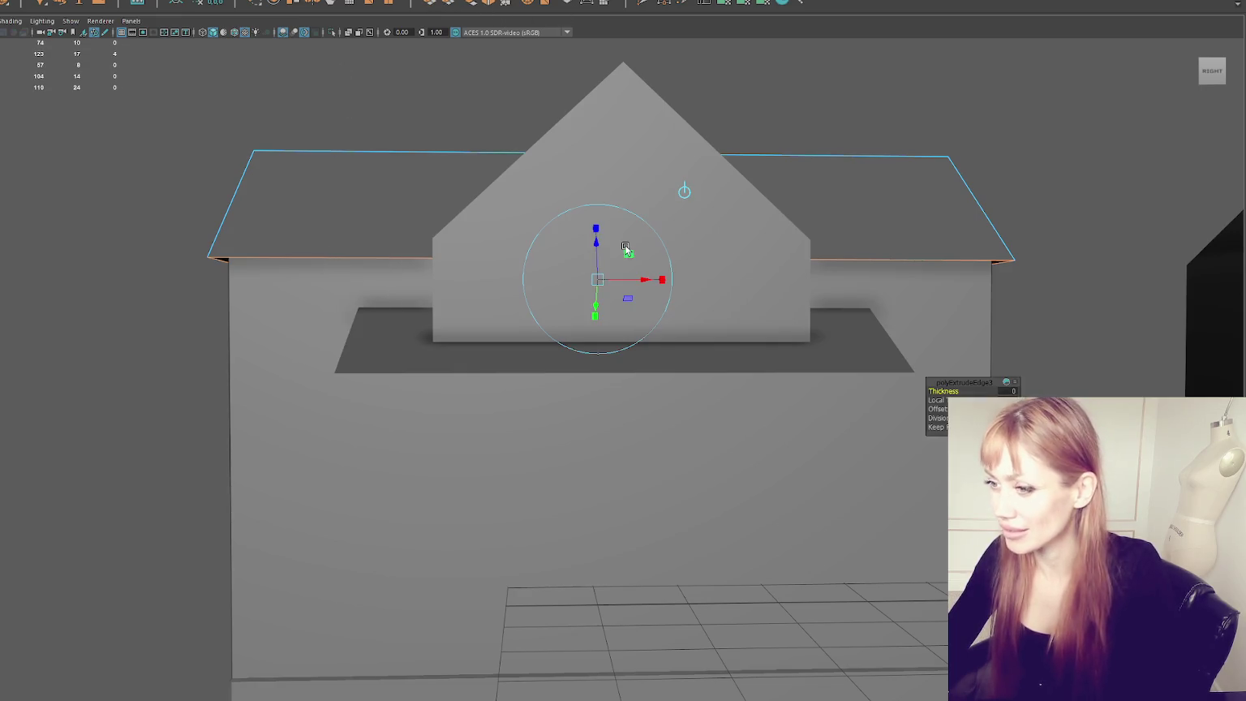
{"action": "type", "text": "0.1"}
{"action": "key", "text": "Return"}
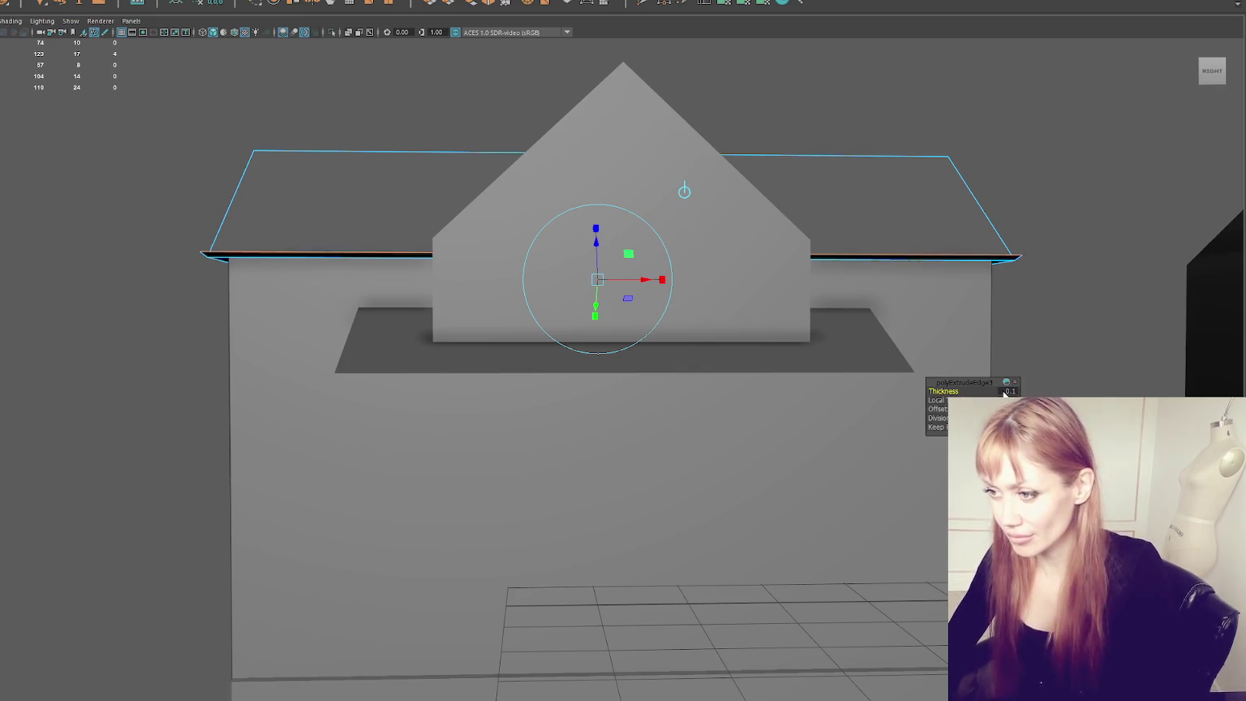
{"action": "mouse_move", "coordinate": [811, 325]}
{"action": "left_mouse_down", "text": "alt"}
{"action": "mouse_move", "coordinate": [865, 340]}
{"action": "mouse_move", "coordinate": [687, 403]}
{"action": "mouse_move", "coordinate": [546, 232]}
{"action": "left_mouse_up", "text": "alt"}
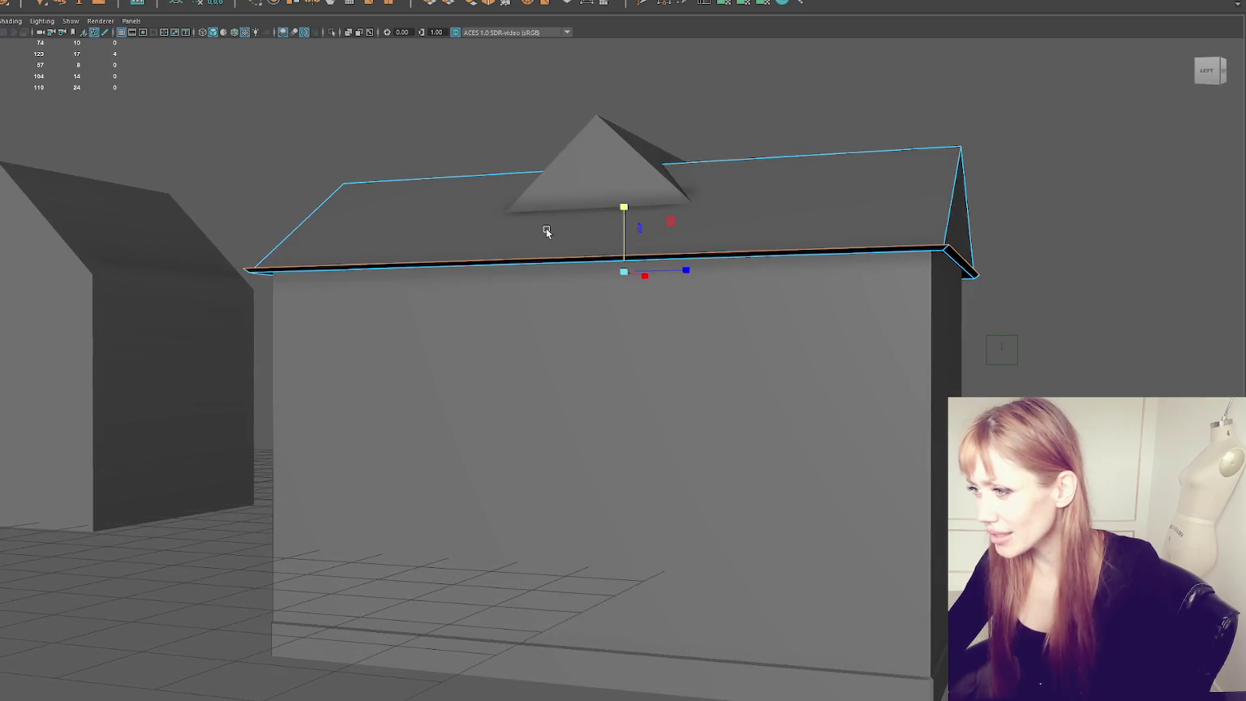
{"action": "left_click", "coordinate": [625, 200]}
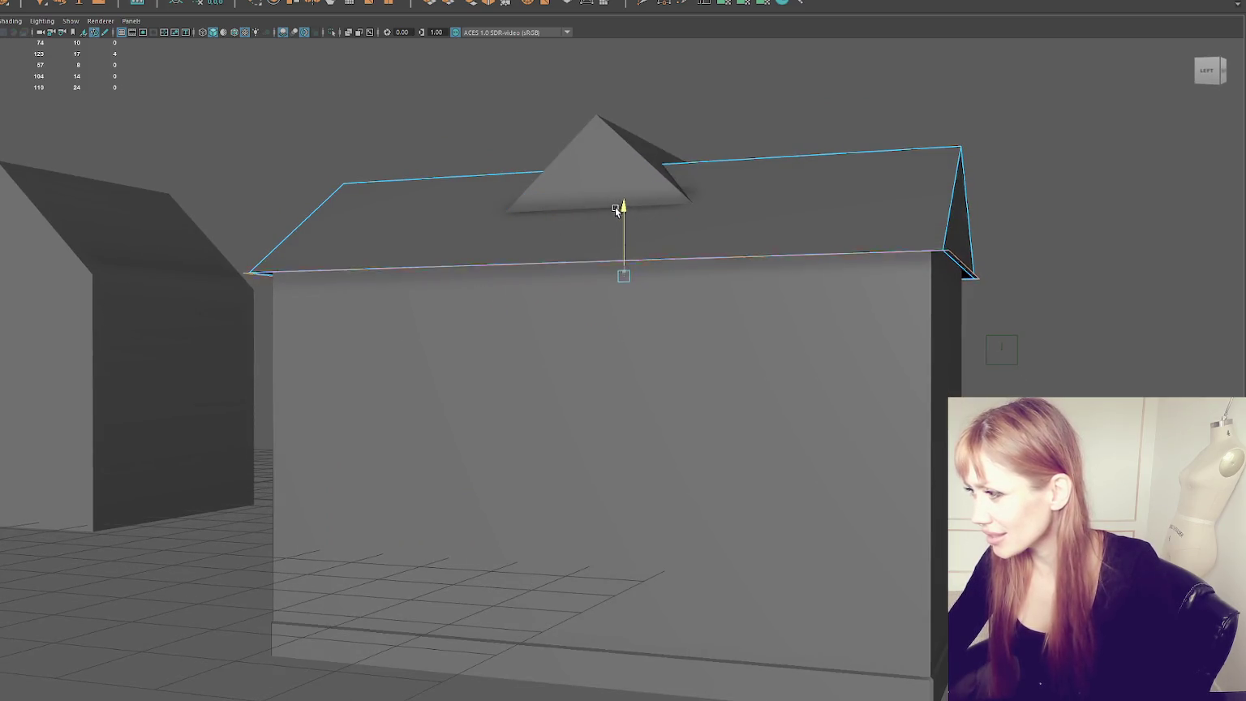
{"action": "key", "text": "ctrl+z"}
{"action": "key", "text": "ctrl+z"}
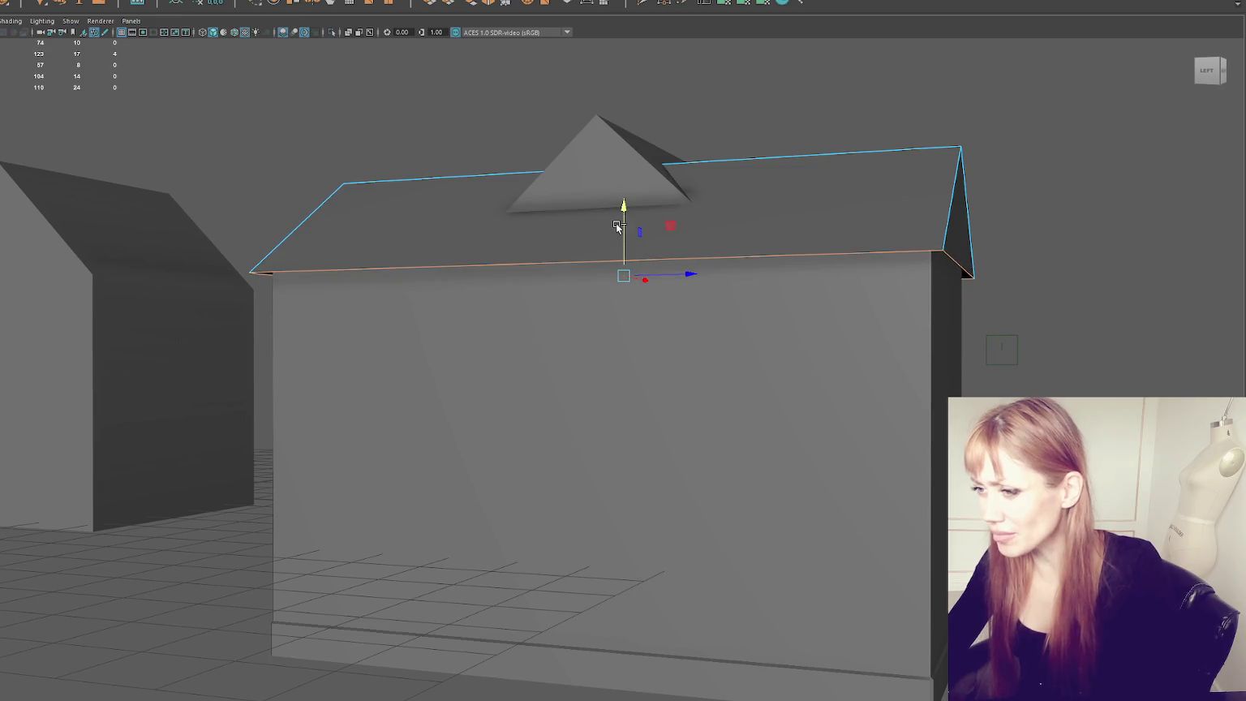
{"action": "key", "text": "ctrl+z"}
Step: Reselect the roof's front border edge, extrude it and pull it down into a thin fascia strip
{"action": "key", "text": "shift+z"}
{"action": "key", "text": "shift+z"}
{"action": "left_click", "coordinate": [387, 270]}
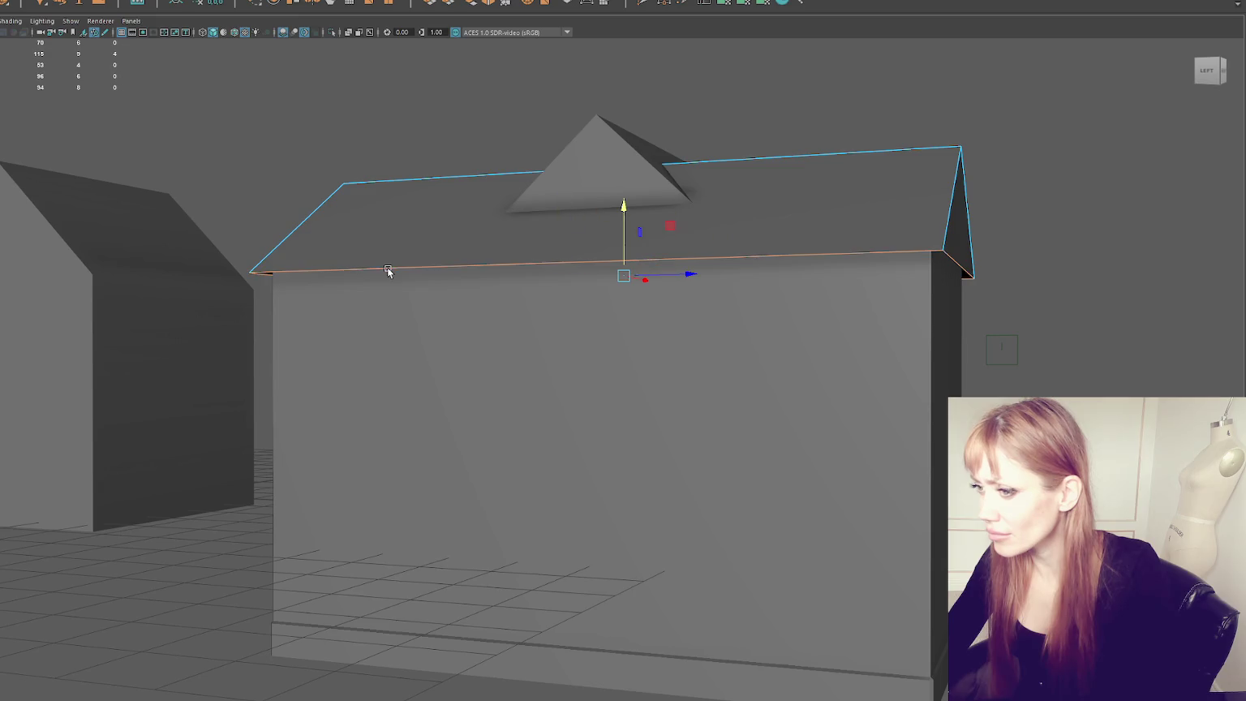
{"action": "left_click", "coordinate": [436, 4]}
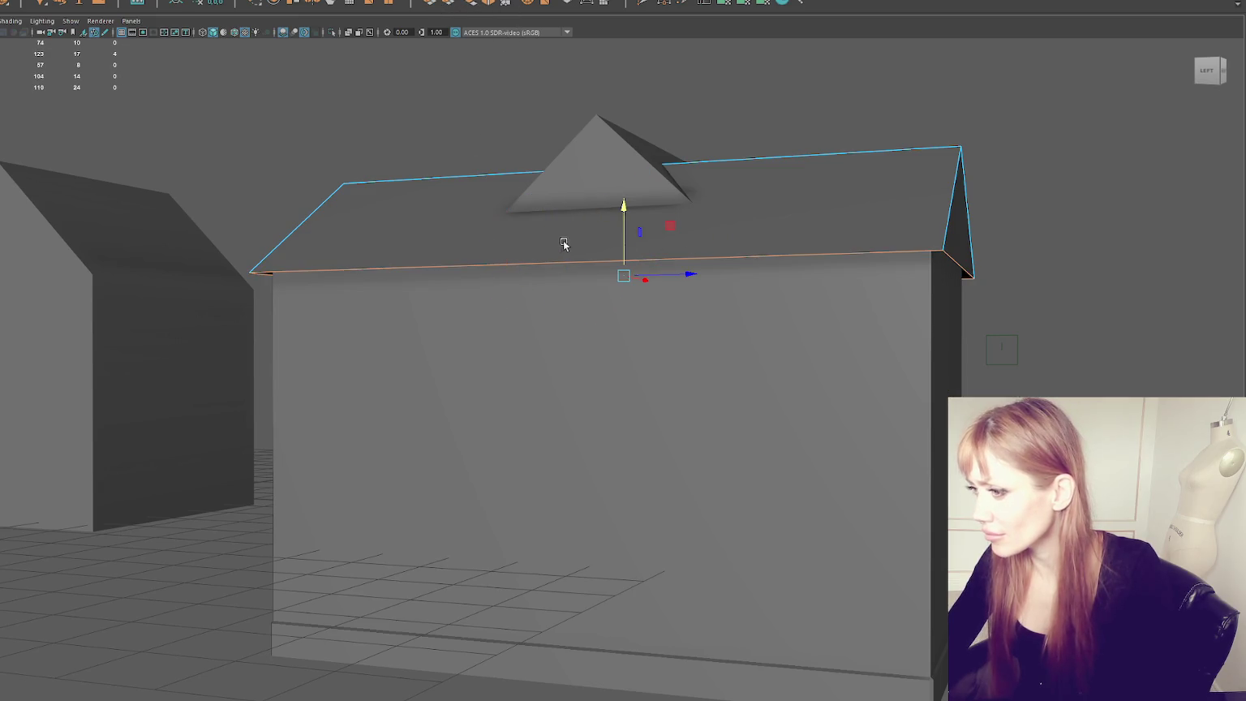
{"action": "left_click_drag", "start_coordinate": [622, 207], "coordinate": [619, 214]}
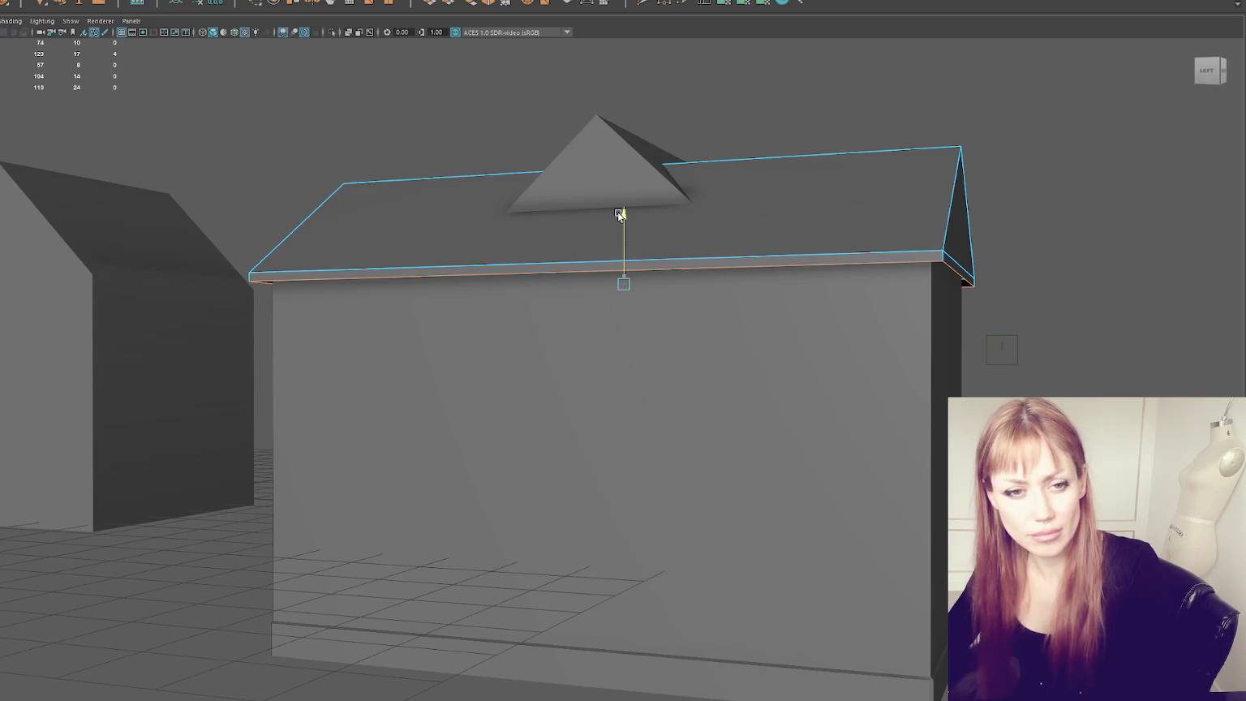
{"action": "left_click_drag", "start_coordinate": [618, 212], "coordinate": [622, 208]}
Step: Extrude the edge twice more, offsetting each new strip down beneath the eave
{"action": "key", "text": "ctrl+e"}
{"action": "left_click", "coordinate": [617, 281]}
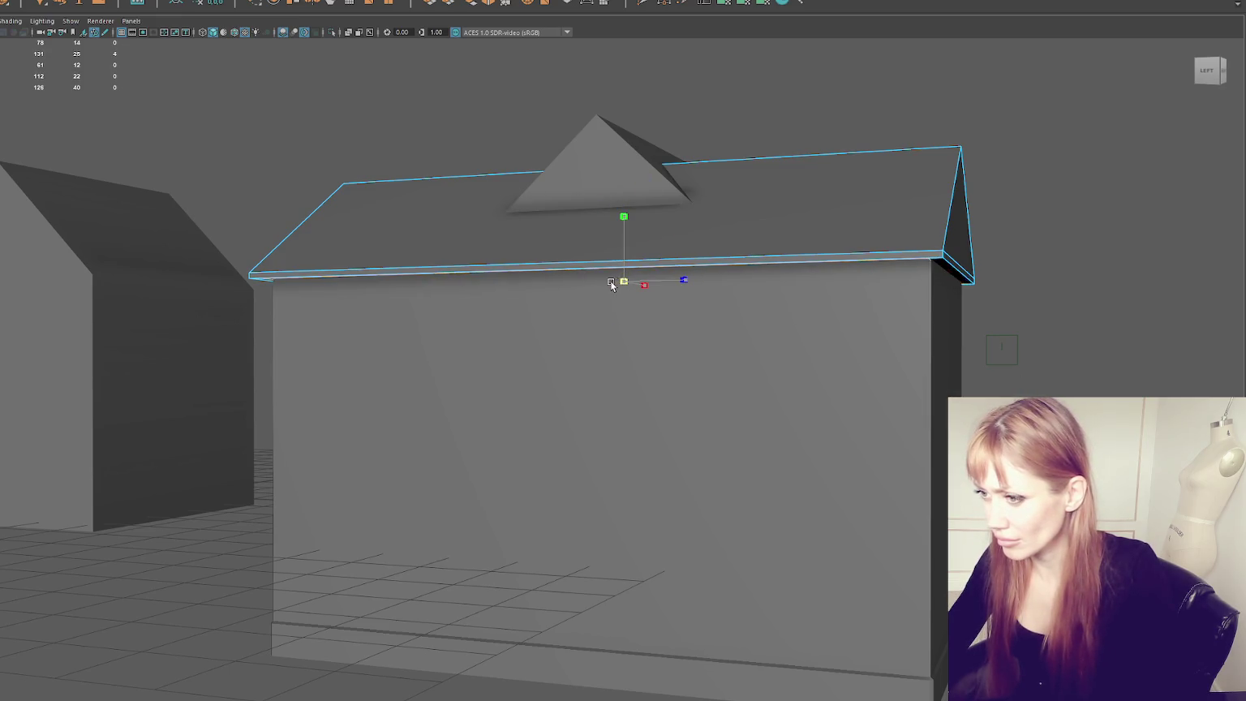
{"action": "left_click_drag", "start_coordinate": [612, 283], "coordinate": [629, 257], "text": "alt"}
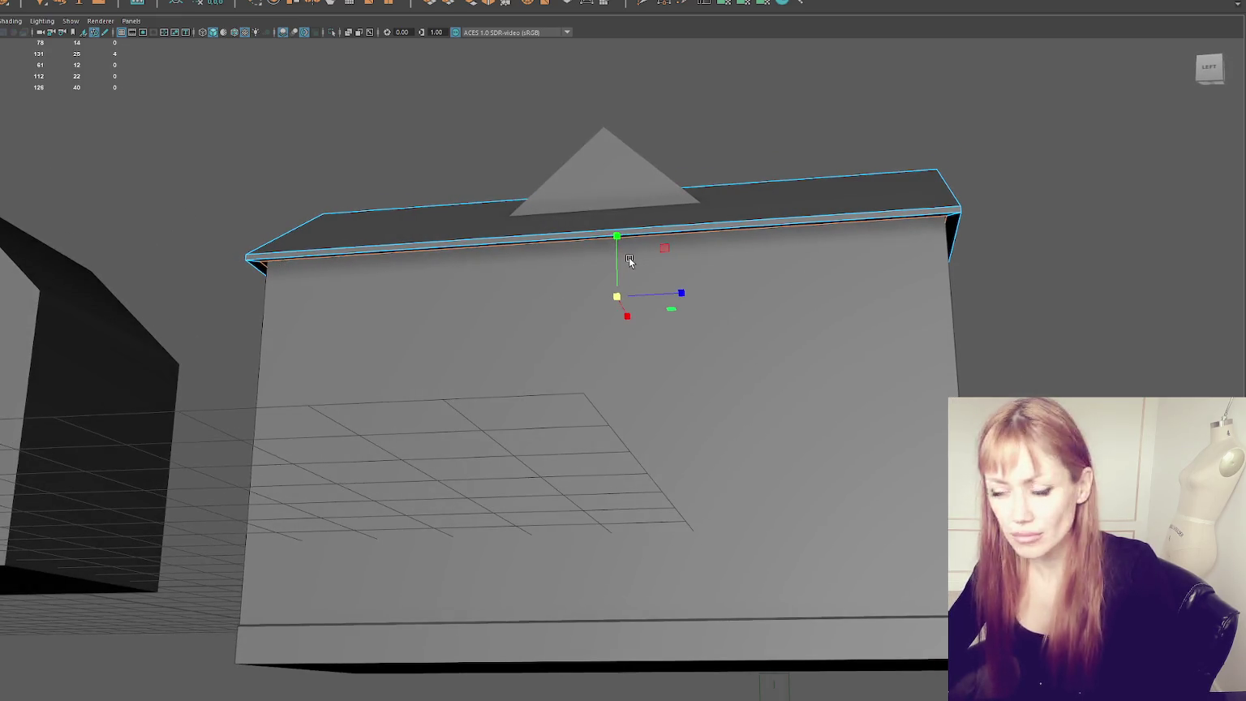
{"action": "left_click", "coordinate": [618, 296]}
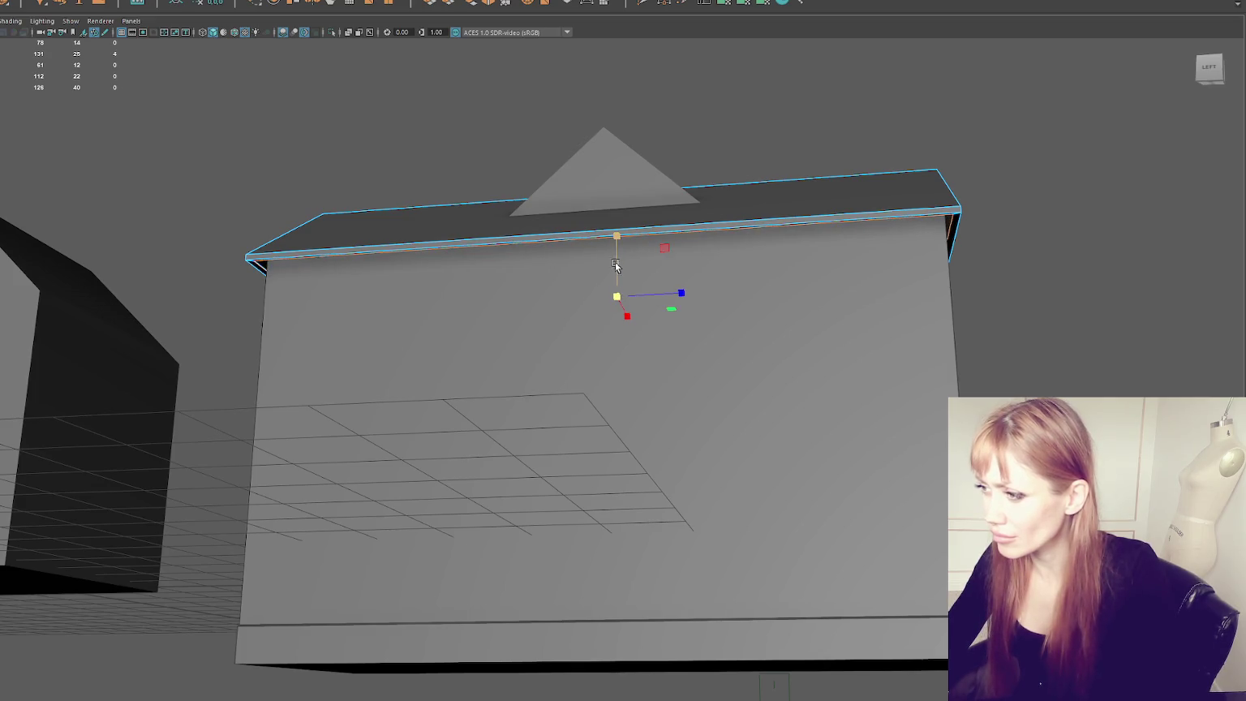
{"action": "left_click_drag", "start_coordinate": [615, 259], "coordinate": [614, 260]}
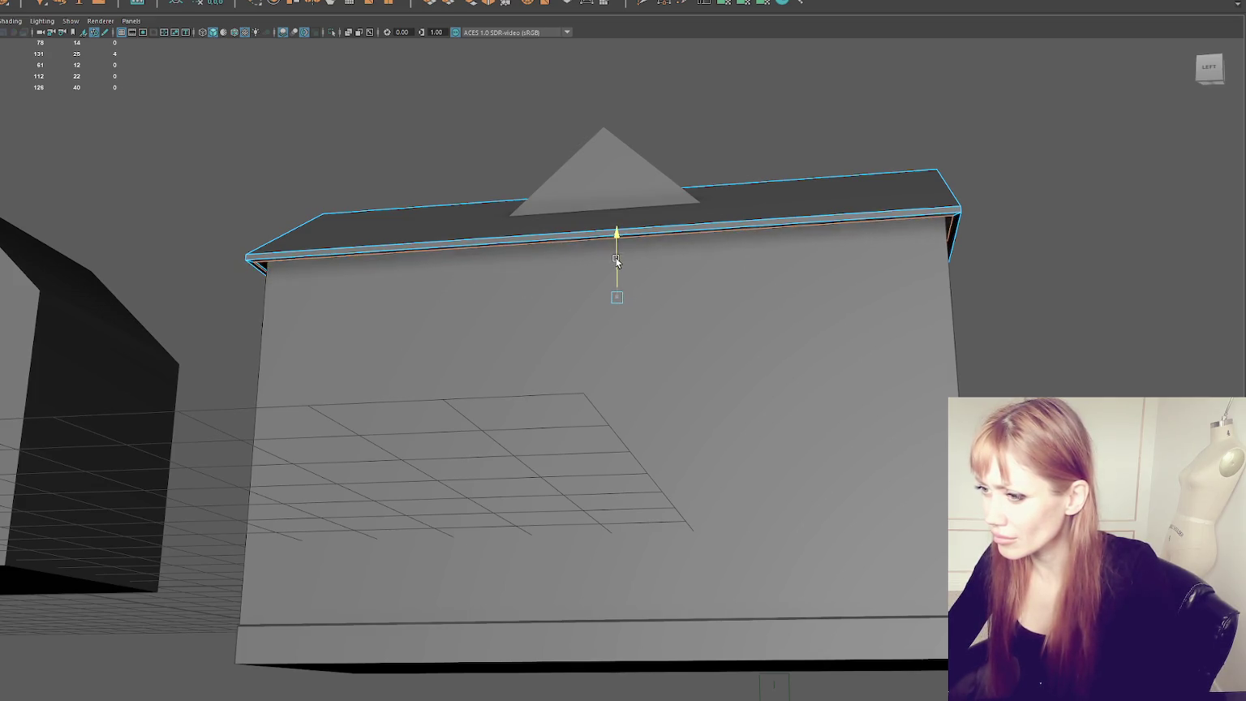
{"action": "key", "text": "ctrl+e"}
{"action": "left_click_drag", "start_coordinate": [615, 247], "coordinate": [613, 255]}
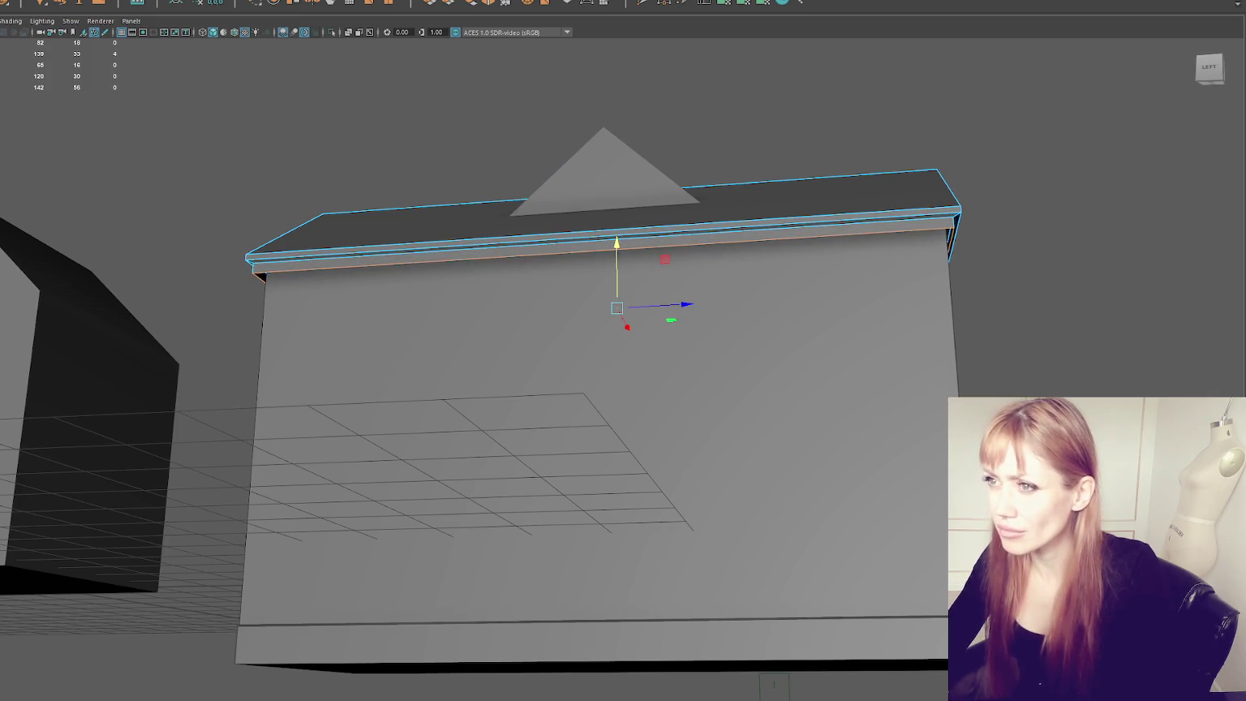
Step: Extrude the roof edges once more, then select and deselect the roof as an object
{"action": "key", "text": "ctrl+e"}
{"action": "left_click", "coordinate": [130, 0]}
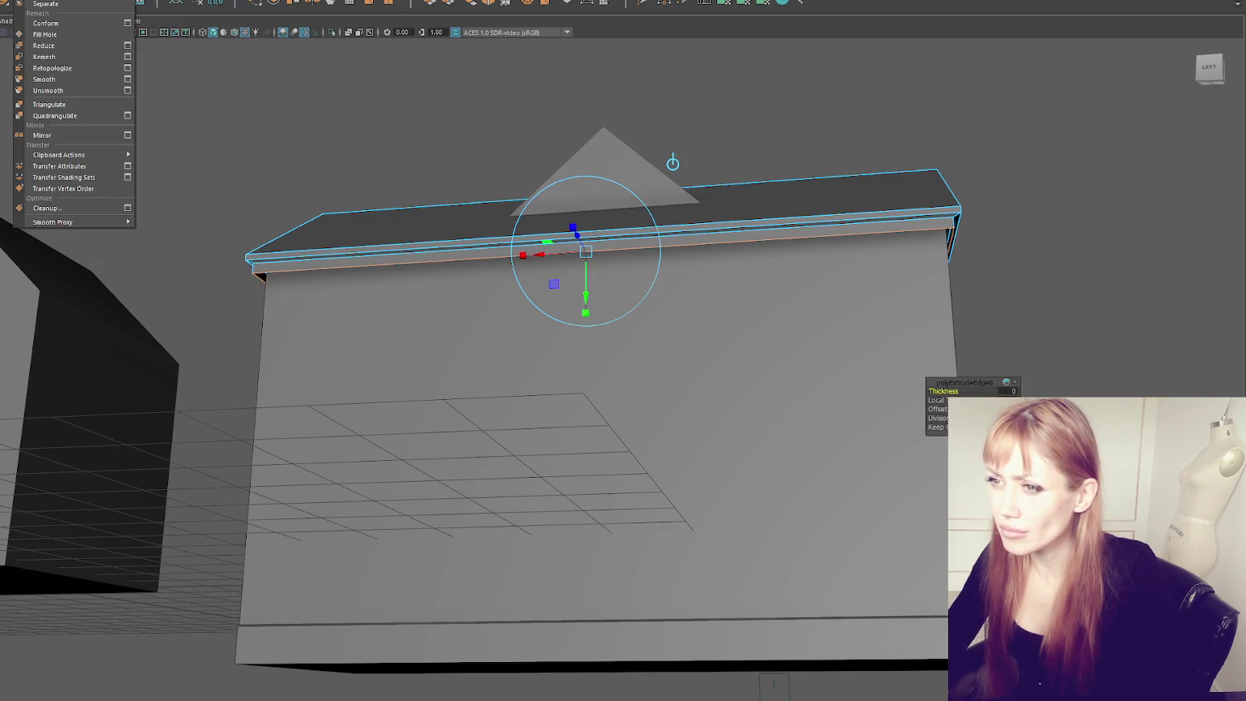
{"action": "left_click", "coordinate": [89, 93]}
{"action": "right_click_drag", "start_coordinate": [320, 134], "coordinate": [383, 118]}
{"action": "mouse_move", "coordinate": [383, 118]}
{"action": "left_mouse_down", "text": "alt"}
{"action": "mouse_move", "coordinate": [357, 135]}
{"action": "mouse_move", "coordinate": [234, 136]}
{"action": "left_mouse_up", "text": "alt"}
{"action": "scroll", "coordinate": [298, 194], "scroll_direction": "down", "scroll_amount": 3}
{"action": "left_click", "coordinate": [441, 260]}
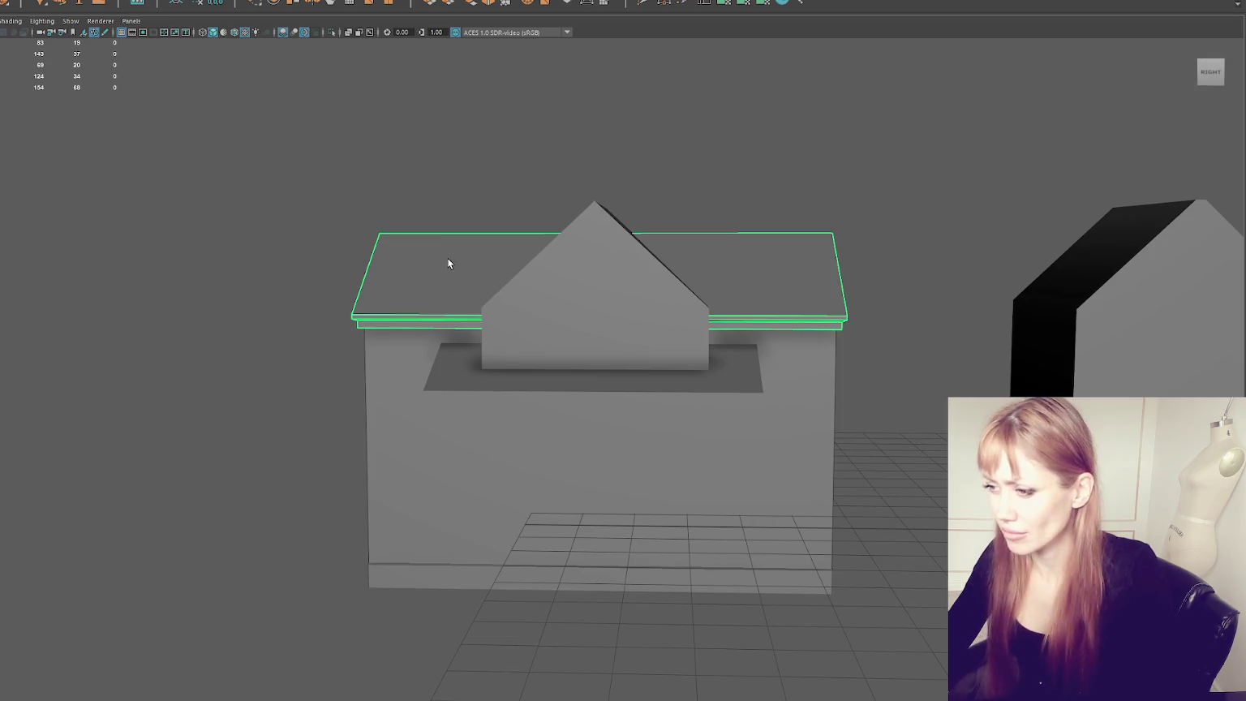
{"action": "mouse_move", "coordinate": [481, 222]}
{"action": "left_mouse_down", "text": "alt"}
{"action": "mouse_move", "coordinate": [507, 199]}
{"action": "mouse_move", "coordinate": [451, 250]}
{"action": "left_mouse_up", "text": "alt"}
{"action": "left_click", "coordinate": [507, 203]}
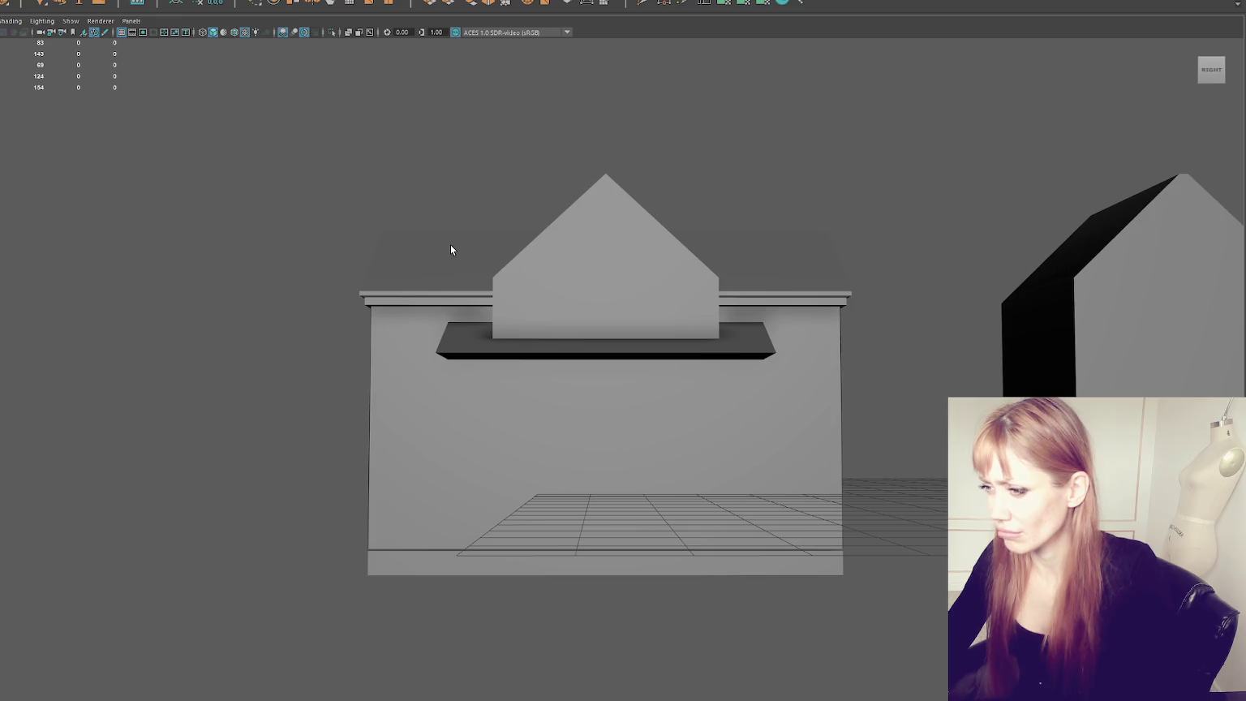
Step: Bevel the roof trim's lower edge loop plus another trim loop, confirming the new bevel fraction
{"action": "scroll", "coordinate": [412, 274], "scroll_direction": "up", "scroll_amount": 3}
{"action": "right_click_drag", "start_coordinate": [243, 243], "coordinate": [245, 257]}
{"action": "double_click", "coordinate": [268, 260]}
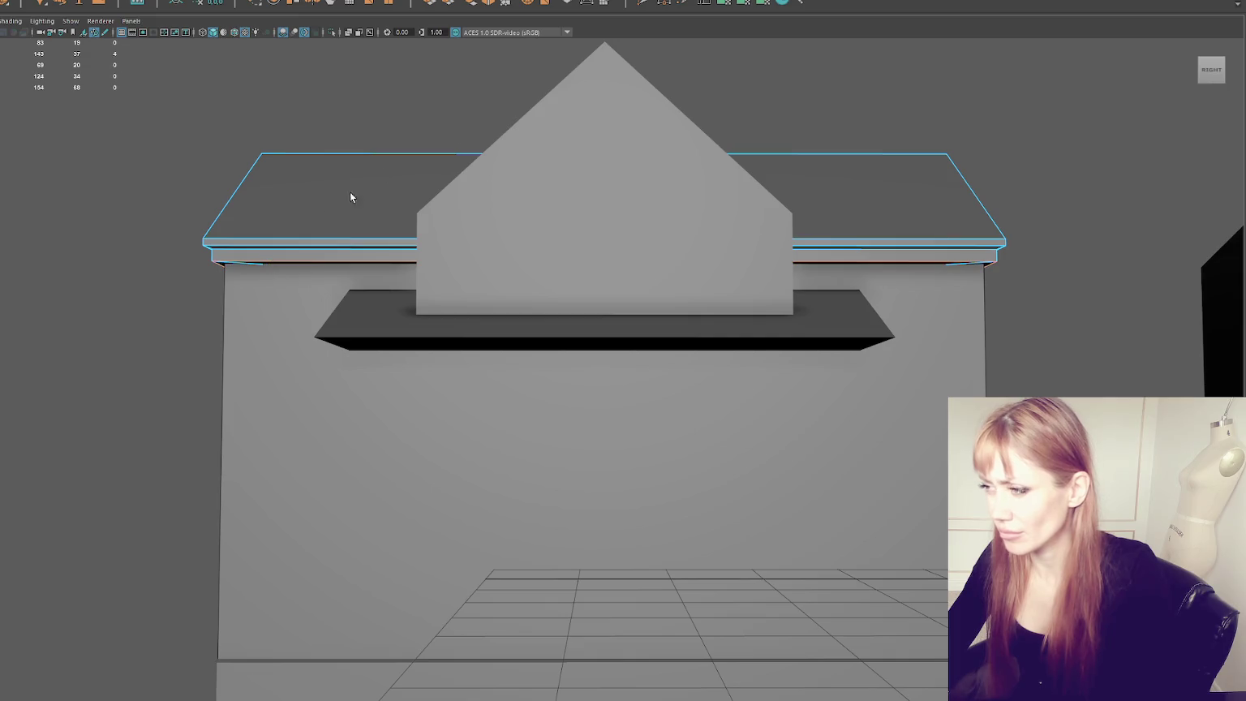
{"action": "left_click", "coordinate": [492, 4]}
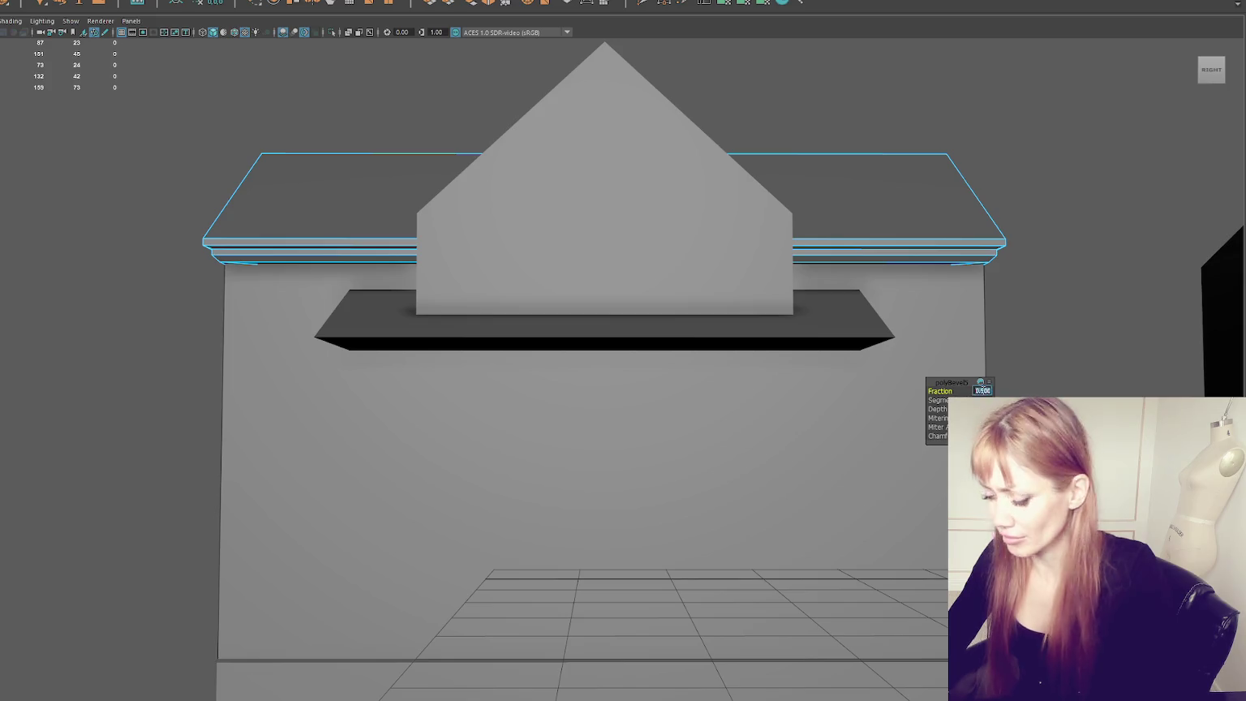
{"action": "double_click", "coordinate": [939, 245]}
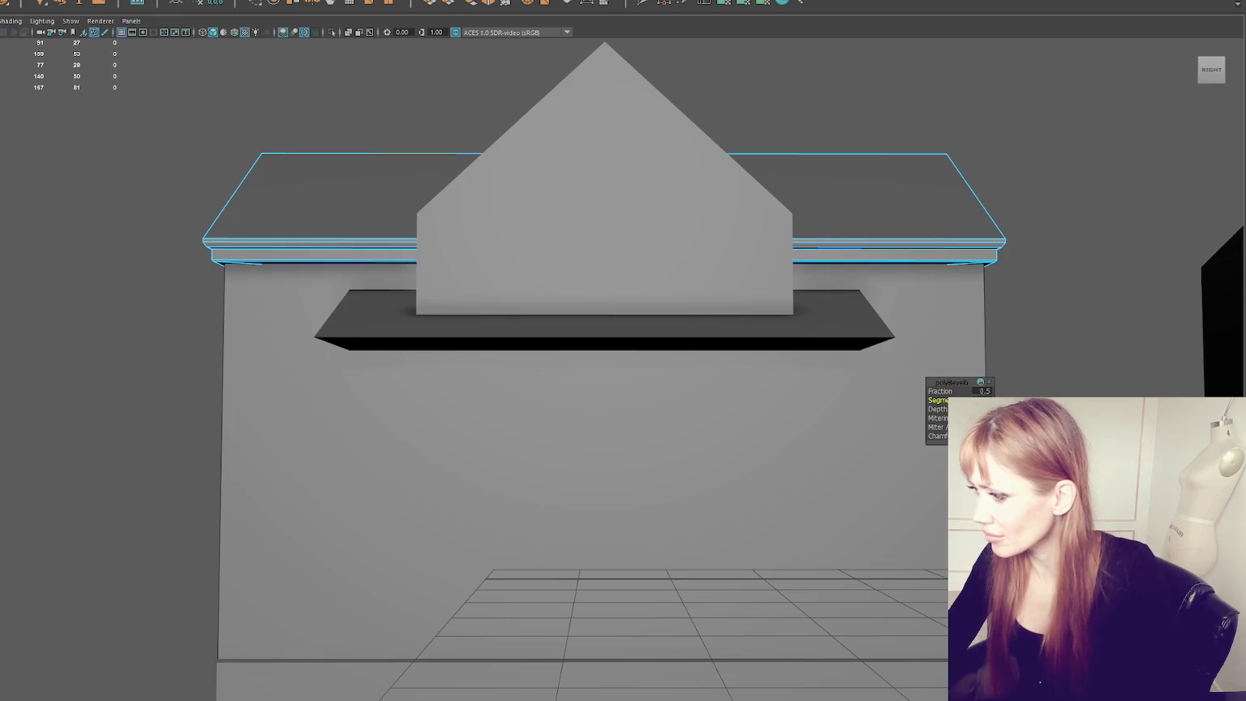
{"action": "key", "text": "Return"}
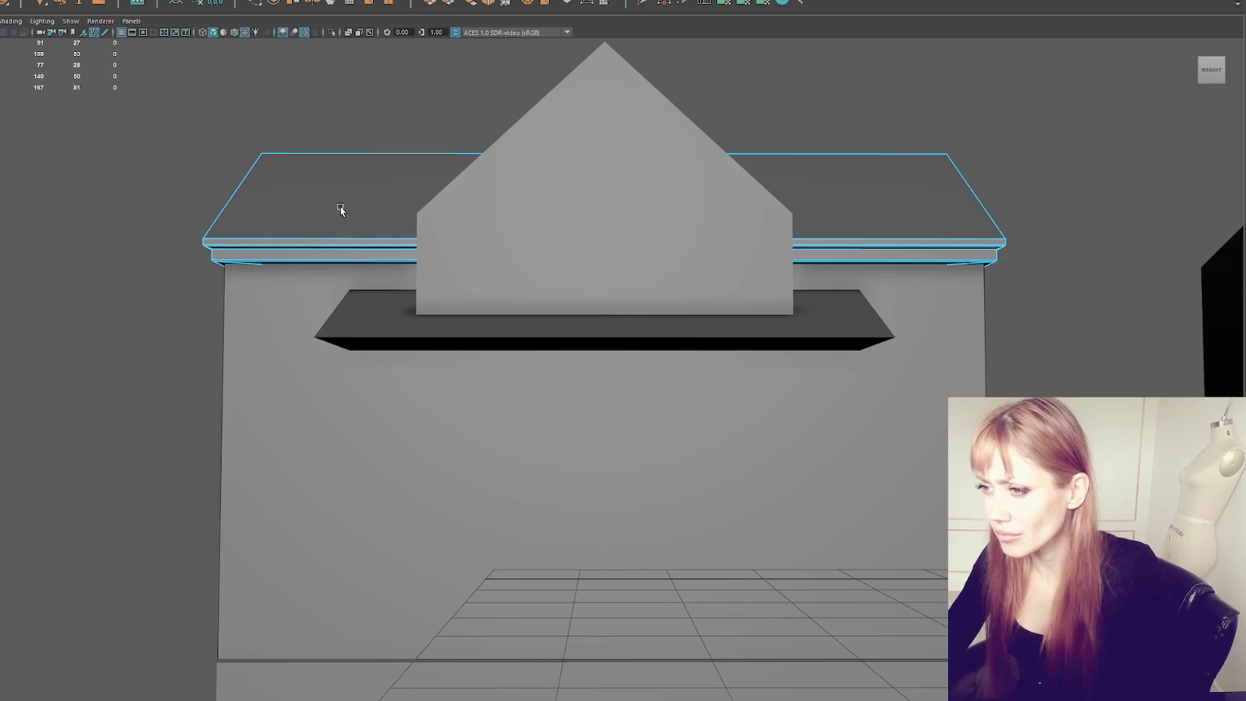
{"action": "key", "text": "space"}
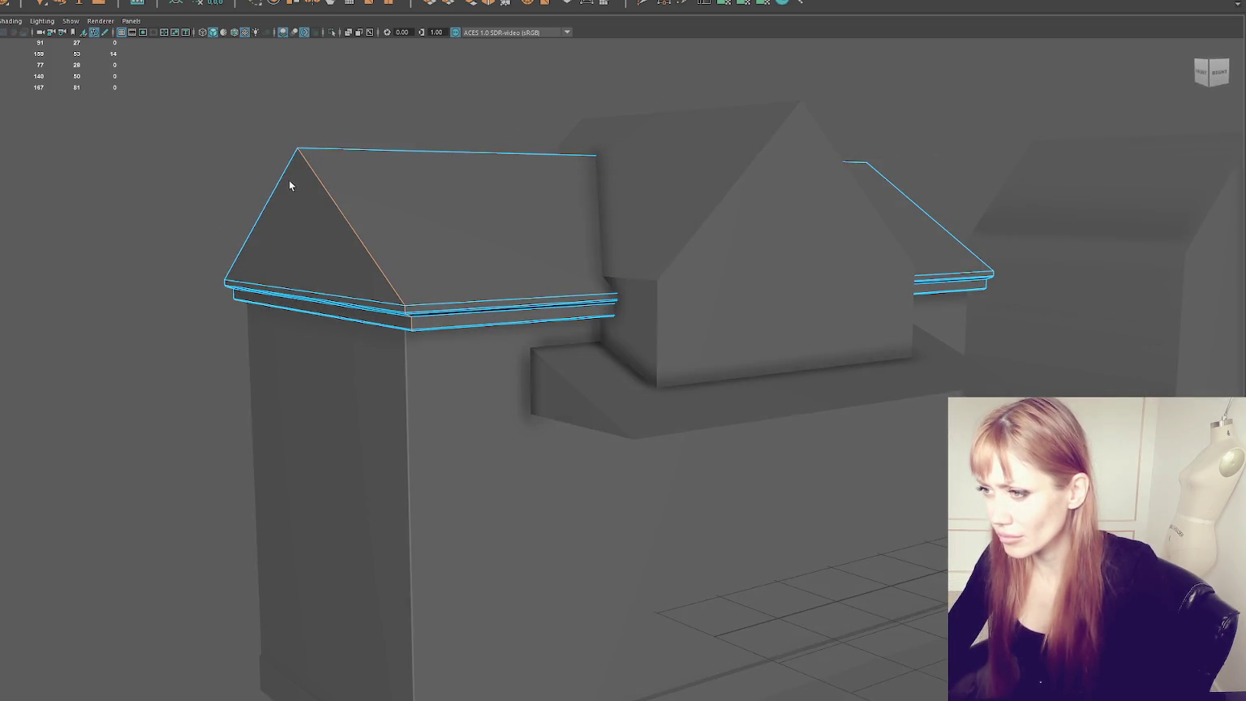
Step: Bevel the roof's ridge and gable edges with a narrower fraction
{"action": "left_click_drag", "start_coordinate": [289, 186], "coordinate": [599, 206], "text": "alt"}
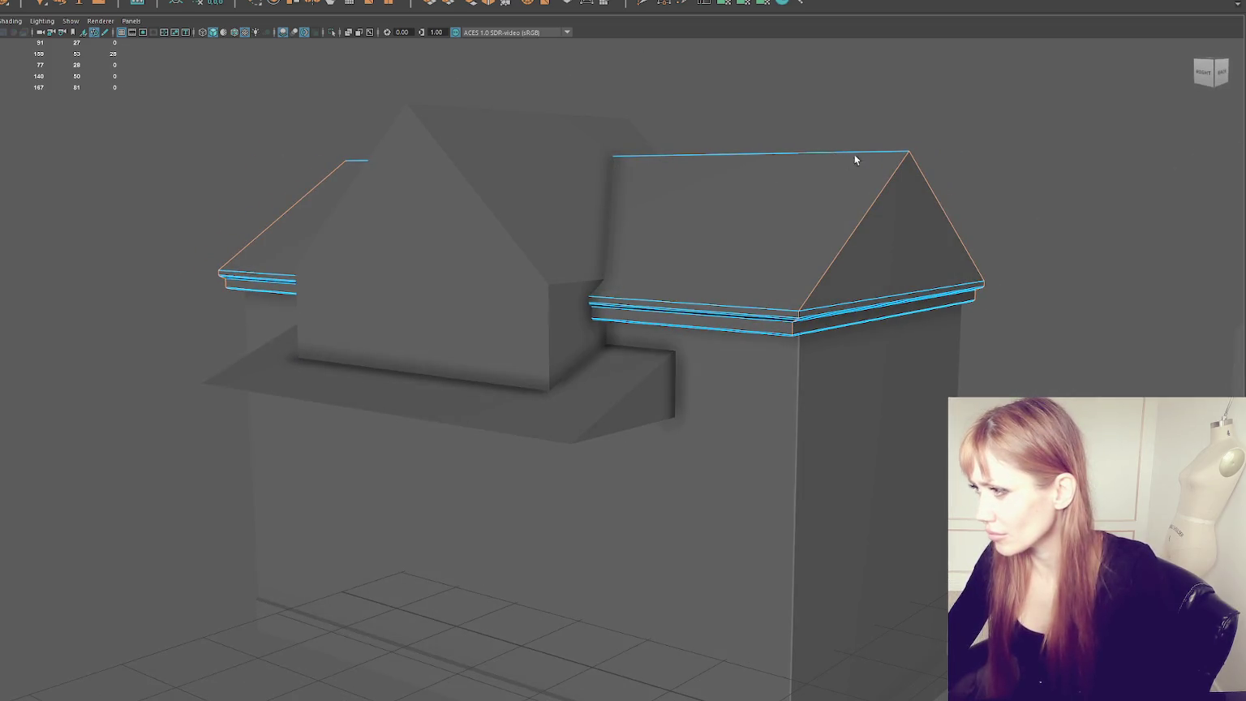
{"action": "left_click", "coordinate": [486, 3]}
{"action": "left_click_drag", "start_coordinate": [988, 393], "coordinate": [985, 392]}
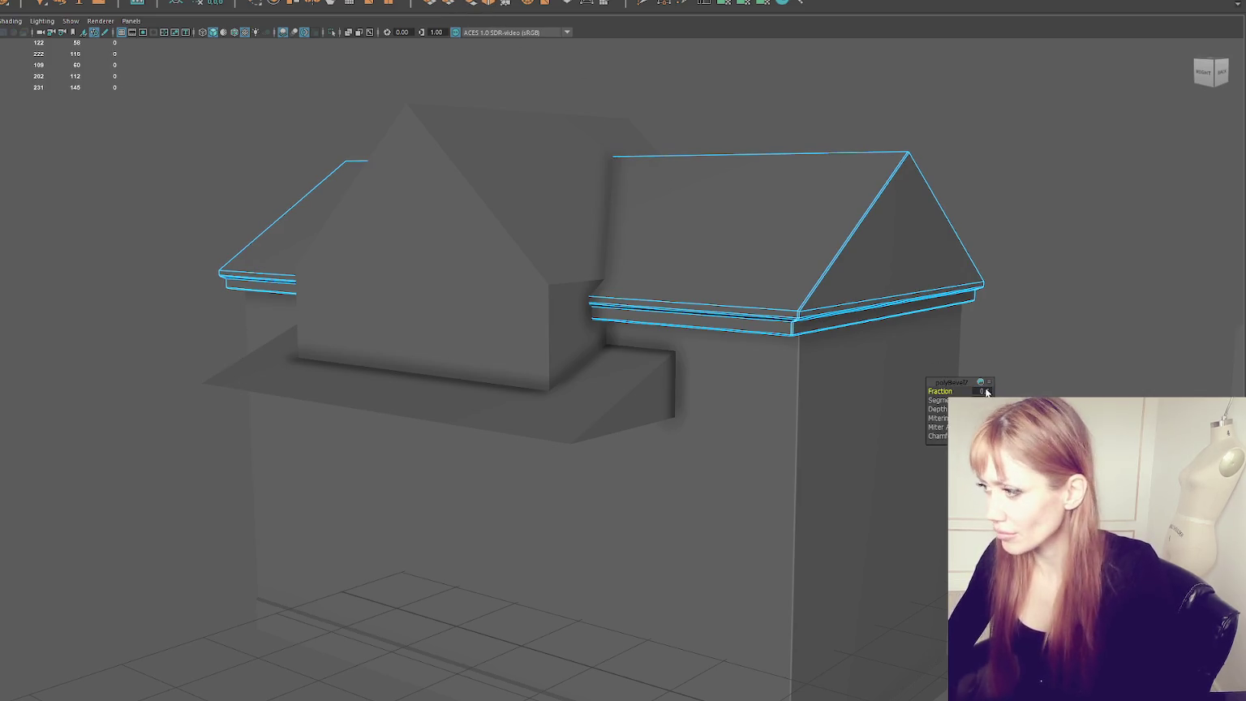
{"action": "right_click_drag", "start_coordinate": [985, 165], "coordinate": [1023, 132]}
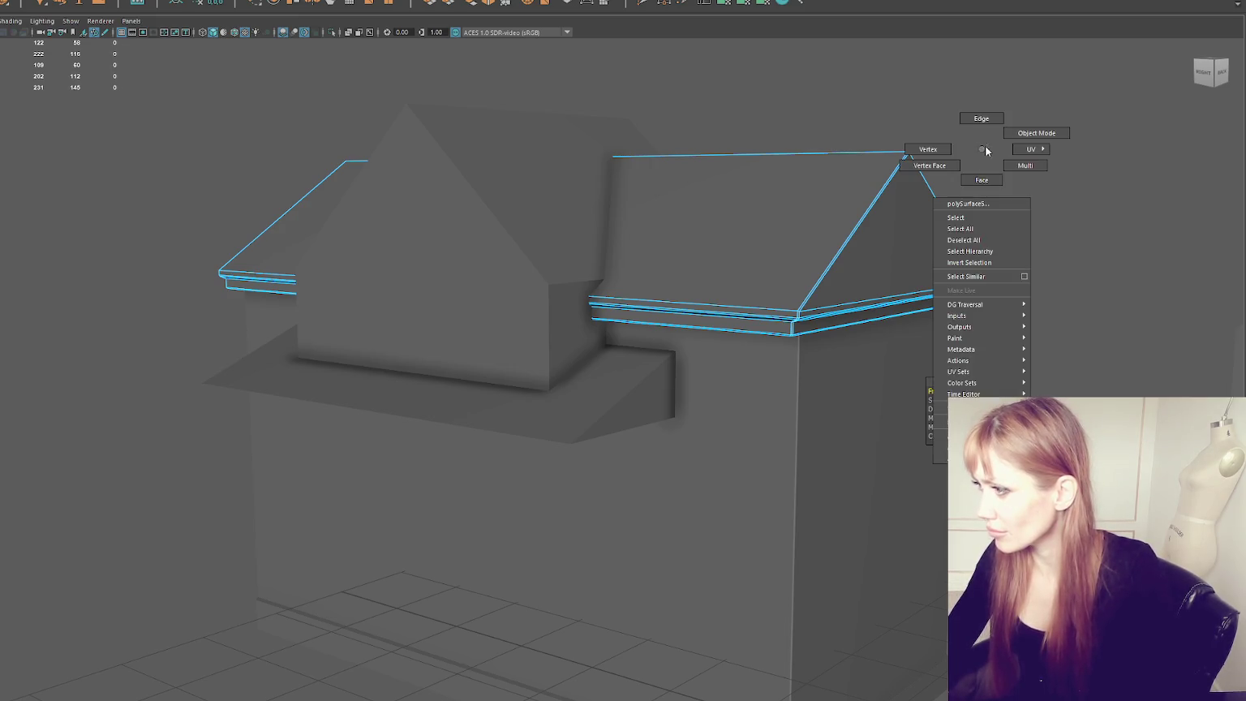
{"action": "mouse_move", "coordinate": [1024, 132]}
{"action": "left_mouse_down", "text": "alt"}
{"action": "mouse_move", "coordinate": [667, 440]}
{"action": "mouse_move", "coordinate": [570, 437]}
{"action": "left_mouse_up", "text": "alt"}
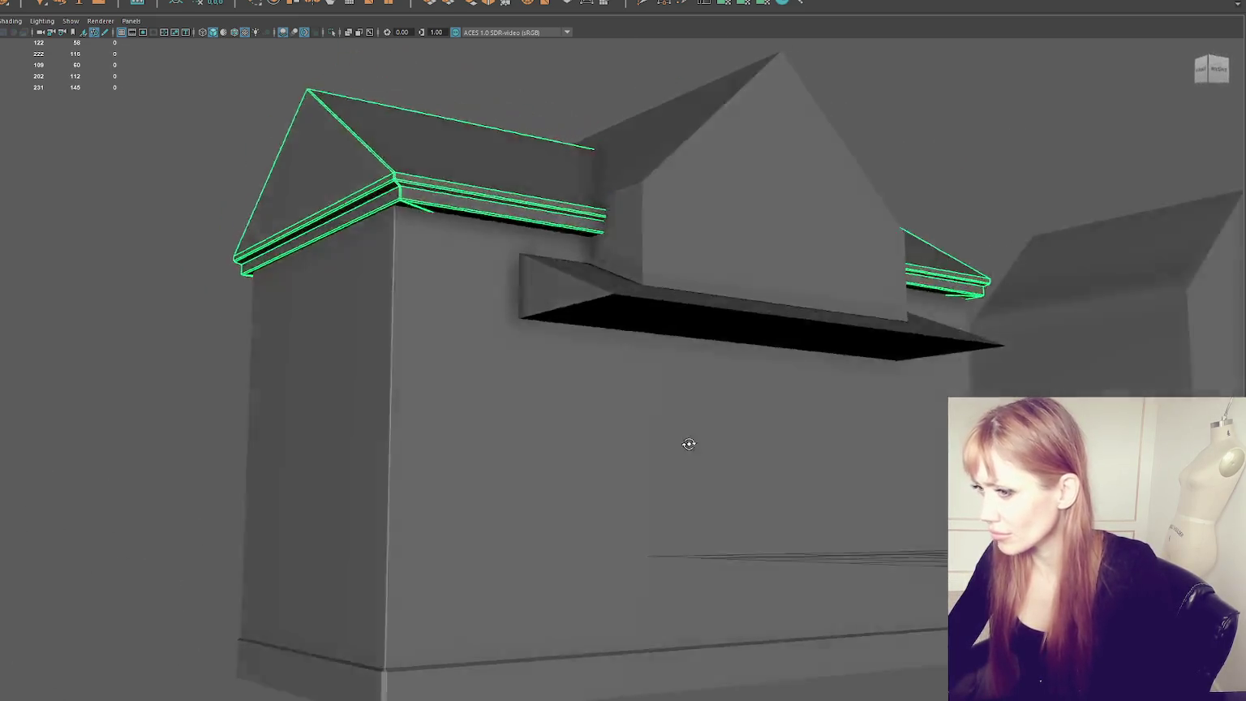
Step: Check the roof in wireframe (4) and shaded (5) display, then reselect the roof
{"action": "right_click_drag", "start_coordinate": [152, 173], "coordinate": [333, 184], "text": "shift"}
{"action": "scroll", "coordinate": [396, 263], "scroll_direction": "up", "scroll_amount": 2}
{"action": "key", "text": "4"}
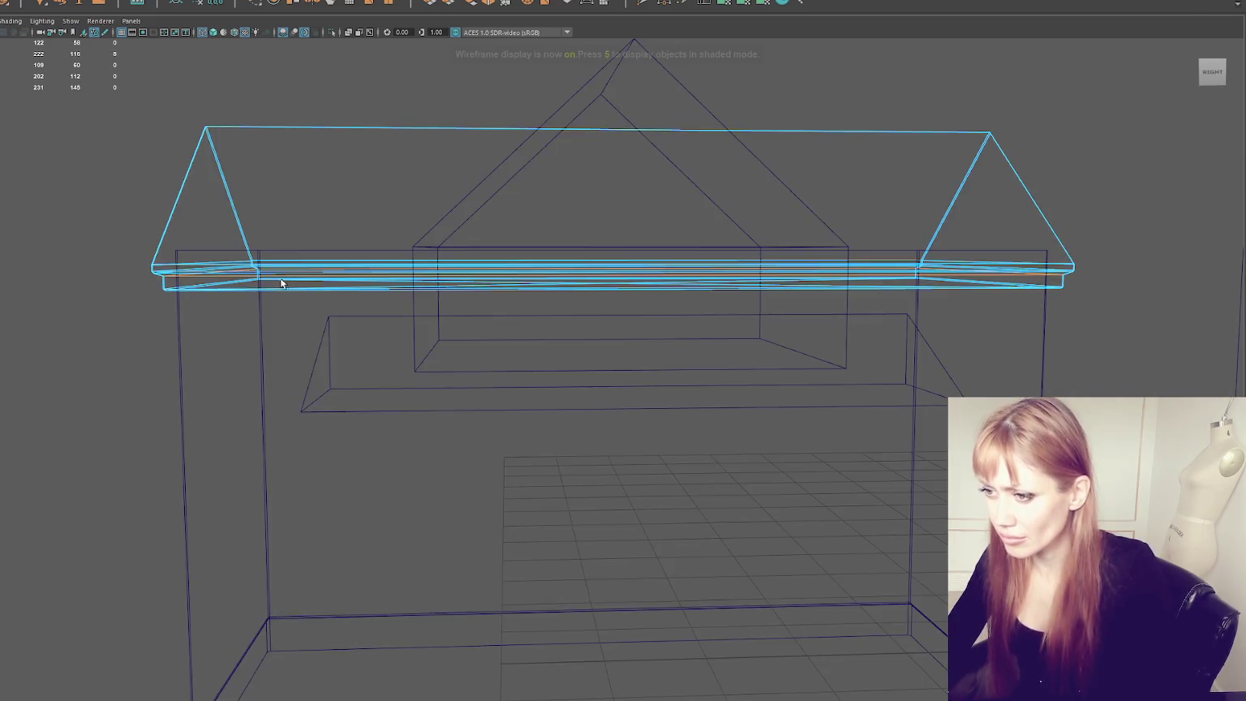
{"action": "left_click_drag", "start_coordinate": [280, 278], "coordinate": [357, 310], "text": "alt"}
{"action": "right_click_drag", "start_coordinate": [106, 186], "coordinate": [264, 218]}
{"action": "key", "text": "5"}
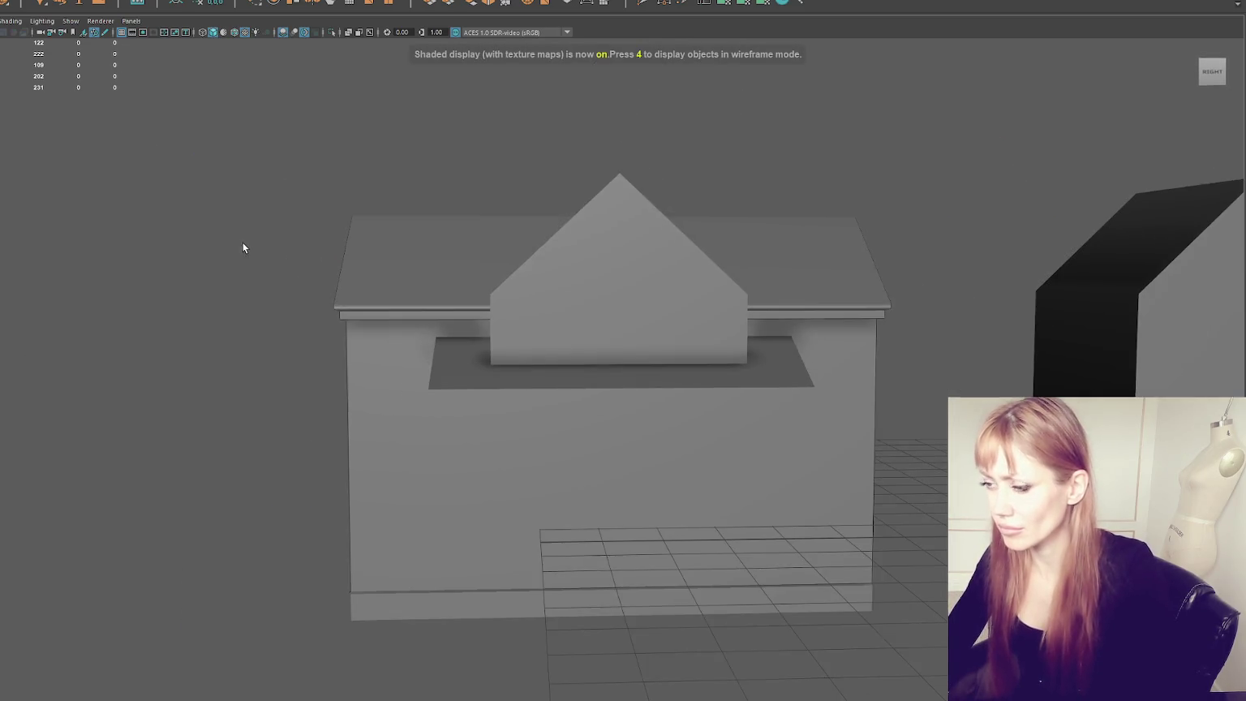
{"action": "scroll", "coordinate": [230, 261], "scroll_direction": "up", "scroll_amount": 3}
{"action": "scroll", "coordinate": [231, 261], "scroll_direction": "up", "scroll_amount": 2}
{"action": "left_click", "coordinate": [230, 261]}
{"action": "left_click_drag", "start_coordinate": [230, 261], "coordinate": [322, 260], "text": "alt"}
{"action": "right_click_drag", "start_coordinate": [321, 257], "coordinate": [320, 229]}
{"action": "mouse_move", "coordinate": [279, 297]}
{"action": "left_mouse_down", "text": "alt"}
{"action": "mouse_move", "coordinate": [277, 276]}
{"action": "mouse_move", "coordinate": [195, 302]}
{"action": "left_mouse_up", "text": "alt"}
{"action": "right_click", "coordinate": [185, 247]}
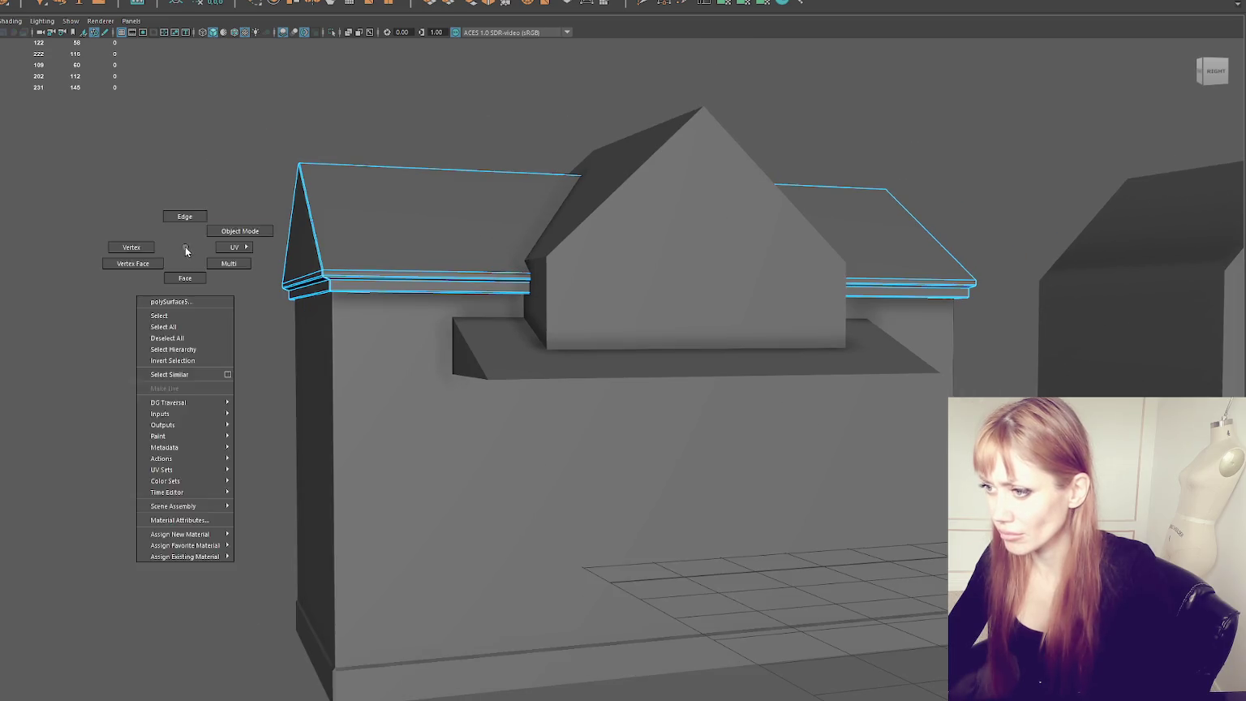
Step: Select the roof in edge mode and apply Harden Edge to its edges
{"action": "left_click", "coordinate": [181, 214]}
{"action": "left_click_drag", "start_coordinate": [182, 214], "coordinate": [217, 235], "text": "alt"}
{"action": "right_click_drag", "start_coordinate": [217, 235], "coordinate": [308, 264], "text": "alt"}
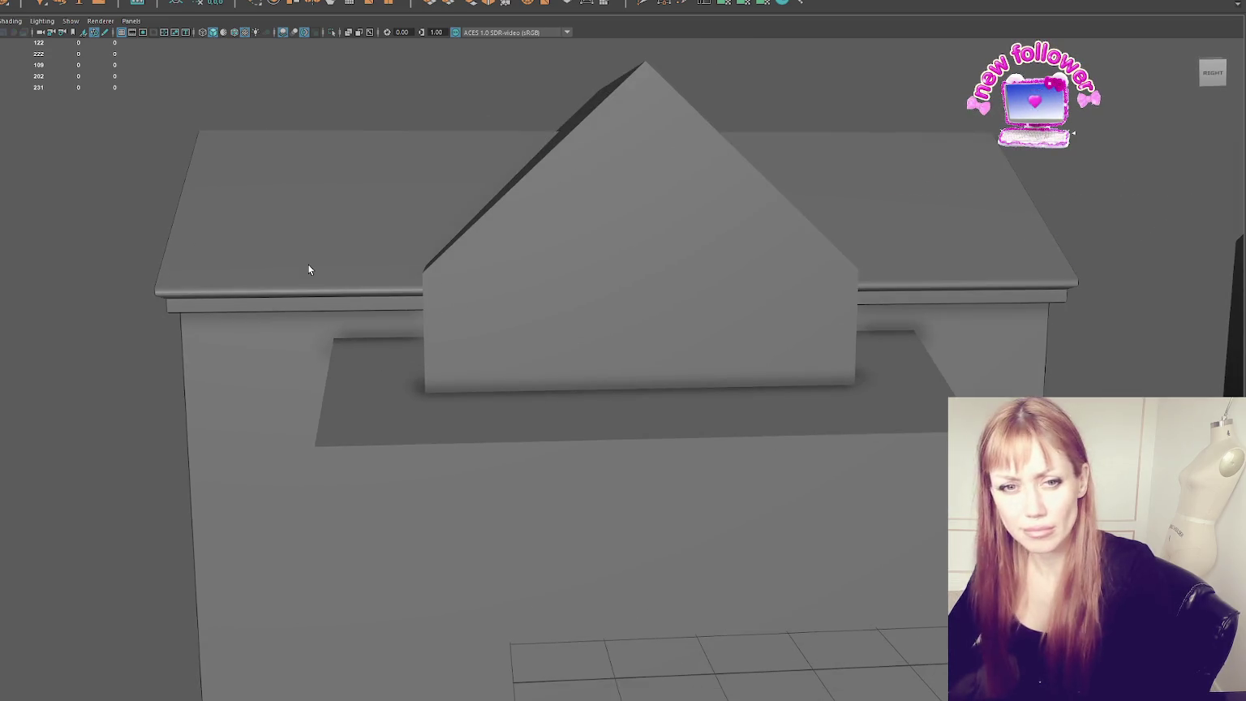
{"action": "left_click", "coordinate": [316, 270]}
{"action": "mouse_move", "coordinate": [316, 270]}
{"action": "left_mouse_down", "text": "alt"}
{"action": "mouse_move", "coordinate": [359, 273]}
{"action": "mouse_move", "coordinate": [365, 315]}
{"action": "left_mouse_up", "text": "alt"}
{"action": "right_click_drag", "start_coordinate": [365, 315], "coordinate": [377, 350]}
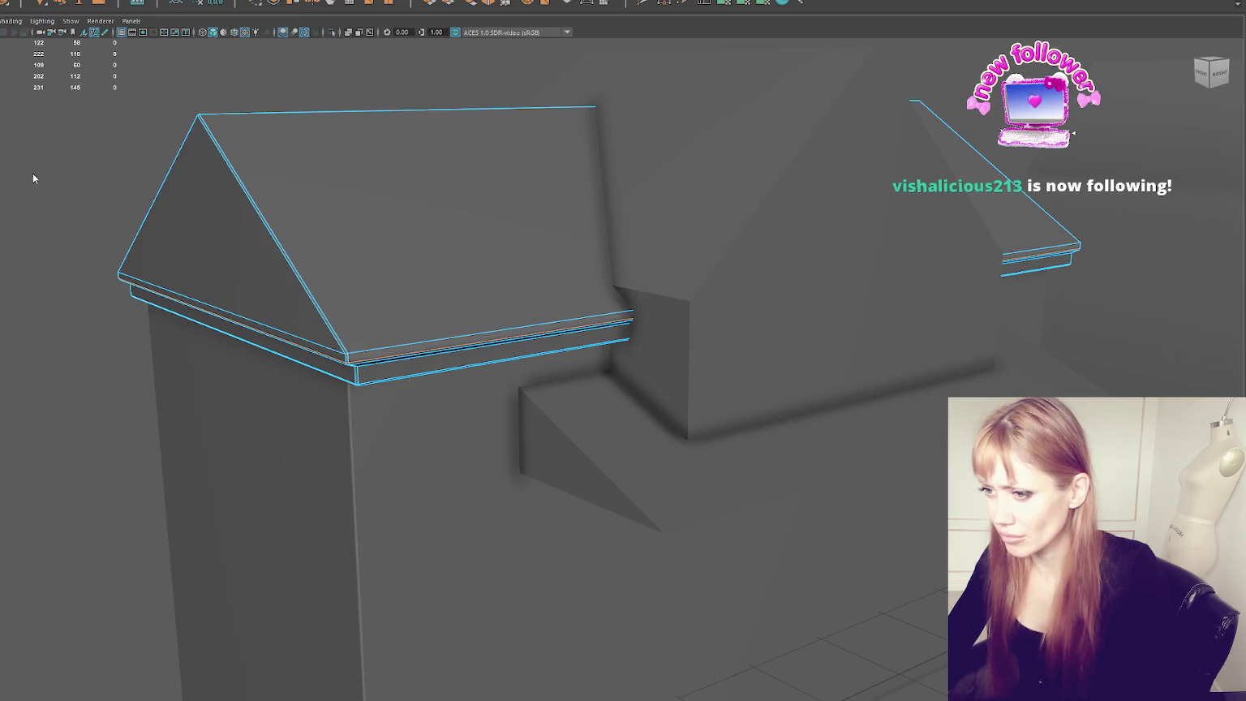
{"action": "right_click_drag", "start_coordinate": [33, 178], "coordinate": [185, 209], "text": "shift"}
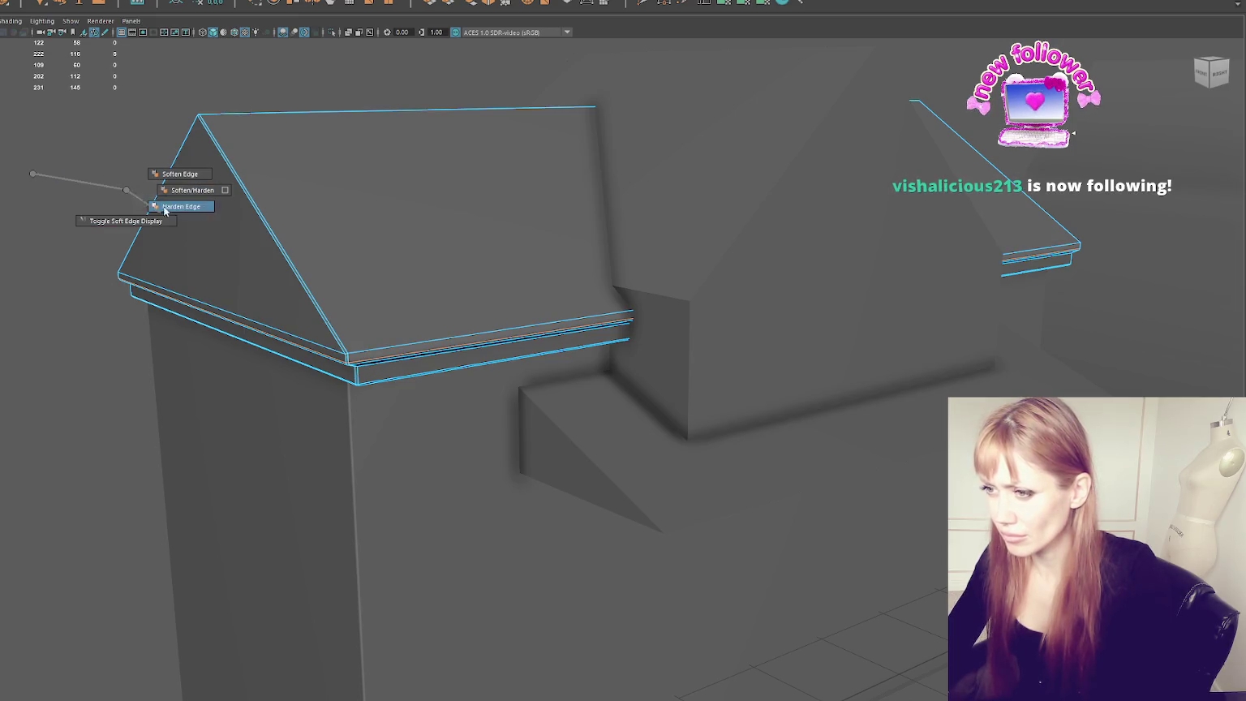
{"action": "key", "text": "F8"}
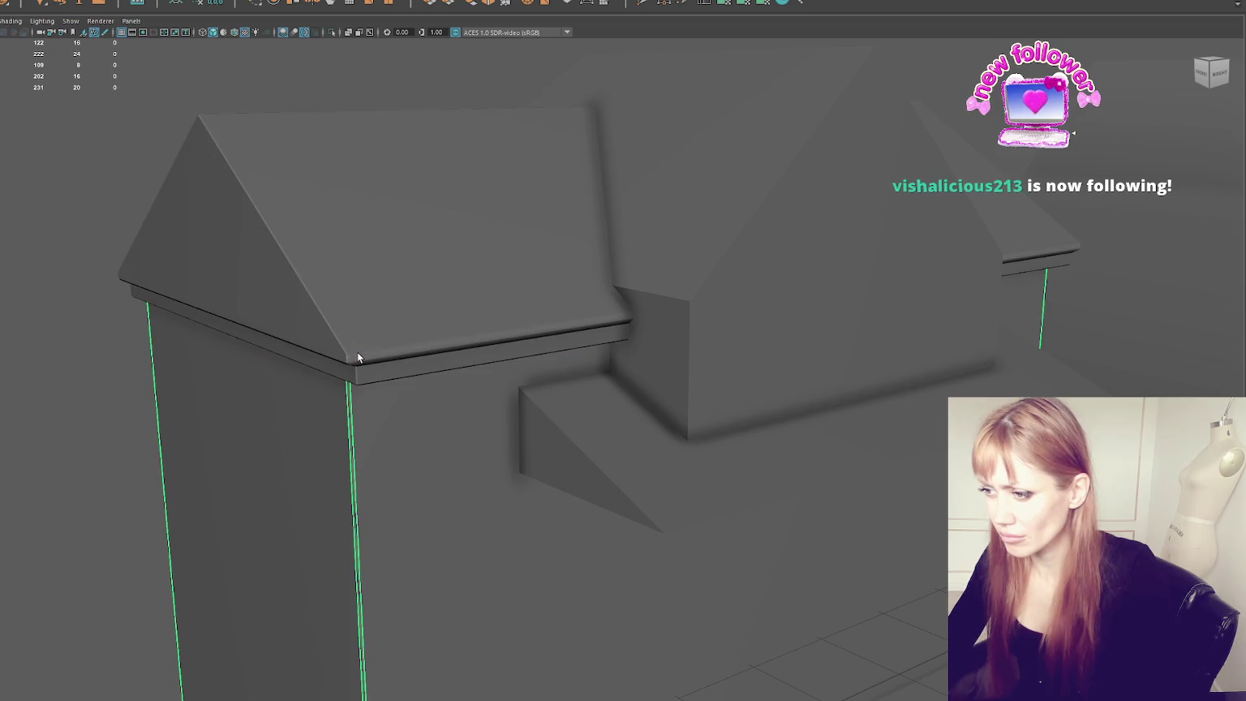
Step: Back in object mode, orbit to inspect the hardened roof and reselect the roof slab
{"action": "left_click_drag", "start_coordinate": [356, 351], "coordinate": [269, 208], "text": "alt"}
{"action": "right_click", "coordinate": [270, 209]}
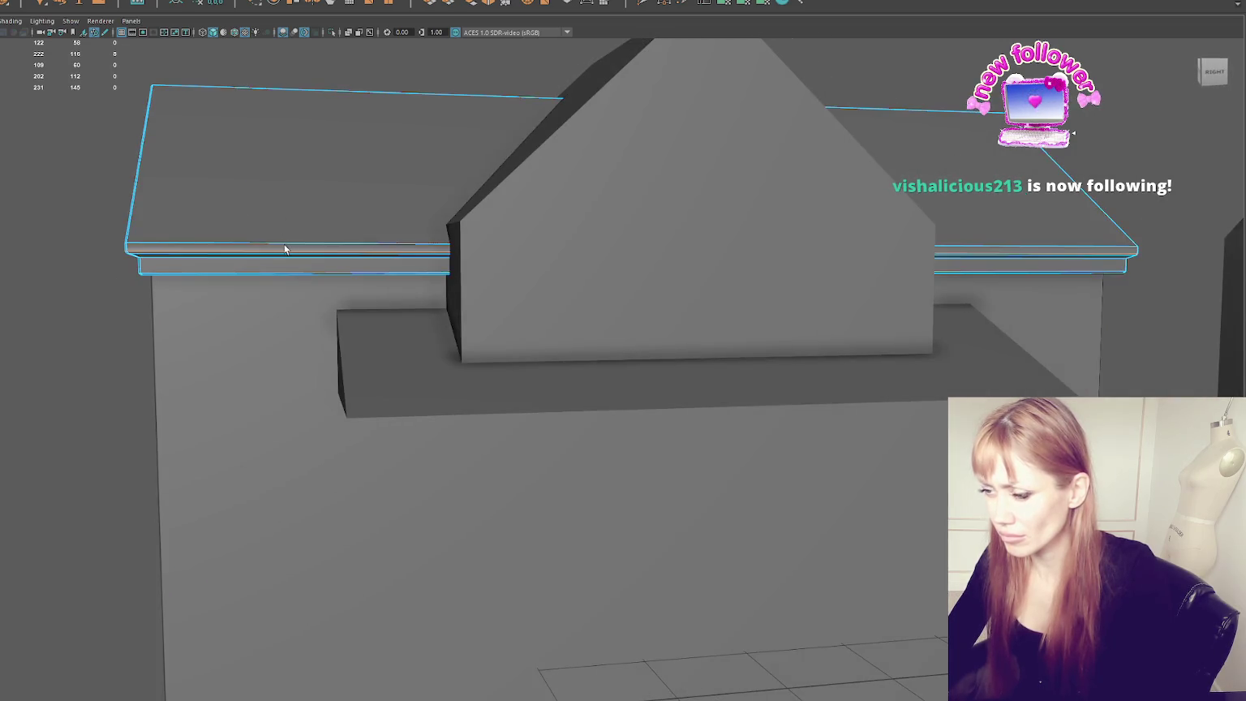
{"action": "right_click_drag", "start_coordinate": [305, 240], "coordinate": [302, 195]}
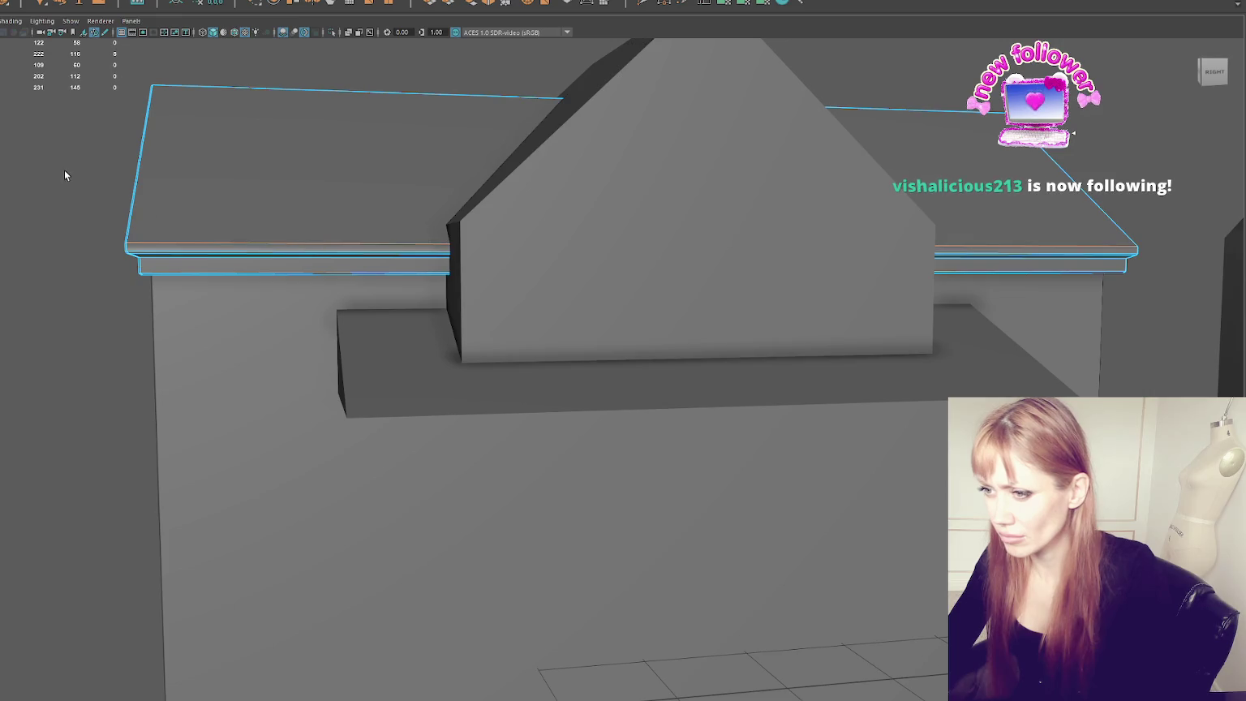
{"action": "right_click_drag", "start_coordinate": [50, 203], "coordinate": [75, 195]}
{"action": "scroll", "coordinate": [113, 194], "scroll_direction": "down", "scroll_amount": 3}
{"action": "mouse_move", "coordinate": [114, 195]}
{"action": "left_mouse_down", "text": "alt"}
{"action": "mouse_move", "coordinate": [312, 232]}
{"action": "mouse_move", "coordinate": [291, 213]}
{"action": "left_mouse_up", "text": "alt"}
{"action": "scroll", "coordinate": [311, 230], "scroll_direction": "up", "scroll_amount": 3}
{"action": "scroll", "coordinate": [347, 249], "scroll_direction": "down", "scroll_amount": 4}
{"action": "mouse_move", "coordinate": [347, 249]}
{"action": "left_mouse_down", "text": "alt"}
{"action": "mouse_move", "coordinate": [367, 267]}
{"action": "mouse_move", "coordinate": [356, 264]}
{"action": "left_mouse_up", "text": "alt"}
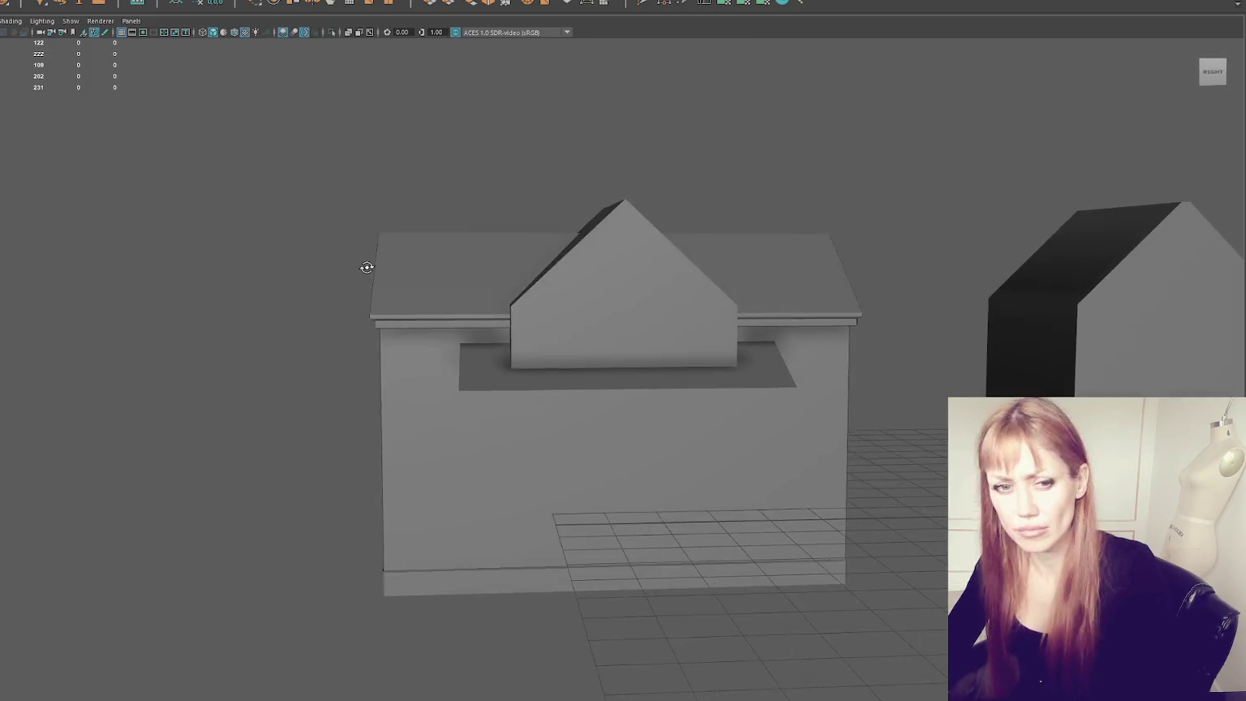
{"action": "left_click", "coordinate": [365, 282]}
{"action": "right_click_drag", "start_coordinate": [412, 167], "coordinate": [395, 167]}
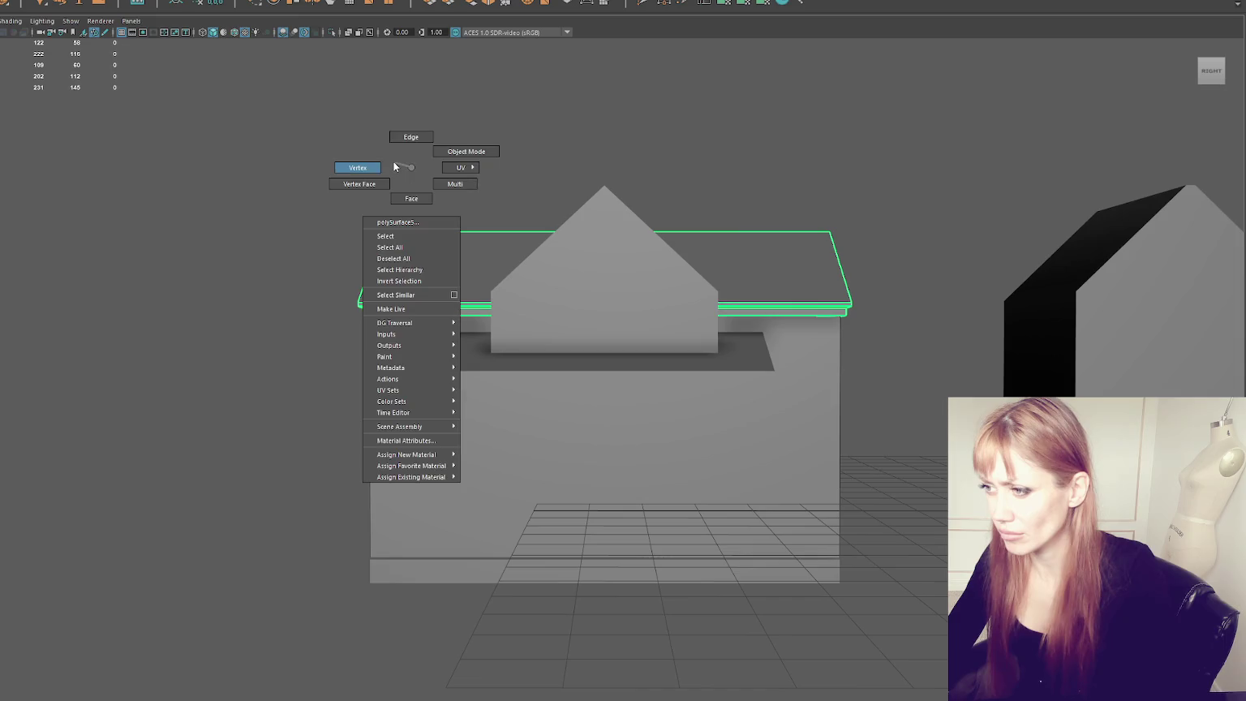
Step: Select the roof's left-side vertices, try a small shift, and undo it
{"action": "left_click_drag", "start_coordinate": [482, 189], "coordinate": [256, 395]}
{"action": "key", "text": "w"}
{"action": "key", "text": "F8"}
{"action": "left_click_drag", "start_coordinate": [549, 269], "coordinate": [555, 266]}
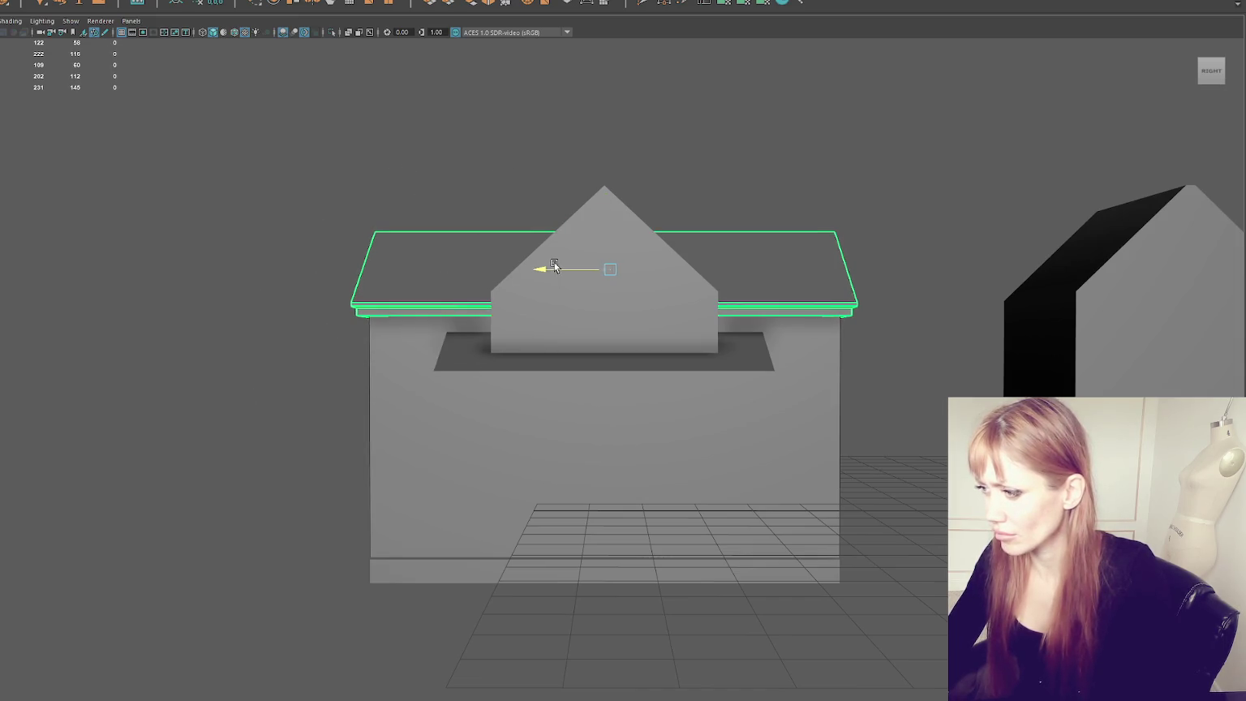
{"action": "mouse_move", "coordinate": [568, 248]}
{"action": "left_mouse_down", "text": "alt"}
{"action": "mouse_move", "coordinate": [587, 243]}
{"action": "mouse_move", "coordinate": [524, 243]}
{"action": "left_mouse_up", "text": "alt"}
{"action": "key", "text": "ctrl+z"}
{"action": "left_click", "coordinate": [524, 243]}
{"action": "key", "text": "ctrl+z"}
{"action": "key", "text": "ctrl+z"}
{"action": "key", "text": "ctrl+z"}
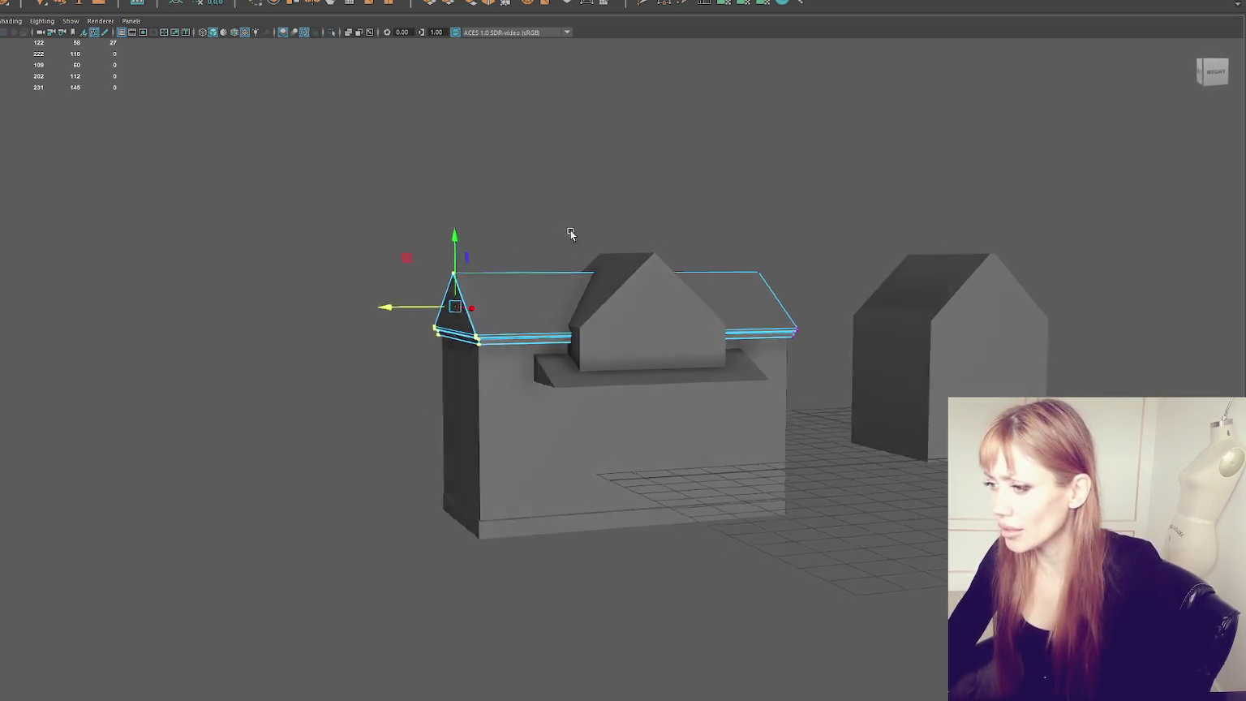
Step: From a front view, select both sides' roof vertices and widen the roof base slightly
{"action": "left_click_drag", "start_coordinate": [571, 234], "coordinate": [817, 173], "text": "alt"}
{"action": "left_click_drag", "start_coordinate": [842, 218], "coordinate": [646, 507]}
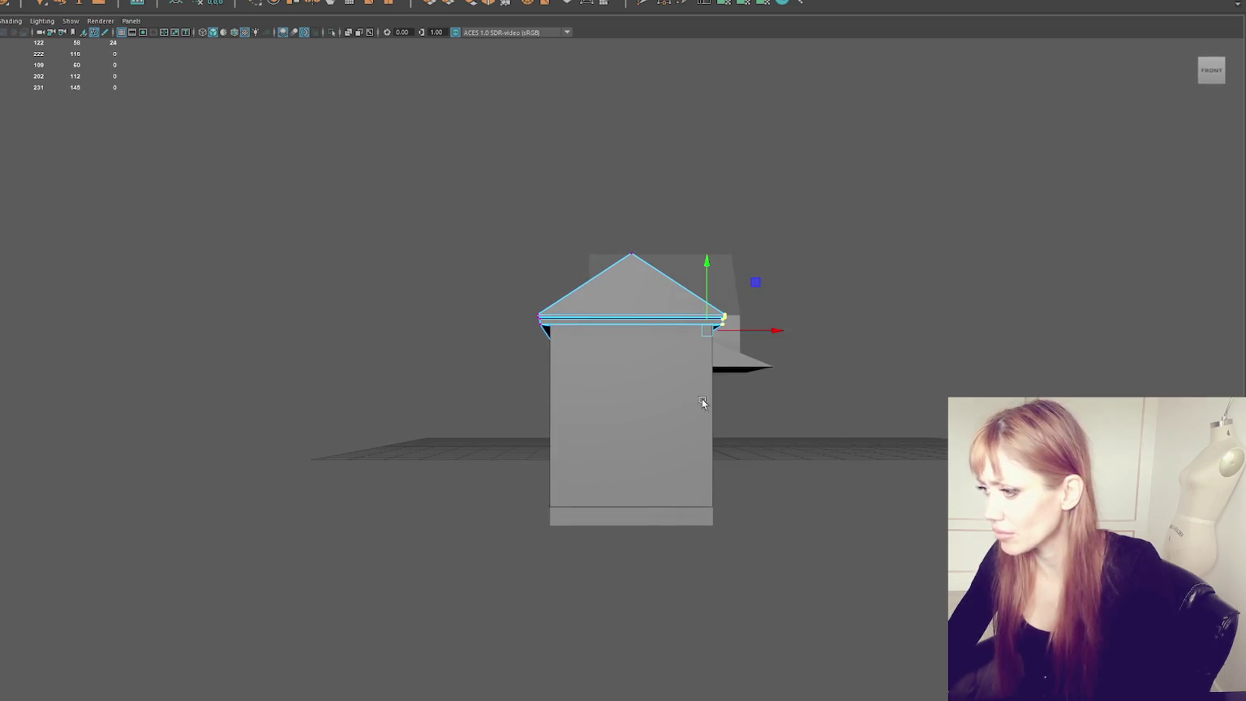
{"action": "left_click_drag", "start_coordinate": [356, 169], "coordinate": [582, 495]}
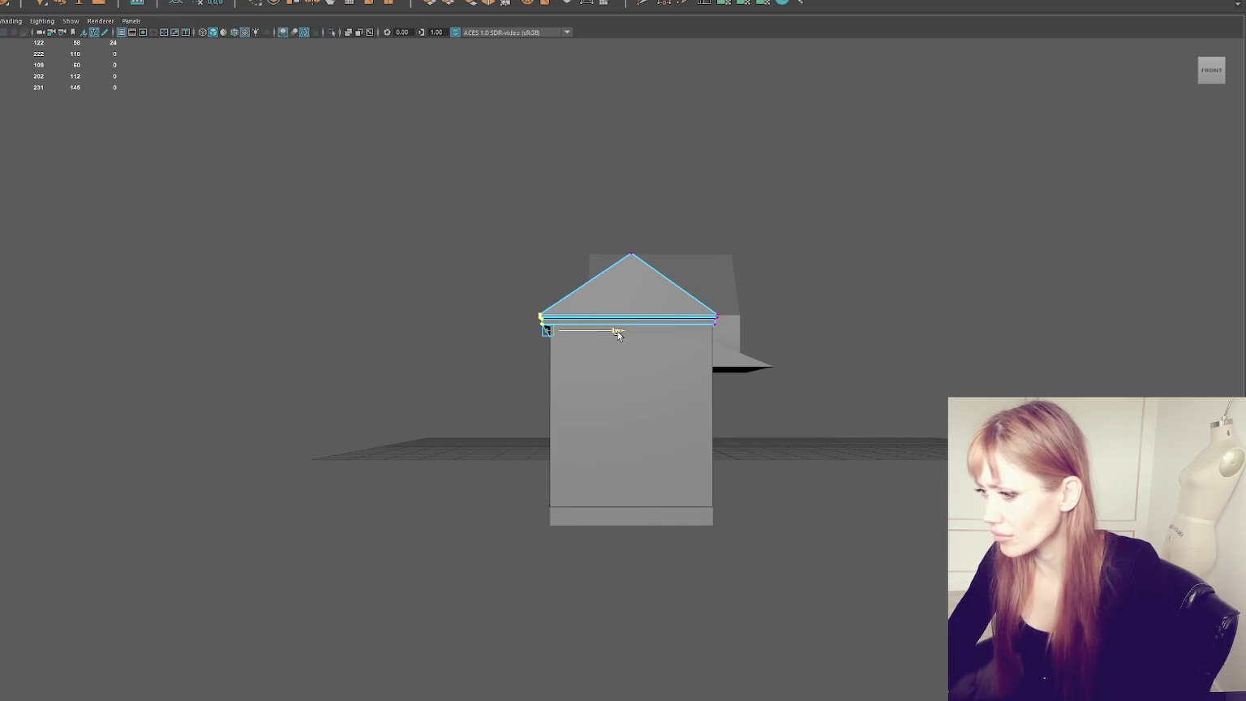
{"action": "left_click_drag", "start_coordinate": [622, 335], "coordinate": [660, 339]}
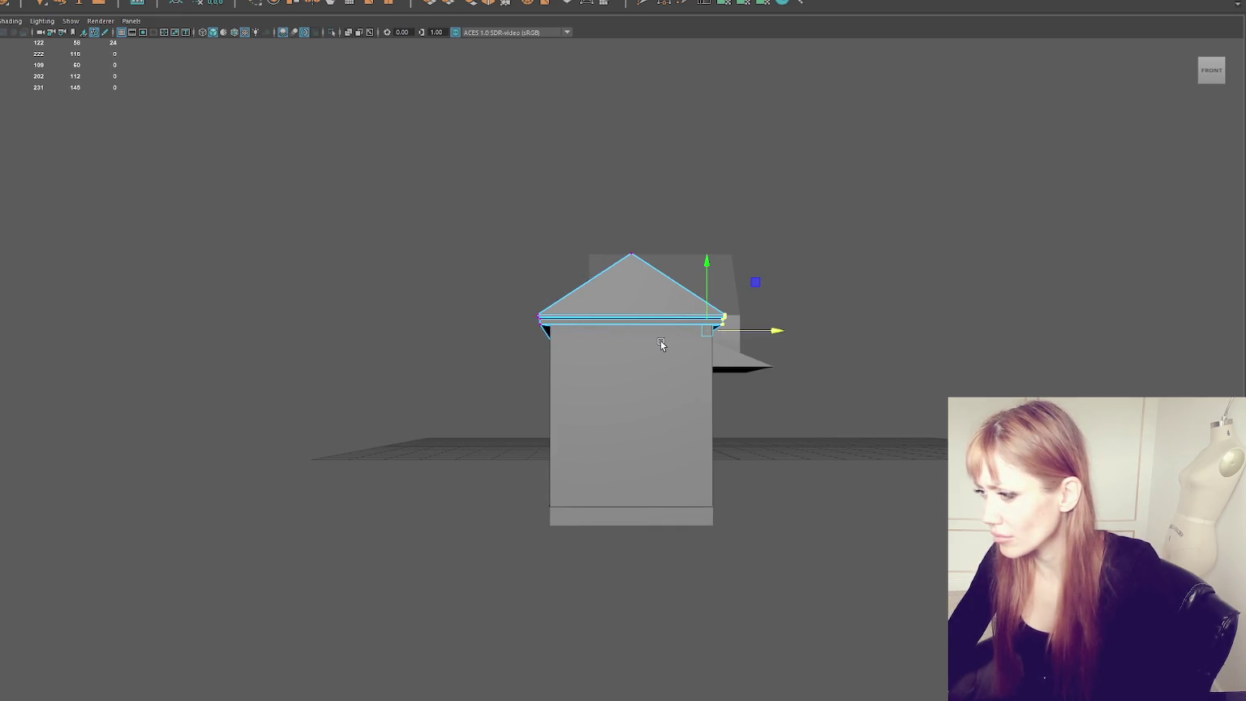
Step: Try moving the whole roof vertically, then undo to drop it back onto the house
{"action": "left_click", "coordinate": [631, 323]}
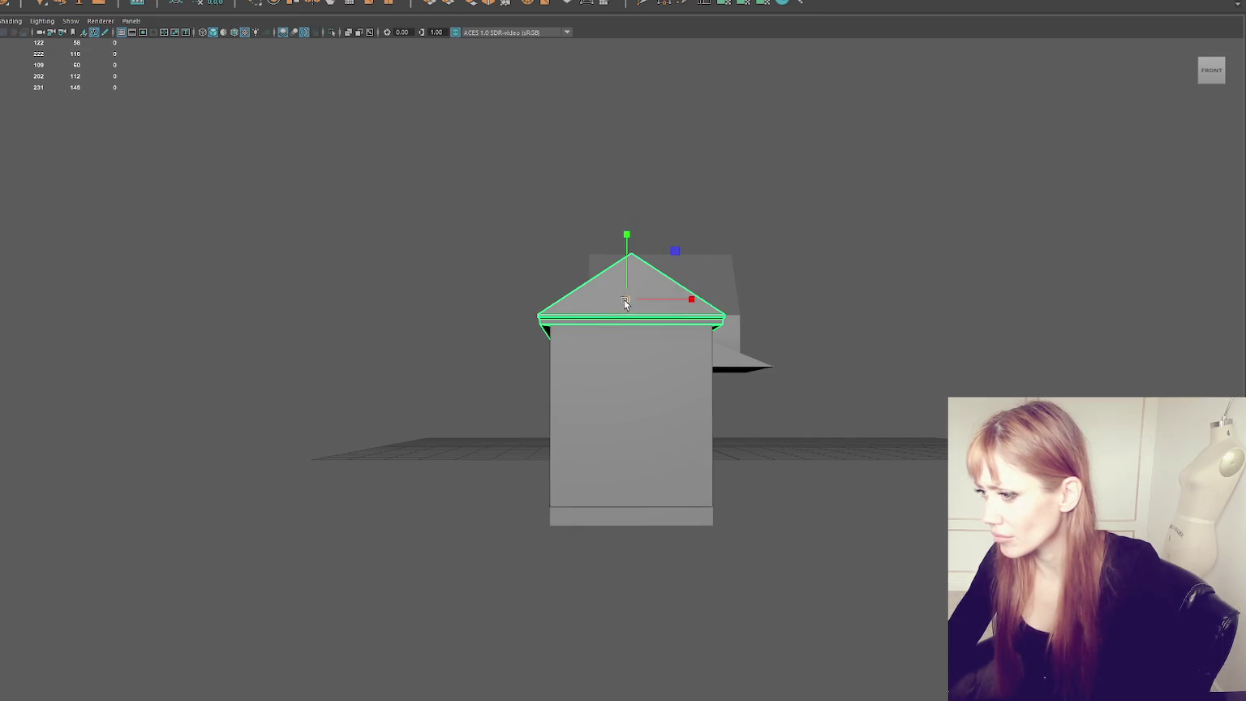
{"action": "mouse_move", "coordinate": [625, 303]}
{"action": "left_mouse_down", "text": "alt"}
{"action": "mouse_move", "coordinate": [659, 324]}
{"action": "mouse_move", "coordinate": [721, 328]}
{"action": "mouse_move", "coordinate": [687, 329]}
{"action": "left_mouse_up", "text": "alt"}
{"action": "scroll", "coordinate": [687, 329], "scroll_direction": "down", "scroll_amount": 3}
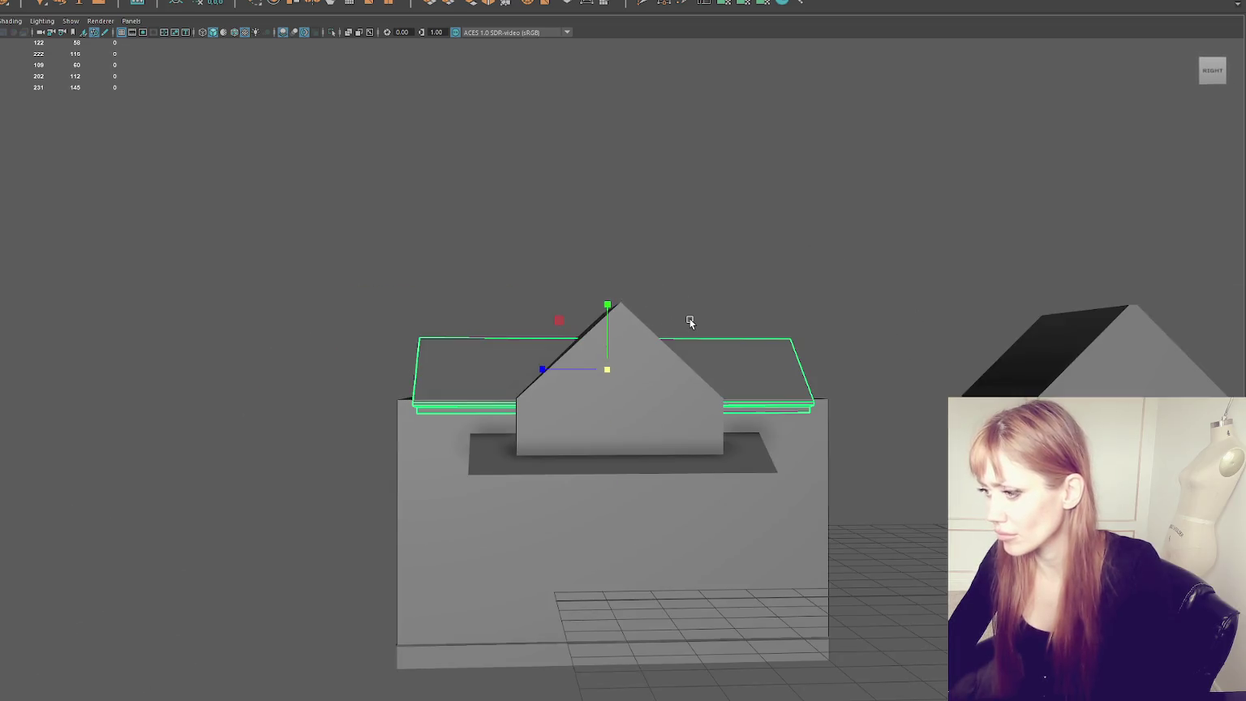
{"action": "left_click", "coordinate": [609, 331]}
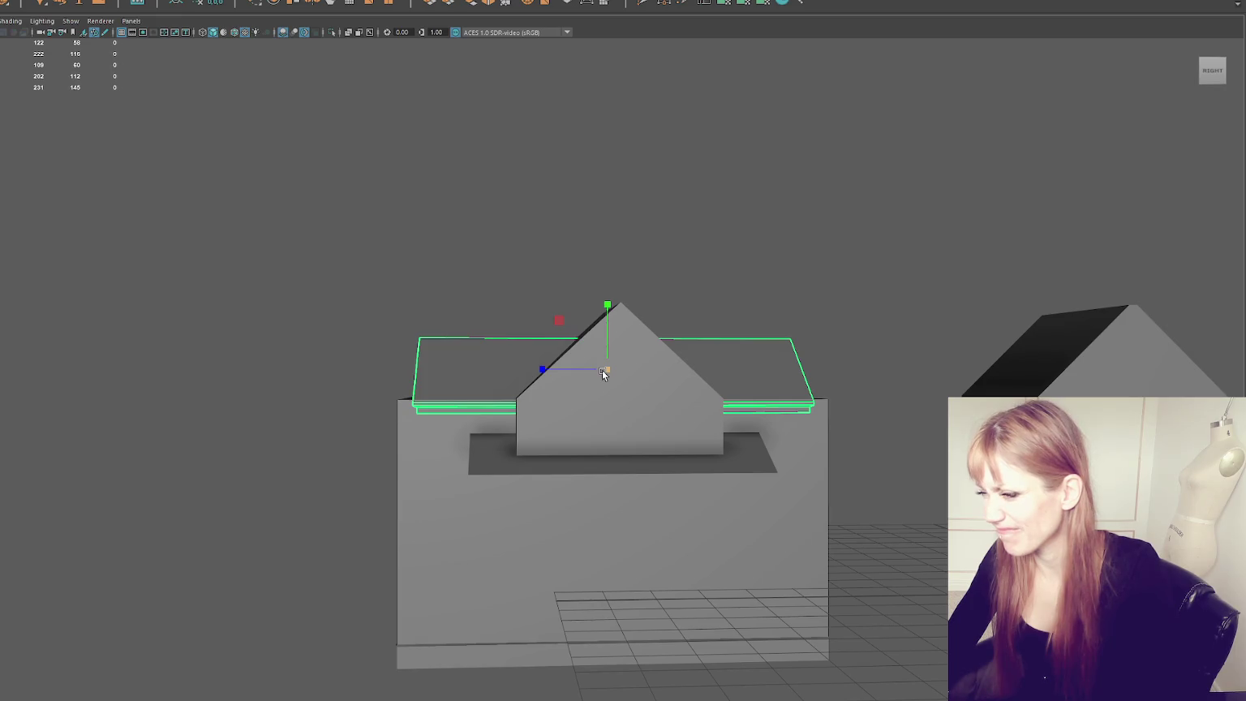
{"action": "left_click_drag", "start_coordinate": [602, 370], "coordinate": [721, 363], "text": "alt"}
{"action": "key", "text": "ctrl+z"}
{"action": "key", "text": "ctrl+z"}
Step: Move the roof's end vertices inward along X to trim the eave overhang
{"action": "left_click", "coordinate": [585, 381]}
{"action": "left_click_drag", "start_coordinate": [585, 381], "coordinate": [622, 348], "text": "alt"}
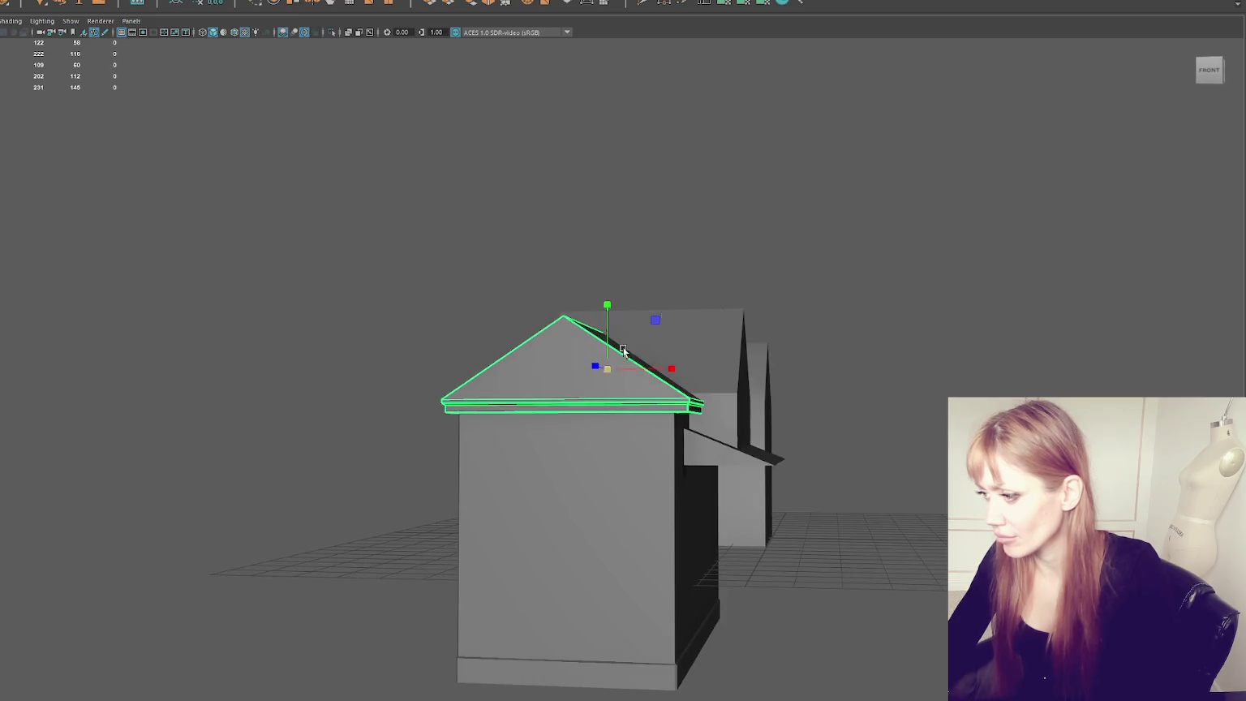
{"action": "key", "text": "F9"}
{"action": "left_click_drag", "start_coordinate": [774, 236], "coordinate": [831, 295], "text": "alt"}
{"action": "scroll", "coordinate": [702, 433], "scroll_direction": "up", "scroll_amount": 3}
{"action": "key", "text": "4"}
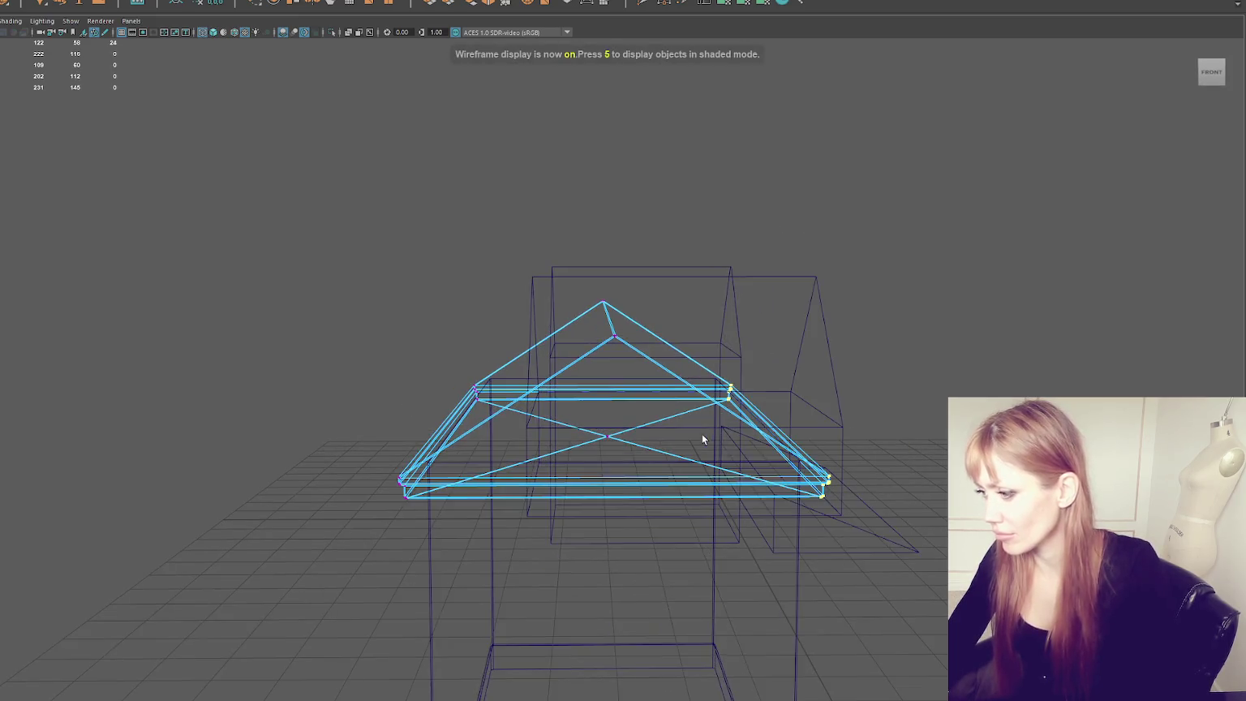
{"action": "key", "text": "6"}
{"action": "left_click", "coordinate": [765, 428]}
{"action": "left_click_drag", "start_coordinate": [811, 426], "coordinate": [802, 426]}
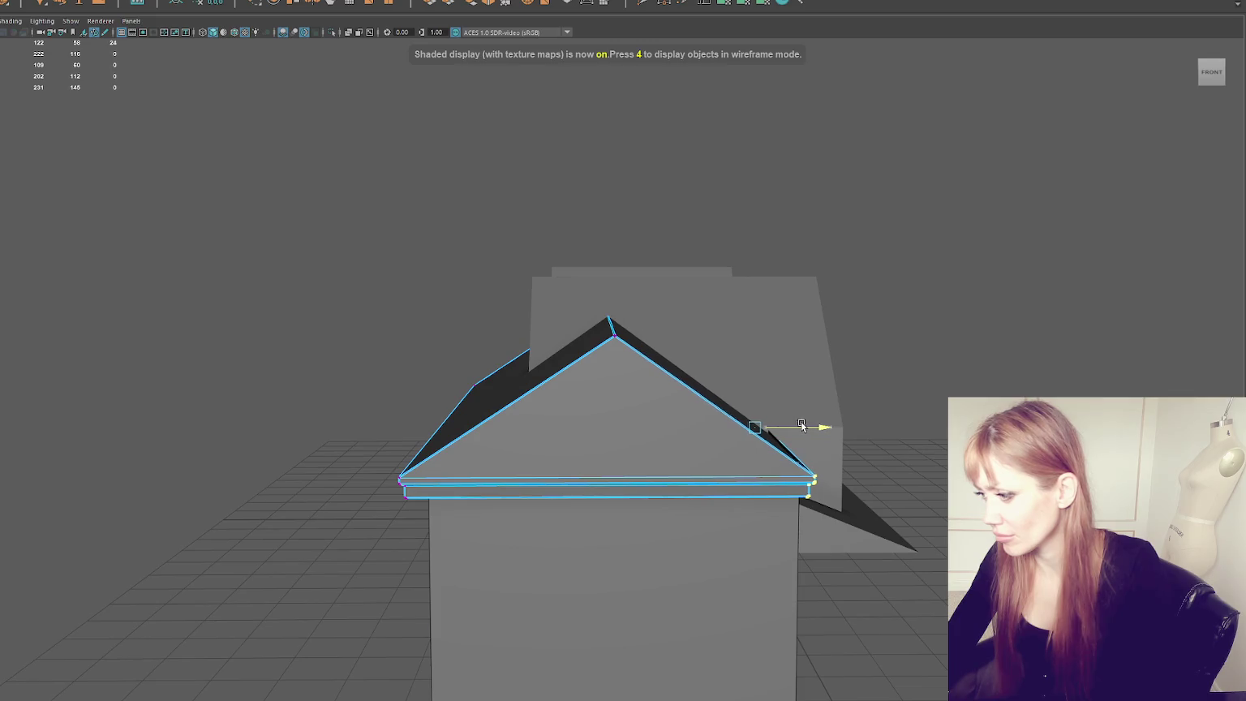
{"action": "left_click_drag", "start_coordinate": [531, 284], "coordinate": [276, 579]}
{"action": "left_click_drag", "start_coordinate": [497, 428], "coordinate": [510, 428]}
Step: Select the whole roof in object mode and raise it slightly above the house
{"action": "left_click", "coordinate": [420, 350]}
{"action": "left_click", "coordinate": [608, 351]}
{"action": "mouse_move", "coordinate": [608, 351]}
{"action": "left_mouse_down"}
{"action": "mouse_move", "coordinate": [613, 303]}
{"action": "mouse_move", "coordinate": [608, 327]}
{"action": "mouse_move", "coordinate": [578, 322]}
{"action": "left_mouse_up"}
{"action": "right_click", "coordinate": [409, 239]}
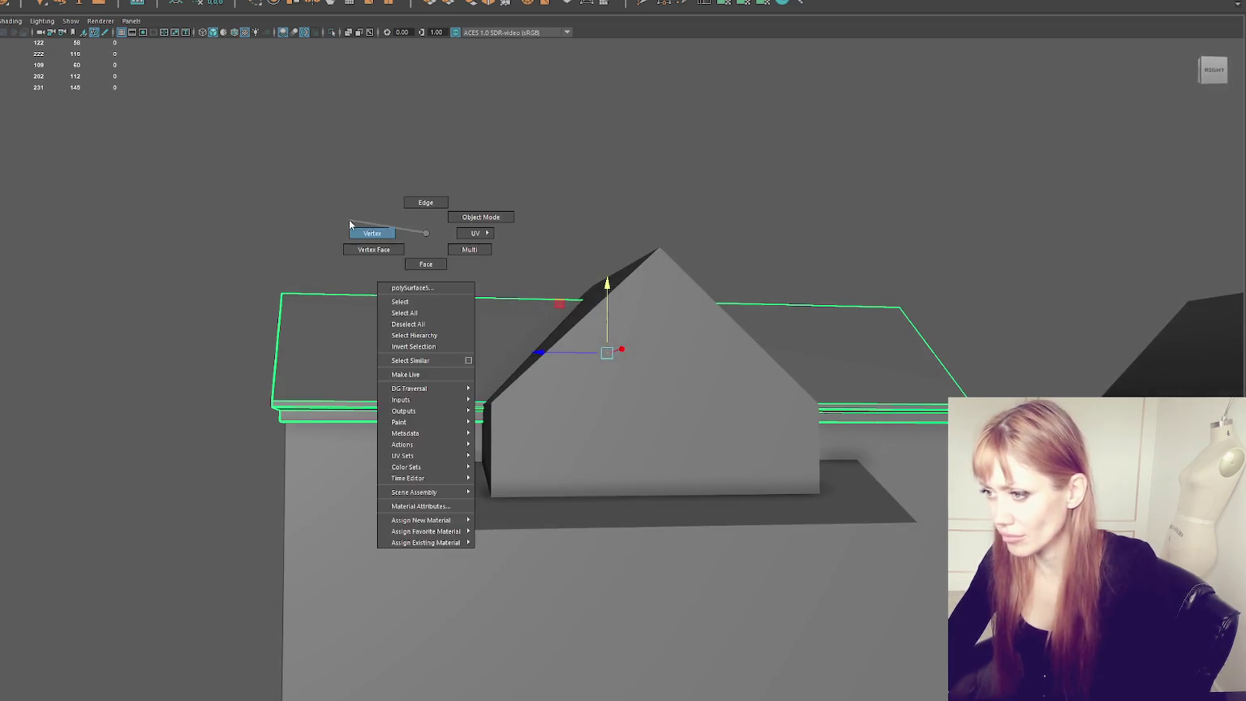
Step: Select the roof's left-corner vertices and move them slightly inward along X
{"action": "key", "text": "4"}
{"action": "left_click_drag", "start_coordinate": [328, 356], "coordinate": [388, 307], "text": "alt"}
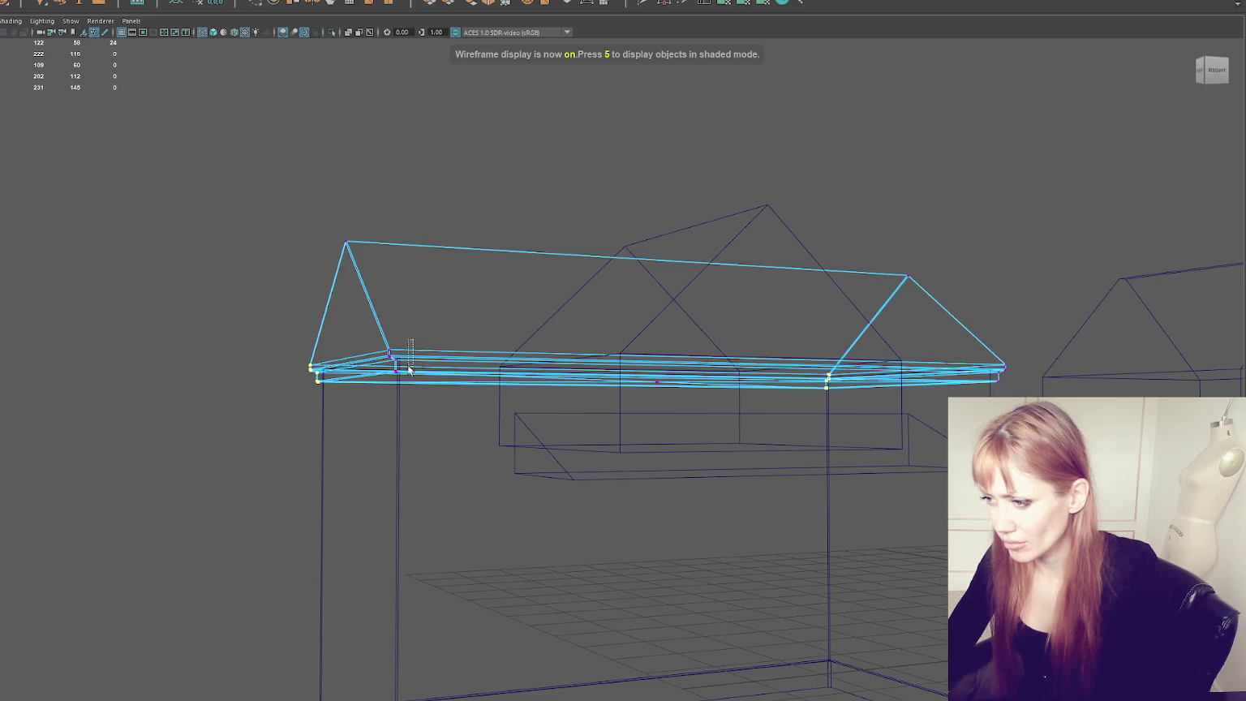
{"action": "left_click_drag", "start_coordinate": [395, 381], "coordinate": [364, 362], "text": "alt"}
{"action": "left_click_drag", "start_coordinate": [313, 395], "coordinate": [420, 395], "text": "alt"}
{"action": "key", "text": "5"}
{"action": "key", "text": "w"}
{"action": "left_click_drag", "start_coordinate": [306, 373], "coordinate": [316, 371]}
{"action": "left_click_drag", "start_coordinate": [431, 186], "coordinate": [259, 375]}
{"action": "mouse_move", "coordinate": [305, 311]}
{"action": "left_mouse_down"}
{"action": "mouse_move", "coordinate": [278, 309]}
{"action": "mouse_move", "coordinate": [297, 309]}
{"action": "left_mouse_up"}
Step: Shift the right roof-corner vertices slightly inward along X to match
{"action": "left_click_drag", "start_coordinate": [754, 323], "coordinate": [557, 314], "text": "alt"}
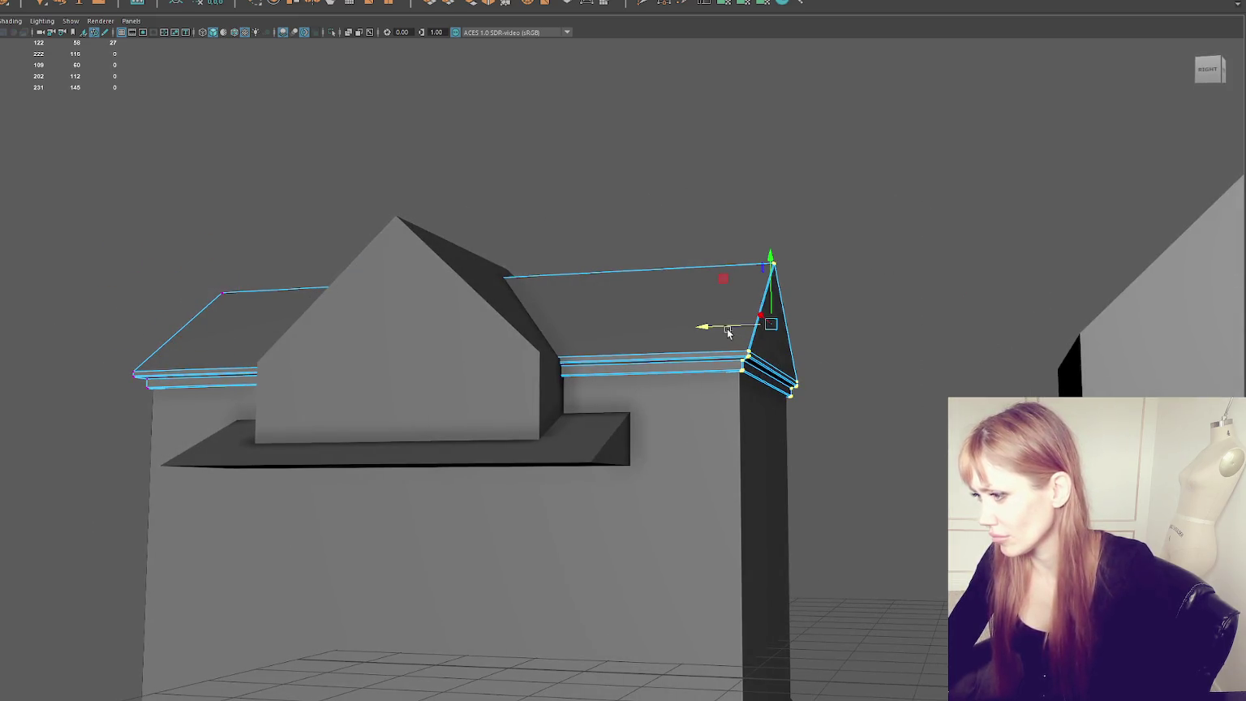
{"action": "key", "text": "ctrl+z"}
{"action": "left_click_drag", "start_coordinate": [717, 329], "coordinate": [716, 329]}
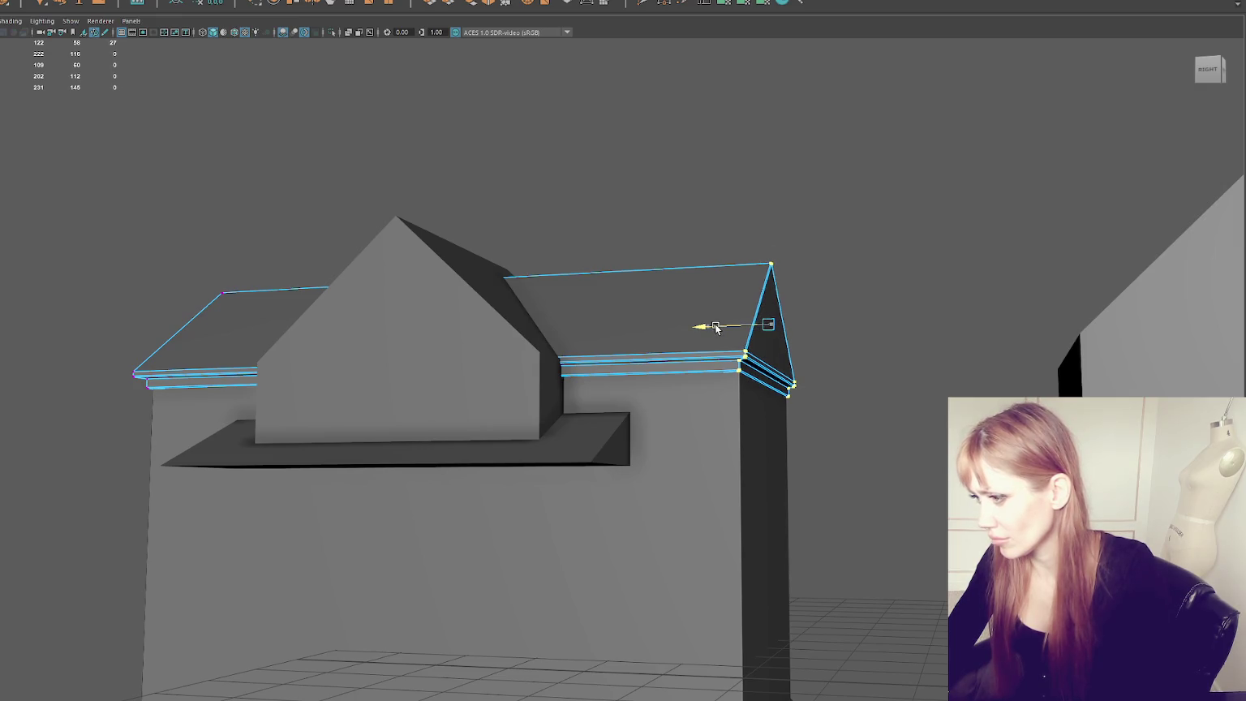
{"action": "left_click", "coordinate": [743, 170]}
{"action": "mouse_move", "coordinate": [743, 170]}
{"action": "left_mouse_down", "text": "alt"}
{"action": "mouse_move", "coordinate": [333, 298]}
{"action": "mouse_move", "coordinate": [365, 312]}
{"action": "mouse_move", "coordinate": [358, 301]}
{"action": "left_mouse_up", "text": "alt"}
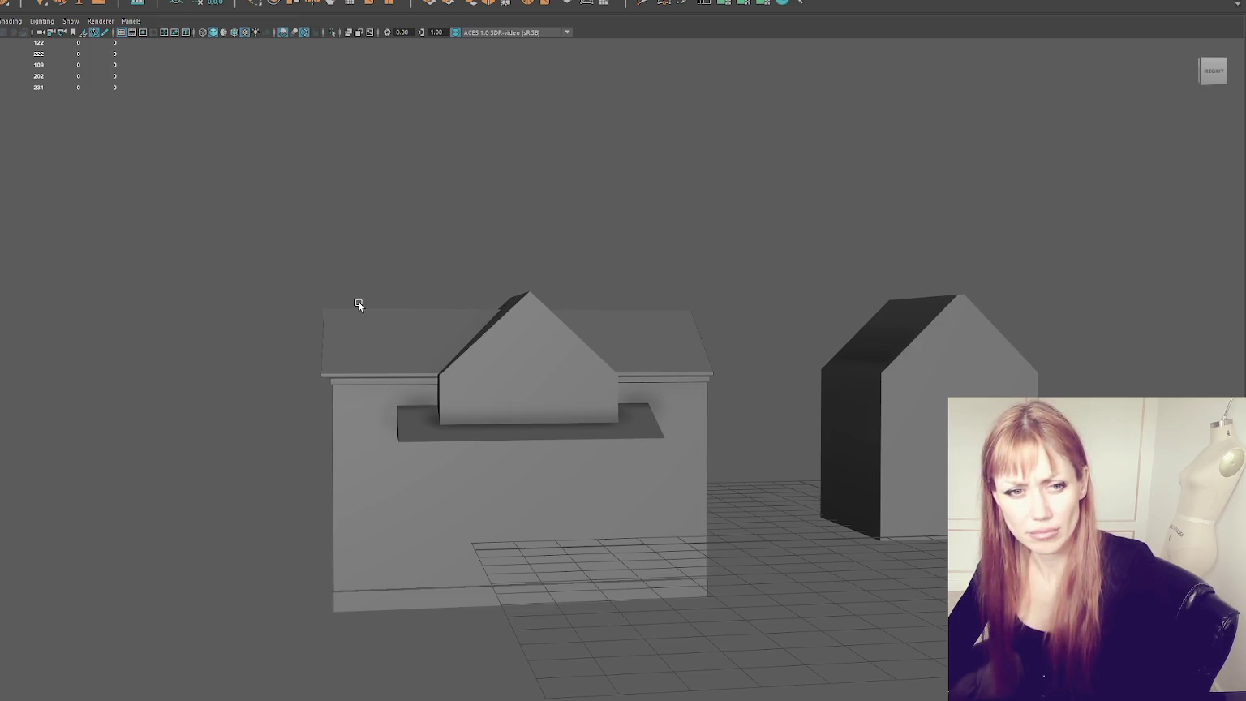
{"action": "scroll", "coordinate": [359, 302], "scroll_direction": "up", "scroll_amount": 2}
{"action": "left_click", "coordinate": [292, 325]}
{"action": "right_click_drag", "start_coordinate": [261, 193], "coordinate": [208, 186]}
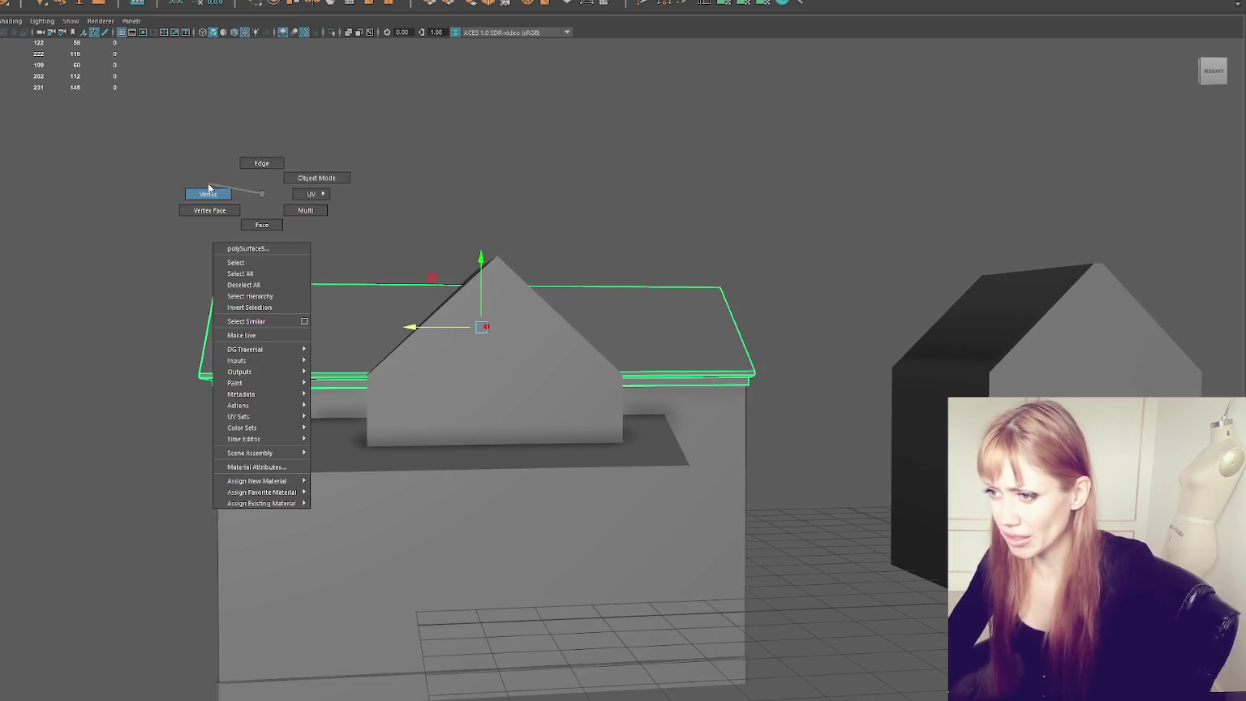
Step: Move the left roof-end vertices along X in wireframe view
{"action": "key", "text": "4"}
{"action": "left_click_drag", "start_coordinate": [155, 281], "coordinate": [162, 281], "text": "alt"}
{"action": "left_click_drag", "start_coordinate": [138, 236], "coordinate": [214, 381]}
{"action": "key", "text": "w"}
{"action": "mouse_move", "coordinate": [190, 322]}
{"action": "left_mouse_down"}
{"action": "mouse_move", "coordinate": [177, 323]}
{"action": "mouse_move", "coordinate": [720, 358]}
{"action": "left_mouse_up"}
Step: Select the roof's right gable-end vertices and shift them along X
{"action": "mouse_move", "coordinate": [769, 274]}
{"action": "left_mouse_down"}
{"action": "mouse_move", "coordinate": [725, 368]}
{"action": "mouse_move", "coordinate": [706, 334]}
{"action": "mouse_move", "coordinate": [659, 300]}
{"action": "left_mouse_up"}
{"action": "key", "text": "F8"}
{"action": "key", "text": "5"}
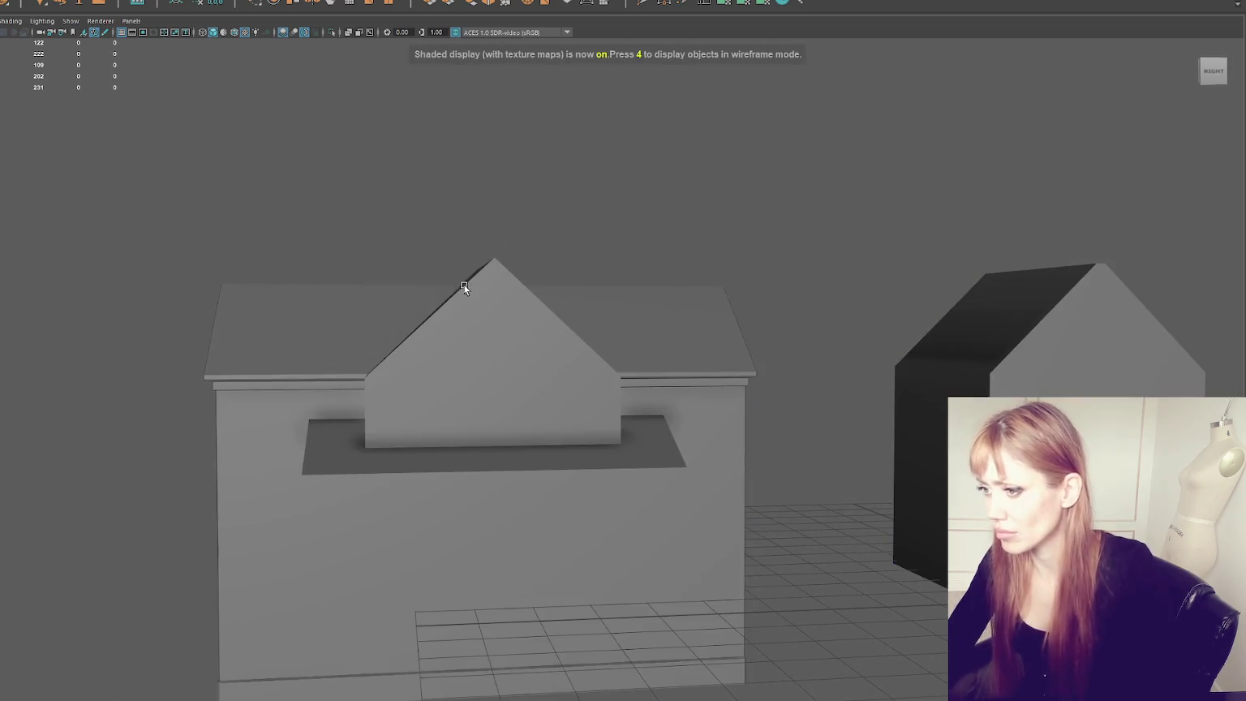
{"action": "mouse_move", "coordinate": [439, 296]}
{"action": "left_mouse_down", "text": "alt"}
{"action": "mouse_move", "coordinate": [291, 356]}
{"action": "mouse_move", "coordinate": [342, 351]}
{"action": "mouse_move", "coordinate": [392, 278]}
{"action": "left_mouse_up", "text": "alt"}
{"action": "left_click", "coordinate": [391, 278]}
{"action": "key", "text": "F8"}
{"action": "mouse_move", "coordinate": [714, 172]}
{"action": "left_mouse_down", "text": "alt"}
{"action": "mouse_move", "coordinate": [676, 167]}
{"action": "mouse_move", "coordinate": [808, 227]}
{"action": "mouse_move", "coordinate": [782, 259]}
{"action": "left_mouse_up", "text": "alt"}
{"action": "key", "text": "4"}
{"action": "left_click_drag", "start_coordinate": [866, 242], "coordinate": [576, 459]}
{"action": "left_click_drag", "start_coordinate": [786, 339], "coordinate": [615, 432]}
{"action": "key", "text": "5"}
{"action": "left_click_drag", "start_coordinate": [735, 376], "coordinate": [751, 362]}
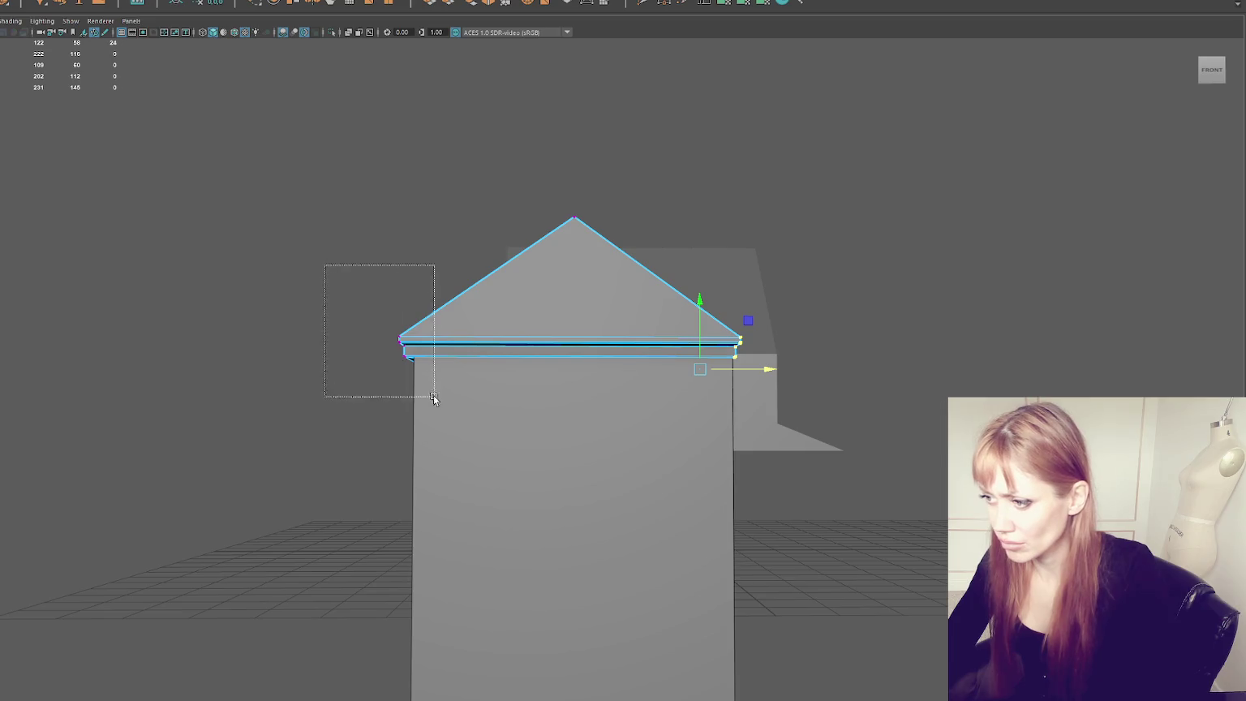
Step: Nudge the left-end roof vertices along X again, then return to object selection
{"action": "left_click_drag", "start_coordinate": [434, 397], "coordinate": [435, 398]}
{"action": "left_click_drag", "start_coordinate": [438, 401], "coordinate": [459, 412], "text": "alt"}
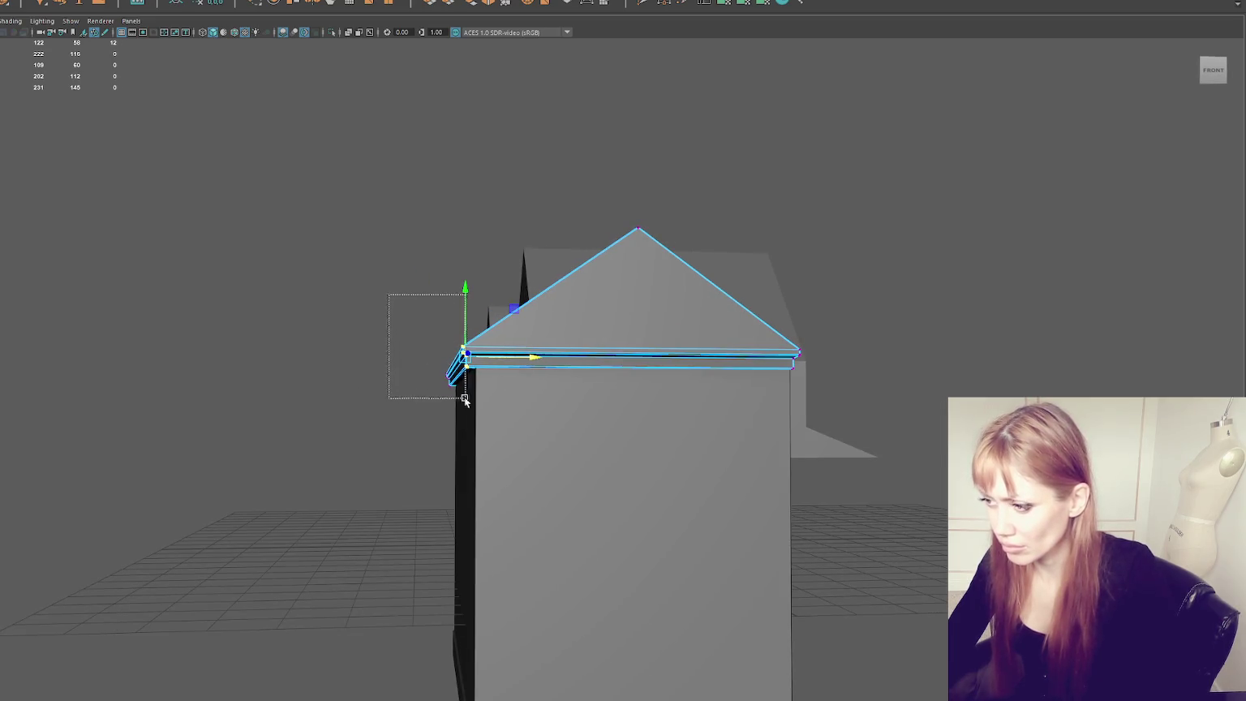
{"action": "left_click_drag", "start_coordinate": [521, 369], "coordinate": [526, 369]}
{"action": "key", "text": "F8"}
{"action": "mouse_move", "coordinate": [382, 167]}
{"action": "left_mouse_down", "text": "alt"}
{"action": "mouse_move", "coordinate": [369, 193]}
{"action": "mouse_move", "coordinate": [389, 175]}
{"action": "left_mouse_up", "text": "alt"}
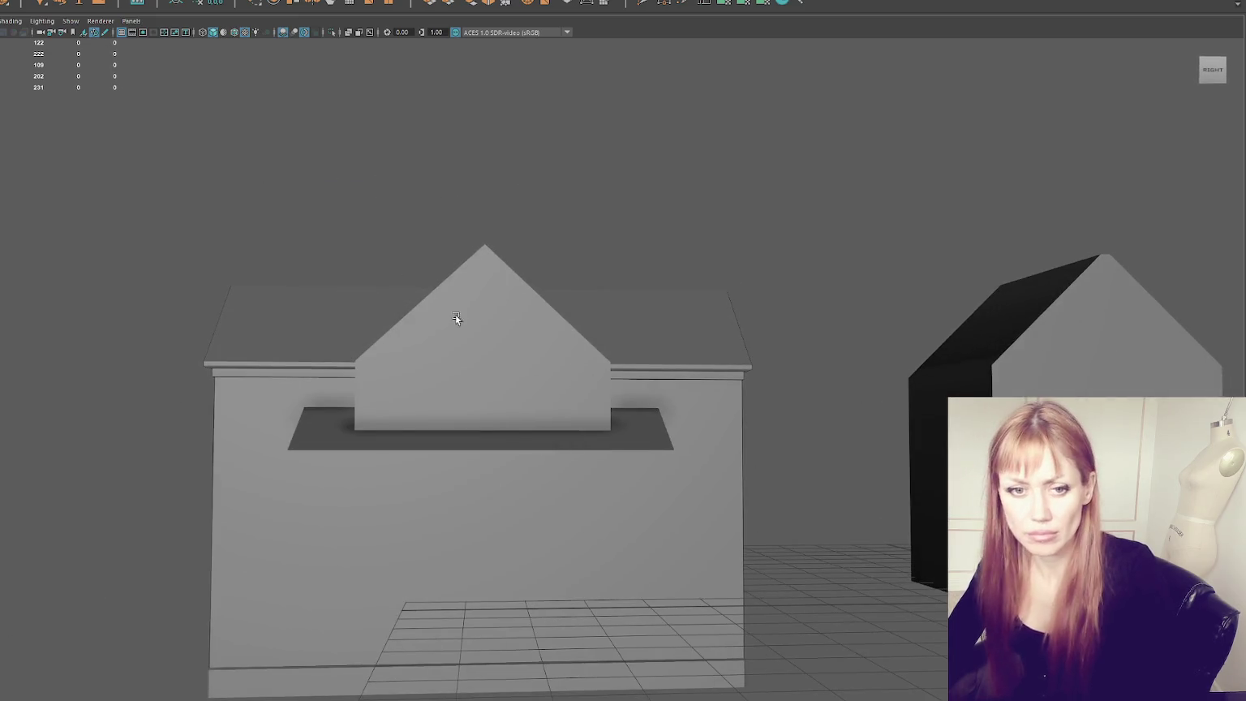
{"action": "left_click", "coordinate": [492, 349]}
Step: Select the thin base slab and lower its bottom vertices along Y
{"action": "scroll", "coordinate": [568, 332], "scroll_direction": "down", "scroll_amount": 3}
{"action": "left_click", "coordinate": [635, 314]}
{"action": "left_click", "coordinate": [585, 434]}
{"action": "mouse_move", "coordinate": [584, 434]}
{"action": "left_mouse_down", "text": "alt"}
{"action": "mouse_move", "coordinate": [714, 409]}
{"action": "mouse_move", "coordinate": [657, 564]}
{"action": "left_mouse_up", "text": "alt"}
{"action": "left_click", "coordinate": [653, 575]}
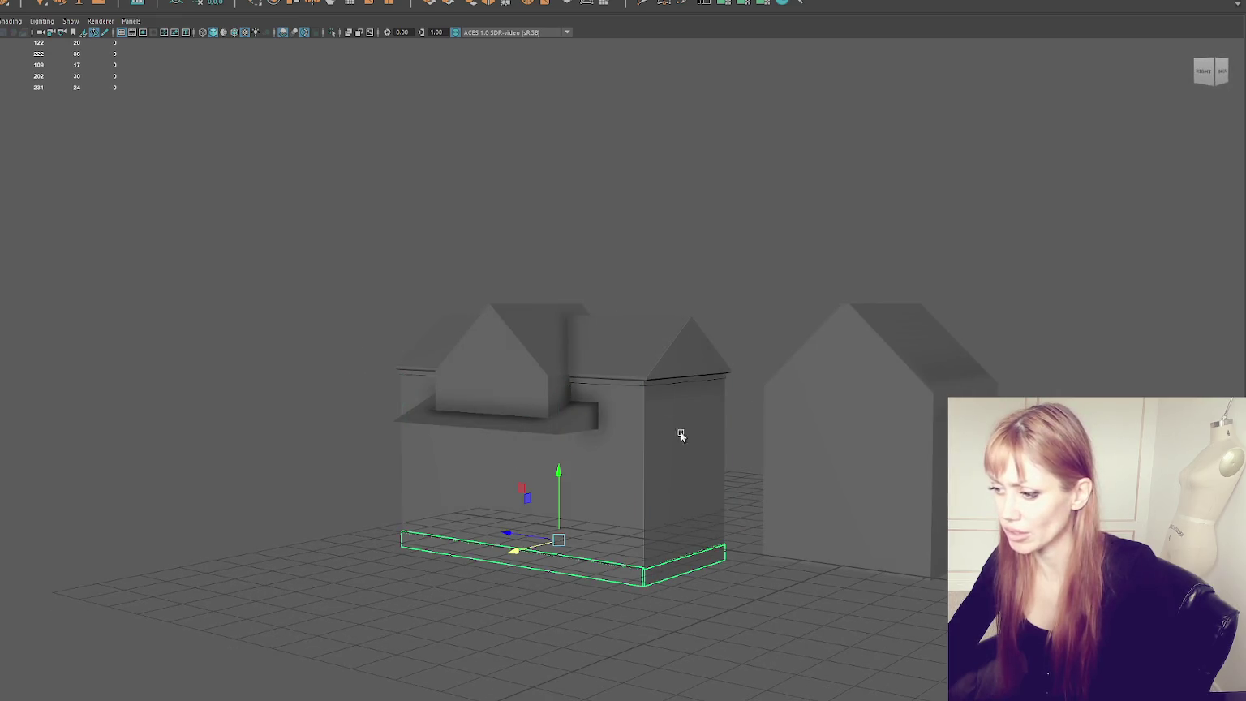
{"action": "left_click_drag", "start_coordinate": [562, 412], "coordinate": [654, 431], "text": "alt"}
{"action": "right_click_drag", "start_coordinate": [422, 114], "coordinate": [349, 115]}
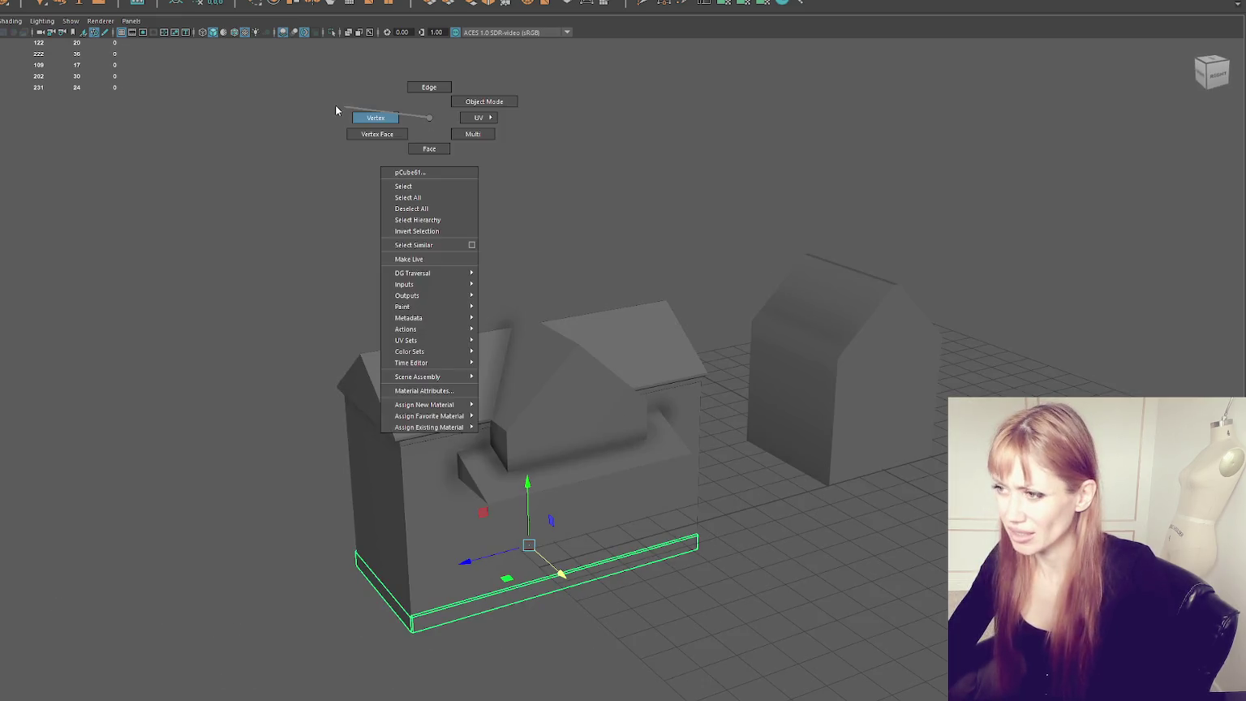
{"action": "mouse_move", "coordinate": [590, 419]}
{"action": "left_mouse_down", "text": "alt"}
{"action": "mouse_move", "coordinate": [695, 443]}
{"action": "mouse_move", "coordinate": [293, 490]}
{"action": "left_mouse_up", "text": "alt"}
{"action": "key", "text": "4"}
{"action": "key", "text": "5"}
{"action": "left_click_drag", "start_coordinate": [542, 377], "coordinate": [535, 414]}
Step: Return to object mode and select the upper roof eave piece
{"action": "right_click", "coordinate": [317, 193]}
{"action": "right_click_drag", "start_coordinate": [317, 193], "coordinate": [373, 174]}
{"action": "left_click_drag", "start_coordinate": [373, 175], "coordinate": [489, 196], "text": "alt"}
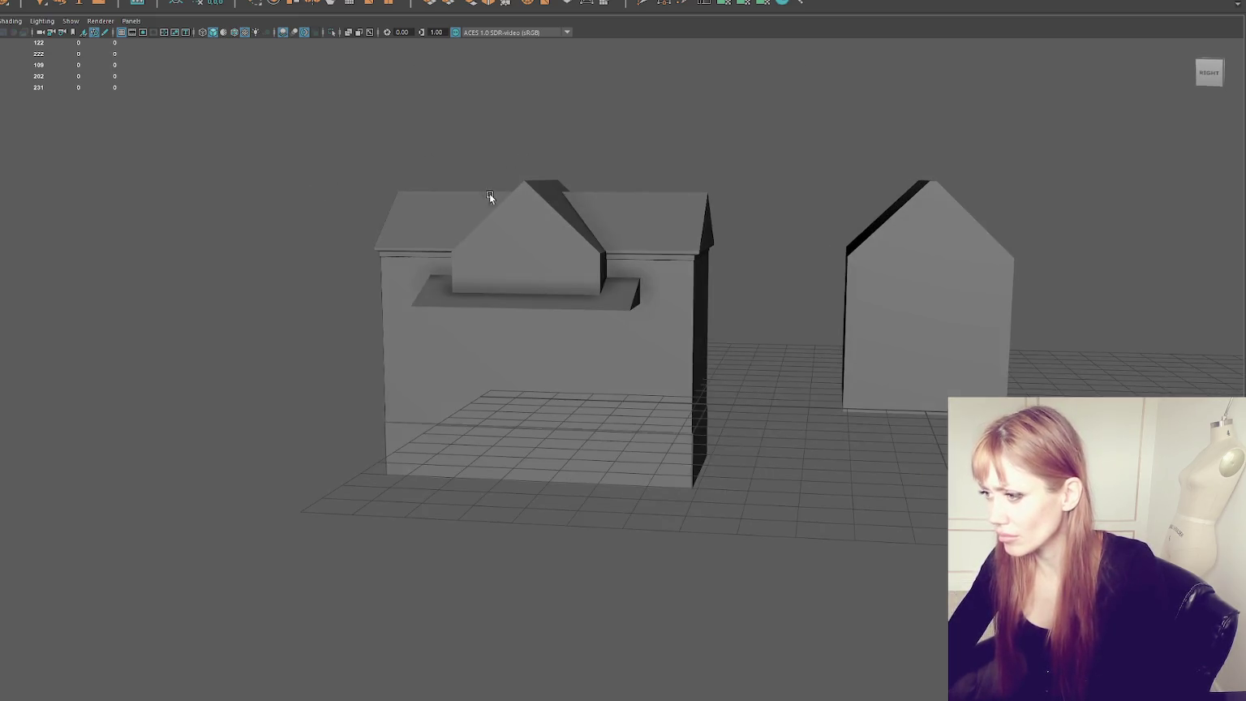
{"action": "scroll", "coordinate": [752, 311], "scroll_direction": "up", "scroll_amount": 3}
{"action": "scroll", "coordinate": [540, 270], "scroll_direction": "up", "scroll_amount": 3}
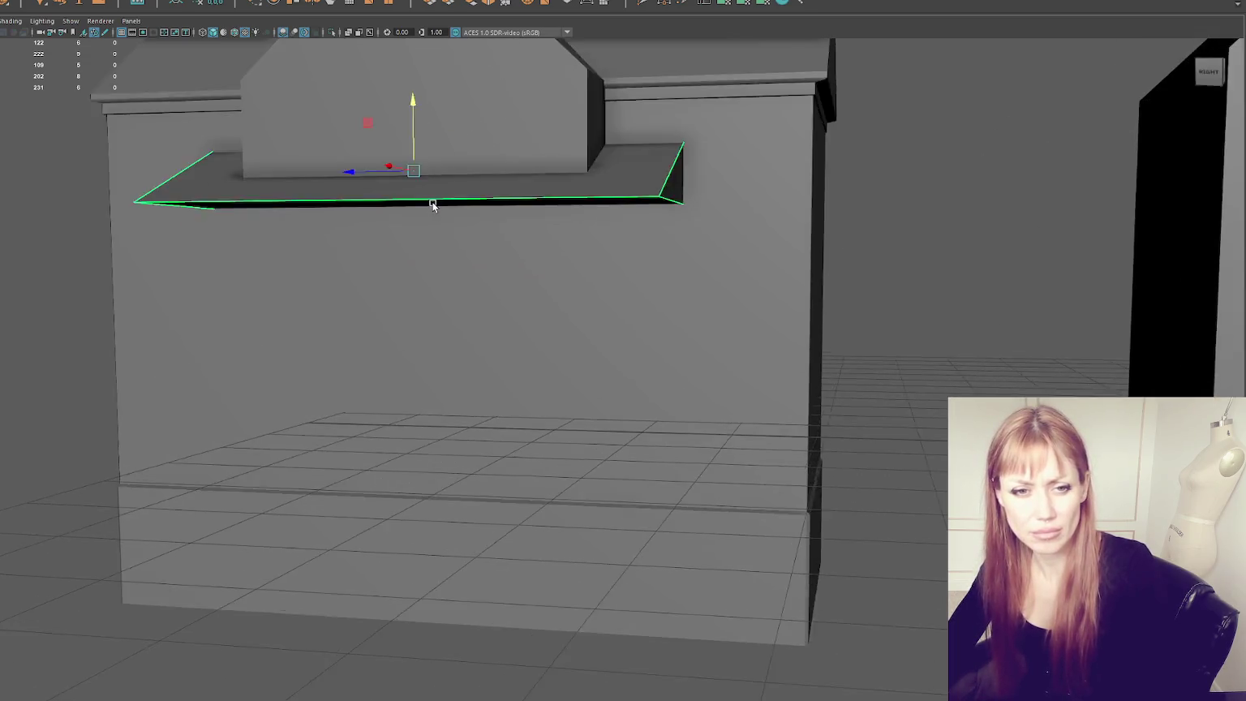
{"action": "scroll", "coordinate": [431, 201], "scroll_direction": "up", "scroll_amount": 1}
{"action": "left_click_drag", "start_coordinate": [543, 213], "coordinate": [717, 183], "text": "alt"}
{"action": "left_click", "coordinate": [717, 183]}
{"action": "left_click_drag", "start_coordinate": [517, 350], "coordinate": [600, 281], "text": "alt"}
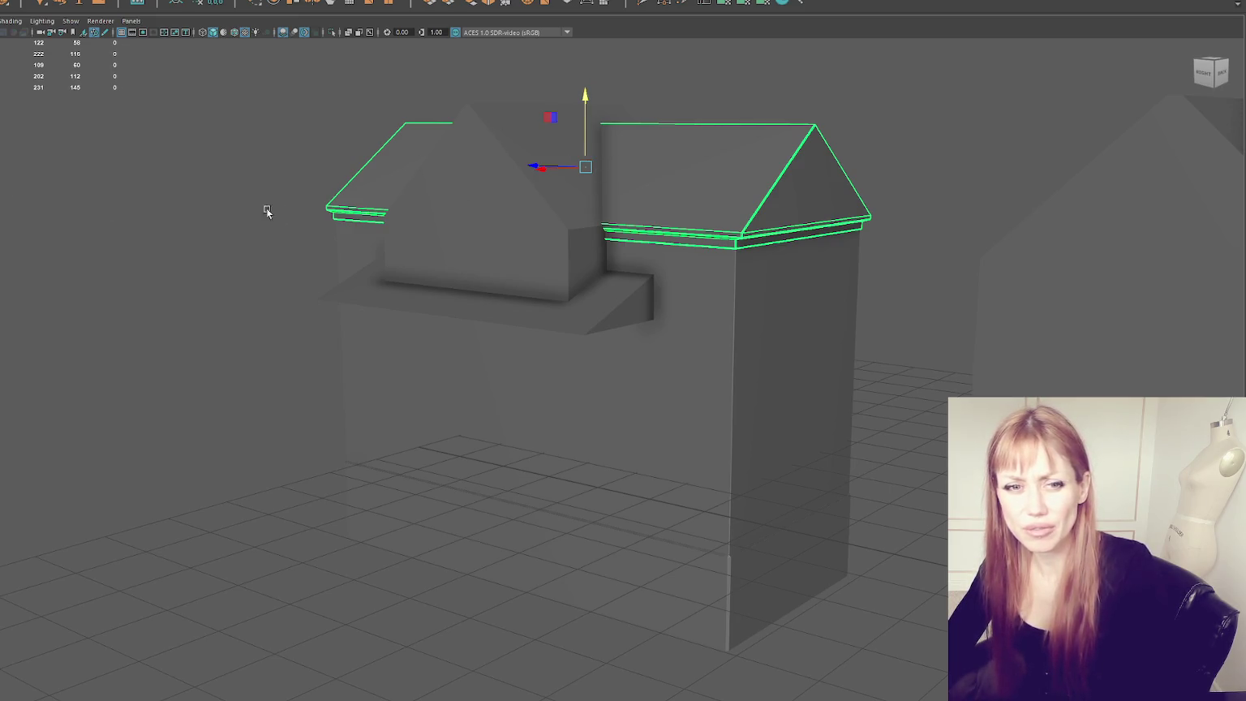
Step: Isolate the roof on its own and view it from the back
{"action": "scroll", "coordinate": [726, 244], "scroll_direction": "up", "scroll_amount": 3}
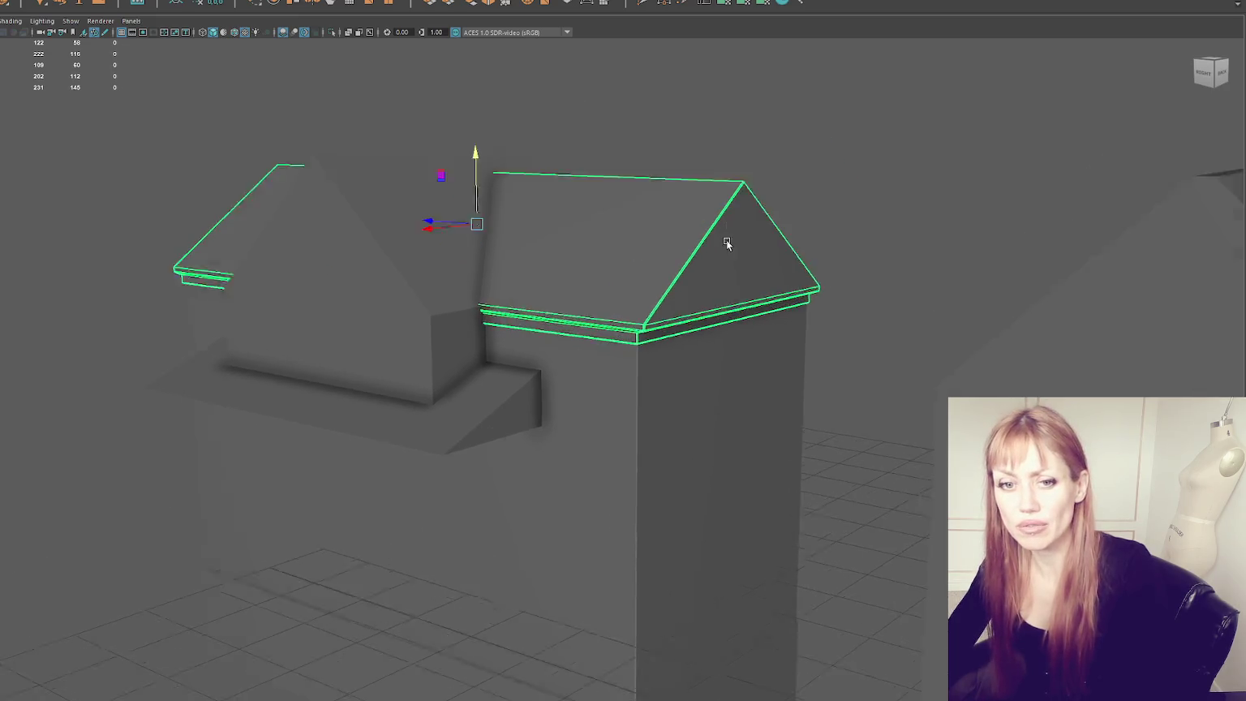
{"action": "scroll", "coordinate": [726, 243], "scroll_direction": "up", "scroll_amount": 2}
{"action": "scroll", "coordinate": [816, 194], "scroll_direction": "up", "scroll_amount": 1}
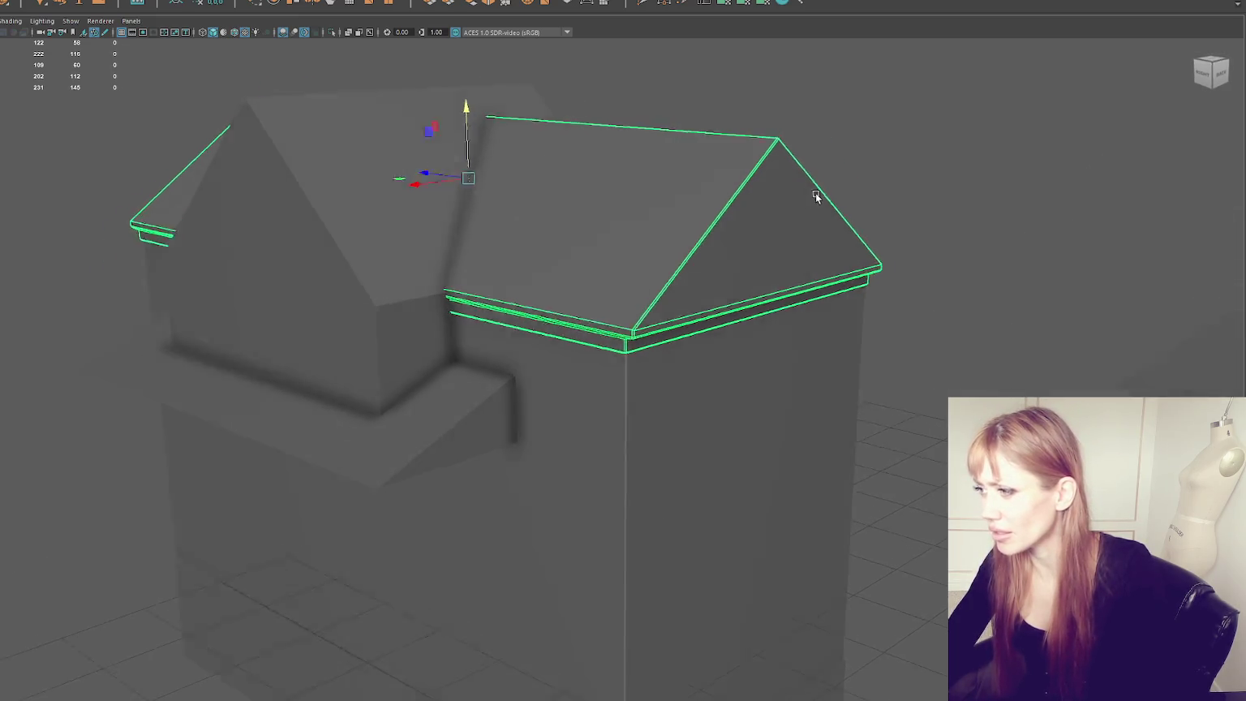
{"action": "key", "text": "ctrl+1"}
{"action": "scroll", "coordinate": [770, 215], "scroll_direction": "up", "scroll_amount": 2}
{"action": "mouse_move", "coordinate": [719, 236]}
{"action": "left_mouse_down", "text": "alt"}
{"action": "mouse_move", "coordinate": [670, 223]}
{"action": "mouse_move", "coordinate": [652, 136]}
{"action": "left_mouse_up", "text": "alt"}
Step: Extrude the triangular back gable face and inset it to leave a border
{"action": "right_click_drag", "start_coordinate": [631, 105], "coordinate": [619, 110]}
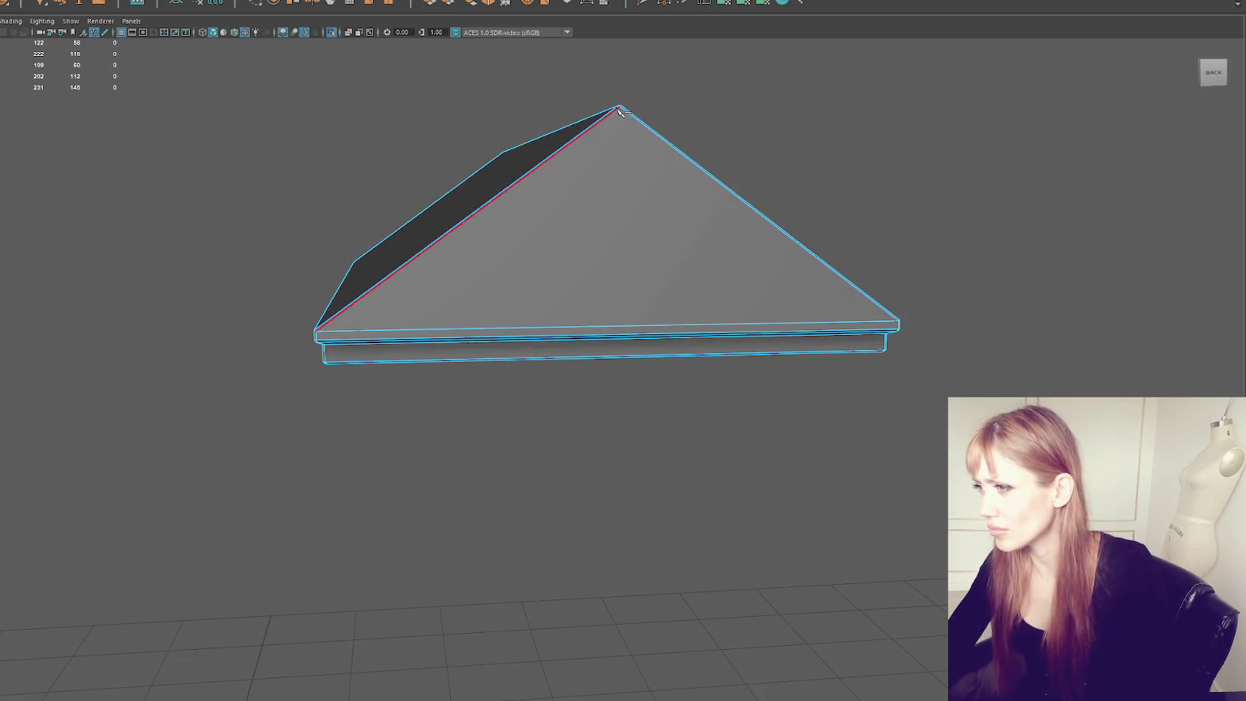
{"action": "right_click_drag", "start_coordinate": [798, 108], "coordinate": [798, 134]}
{"action": "left_click", "coordinate": [566, 245]}
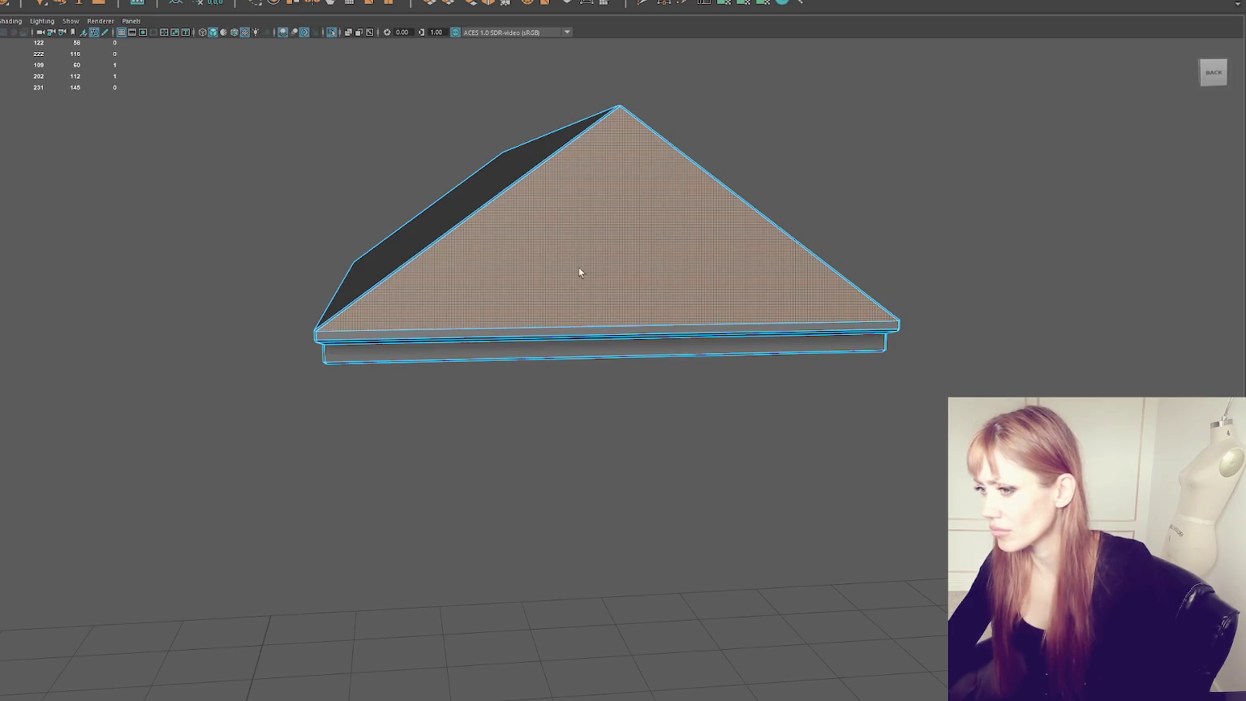
{"action": "key", "text": "w"}
{"action": "left_click_drag", "start_coordinate": [617, 220], "coordinate": [536, 242]}
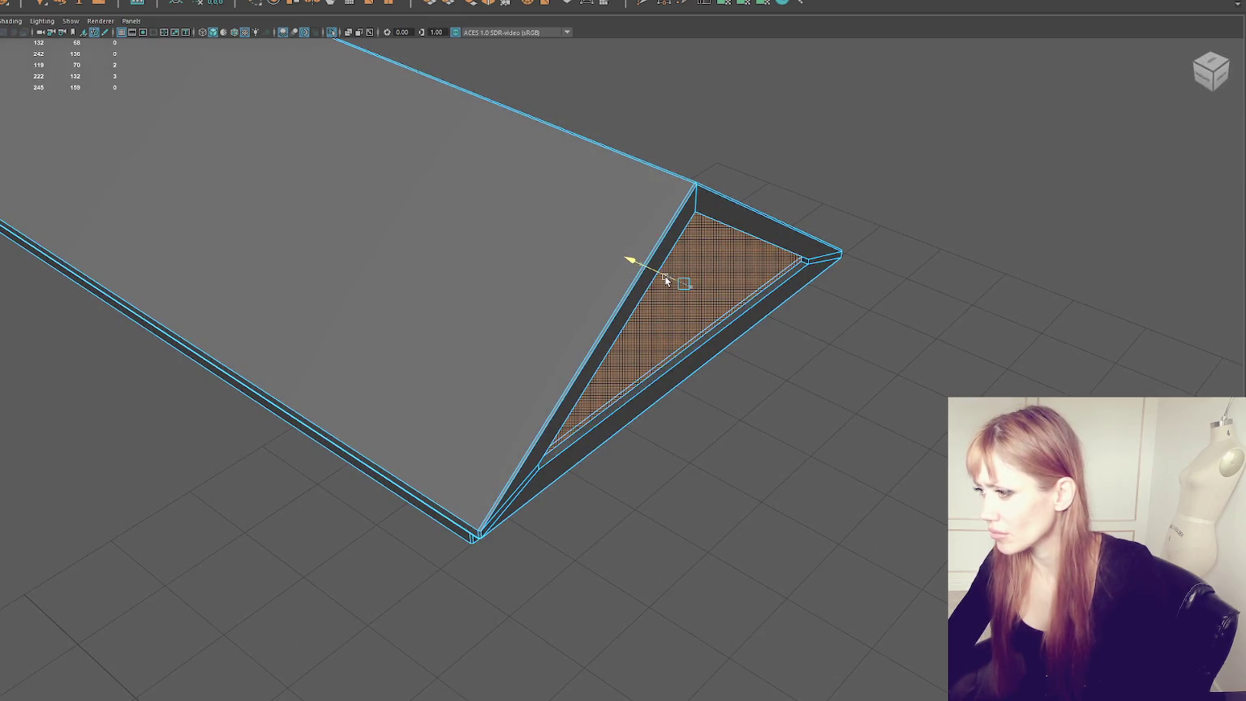
{"action": "left_click", "coordinate": [849, 128]}
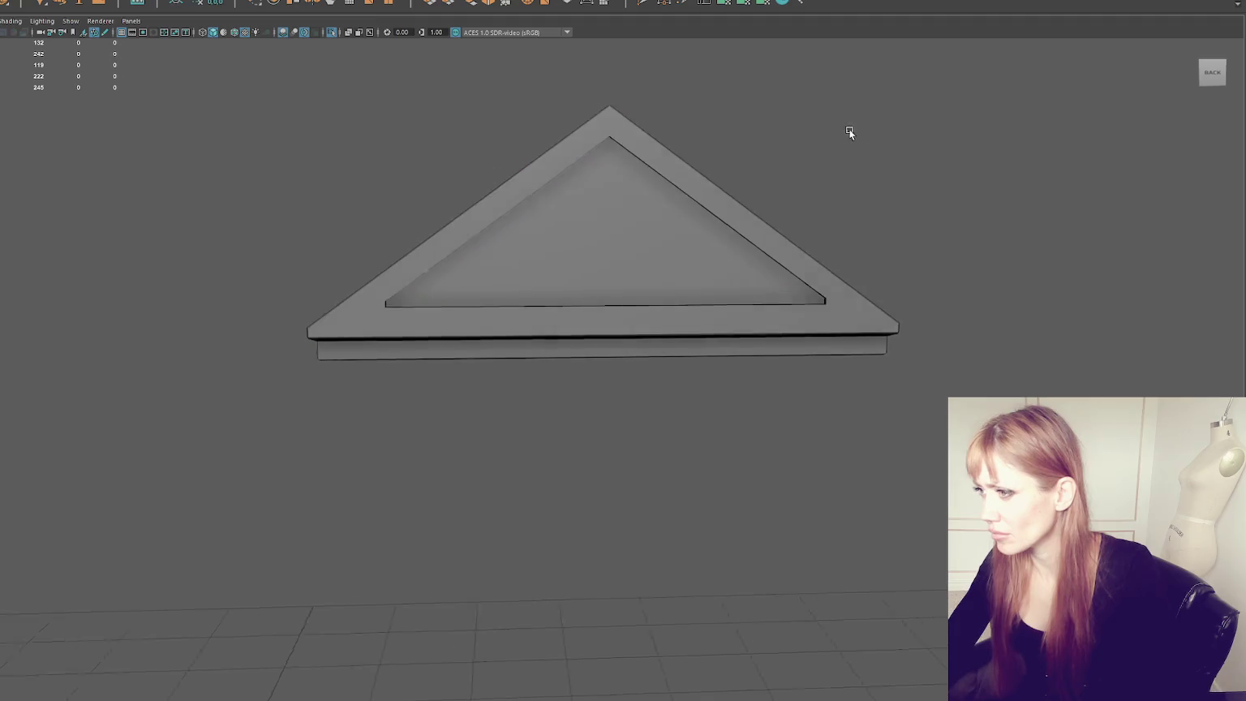
{"action": "scroll", "coordinate": [682, 166], "scroll_direction": "up", "scroll_amount": 3}
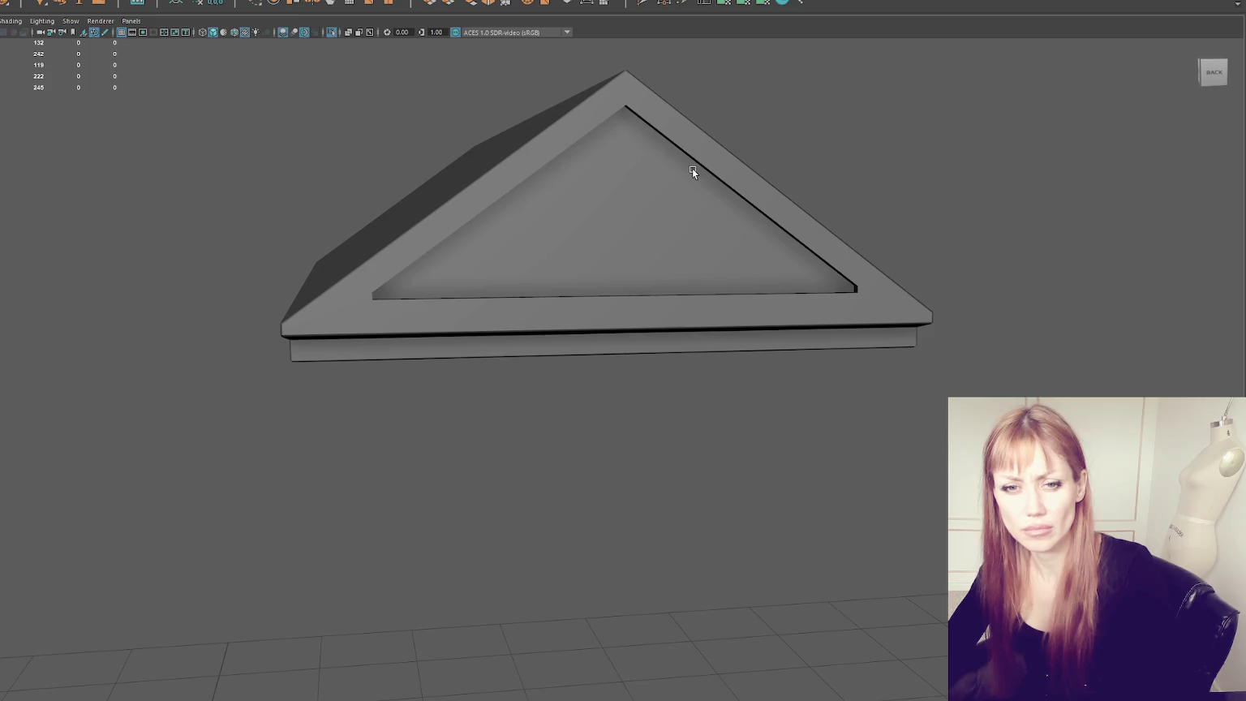
{"action": "left_click", "coordinate": [683, 309]}
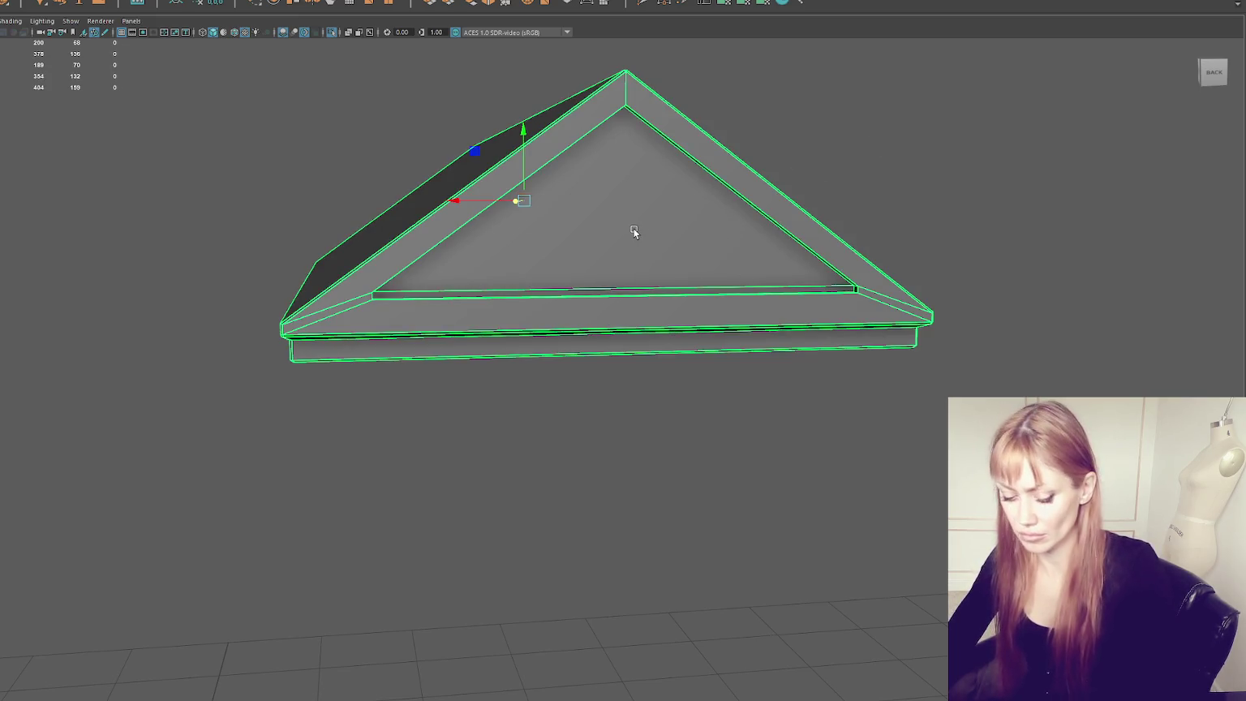
{"action": "key", "text": "4"}
{"action": "mouse_move", "coordinate": [926, 159]}
{"action": "left_mouse_down", "text": "alt"}
{"action": "mouse_move", "coordinate": [631, 297]}
{"action": "mouse_move", "coordinate": [621, 314]}
{"action": "left_mouse_up", "text": "alt"}
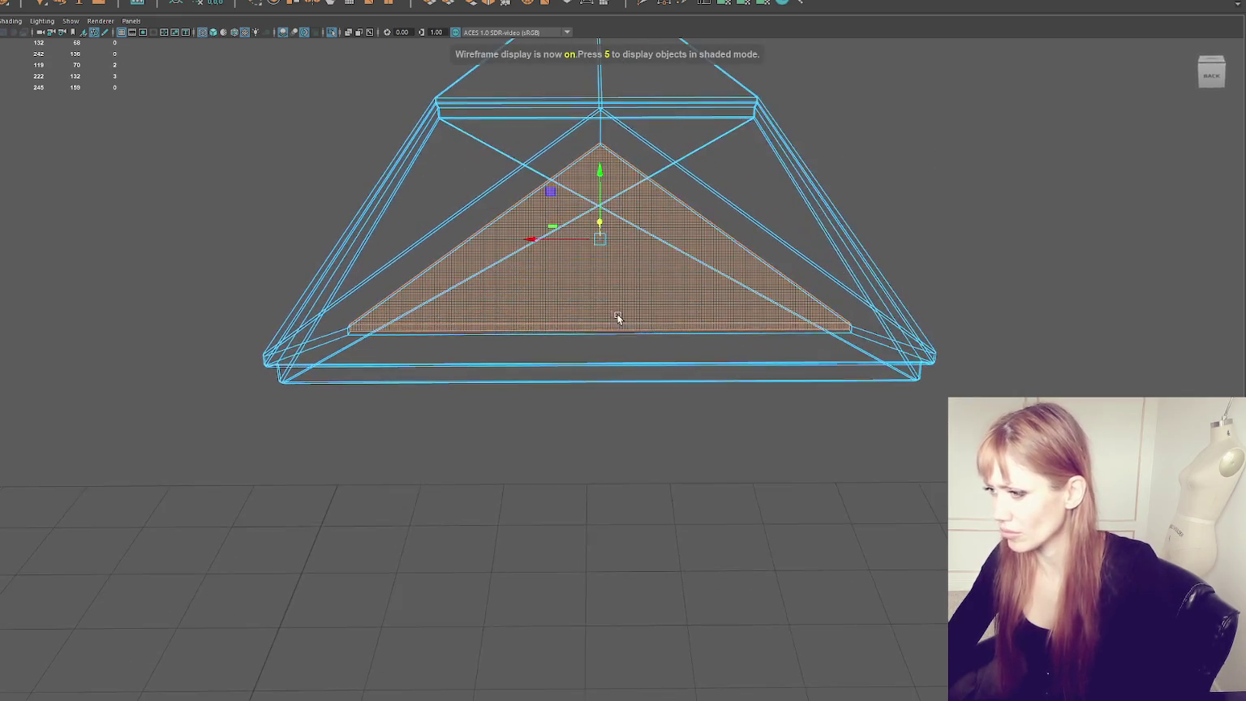
{"action": "mouse_move", "coordinate": [580, 324]}
{"action": "left_mouse_down"}
{"action": "mouse_move", "coordinate": [603, 300]}
{"action": "mouse_move", "coordinate": [631, 308]}
{"action": "left_mouse_up"}
{"action": "left_click", "coordinate": [578, 328]}
{"action": "key", "text": "5"}
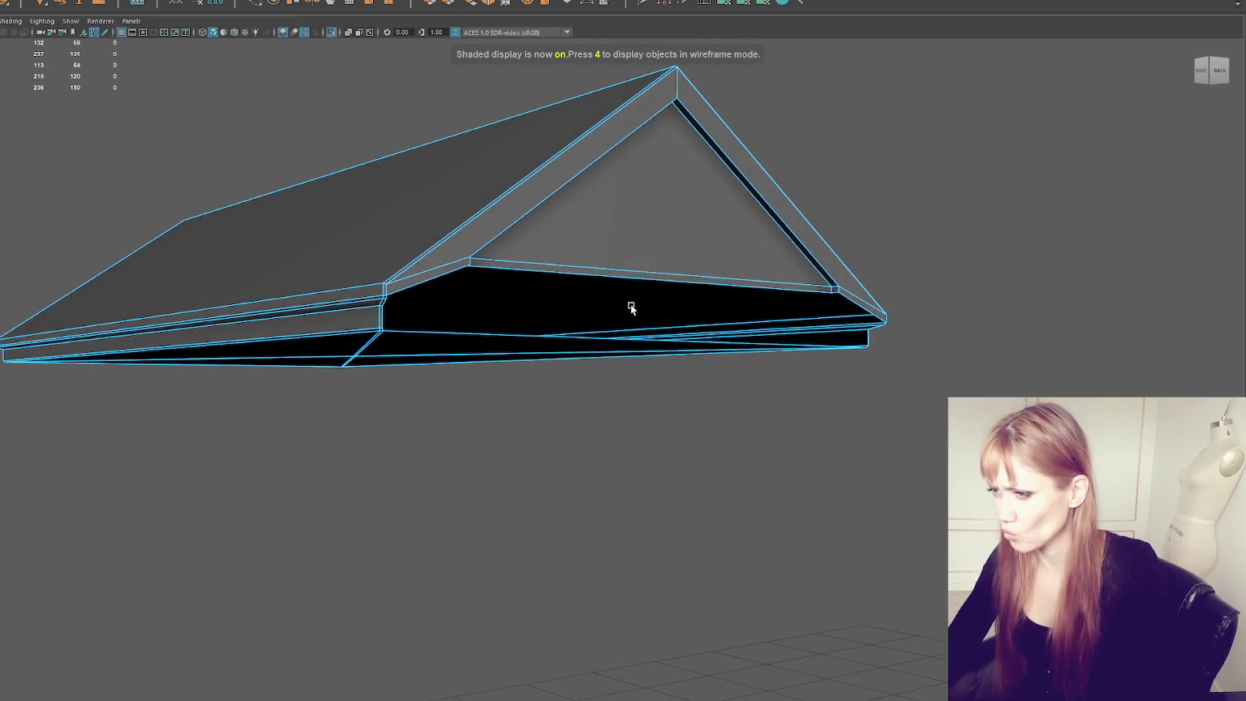
{"action": "scroll", "coordinate": [390, 264], "scroll_direction": "up", "scroll_amount": 1}
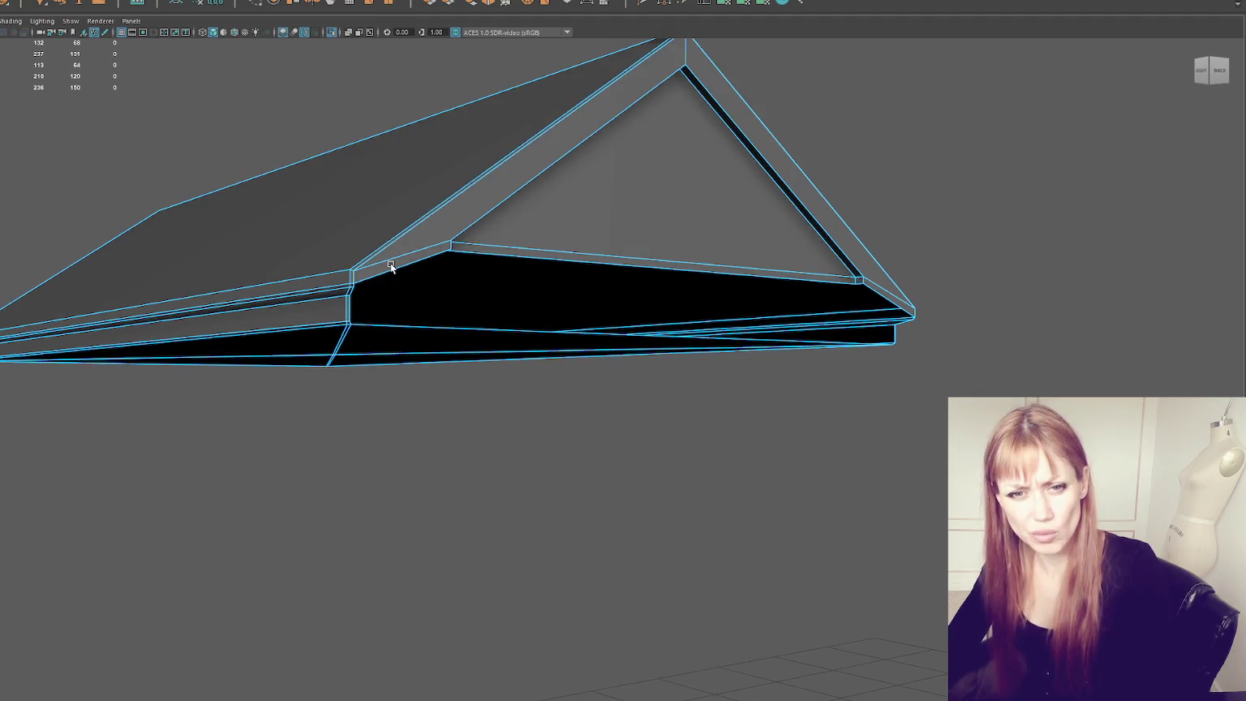
{"action": "mouse_move", "coordinate": [487, 210]}
{"action": "left_mouse_down", "text": "alt"}
{"action": "mouse_move", "coordinate": [438, 248]}
{"action": "mouse_move", "coordinate": [405, 245]}
{"action": "mouse_move", "coordinate": [289, 172]}
{"action": "mouse_move", "coordinate": [301, 252]}
{"action": "mouse_move", "coordinate": [316, 259]}
{"action": "mouse_move", "coordinate": [304, 296]}
{"action": "mouse_move", "coordinate": [308, 270]}
{"action": "mouse_move", "coordinate": [359, 298]}
{"action": "left_mouse_up", "text": "alt"}
{"action": "key", "text": "ctrl+z"}
{"action": "key", "text": "q"}
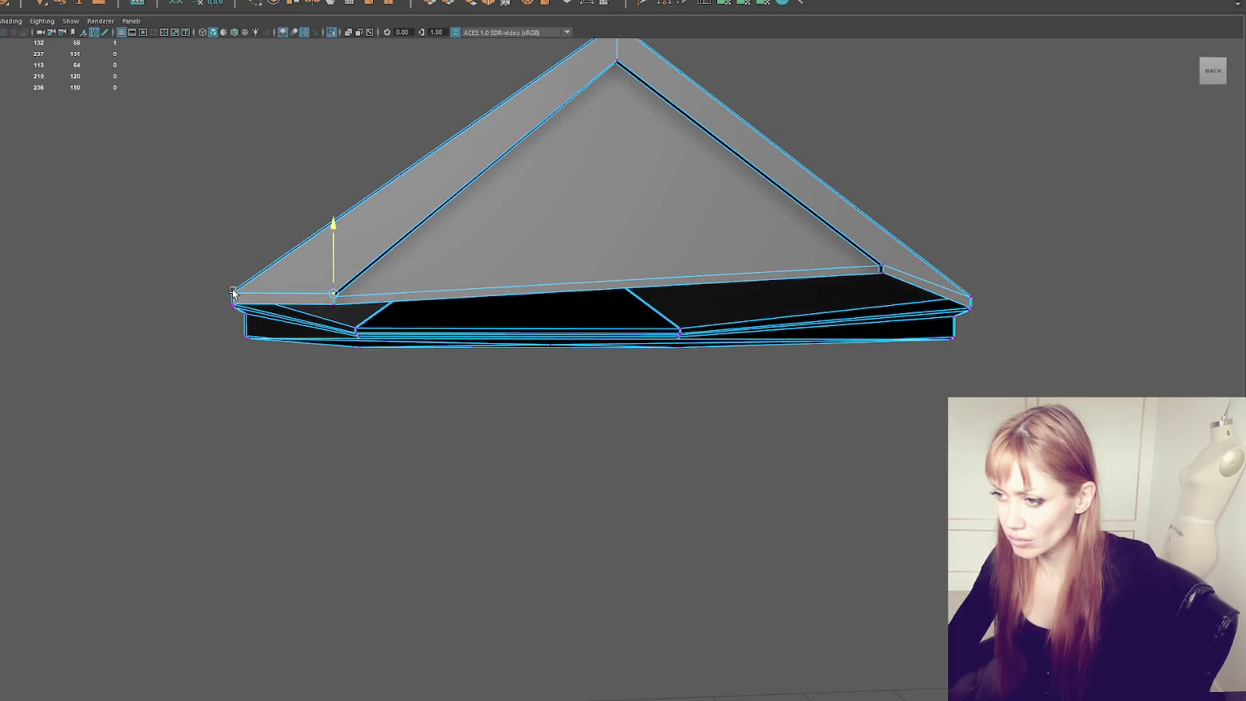
{"action": "scroll", "coordinate": [315, 304], "scroll_direction": "up", "scroll_amount": 3}
Step: Slide the roof's left corner vertex outward along X
{"action": "scroll", "coordinate": [348, 312], "scroll_direction": "up", "scroll_amount": 1}
{"action": "key", "text": "4"}
{"action": "key", "text": "5"}
{"action": "scroll", "coordinate": [211, 324], "scroll_direction": "down", "scroll_amount": 1}
{"action": "mouse_move", "coordinate": [277, 324]}
{"action": "left_mouse_down"}
{"action": "mouse_move", "coordinate": [219, 325]}
{"action": "mouse_move", "coordinate": [307, 292]}
{"action": "left_mouse_up"}
{"action": "left_click_drag", "start_coordinate": [251, 351], "coordinate": [247, 352]}
{"action": "mouse_move", "coordinate": [358, 248]}
{"action": "left_mouse_down", "text": "alt"}
{"action": "mouse_move", "coordinate": [375, 254]}
{"action": "mouse_move", "coordinate": [349, 255]}
{"action": "left_mouse_up", "text": "alt"}
Step: Raise the eave-corner vertex slightly along Y to line up with the roof edge
{"action": "scroll", "coordinate": [349, 255], "scroll_direction": "up", "scroll_amount": 5}
{"action": "middle_click_drag", "start_coordinate": [242, 278], "coordinate": [426, 270], "text": "alt"}
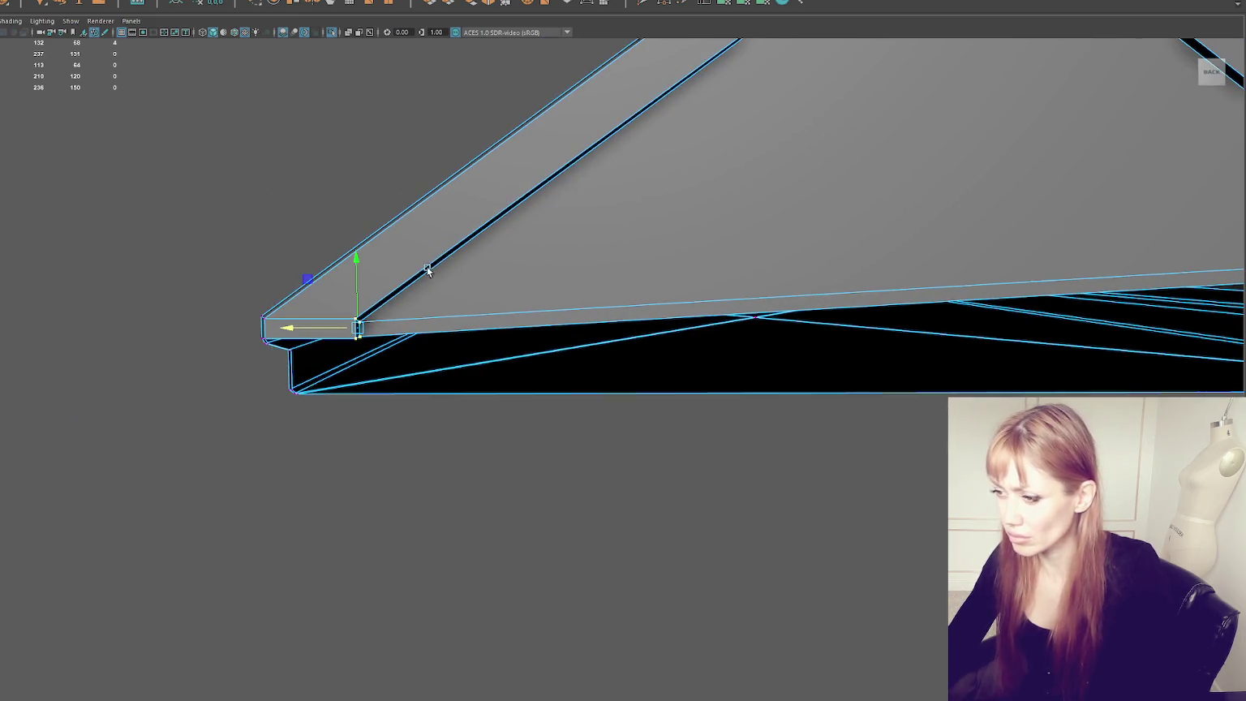
{"action": "key", "text": "4"}
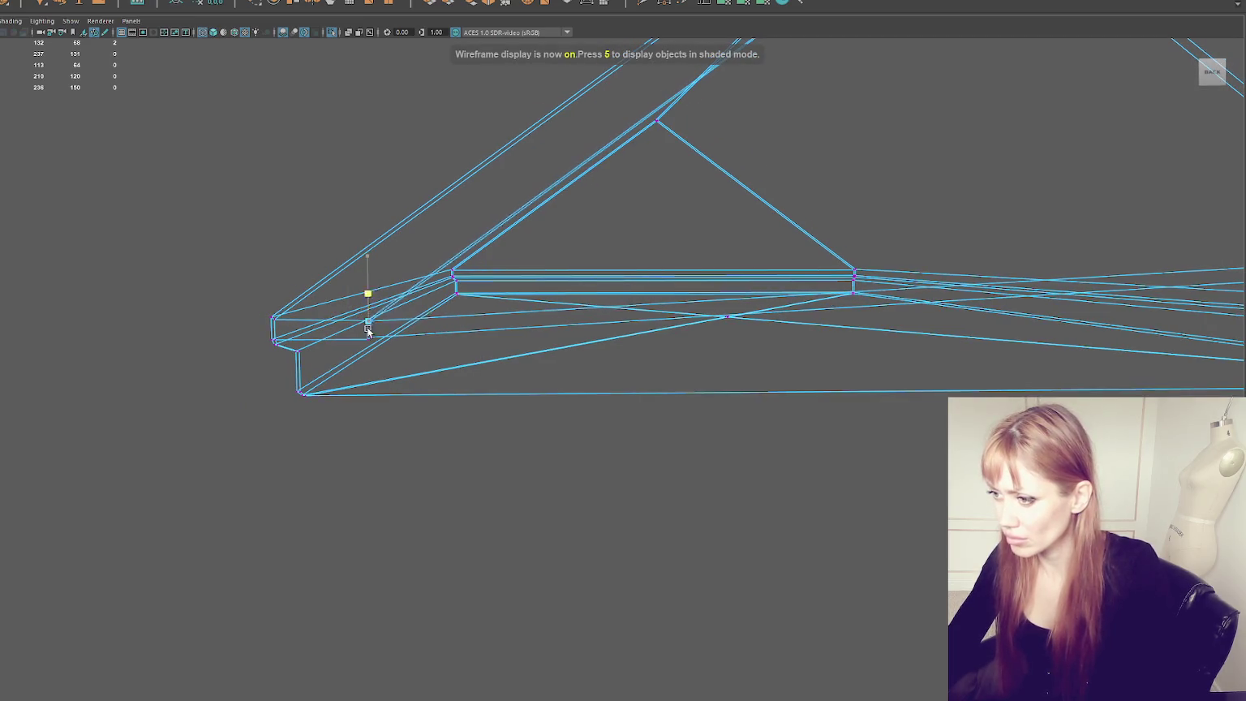
{"action": "key", "text": "6"}
{"action": "left_click_drag", "start_coordinate": [372, 306], "coordinate": [288, 321]}
{"action": "key", "text": "4"}
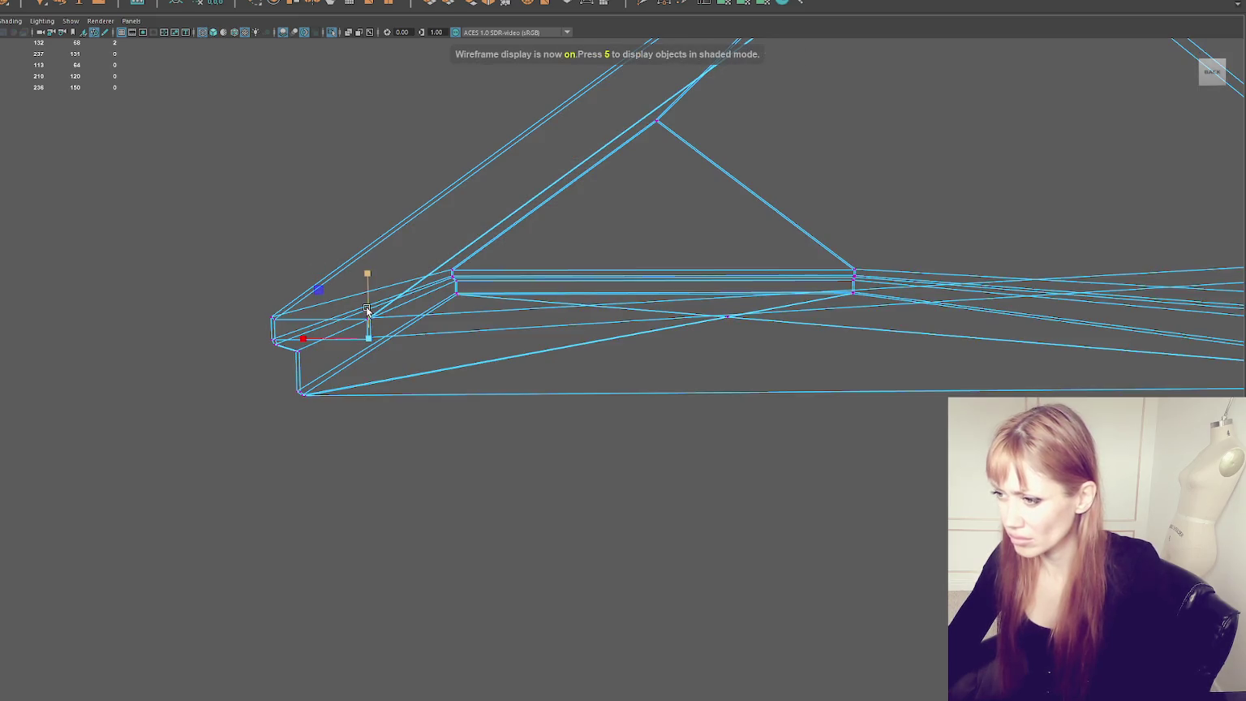
{"action": "left_click_drag", "start_coordinate": [367, 323], "coordinate": [286, 344]}
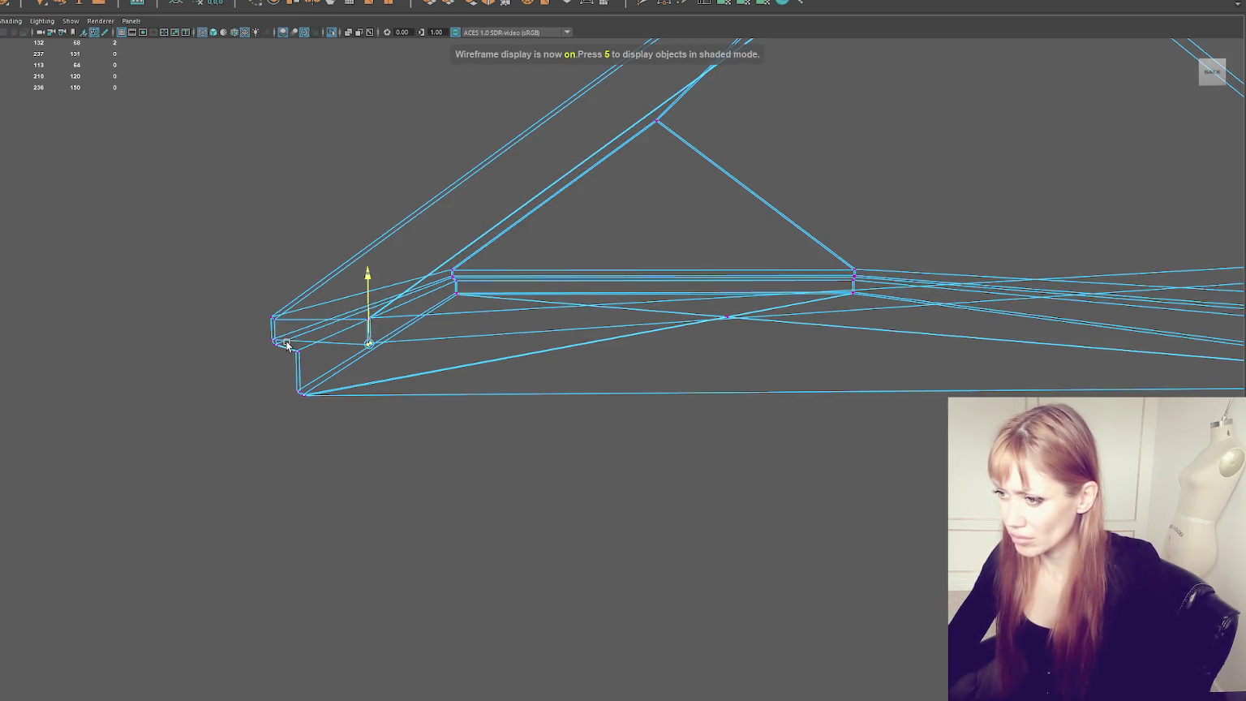
{"action": "middle_click_drag", "start_coordinate": [273, 344], "coordinate": [276, 343]}
{"action": "key", "text": "6"}
{"action": "scroll", "coordinate": [489, 312], "scroll_direction": "down", "scroll_amount": 1}
{"action": "scroll", "coordinate": [629, 262], "scroll_direction": "down", "scroll_amount": 3}
Step: Reselect the whole roof and switch it to component editing
{"action": "left_click", "coordinate": [872, 113]}
{"action": "mouse_move", "coordinate": [872, 113]}
{"action": "left_mouse_down", "text": "alt"}
{"action": "mouse_move", "coordinate": [689, 183]}
{"action": "mouse_move", "coordinate": [743, 183]}
{"action": "mouse_move", "coordinate": [488, 258]}
{"action": "mouse_move", "coordinate": [428, 177]}
{"action": "mouse_move", "coordinate": [473, 361]}
{"action": "left_mouse_up", "text": "alt"}
{"action": "scroll", "coordinate": [611, 330], "scroll_direction": "up", "scroll_amount": 3}
{"action": "scroll", "coordinate": [576, 356], "scroll_direction": "up", "scroll_amount": 3}
{"action": "scroll", "coordinate": [480, 284], "scroll_direction": "up", "scroll_amount": 2}
{"action": "left_click", "coordinate": [480, 284]}
{"action": "key", "text": "F9"}
{"action": "left_click_drag", "start_coordinate": [387, 228], "coordinate": [482, 280], "text": "alt"}
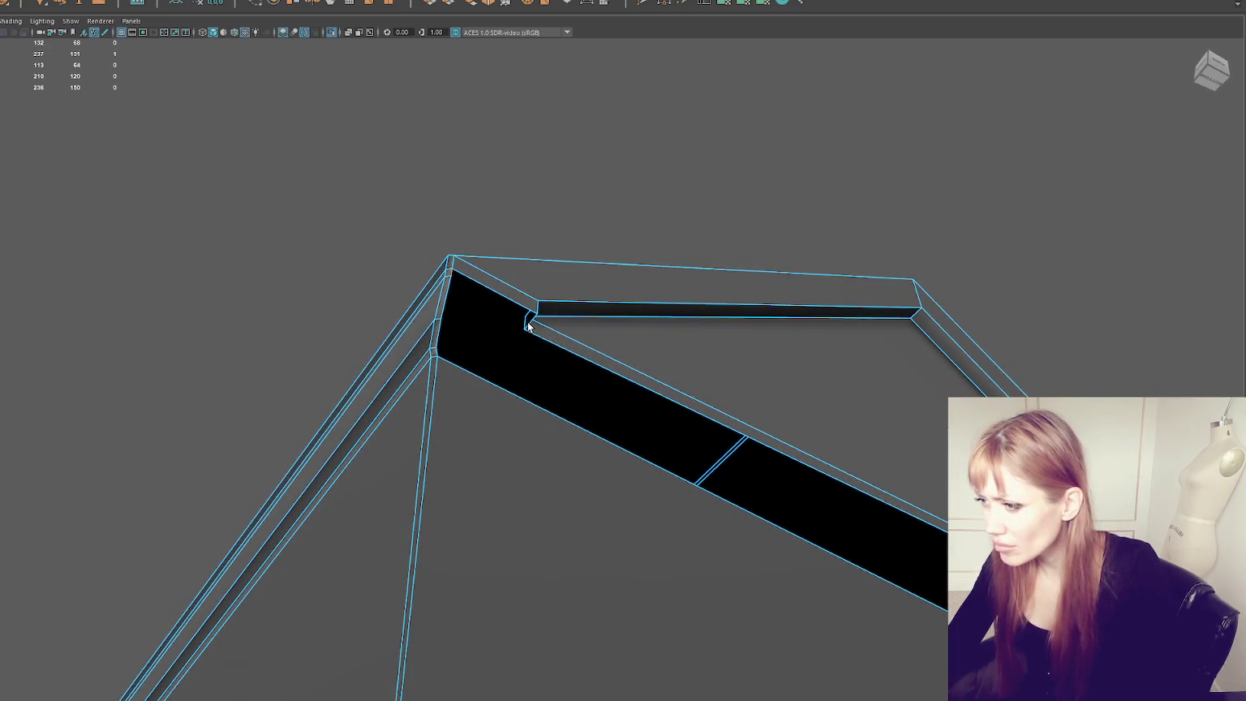
Step: Bridge the open corner edges and insert a shifted edge loop along the upper beam
{"action": "left_click", "coordinate": [472, 4]}
{"action": "mouse_move", "coordinate": [564, 259]}
{"action": "left_mouse_down", "text": "alt"}
{"action": "mouse_move", "coordinate": [617, 270]}
{"action": "mouse_move", "coordinate": [559, 265]}
{"action": "left_mouse_up", "text": "alt"}
{"action": "key", "text": "ctrl+z"}
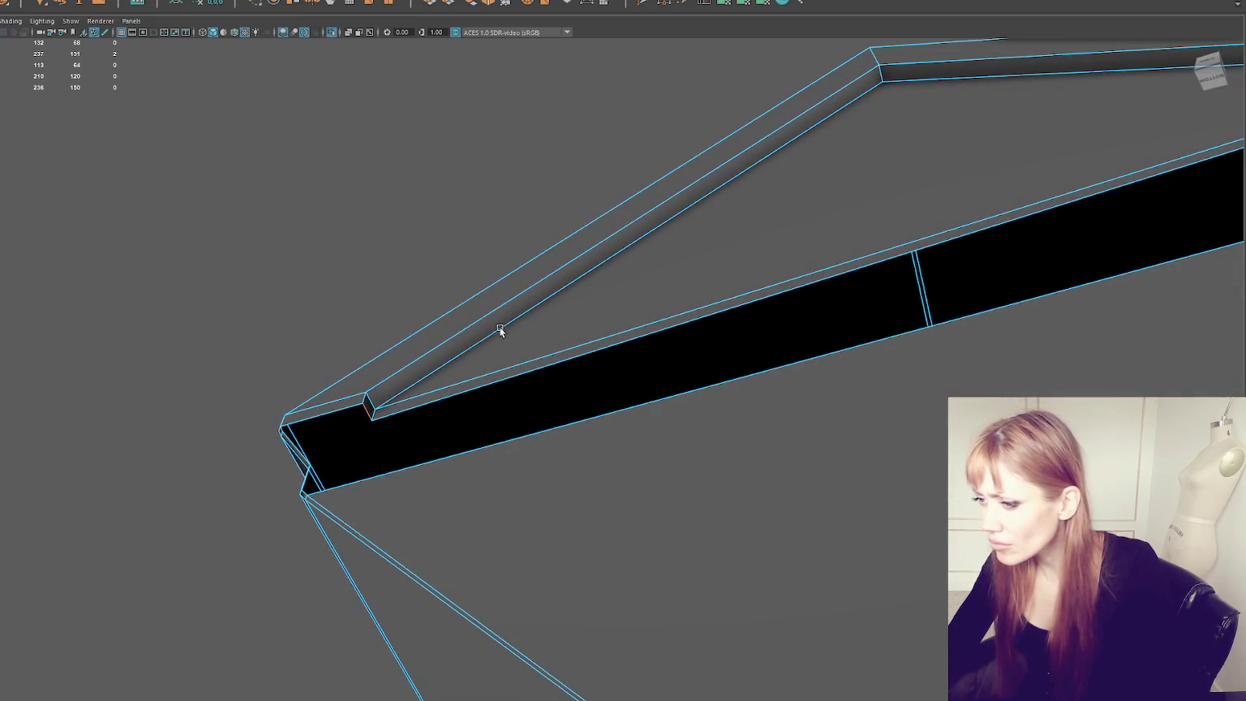
{"action": "left_click", "coordinate": [364, 408]}
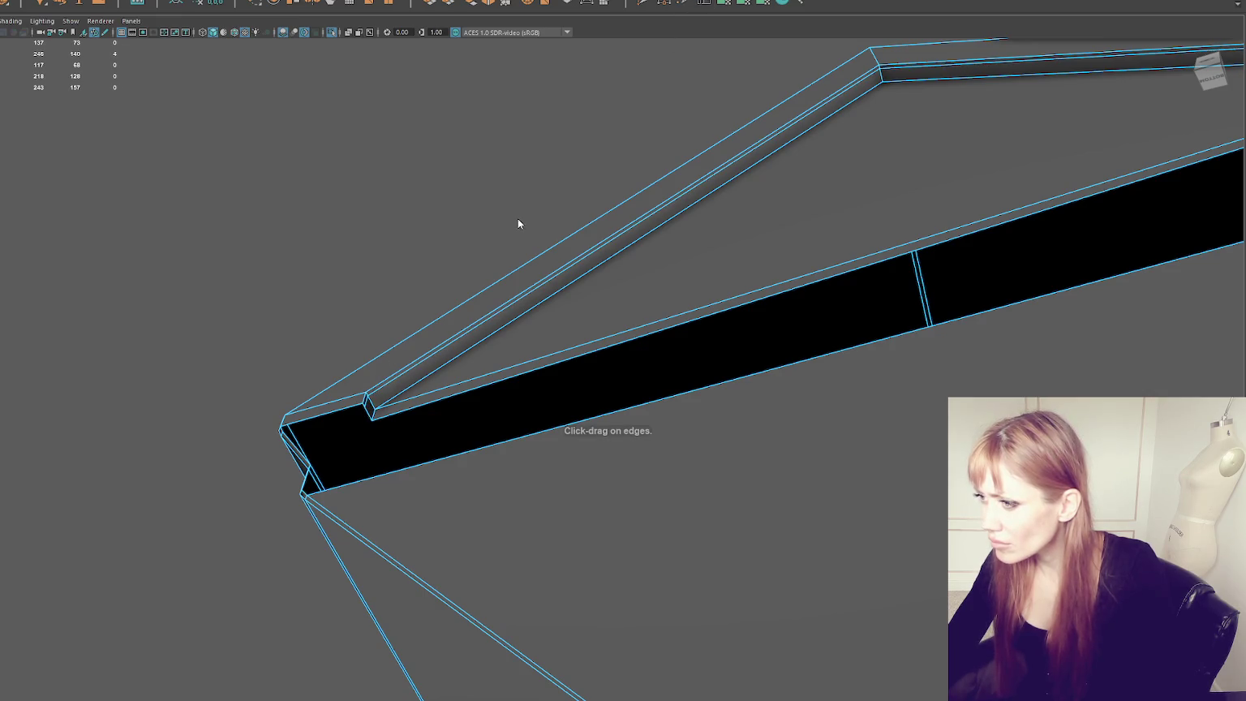
{"action": "key", "text": "w"}
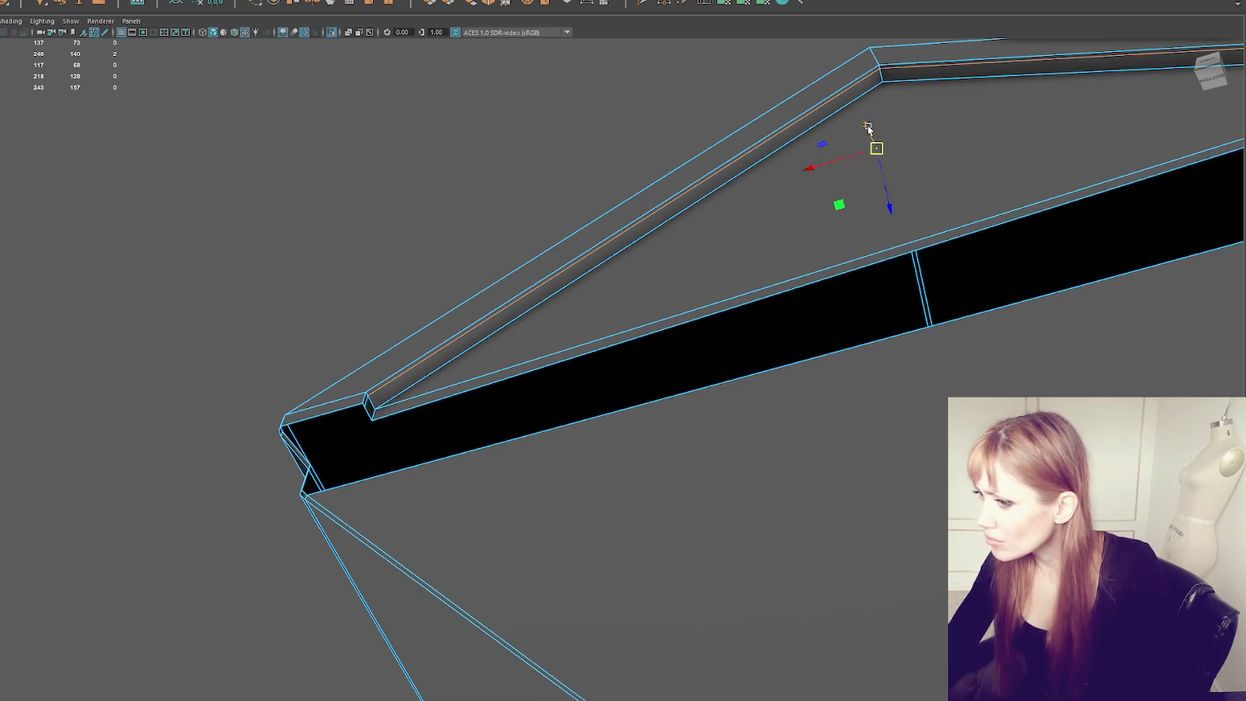
{"action": "left_click_drag", "start_coordinate": [867, 126], "coordinate": [867, 124]}
{"action": "left_click", "coordinate": [369, 400]}
{"action": "left_click", "coordinate": [376, 418], "text": "shift"}
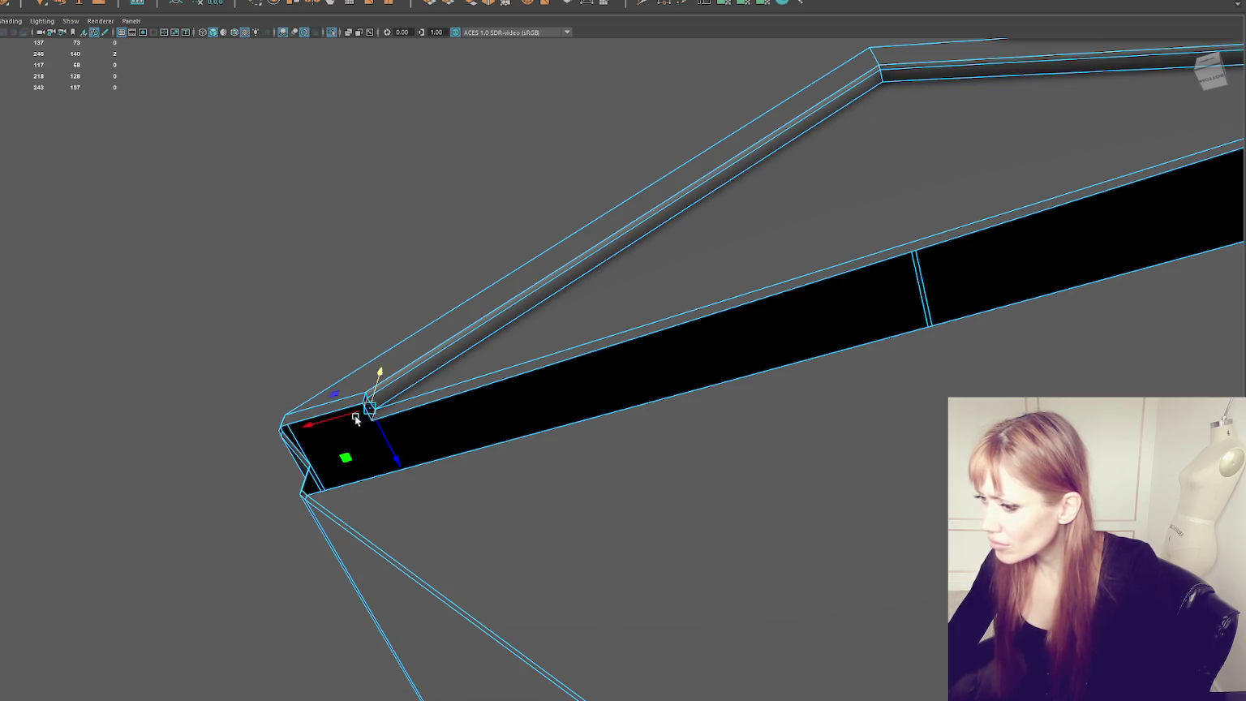
Step: Cut a new edge near the ridge vertex and bridge the remaining opening
{"action": "left_click_drag", "start_coordinate": [357, 412], "coordinate": [395, 353], "text": "alt"}
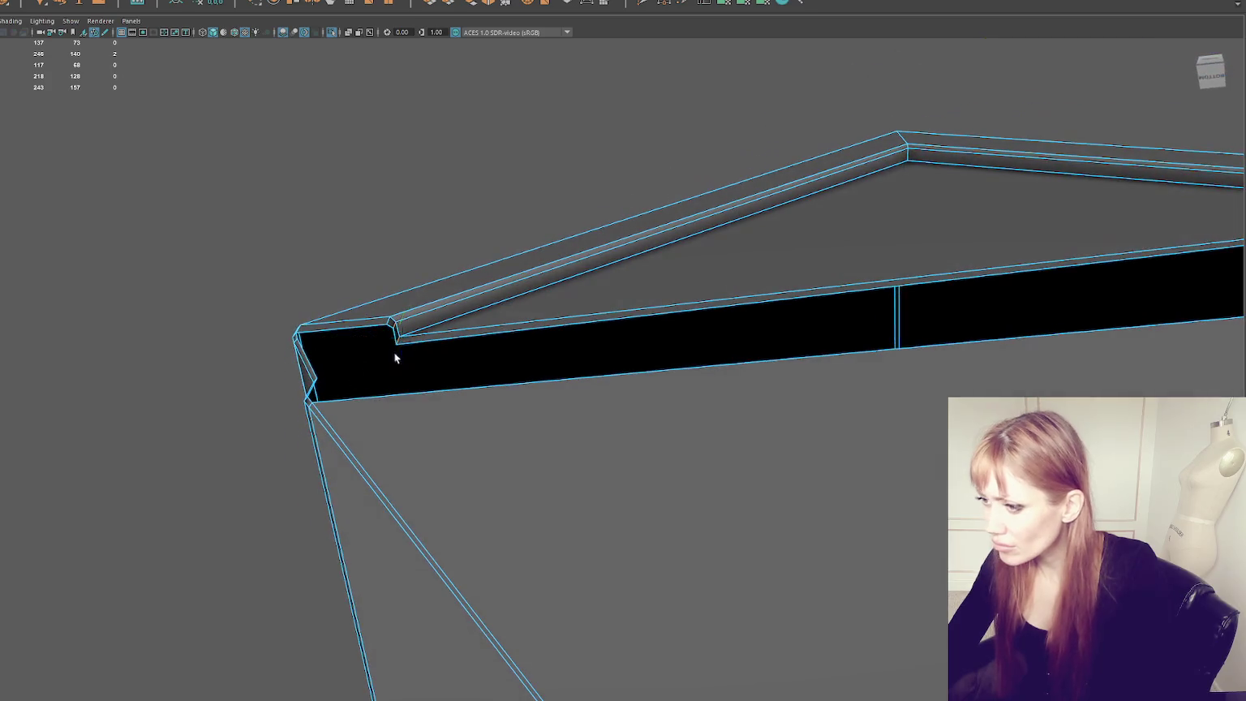
{"action": "middle_click_drag", "start_coordinate": [417, 328], "coordinate": [529, 379], "text": "alt"}
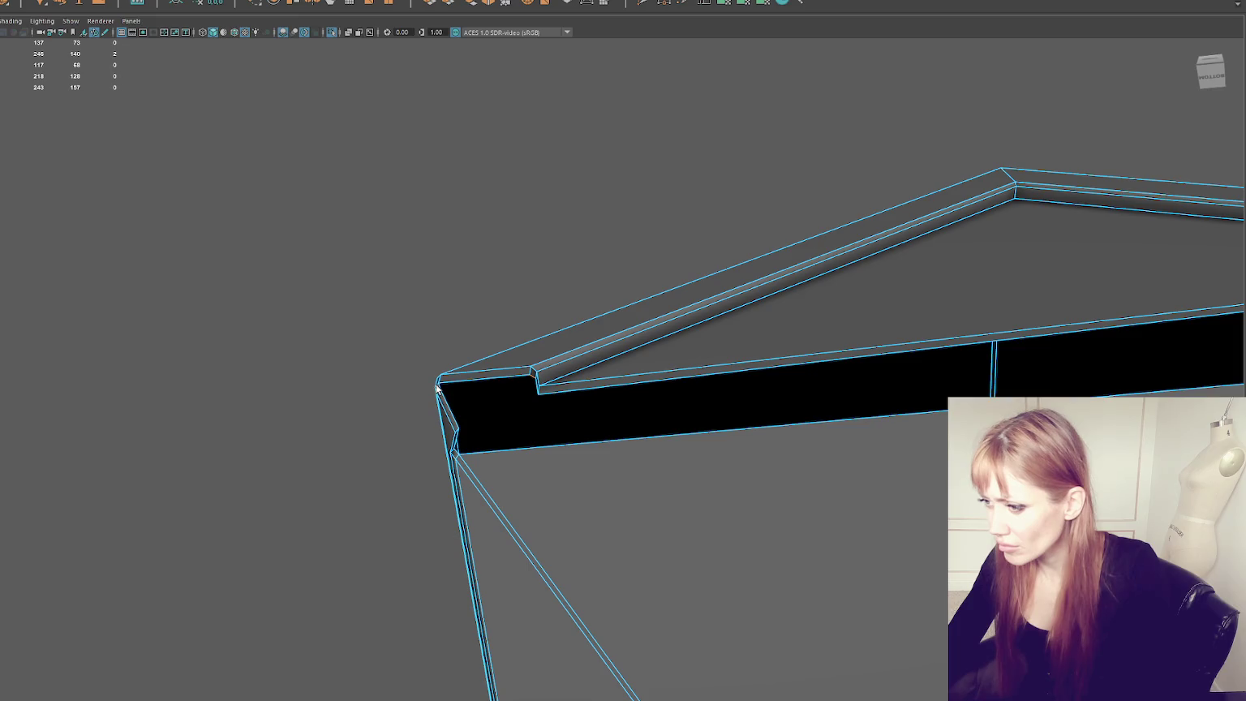
{"action": "mouse_move", "coordinate": [550, 384]}
{"action": "left_mouse_down", "text": "alt"}
{"action": "mouse_move", "coordinate": [630, 390]}
{"action": "mouse_move", "coordinate": [539, 364]}
{"action": "left_mouse_up", "text": "alt"}
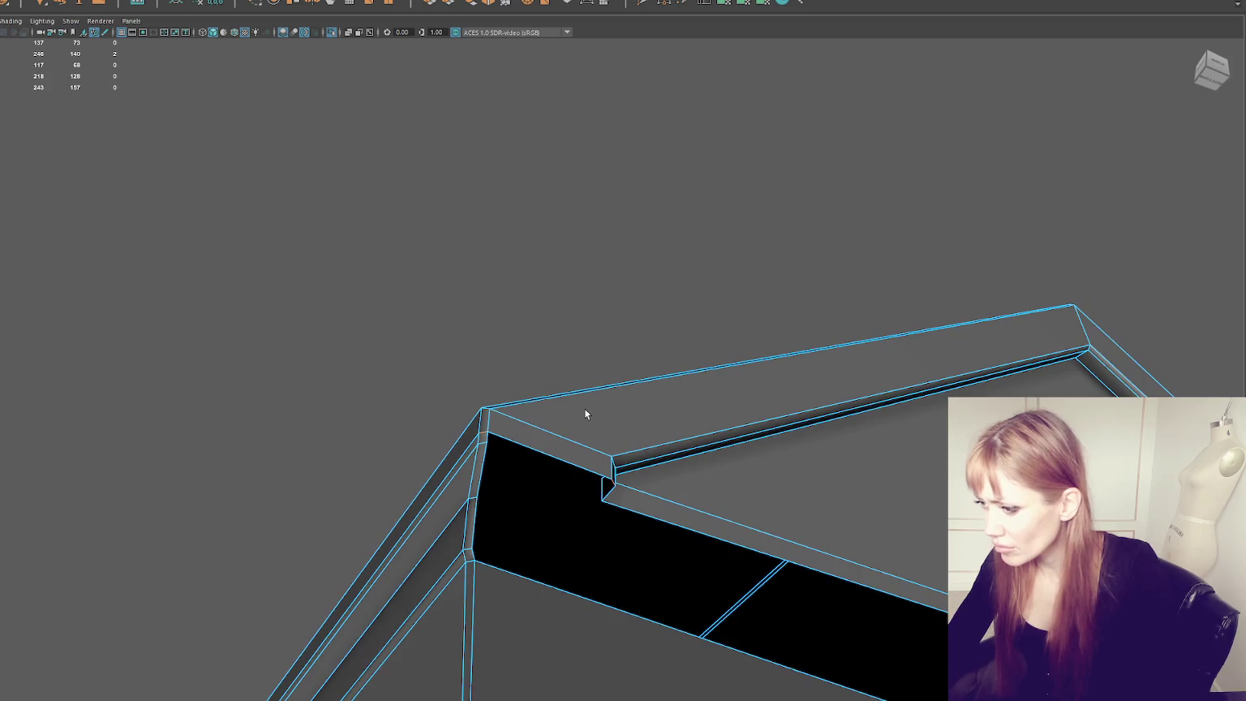
{"action": "left_click_drag", "start_coordinate": [408, 284], "coordinate": [487, 297], "text": "alt"}
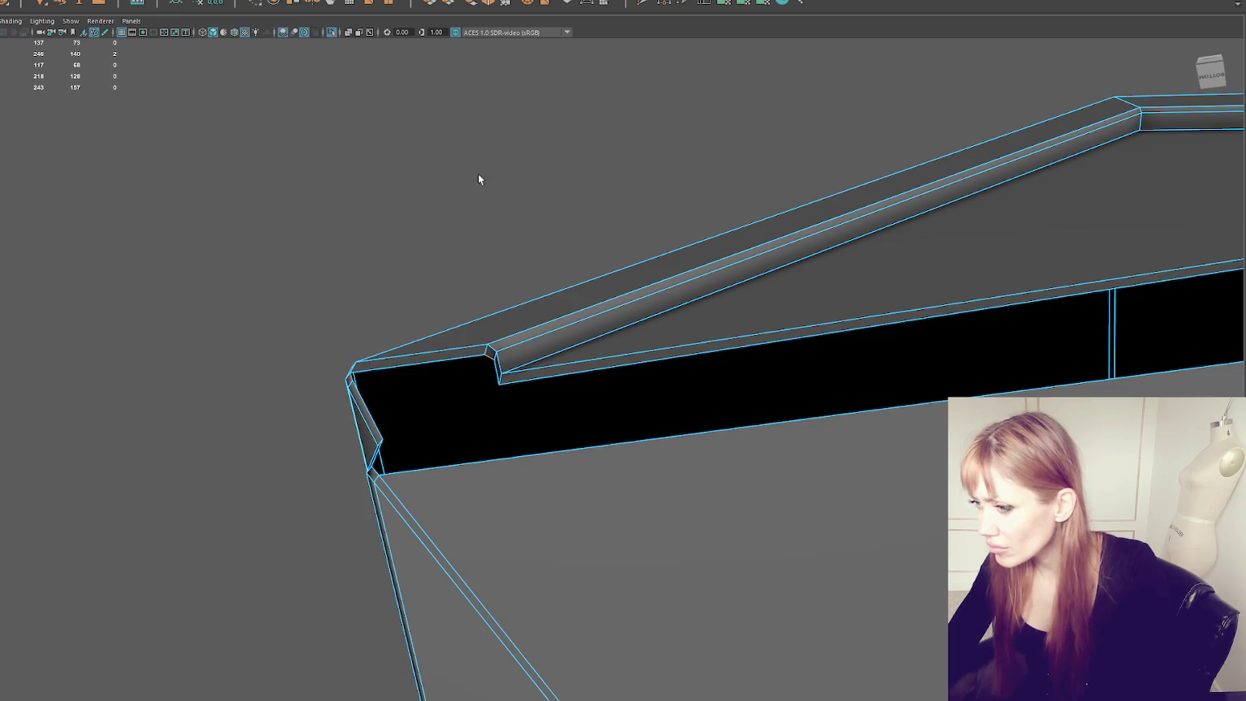
{"action": "left_click", "coordinate": [495, 364]}
{"action": "right_click_drag", "start_coordinate": [361, 400], "coordinate": [556, 371], "text": "shift"}
{"action": "mouse_move", "coordinate": [556, 371]}
{"action": "left_mouse_down", "text": "alt"}
{"action": "mouse_move", "coordinate": [557, 348]}
{"action": "mouse_move", "coordinate": [558, 392]}
{"action": "mouse_move", "coordinate": [718, 487]}
{"action": "mouse_move", "coordinate": [611, 300]}
{"action": "mouse_move", "coordinate": [634, 328]}
{"action": "left_mouse_up", "text": "alt"}
{"action": "middle_click_drag", "start_coordinate": [635, 328], "coordinate": [747, 403], "text": "alt"}
{"action": "mouse_move", "coordinate": [746, 402]}
{"action": "left_mouse_down", "text": "alt"}
{"action": "mouse_move", "coordinate": [566, 334]}
{"action": "mouse_move", "coordinate": [598, 342]}
{"action": "mouse_move", "coordinate": [570, 334]}
{"action": "mouse_move", "coordinate": [570, 315]}
{"action": "left_mouse_up", "text": "alt"}
{"action": "left_click_drag", "start_coordinate": [390, 364], "coordinate": [479, 370], "text": "alt"}
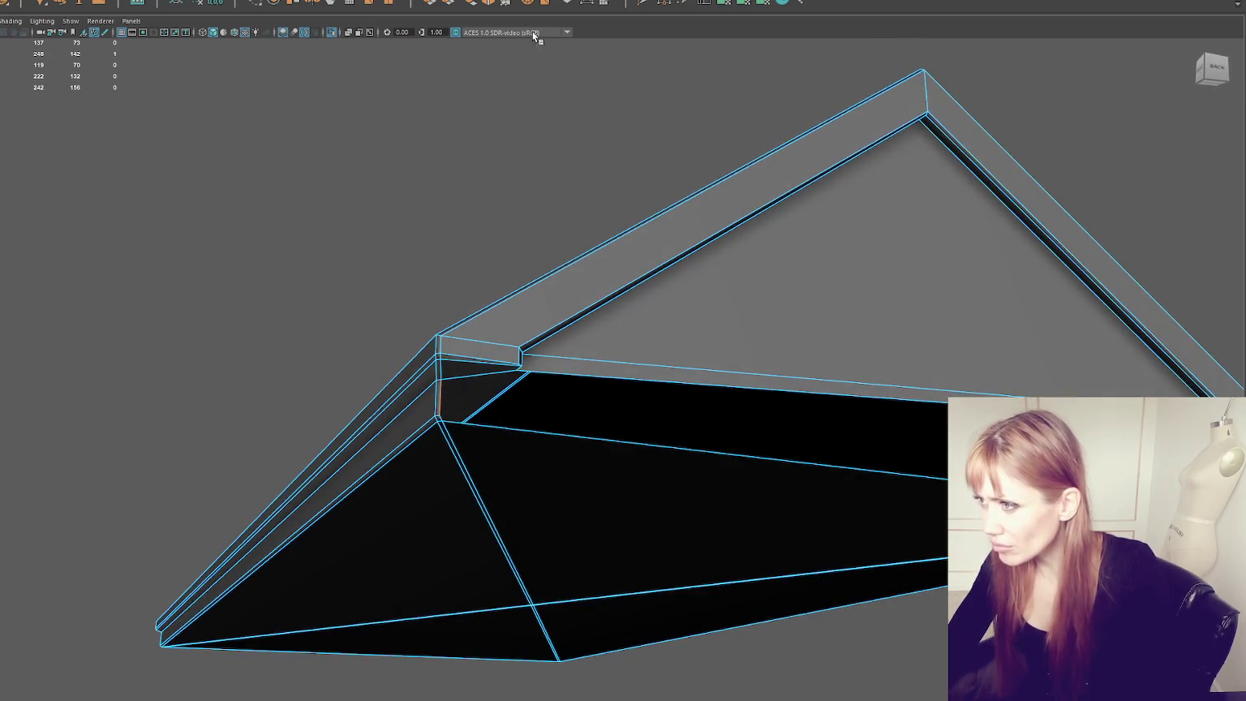
{"action": "mouse_move", "coordinate": [619, 273]}
{"action": "left_mouse_down", "text": "alt"}
{"action": "mouse_move", "coordinate": [557, 287]}
{"action": "mouse_move", "coordinate": [348, 432]}
{"action": "mouse_move", "coordinate": [400, 433]}
{"action": "mouse_move", "coordinate": [414, 395]}
{"action": "mouse_move", "coordinate": [503, 395]}
{"action": "mouse_move", "coordinate": [526, 409]}
{"action": "mouse_move", "coordinate": [545, 383]}
{"action": "mouse_move", "coordinate": [518, 365]}
{"action": "left_mouse_up", "text": "alt"}
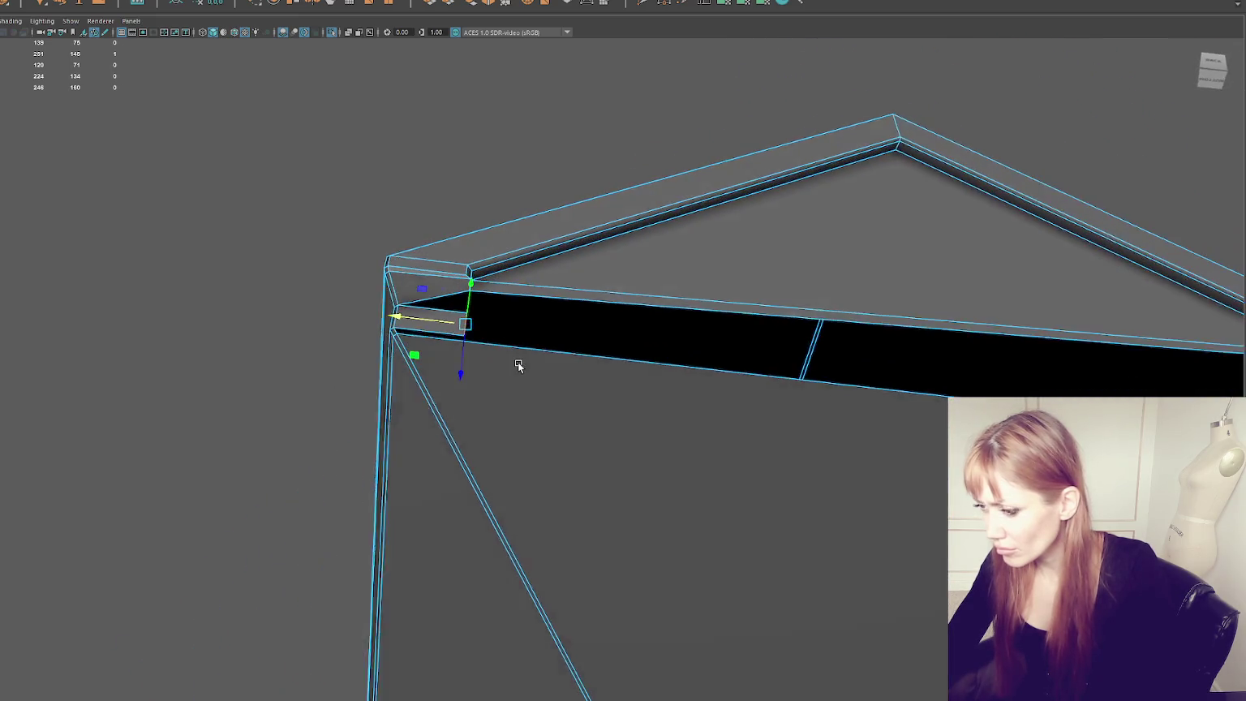
Step: Lower the roof-peak vertex along Y
{"action": "left_click", "coordinate": [517, 381]}
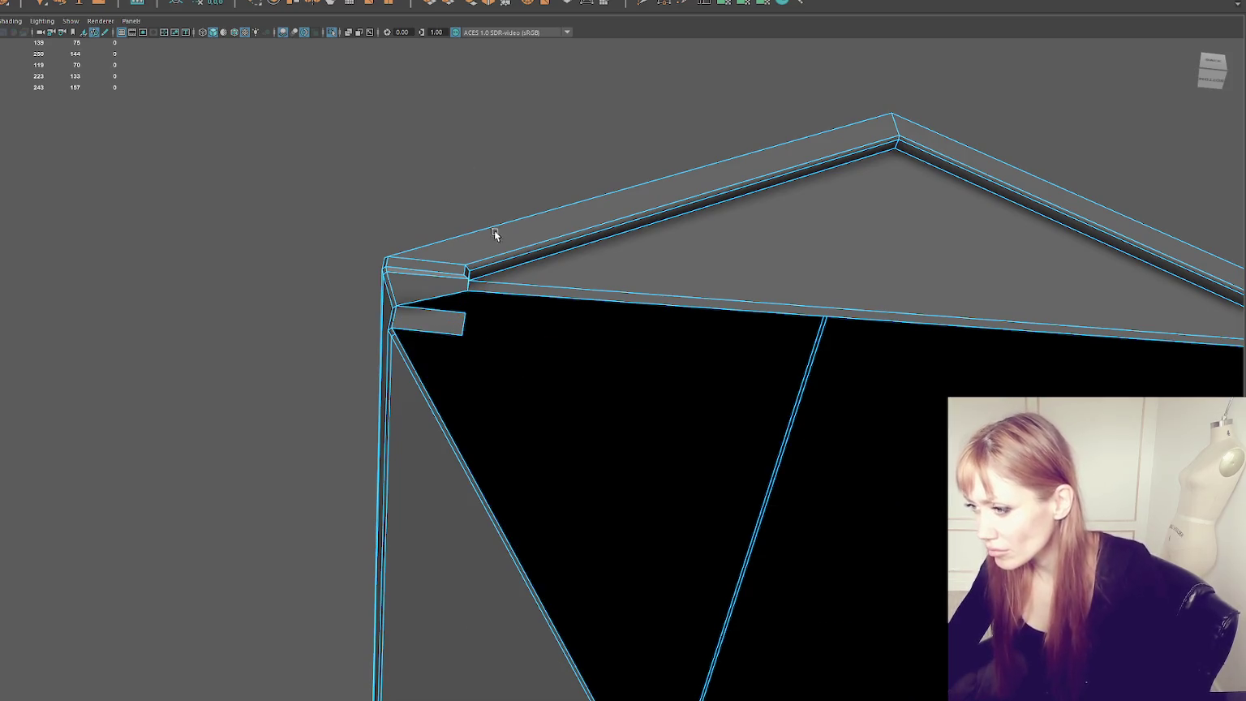
{"action": "mouse_move", "coordinate": [464, 293]}
{"action": "left_mouse_down", "text": "alt"}
{"action": "mouse_move", "coordinate": [525, 275]}
{"action": "mouse_move", "coordinate": [469, 235]}
{"action": "mouse_move", "coordinate": [470, 288]}
{"action": "left_mouse_up", "text": "alt"}
{"action": "left_click", "coordinate": [456, 242]}
{"action": "left_click", "coordinate": [865, 177]}
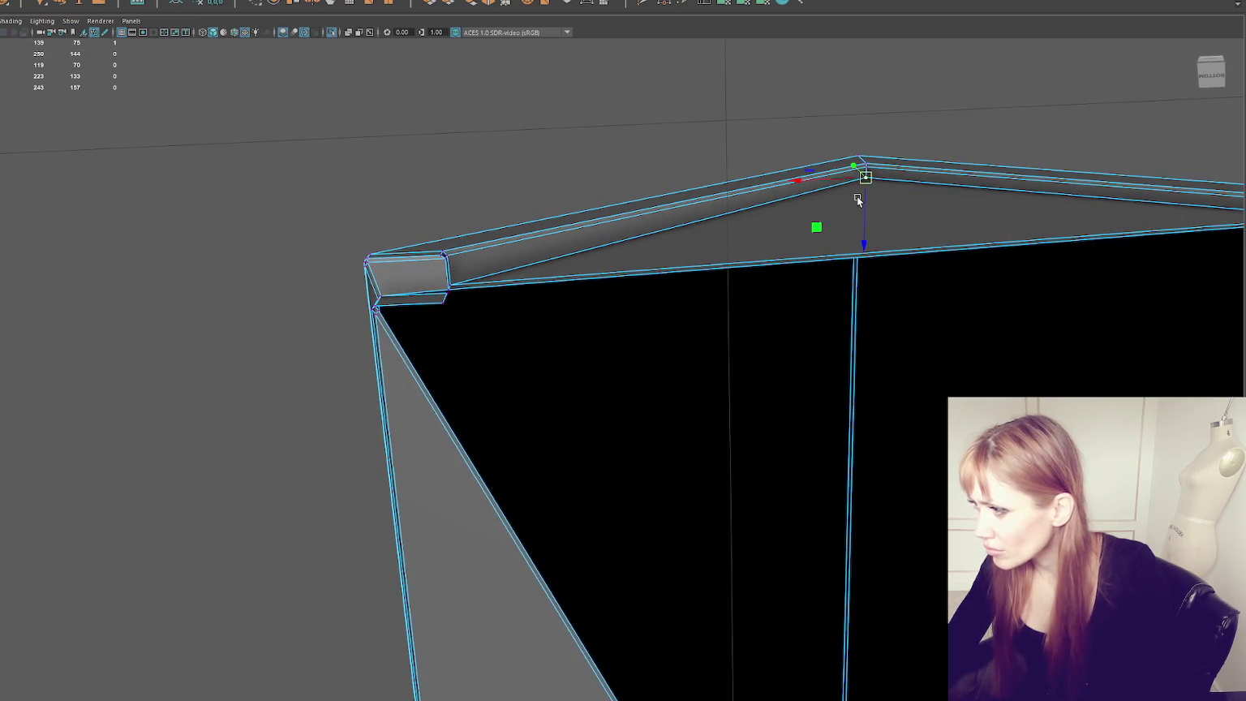
{"action": "left_click_drag", "start_coordinate": [866, 197], "coordinate": [865, 211]}
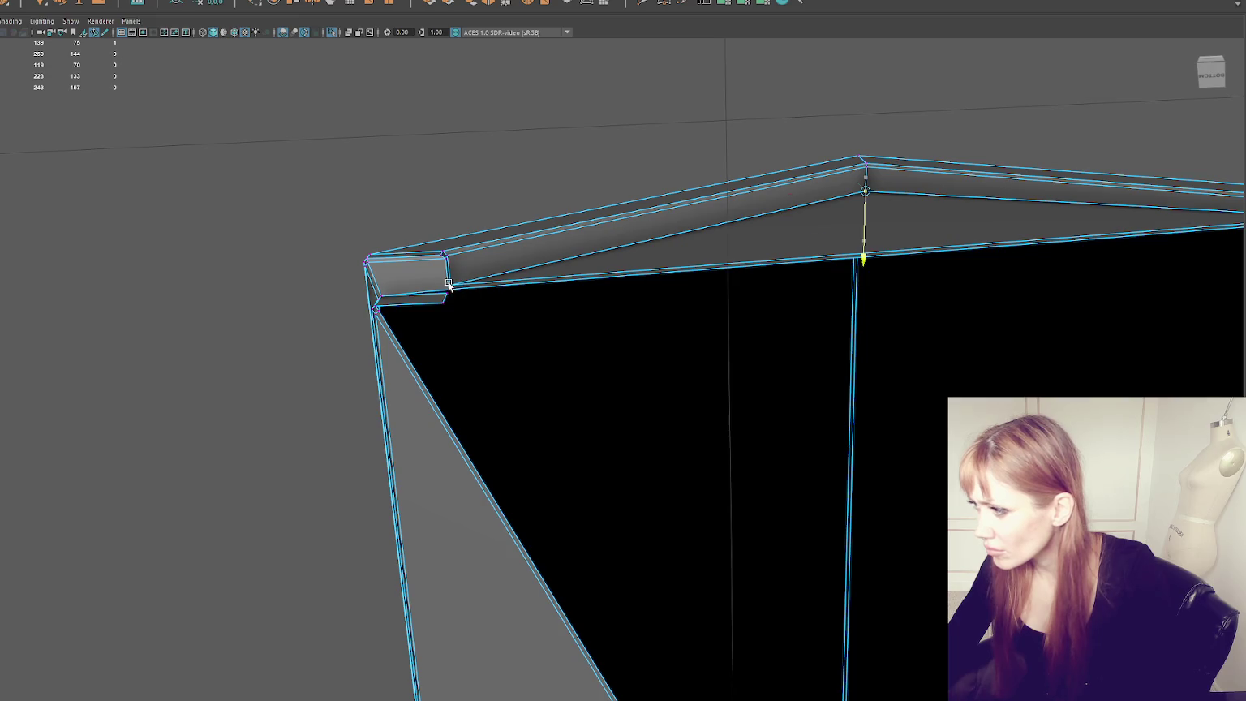
Step: Select the eave-corner vertices and snap them along X to square the corner box
{"action": "left_click_drag", "start_coordinate": [1003, 261], "coordinate": [728, 286], "text": "alt"}
{"action": "left_click", "coordinate": [1091, 245]}
{"action": "mouse_move", "coordinate": [305, 278]}
{"action": "left_mouse_down", "text": "alt"}
{"action": "mouse_move", "coordinate": [447, 330]}
{"action": "mouse_move", "coordinate": [426, 441]}
{"action": "left_mouse_up", "text": "alt"}
{"action": "left_click", "coordinate": [425, 341]}
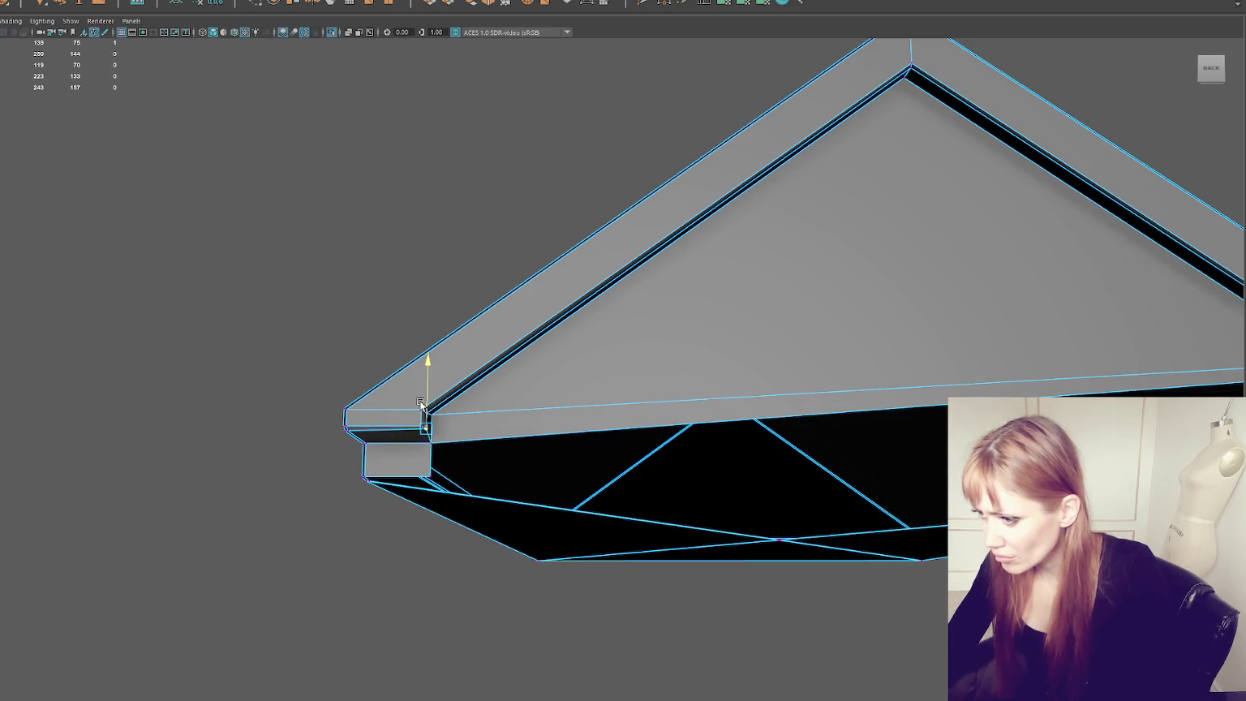
{"action": "mouse_move", "coordinate": [420, 404]}
{"action": "left_mouse_down", "text": "alt"}
{"action": "mouse_move", "coordinate": [446, 413]}
{"action": "mouse_move", "coordinate": [436, 443]}
{"action": "mouse_move", "coordinate": [408, 417]}
{"action": "left_mouse_up", "text": "alt"}
{"action": "left_click", "coordinate": [427, 419]}
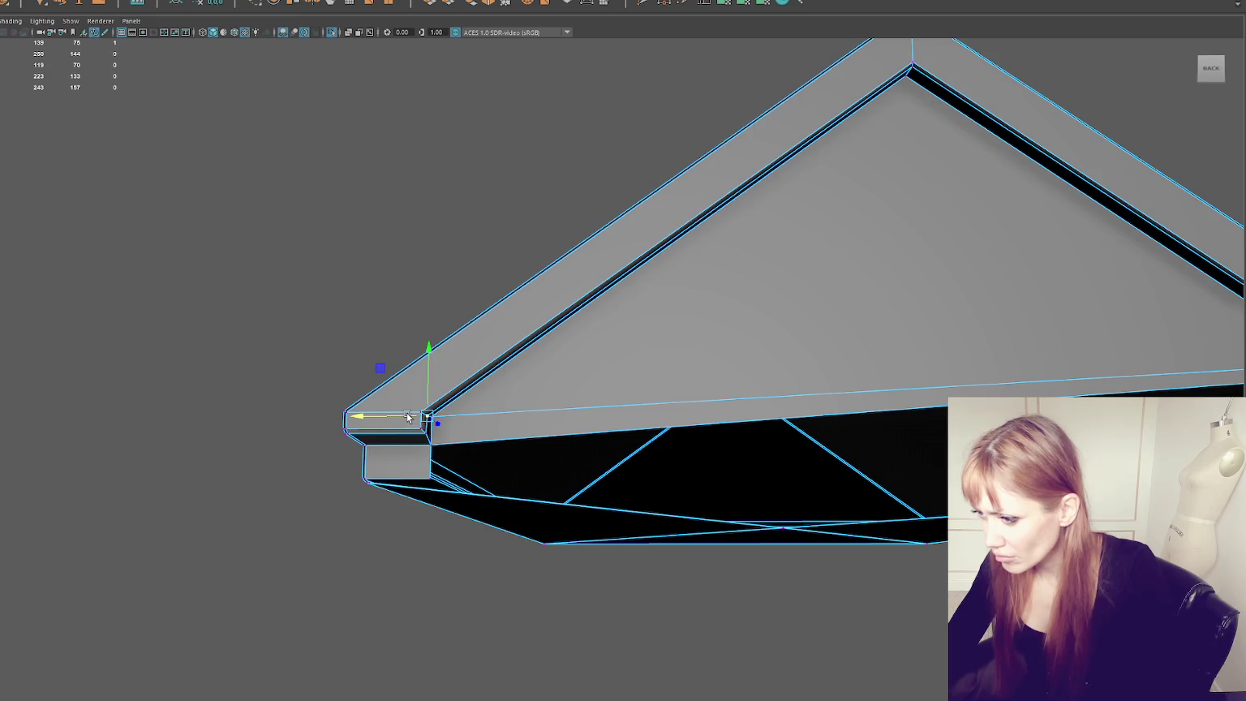
{"action": "left_click", "coordinate": [425, 432], "text": "shift"}
{"action": "left_click_drag", "start_coordinate": [388, 426], "coordinate": [385, 429]}
{"action": "left_click", "coordinate": [432, 445], "text": "shift"}
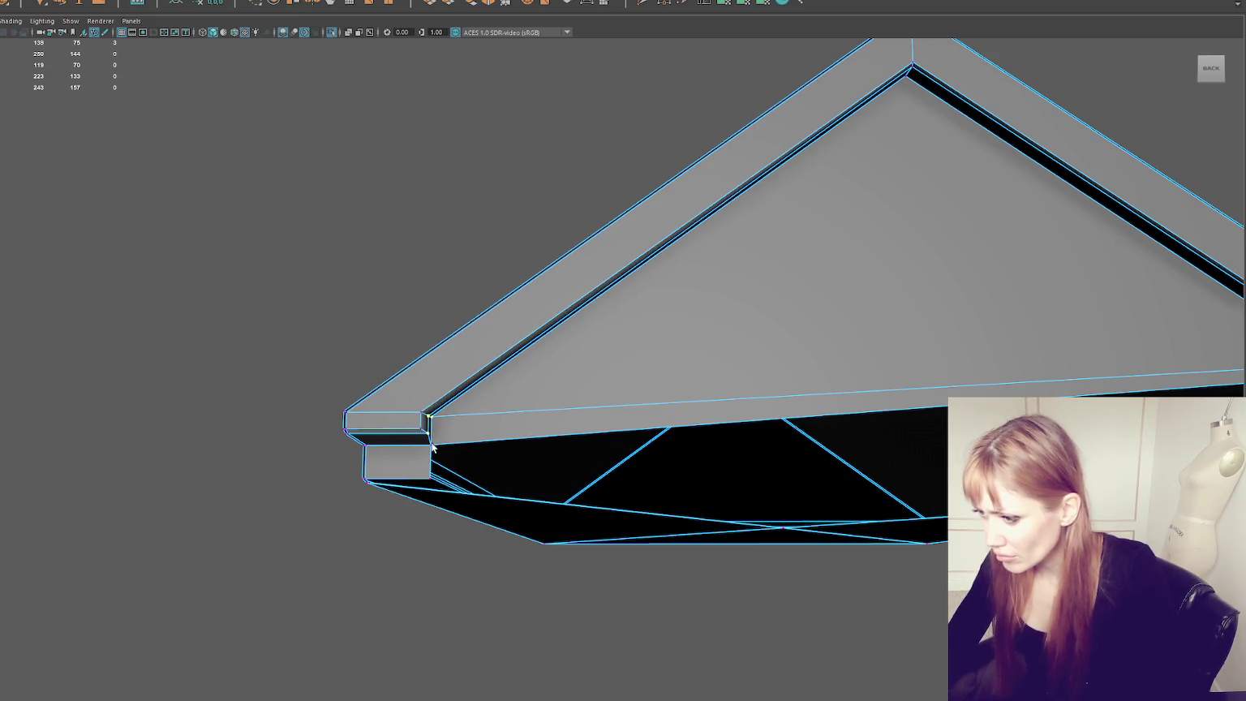
{"action": "key", "text": "q"}
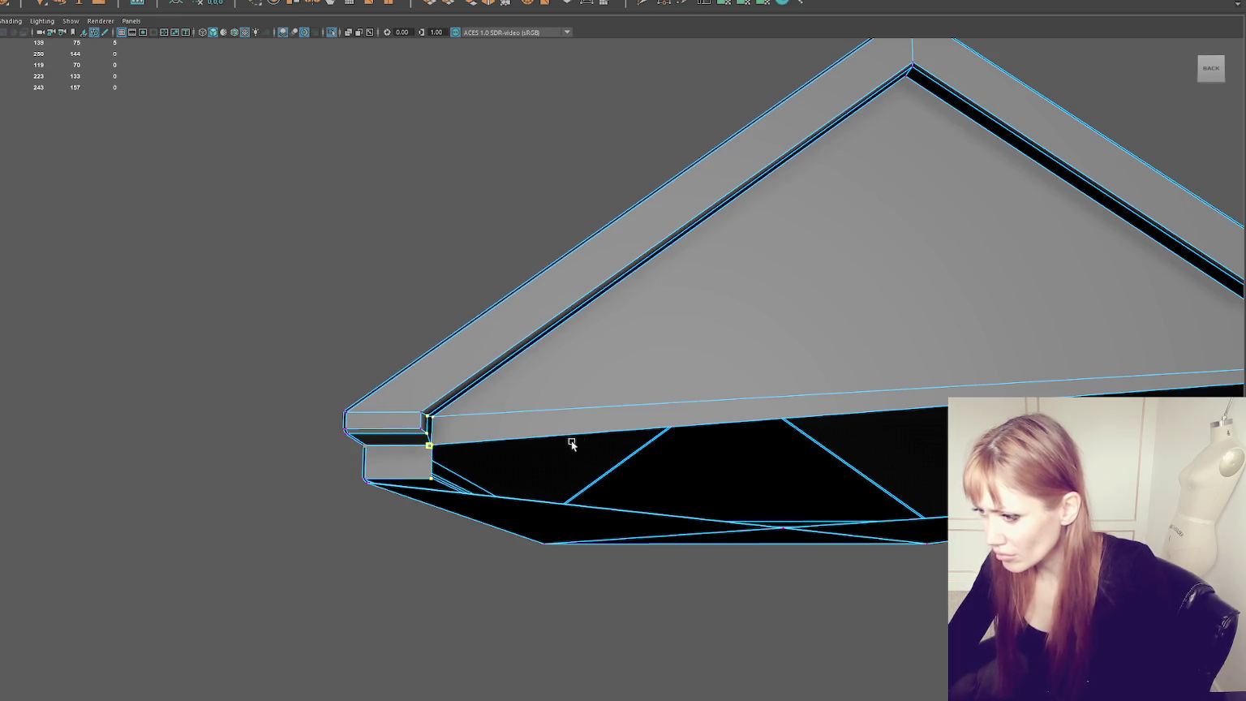
{"action": "left_click_drag", "start_coordinate": [416, 444], "coordinate": [413, 446]}
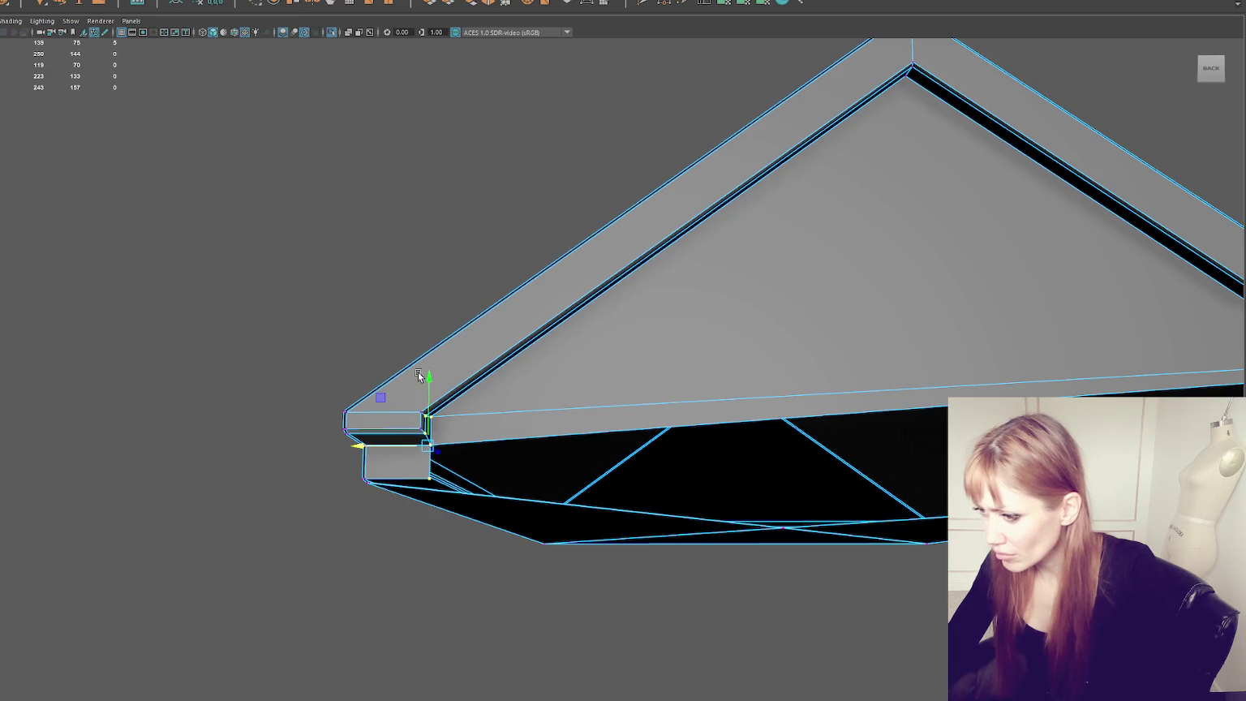
{"action": "mouse_move", "coordinate": [413, 446]}
{"action": "left_mouse_down", "text": "alt"}
{"action": "mouse_move", "coordinate": [386, 285]}
{"action": "mouse_move", "coordinate": [428, 245]}
{"action": "left_mouse_up", "text": "alt"}
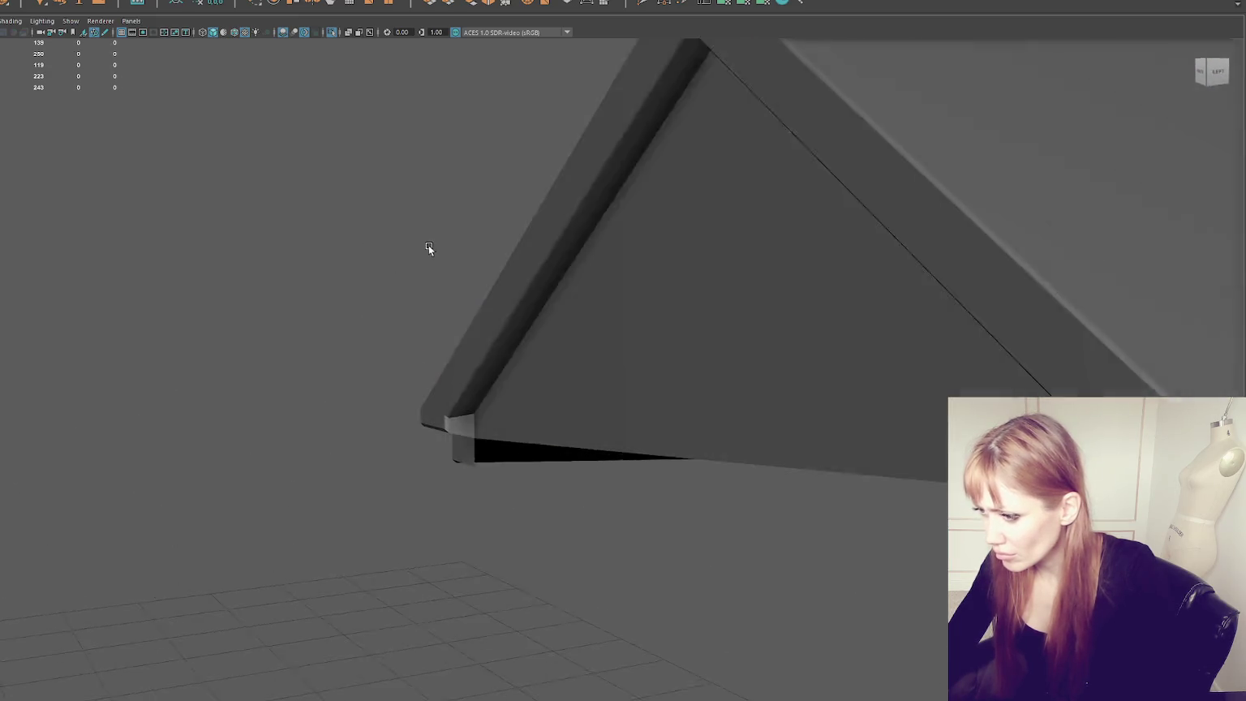
Step: Inspect the roof's edges and the rafter-corner vertex from below in wireframe and shaded views
{"action": "right_click_drag", "start_coordinate": [415, 293], "coordinate": [410, 269]}
{"action": "key", "text": "F10"}
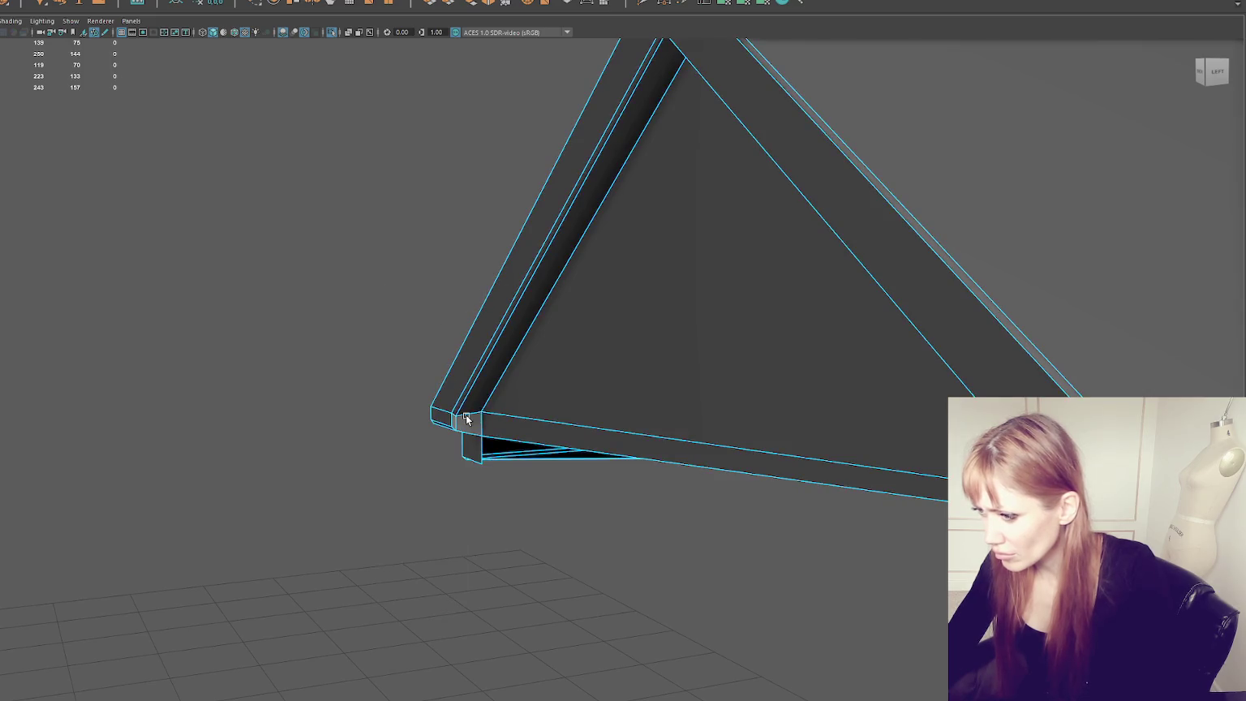
{"action": "left_click_drag", "start_coordinate": [466, 421], "coordinate": [587, 417], "text": "alt"}
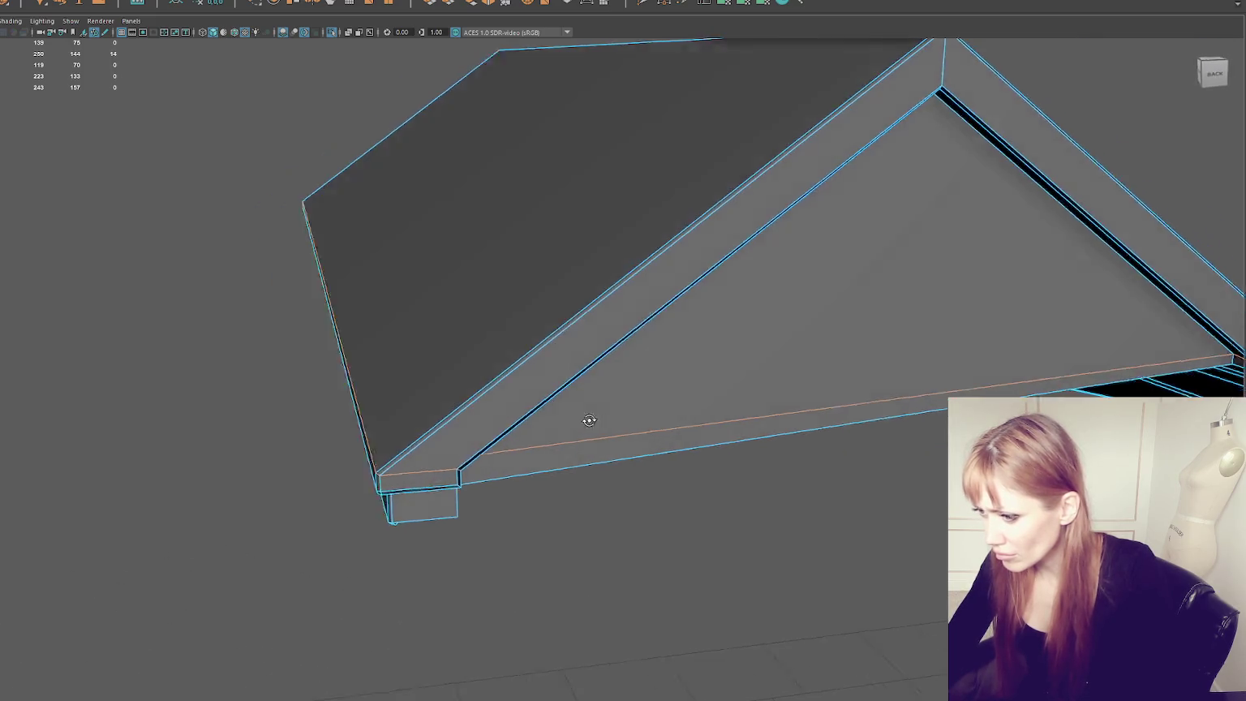
{"action": "left_click", "coordinate": [732, 317]}
{"action": "left_click_drag", "start_coordinate": [746, 264], "coordinate": [401, 429], "text": "alt"}
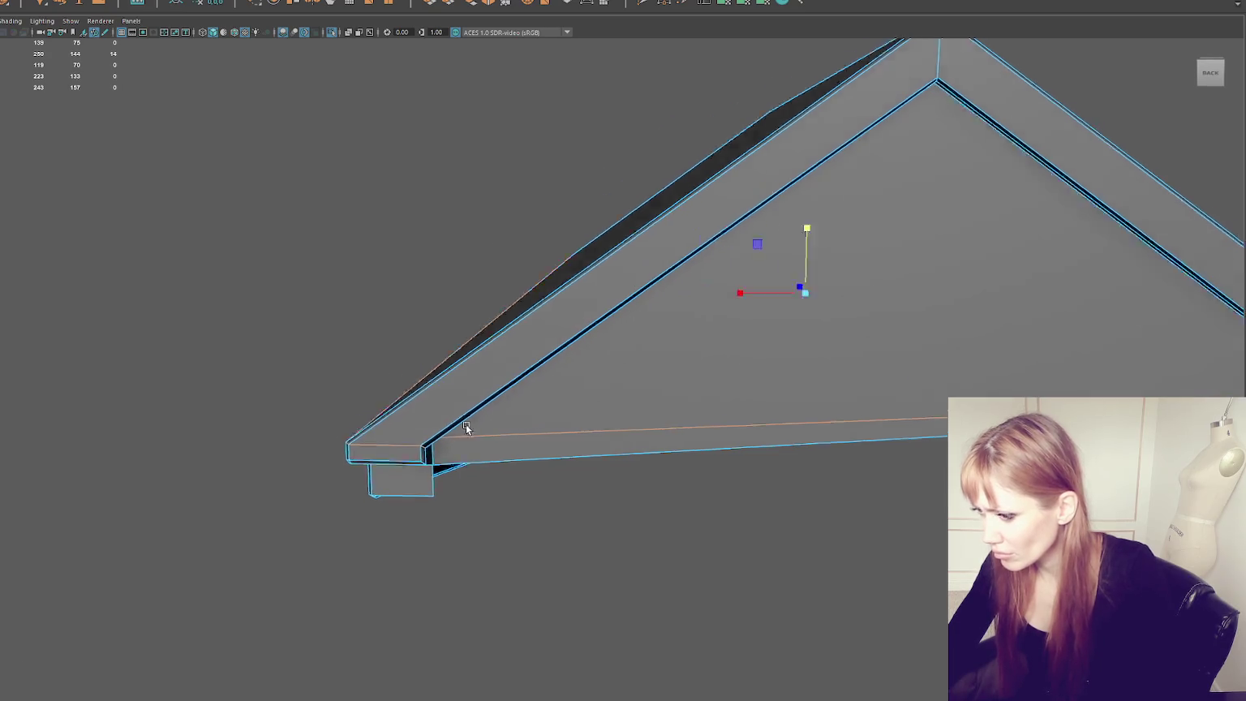
{"action": "left_click", "coordinate": [401, 429]}
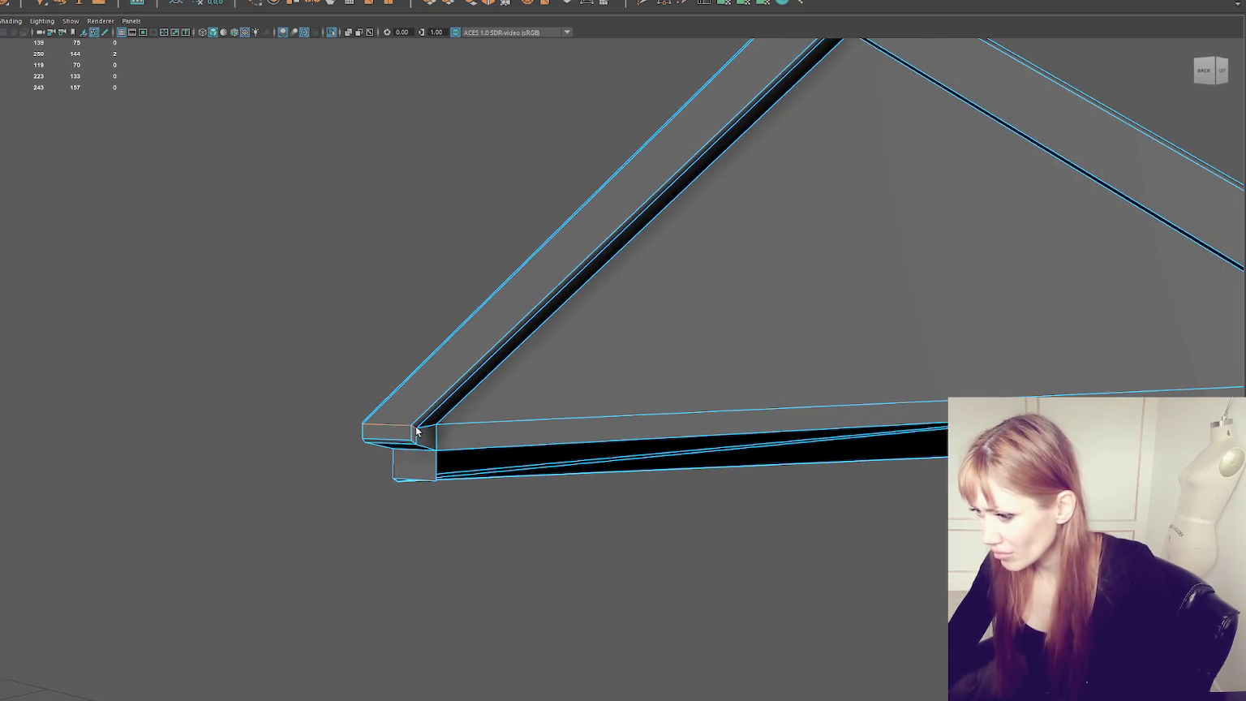
{"action": "mouse_move", "coordinate": [449, 428]}
{"action": "left_mouse_down", "text": "alt"}
{"action": "mouse_move", "coordinate": [395, 445]}
{"action": "mouse_move", "coordinate": [483, 420]}
{"action": "mouse_move", "coordinate": [436, 399]}
{"action": "left_mouse_up", "text": "alt"}
{"action": "right_click", "coordinate": [319, 244]}
{"action": "key", "text": "4"}
{"action": "left_click_drag", "start_coordinate": [335, 388], "coordinate": [483, 442]}
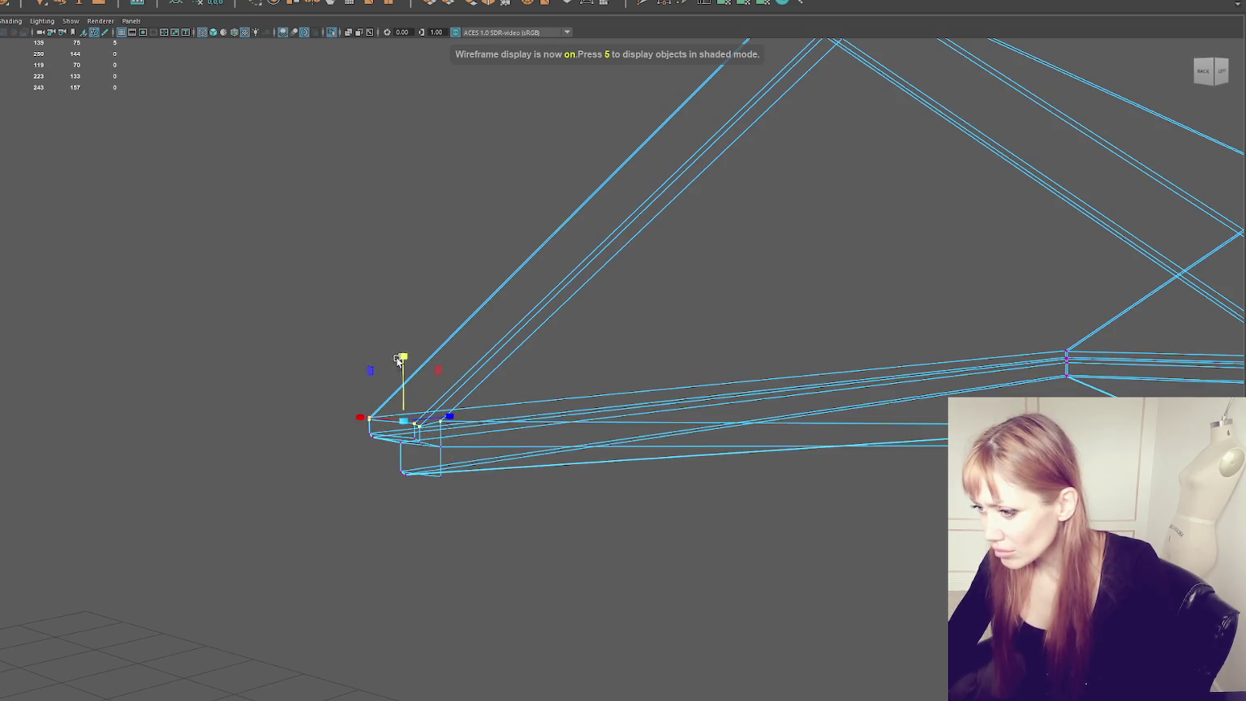
{"action": "mouse_move", "coordinate": [446, 314]}
{"action": "left_mouse_down", "text": "alt"}
{"action": "mouse_move", "coordinate": [598, 319]}
{"action": "mouse_move", "coordinate": [528, 329]}
{"action": "mouse_move", "coordinate": [387, 300]}
{"action": "left_mouse_up", "text": "alt"}
{"action": "key", "text": "5"}
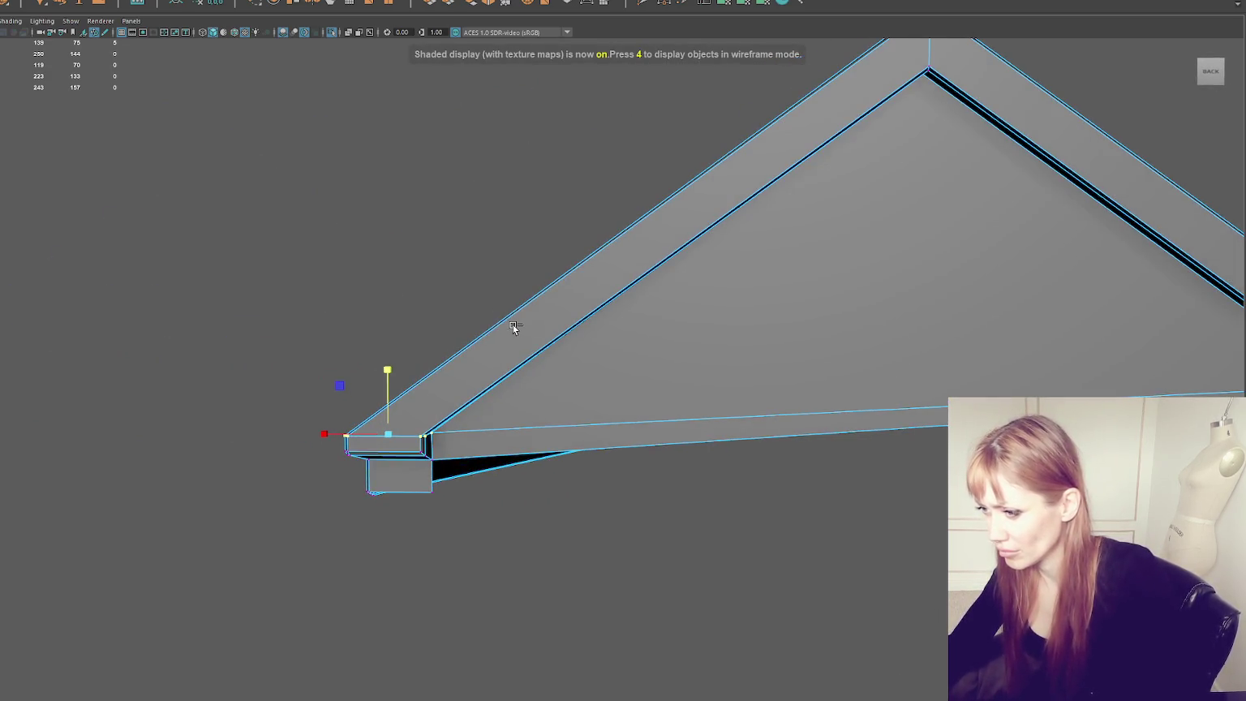
{"action": "mouse_move", "coordinate": [512, 325]}
{"action": "left_mouse_down", "text": "alt"}
{"action": "mouse_move", "coordinate": [523, 311]}
{"action": "mouse_move", "coordinate": [425, 269]}
{"action": "mouse_move", "coordinate": [526, 298]}
{"action": "mouse_move", "coordinate": [462, 306]}
{"action": "mouse_move", "coordinate": [447, 395]}
{"action": "mouse_move", "coordinate": [432, 408]}
{"action": "left_mouse_up", "text": "alt"}
Step: Reselect the roof and lower the right vertex in Y to match the left, levelling the bottom edge
{"action": "key", "text": "F8"}
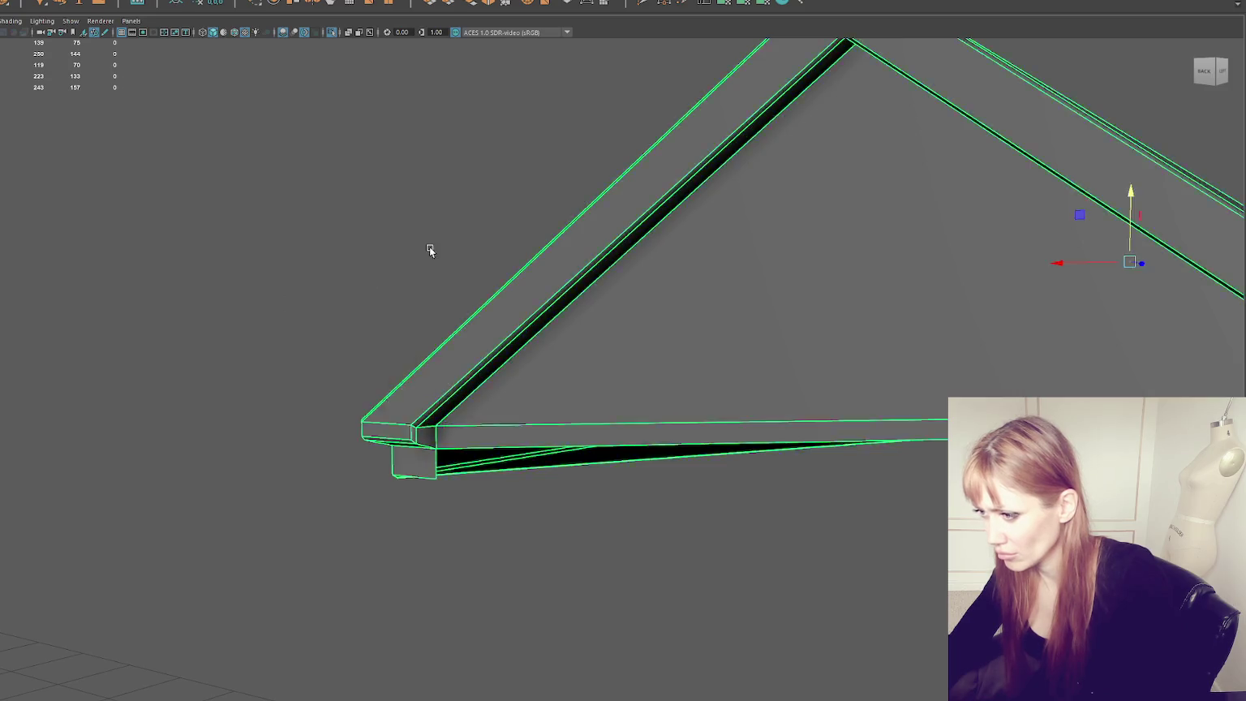
{"action": "left_click", "coordinate": [336, 277]}
{"action": "mouse_move", "coordinate": [336, 277]}
{"action": "left_mouse_down", "text": "alt"}
{"action": "mouse_move", "coordinate": [383, 276]}
{"action": "mouse_move", "coordinate": [409, 292]}
{"action": "left_mouse_up", "text": "alt"}
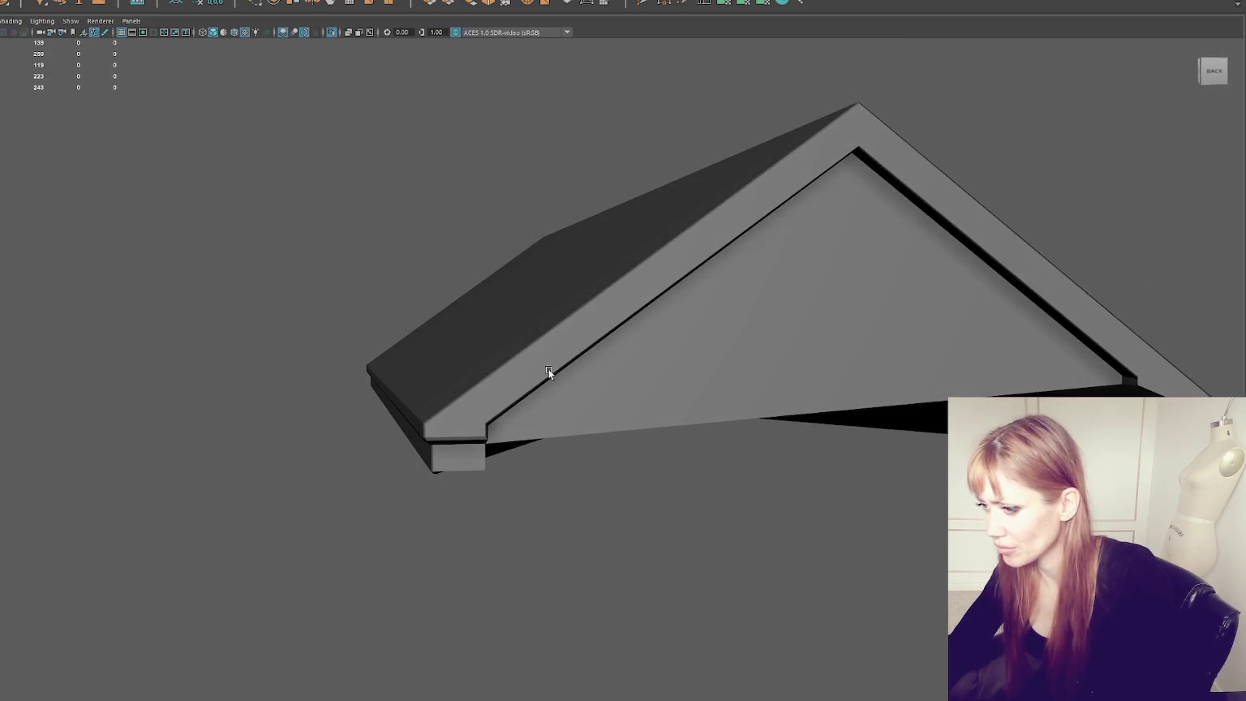
{"action": "left_click_drag", "start_coordinate": [549, 372], "coordinate": [579, 351], "text": "alt"}
{"action": "left_click", "coordinate": [680, 380]}
{"action": "key", "text": "F9"}
{"action": "left_click_drag", "start_coordinate": [1001, 337], "coordinate": [768, 373]}
{"action": "left_click", "coordinate": [325, 376]}
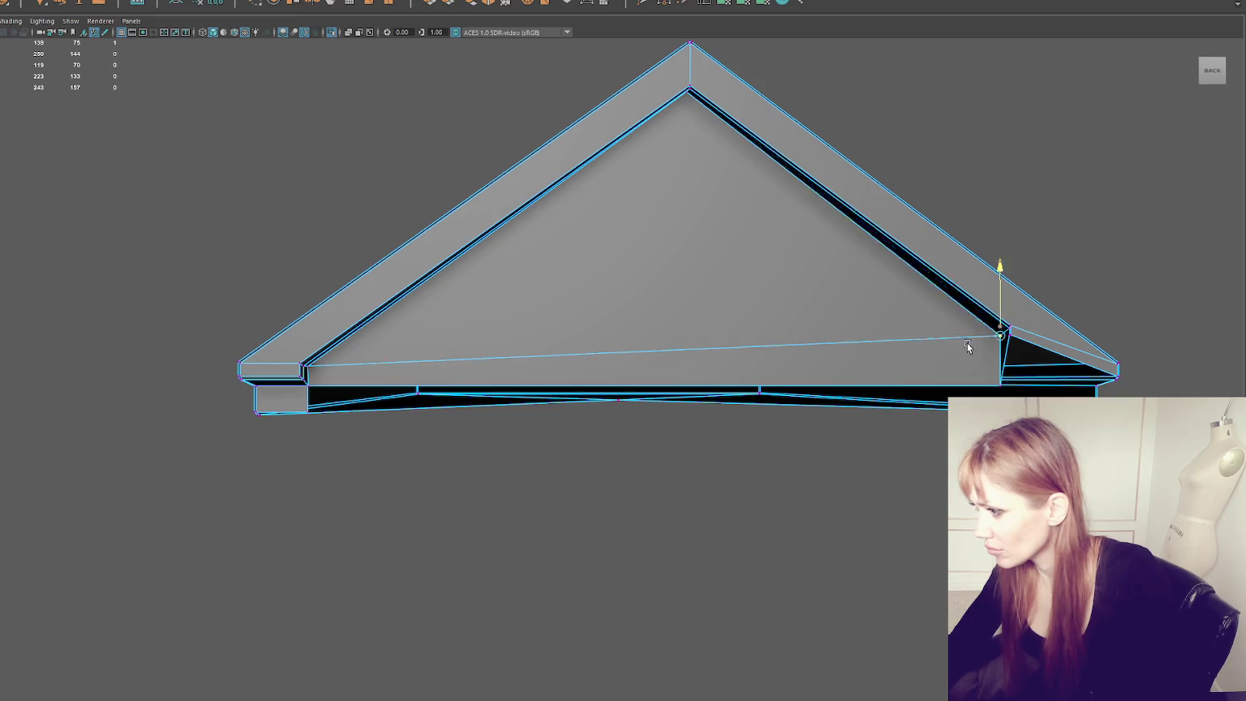
{"action": "left_click_drag", "start_coordinate": [982, 327], "coordinate": [309, 372]}
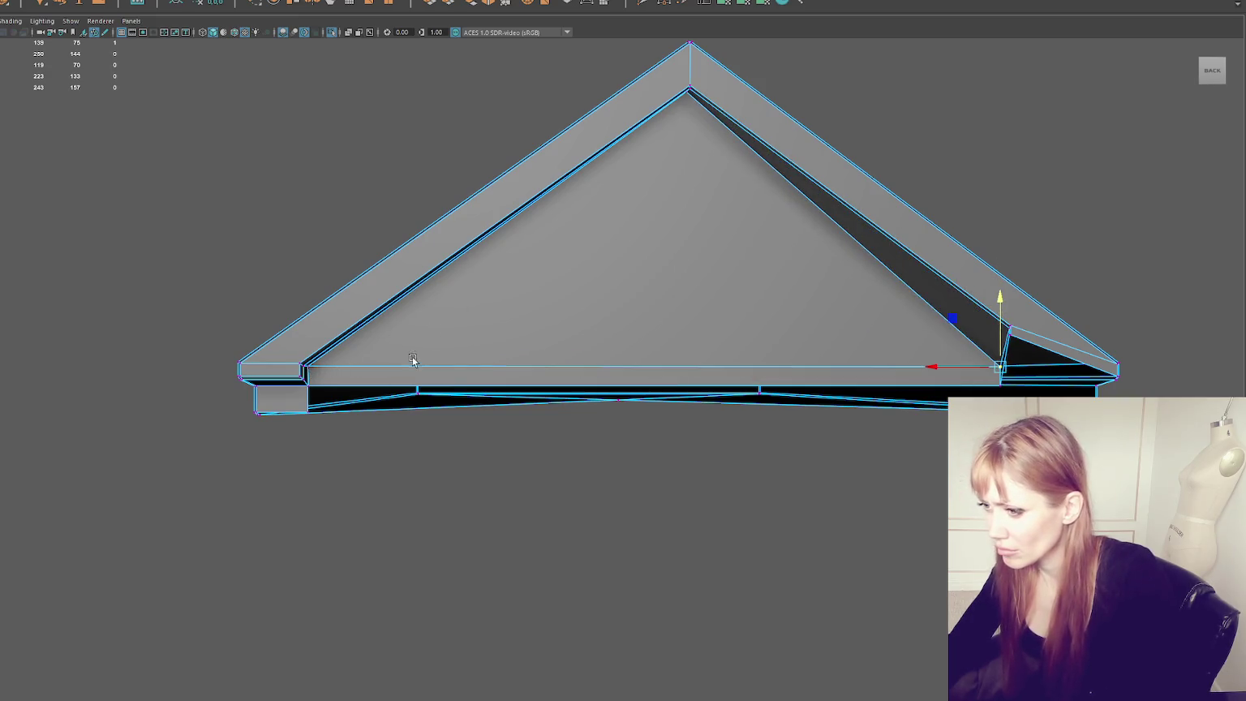
Step: Select the gable's bottom edge and adjust it vertically with the Move tool
{"action": "right_click_drag", "start_coordinate": [362, 390], "coordinate": [375, 356]}
{"action": "left_click_drag", "start_coordinate": [377, 382], "coordinate": [410, 365], "text": "alt"}
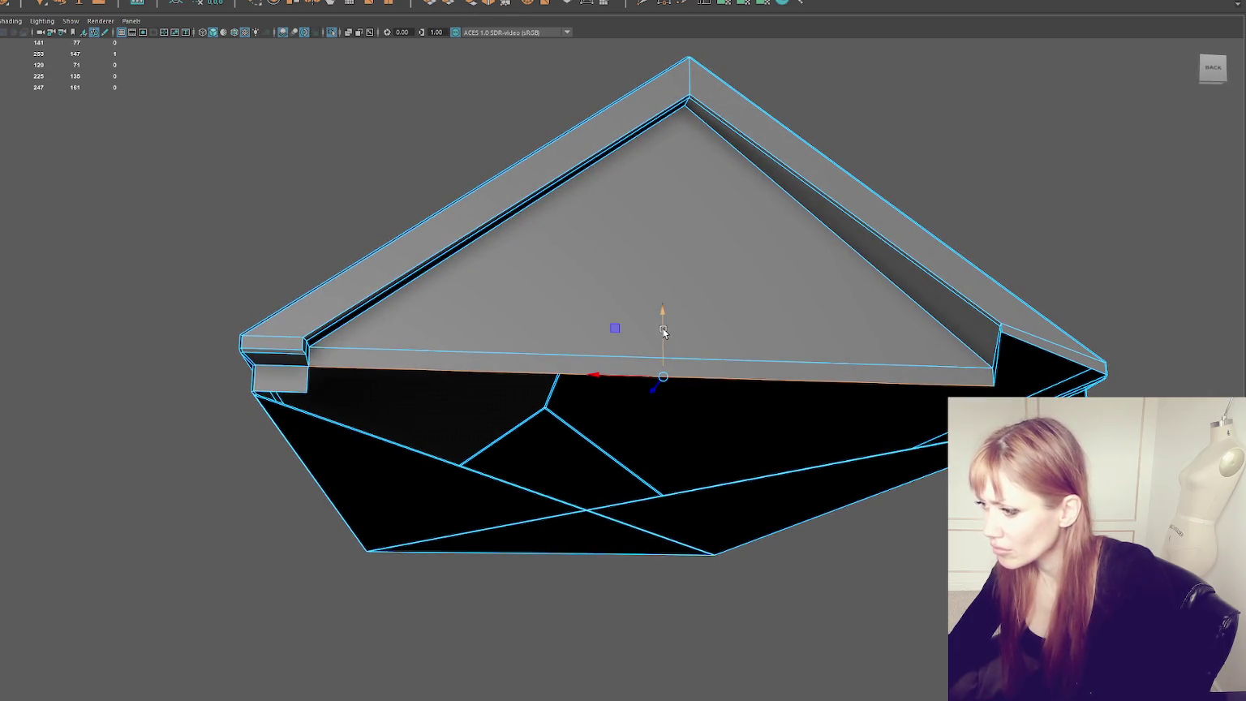
{"action": "left_click", "coordinate": [663, 325]}
{"action": "mouse_move", "coordinate": [662, 331]}
{"action": "left_mouse_down", "text": "alt"}
{"action": "mouse_move", "coordinate": [458, 399]}
{"action": "mouse_move", "coordinate": [479, 408]}
{"action": "mouse_move", "coordinate": [417, 391]}
{"action": "mouse_move", "coordinate": [409, 403]}
{"action": "mouse_move", "coordinate": [511, 412]}
{"action": "mouse_move", "coordinate": [518, 398]}
{"action": "mouse_move", "coordinate": [494, 387]}
{"action": "mouse_move", "coordinate": [427, 405]}
{"action": "mouse_move", "coordinate": [505, 409]}
{"action": "mouse_move", "coordinate": [453, 395]}
{"action": "left_mouse_up", "text": "alt"}
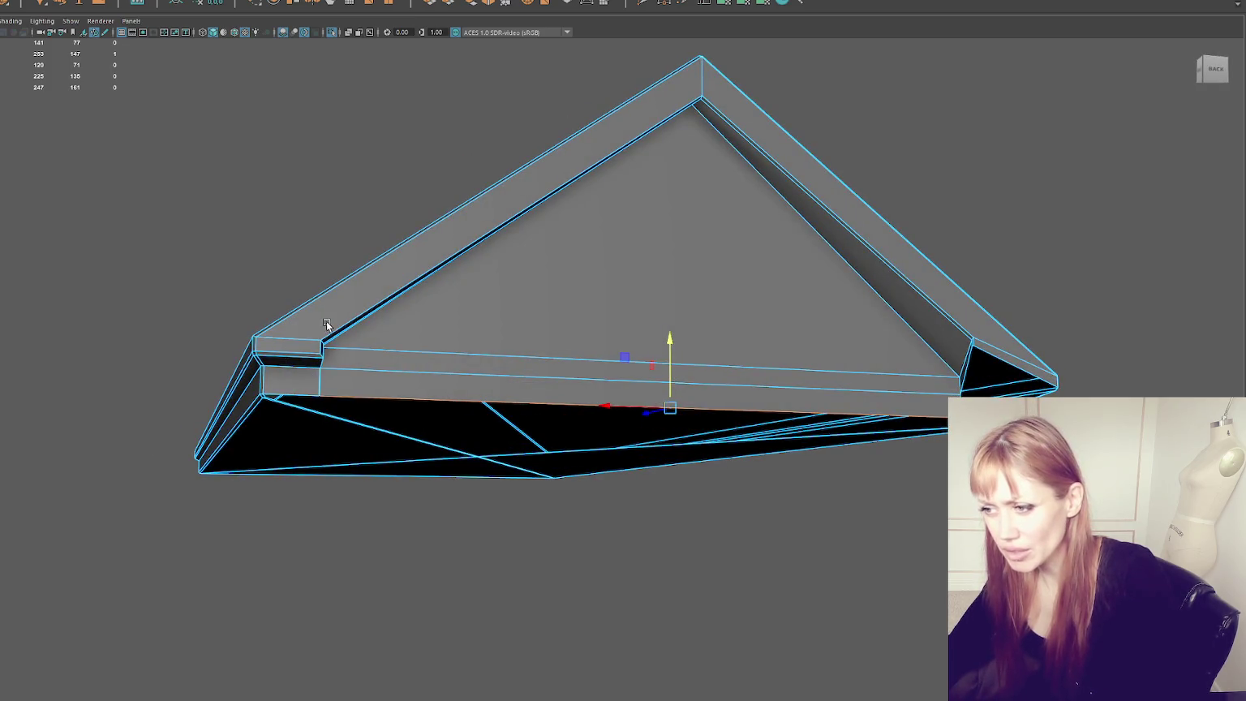
{"action": "mouse_move", "coordinate": [305, 304]}
{"action": "left_mouse_down", "text": "alt"}
{"action": "mouse_move", "coordinate": [387, 300]}
{"action": "mouse_move", "coordinate": [417, 317]}
{"action": "mouse_move", "coordinate": [379, 317]}
{"action": "mouse_move", "coordinate": [296, 385]}
{"action": "left_mouse_up", "text": "alt"}
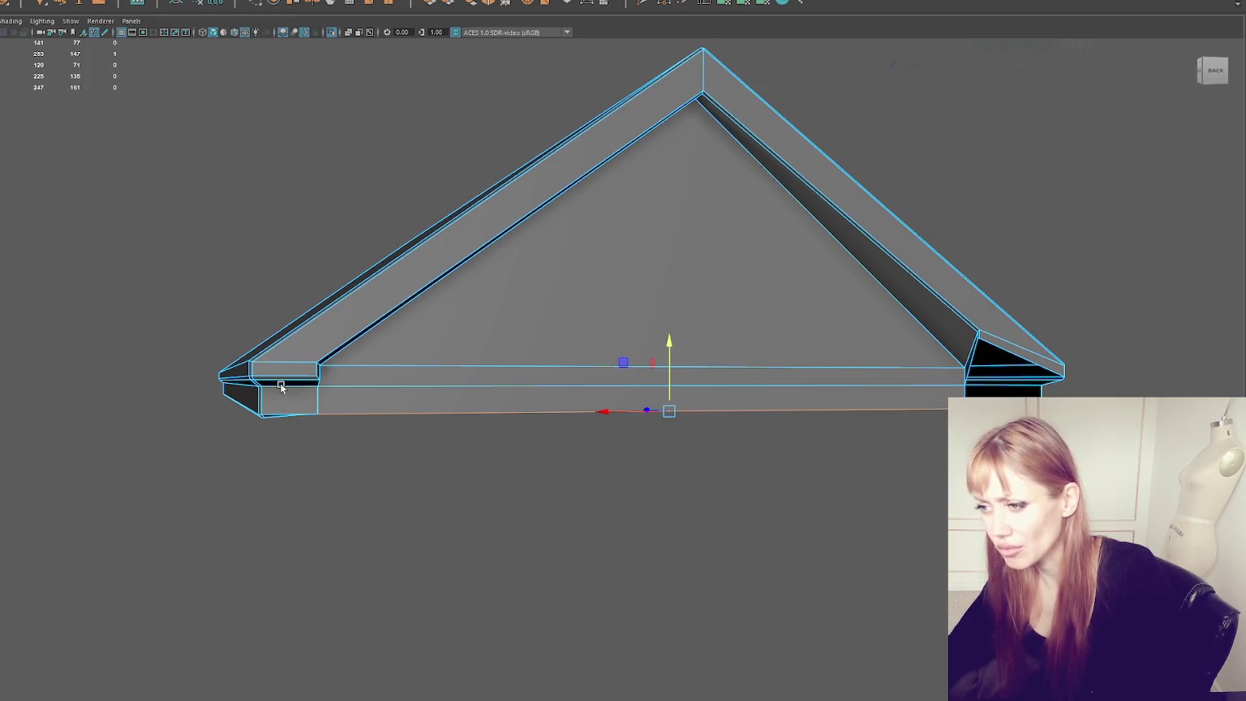
{"action": "mouse_move", "coordinate": [277, 408]}
{"action": "left_mouse_down", "text": "alt"}
{"action": "mouse_move", "coordinate": [345, 370]}
{"action": "mouse_move", "coordinate": [350, 353]}
{"action": "mouse_move", "coordinate": [344, 382]}
{"action": "left_mouse_up", "text": "alt"}
{"action": "right_click_drag", "start_coordinate": [304, 253], "coordinate": [331, 289]}
{"action": "left_click", "coordinate": [345, 375]}
{"action": "left_click_drag", "start_coordinate": [294, 377], "coordinate": [313, 371], "text": "alt"}
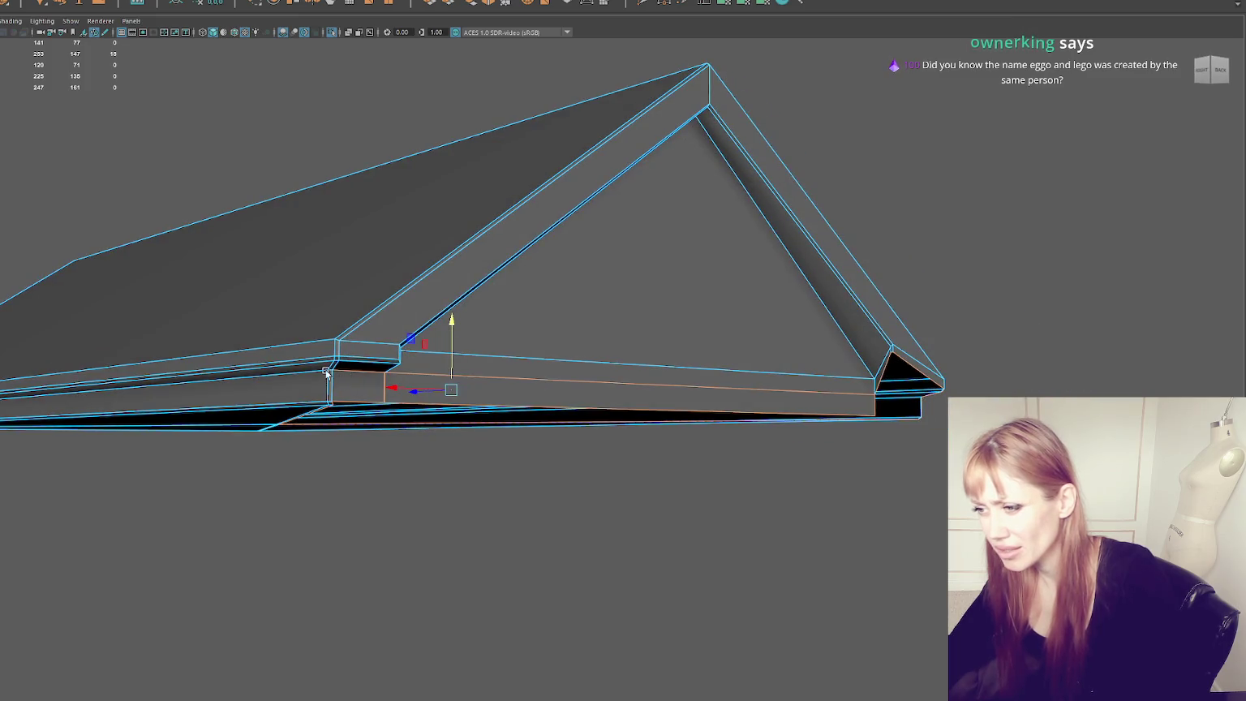
{"action": "mouse_move", "coordinate": [420, 373]}
{"action": "left_mouse_down", "text": "alt"}
{"action": "mouse_move", "coordinate": [523, 376]}
{"action": "mouse_move", "coordinate": [898, 311]}
{"action": "mouse_move", "coordinate": [715, 278]}
{"action": "mouse_move", "coordinate": [851, 275]}
{"action": "mouse_move", "coordinate": [489, 284]}
{"action": "mouse_move", "coordinate": [590, 292]}
{"action": "mouse_move", "coordinate": [625, 289]}
{"action": "mouse_move", "coordinate": [362, 255]}
{"action": "left_mouse_up", "text": "alt"}
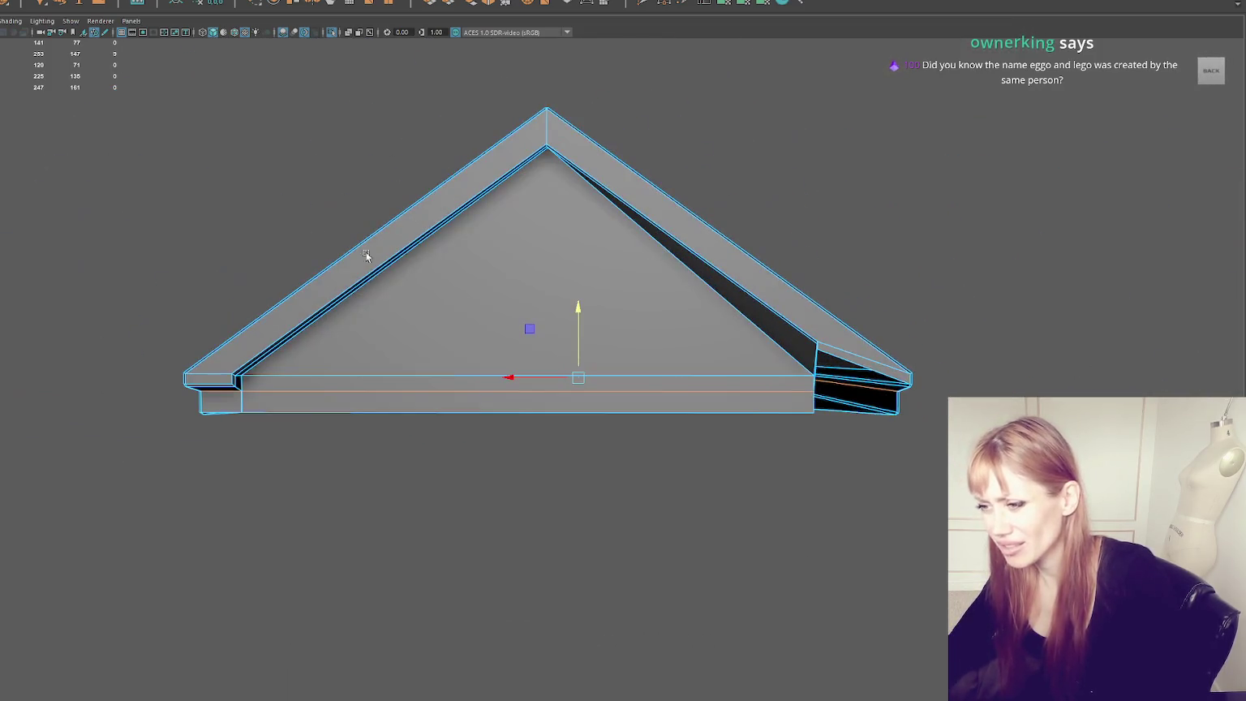
{"action": "left_click", "coordinate": [61, 1]}
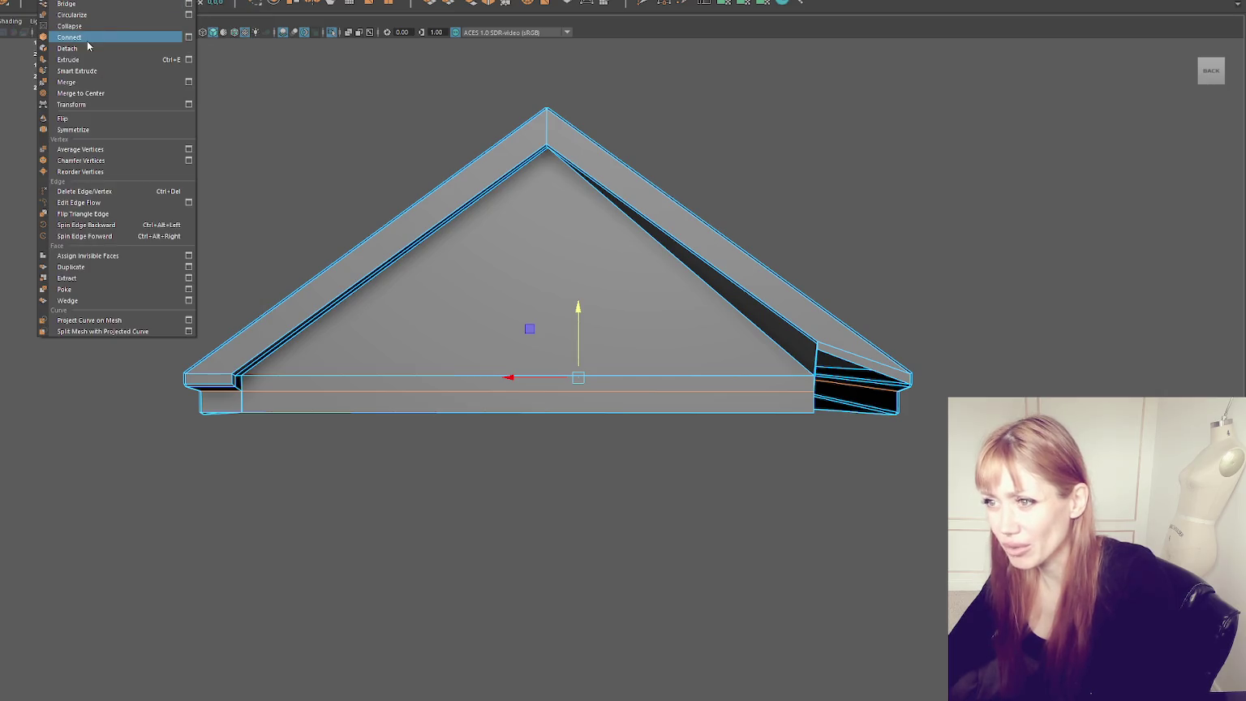
Step: Return the roof to object mode and orbit to face the gable squarely
{"action": "right_click", "coordinate": [160, 205]}
{"action": "left_click", "coordinate": [214, 189]}
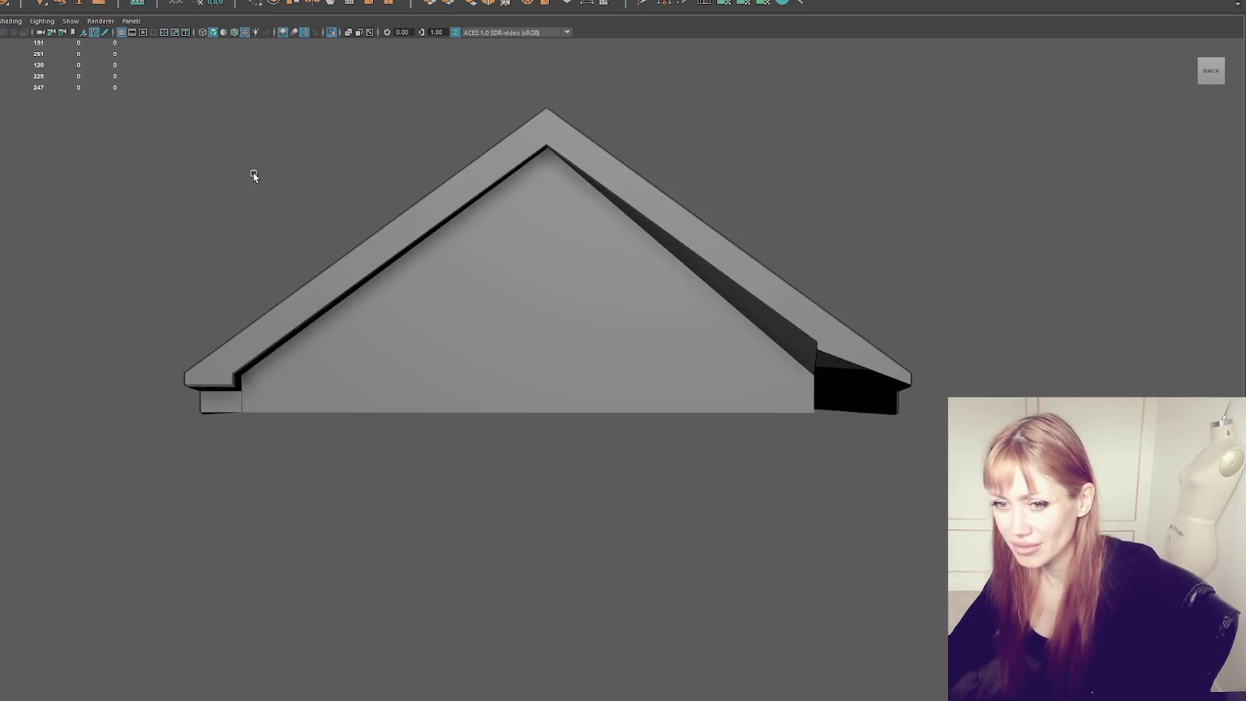
{"action": "left_click", "coordinate": [39, 1]}
{"action": "left_click", "coordinate": [40, 24]}
{"action": "mouse_move", "coordinate": [593, 339]}
{"action": "left_mouse_down", "text": "alt"}
{"action": "mouse_move", "coordinate": [487, 331]}
{"action": "mouse_move", "coordinate": [472, 345]}
{"action": "mouse_move", "coordinate": [481, 340]}
{"action": "left_mouse_up", "text": "alt"}
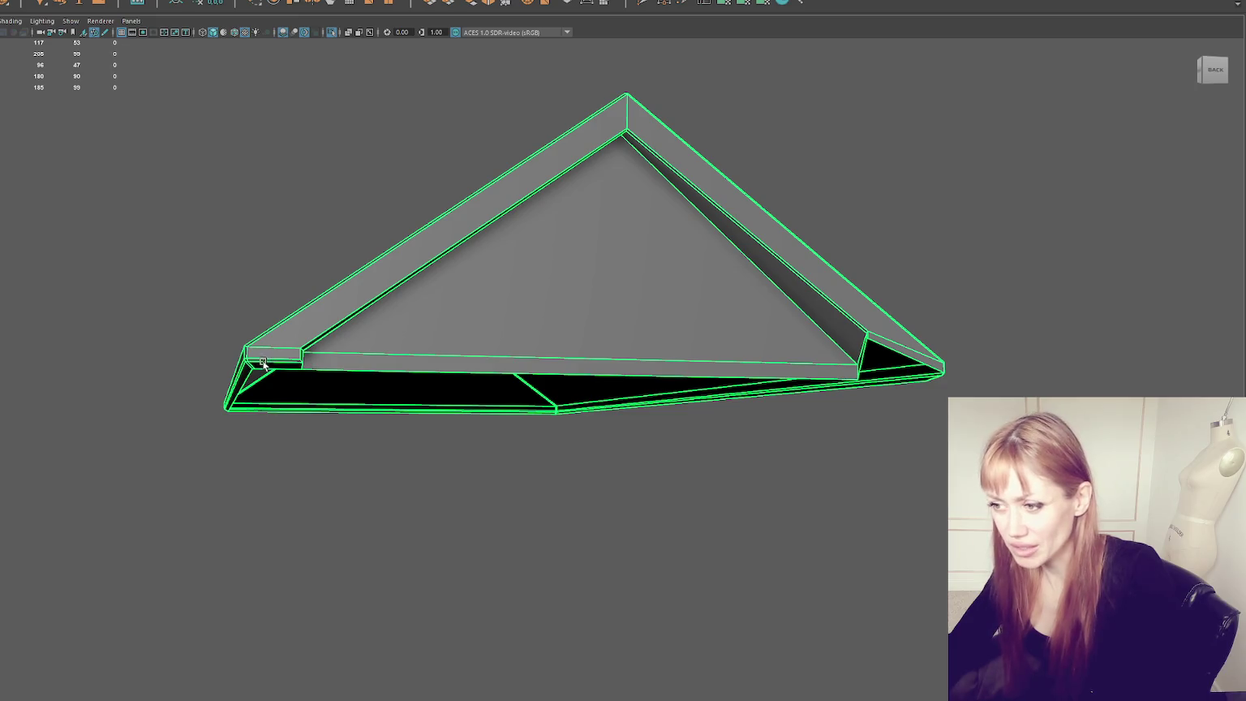
{"action": "mouse_move", "coordinate": [391, 356]}
{"action": "left_mouse_down", "text": "alt"}
{"action": "mouse_move", "coordinate": [488, 347]}
{"action": "mouse_move", "coordinate": [476, 345]}
{"action": "left_mouse_up", "text": "alt"}
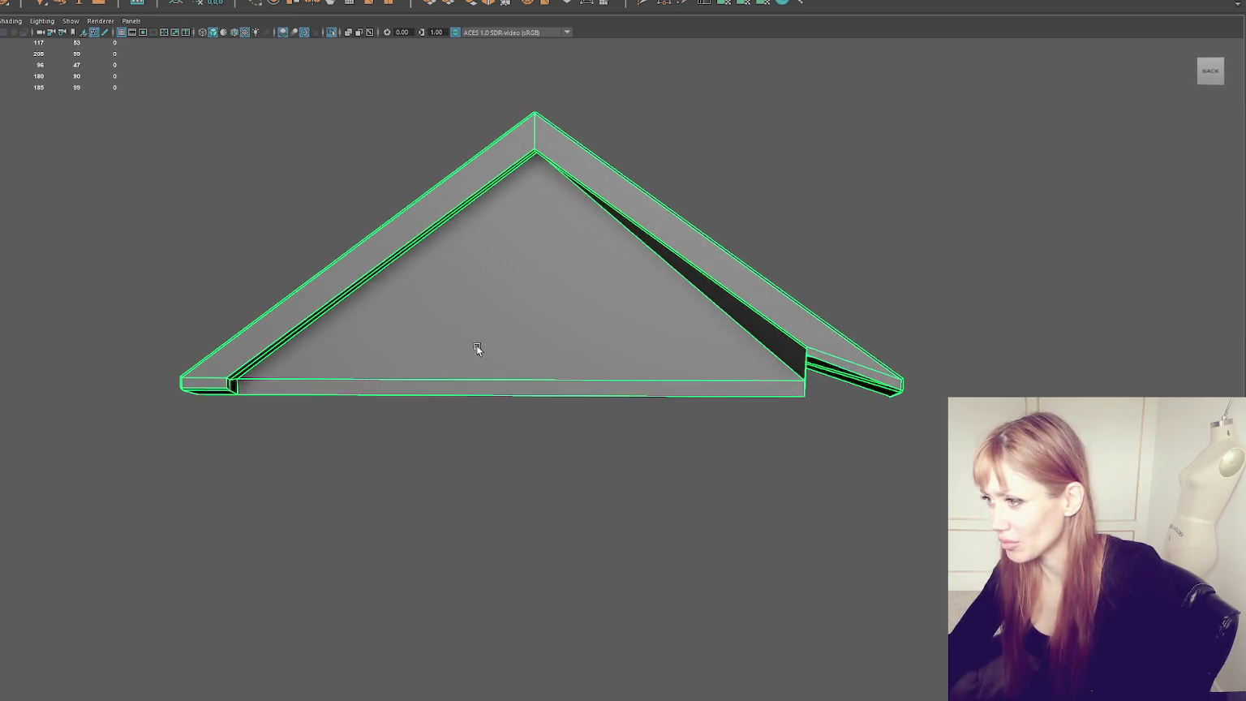
Step: Multi-Cut from the roof apex down to the bottom edge, then along the underside centre
{"action": "key", "text": "F10"}
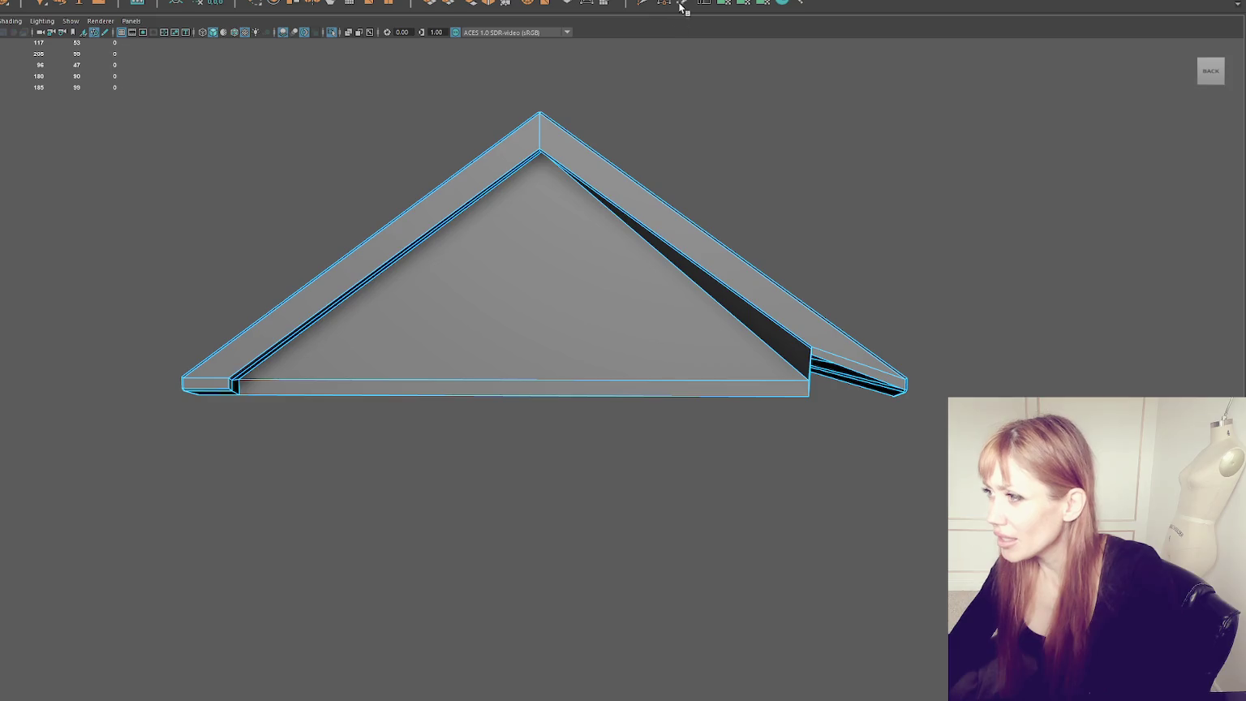
{"action": "left_click_drag", "start_coordinate": [538, 142], "coordinate": [536, 127], "text": "alt"}
{"action": "left_click", "coordinate": [535, 126]}
{"action": "left_click", "coordinate": [552, 348]}
{"action": "right_click", "coordinate": [618, 290]}
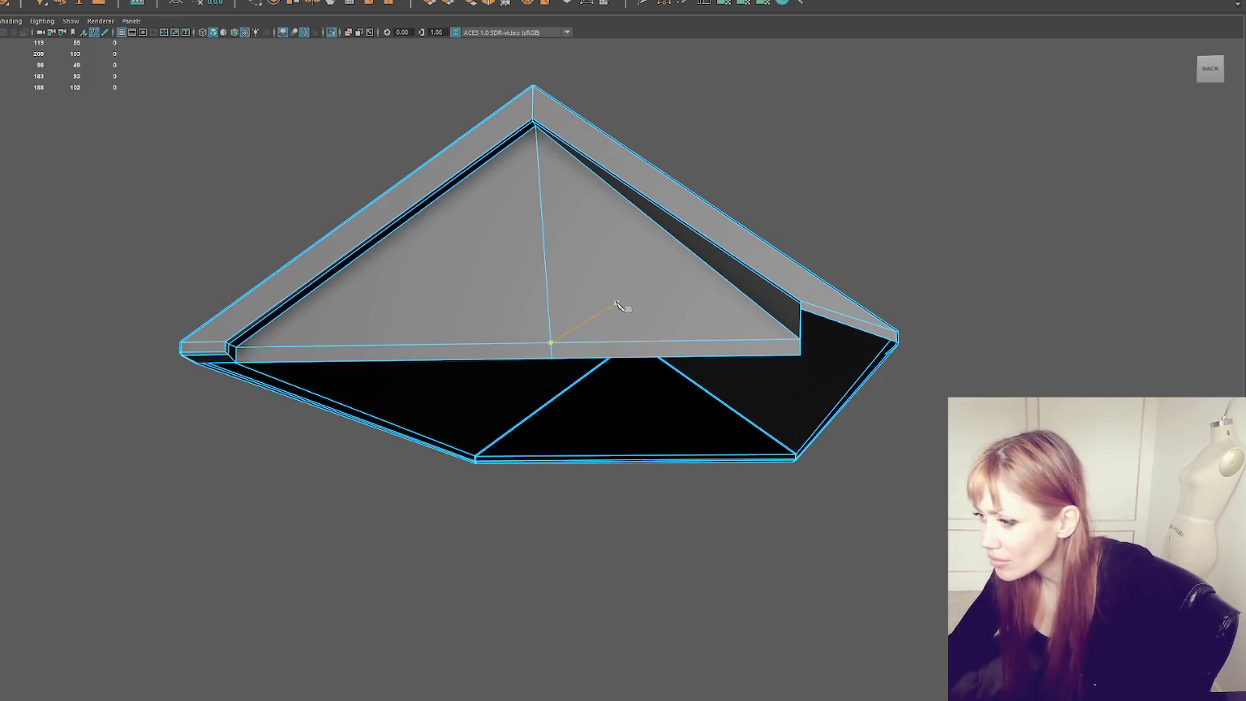
{"action": "left_click_drag", "start_coordinate": [625, 306], "coordinate": [620, 351], "text": "alt"}
{"action": "left_click", "coordinate": [589, 436]}
{"action": "left_click", "coordinate": [589, 551]}
{"action": "right_click", "coordinate": [671, 452]}
Step: Switch to face selection and select the right triangular gable face
{"action": "right_click", "coordinate": [823, 134]}
{"action": "left_click_drag", "start_coordinate": [737, 139], "coordinate": [933, 639]}
{"action": "right_click", "coordinate": [809, 89]}
{"action": "left_click_drag", "start_coordinate": [954, 584], "coordinate": [673, 70]}
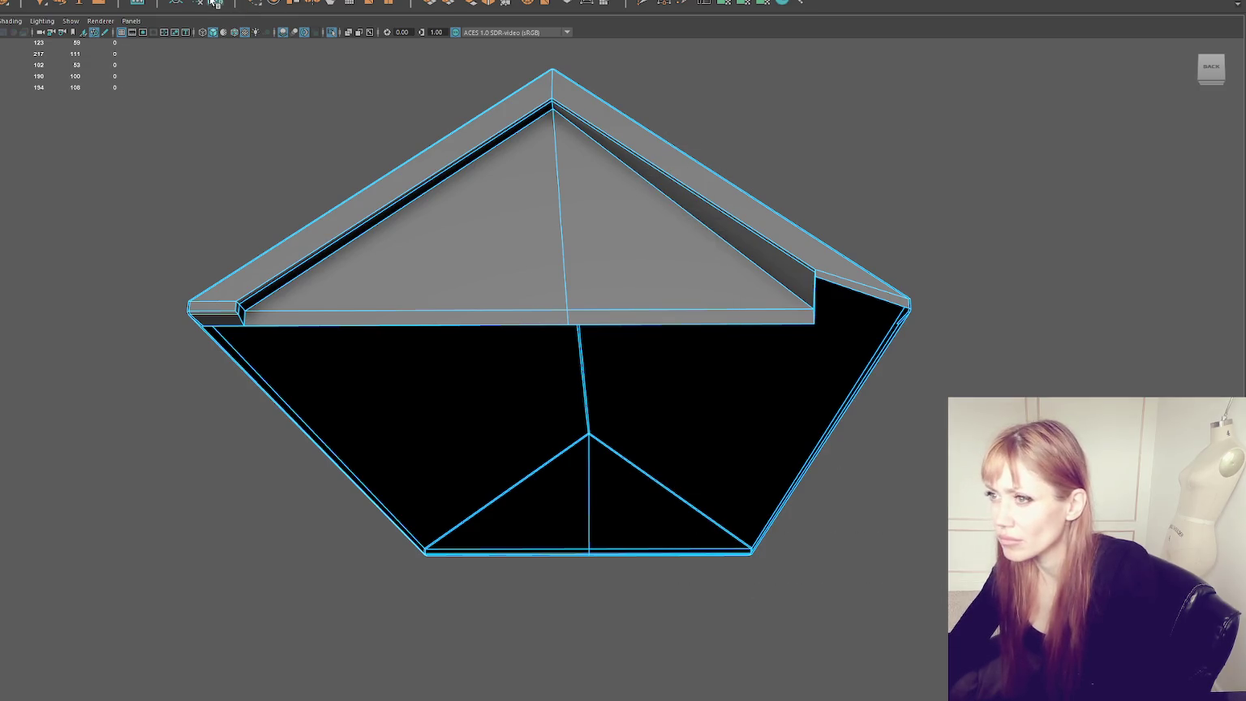
{"action": "left_click", "coordinate": [588, 179]}
{"action": "scroll", "coordinate": [573, 202], "scroll_direction": "down", "scroll_amount": 3}
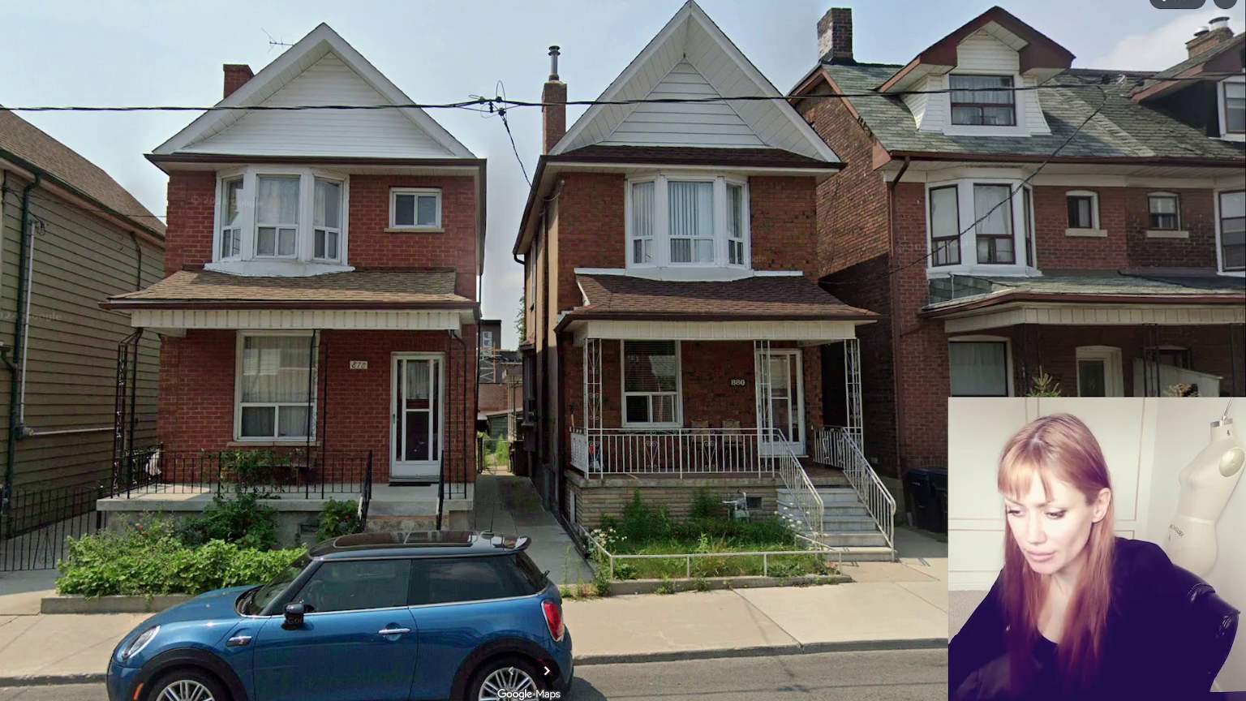
{"action": "key", "text": "alt+Tab"}
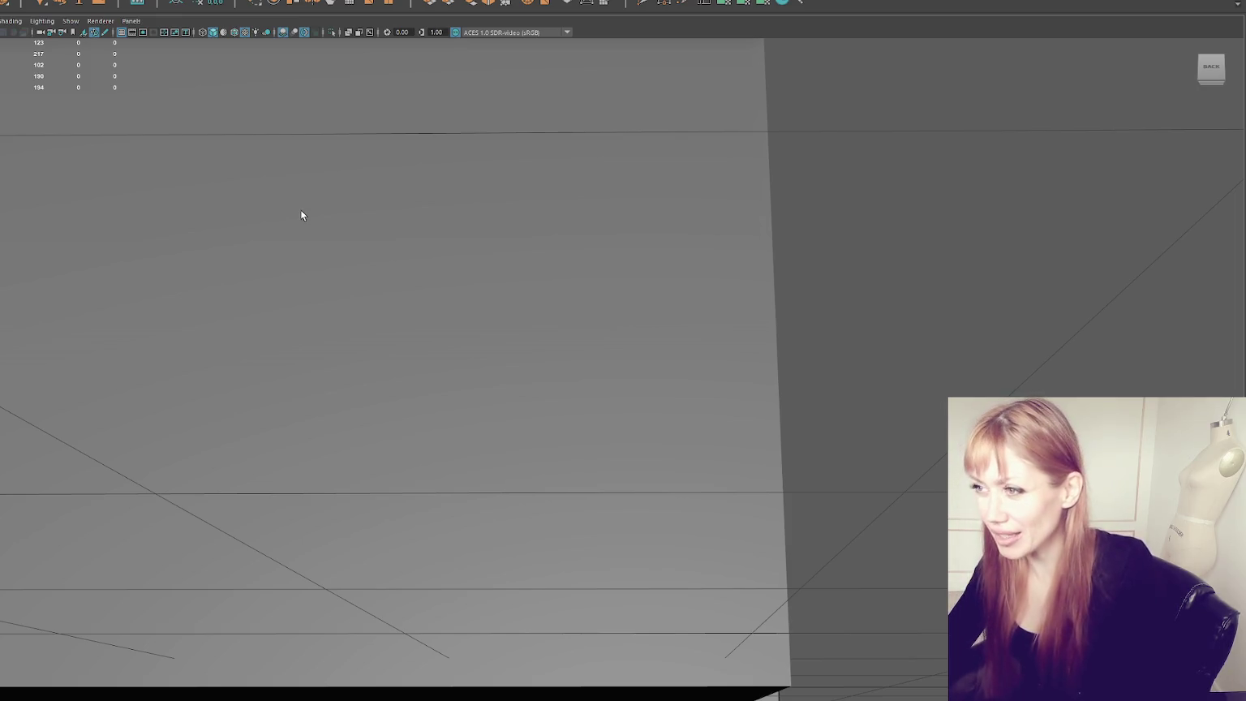
{"action": "key", "text": "a"}
Step: Isolate the roof and delete the faces of its right half
{"action": "mouse_move", "coordinate": [515, 258]}
{"action": "left_mouse_down", "text": "alt"}
{"action": "mouse_move", "coordinate": [362, 290]}
{"action": "mouse_move", "coordinate": [272, 258]}
{"action": "mouse_move", "coordinate": [261, 270]}
{"action": "mouse_move", "coordinate": [575, 315]}
{"action": "left_mouse_up", "text": "alt"}
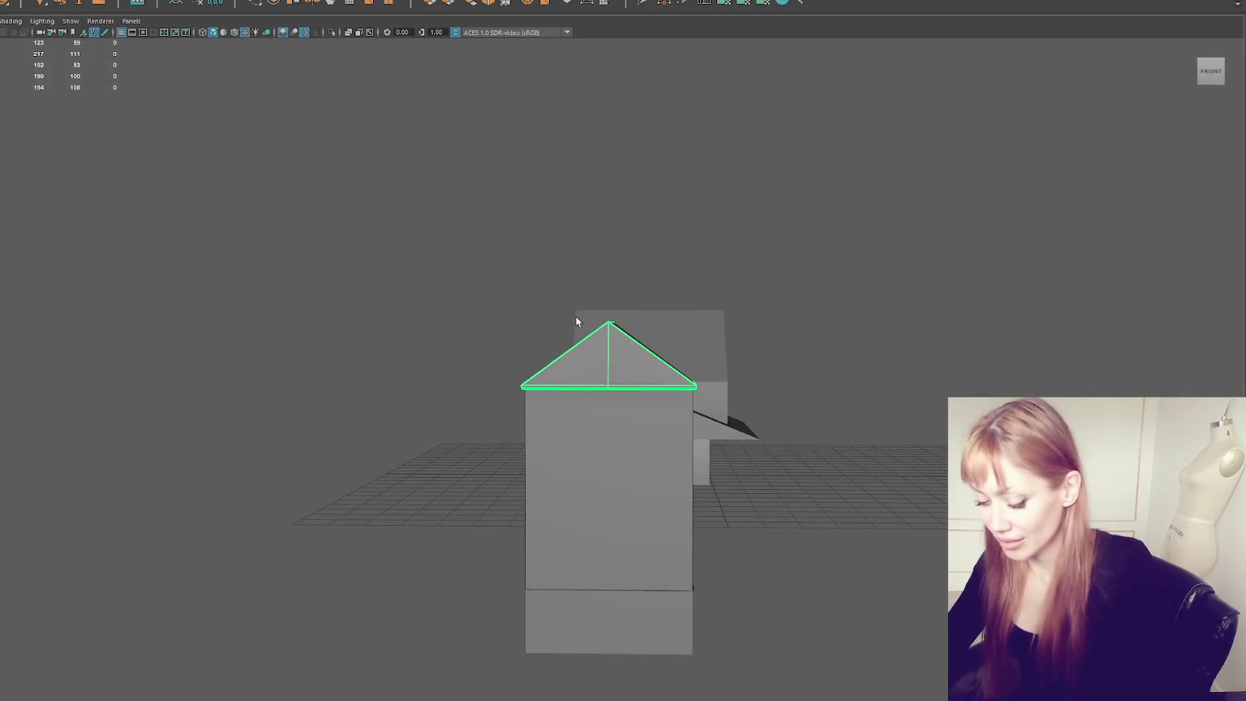
{"action": "key", "text": "ctrl+1"}
{"action": "scroll", "coordinate": [615, 324], "scroll_direction": "up", "scroll_amount": 2}
{"action": "right_click", "coordinate": [730, 225]}
{"action": "key", "text": "4"}
{"action": "left_click_drag", "start_coordinate": [676, 225], "coordinate": [863, 507]}
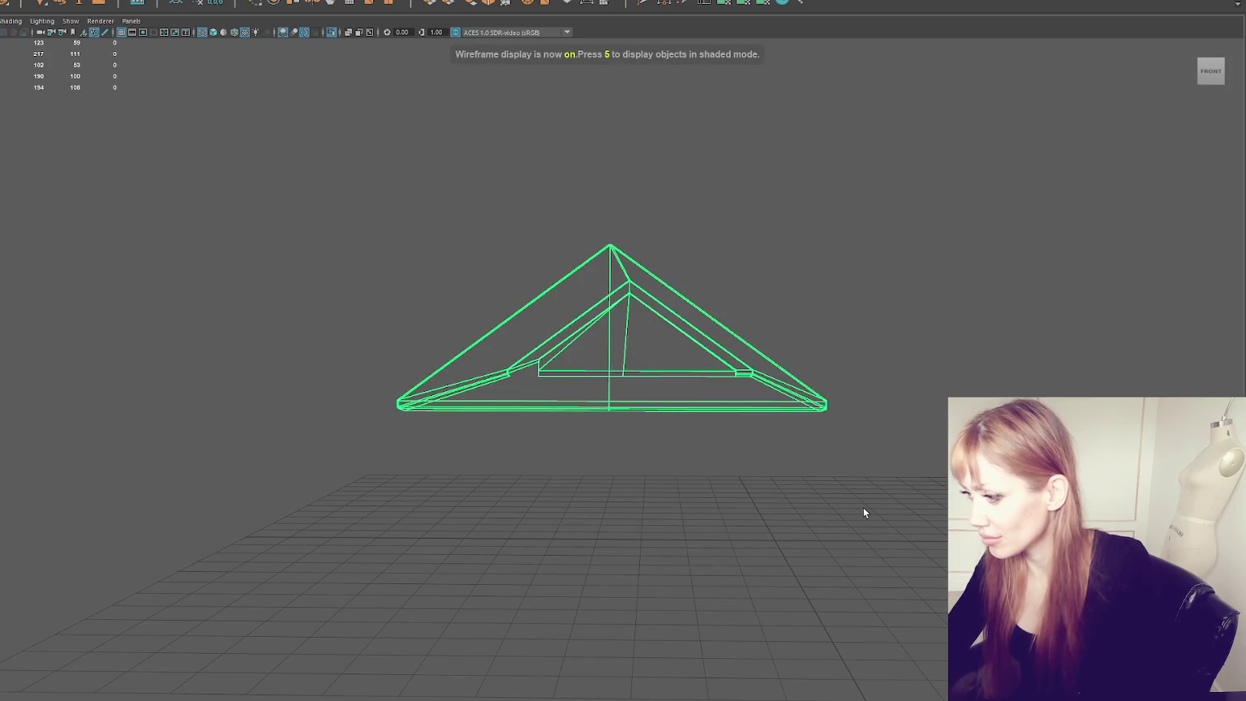
{"action": "right_click_drag", "start_coordinate": [873, 218], "coordinate": [906, 235]}
{"action": "mouse_move", "coordinate": [907, 241]}
{"action": "left_mouse_down"}
{"action": "mouse_move", "coordinate": [723, 506]}
{"action": "mouse_move", "coordinate": [705, 369]}
{"action": "mouse_move", "coordinate": [524, 364]}
{"action": "left_mouse_up"}
{"action": "key", "text": "Delete"}
{"action": "key", "text": "5"}
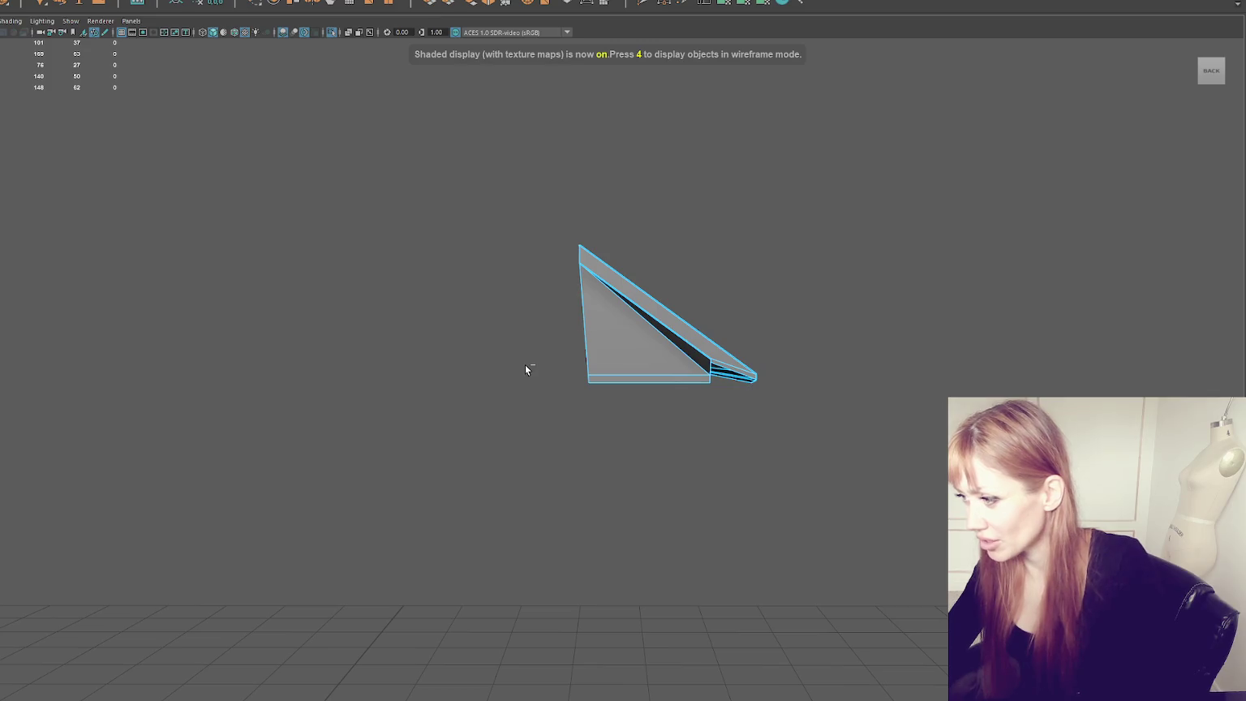
{"action": "key", "text": "ctrl+z"}
{"action": "key", "text": "shift+z"}
Step: Select the half roof, centre its pivot and move the pivot onto the centre seam
{"action": "left_click_drag", "start_coordinate": [563, 185], "coordinate": [668, 445]}
{"action": "left_click", "coordinate": [762, 334]}
{"action": "right_click_drag", "start_coordinate": [626, 184], "coordinate": [667, 167]}
{"action": "mouse_move", "coordinate": [668, 168]}
{"action": "left_mouse_down", "text": "alt"}
{"action": "mouse_move", "coordinate": [744, 254]}
{"action": "mouse_move", "coordinate": [430, 276]}
{"action": "mouse_move", "coordinate": [448, 345]}
{"action": "mouse_move", "coordinate": [495, 360]}
{"action": "left_mouse_up", "text": "alt"}
{"action": "left_click", "coordinate": [495, 360]}
{"action": "left_click", "coordinate": [196, 5]}
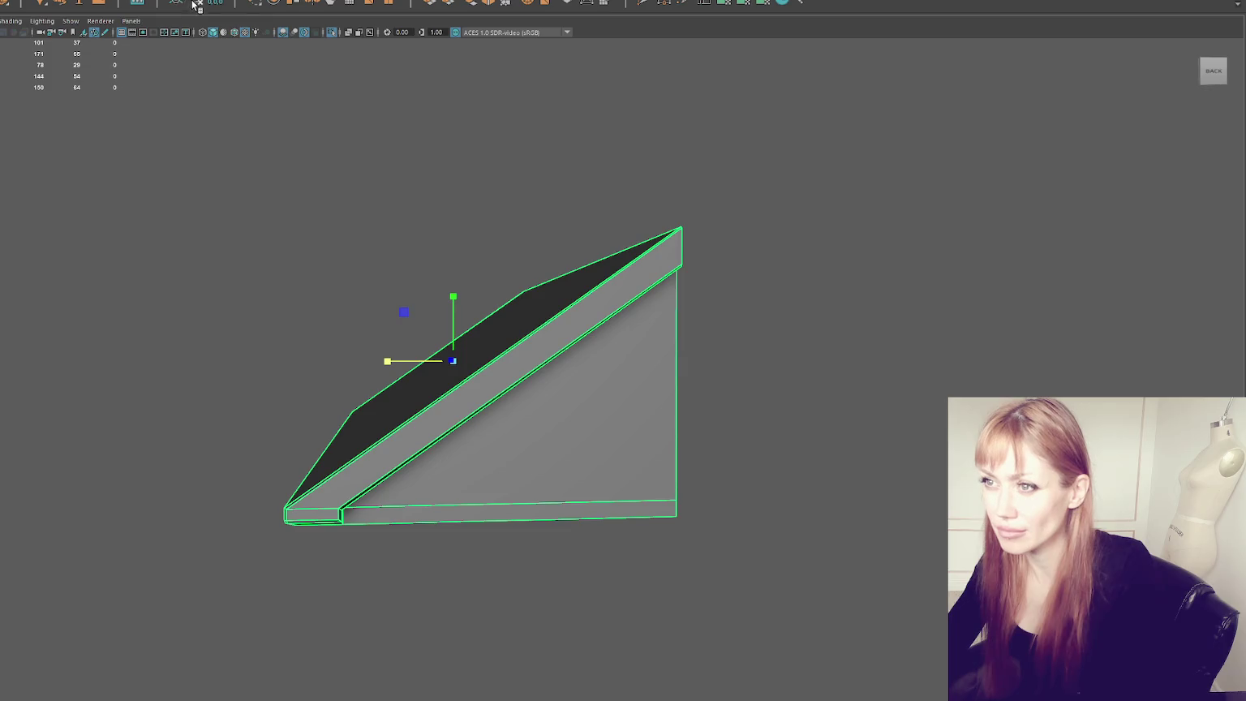
{"action": "key", "text": "d"}
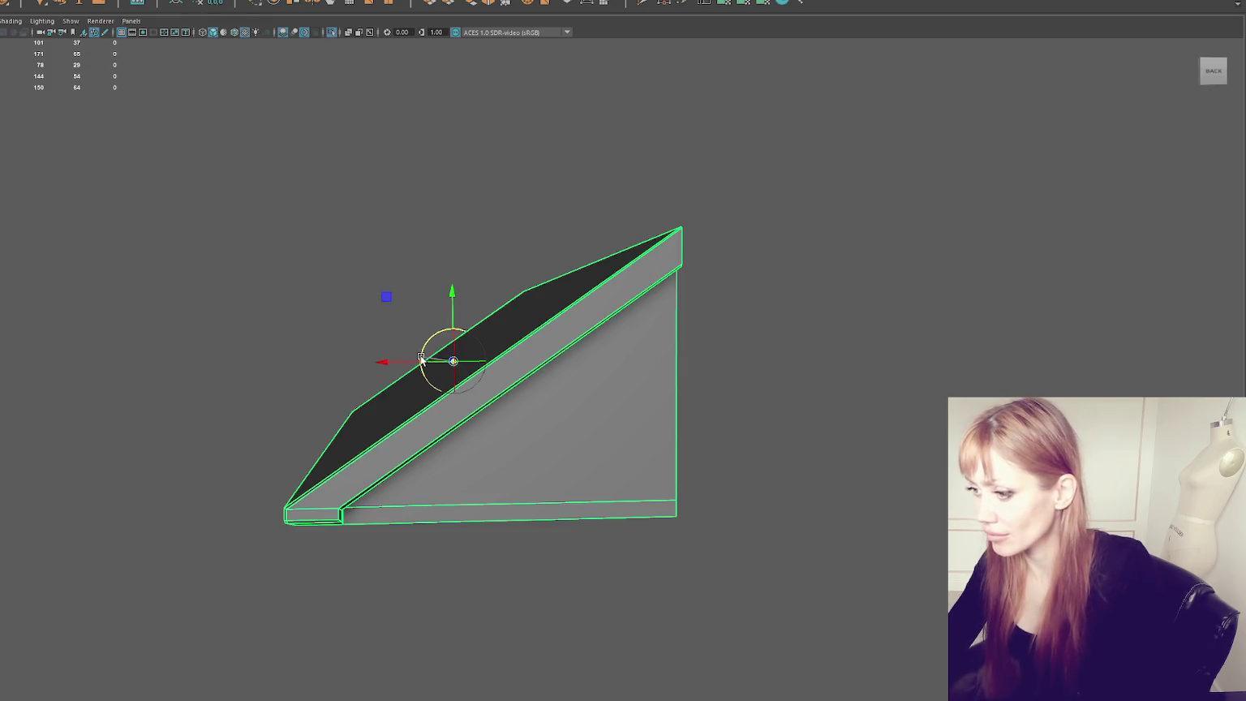
{"action": "left_click_drag", "start_coordinate": [400, 362], "coordinate": [669, 357]}
{"action": "key", "text": "d"}
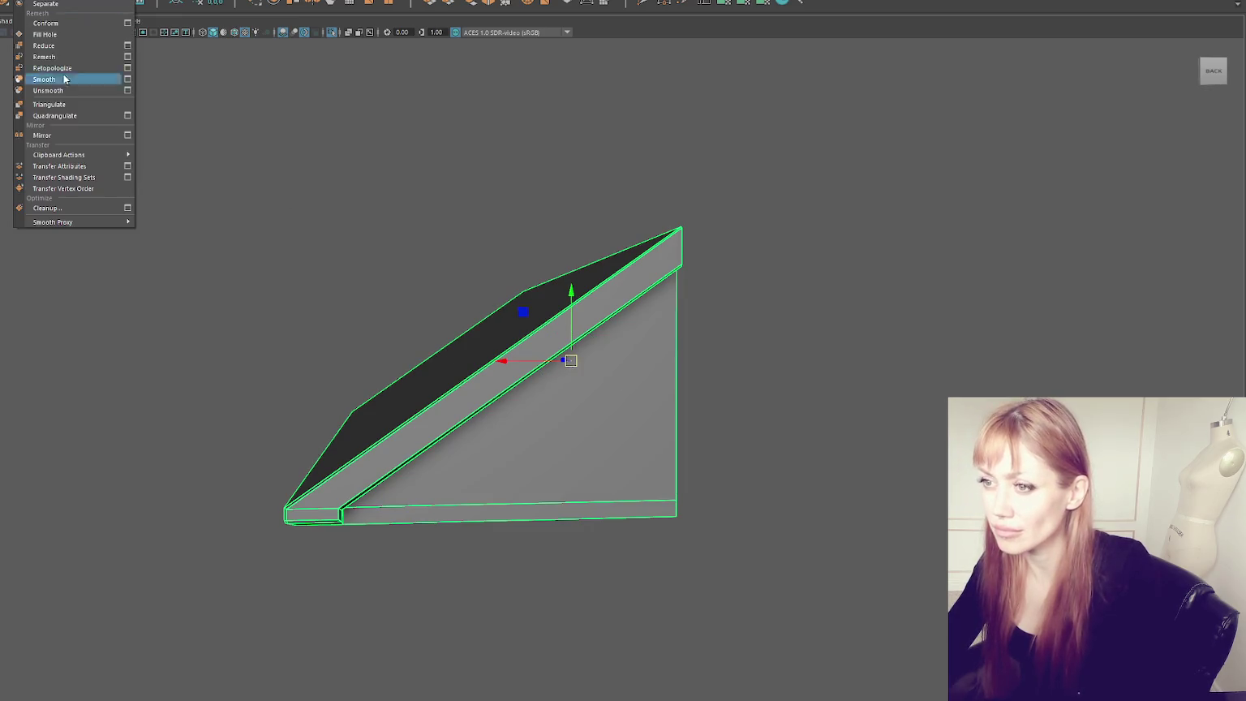
Step: Mirror the half roof, box-select the centre seam vertices and merge them
{"action": "left_click", "coordinate": [74, 135]}
{"action": "left_click", "coordinate": [585, 346], "text": "shift"}
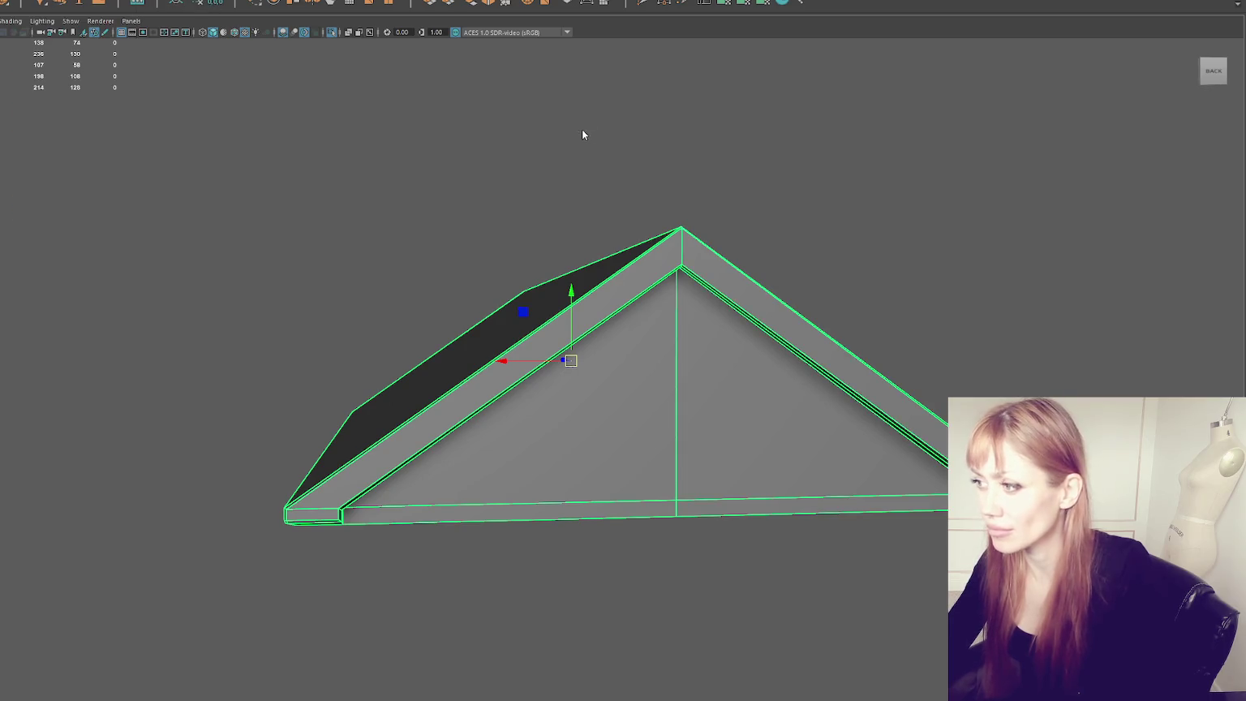
{"action": "key", "text": "4"}
{"action": "key", "text": "F9"}
{"action": "left_click_drag", "start_coordinate": [486, 128], "coordinate": [781, 584]}
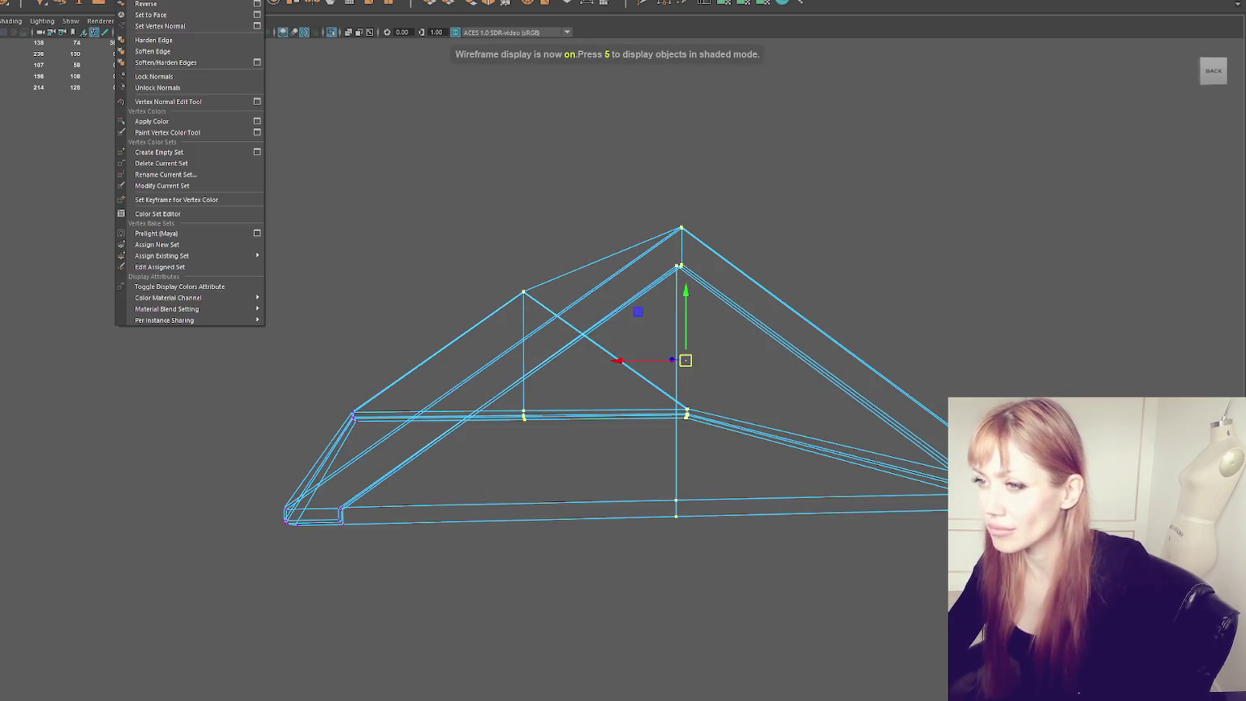
{"action": "left_click", "coordinate": [90, 84]}
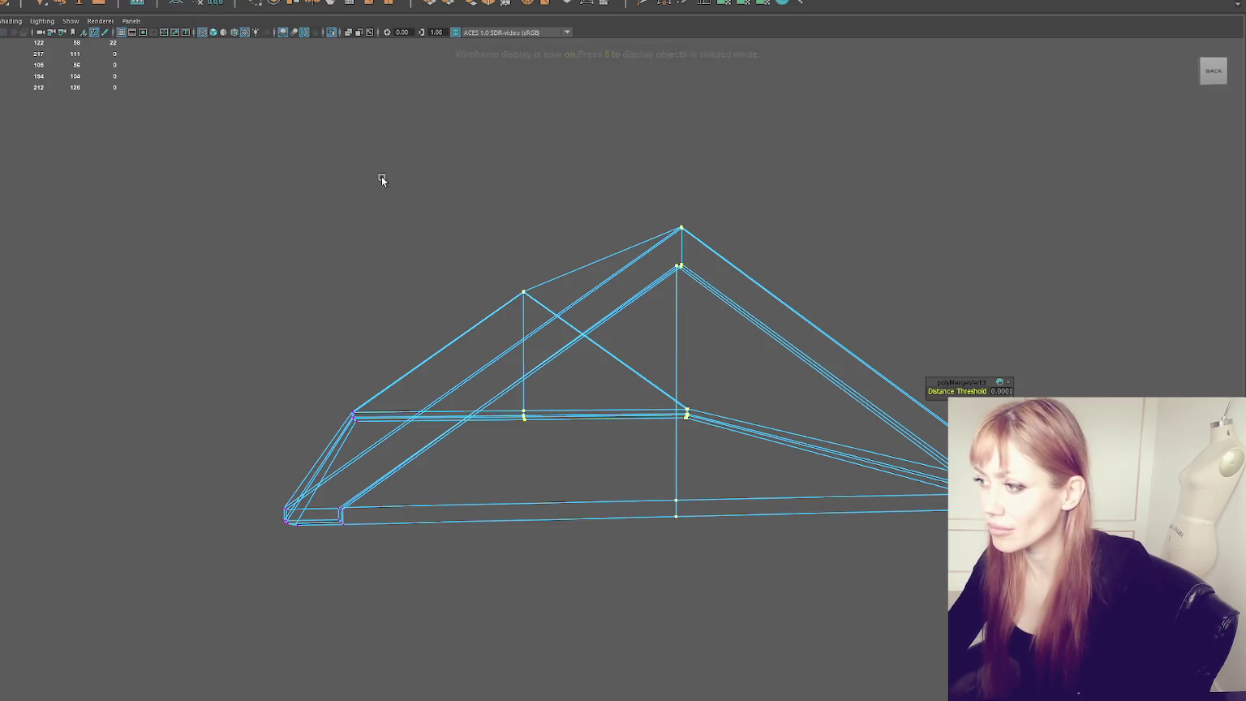
{"action": "left_click", "coordinate": [704, 237]}
{"action": "key", "text": "6"}
Step: Zoom in on the ridge to check the merged centre seam
{"action": "mouse_move", "coordinate": [704, 237]}
{"action": "left_mouse_down", "text": "alt"}
{"action": "mouse_move", "coordinate": [726, 264]}
{"action": "mouse_move", "coordinate": [720, 301]}
{"action": "mouse_move", "coordinate": [780, 286]}
{"action": "left_mouse_up", "text": "alt"}
{"action": "left_click", "coordinate": [746, 301]}
{"action": "scroll", "coordinate": [763, 299], "scroll_direction": "up", "scroll_amount": 3}
{"action": "scroll", "coordinate": [764, 298], "scroll_direction": "up", "scroll_amount": 2}
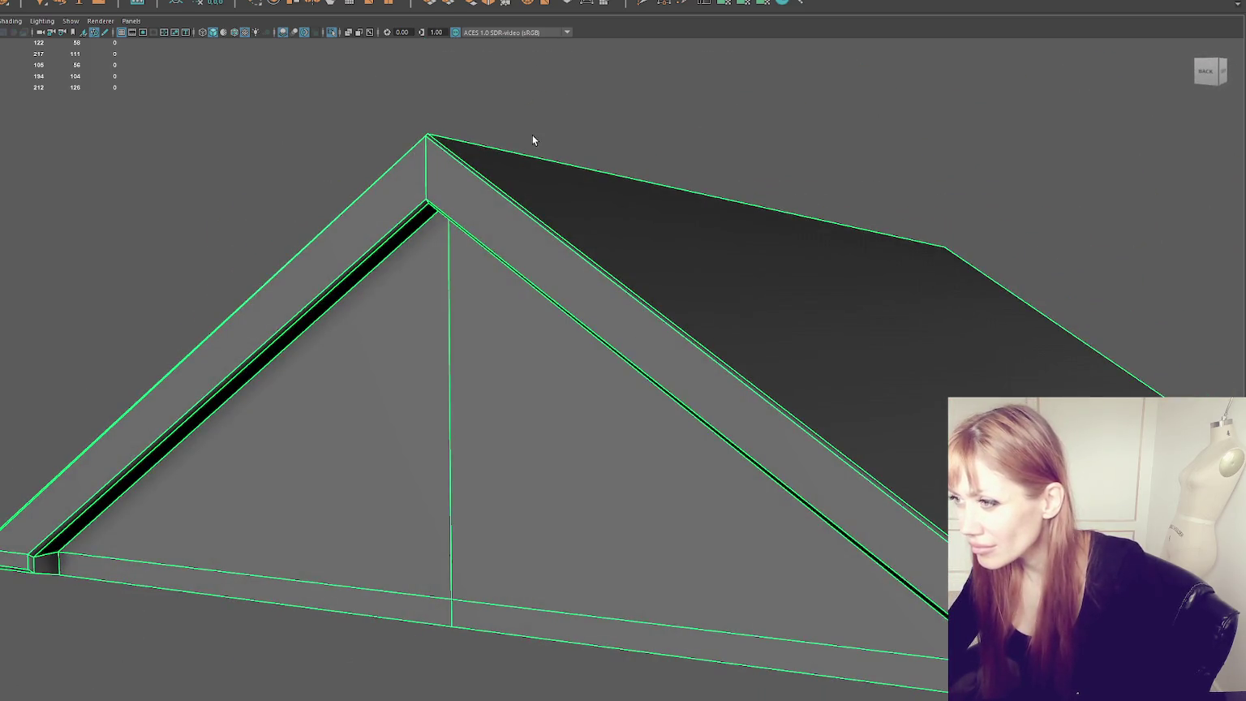
{"action": "right_click_drag", "start_coordinate": [532, 135], "coordinate": [618, 137]}
{"action": "left_click_drag", "start_coordinate": [618, 137], "coordinate": [568, 242], "text": "alt"}
{"action": "right_click_drag", "start_coordinate": [467, 174], "coordinate": [595, 225]}
{"action": "scroll", "coordinate": [596, 226], "scroll_direction": "up", "scroll_amount": 3}
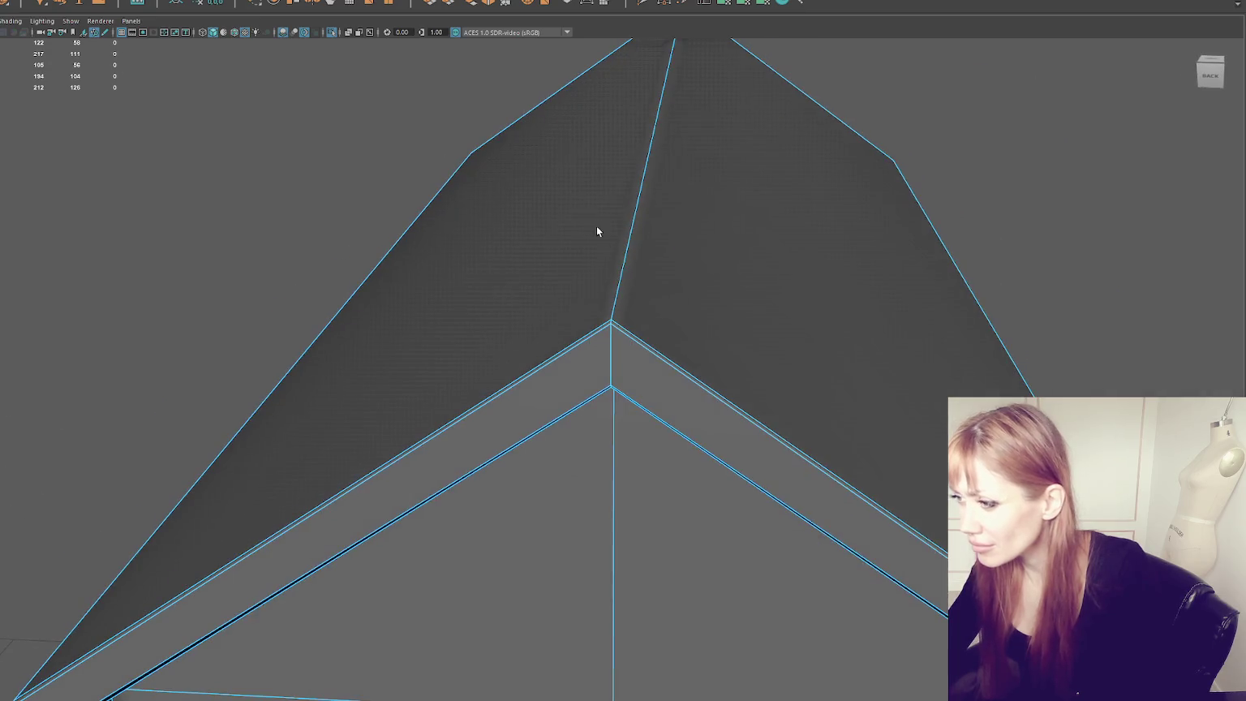
{"action": "scroll", "coordinate": [625, 270], "scroll_direction": "down", "scroll_amount": 5}
{"action": "scroll", "coordinate": [582, 241], "scroll_direction": "down", "scroll_amount": 3}
{"action": "left_click", "coordinate": [636, 210]}
{"action": "mouse_move", "coordinate": [636, 210]}
{"action": "left_mouse_down", "text": "alt"}
{"action": "mouse_move", "coordinate": [755, 190]}
{"action": "mouse_move", "coordinate": [588, 179]}
{"action": "left_mouse_up", "text": "alt"}
{"action": "scroll", "coordinate": [755, 190], "scroll_direction": "up", "scroll_amount": 4}
Step: Select the edge loop around the roof's bottom opening and extrude it
{"action": "left_click", "coordinate": [596, 342]}
{"action": "mouse_move", "coordinate": [595, 342]}
{"action": "left_mouse_down", "text": "alt"}
{"action": "mouse_move", "coordinate": [676, 354]}
{"action": "mouse_move", "coordinate": [601, 355]}
{"action": "left_mouse_up", "text": "alt"}
{"action": "double_click", "coordinate": [483, 346]}
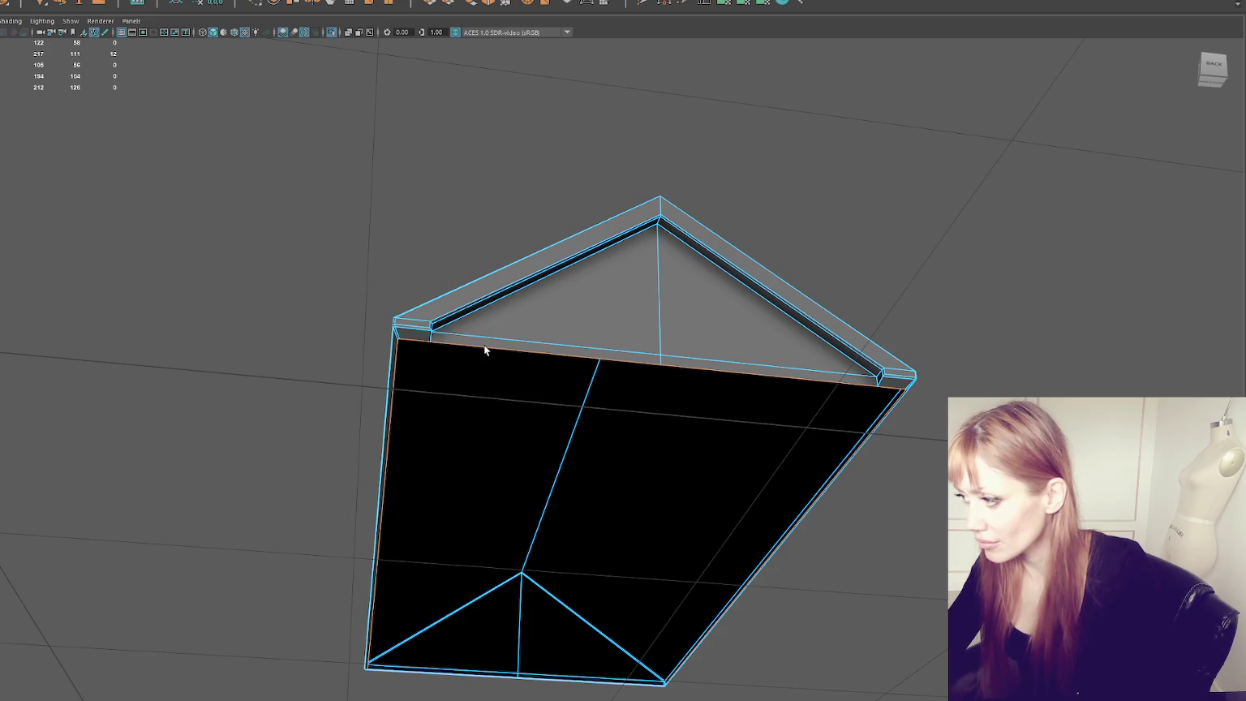
{"action": "mouse_move", "coordinate": [484, 349]}
{"action": "left_mouse_down", "text": "alt"}
{"action": "mouse_move", "coordinate": [639, 353]}
{"action": "mouse_move", "coordinate": [675, 337]}
{"action": "mouse_move", "coordinate": [568, 244]}
{"action": "left_mouse_up", "text": "alt"}
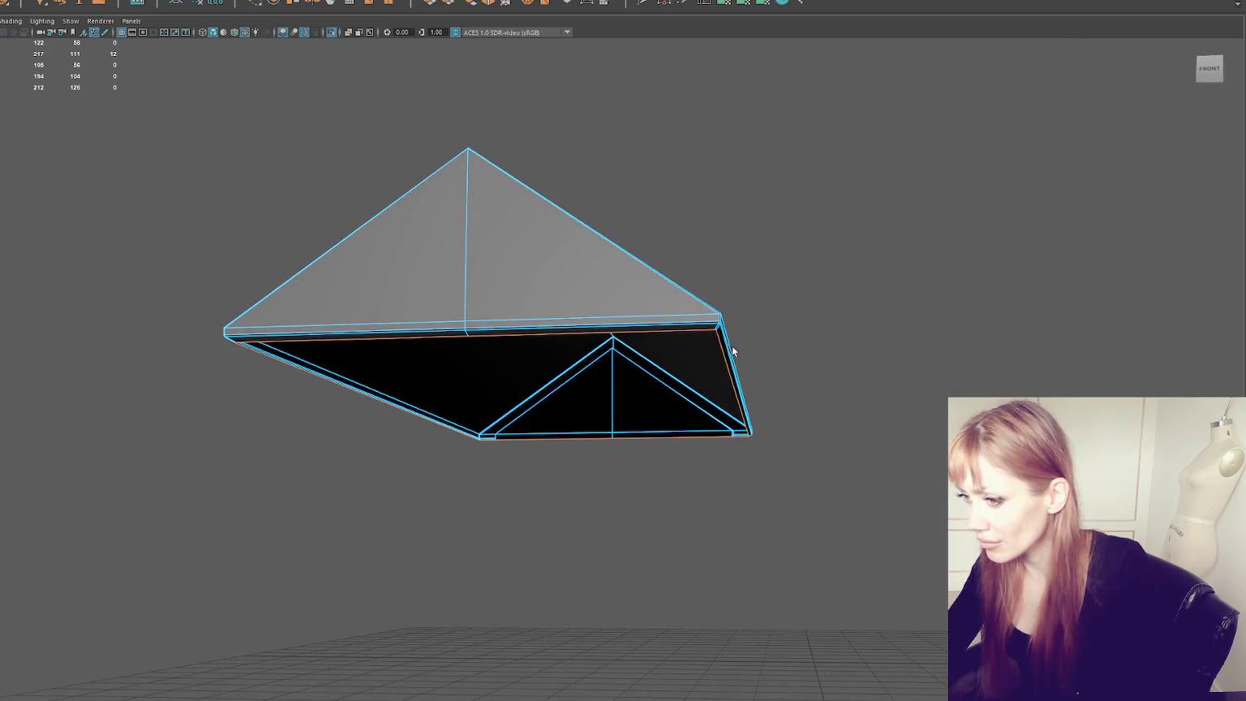
{"action": "key", "text": "ctrl+e"}
Step: Insert a single edge loop across the house with the loop count set to 1
{"action": "mouse_move", "coordinate": [496, 375]}
{"action": "left_mouse_down", "text": "alt"}
{"action": "mouse_move", "coordinate": [570, 406]}
{"action": "mouse_move", "coordinate": [514, 415]}
{"action": "left_mouse_up", "text": "alt"}
{"action": "scroll", "coordinate": [526, 411], "scroll_direction": "up", "scroll_amount": 3}
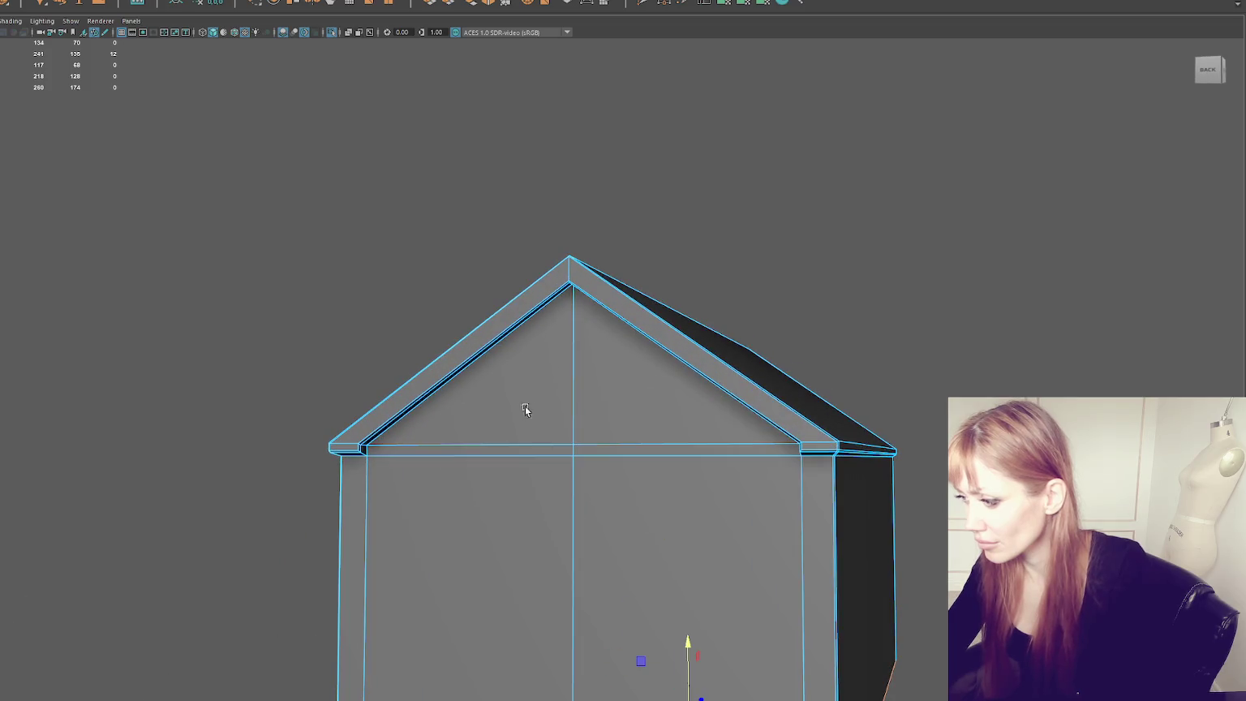
{"action": "scroll", "coordinate": [654, 383], "scroll_direction": "up", "scroll_amount": 3}
{"action": "scroll", "coordinate": [654, 383], "scroll_direction": "up", "scroll_amount": 2}
{"action": "mouse_move", "coordinate": [634, 348]}
{"action": "left_mouse_down", "text": "alt"}
{"action": "mouse_move", "coordinate": [714, 362]}
{"action": "mouse_move", "coordinate": [567, 350]}
{"action": "left_mouse_up", "text": "alt"}
{"action": "scroll", "coordinate": [646, 351], "scroll_direction": "up", "scroll_amount": 2}
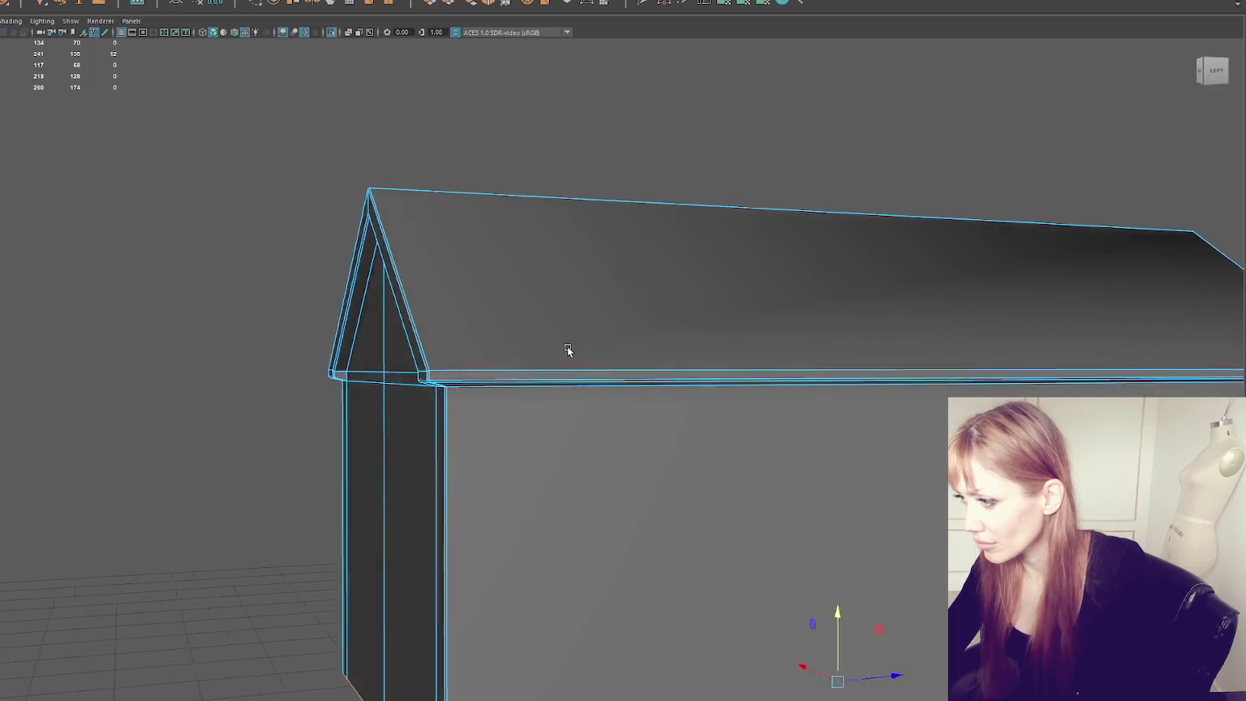
{"action": "scroll", "coordinate": [567, 351], "scroll_direction": "up", "scroll_amount": 3}
{"action": "key", "text": "ctrl+shift+i"}
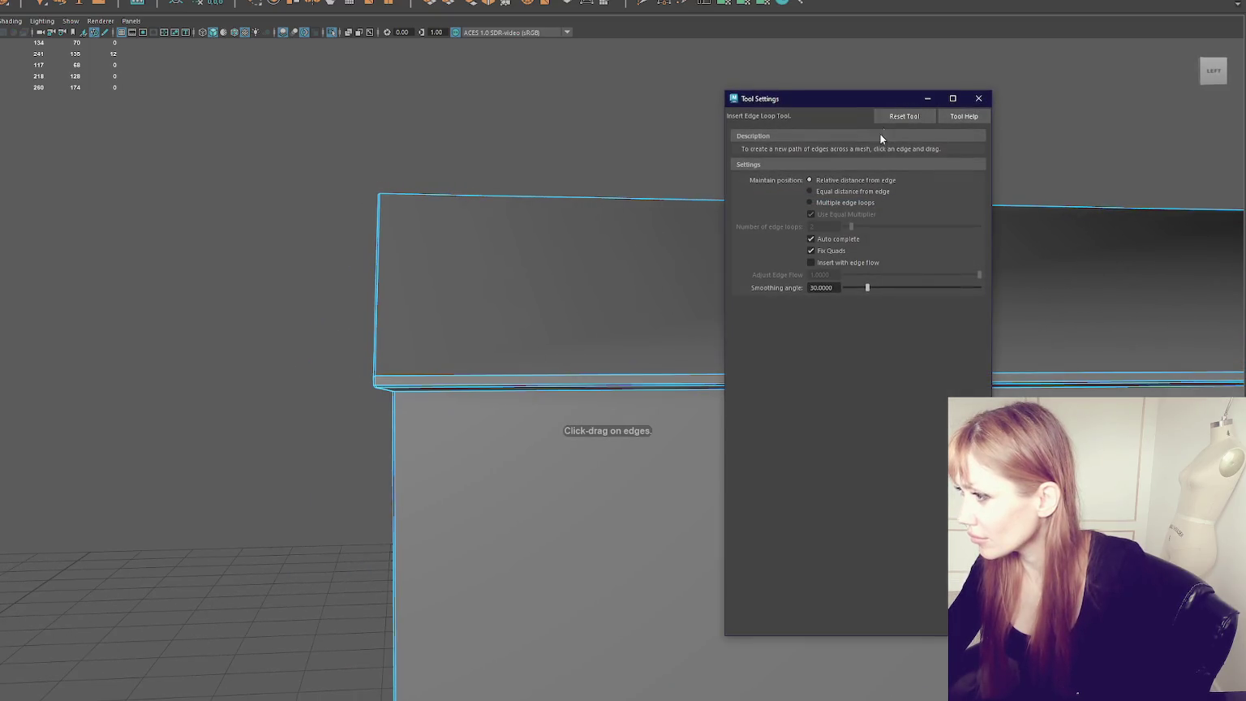
{"action": "left_click", "coordinate": [835, 204]}
{"action": "left_click", "coordinate": [1030, 374]}
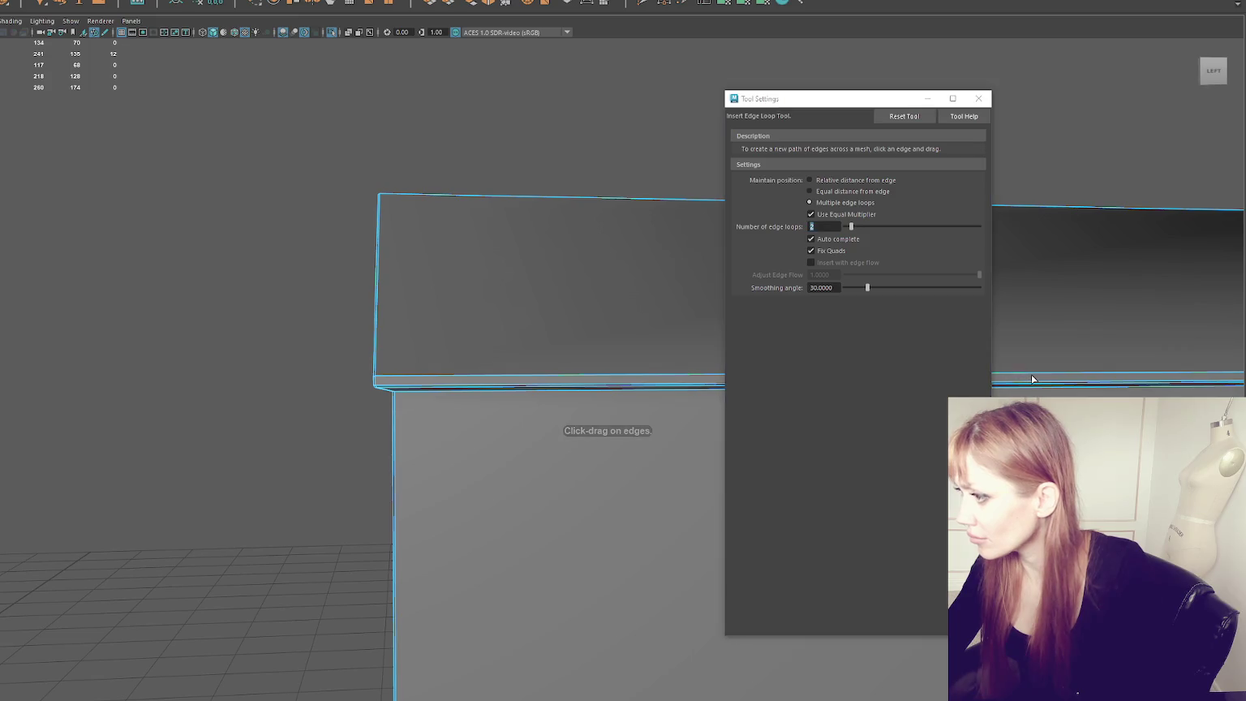
{"action": "type", "text": "1"}
{"action": "key", "text": "Return"}
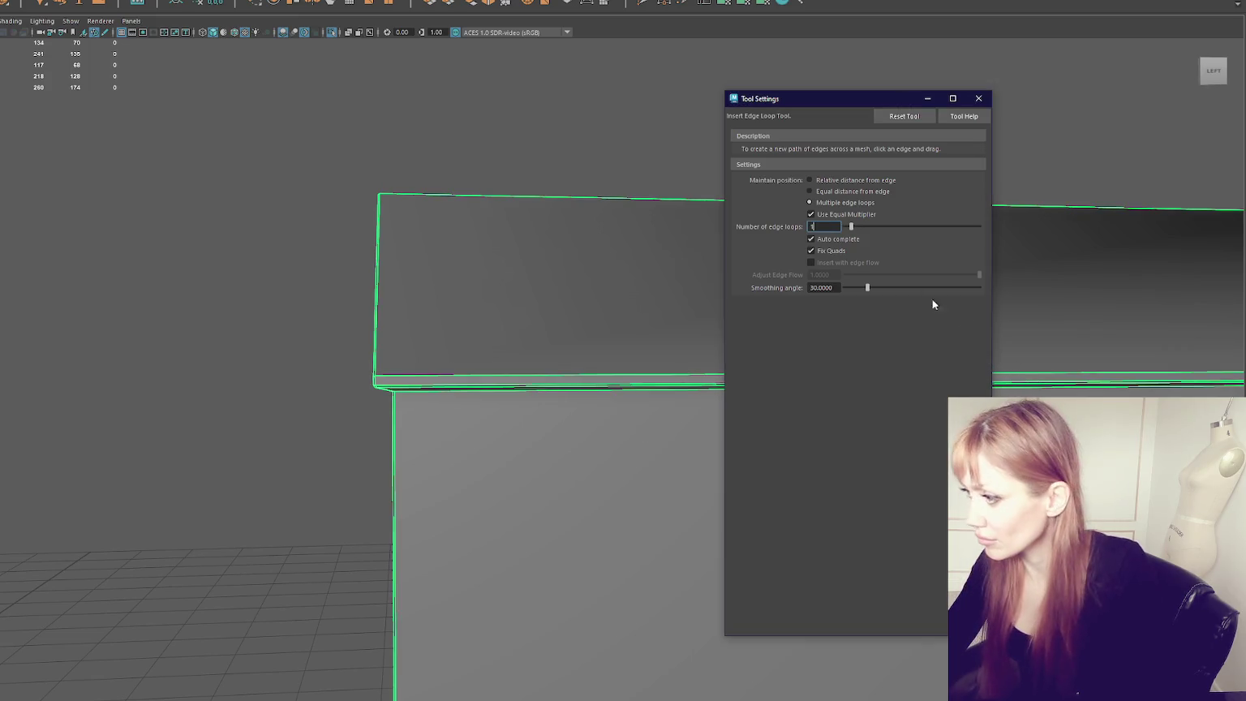
{"action": "left_click", "coordinate": [1035, 376]}
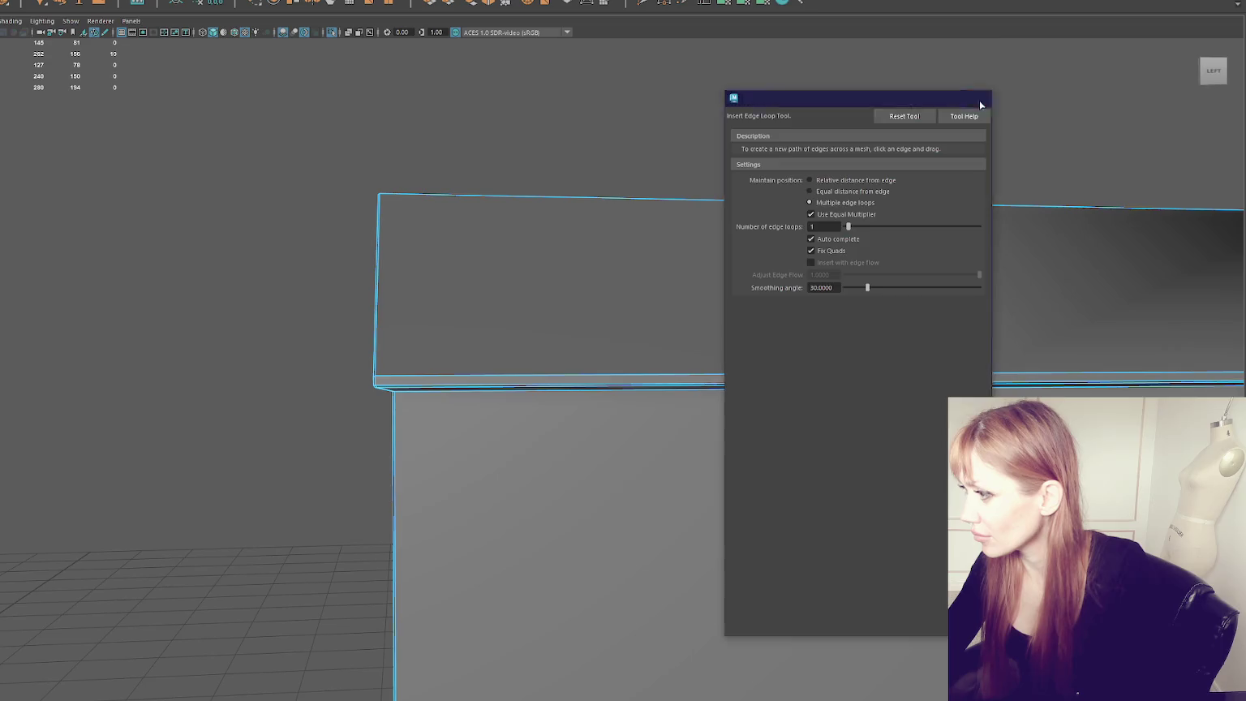
{"action": "left_click", "coordinate": [978, 98]}
Step: Select the half house and mirror it into a full house with Mesh > Mirror
{"action": "scroll", "coordinate": [979, 185], "scroll_direction": "down", "scroll_amount": 3}
{"action": "right_click", "coordinate": [936, 166]}
{"action": "left_click_drag", "start_coordinate": [936, 166], "coordinate": [788, 274], "text": "alt"}
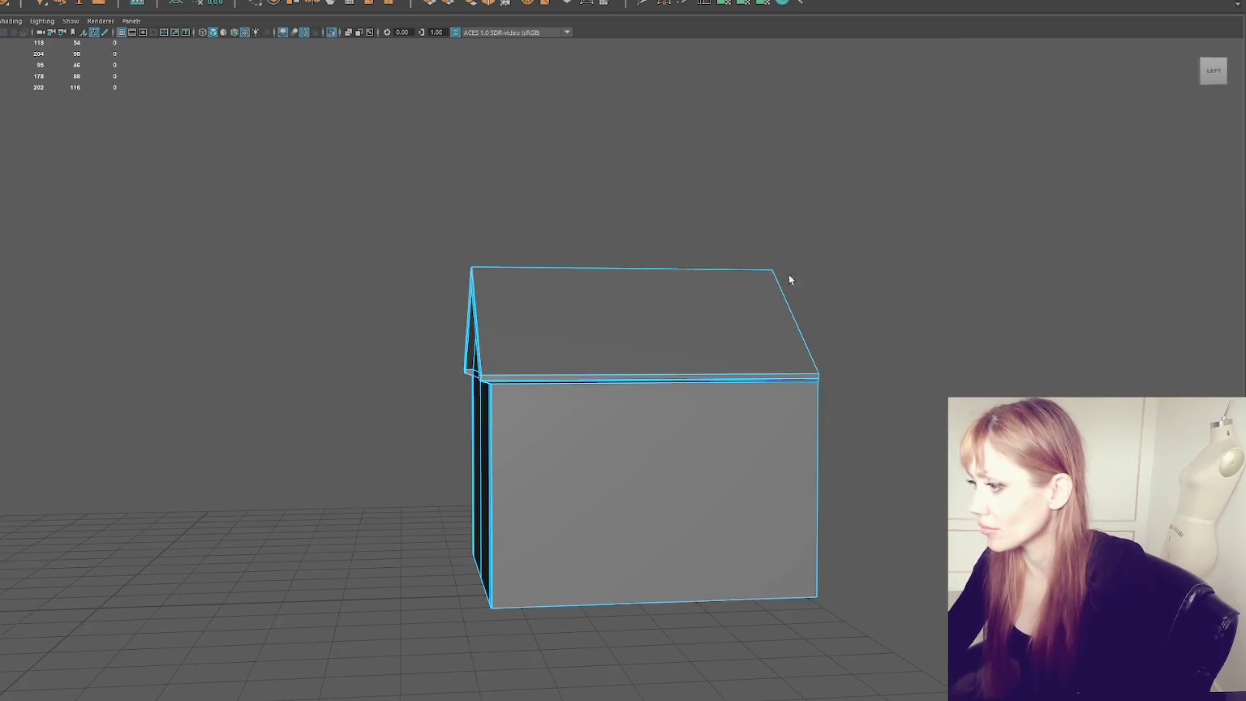
{"action": "mouse_move", "coordinate": [843, 190]}
{"action": "left_mouse_down", "text": "alt"}
{"action": "mouse_move", "coordinate": [834, 263]}
{"action": "mouse_move", "coordinate": [730, 260]}
{"action": "left_mouse_up", "text": "alt"}
{"action": "left_click", "coordinate": [438, 341]}
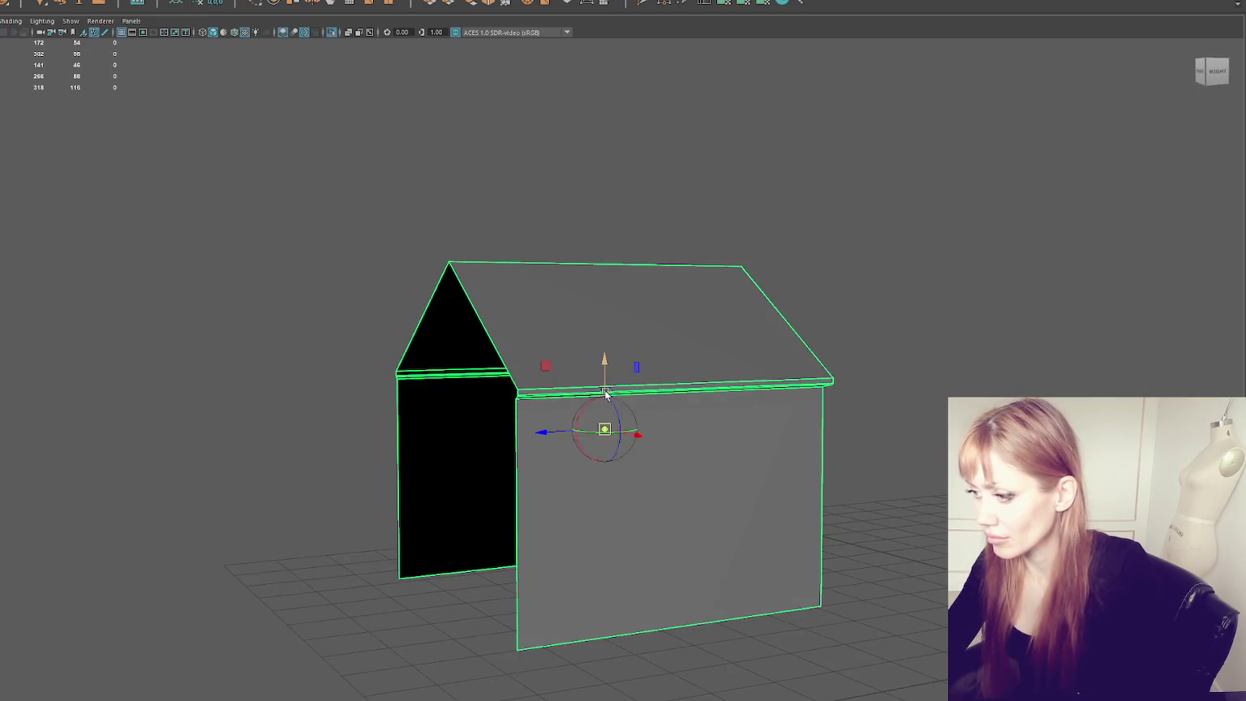
{"action": "key", "text": "w"}
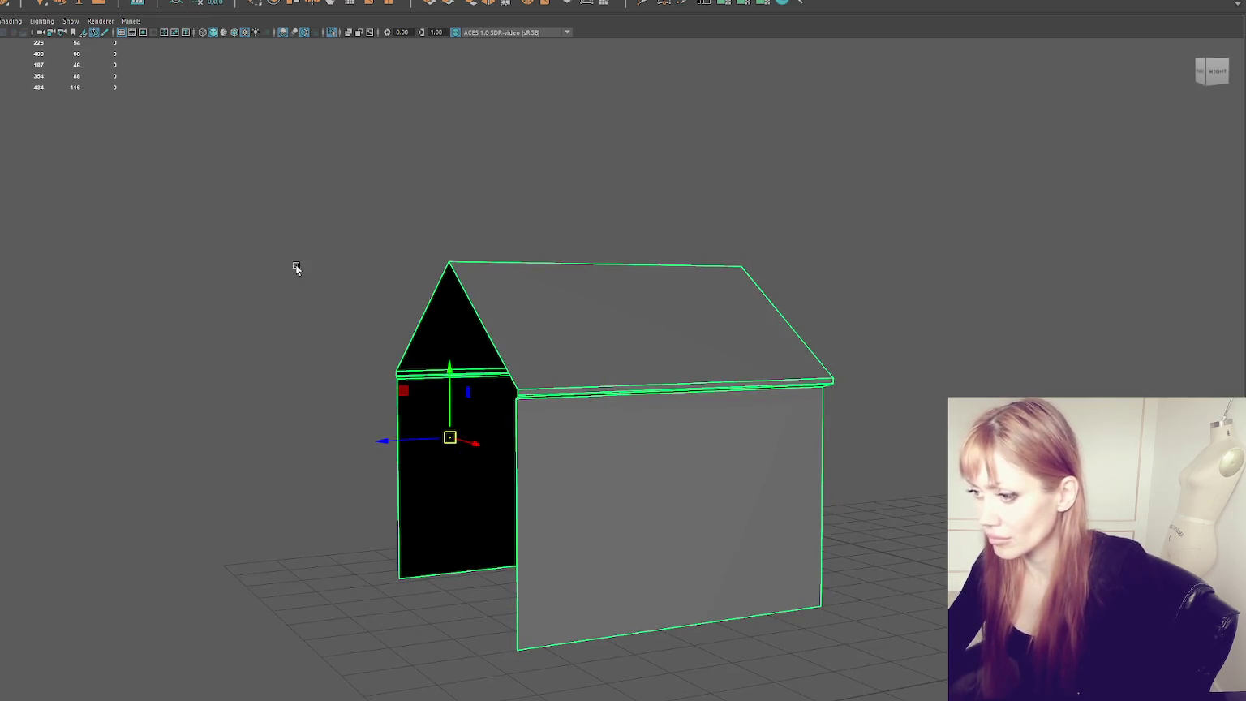
{"action": "left_click", "coordinate": [32, 0]}
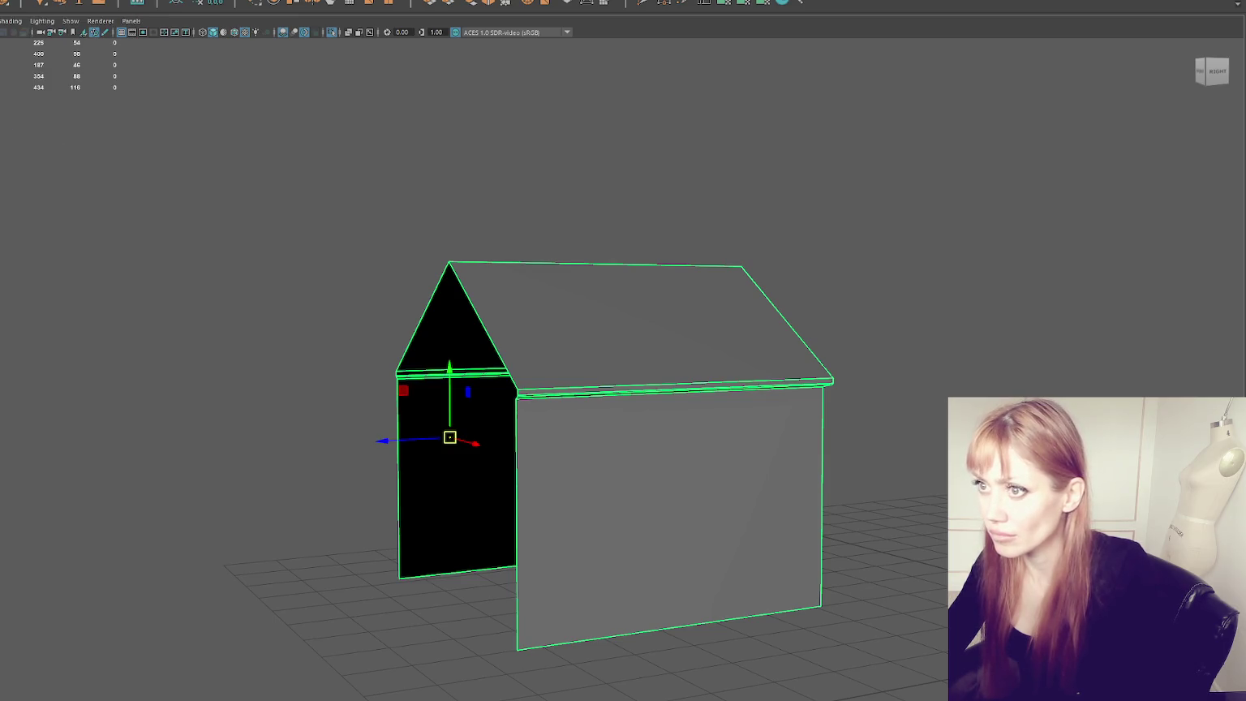
{"action": "left_click", "coordinate": [32, 1]}
{"action": "left_click", "coordinate": [535, 136]}
{"action": "key", "text": "e"}
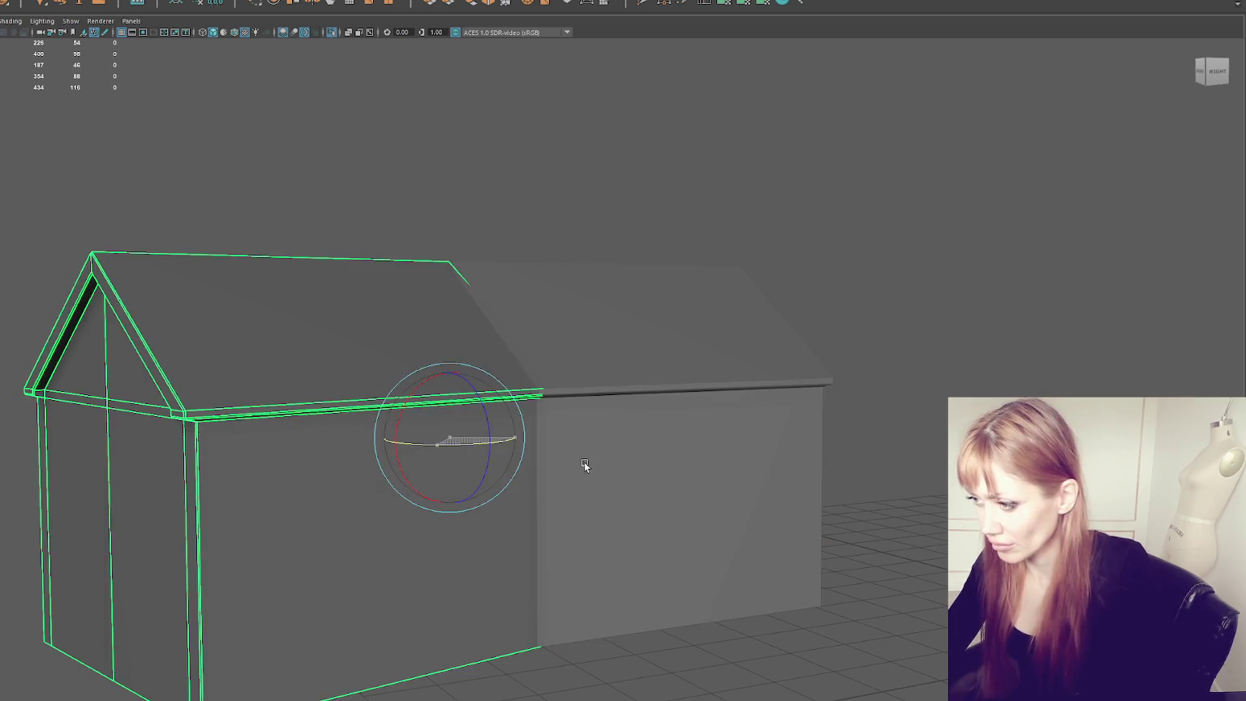
Step: Combine the two house halves into one mesh and show it in wireframe
{"action": "left_click", "coordinate": [33, 1]}
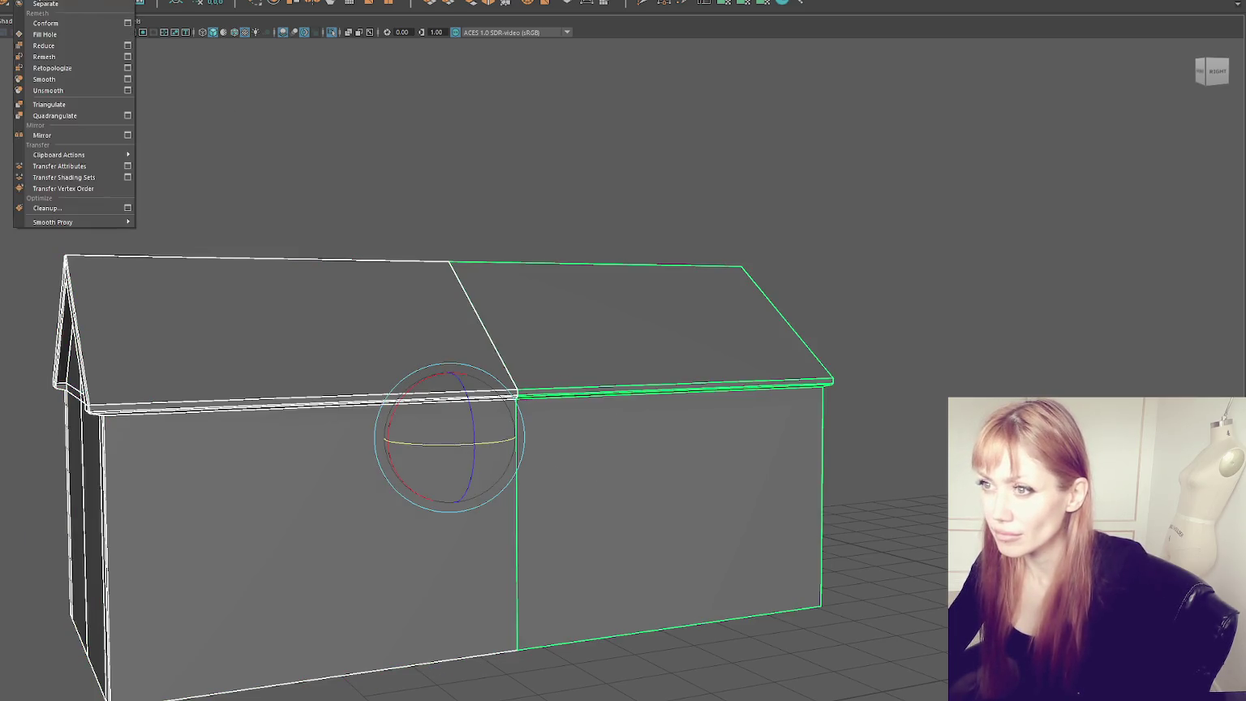
{"action": "left_click", "coordinate": [41, 22]}
{"action": "left_click_drag", "start_coordinate": [284, 130], "coordinate": [329, 153], "text": "alt"}
{"action": "right_click_drag", "start_coordinate": [417, 195], "coordinate": [384, 194]}
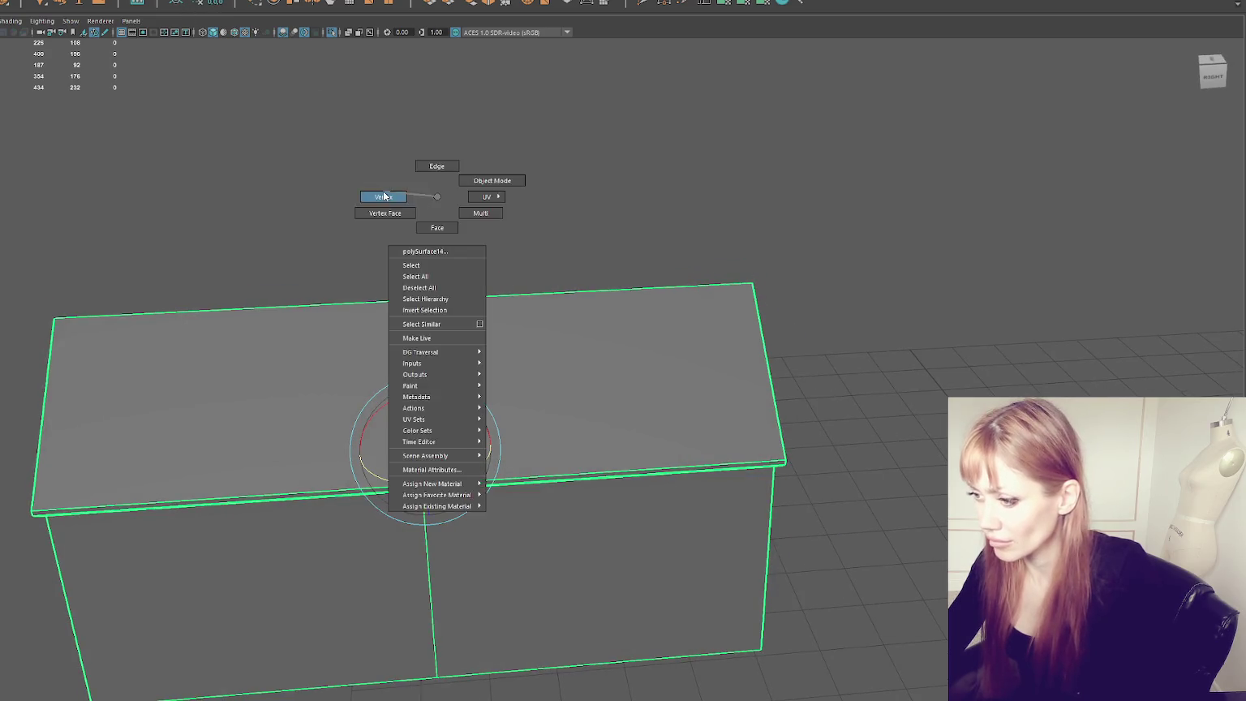
{"action": "key", "text": "4"}
{"action": "left_click_drag", "start_coordinate": [383, 195], "coordinate": [400, 236], "text": "alt"}
Step: Merge the vertices along the centre seam and zoom in to check it
{"action": "left_click", "coordinate": [48, 1]}
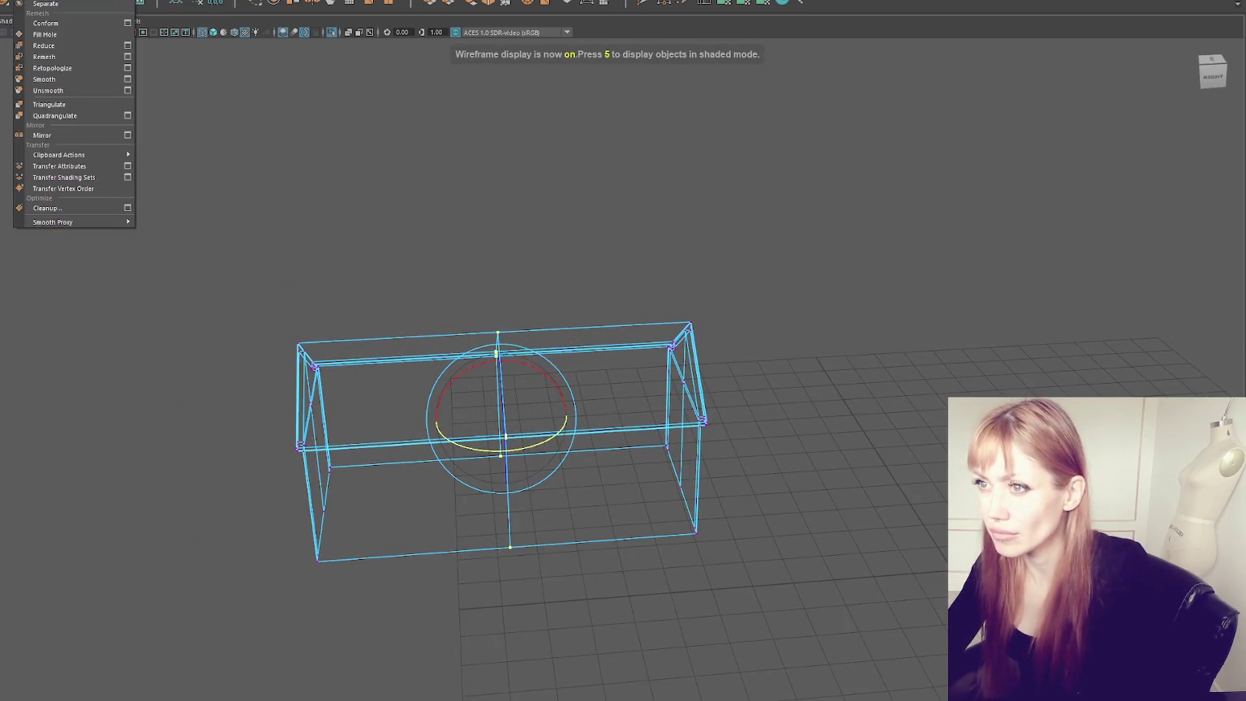
{"action": "left_click", "coordinate": [65, 81]}
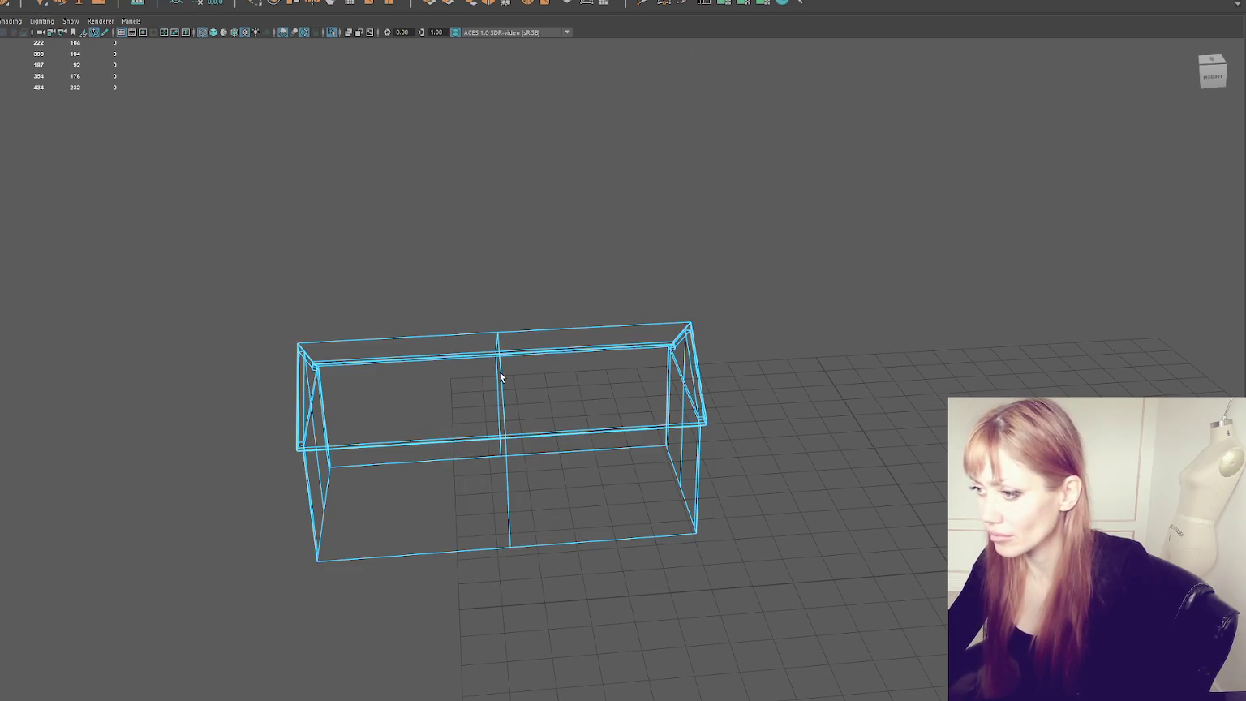
{"action": "key", "text": "5"}
{"action": "mouse_move", "coordinate": [501, 381]}
{"action": "left_mouse_down", "text": "alt"}
{"action": "mouse_move", "coordinate": [510, 131]}
{"action": "mouse_move", "coordinate": [653, 395]}
{"action": "left_mouse_up", "text": "alt"}
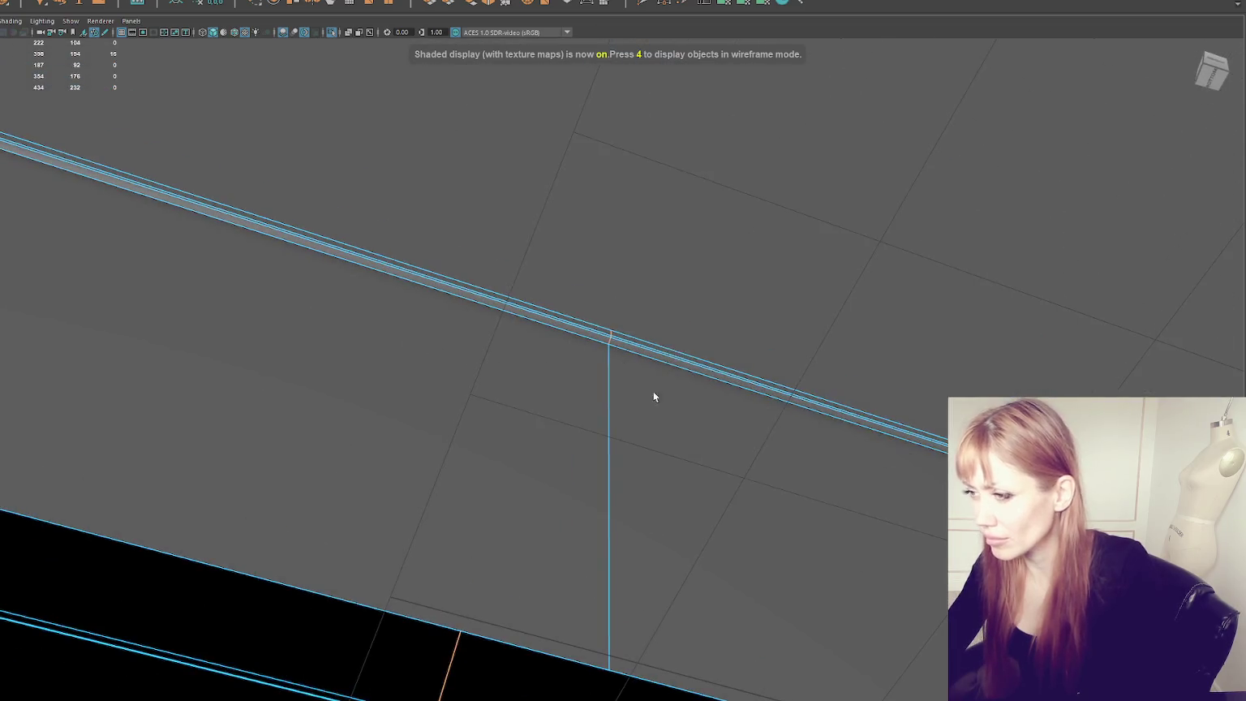
{"action": "scroll", "coordinate": [612, 340], "scroll_direction": "up", "scroll_amount": 5}
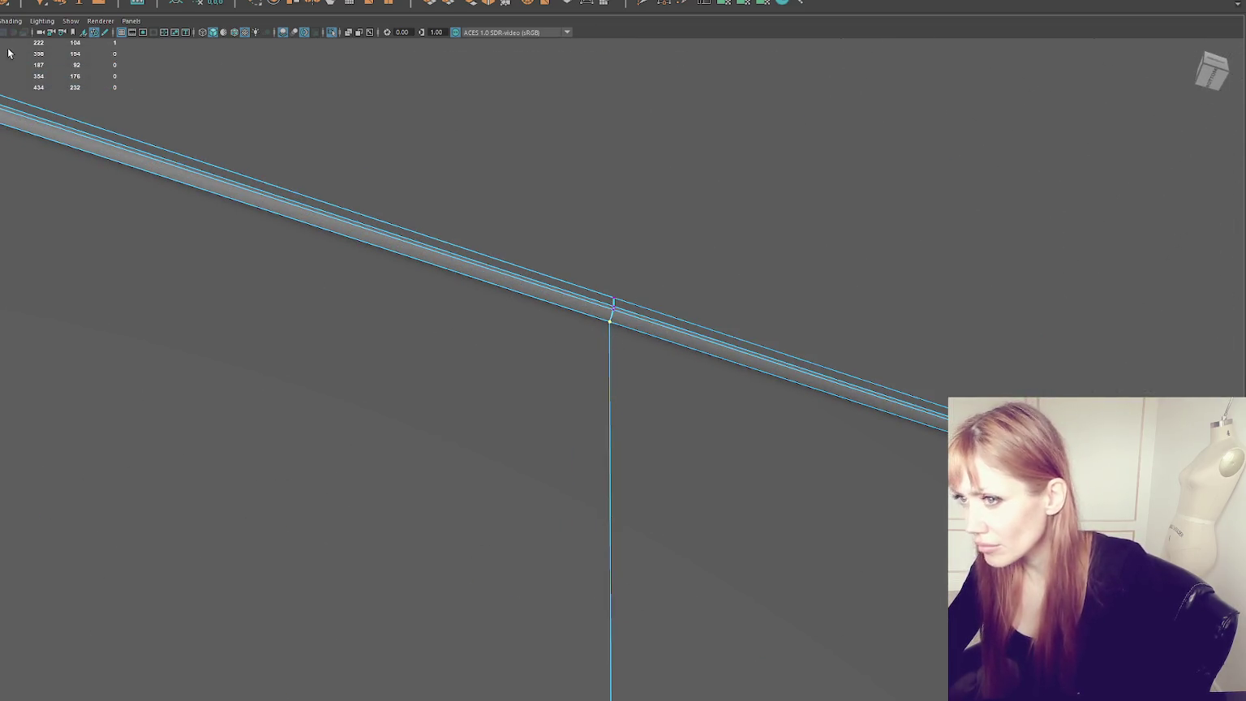
{"action": "scroll", "coordinate": [613, 340], "scroll_direction": "up", "scroll_amount": 2}
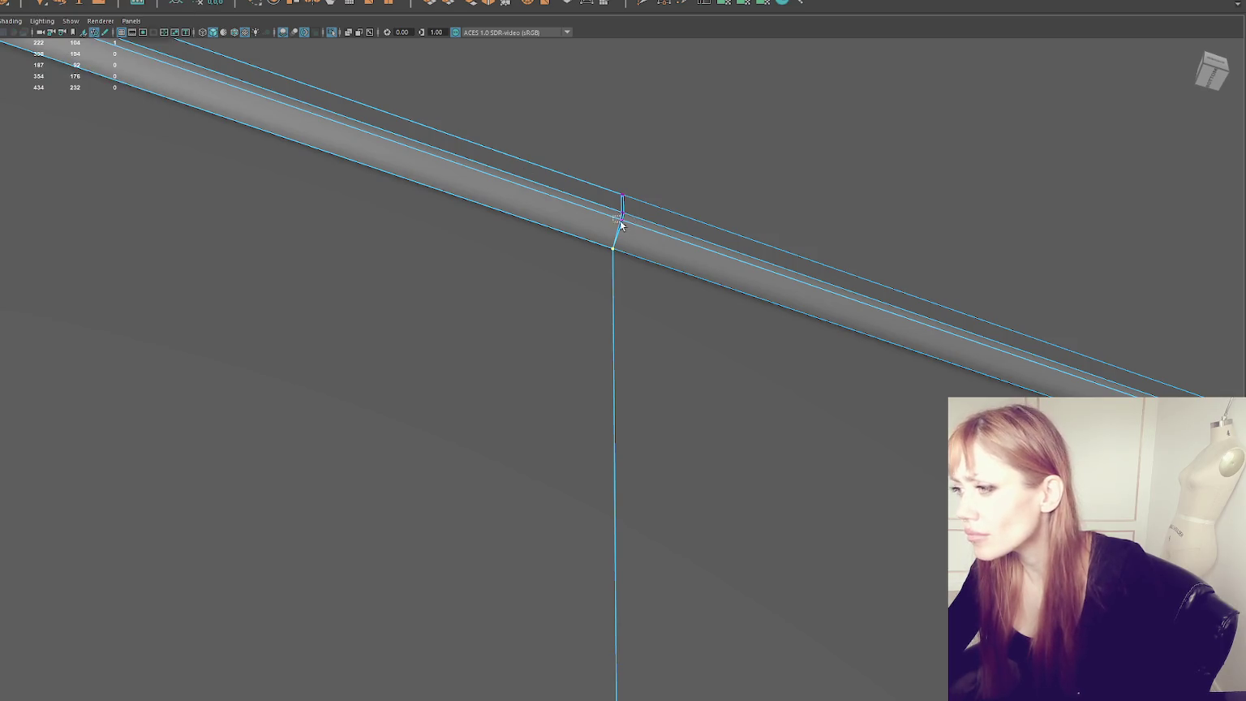
Step: In wireframe, frame the roof peak and marquee-select the vertices along the peak seam
{"action": "key", "text": "4"}
{"action": "left_click_drag", "start_coordinate": [629, 203], "coordinate": [639, 309], "text": "alt"}
{"action": "scroll", "coordinate": [609, 323], "scroll_direction": "up", "scroll_amount": 3}
{"action": "scroll", "coordinate": [609, 323], "scroll_direction": "up", "scroll_amount": 1}
{"action": "left_click_drag", "start_coordinate": [356, 432], "coordinate": [415, 372], "text": "alt"}
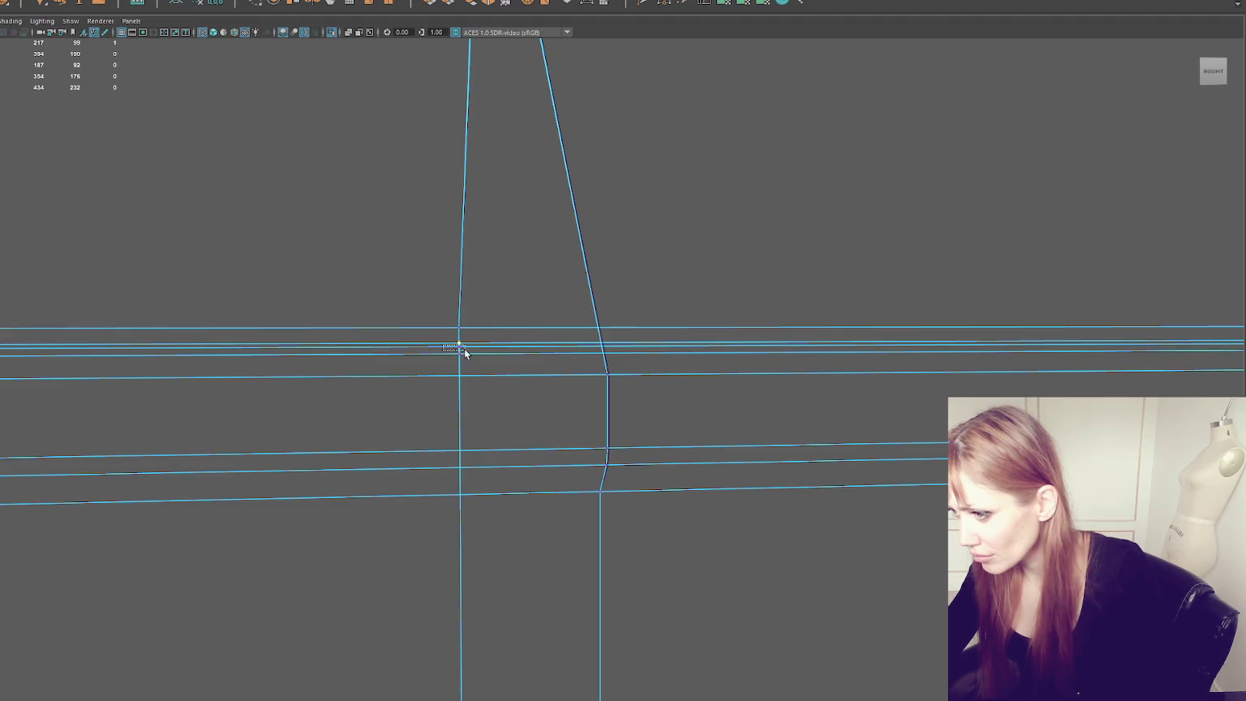
{"action": "mouse_move", "coordinate": [533, 136]}
{"action": "left_mouse_down", "text": "alt"}
{"action": "mouse_move", "coordinate": [537, 467]}
{"action": "mouse_move", "coordinate": [553, 125]}
{"action": "left_mouse_up", "text": "alt"}
{"action": "key", "text": "F8"}
{"action": "left_click", "coordinate": [622, 133]}
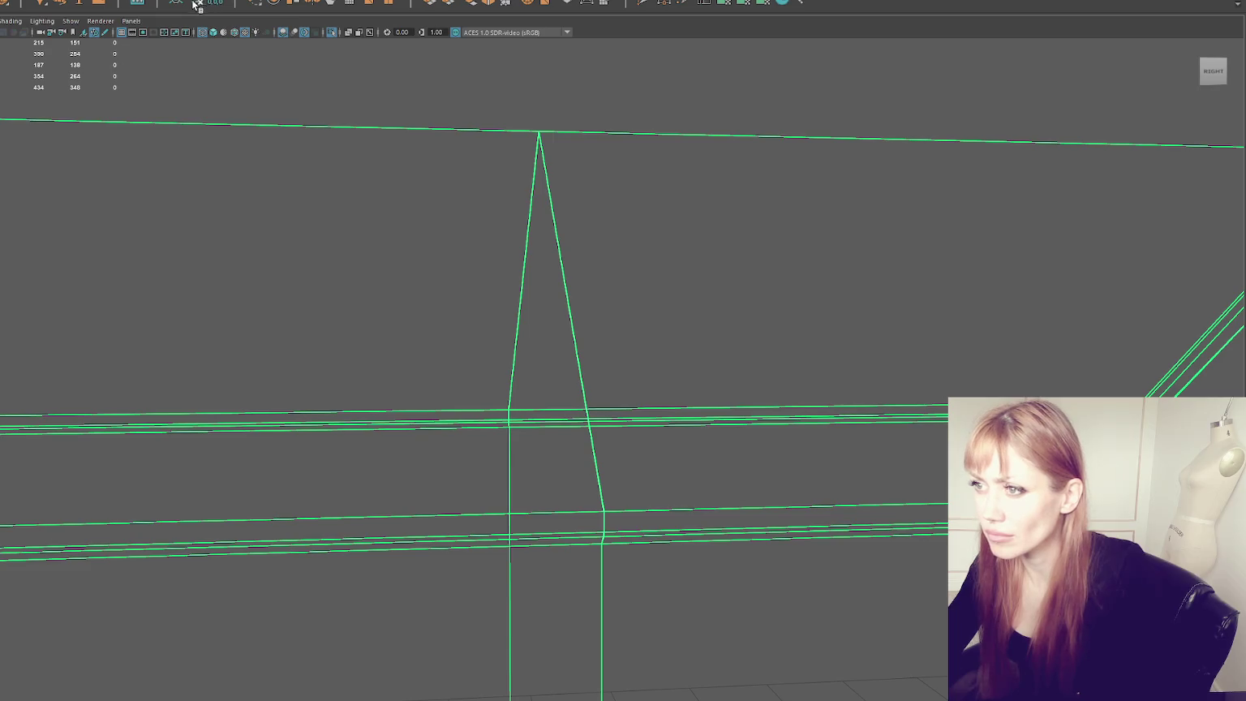
{"action": "left_click_drag", "start_coordinate": [288, 112], "coordinate": [554, 445]}
{"action": "scroll", "coordinate": [640, 570], "scroll_direction": "down", "scroll_amount": 5}
{"action": "scroll", "coordinate": [644, 398], "scroll_direction": "down", "scroll_amount": 3}
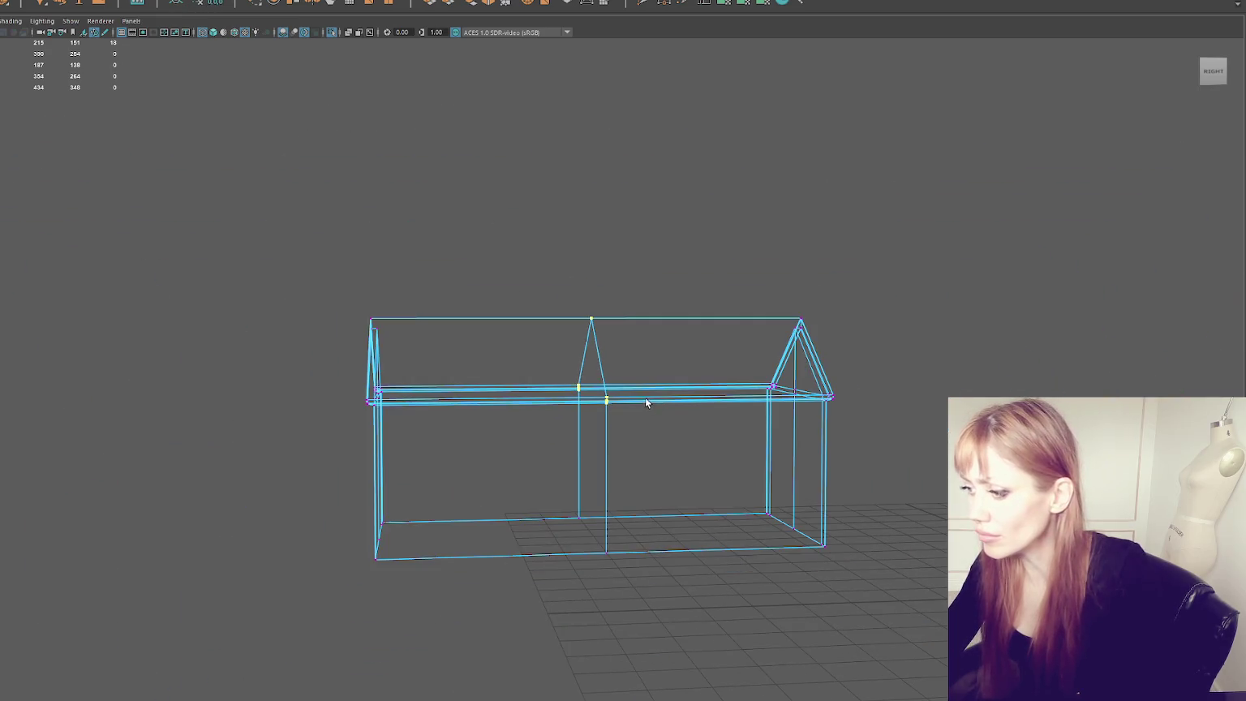
Step: Select the whole house and run Edit Mesh > Merge on its vertices
{"action": "left_click", "coordinate": [497, 270]}
{"action": "left_click", "coordinate": [630, 317]}
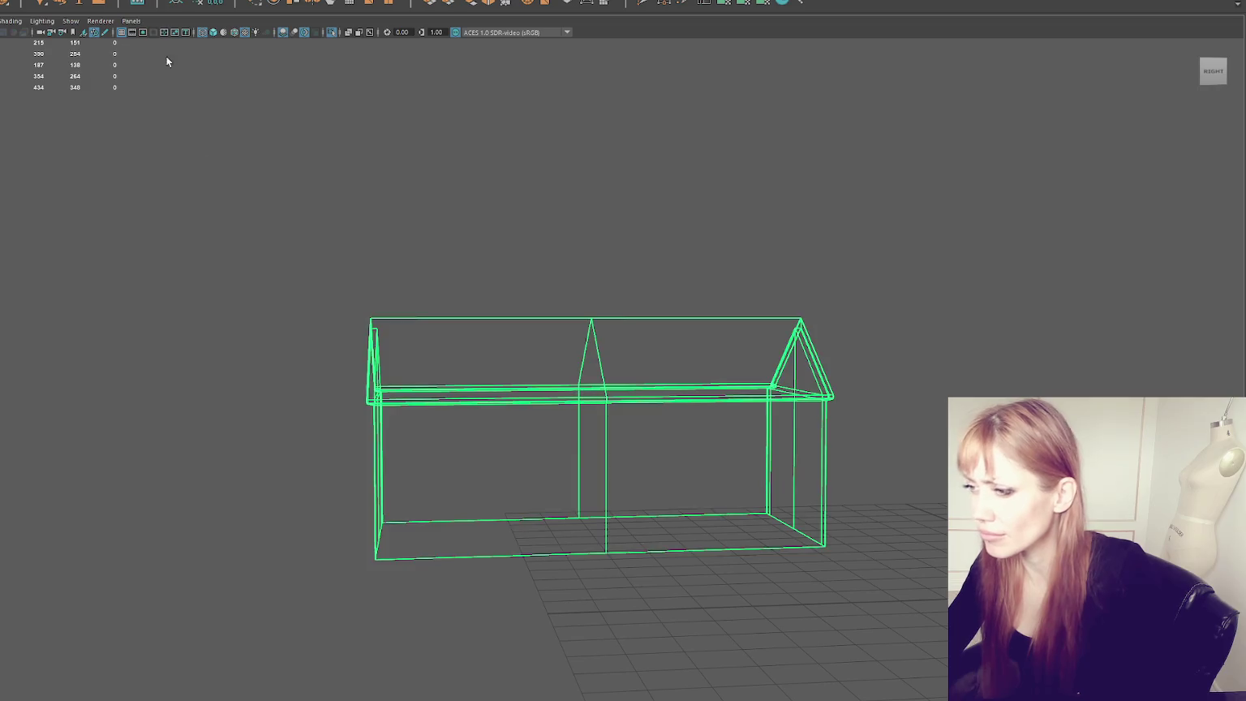
{"action": "left_click", "coordinate": [44, 1]}
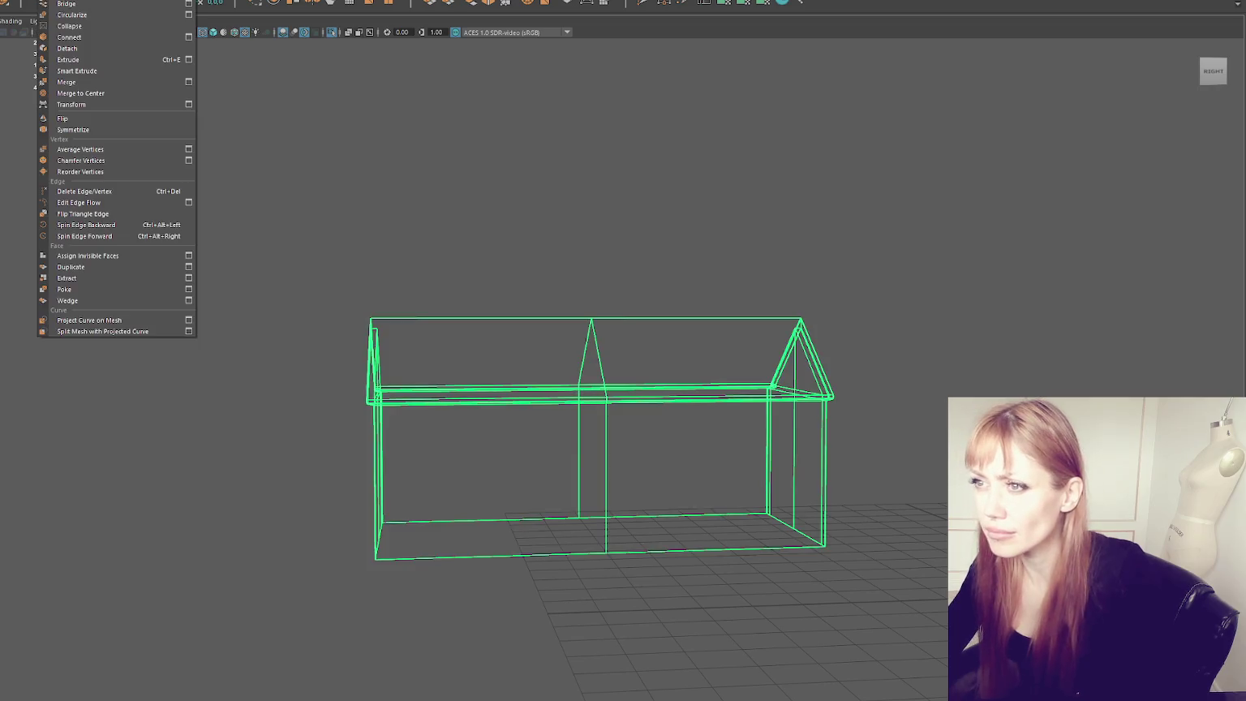
{"action": "left_click", "coordinate": [67, 81]}
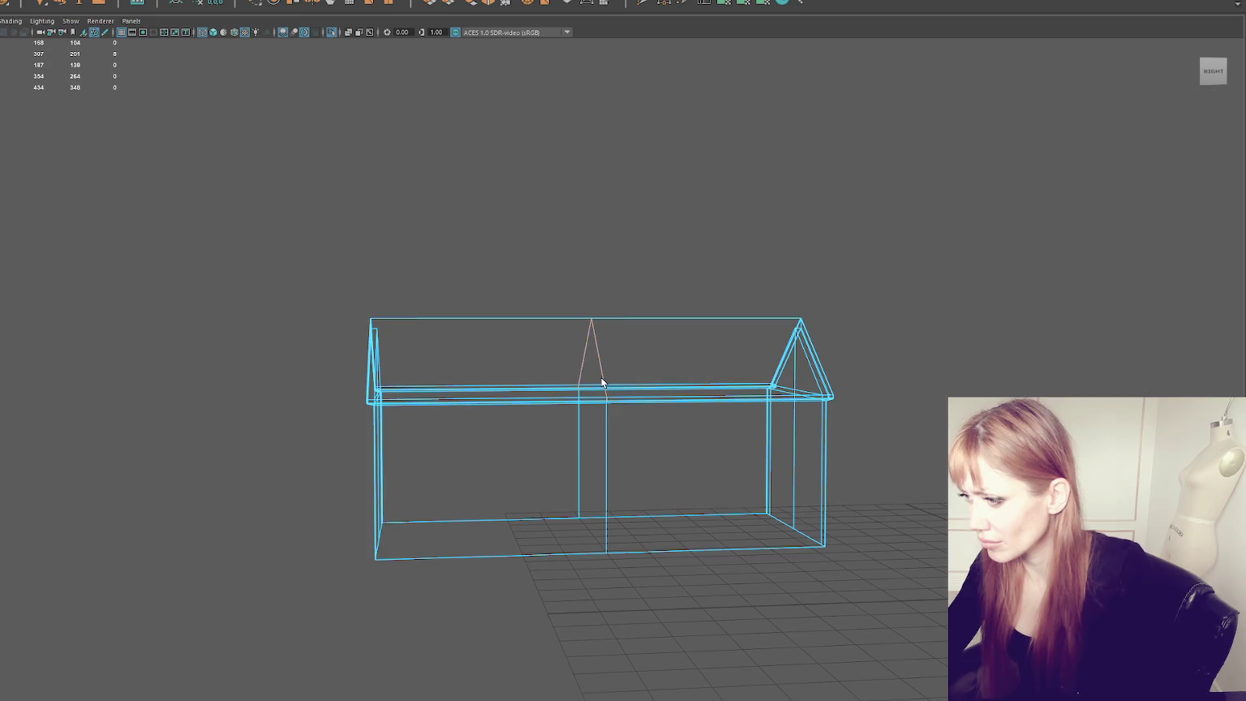
Step: Pick the seam vertices under the roof peak and frame them to inspect the unjoined points
{"action": "right_click_drag", "start_coordinate": [667, 206], "coordinate": [671, 175]}
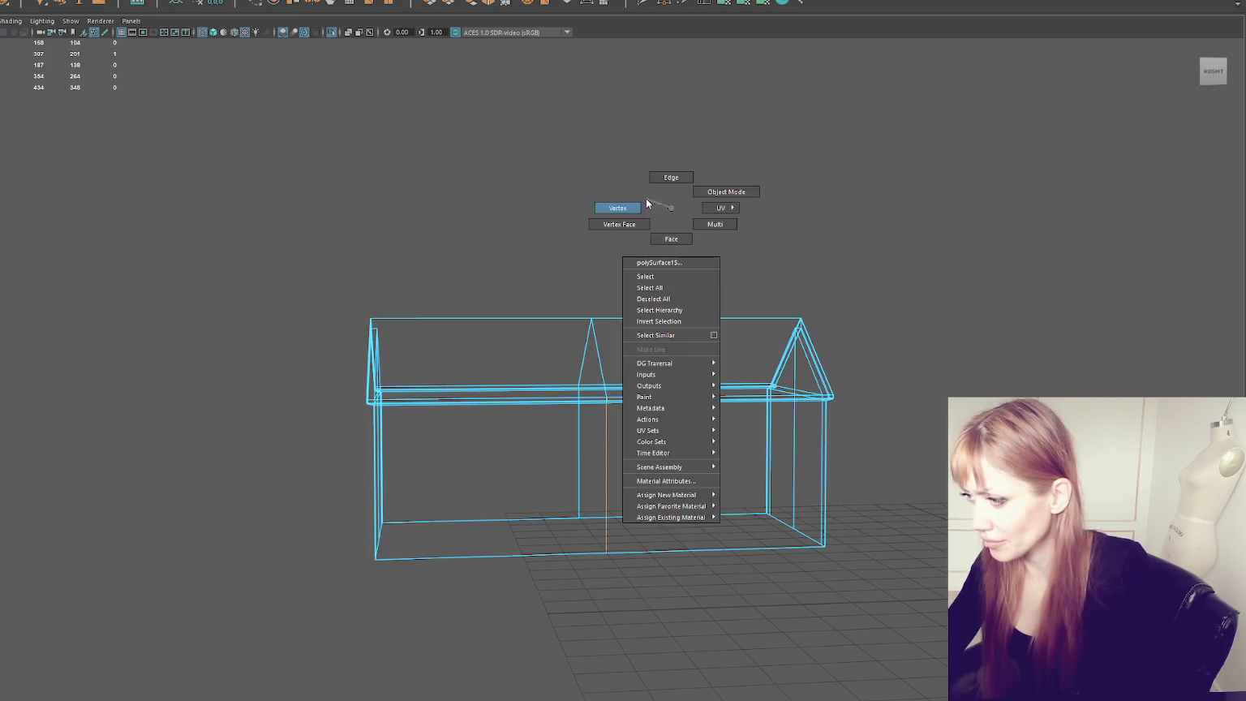
{"action": "scroll", "coordinate": [653, 294], "scroll_direction": "up", "scroll_amount": 5}
{"action": "left_click_drag", "start_coordinate": [648, 349], "coordinate": [627, 461], "text": "alt"}
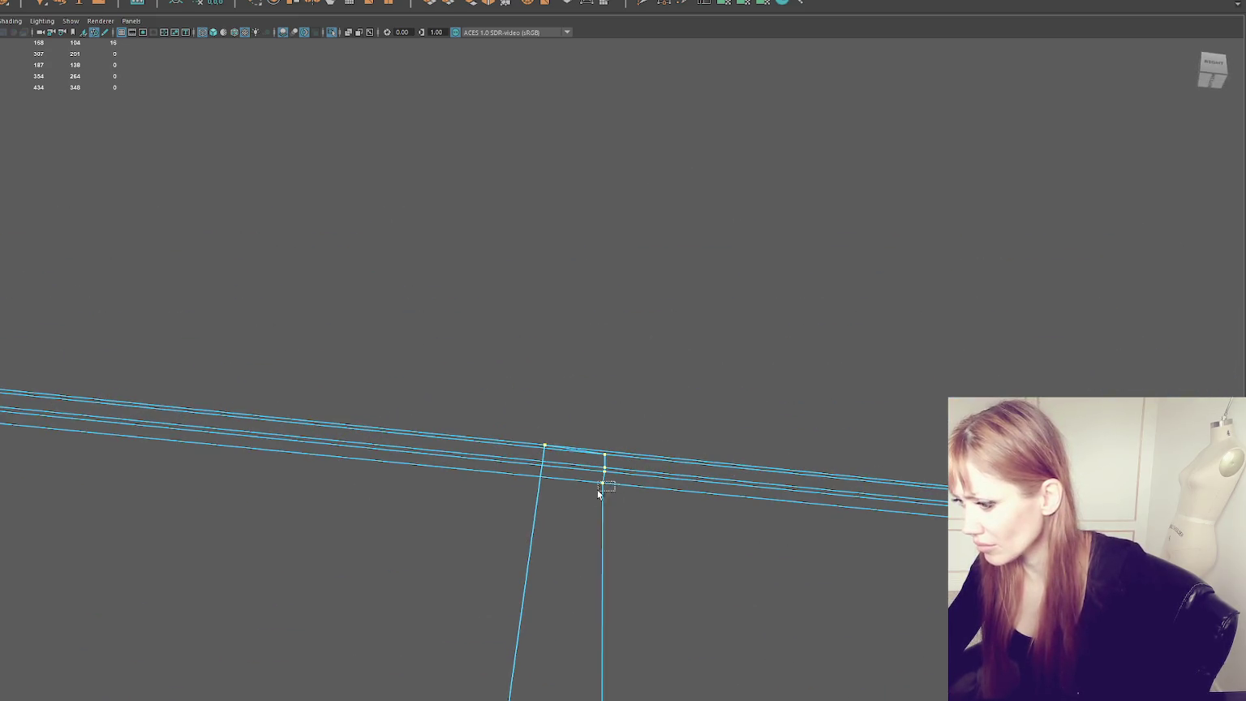
{"action": "left_click", "coordinate": [596, 475]}
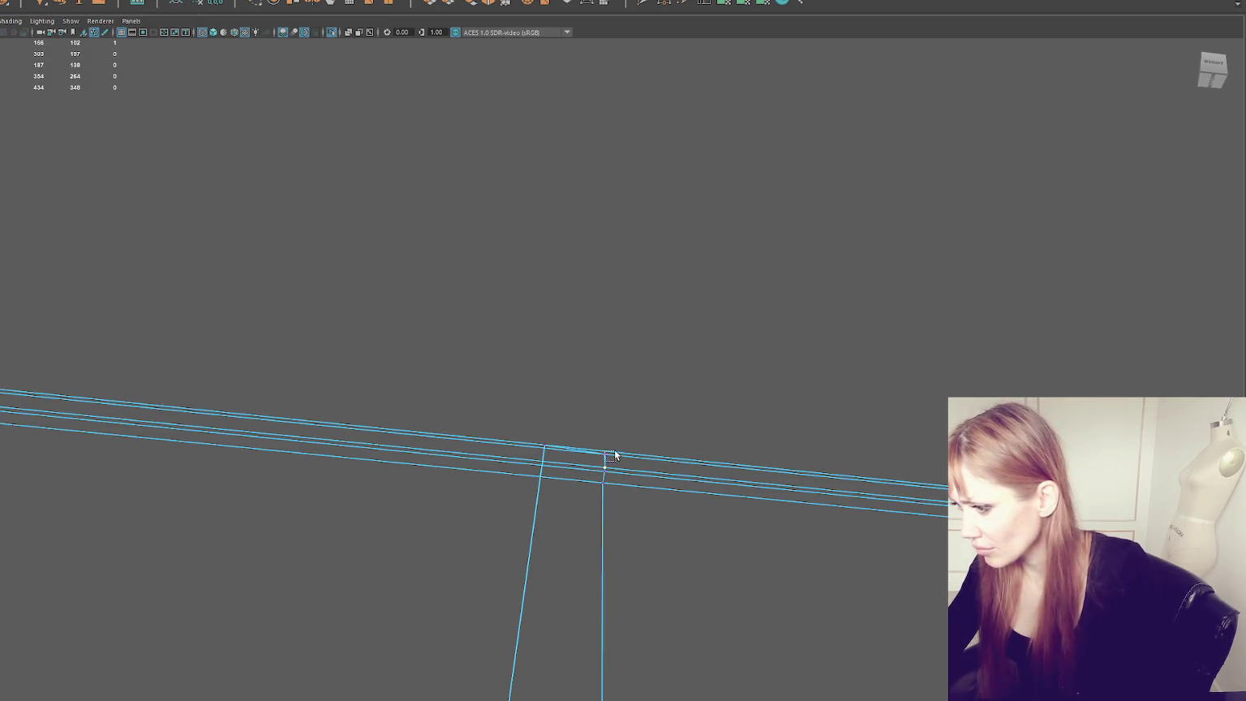
{"action": "left_click_drag", "start_coordinate": [533, 589], "coordinate": [569, 488], "text": "alt"}
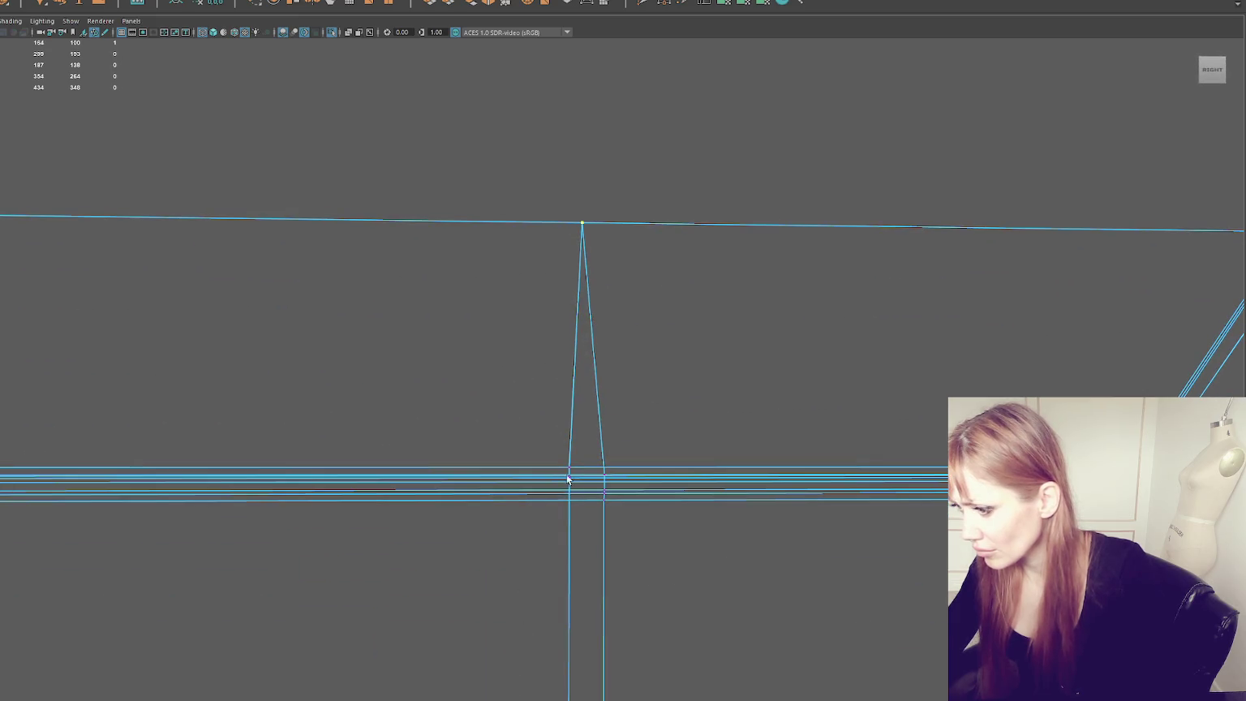
{"action": "scroll", "coordinate": [601, 472], "scroll_direction": "up", "scroll_amount": 5}
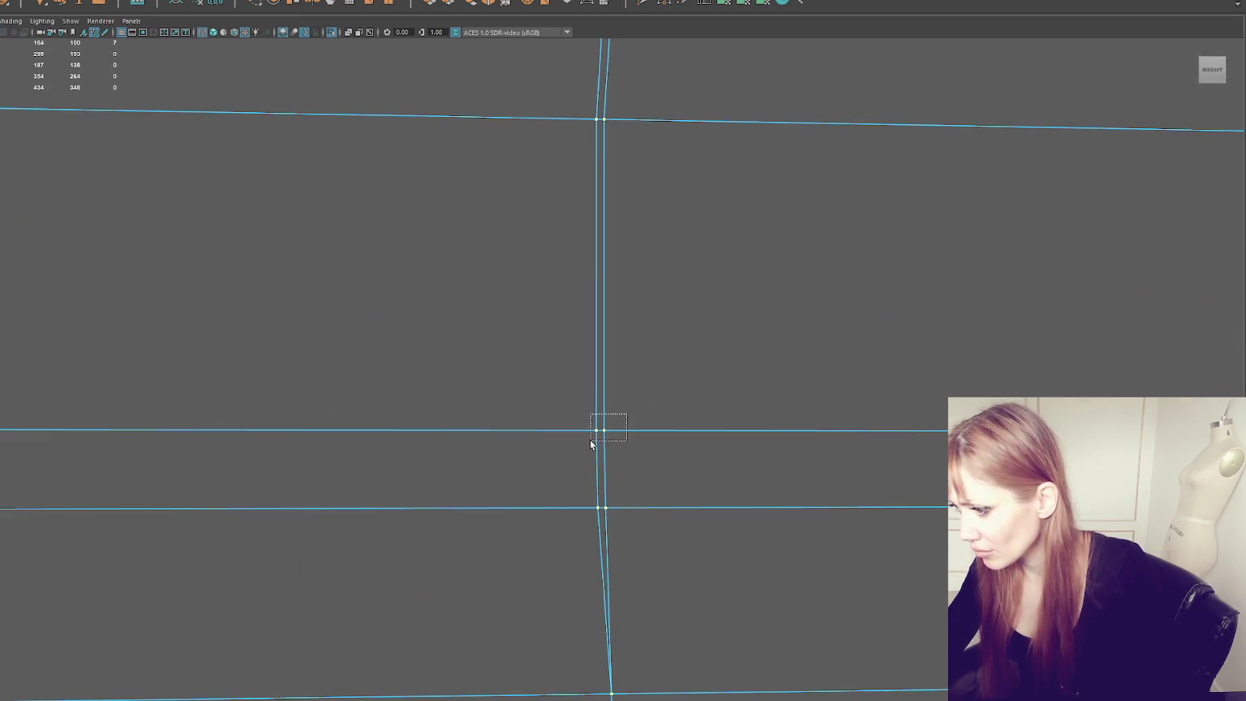
{"action": "left_click_drag", "start_coordinate": [634, 70], "coordinate": [545, 144]}
{"action": "key", "text": "f"}
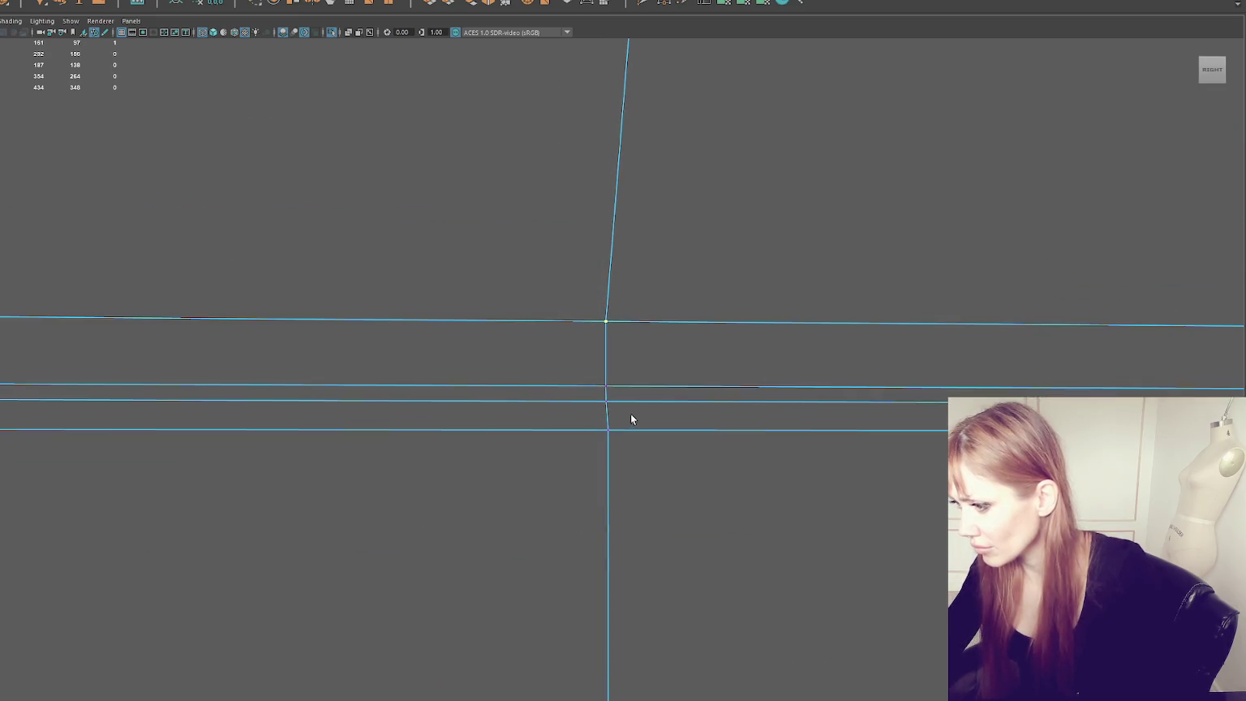
{"action": "scroll", "coordinate": [633, 487], "scroll_direction": "down", "scroll_amount": 10}
Step: Add the lower seam vertex to the selection and leave the viewport in wireframe display
{"action": "left_click", "coordinate": [627, 569], "text": "shift"}
{"action": "key", "text": "5"}
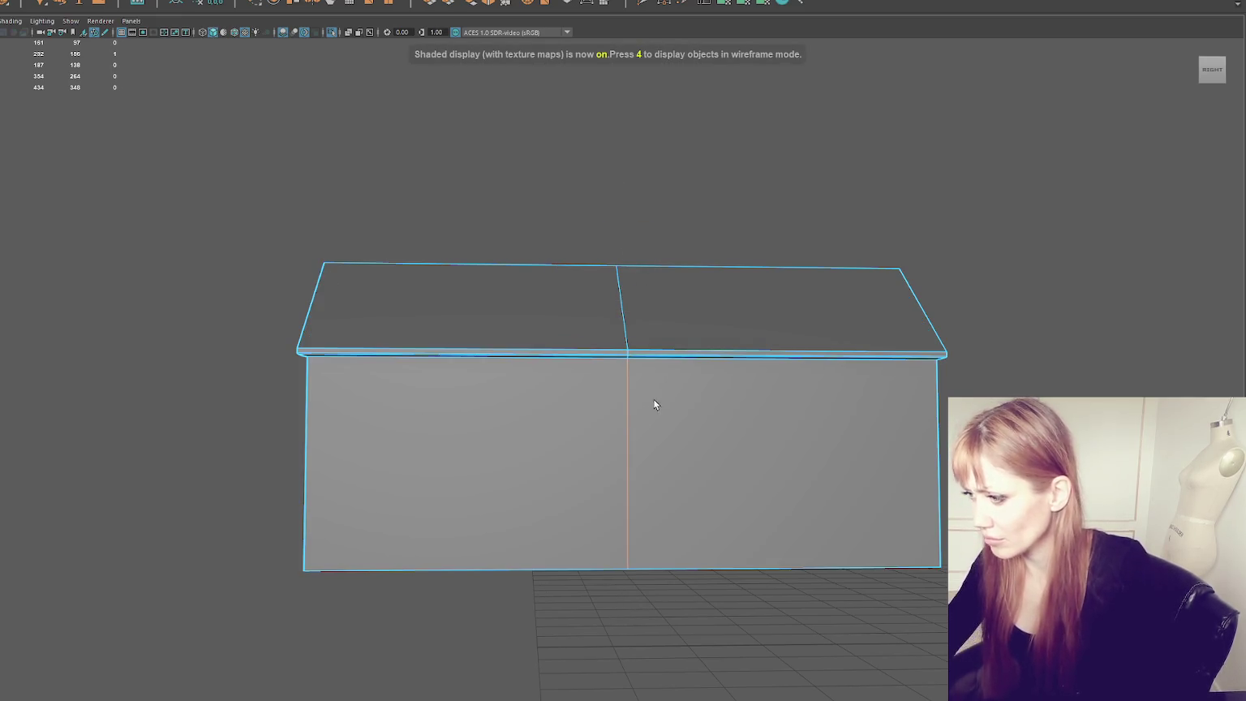
{"action": "scroll", "coordinate": [653, 398], "scroll_direction": "up", "scroll_amount": 5}
{"action": "key", "text": "4"}
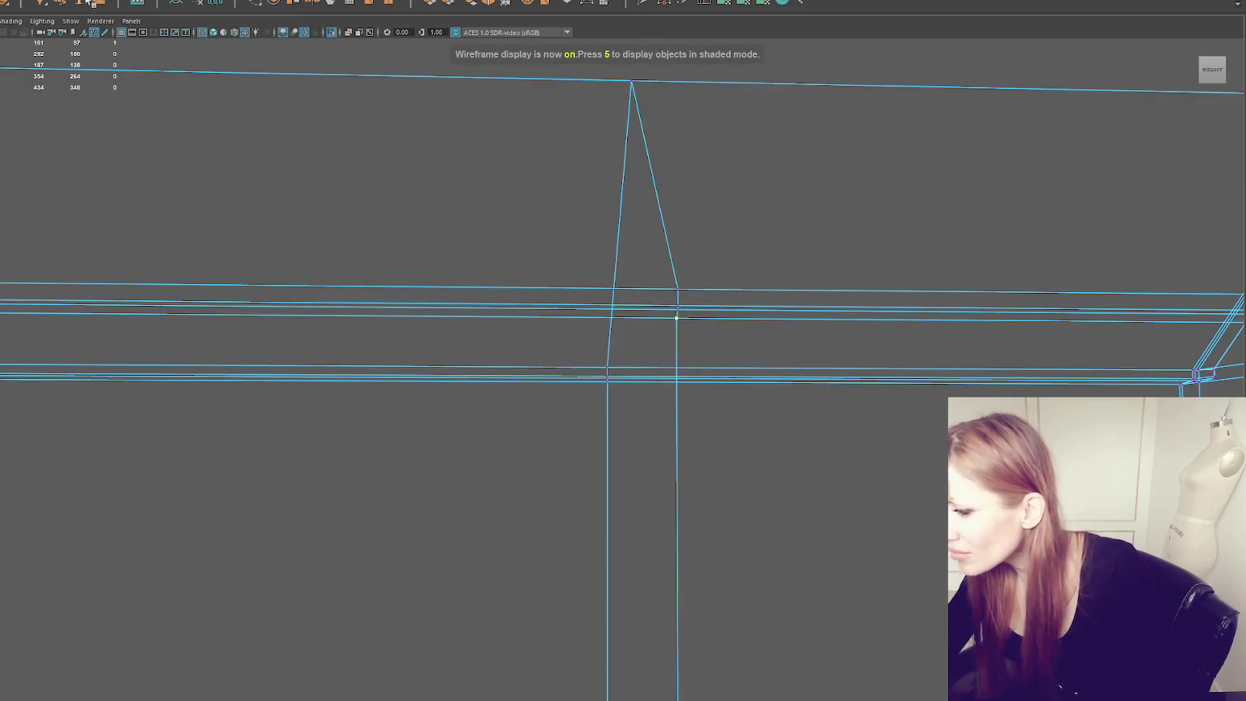
{"action": "left_click", "coordinate": [678, 315]}
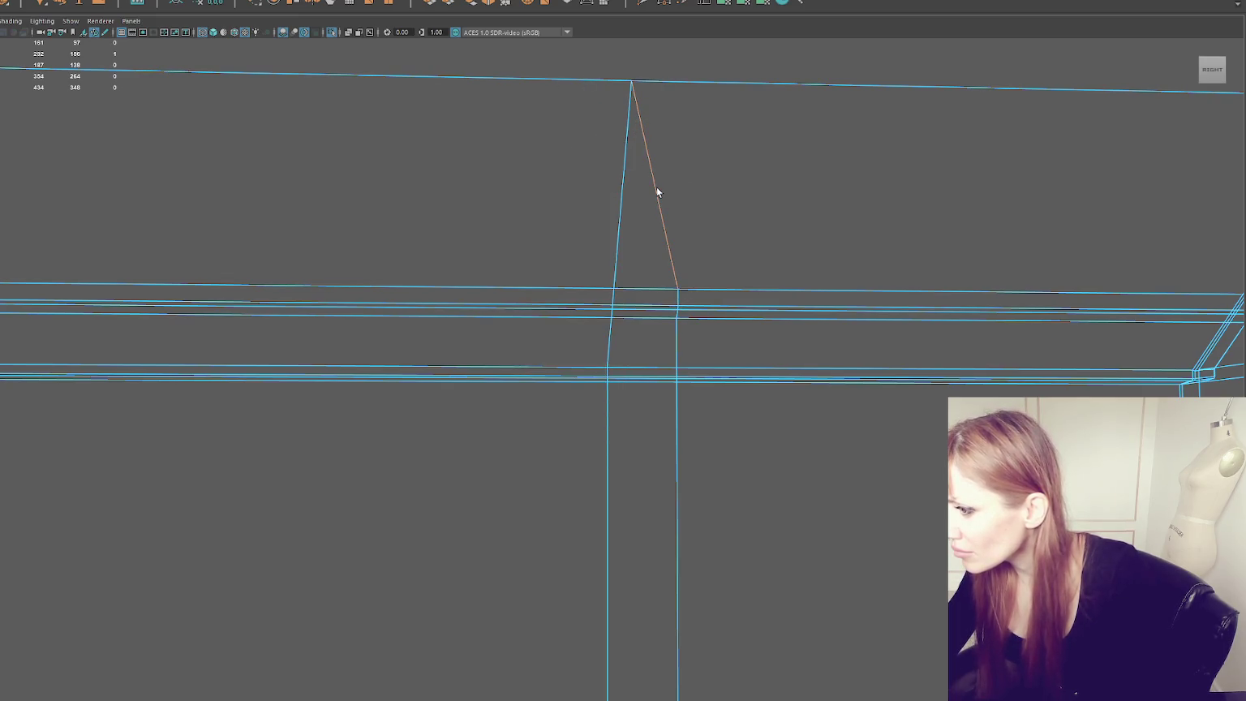
{"action": "key", "text": "5"}
{"action": "key", "text": "4"}
{"action": "key", "text": "5"}
{"action": "key", "text": "4"}
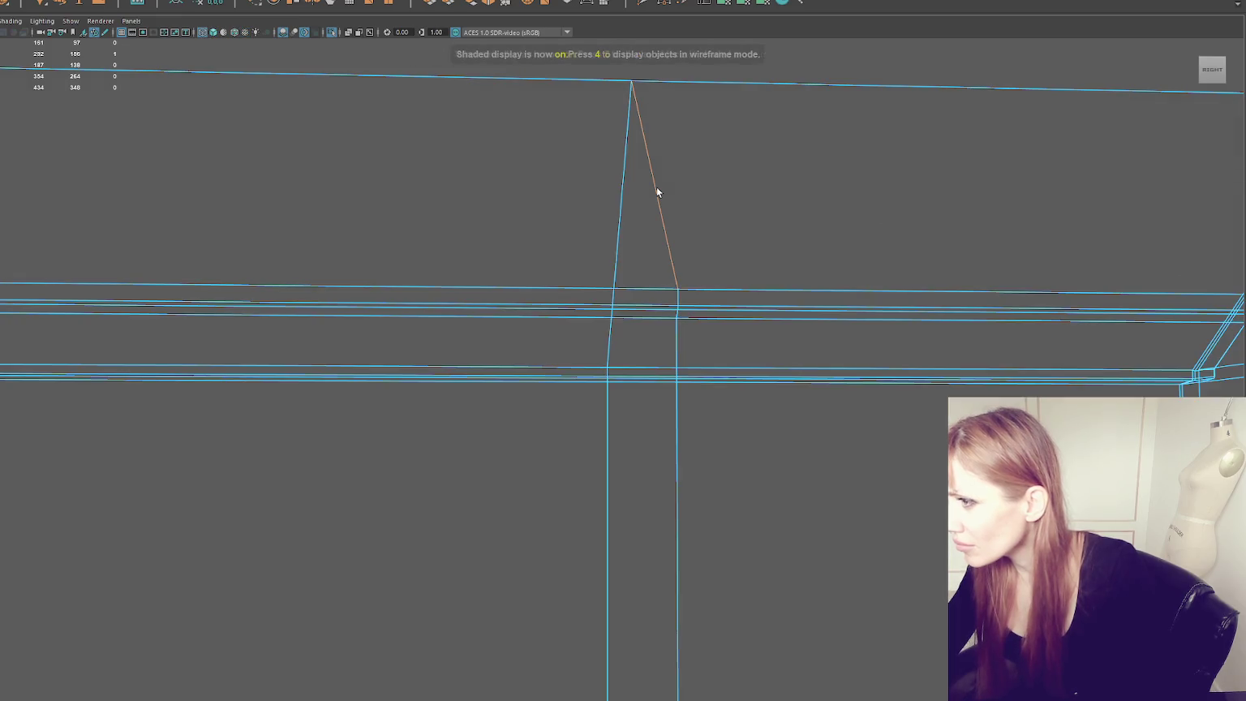
Step: Select the vertical seam edge, then box-select the vertex near the roof seam in vertex mode
{"action": "left_click", "coordinate": [608, 456]}
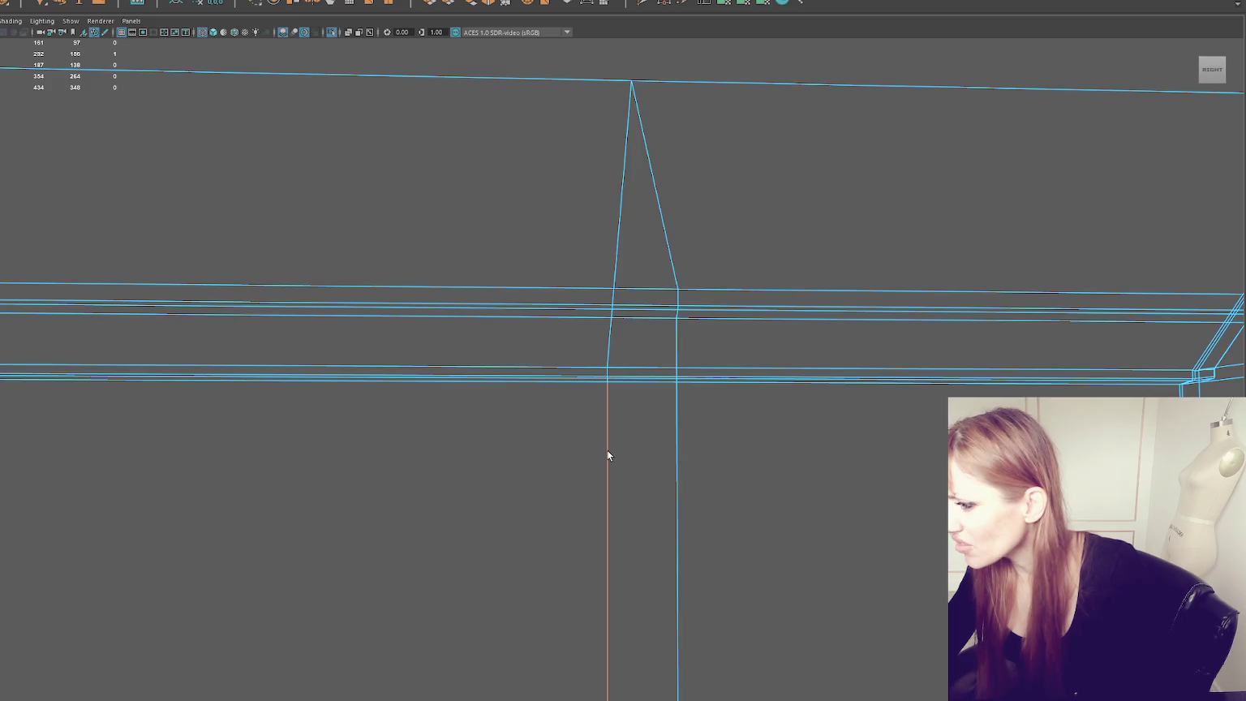
{"action": "left_click", "coordinate": [609, 420]}
{"action": "mouse_move", "coordinate": [483, 424]}
{"action": "left_mouse_down", "text": "alt"}
{"action": "mouse_move", "coordinate": [659, 394]}
{"action": "mouse_move", "coordinate": [704, 212]}
{"action": "left_mouse_up", "text": "alt"}
{"action": "key", "text": "F9"}
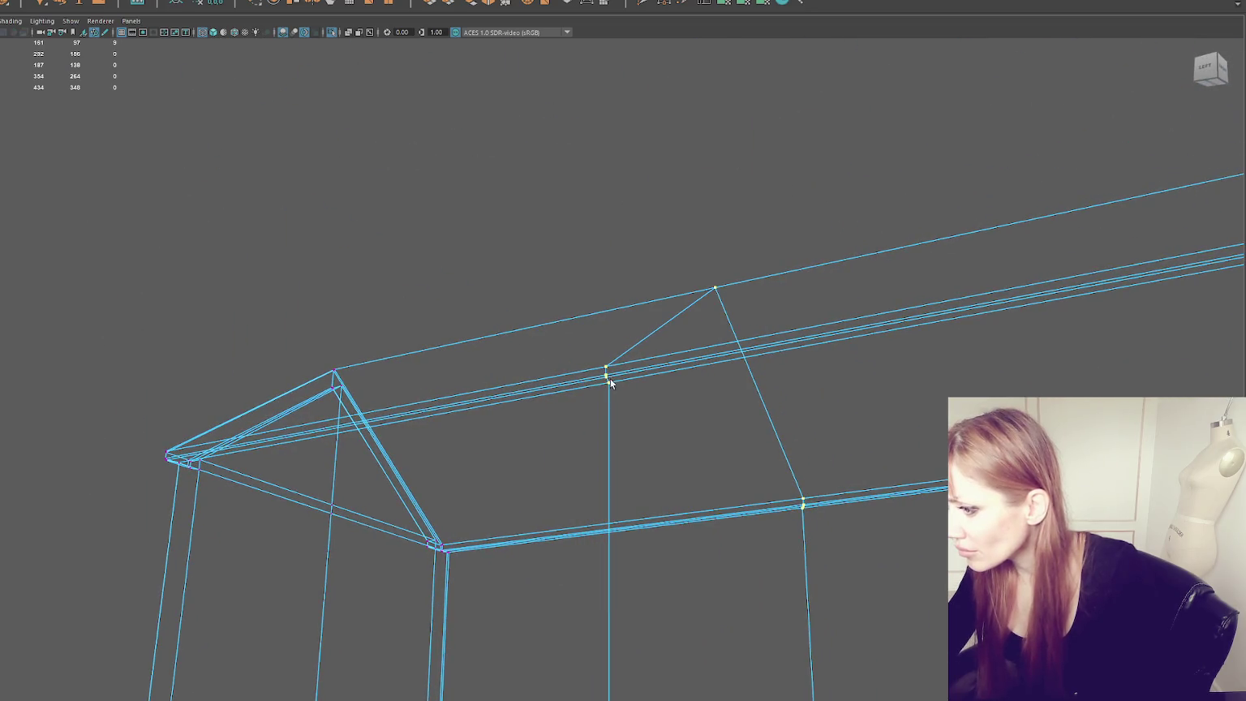
{"action": "scroll", "coordinate": [617, 378], "scroll_direction": "up", "scroll_amount": 2}
{"action": "scroll", "coordinate": [646, 359], "scroll_direction": "up", "scroll_amount": 2}
{"action": "scroll", "coordinate": [645, 358], "scroll_direction": "up", "scroll_amount": 2}
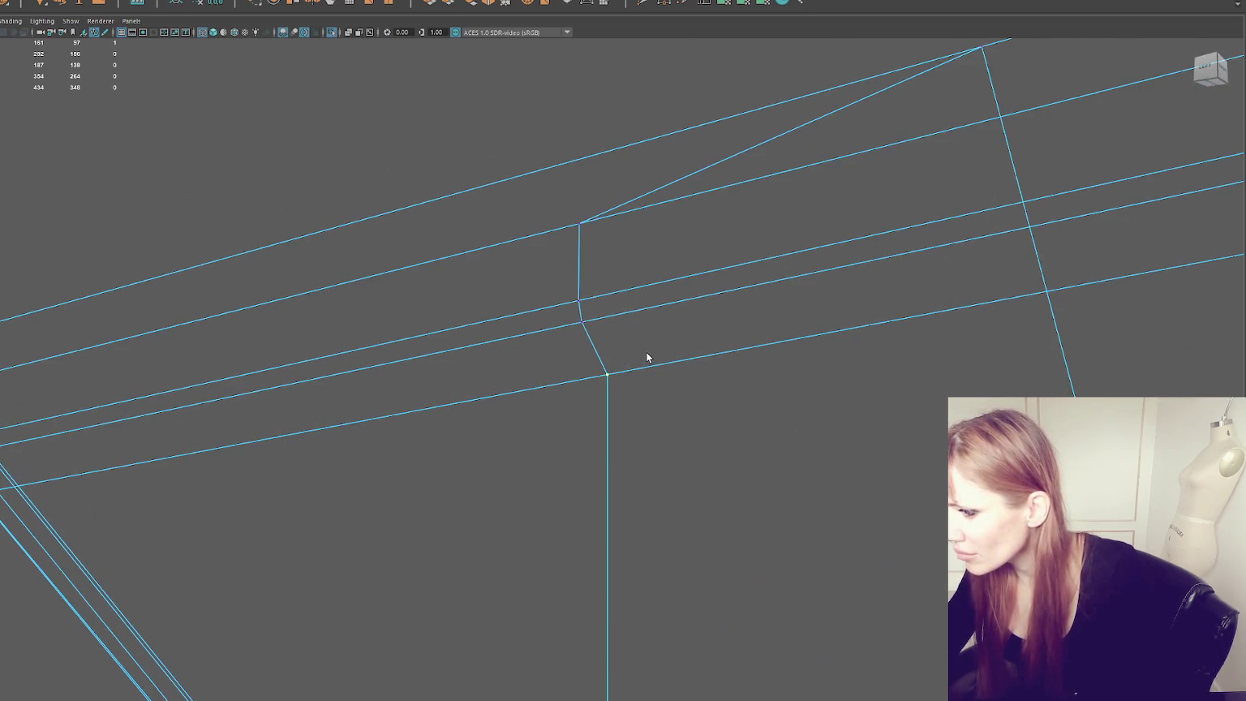
{"action": "left_click", "coordinate": [111, 92]}
{"action": "mouse_move", "coordinate": [608, 315]}
{"action": "left_mouse_down"}
{"action": "mouse_move", "coordinate": [553, 331]}
{"action": "mouse_move", "coordinate": [566, 306]}
{"action": "left_mouse_up"}
Step: Orbit the wireframe and frame the whole house to check the seam from the side
{"action": "mouse_move", "coordinate": [553, 252]}
{"action": "left_mouse_down", "text": "alt"}
{"action": "mouse_move", "coordinate": [926, 70]}
{"action": "mouse_move", "coordinate": [810, 211]}
{"action": "mouse_move", "coordinate": [832, 265]}
{"action": "mouse_move", "coordinate": [646, 379]}
{"action": "mouse_move", "coordinate": [606, 151]}
{"action": "left_mouse_up", "text": "alt"}
{"action": "key", "text": "a"}
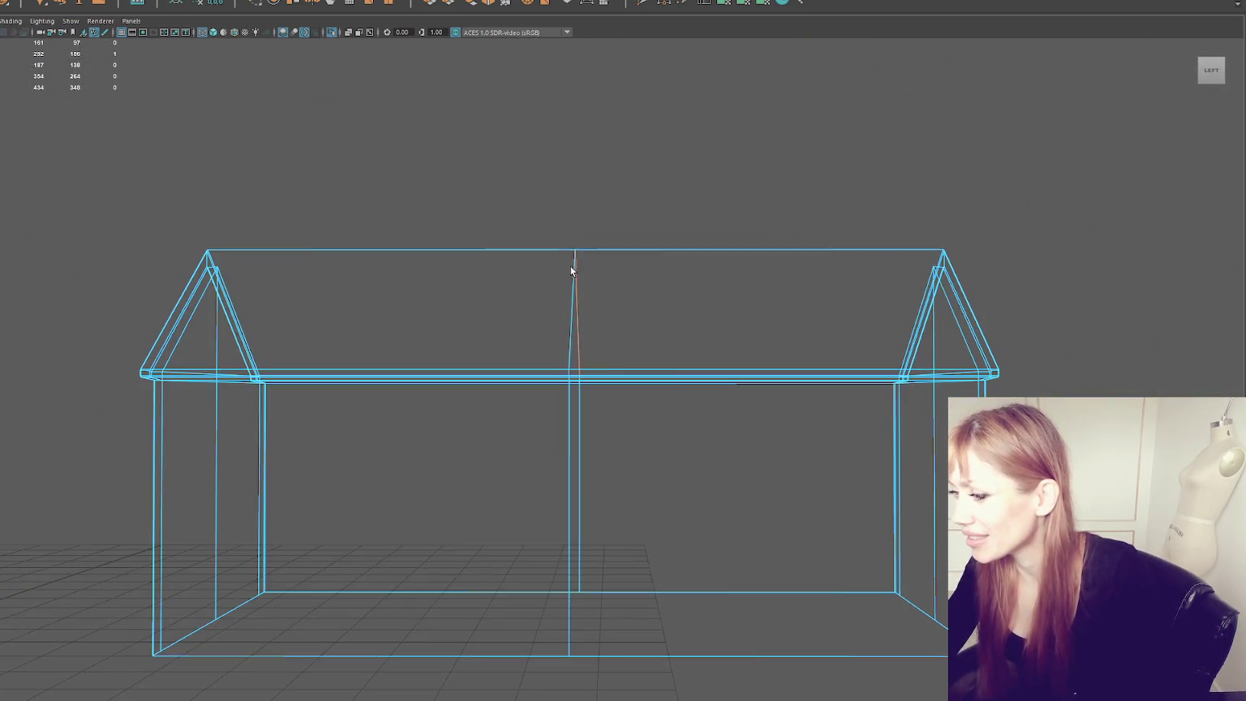
{"action": "right_click_drag", "start_coordinate": [625, 201], "coordinate": [628, 232]}
{"action": "right_click", "coordinate": [628, 210]}
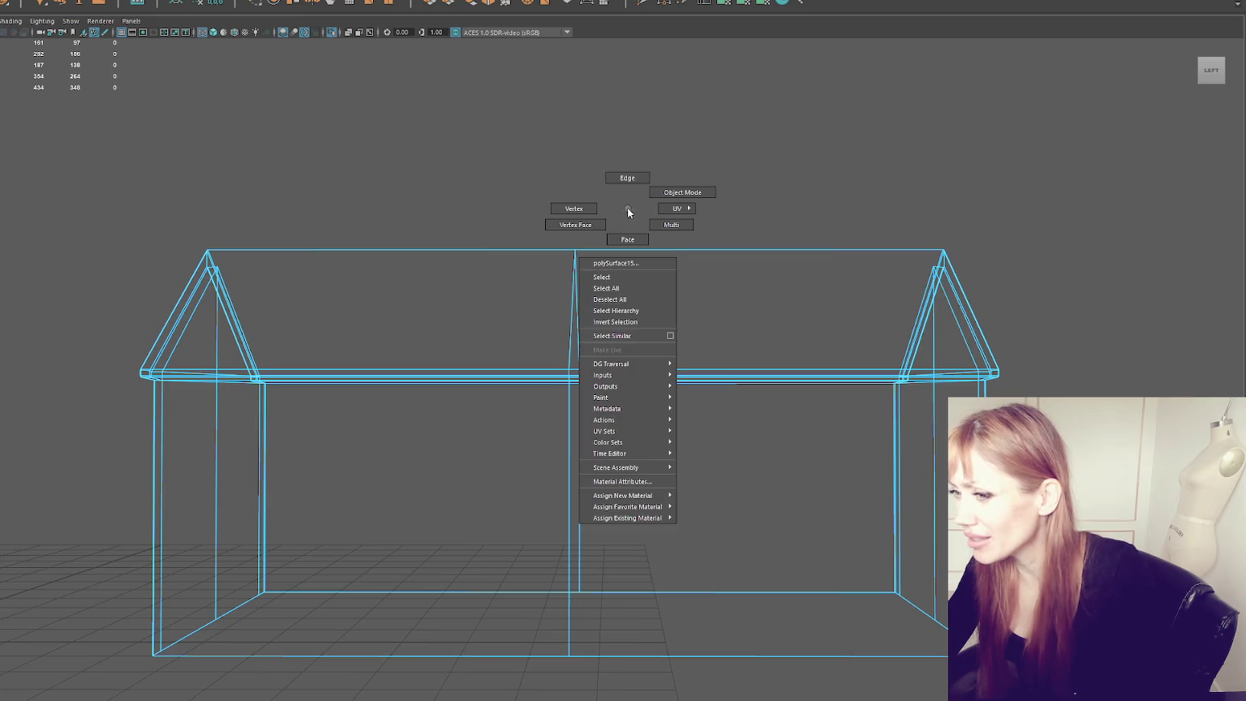
Step: Insert two edge loops across the house, one on each side of the centre
{"action": "mouse_move", "coordinate": [635, 177]}
{"action": "left_mouse_down", "text": "alt"}
{"action": "mouse_move", "coordinate": [656, 200]}
{"action": "mouse_move", "coordinate": [648, 214]}
{"action": "mouse_move", "coordinate": [628, 153]}
{"action": "left_mouse_up", "text": "alt"}
{"action": "right_click_drag", "start_coordinate": [626, 148], "coordinate": [626, 162]}
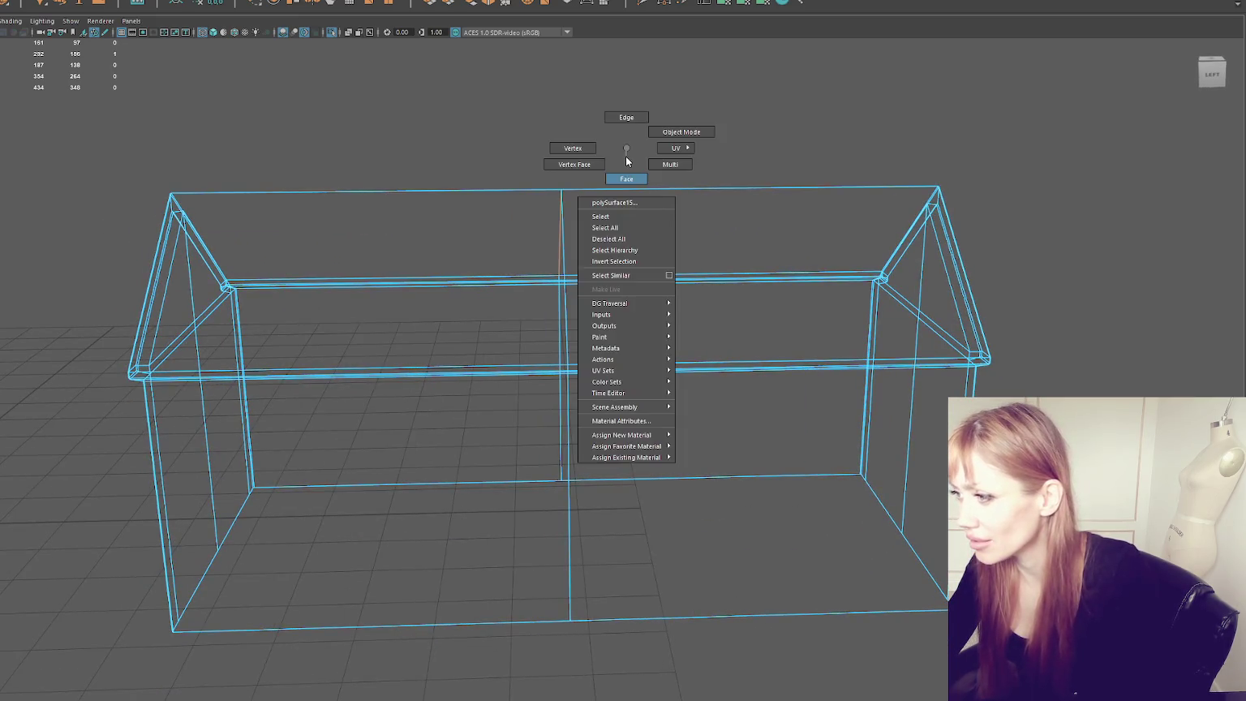
{"action": "left_click", "coordinate": [719, 188]}
{"action": "left_click", "coordinate": [437, 189]}
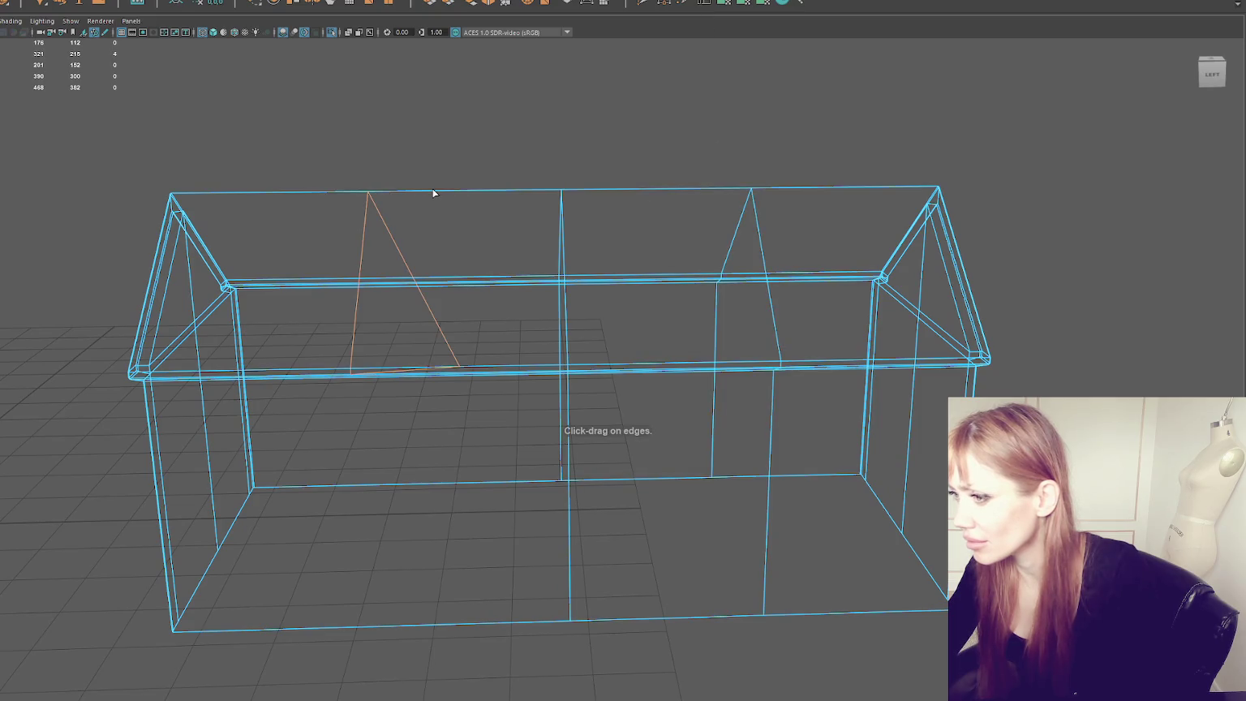
Step: Select and delete the faces of the house's left half
{"action": "right_click", "coordinate": [513, 115]}
{"action": "mouse_move", "coordinate": [513, 115]}
{"action": "left_mouse_down", "text": "alt"}
{"action": "mouse_move", "coordinate": [515, 196]}
{"action": "mouse_move", "coordinate": [380, 398]}
{"action": "left_mouse_up", "text": "alt"}
{"action": "scroll", "coordinate": [522, 161], "scroll_direction": "down", "scroll_amount": 3}
{"action": "key", "text": "Delete"}
Step: Mirror the remaining half with Mesh > Mirror to rebuild the full-length house
{"action": "left_click", "coordinate": [681, 208]}
{"action": "key", "text": "F8"}
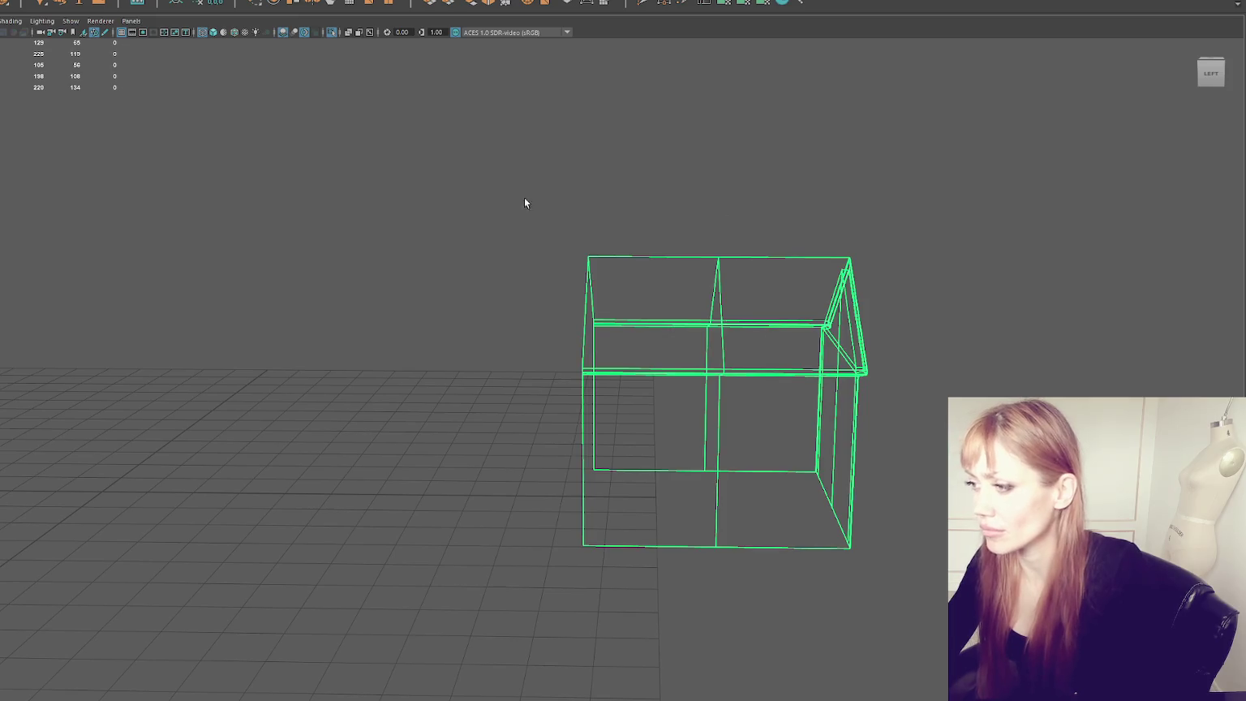
{"action": "key", "text": "w"}
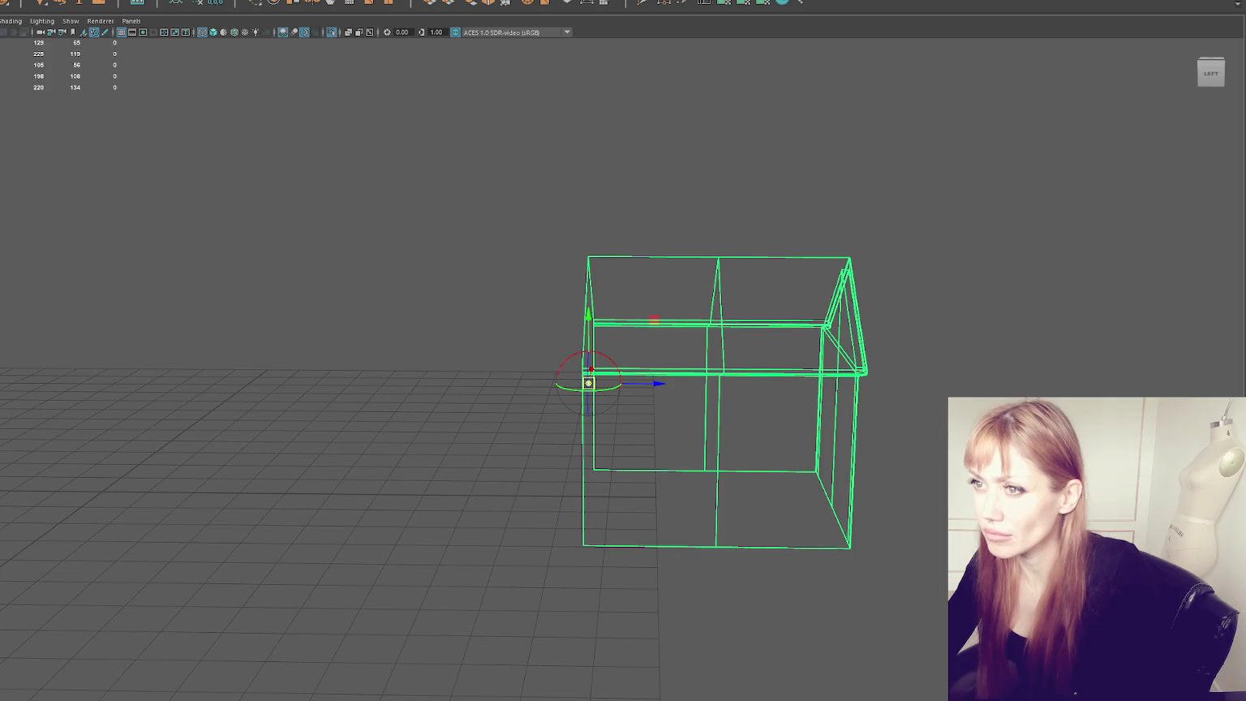
{"action": "left_click", "coordinate": [122, 114]}
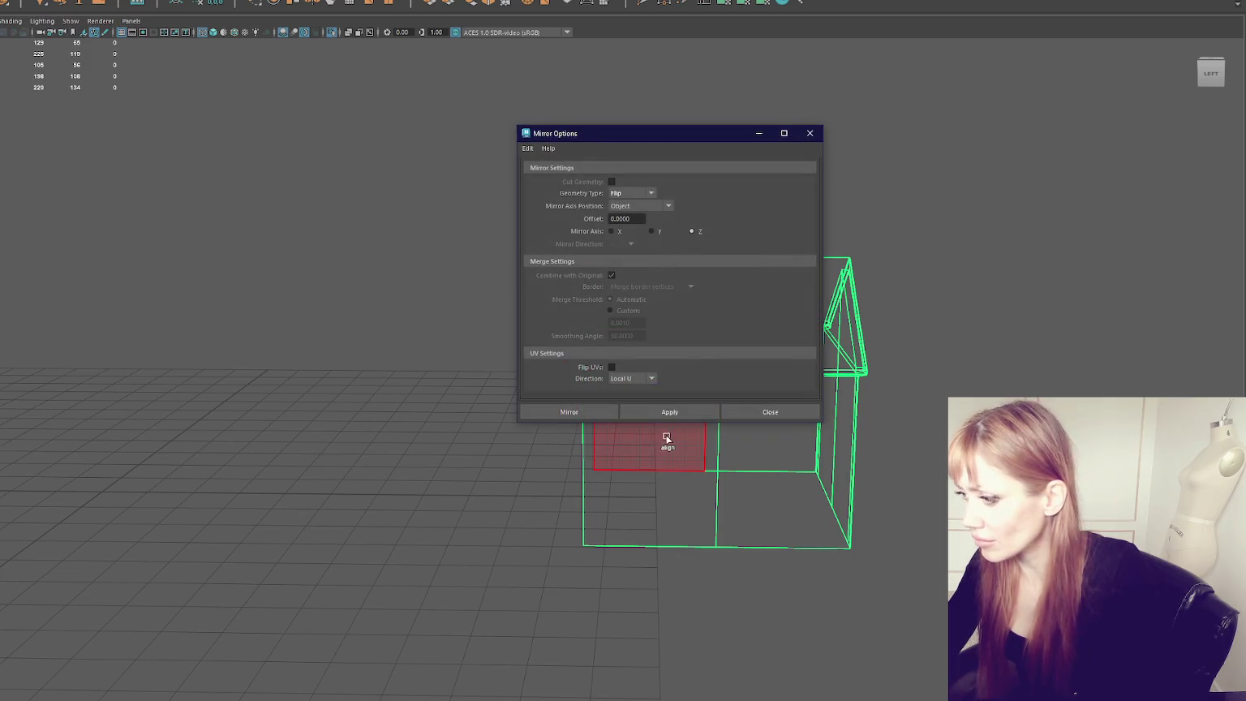
{"action": "left_click", "coordinate": [669, 412]}
{"action": "left_click", "coordinate": [810, 134]}
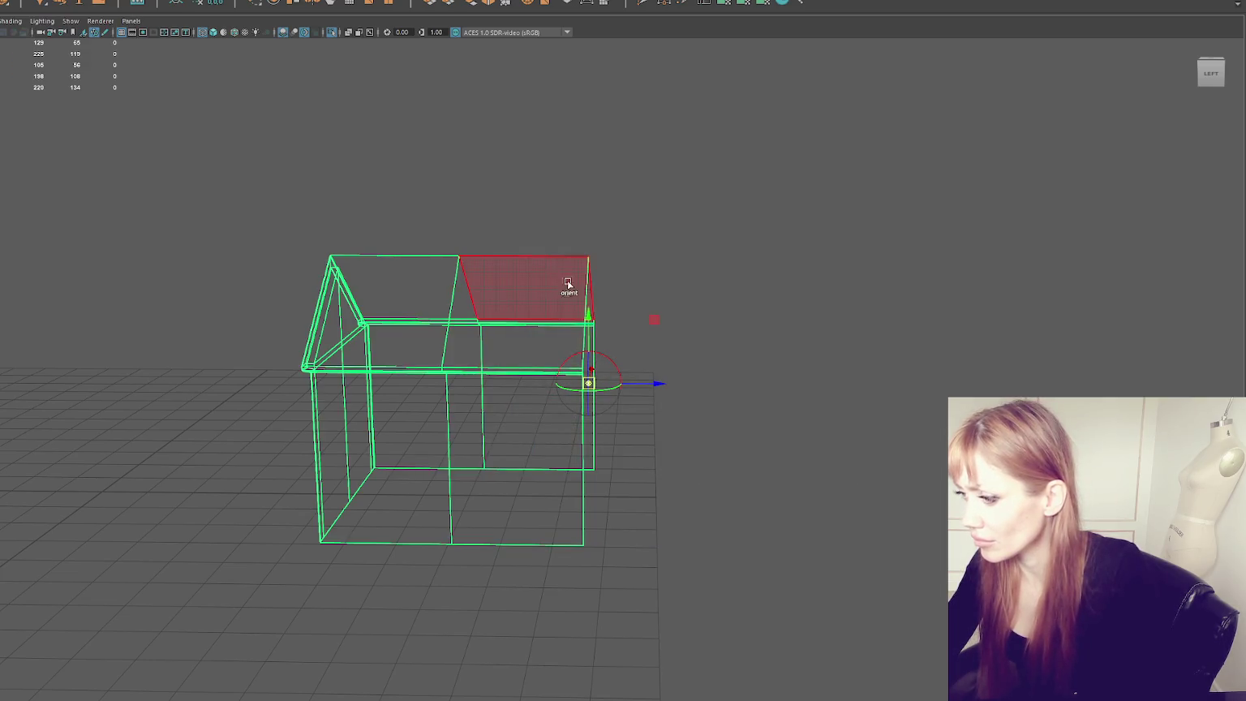
{"action": "left_click", "coordinate": [49, 136]}
{"action": "left_click", "coordinate": [468, 253], "text": "shift"}
{"action": "left_click_drag", "start_coordinate": [478, 156], "coordinate": [511, 139]}
{"action": "left_click", "coordinate": [612, 283], "text": "shift"}
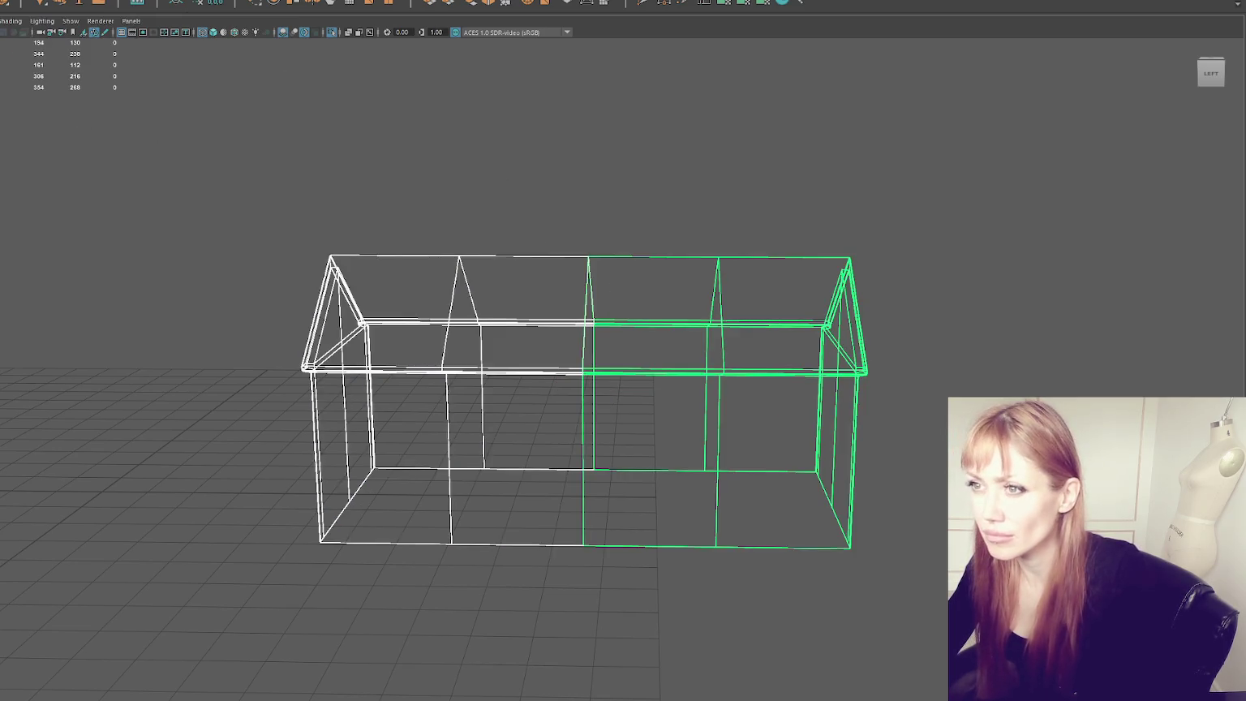
Step: Combine the two halves into one mesh and merge the centre seam vertices
{"action": "left_click", "coordinate": [219, 5]}
{"action": "right_click_drag", "start_coordinate": [495, 122], "coordinate": [464, 108]}
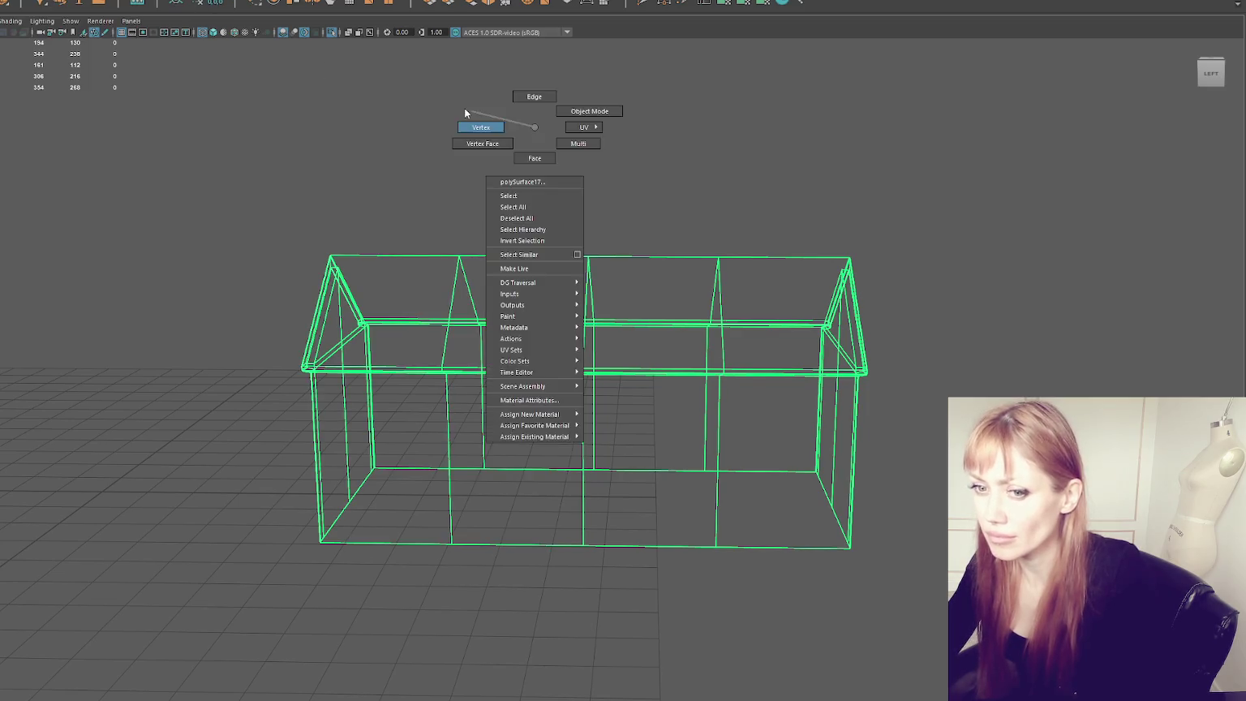
{"action": "left_click_drag", "start_coordinate": [464, 107], "coordinate": [640, 612]}
{"action": "left_click", "coordinate": [48, 2]}
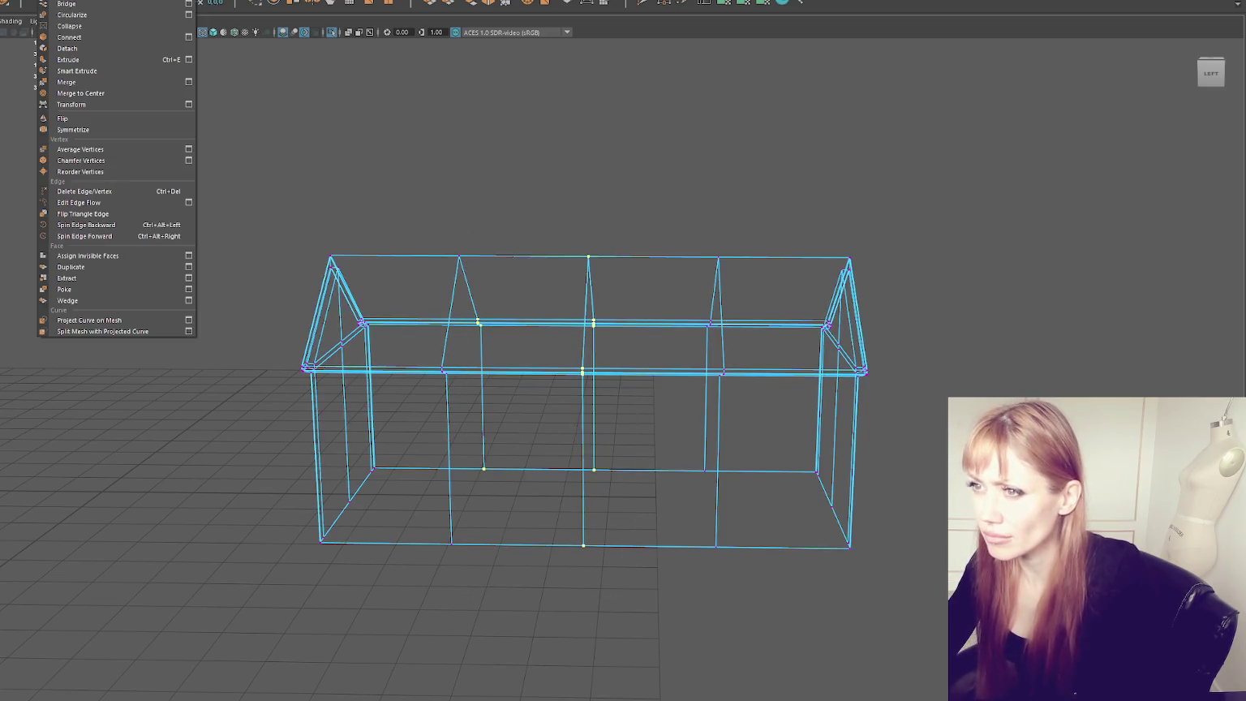
{"action": "left_click", "coordinate": [67, 82]}
Step: Delete the two extra edge loops with Ctrl+Delete and check the house in shaded view
{"action": "right_click_drag", "start_coordinate": [526, 124], "coordinate": [528, 96]}
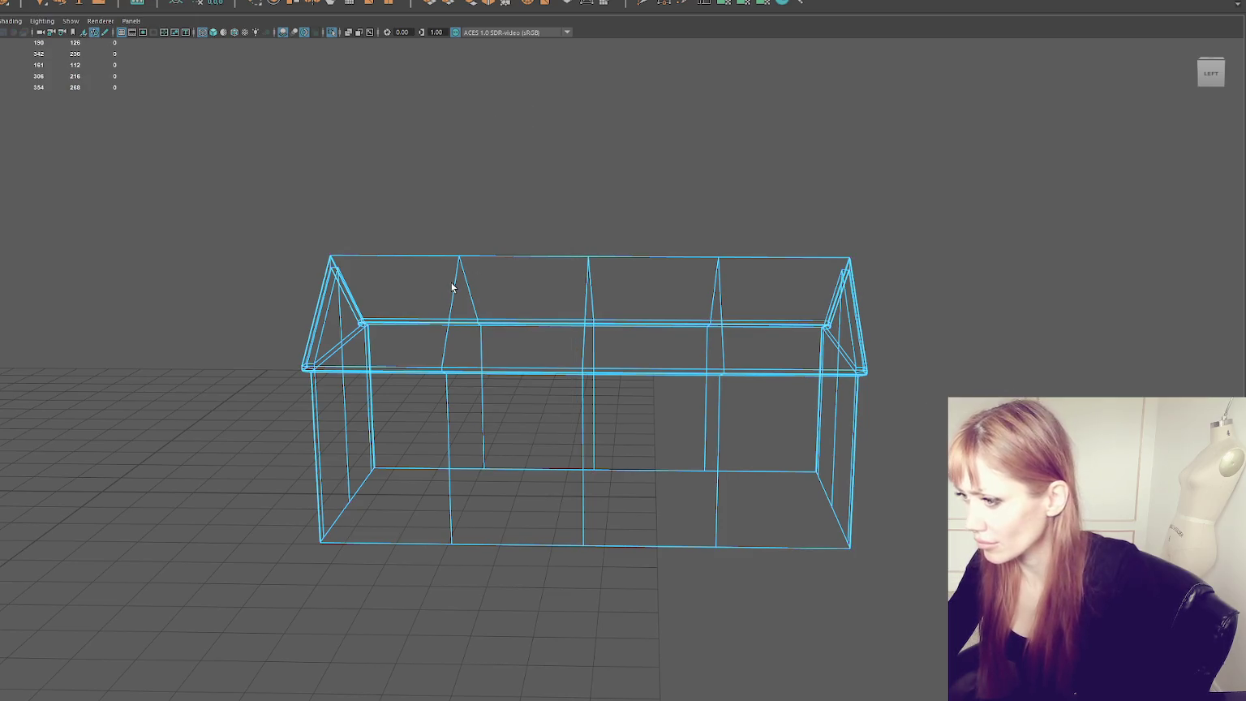
{"action": "double_click", "coordinate": [712, 298], "text": "shift"}
{"action": "key", "text": "ctrl+Delete"}
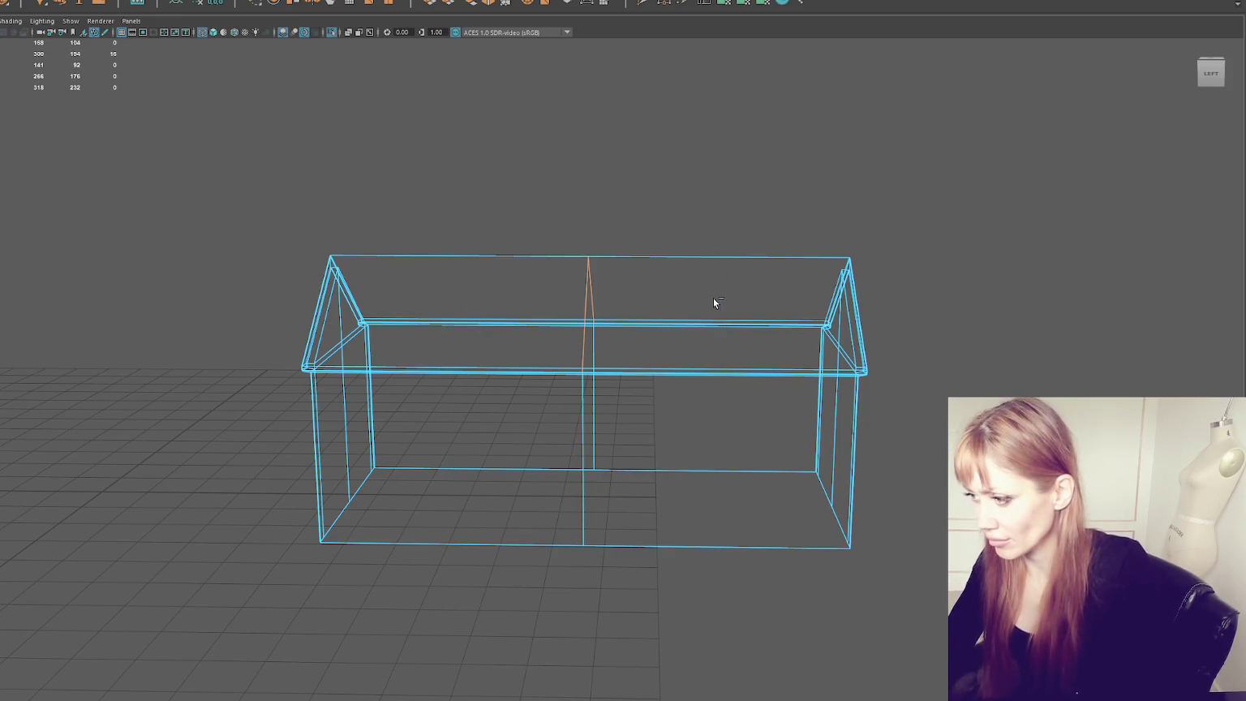
{"action": "scroll", "coordinate": [712, 298], "scroll_direction": "up", "scroll_amount": 5}
{"action": "mouse_move", "coordinate": [712, 297]}
{"action": "left_mouse_down", "text": "alt"}
{"action": "mouse_move", "coordinate": [681, 289]}
{"action": "mouse_move", "coordinate": [704, 278]}
{"action": "mouse_move", "coordinate": [706, 297]}
{"action": "mouse_move", "coordinate": [535, 298]}
{"action": "mouse_move", "coordinate": [788, 267]}
{"action": "mouse_move", "coordinate": [730, 275]}
{"action": "mouse_move", "coordinate": [758, 268]}
{"action": "left_mouse_up", "text": "alt"}
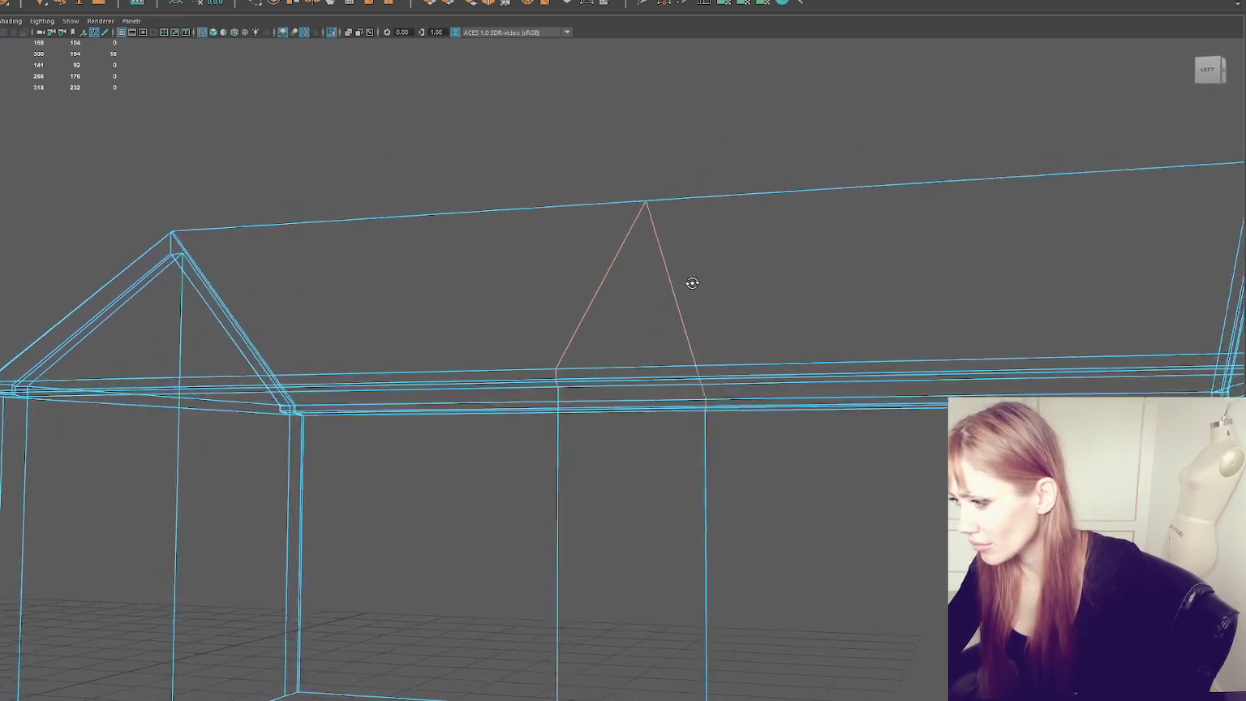
{"action": "key", "text": "6"}
{"action": "scroll", "coordinate": [758, 270], "scroll_direction": "up", "scroll_amount": 1}
{"action": "mouse_move", "coordinate": [757, 270]}
{"action": "middle_mouse_down", "text": "alt"}
{"action": "mouse_move", "coordinate": [863, 245]}
{"action": "mouse_move", "coordinate": [737, 273]}
{"action": "middle_mouse_up", "text": "alt"}
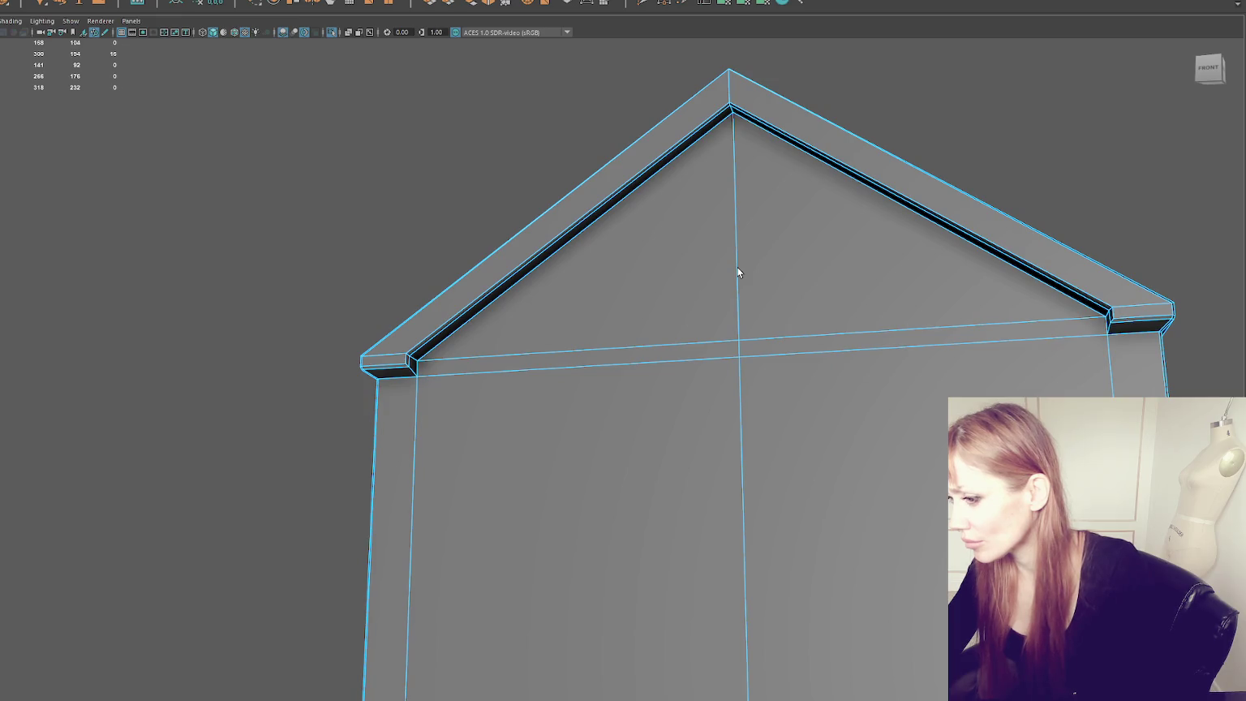
Step: Undo the stray slanted cut across the gable face and frame the house
{"action": "right_click_drag", "start_coordinate": [741, 281], "coordinate": [763, 339]}
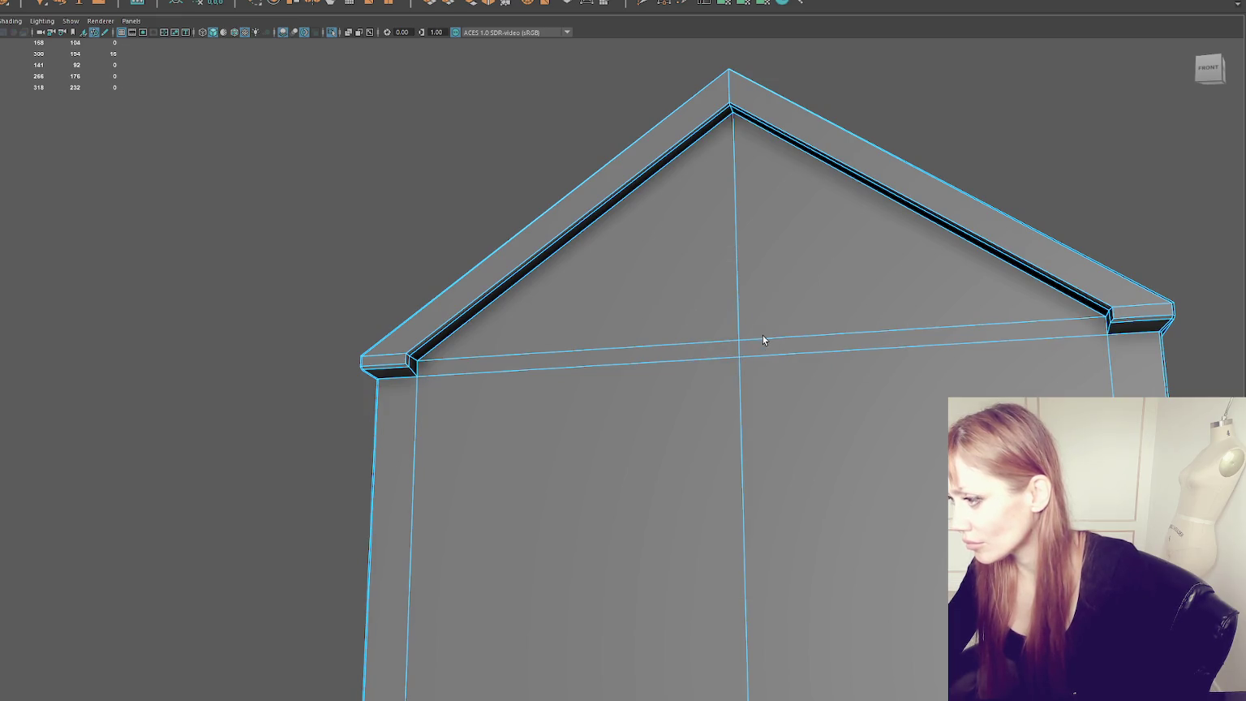
{"action": "key", "text": "ctrl+z"}
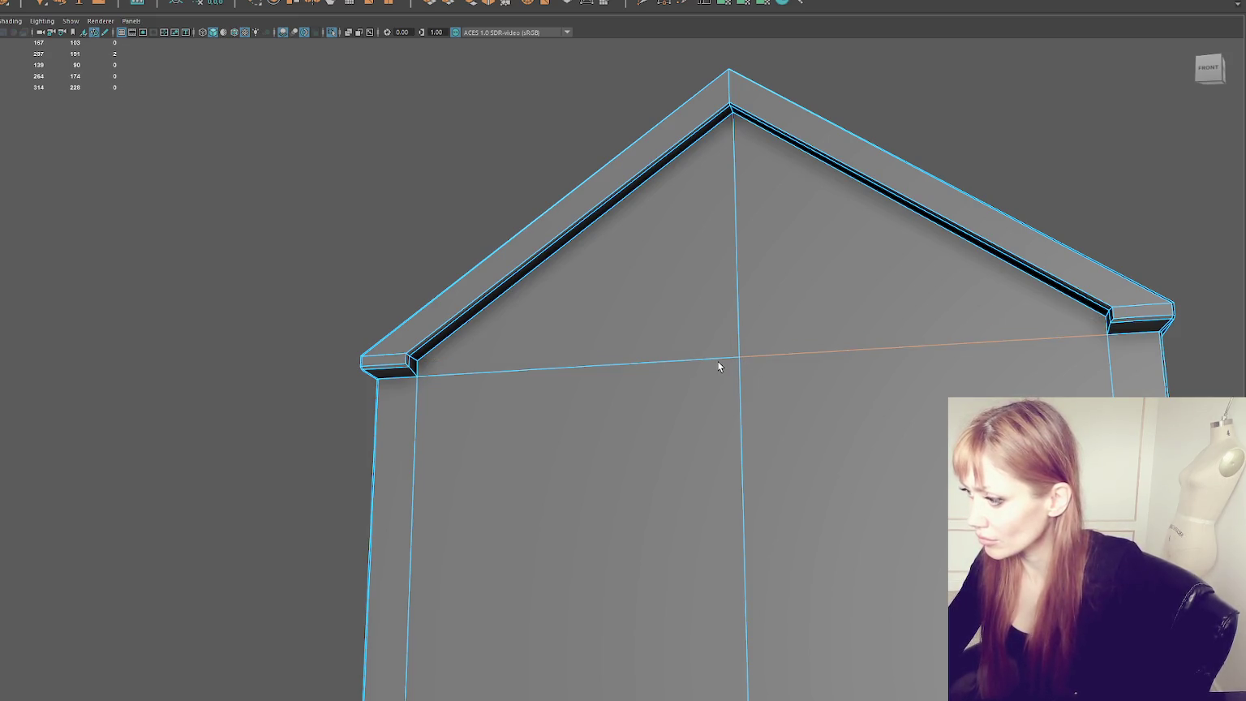
{"action": "key", "text": "f"}
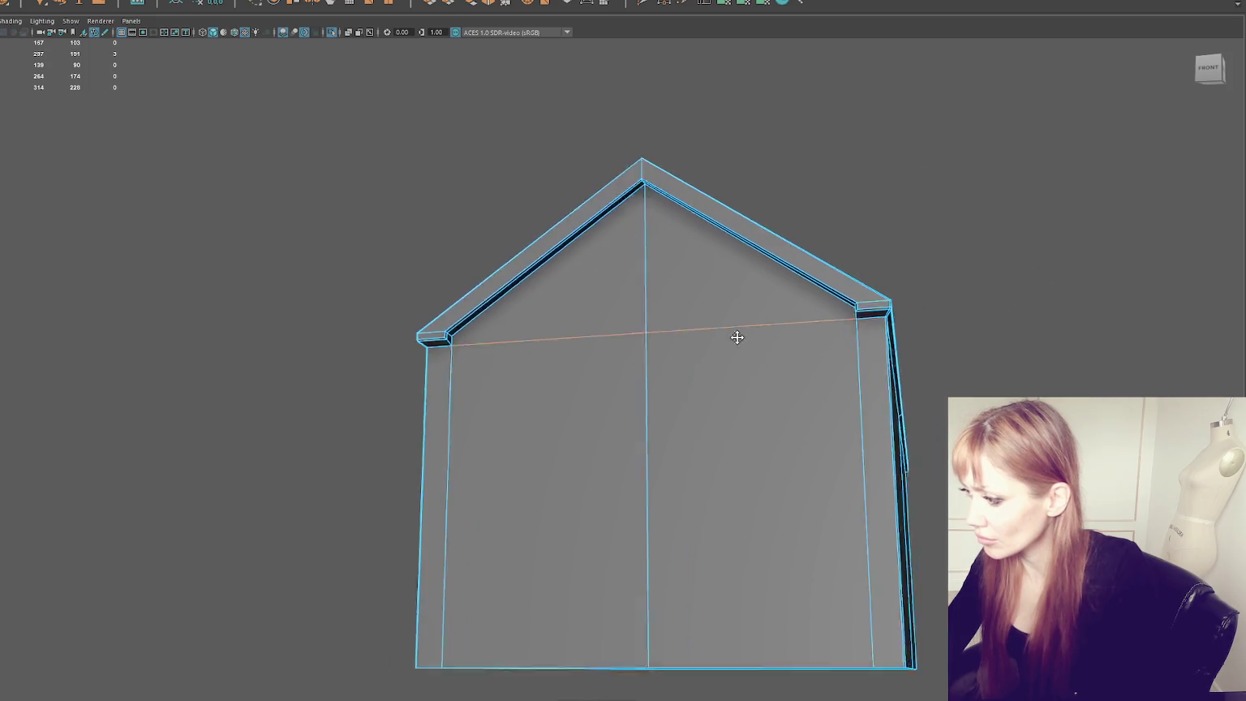
Step: Connect the vertical wall edges with a horizontal edge along the roof base
{"action": "left_click", "coordinate": [873, 358], "text": "shift"}
{"action": "left_click", "coordinate": [461, 380], "text": "shift"}
{"action": "left_click", "coordinate": [468, 381], "text": "ctrl"}
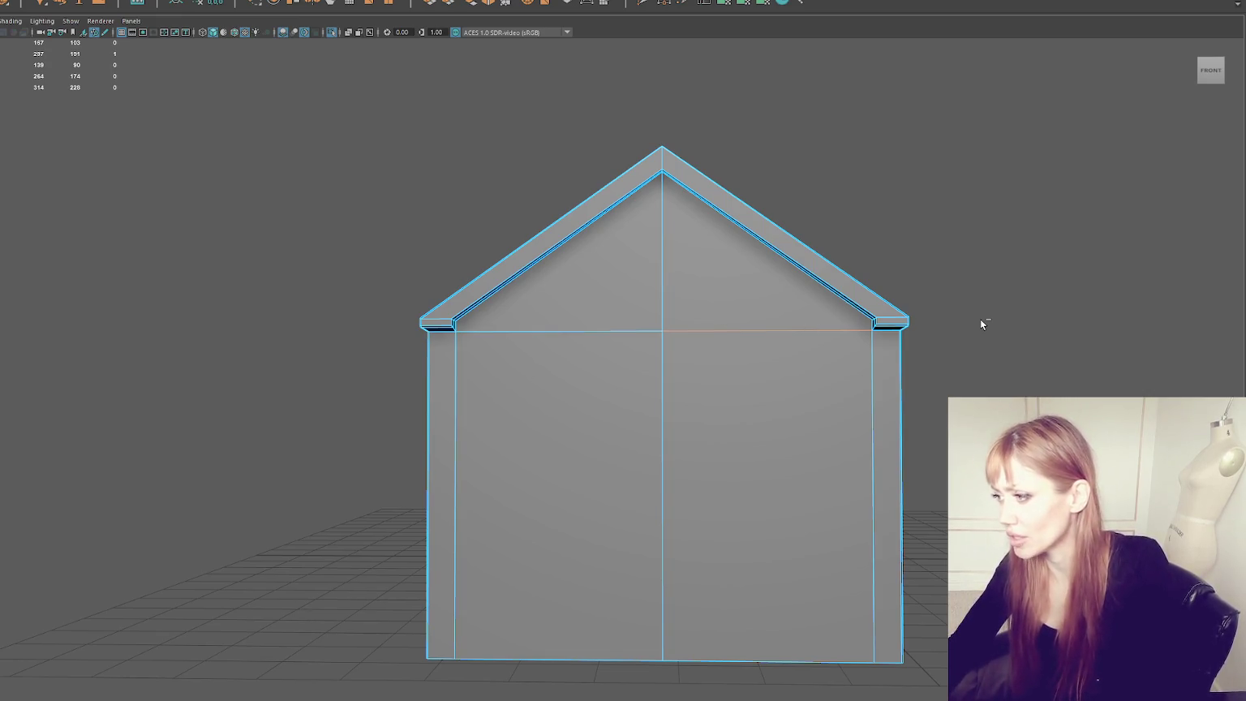
{"action": "key", "text": "g"}
{"action": "mouse_move", "coordinate": [980, 325]}
{"action": "left_mouse_down", "text": "alt"}
{"action": "mouse_move", "coordinate": [815, 342]}
{"action": "mouse_move", "coordinate": [940, 311]}
{"action": "mouse_move", "coordinate": [485, 308]}
{"action": "left_mouse_up", "text": "alt"}
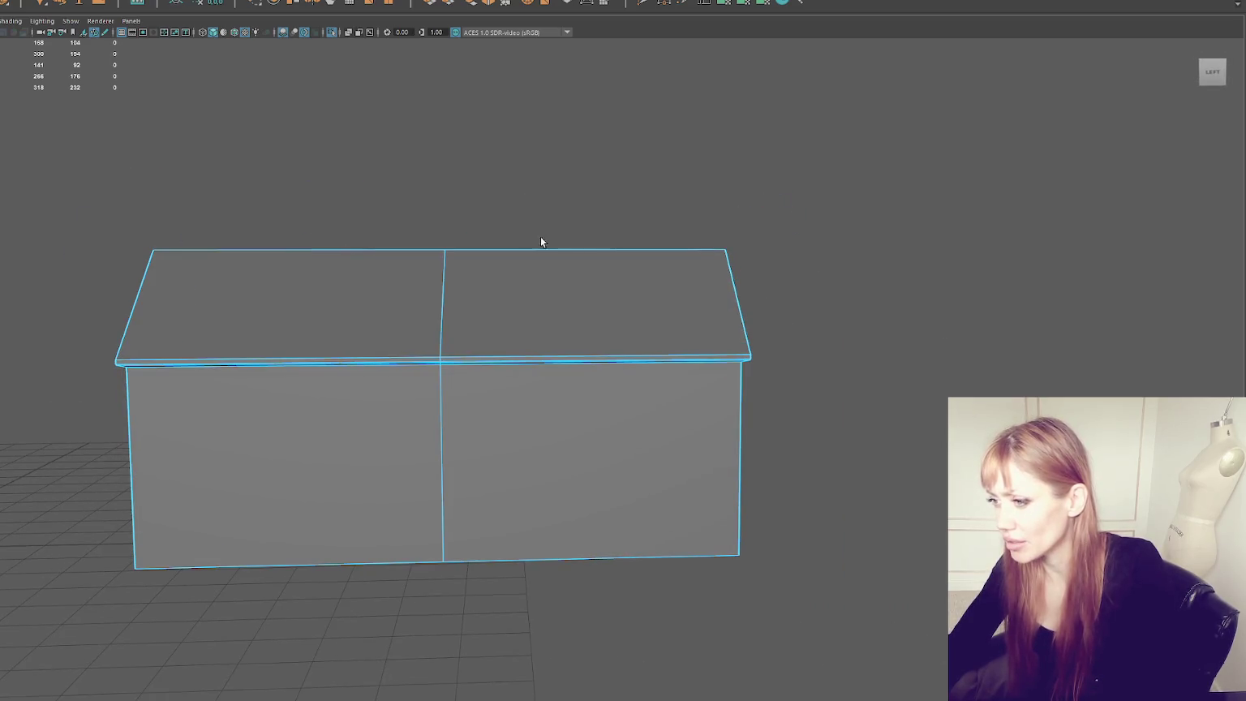
{"action": "right_click_drag", "start_coordinate": [616, 196], "coordinate": [570, 204]}
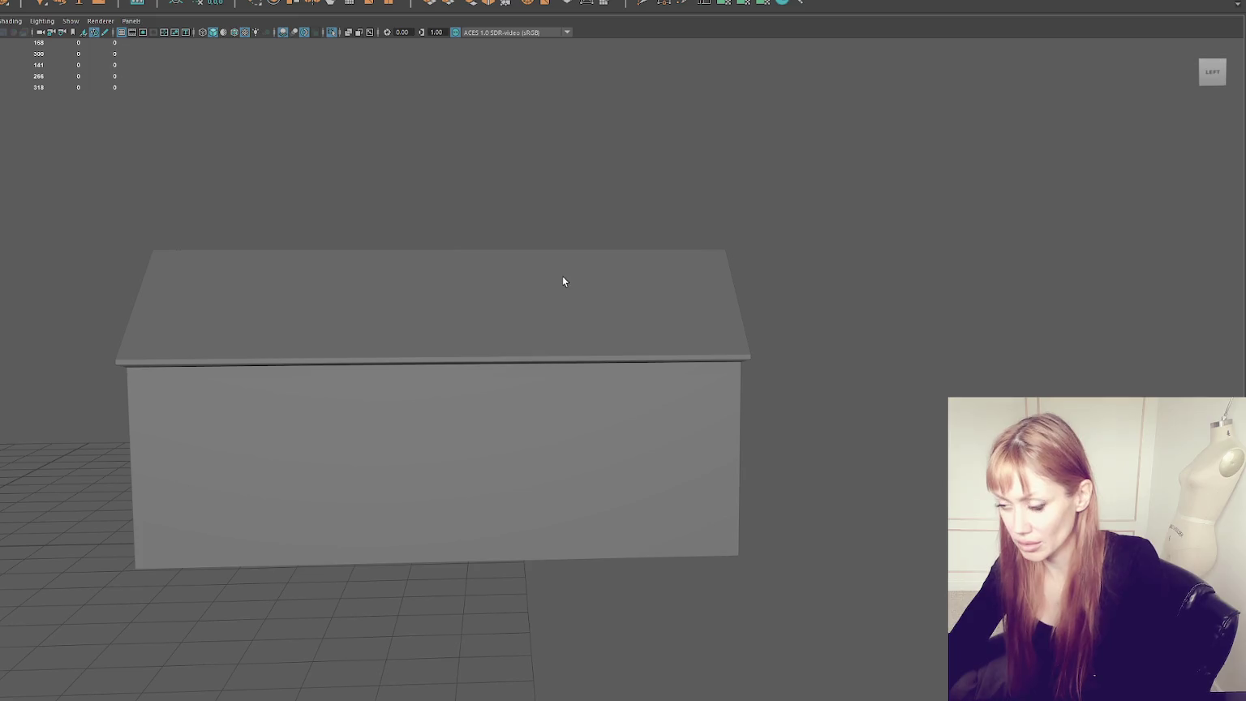
{"action": "mouse_move", "coordinate": [718, 172]}
{"action": "left_mouse_down", "text": "alt"}
{"action": "mouse_move", "coordinate": [708, 242]}
{"action": "mouse_move", "coordinate": [490, 339]}
{"action": "mouse_move", "coordinate": [650, 322]}
{"action": "mouse_move", "coordinate": [547, 368]}
{"action": "mouse_move", "coordinate": [731, 341]}
{"action": "left_mouse_up", "text": "alt"}
{"action": "left_click", "coordinate": [490, 339]}
{"action": "mouse_move", "coordinate": [727, 304]}
{"action": "middle_mouse_down", "text": "alt"}
{"action": "mouse_move", "coordinate": [615, 267]}
{"action": "mouse_move", "coordinate": [480, 272]}
{"action": "middle_mouse_up", "text": "alt"}
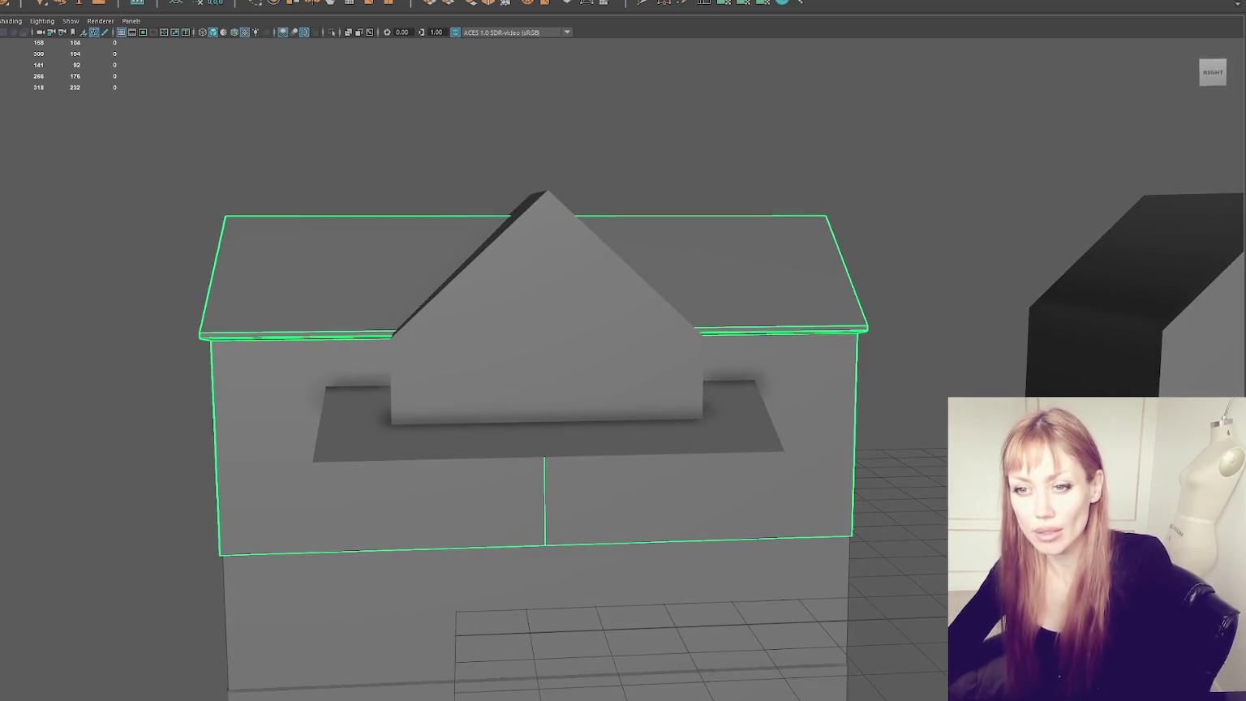
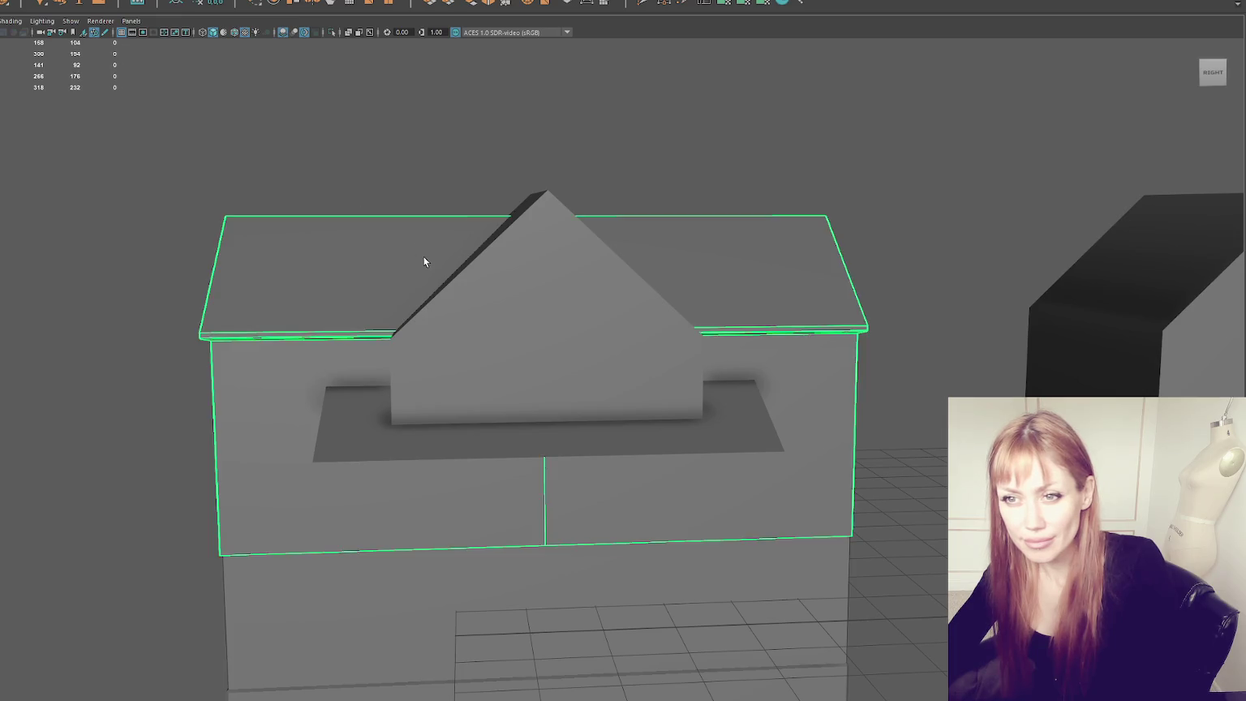
Step: Sink the front dormer back and down into the main roof
{"action": "left_click_drag", "start_coordinate": [255, 199], "coordinate": [658, 277], "text": "alt"}
{"action": "key", "text": "e"}
{"action": "left_click", "coordinate": [588, 379]}
{"action": "key", "text": "w"}
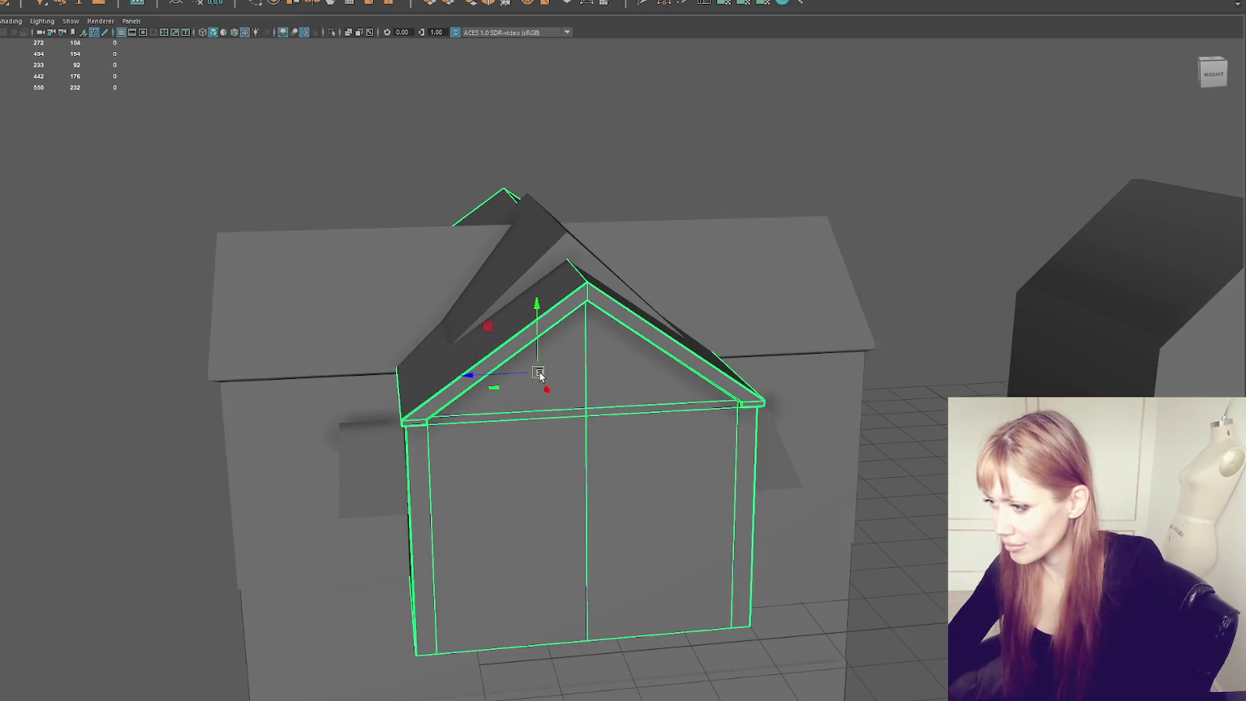
{"action": "left_click_drag", "start_coordinate": [540, 374], "coordinate": [533, 367]}
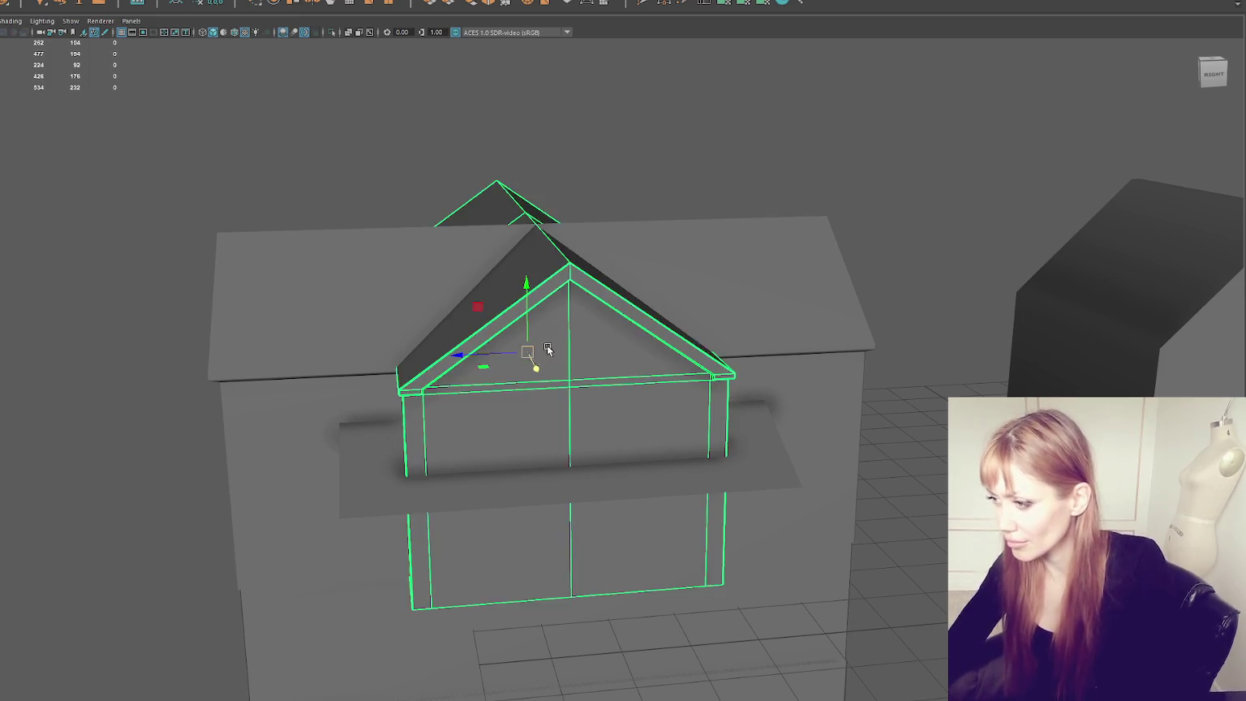
Step: Lower the flat ledge beneath the dormer down the wall
{"action": "left_click_drag", "start_coordinate": [546, 345], "coordinate": [617, 333], "text": "alt"}
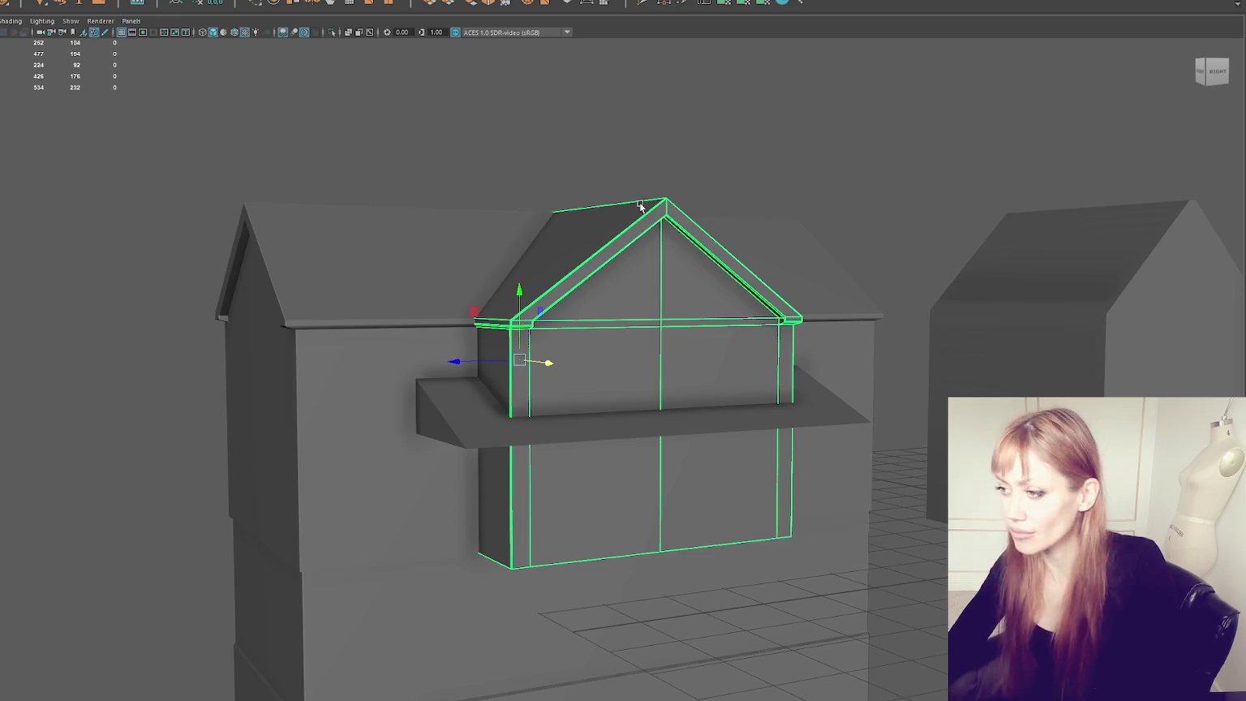
{"action": "left_click_drag", "start_coordinate": [689, 211], "coordinate": [620, 197], "text": "alt"}
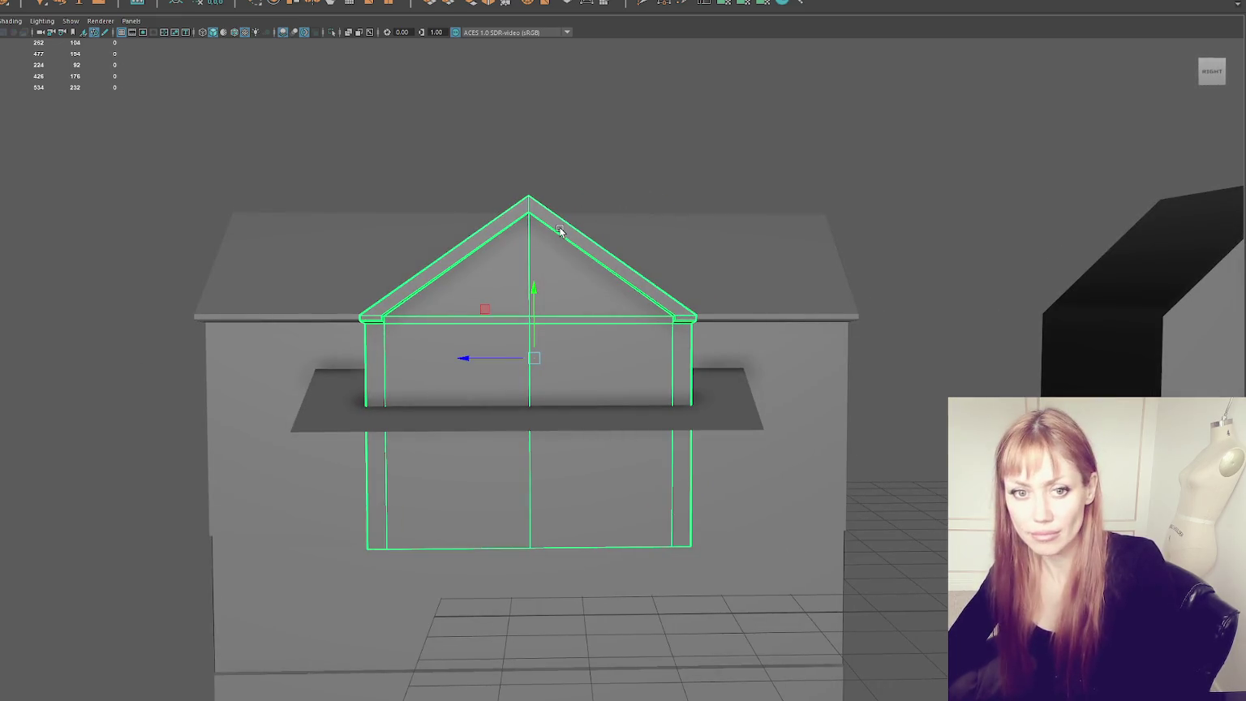
{"action": "left_click_drag", "start_coordinate": [558, 226], "coordinate": [570, 234], "text": "alt"}
{"action": "left_click_drag", "start_coordinate": [528, 359], "coordinate": [640, 375], "text": "alt"}
{"action": "left_click", "coordinate": [647, 380]}
{"action": "middle_click_drag", "start_coordinate": [647, 379], "coordinate": [640, 298], "text": "alt"}
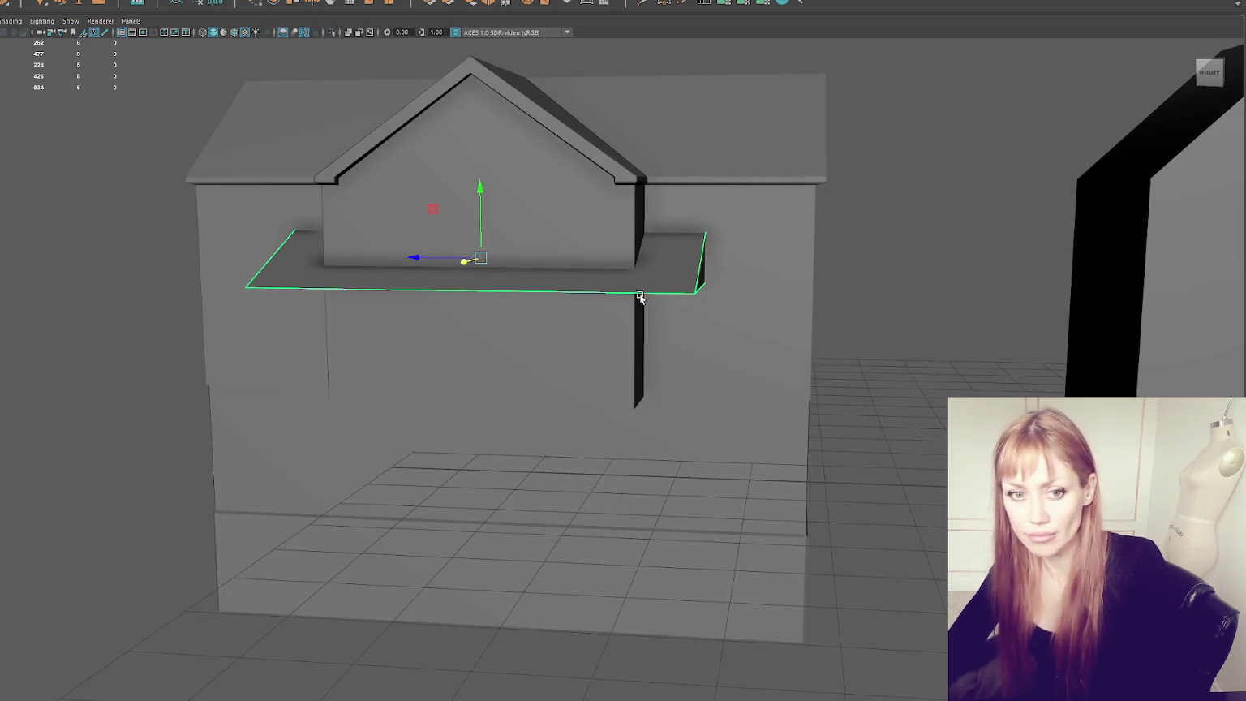
{"action": "left_click_drag", "start_coordinate": [478, 183], "coordinate": [478, 259]}
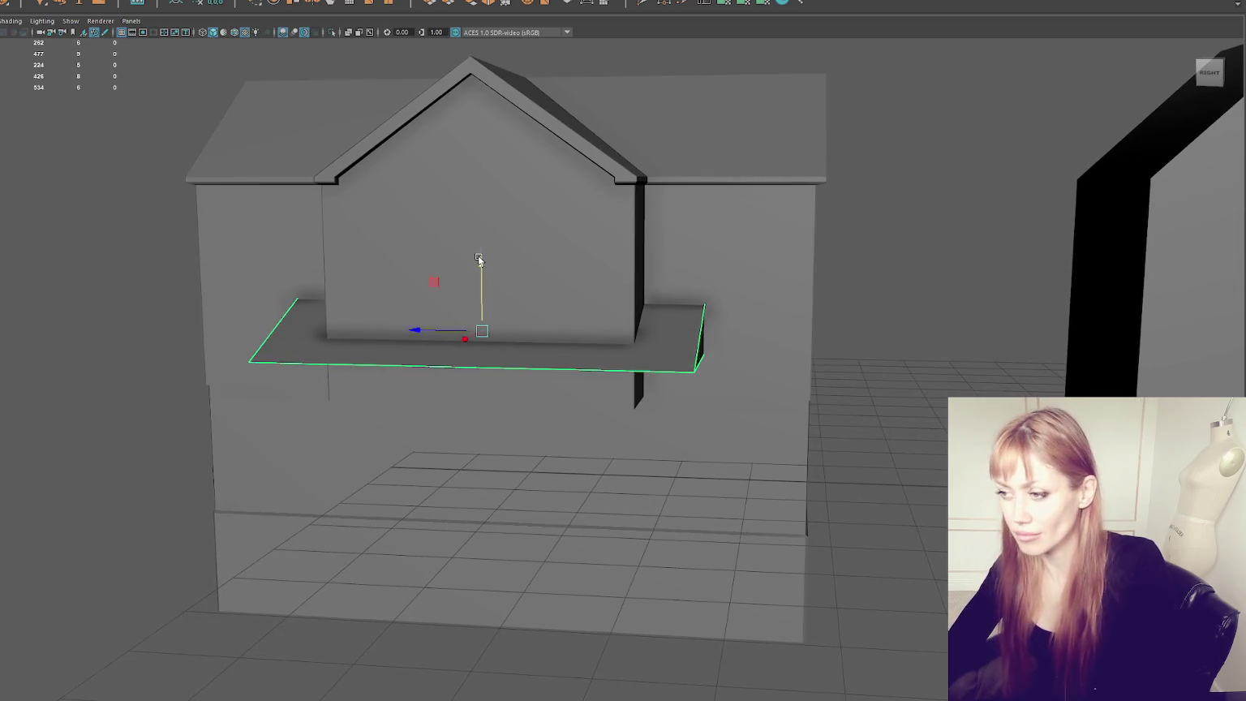
{"action": "scroll", "coordinate": [503, 252], "scroll_direction": "down", "scroll_amount": 5}
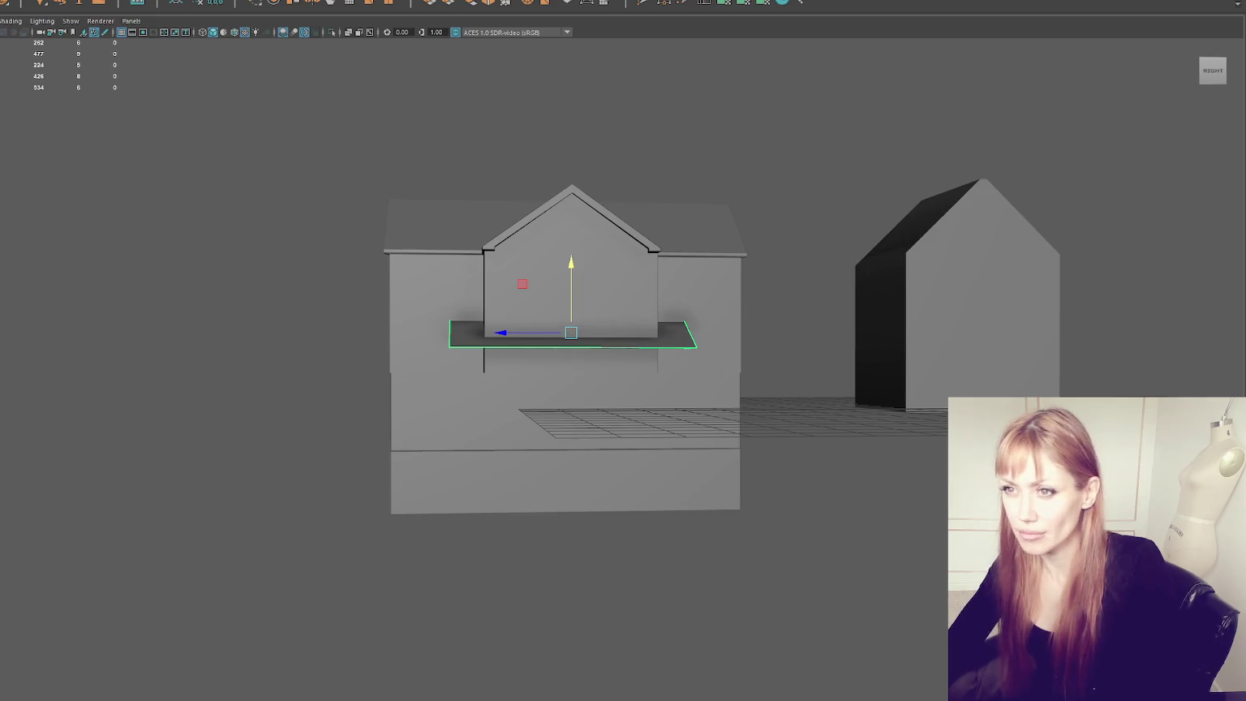
{"action": "left_click", "coordinate": [865, 389]}
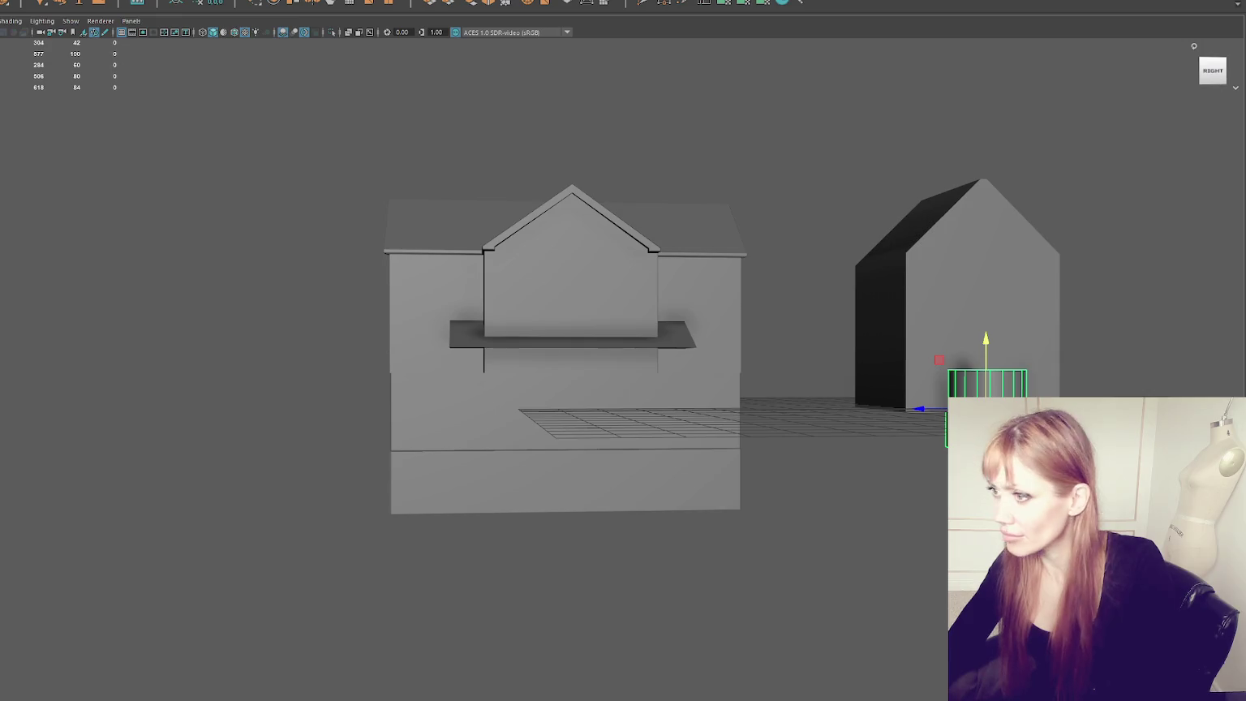
Step: Reduce the cylinder's Subdivisions Axis from 20 to 12 in the floating Channel Box
{"action": "key", "text": "ctrl+a"}
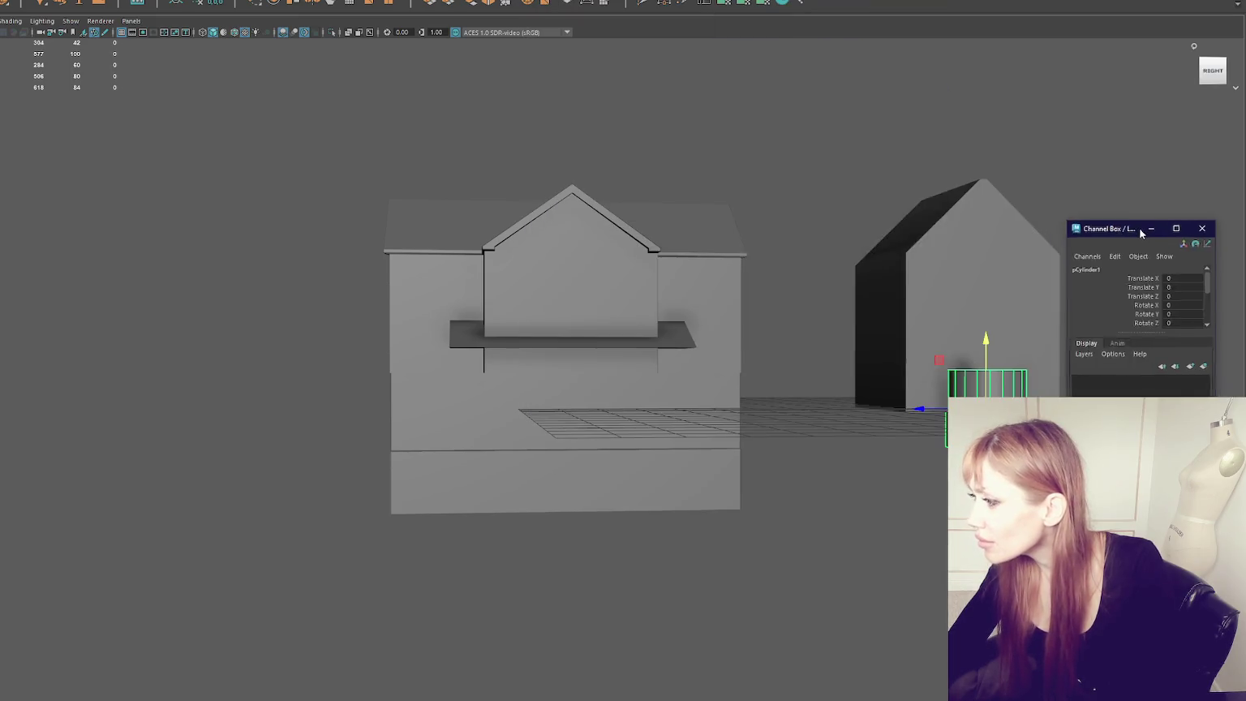
{"action": "left_click_drag", "start_coordinate": [1140, 232], "coordinate": [1221, 233]}
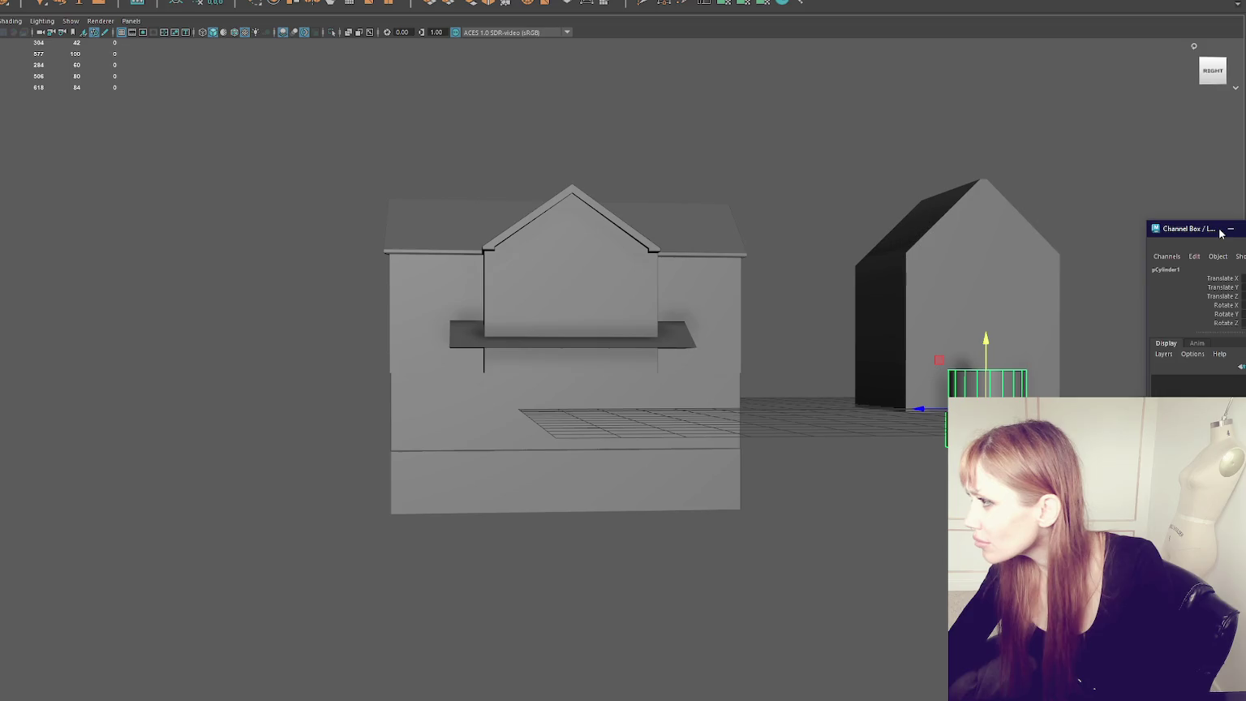
{"action": "left_click_drag", "start_coordinate": [1220, 233], "coordinate": [998, 149]}
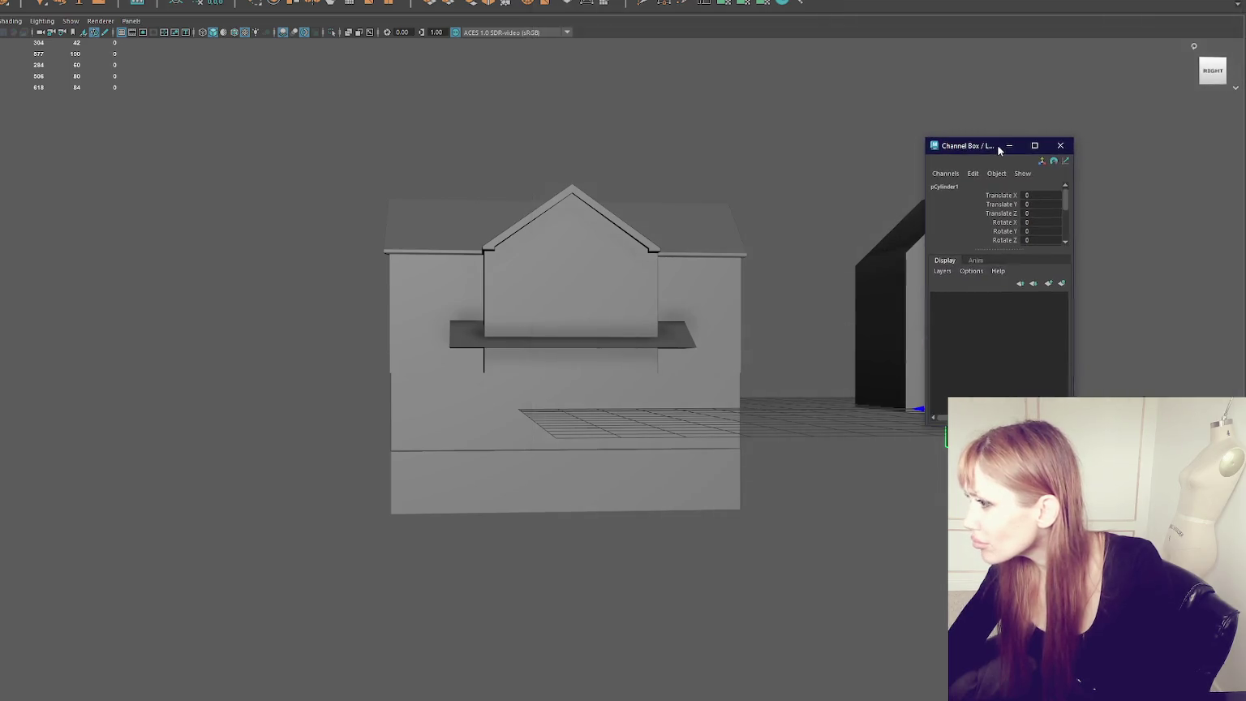
{"action": "scroll", "coordinate": [997, 244], "scroll_direction": "down", "scroll_amount": 3}
{"action": "left_click", "coordinate": [957, 233]}
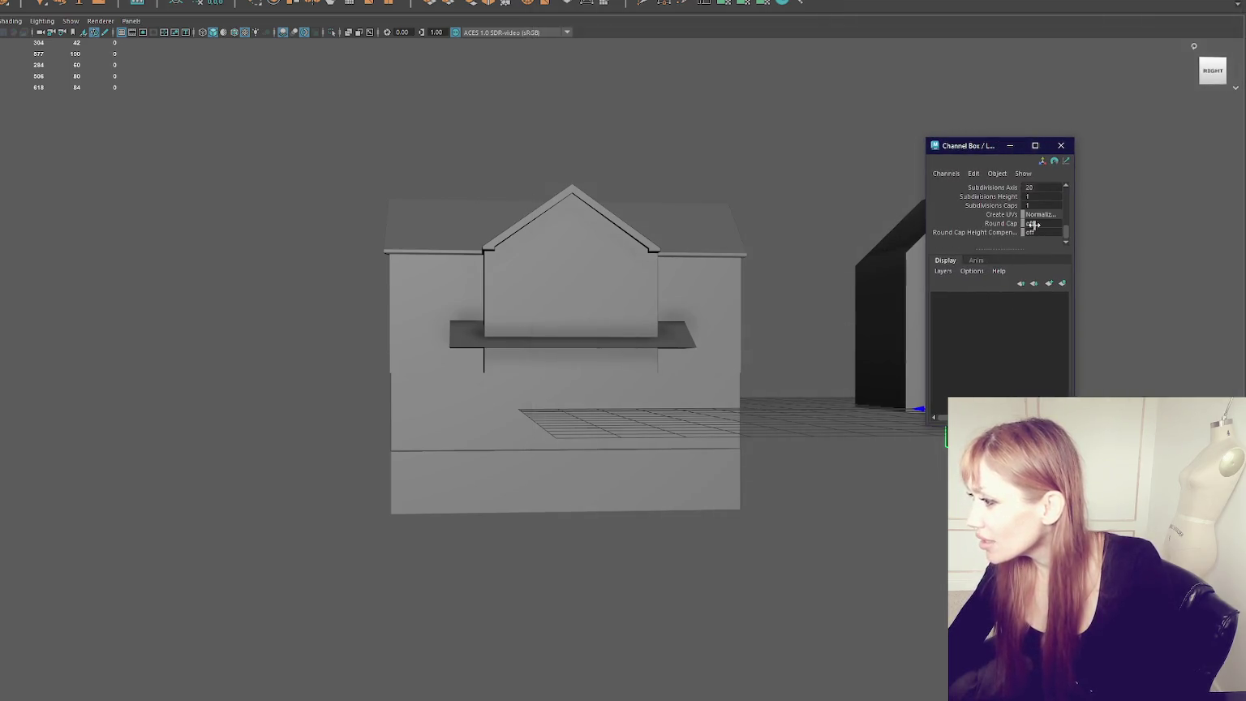
{"action": "middle_click_drag", "start_coordinate": [1042, 211], "coordinate": [864, 570]}
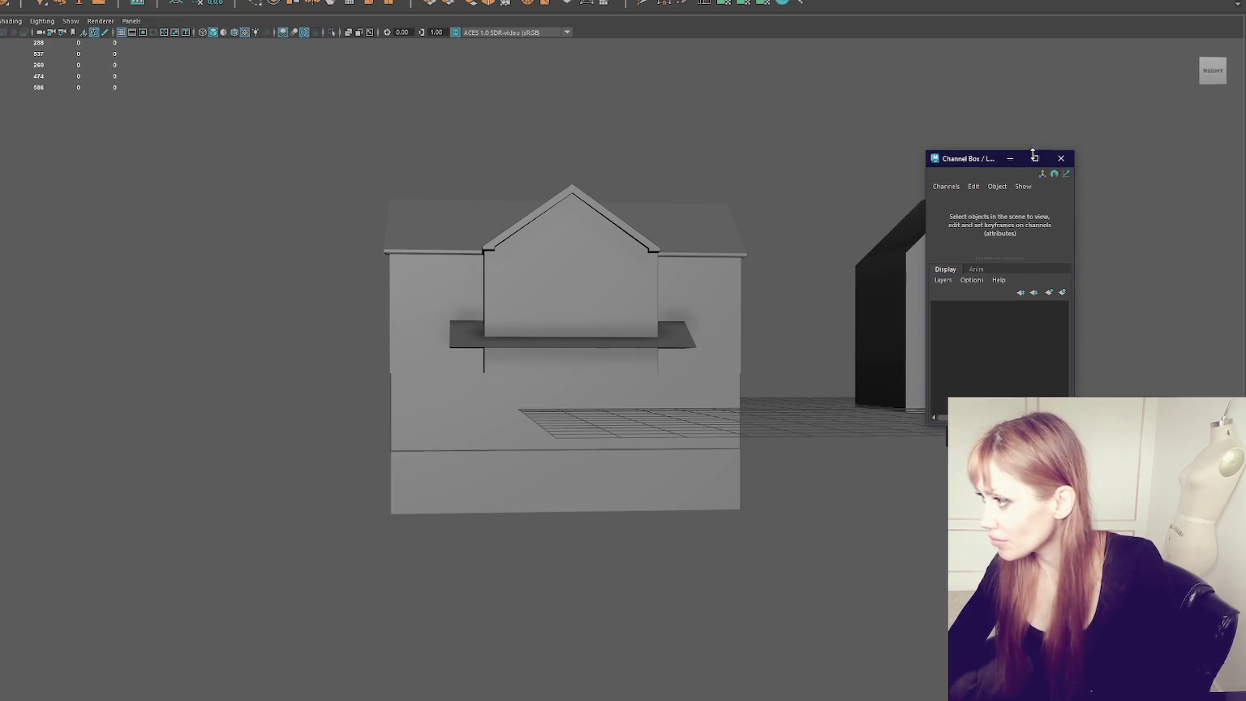
Step: Move the cylinder in front of the house, to Translate Z 3.073
{"action": "left_click_drag", "start_coordinate": [998, 146], "coordinate": [1183, 160]}
{"action": "left_click", "coordinate": [985, 381]}
{"action": "left_click_drag", "start_coordinate": [945, 380], "coordinate": [520, 414]}
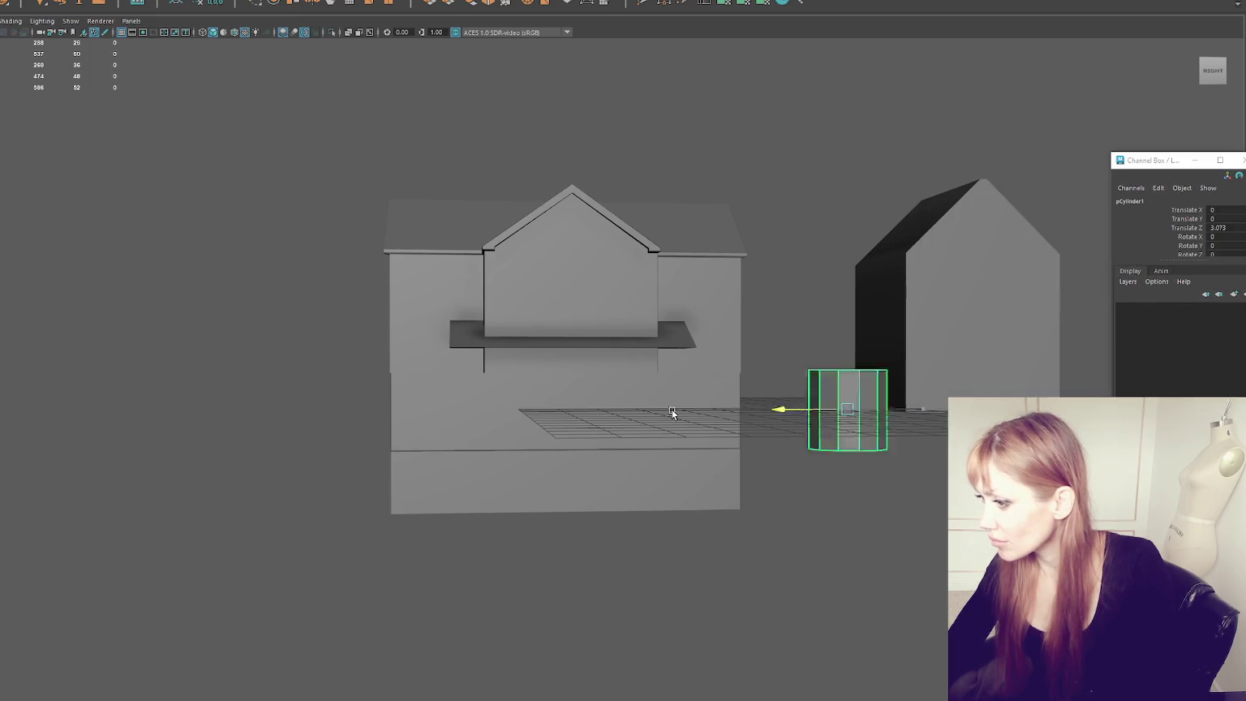
Step: Stretch the cylinder much taller and place it at the left end of the ledge
{"action": "key", "text": "r"}
{"action": "left_click_drag", "start_coordinate": [541, 368], "coordinate": [560, 328]}
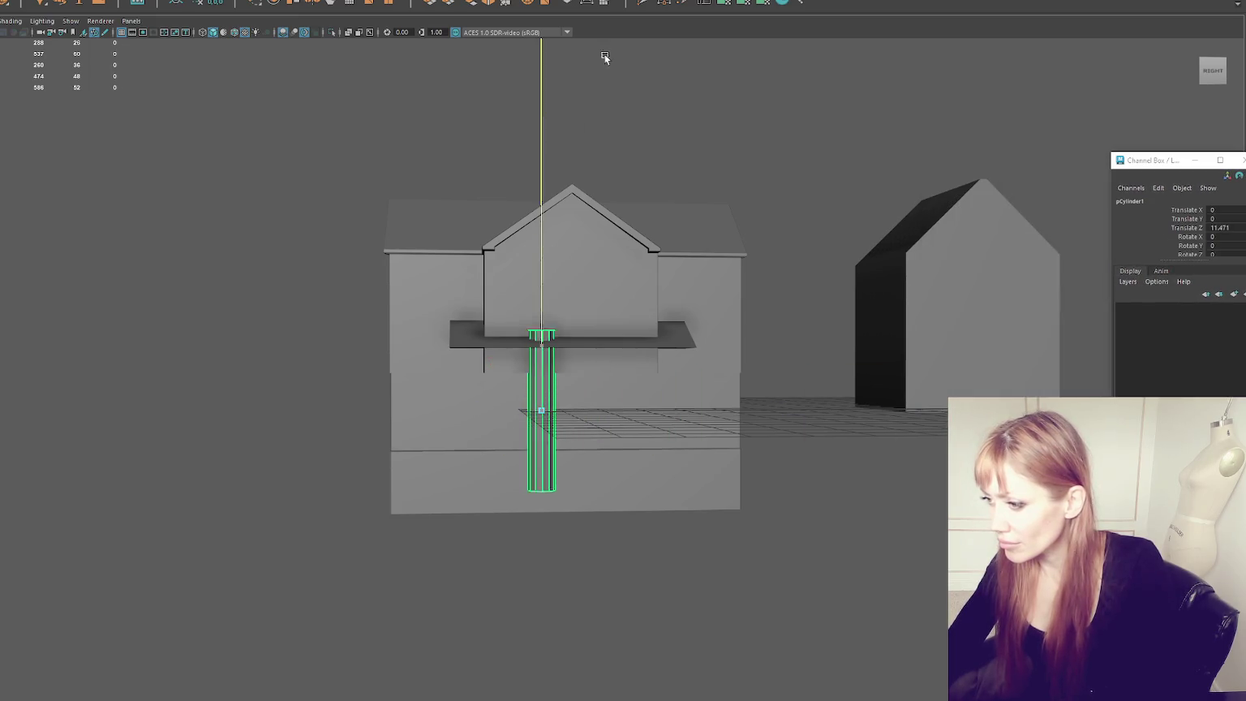
{"action": "mouse_move", "coordinate": [473, 423]}
{"action": "left_mouse_down"}
{"action": "mouse_move", "coordinate": [398, 421]}
{"action": "mouse_move", "coordinate": [611, 399]}
{"action": "left_mouse_up"}
Step: Duplicate it into a second pillar and shrink both to fit under the overhang
{"action": "key", "text": "ctrl+d"}
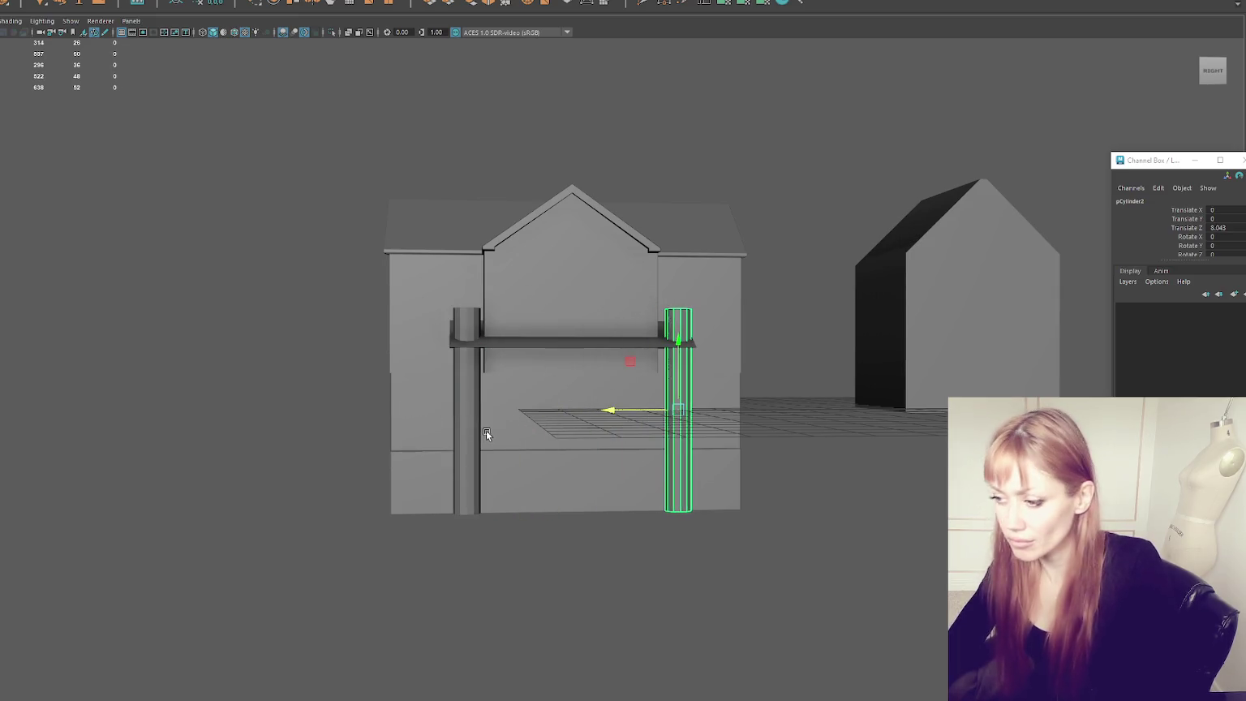
{"action": "left_click", "coordinate": [478, 418]}
{"action": "mouse_move", "coordinate": [472, 408]}
{"action": "left_mouse_down"}
{"action": "mouse_move", "coordinate": [405, 422]}
{"action": "mouse_move", "coordinate": [462, 411]}
{"action": "left_mouse_up"}
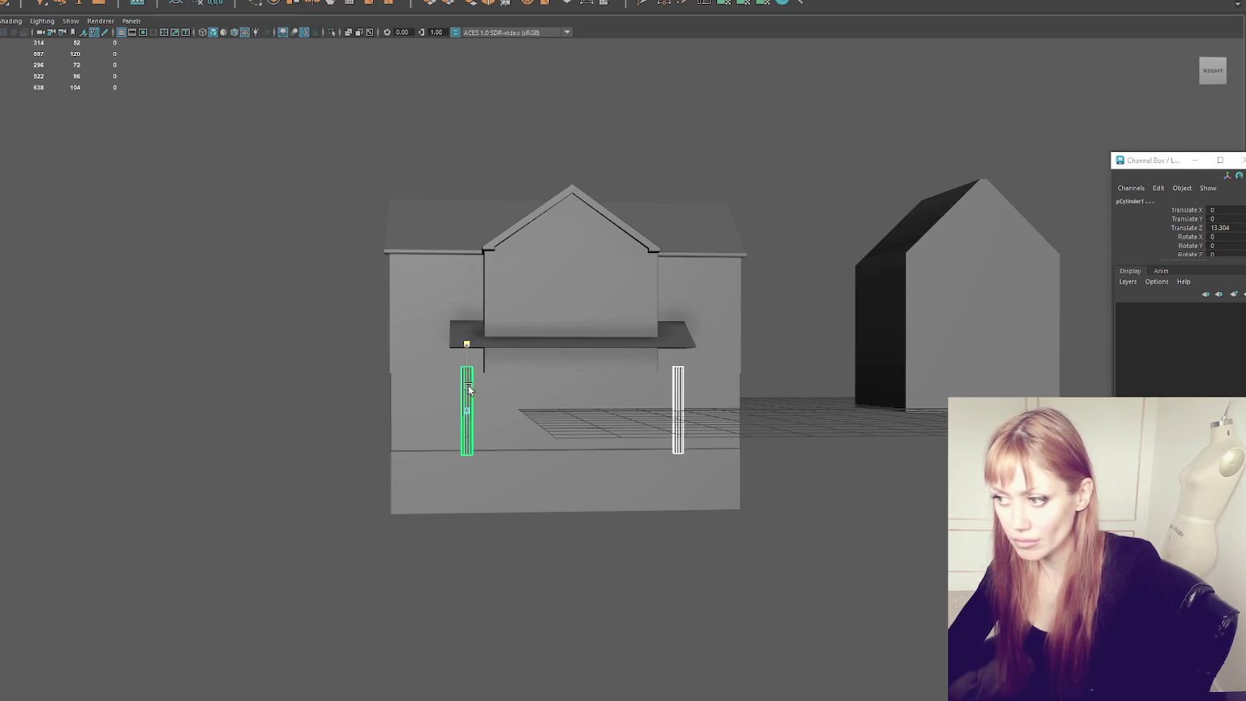
{"action": "left_click_drag", "start_coordinate": [325, 209], "coordinate": [793, 409]}
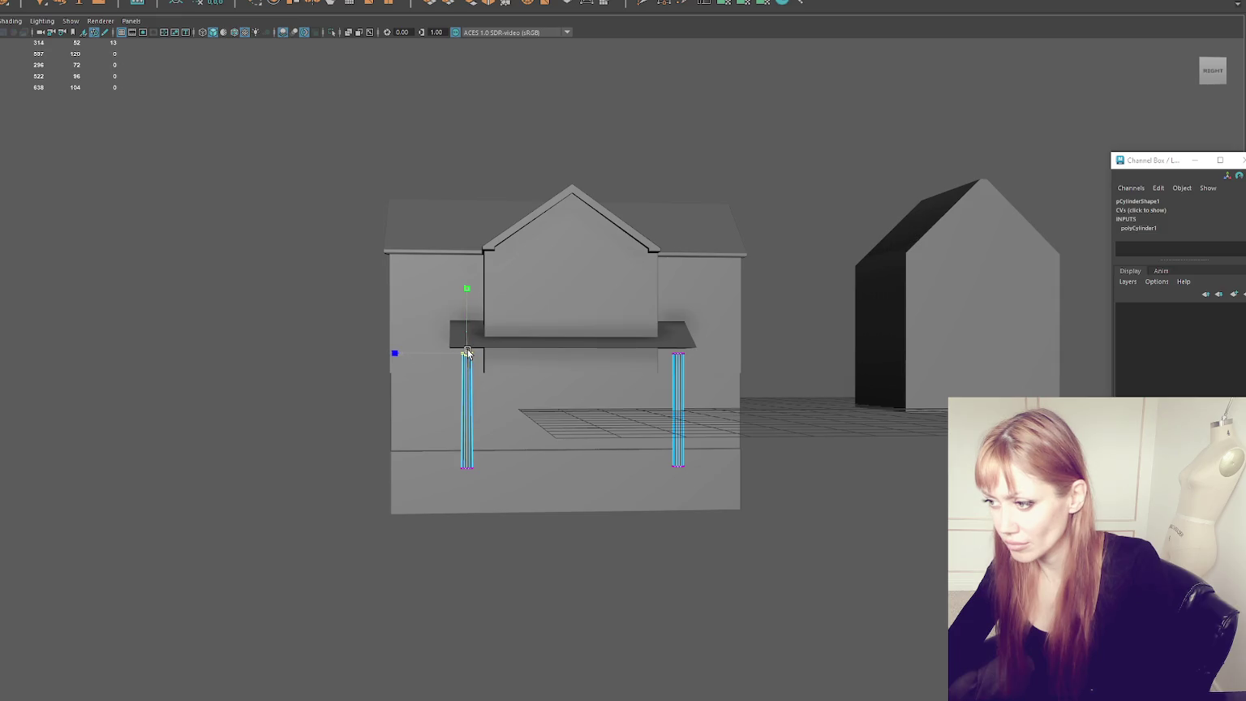
{"action": "right_click_drag", "start_coordinate": [298, 234], "coordinate": [361, 177]}
{"action": "key", "text": "w"}
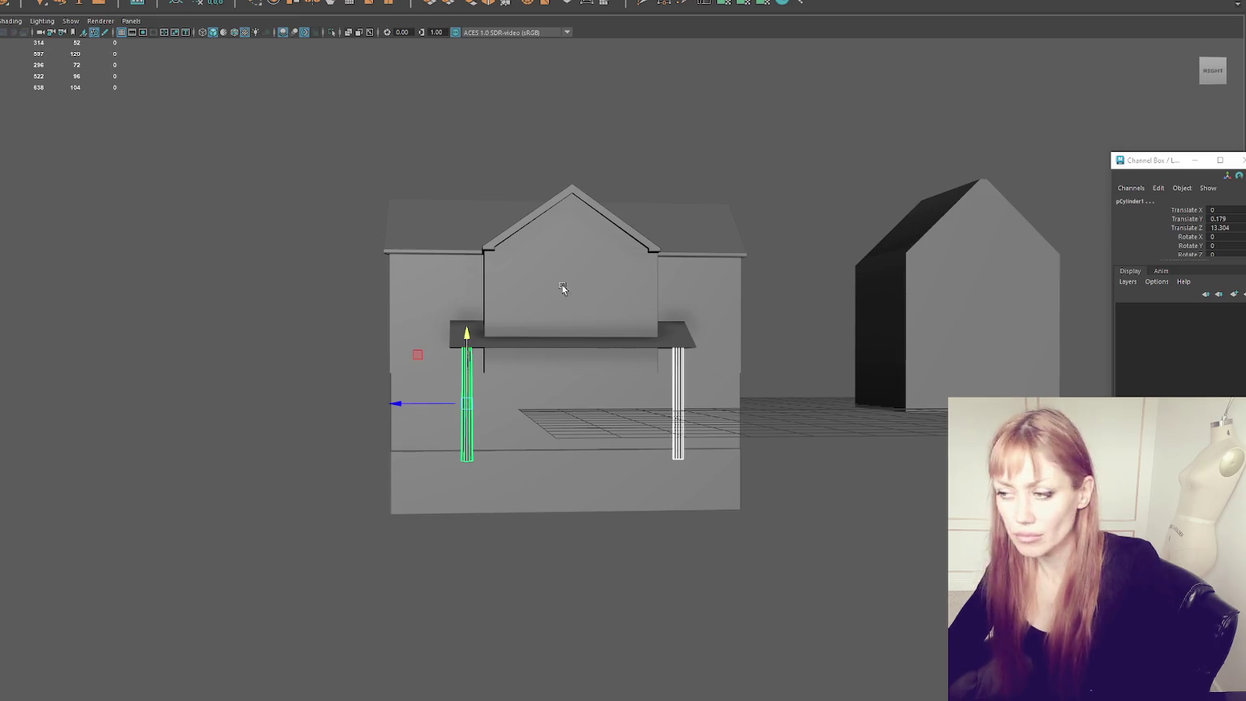
{"action": "left_click", "coordinate": [590, 244]}
Step: Turn the gable copy a quarter turn, slide it along X, and delete its wall faces
{"action": "key", "text": "e"}
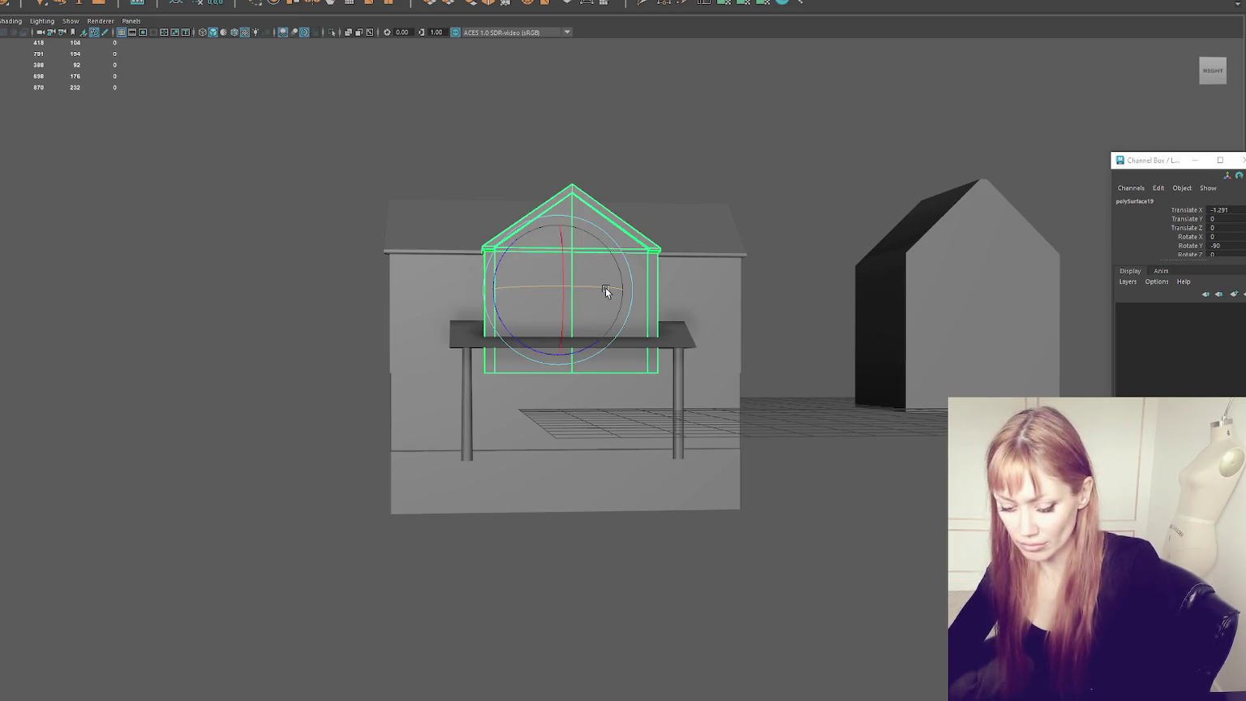
{"action": "left_click_drag", "start_coordinate": [606, 256], "coordinate": [536, 297]}
{"action": "key", "text": "w"}
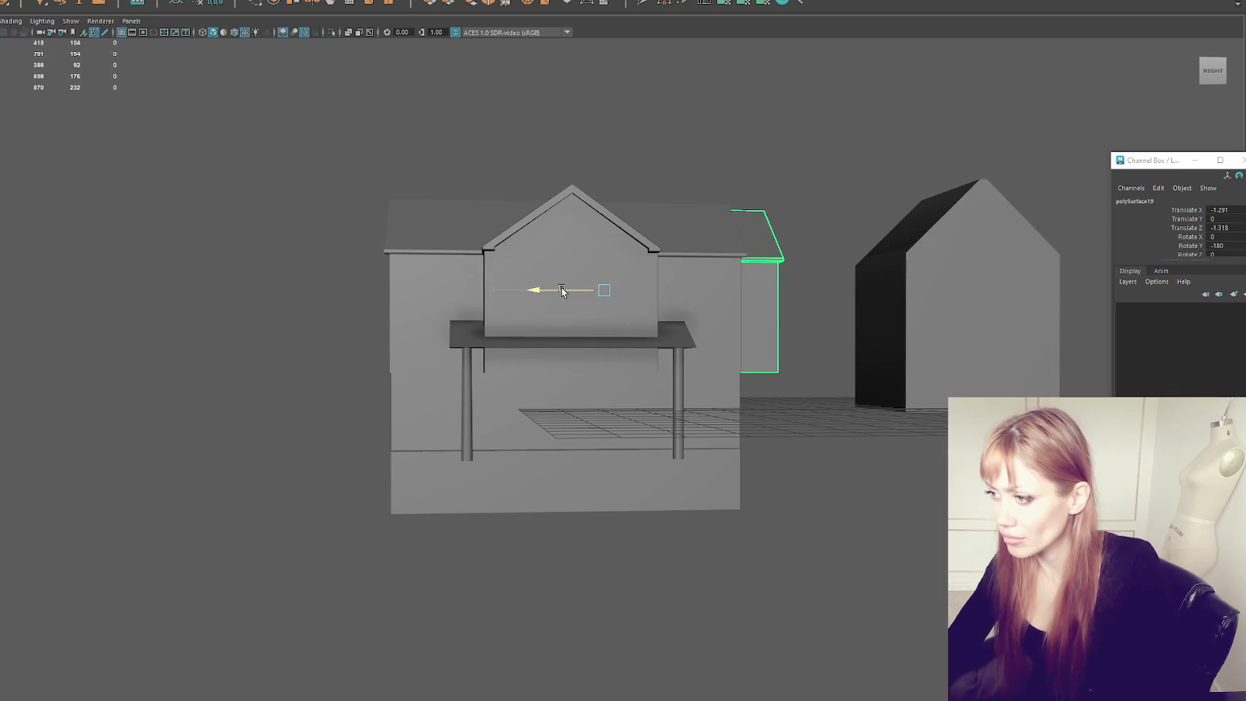
{"action": "key", "text": "space"}
{"action": "mouse_move", "coordinate": [576, 305]}
{"action": "left_mouse_down"}
{"action": "mouse_move", "coordinate": [685, 353]}
{"action": "mouse_move", "coordinate": [641, 346]}
{"action": "left_mouse_up"}
{"action": "right_click", "coordinate": [219, 174]}
{"action": "mouse_move", "coordinate": [220, 186]}
{"action": "left_mouse_down", "text": "alt"}
{"action": "mouse_move", "coordinate": [271, 206]}
{"action": "mouse_move", "coordinate": [275, 237]}
{"action": "left_mouse_up", "text": "alt"}
{"action": "left_click_drag", "start_coordinate": [290, 304], "coordinate": [778, 451]}
{"action": "key", "text": "Delete"}
Step: Pull the roof's left and right vertices inward and lower the roof piece onto the ledge
{"action": "right_click_drag", "start_coordinate": [543, 125], "coordinate": [504, 122]}
{"action": "left_click_drag", "start_coordinate": [420, 200], "coordinate": [420, 201]}
{"action": "left_click_drag", "start_coordinate": [350, 235], "coordinate": [421, 238]}
{"action": "left_click_drag", "start_coordinate": [694, 146], "coordinate": [777, 277]}
{"action": "left_click_drag", "start_coordinate": [700, 243], "coordinate": [645, 245]}
{"action": "key", "text": "F8"}
{"action": "left_click", "coordinate": [529, 199]}
{"action": "mouse_move", "coordinate": [571, 227]}
{"action": "left_mouse_down"}
{"action": "mouse_move", "coordinate": [580, 357]}
{"action": "mouse_move", "coordinate": [689, 139]}
{"action": "left_mouse_up"}
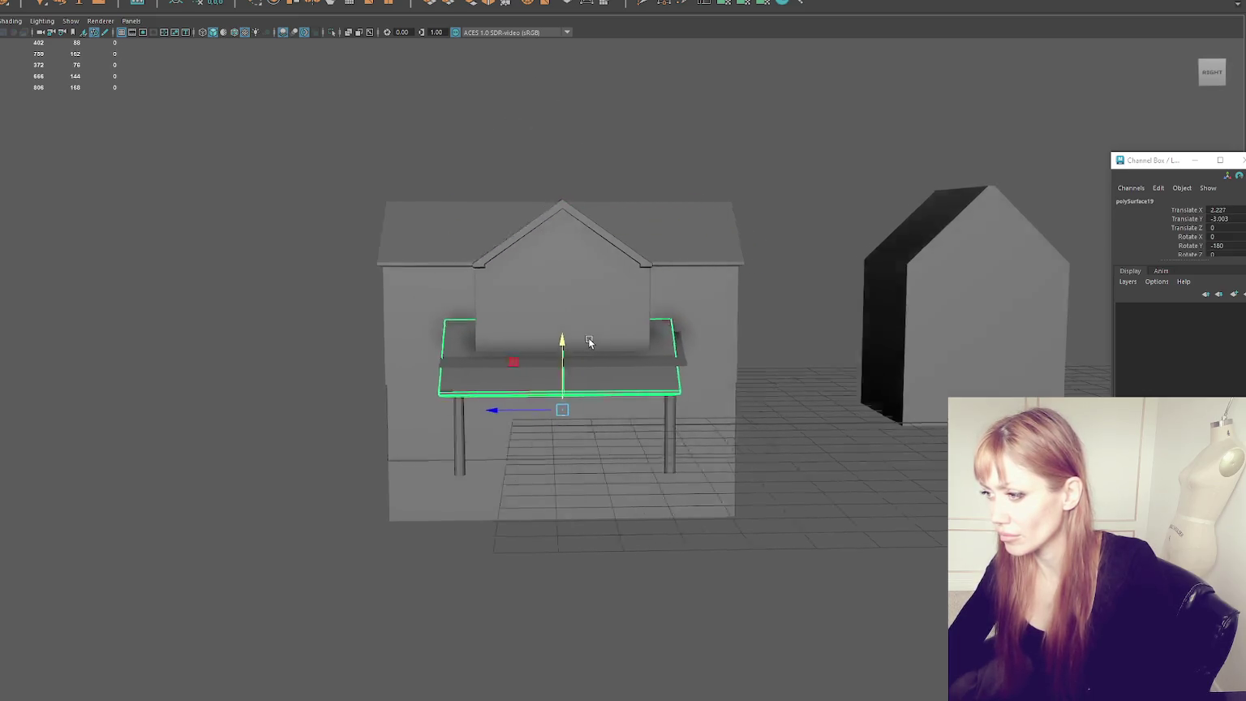
Step: Reshape the awning's vertices, stretching its right side outward to slope over the ledge
{"action": "key", "text": "F8"}
{"action": "left_click_drag", "start_coordinate": [629, 350], "coordinate": [636, 350]}
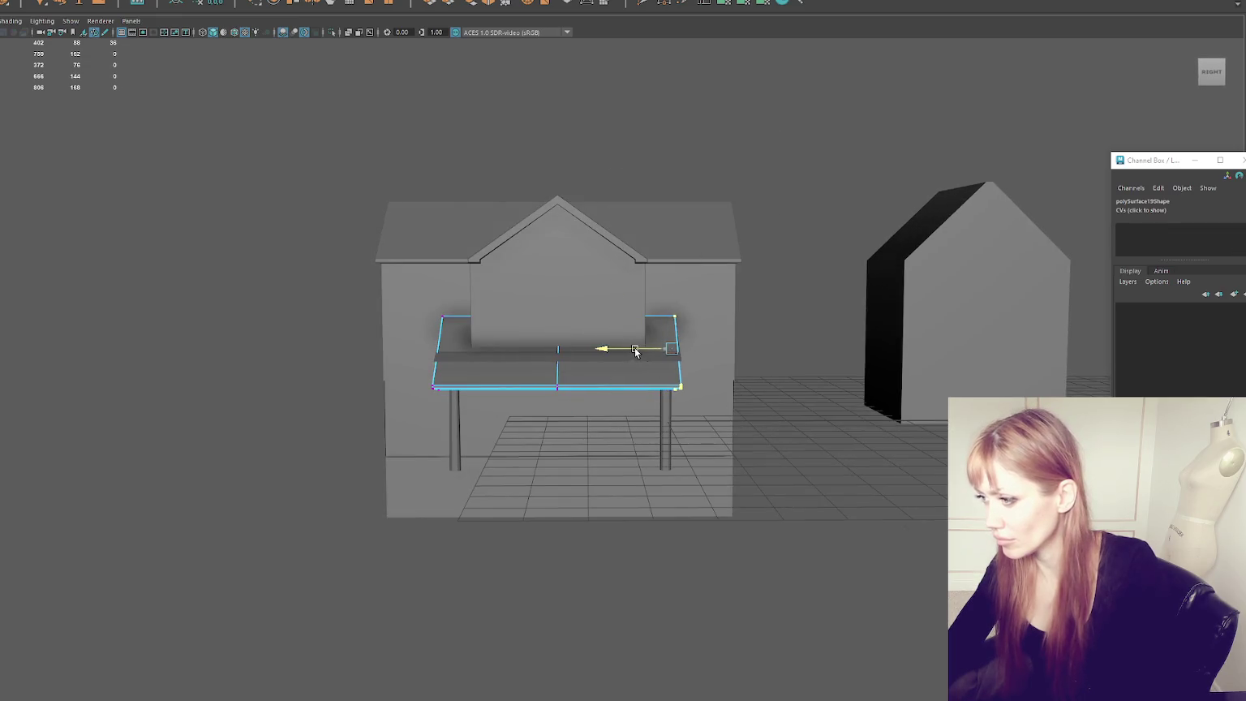
{"action": "left_click_drag", "start_coordinate": [509, 278], "coordinate": [359, 412]}
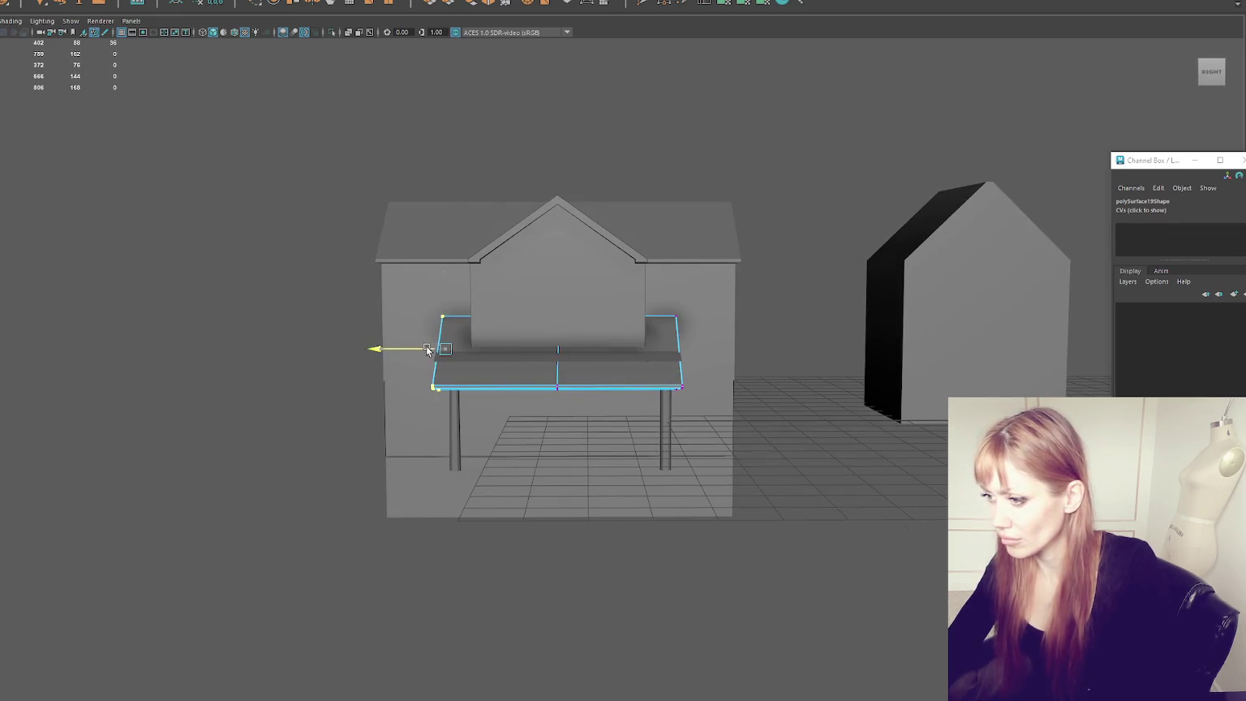
{"action": "key", "text": "F8"}
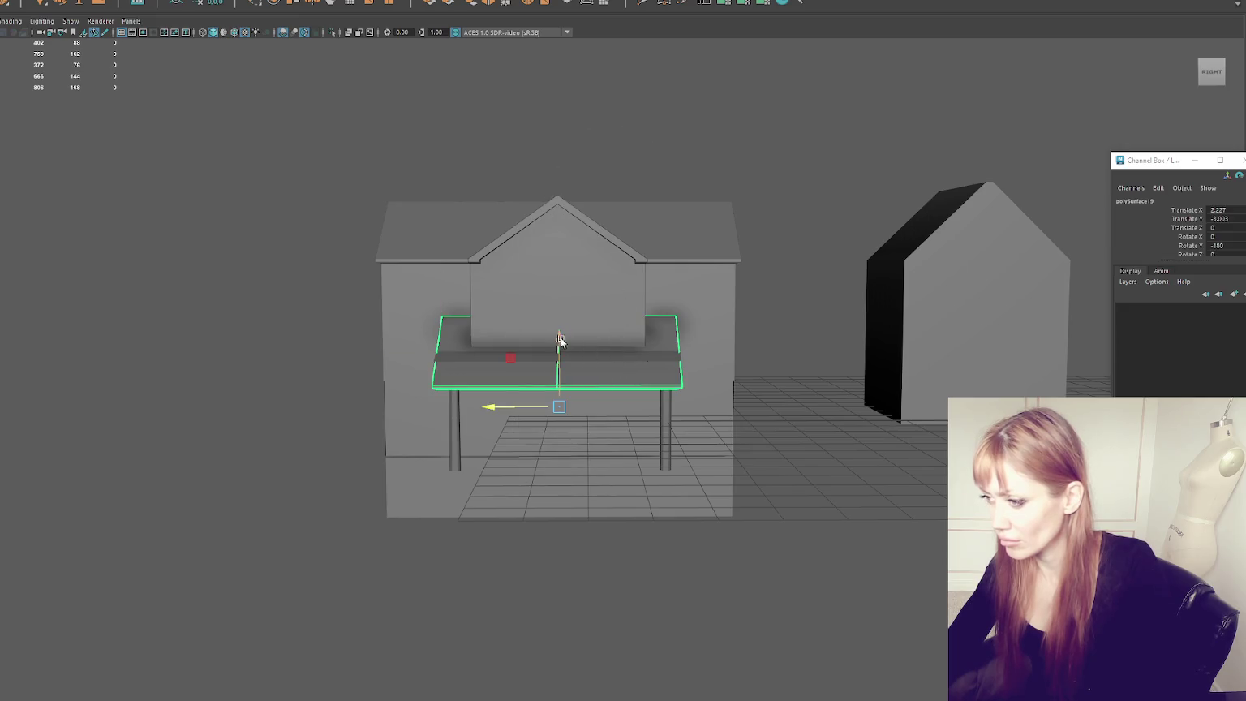
{"action": "left_click_drag", "start_coordinate": [559, 341], "coordinate": [701, 116], "text": "alt"}
{"action": "key", "text": "F9"}
{"action": "key", "text": "4"}
{"action": "left_click_drag", "start_coordinate": [654, 242], "coordinate": [703, 242], "text": "alt"}
{"action": "left_click", "coordinate": [820, 81]}
{"action": "left_click_drag", "start_coordinate": [599, 257], "coordinate": [668, 413]}
{"action": "mouse_move", "coordinate": [741, 234]}
{"action": "left_mouse_down", "text": "alt"}
{"action": "mouse_move", "coordinate": [668, 325]}
{"action": "mouse_move", "coordinate": [678, 296]}
{"action": "mouse_move", "coordinate": [673, 313]}
{"action": "left_mouse_up", "text": "alt"}
{"action": "key", "text": "6"}
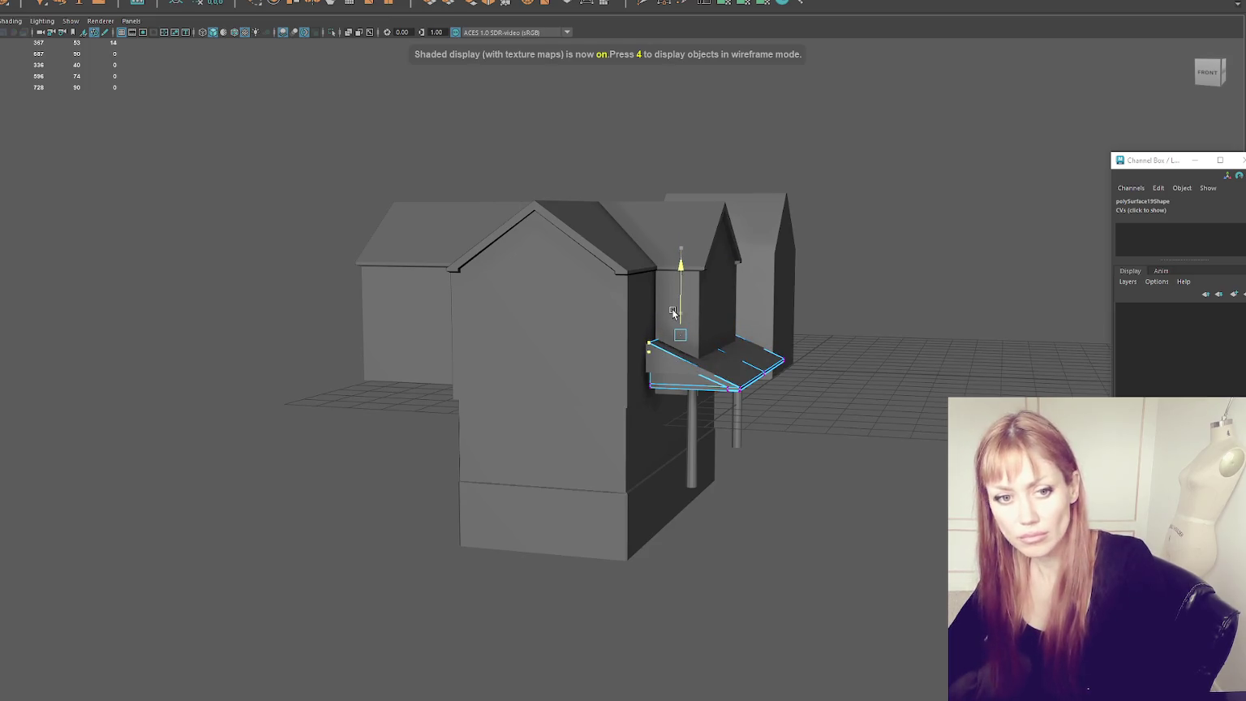
{"action": "key", "text": "F8"}
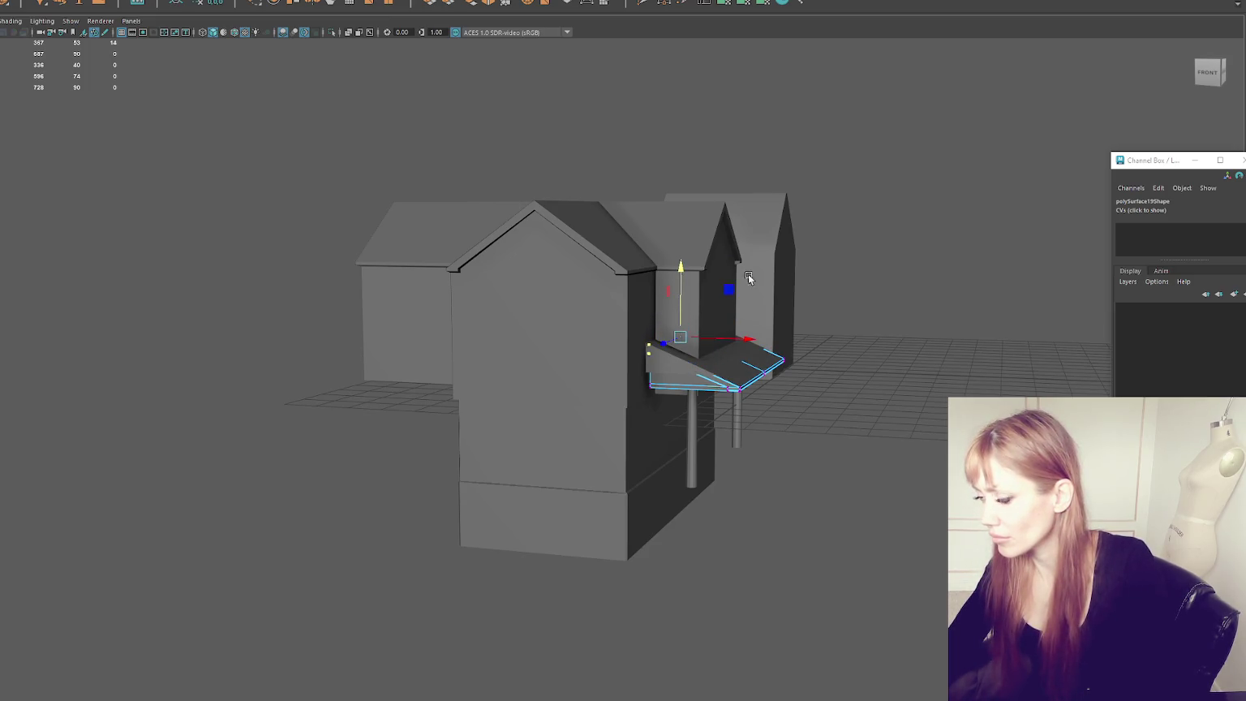
Step: Nudge the awning against the wall, then slide both pillars under it and lower them slightly
{"action": "left_click", "coordinate": [678, 366]}
{"action": "left_click", "coordinate": [857, 333]}
{"action": "mouse_move", "coordinate": [857, 332]}
{"action": "left_mouse_down", "text": "alt"}
{"action": "mouse_move", "coordinate": [646, 339]}
{"action": "mouse_move", "coordinate": [635, 362]}
{"action": "mouse_move", "coordinate": [610, 364]}
{"action": "left_mouse_up", "text": "alt"}
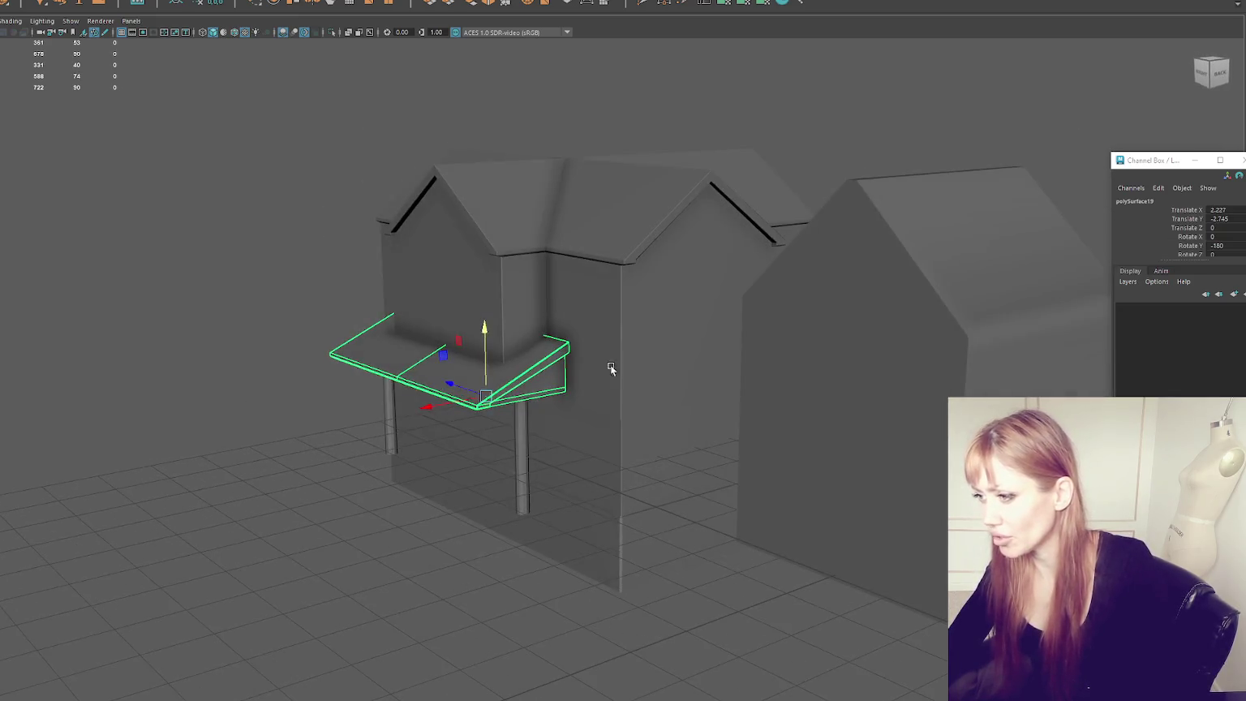
{"action": "mouse_move", "coordinate": [434, 404]}
{"action": "left_mouse_down"}
{"action": "mouse_move", "coordinate": [454, 404]}
{"action": "mouse_move", "coordinate": [357, 401]}
{"action": "left_mouse_up"}
{"action": "left_click", "coordinate": [573, 454]}
{"action": "left_click", "coordinate": [754, 442], "text": "shift"}
{"action": "left_click_drag", "start_coordinate": [831, 416], "coordinate": [866, 411], "text": "alt"}
{"action": "mouse_move", "coordinate": [801, 345]}
{"action": "left_mouse_down"}
{"action": "mouse_move", "coordinate": [801, 357]}
{"action": "mouse_move", "coordinate": [747, 361]}
{"action": "left_mouse_up"}
Step: Move a pillar to the middle under the awning and adjust the dormer gable's bottom vertices
{"action": "left_click", "coordinate": [691, 442]}
{"action": "left_click_drag", "start_coordinate": [618, 424], "coordinate": [485, 424]}
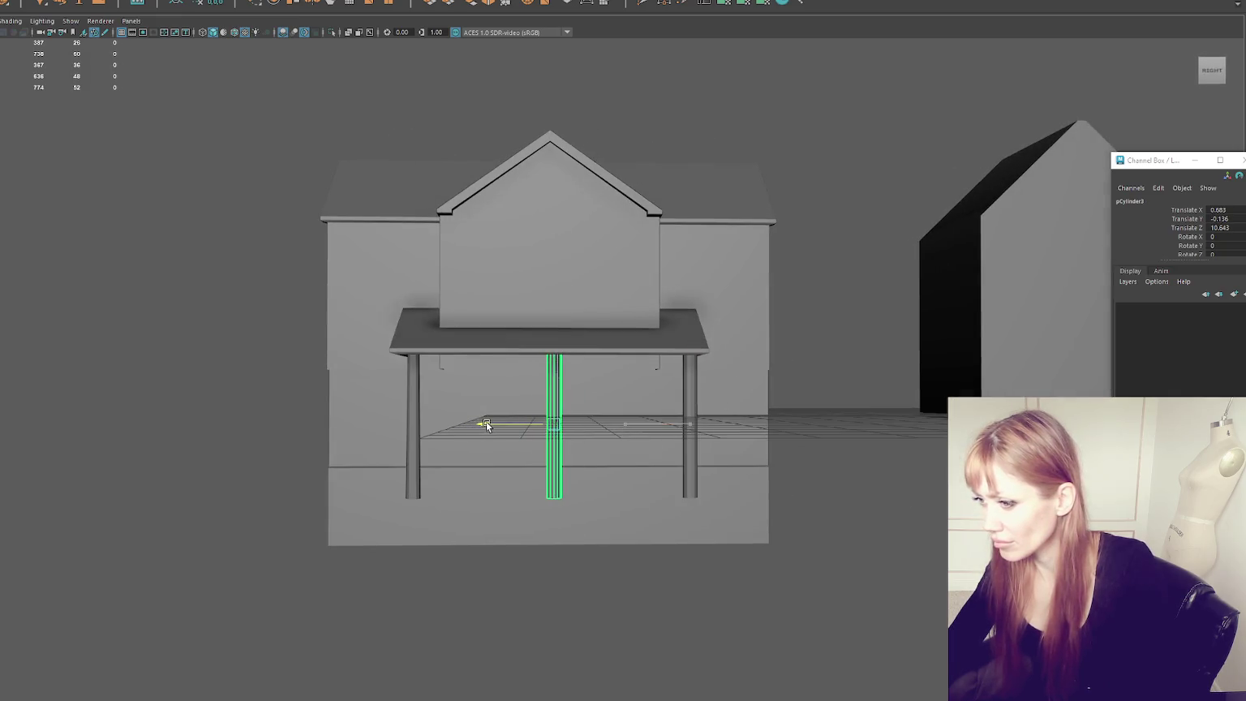
{"action": "left_click", "coordinate": [618, 364]}
{"action": "key", "text": "F9"}
{"action": "left_click_drag", "start_coordinate": [730, 327], "coordinate": [350, 432]}
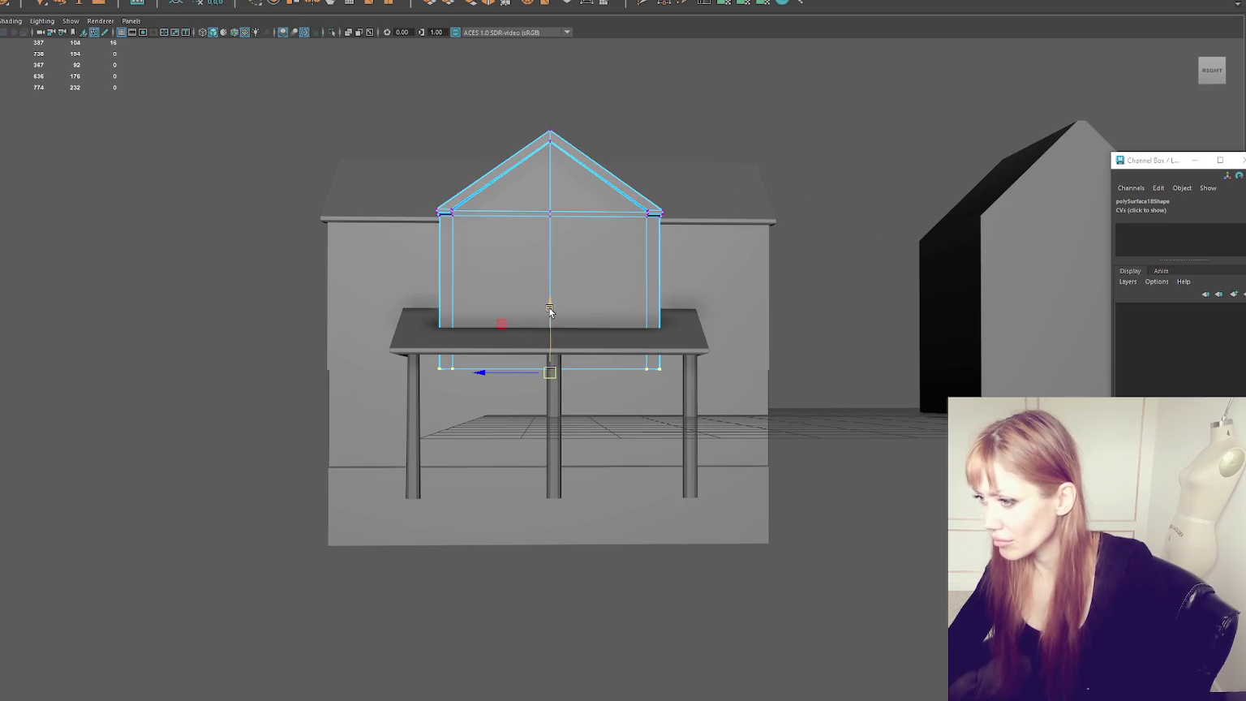
{"action": "mouse_move", "coordinate": [636, 268]}
{"action": "left_mouse_down", "text": "alt"}
{"action": "mouse_move", "coordinate": [907, 115]}
{"action": "mouse_move", "coordinate": [604, 164]}
{"action": "mouse_move", "coordinate": [691, 196]}
{"action": "left_mouse_up", "text": "alt"}
{"action": "key", "text": "F8"}
{"action": "left_click", "coordinate": [907, 115]}
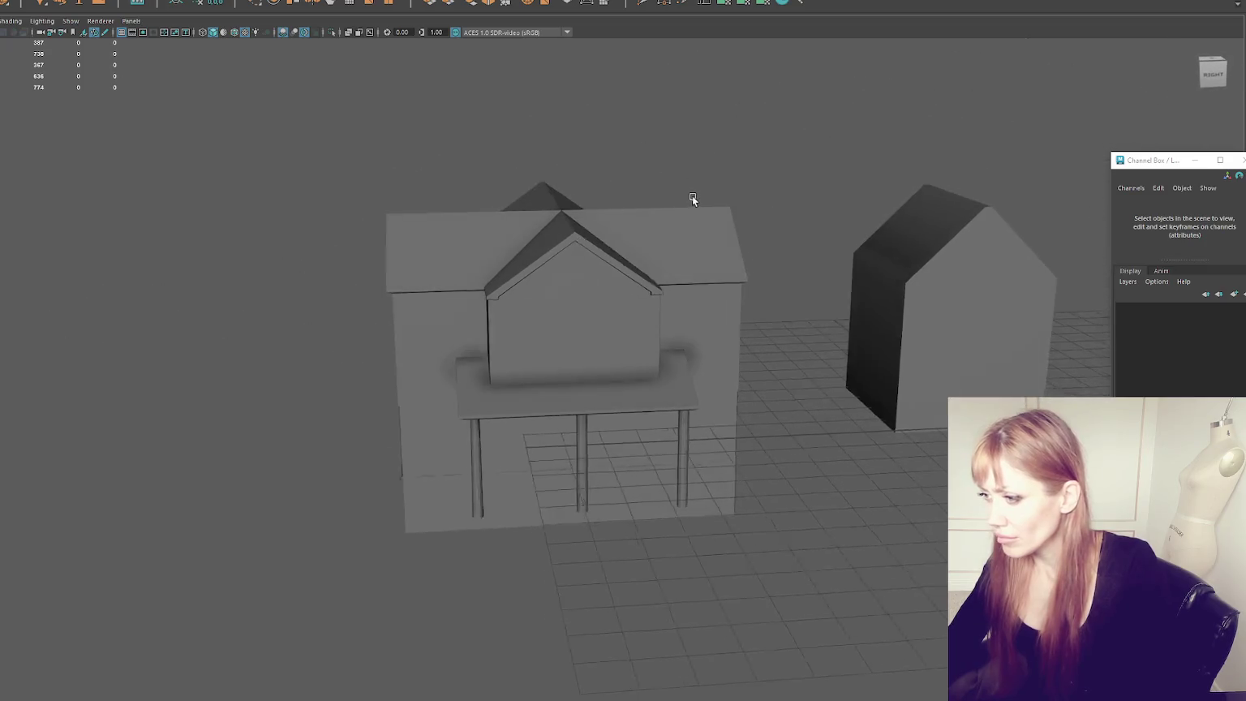
{"action": "mouse_move", "coordinate": [691, 196]}
{"action": "right_mouse_down", "text": "alt"}
{"action": "mouse_move", "coordinate": [614, 298]}
{"action": "mouse_move", "coordinate": [643, 222]}
{"action": "mouse_move", "coordinate": [606, 215]}
{"action": "right_mouse_up", "text": "alt"}
Step: Slide the base cube pCube62 along the porch front as a long low slab
{"action": "left_click", "coordinate": [710, 426]}
{"action": "mouse_move", "coordinate": [710, 426]}
{"action": "left_mouse_down", "text": "alt"}
{"action": "mouse_move", "coordinate": [504, 261]}
{"action": "mouse_move", "coordinate": [374, 352]}
{"action": "mouse_move", "coordinate": [504, 334]}
{"action": "left_mouse_up", "text": "alt"}
{"action": "mouse_move", "coordinate": [807, 398]}
{"action": "left_mouse_down"}
{"action": "mouse_move", "coordinate": [538, 383]}
{"action": "mouse_move", "coordinate": [547, 424]}
{"action": "mouse_move", "coordinate": [59, 421]}
{"action": "left_mouse_up"}
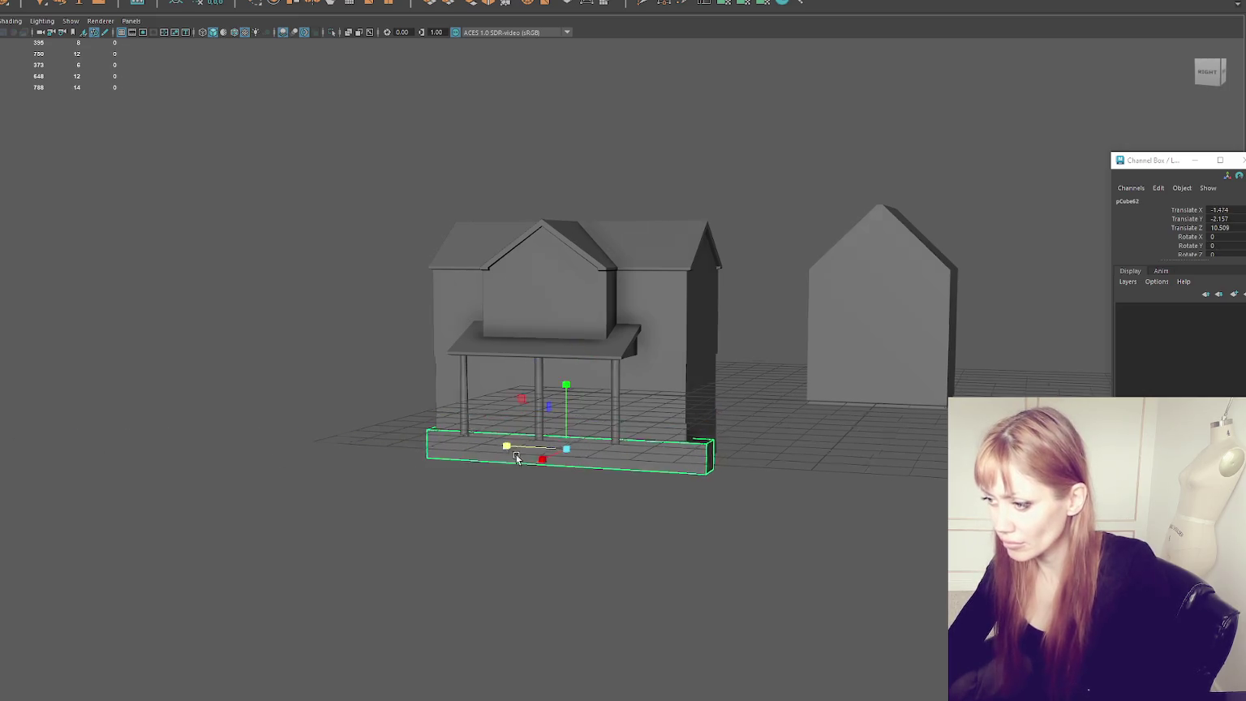
Step: Raise the porch slab up to the posts, then narrow it and shift it left
{"action": "left_click_drag", "start_coordinate": [518, 446], "coordinate": [566, 460], "text": "alt"}
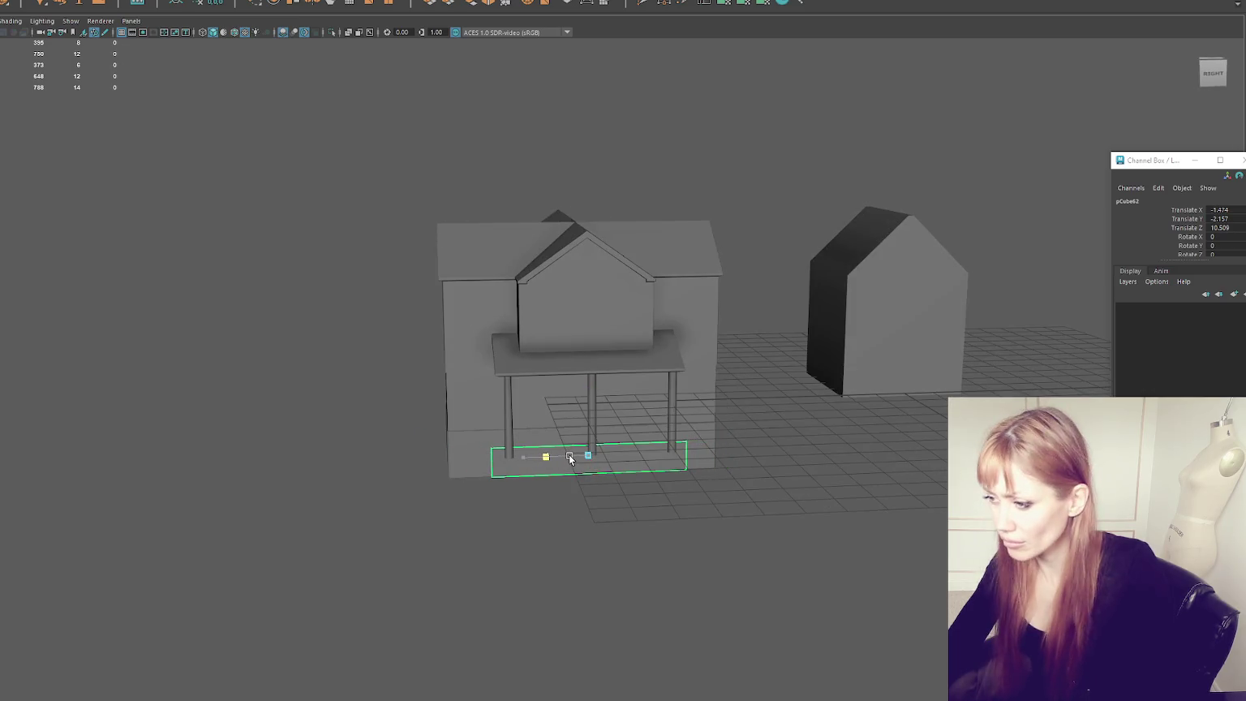
{"action": "scroll", "coordinate": [580, 460], "scroll_direction": "up", "scroll_amount": 3}
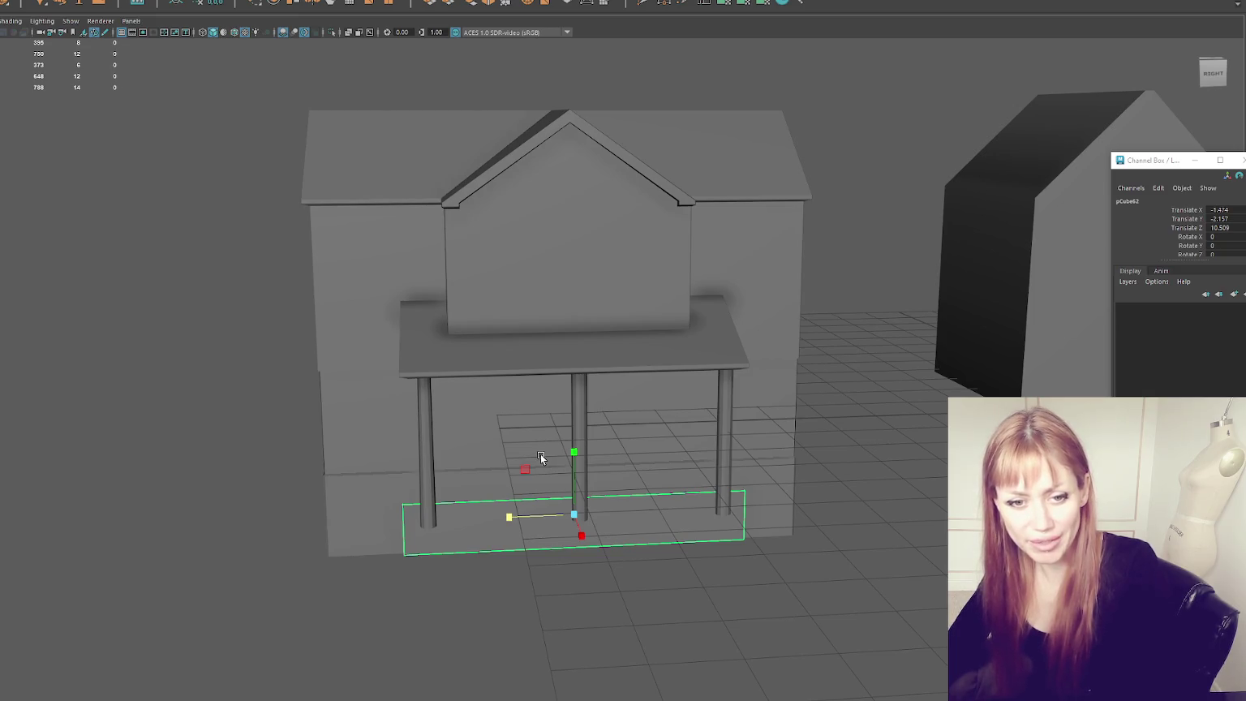
{"action": "scroll", "coordinate": [540, 453], "scroll_direction": "up", "scroll_amount": 2}
{"action": "scroll", "coordinate": [553, 492], "scroll_direction": "down", "scroll_amount": 4}
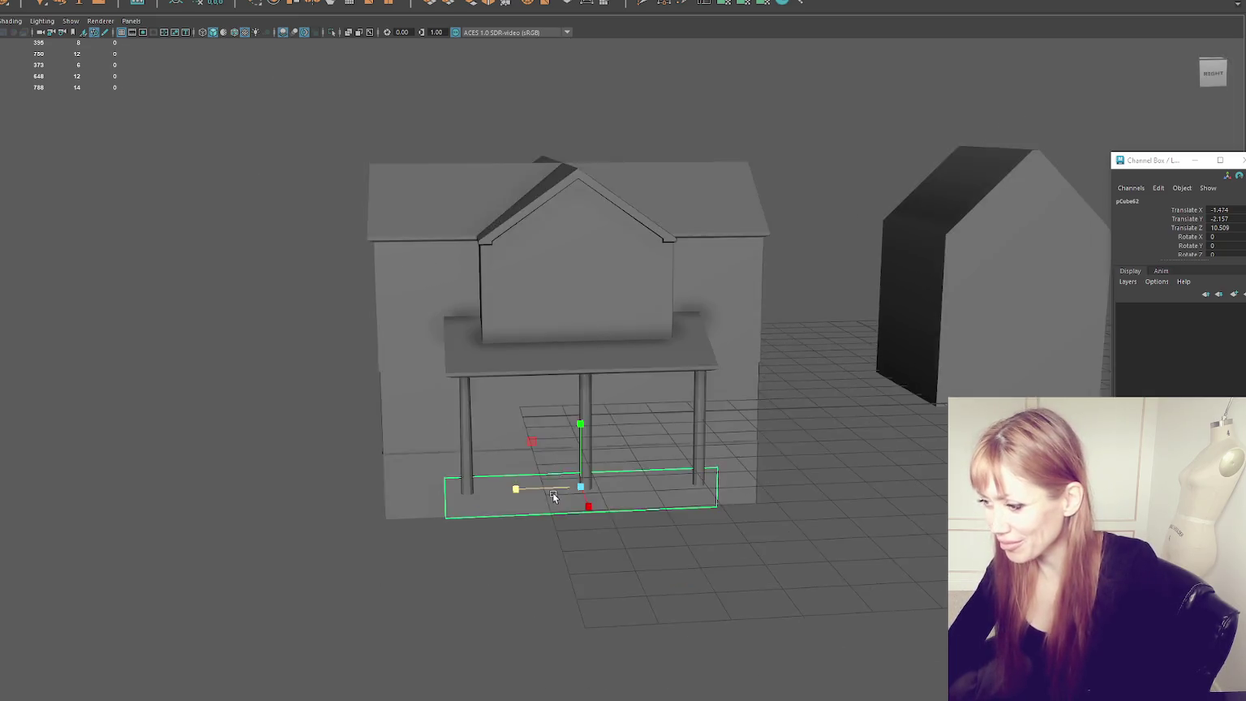
{"action": "left_click_drag", "start_coordinate": [553, 493], "coordinate": [568, 454], "text": "alt"}
{"action": "key", "text": "w"}
{"action": "mouse_move", "coordinate": [594, 396]}
{"action": "left_mouse_down"}
{"action": "mouse_move", "coordinate": [594, 349]}
{"action": "mouse_move", "coordinate": [714, 438]}
{"action": "mouse_move", "coordinate": [876, 446]}
{"action": "mouse_move", "coordinate": [800, 480]}
{"action": "mouse_move", "coordinate": [709, 473]}
{"action": "left_mouse_up"}
{"action": "scroll", "coordinate": [835, 466], "scroll_direction": "up", "scroll_amount": 3}
{"action": "mouse_move", "coordinate": [510, 469]}
{"action": "left_mouse_down"}
{"action": "mouse_move", "coordinate": [540, 463]}
{"action": "mouse_move", "coordinate": [413, 469]}
{"action": "left_mouse_up"}
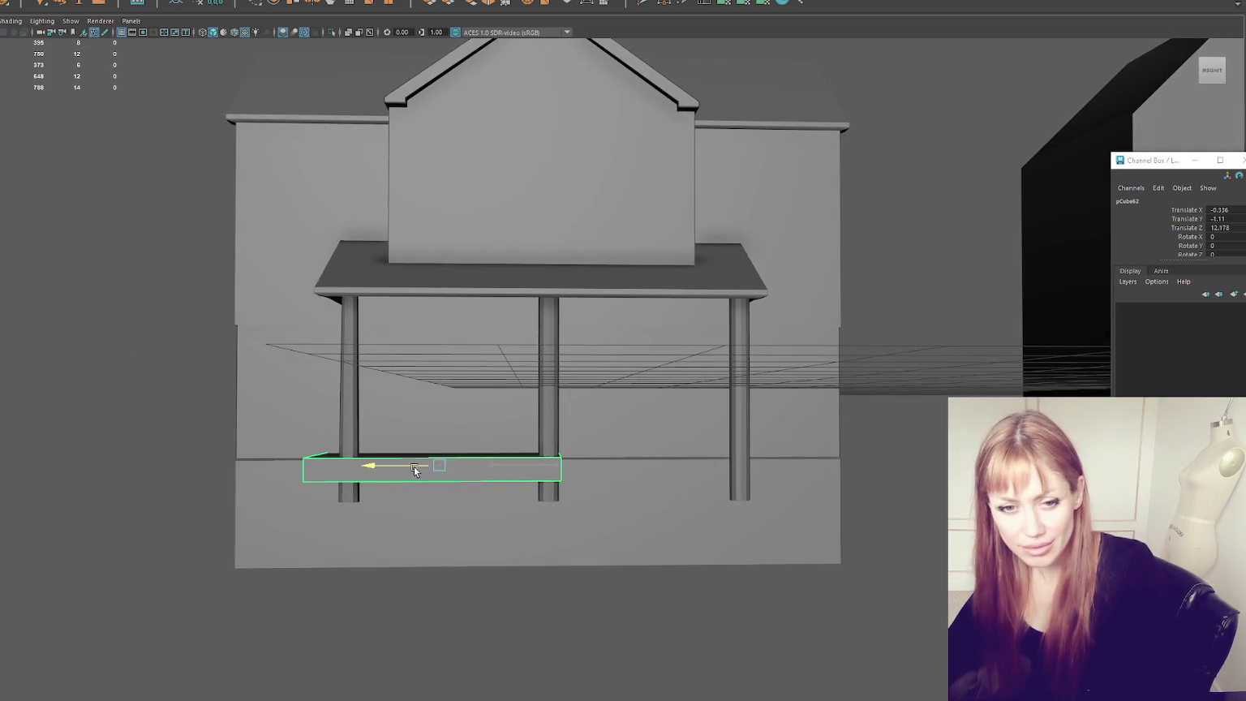
Step: Duplicate the slab under the right posts, flatten it into a thin floor at X -0.278, Z 10.559
{"action": "key", "text": "ctrl+d"}
{"action": "mouse_move", "coordinate": [416, 469]}
{"action": "left_mouse_down"}
{"action": "mouse_move", "coordinate": [631, 481]}
{"action": "mouse_move", "coordinate": [413, 502]}
{"action": "mouse_move", "coordinate": [484, 503]}
{"action": "mouse_move", "coordinate": [473, 492]}
{"action": "left_mouse_up"}
{"action": "left_click", "coordinate": [464, 466]}
{"action": "left_click", "coordinate": [590, 469]}
{"action": "left_click", "coordinate": [579, 491]}
{"action": "key", "text": "w"}
{"action": "mouse_move", "coordinate": [560, 459]}
{"action": "left_mouse_down"}
{"action": "mouse_move", "coordinate": [556, 478]}
{"action": "mouse_move", "coordinate": [622, 456]}
{"action": "left_mouse_up"}
{"action": "key", "text": "w"}
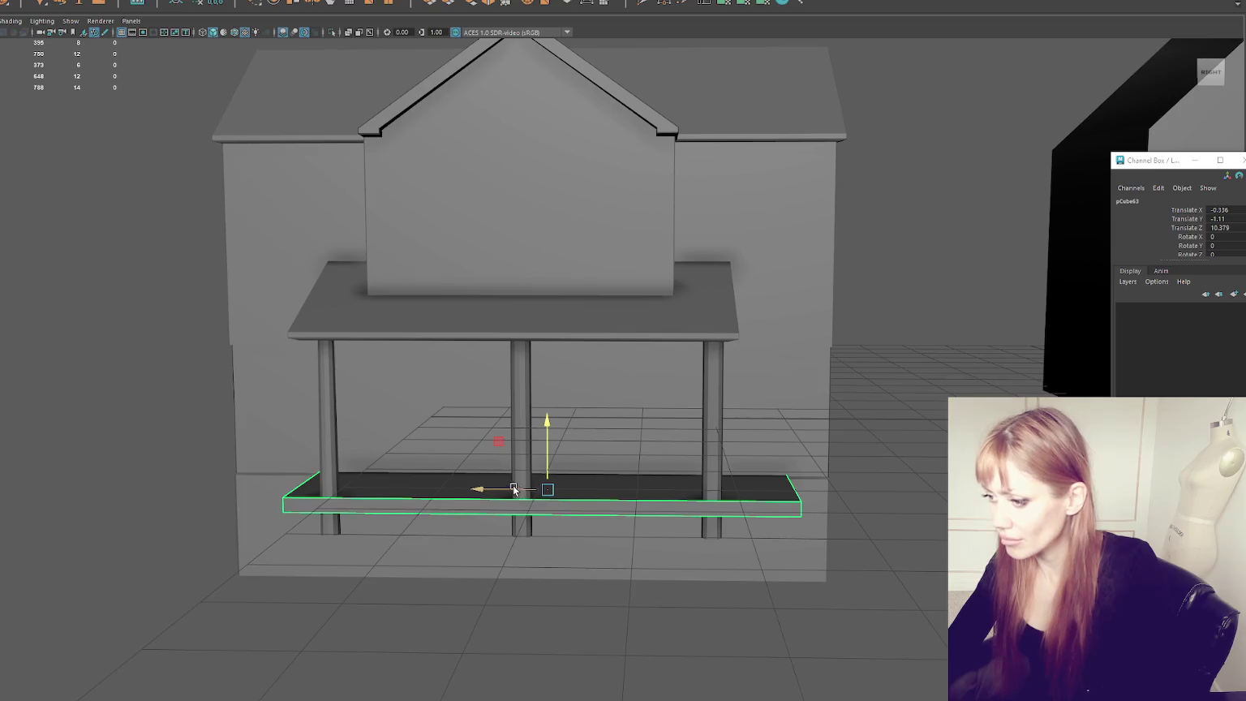
{"action": "left_click_drag", "start_coordinate": [514, 489], "coordinate": [529, 478], "text": "alt"}
{"action": "mouse_move", "coordinate": [393, 493]}
{"action": "left_mouse_down"}
{"action": "mouse_move", "coordinate": [385, 507]}
{"action": "mouse_move", "coordinate": [481, 482]}
{"action": "left_mouse_up"}
{"action": "key", "text": "ctrl+d"}
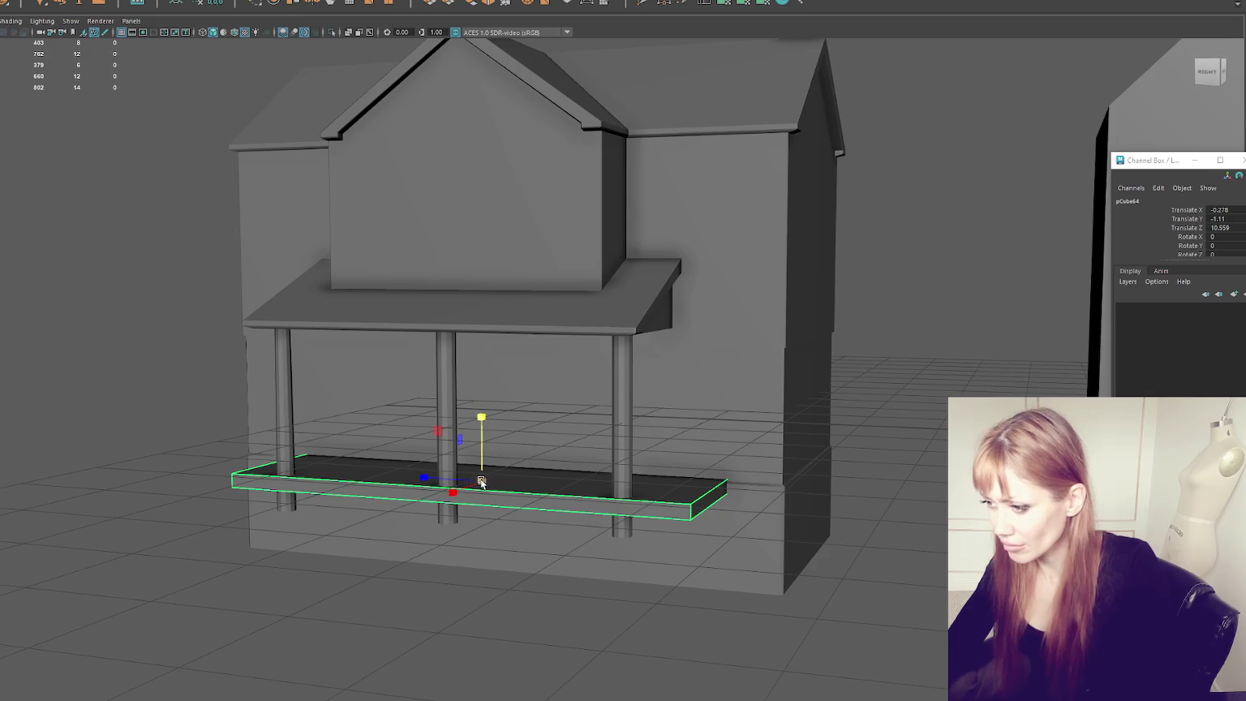
Step: Stretch the copied slab taller and lower it beneath the porch floor to Y -1.866
{"action": "key", "text": "r"}
{"action": "left_click_drag", "start_coordinate": [481, 416], "coordinate": [504, 349]}
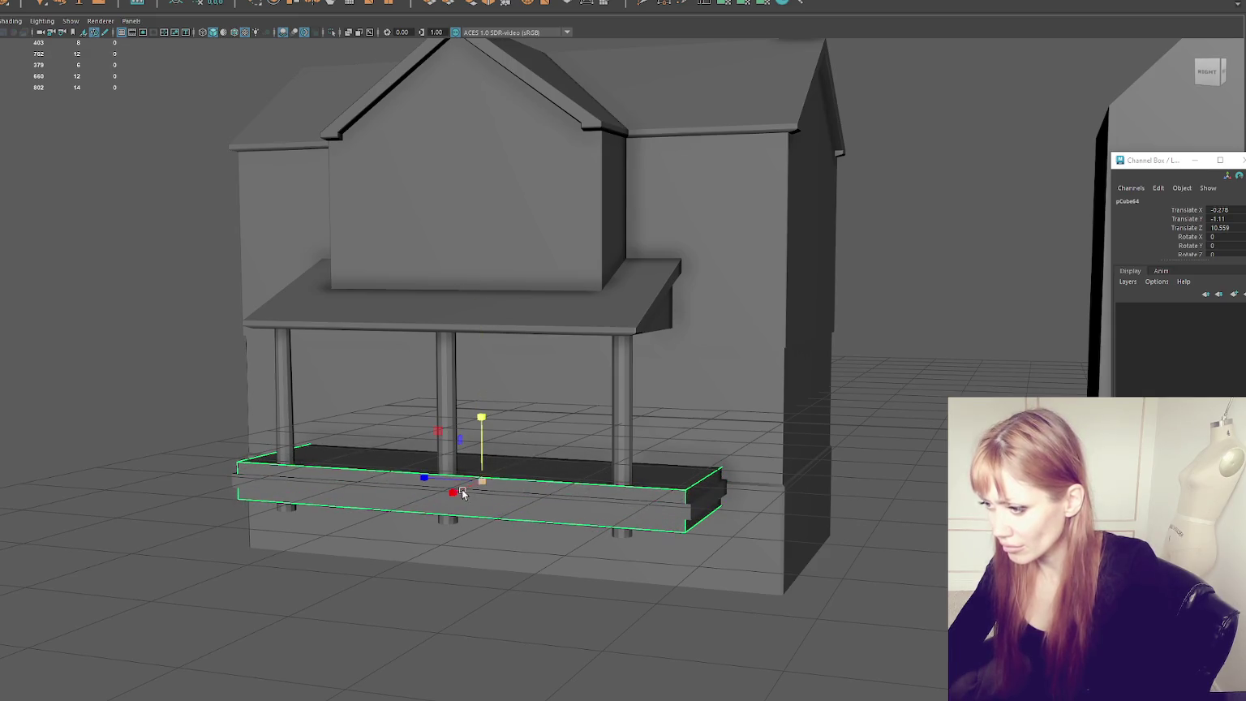
{"action": "mouse_move", "coordinate": [474, 463]}
{"action": "left_mouse_down"}
{"action": "mouse_move", "coordinate": [474, 501]}
{"action": "mouse_move", "coordinate": [481, 411]}
{"action": "left_mouse_up"}
{"action": "key", "text": "r"}
{"action": "left_click_drag", "start_coordinate": [634, 404], "coordinate": [621, 363], "text": "alt"}
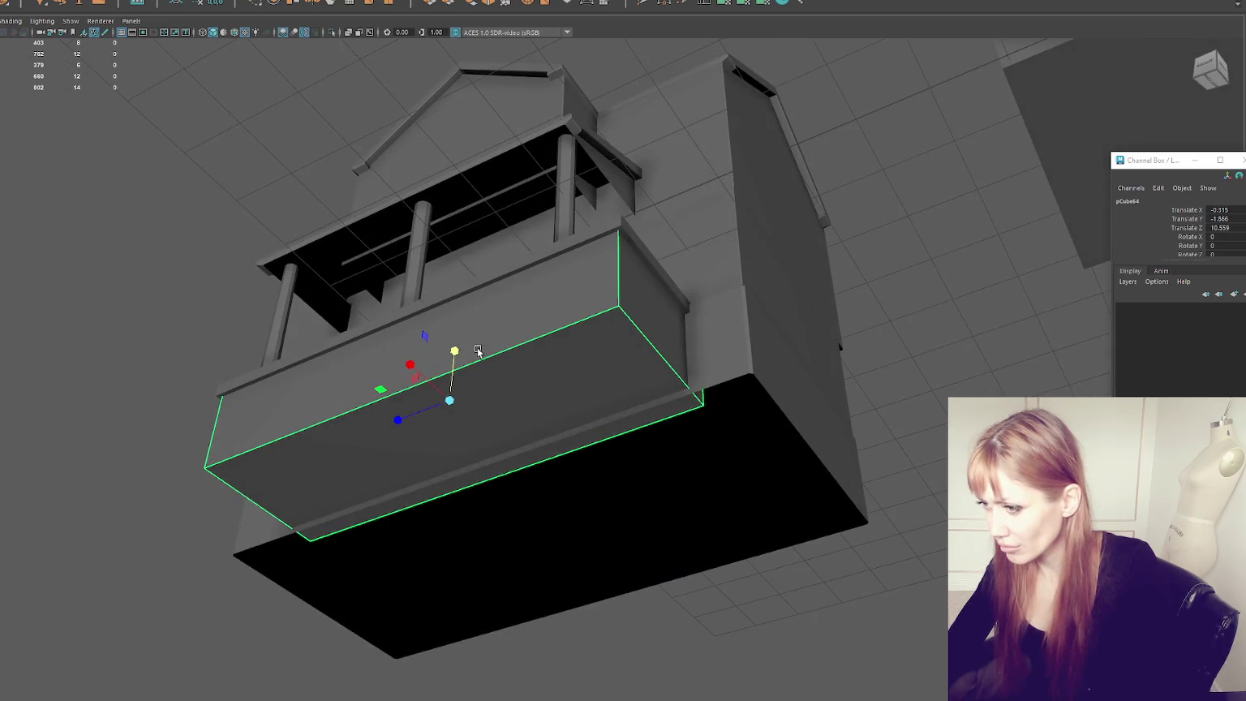
{"action": "left_click_drag", "start_coordinate": [410, 365], "coordinate": [412, 366]}
{"action": "mouse_move", "coordinate": [412, 414]}
{"action": "left_mouse_down", "text": "alt"}
{"action": "mouse_move", "coordinate": [498, 446]}
{"action": "mouse_move", "coordinate": [496, 465]}
{"action": "left_mouse_up", "text": "alt"}
Step: Soften the edges of the side base pieces, then select the upper house body
{"action": "left_click", "coordinate": [332, 520]}
{"action": "right_click_drag", "start_coordinate": [121, 297], "coordinate": [320, 312], "text": "shift"}
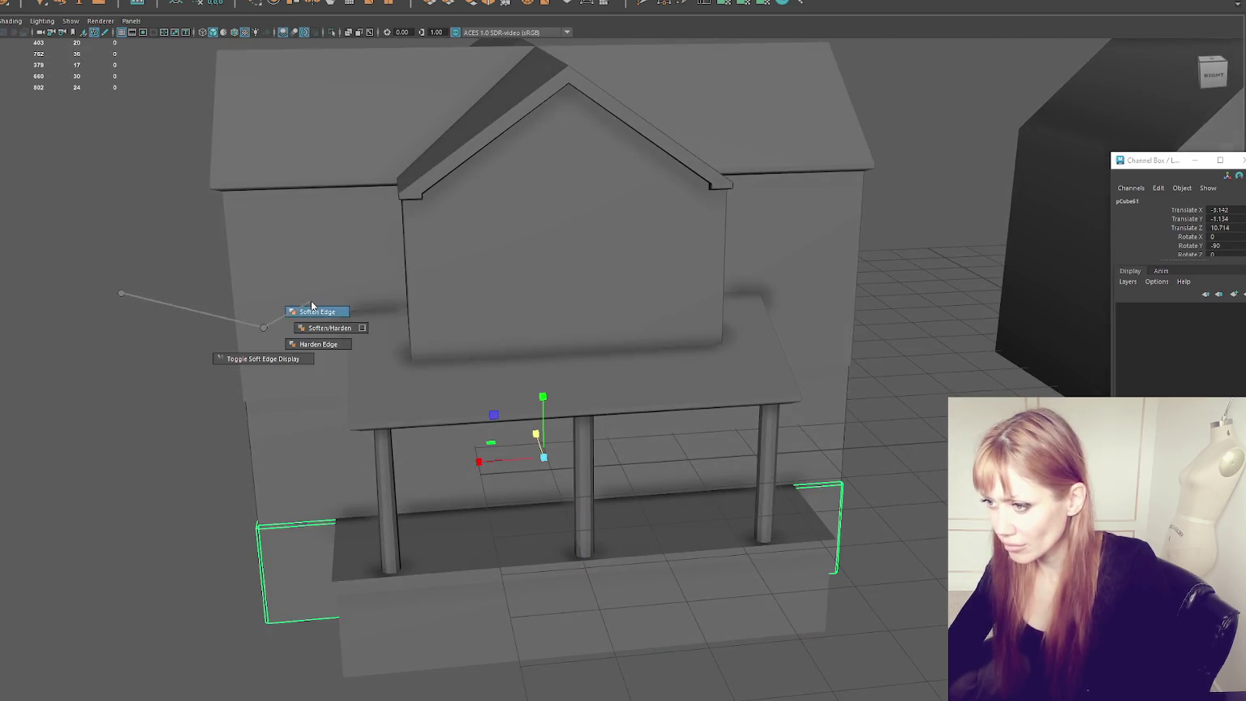
{"action": "mouse_move", "coordinate": [382, 451]}
{"action": "left_mouse_down", "text": "alt"}
{"action": "mouse_move", "coordinate": [357, 370]}
{"action": "mouse_move", "coordinate": [106, 318]}
{"action": "left_mouse_up", "text": "alt"}
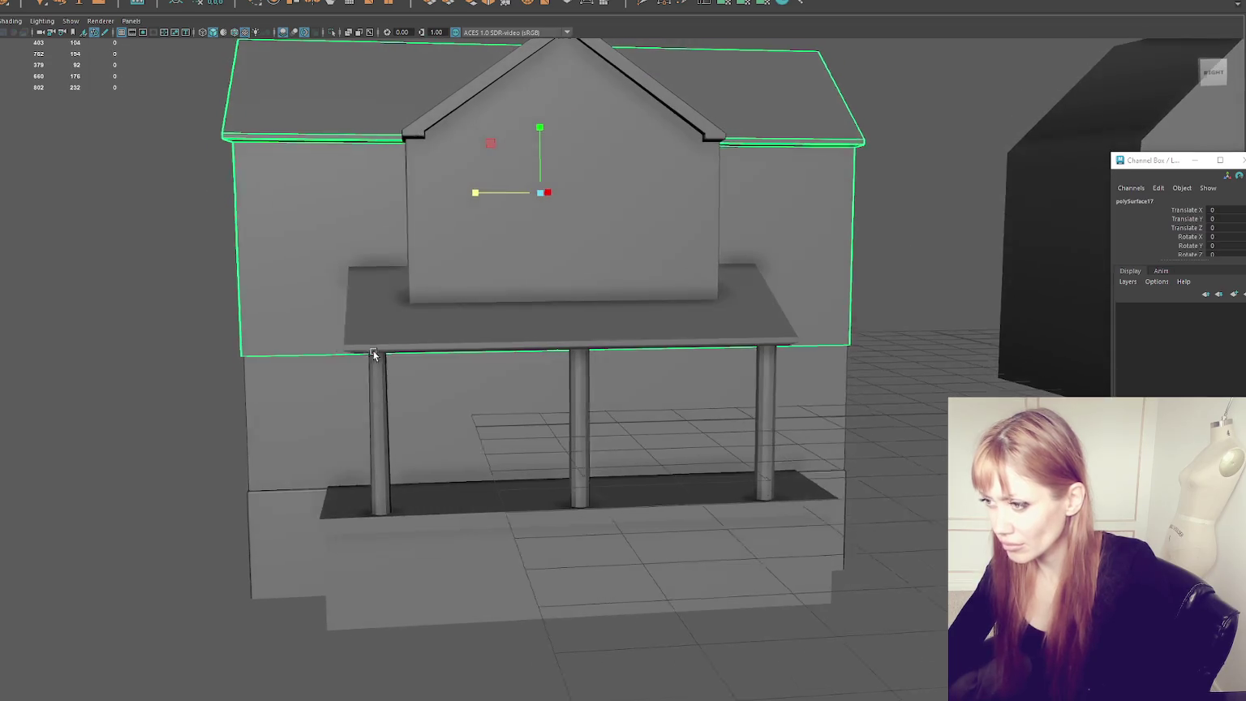
{"action": "left_click_drag", "start_coordinate": [260, 398], "coordinate": [344, 387], "text": "alt"}
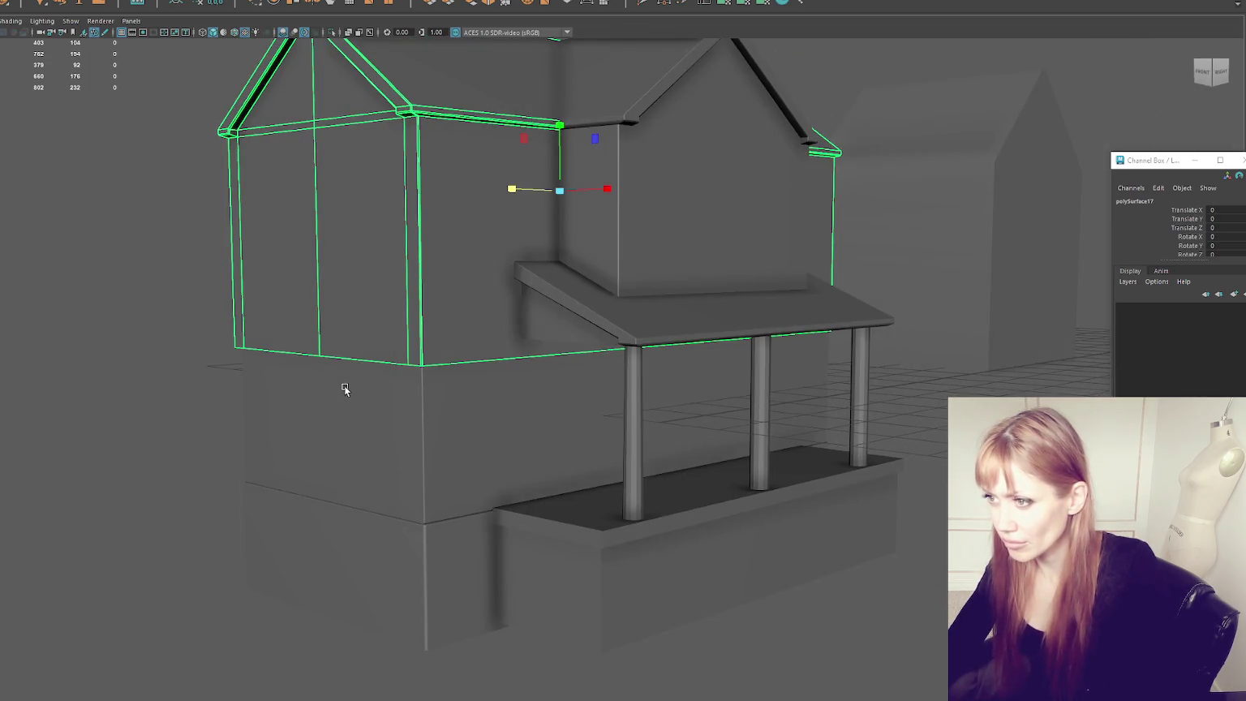
Step: Undo an accidental move of the roof eave and reselect the upper house body
{"action": "left_click", "coordinate": [344, 389]}
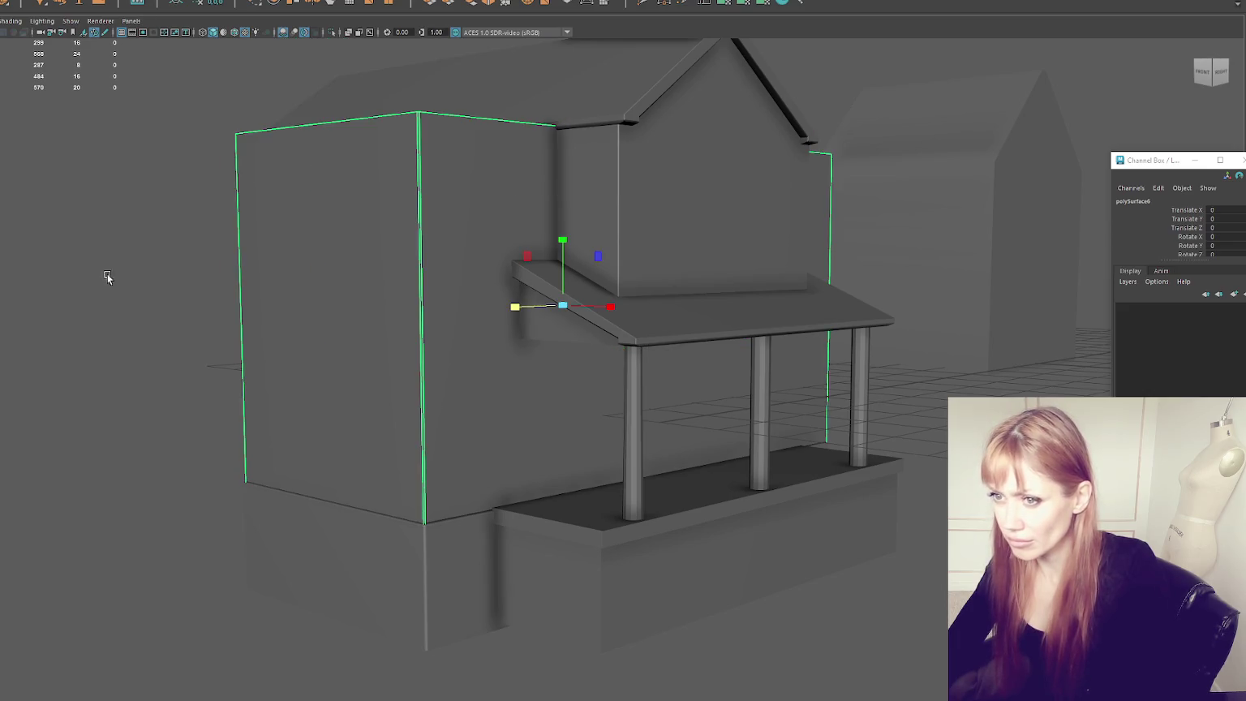
{"action": "left_click", "coordinate": [170, 334]}
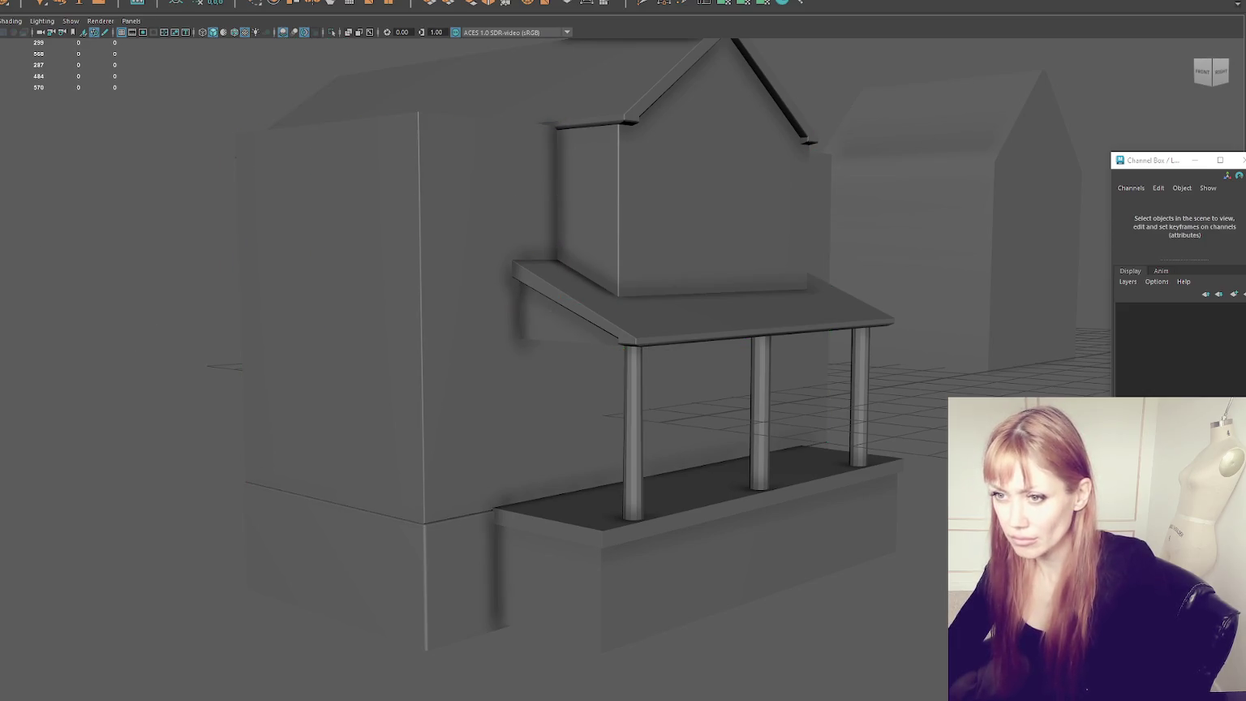
{"action": "left_click", "coordinate": [390, 121]}
{"action": "key", "text": "ctrl+z"}
{"action": "key", "text": "ctrl+z"}
{"action": "key", "text": "ctrl+z"}
{"action": "key", "text": "ctrl+z"}
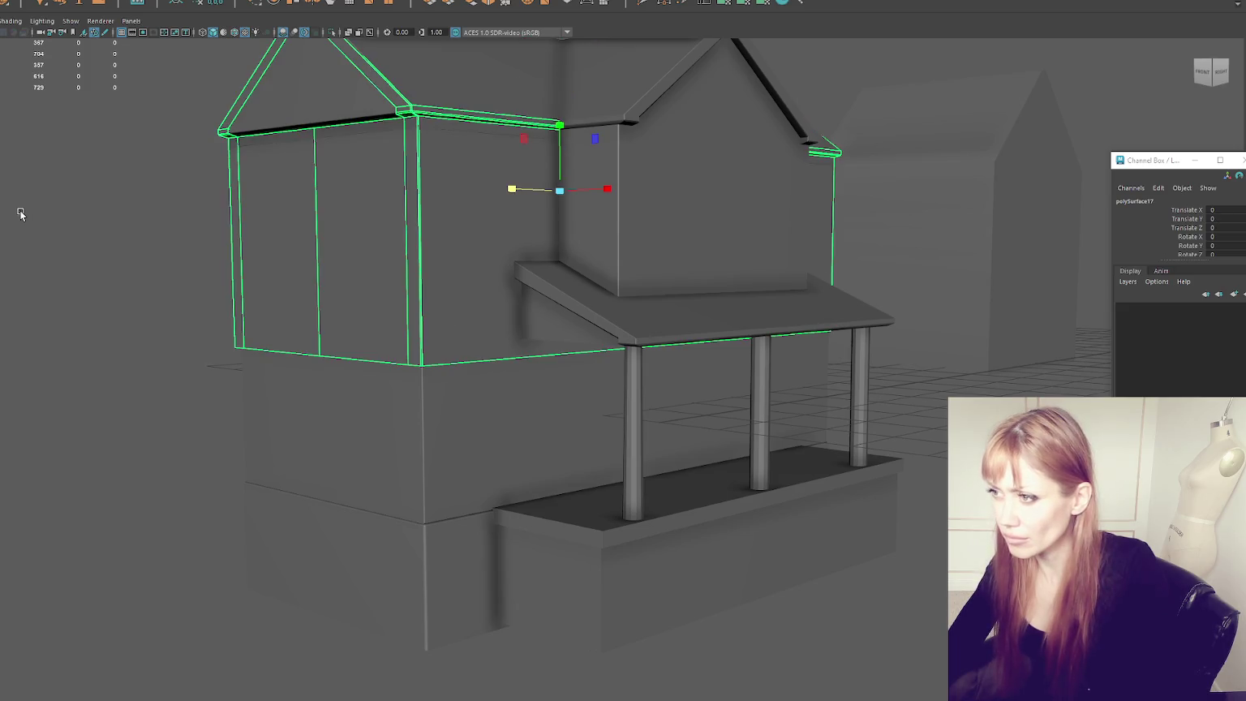
{"action": "scroll", "coordinate": [361, 261], "scroll_direction": "down", "scroll_amount": 3}
{"action": "left_click", "coordinate": [369, 240]}
{"action": "left_click", "coordinate": [426, 336]}
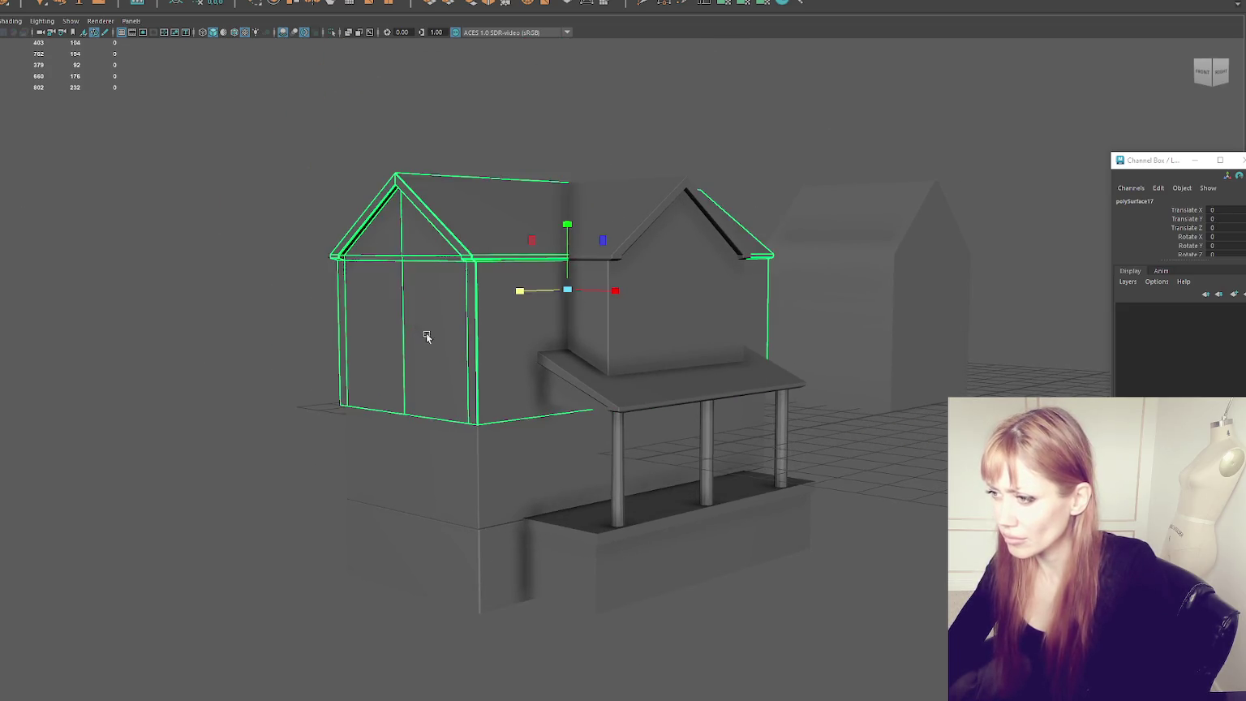
{"action": "left_click_drag", "start_coordinate": [426, 337], "coordinate": [477, 355], "text": "alt"}
Step: Pull the house body's bottom vertices down to porch-floor level
{"action": "key", "text": "F9"}
{"action": "left_click_drag", "start_coordinate": [226, 302], "coordinate": [542, 456]}
{"action": "left_click_drag", "start_coordinate": [552, 325], "coordinate": [551, 414]}
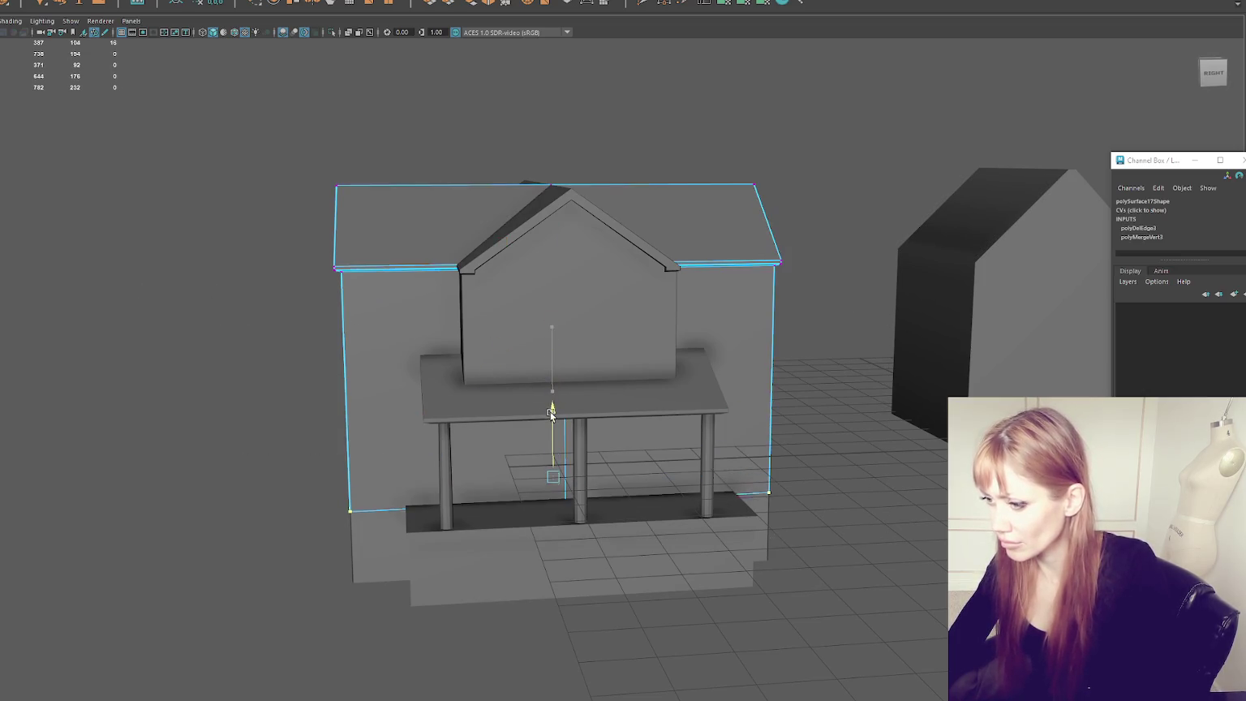
{"action": "right_click_drag", "start_coordinate": [195, 320], "coordinate": [231, 307]}
{"action": "left_click", "coordinate": [386, 531]}
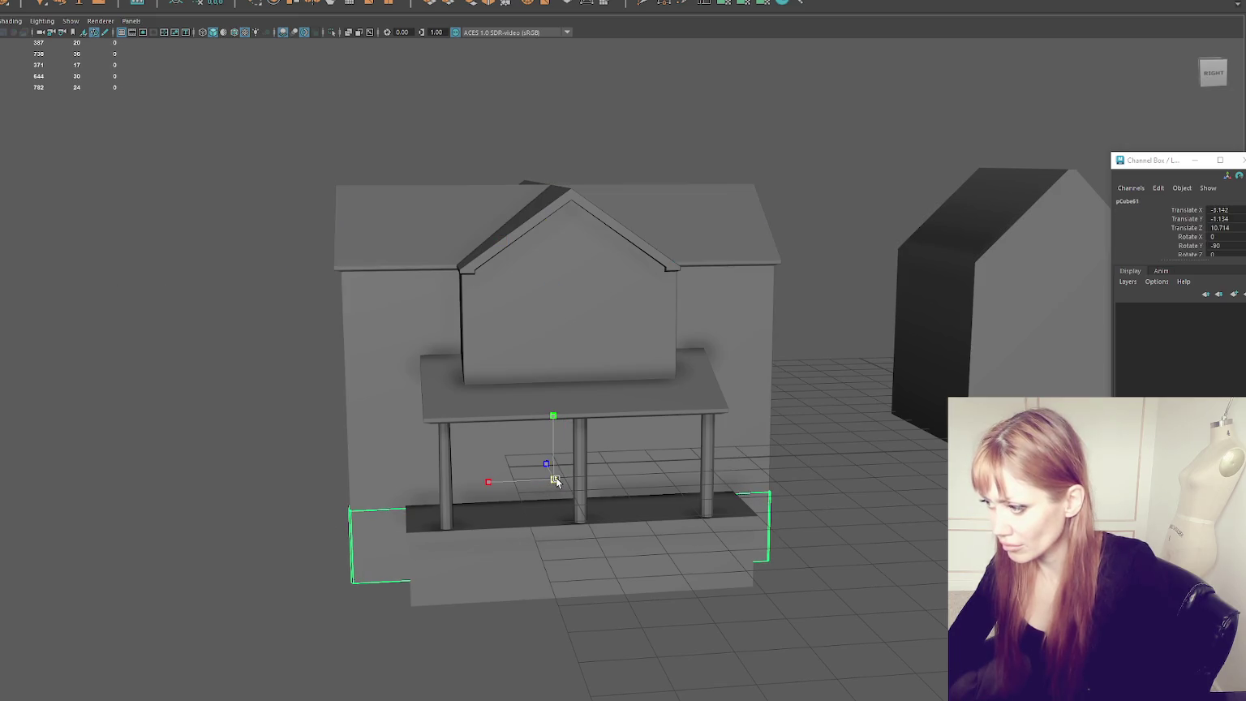
Step: Widen the base block by moving its left-edge vertices further left beside the porch
{"action": "right_click_drag", "start_coordinate": [556, 477], "coordinate": [203, 365], "text": "alt"}
{"action": "mouse_move", "coordinate": [203, 366]}
{"action": "left_mouse_down", "text": "alt"}
{"action": "mouse_move", "coordinate": [520, 479]}
{"action": "mouse_move", "coordinate": [643, 434]}
{"action": "left_mouse_up", "text": "alt"}
{"action": "scroll", "coordinate": [562, 454], "scroll_direction": "up", "scroll_amount": 4}
{"action": "scroll", "coordinate": [564, 469], "scroll_direction": "up", "scroll_amount": 3}
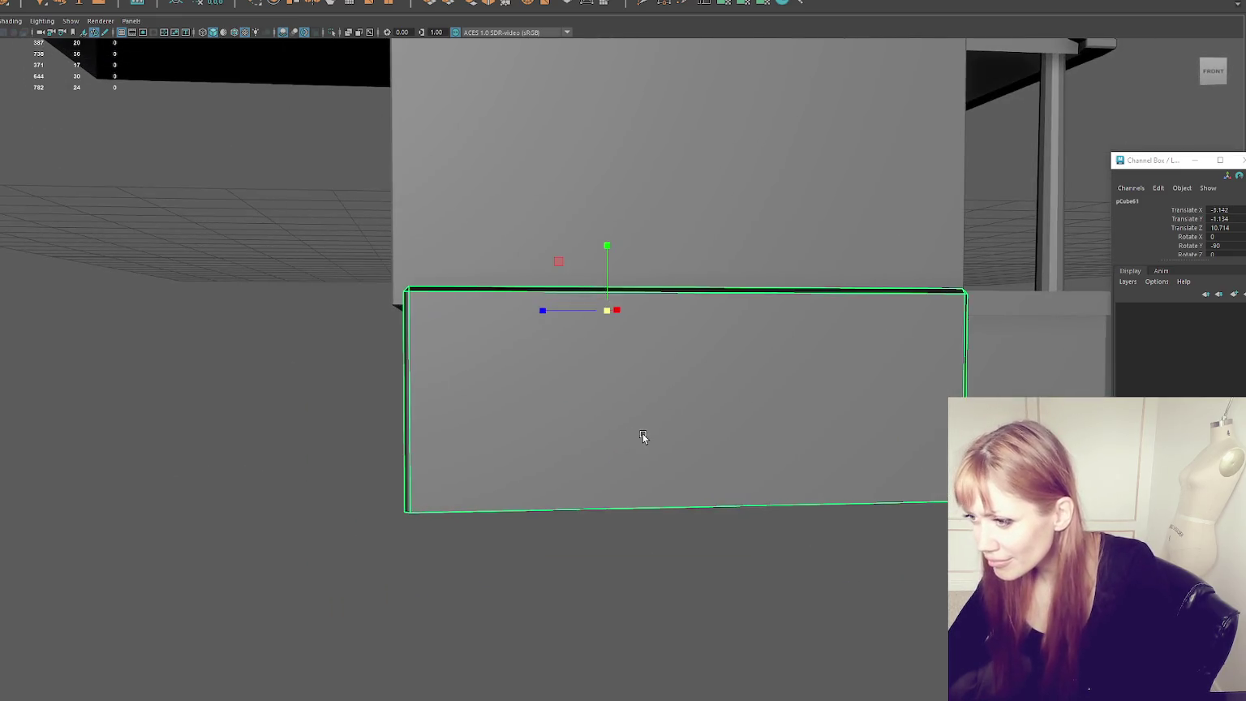
{"action": "right_click_drag", "start_coordinate": [317, 258], "coordinate": [259, 256]}
{"action": "left_click_drag", "start_coordinate": [279, 228], "coordinate": [467, 519]}
{"action": "mouse_move", "coordinate": [483, 373]}
{"action": "left_mouse_down"}
{"action": "mouse_move", "coordinate": [876, 409]}
{"action": "mouse_move", "coordinate": [887, 377]}
{"action": "mouse_move", "coordinate": [578, 384]}
{"action": "left_mouse_up"}
Step: Select the three porch pillars in Edge mode, then the front counter block
{"action": "right_click_drag", "start_coordinate": [154, 203], "coordinate": [218, 192]}
{"action": "right_click_drag", "start_coordinate": [240, 253], "coordinate": [351, 306]}
{"action": "left_click", "coordinate": [345, 308]}
{"action": "left_click", "coordinate": [504, 316], "text": "shift"}
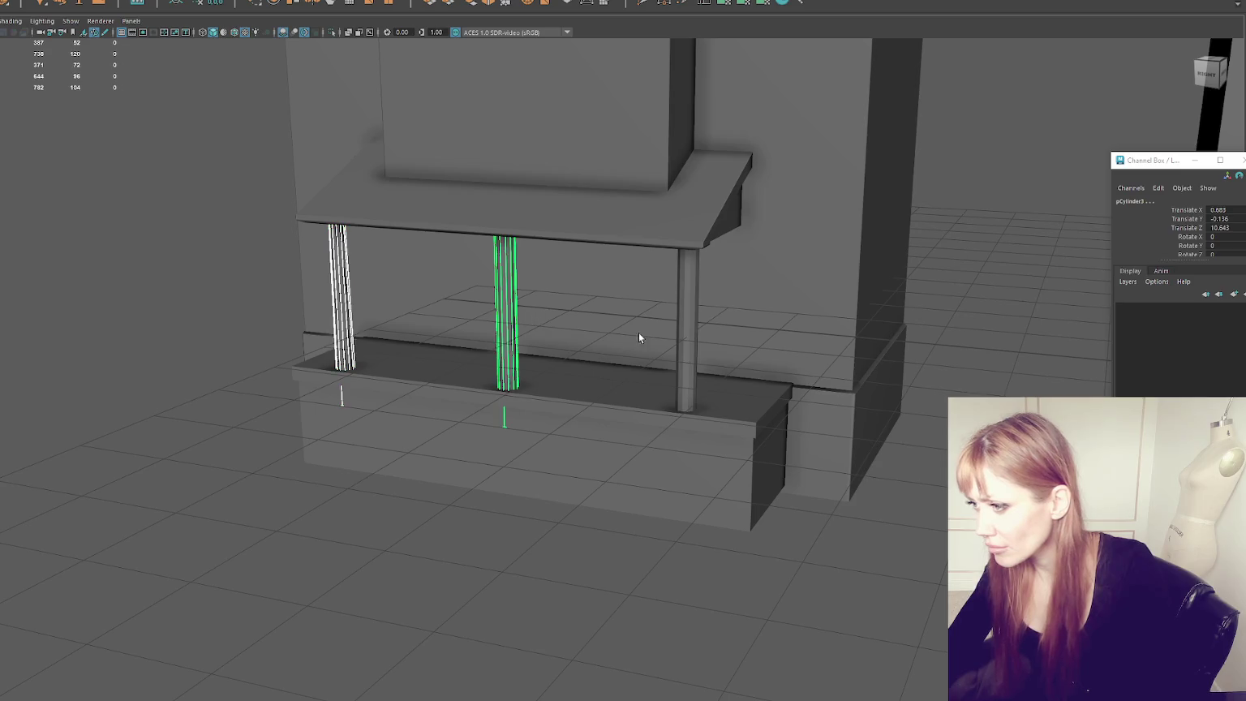
{"action": "left_click", "coordinate": [686, 324], "text": "shift"}
{"action": "right_click_drag", "start_coordinate": [114, 300], "coordinate": [49, 340], "text": "ctrl"}
{"action": "left_click", "coordinate": [459, 438]}
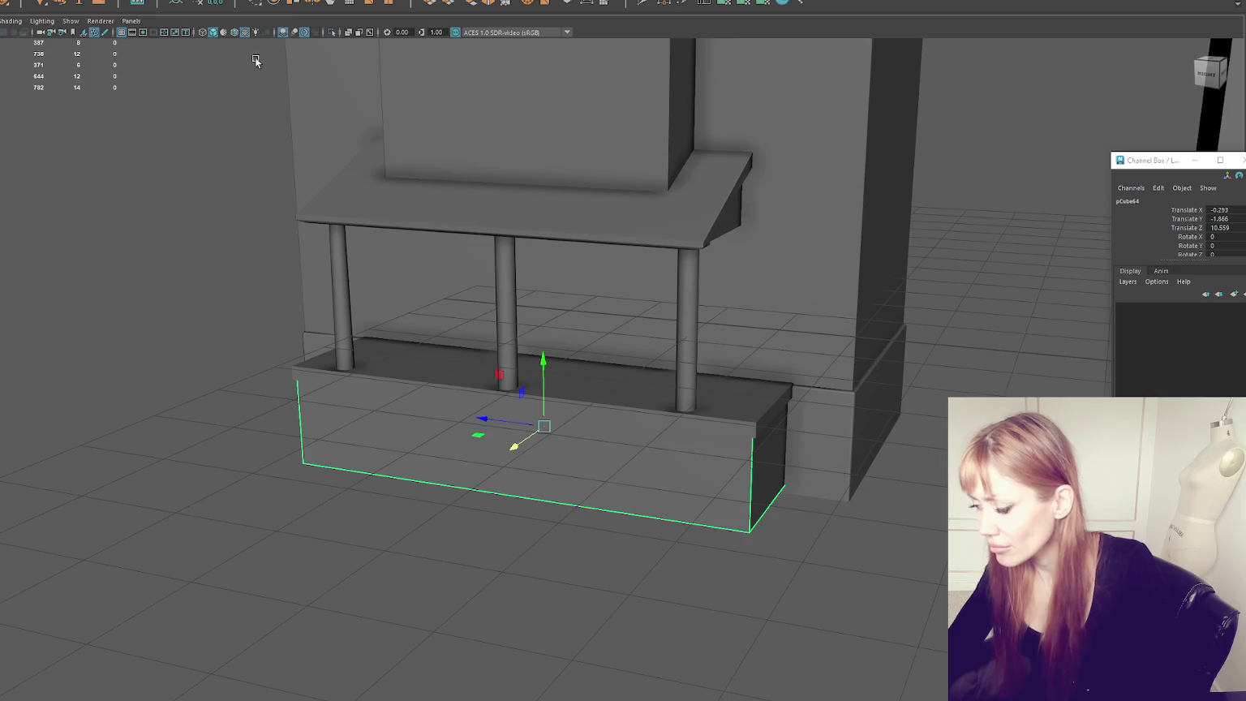
Step: Switch to the side view and select the front counter block
{"action": "left_click_drag", "start_coordinate": [358, 147], "coordinate": [418, 178], "text": "alt"}
{"action": "key", "text": "4"}
{"action": "left_click", "coordinate": [298, 236]}
{"action": "key", "text": "5"}
{"action": "left_click_drag", "start_coordinate": [98, 174], "coordinate": [177, 216]}
{"action": "left_click", "coordinate": [378, 305]}
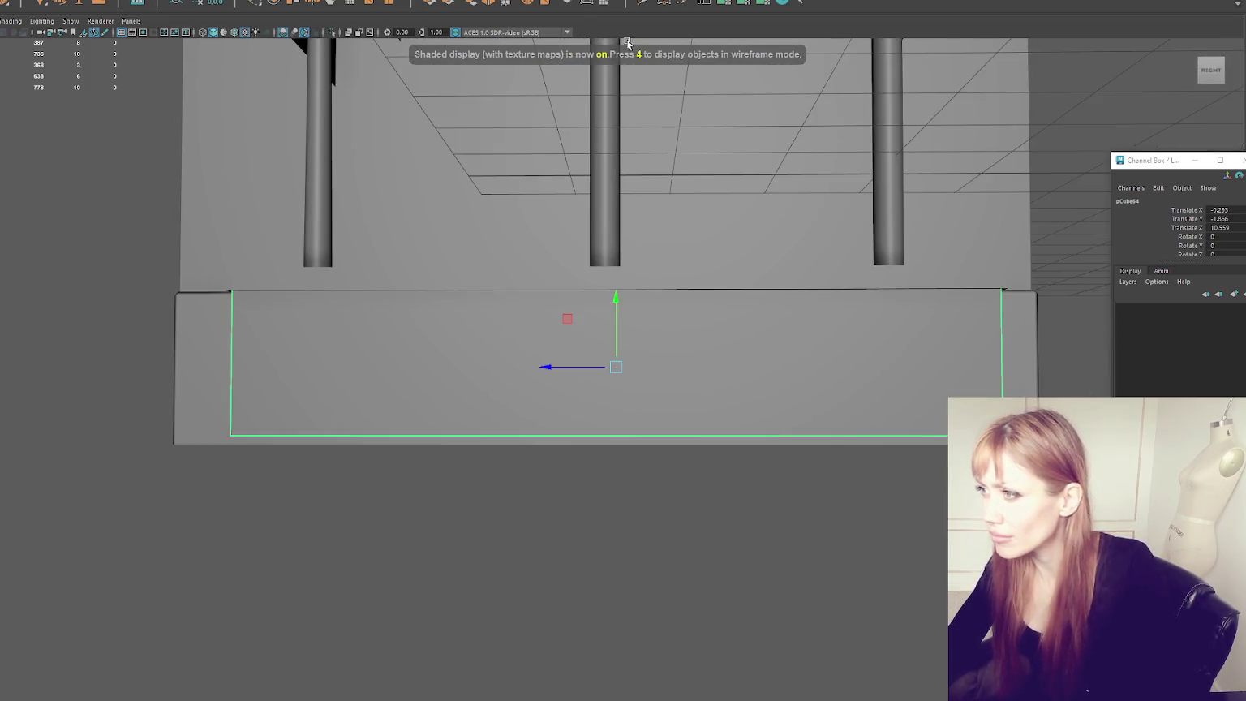
Step: Bevel the counter block's edges, reducing the Fraction from 0.1 to 0.01
{"action": "left_click", "coordinate": [504, 3]}
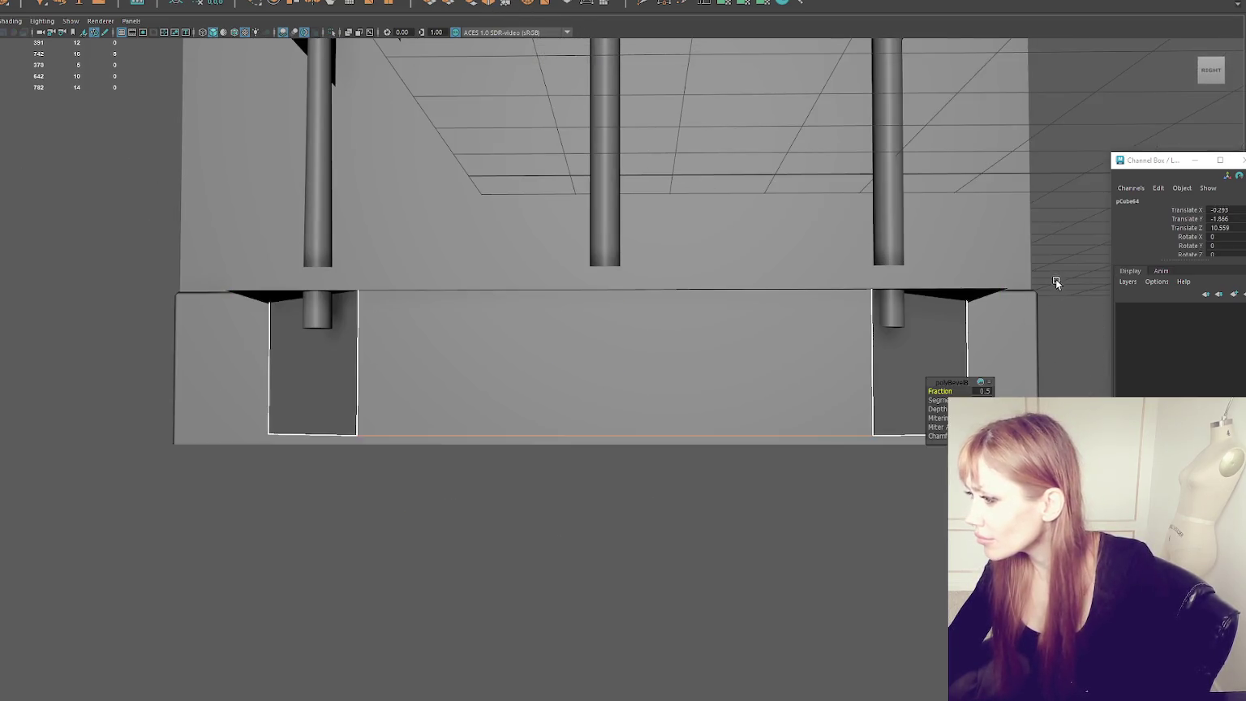
{"action": "type", "text": "0.1"}
{"action": "key", "text": "Return"}
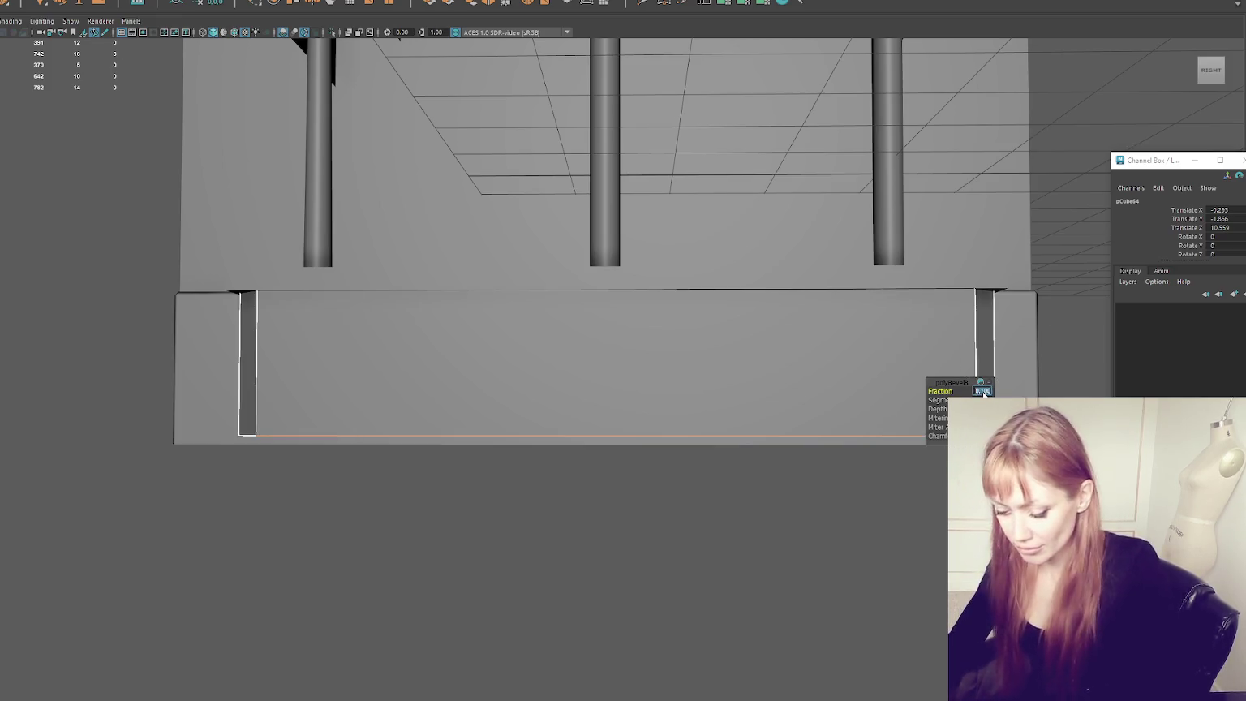
{"action": "type", "text": "0.01"}
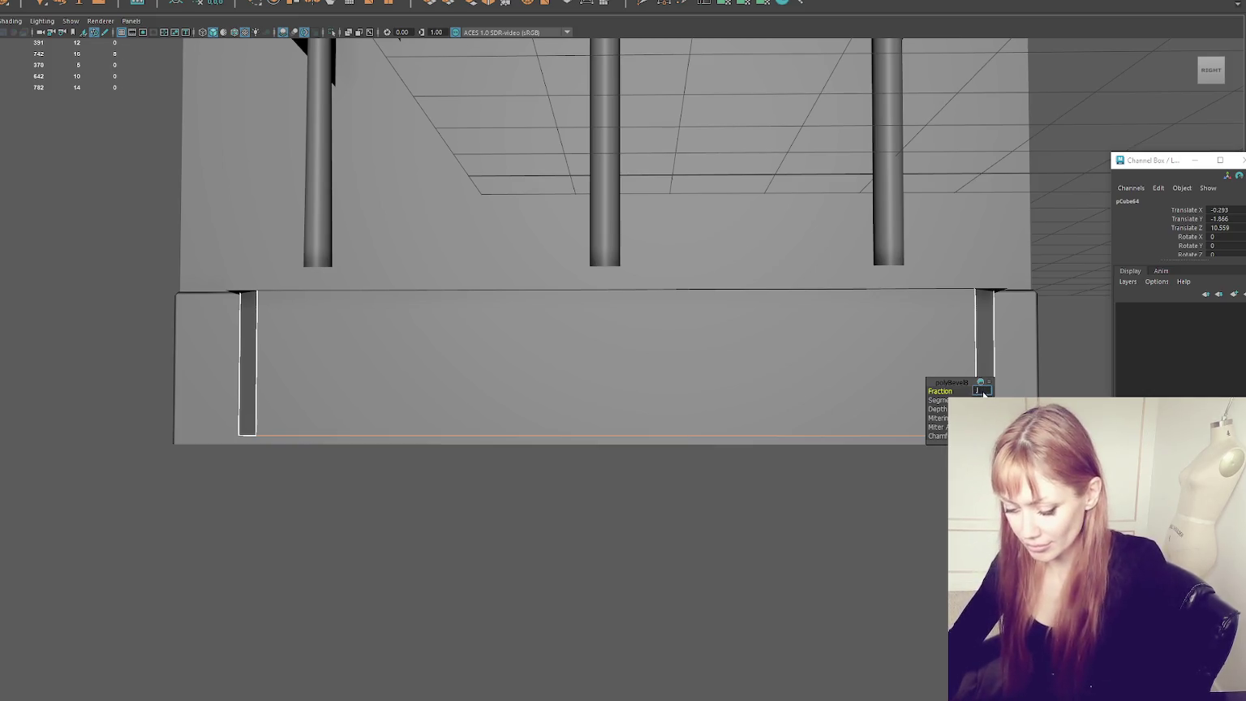
{"action": "key", "text": "Return"}
{"action": "left_click_drag", "start_coordinate": [983, 393], "coordinate": [818, 403], "text": "alt"}
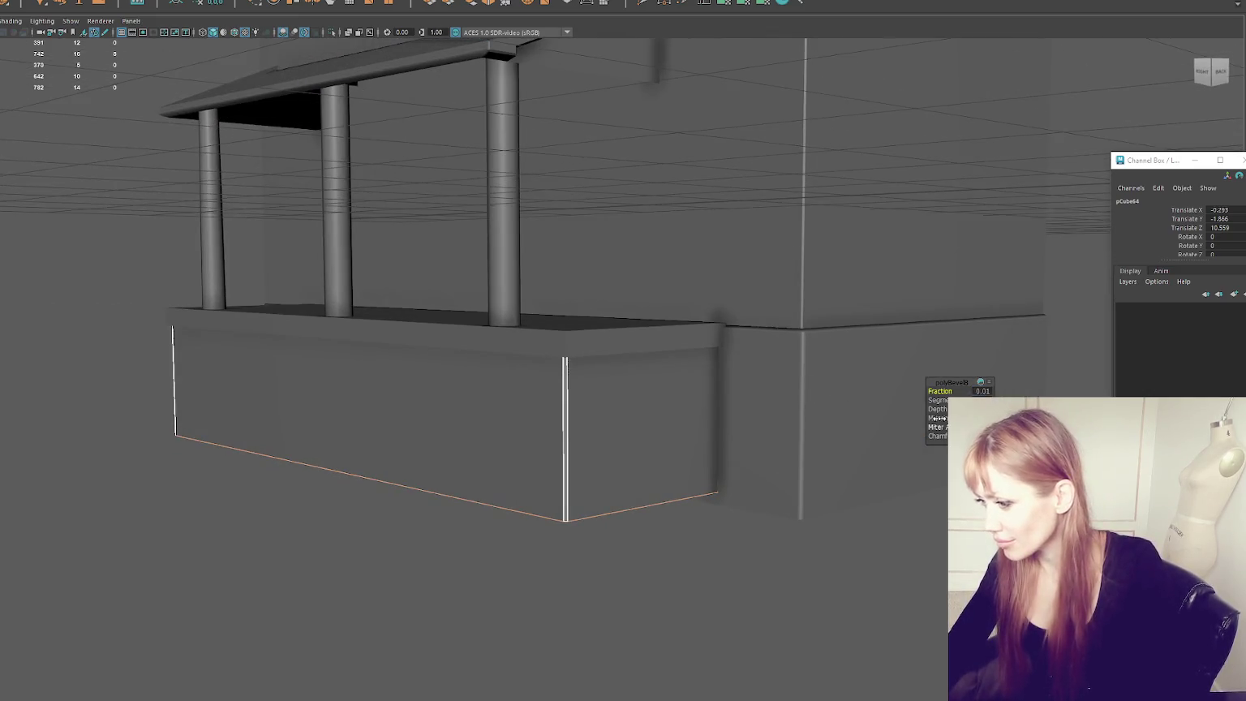
{"action": "left_click", "coordinate": [980, 391]}
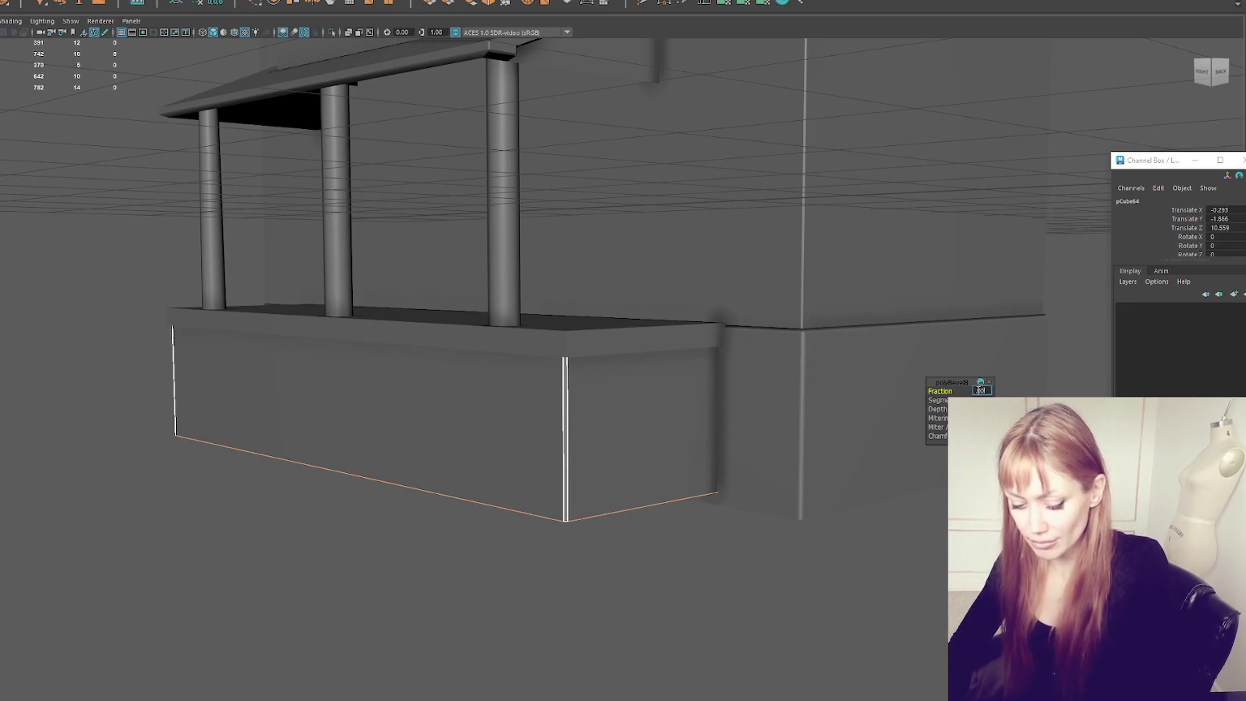
{"action": "type", "text": "0.005"}
{"action": "left_click", "coordinate": [240, 428]}
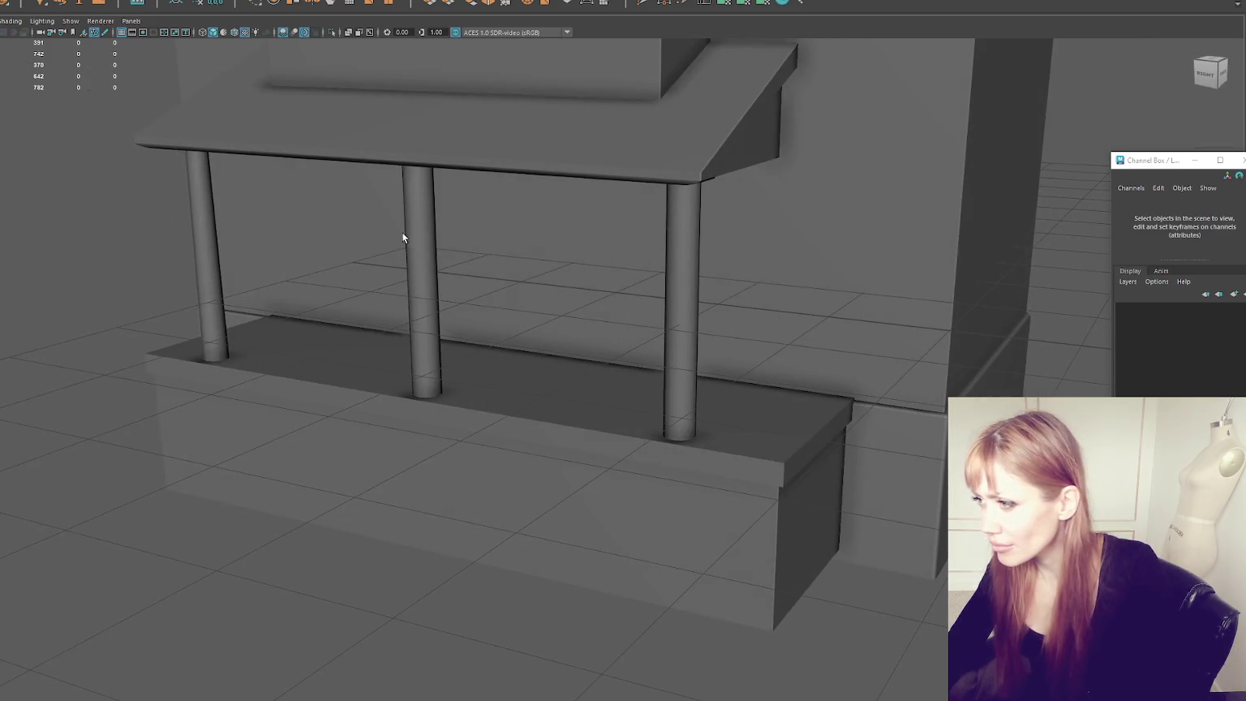
{"action": "mouse_move", "coordinate": [403, 237]}
{"action": "left_mouse_down", "text": "alt"}
{"action": "mouse_move", "coordinate": [543, 231]}
{"action": "mouse_move", "coordinate": [473, 241]}
{"action": "mouse_move", "coordinate": [487, 243]}
{"action": "left_mouse_up", "text": "alt"}
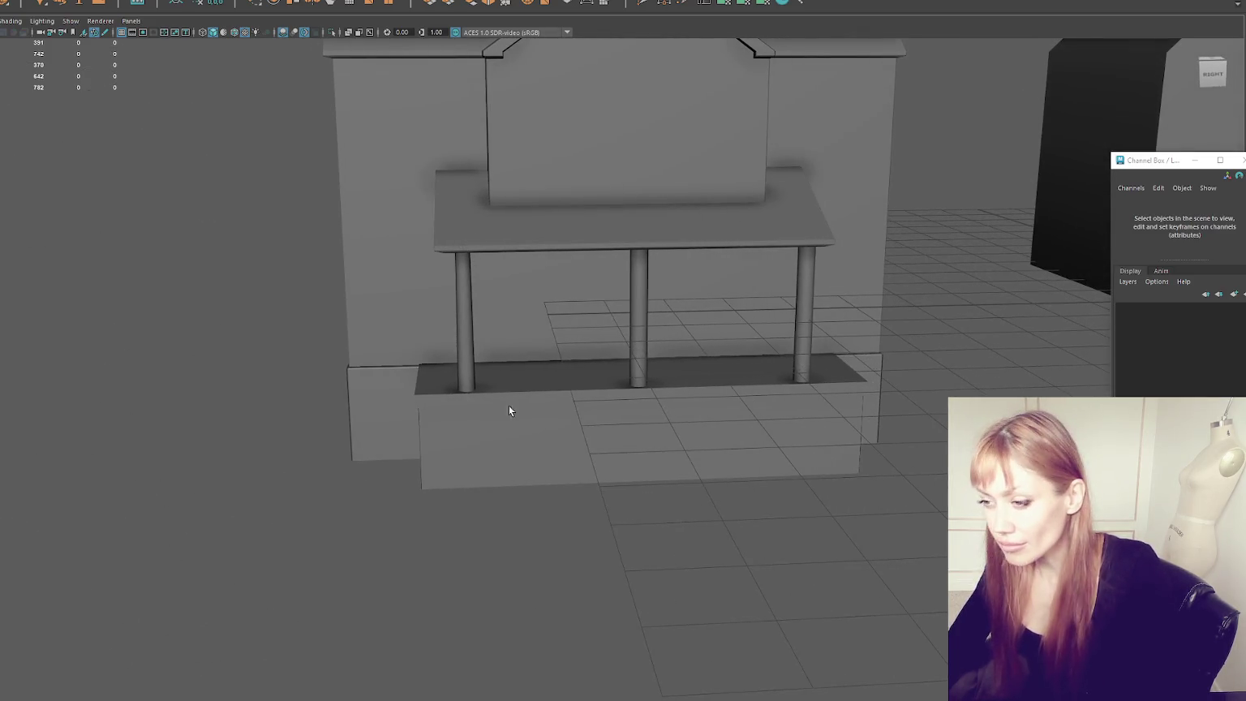
{"action": "left_click", "coordinate": [656, 395]}
Step: Bevel the porch floor slab and lower it slightly
{"action": "left_click", "coordinate": [657, 398]}
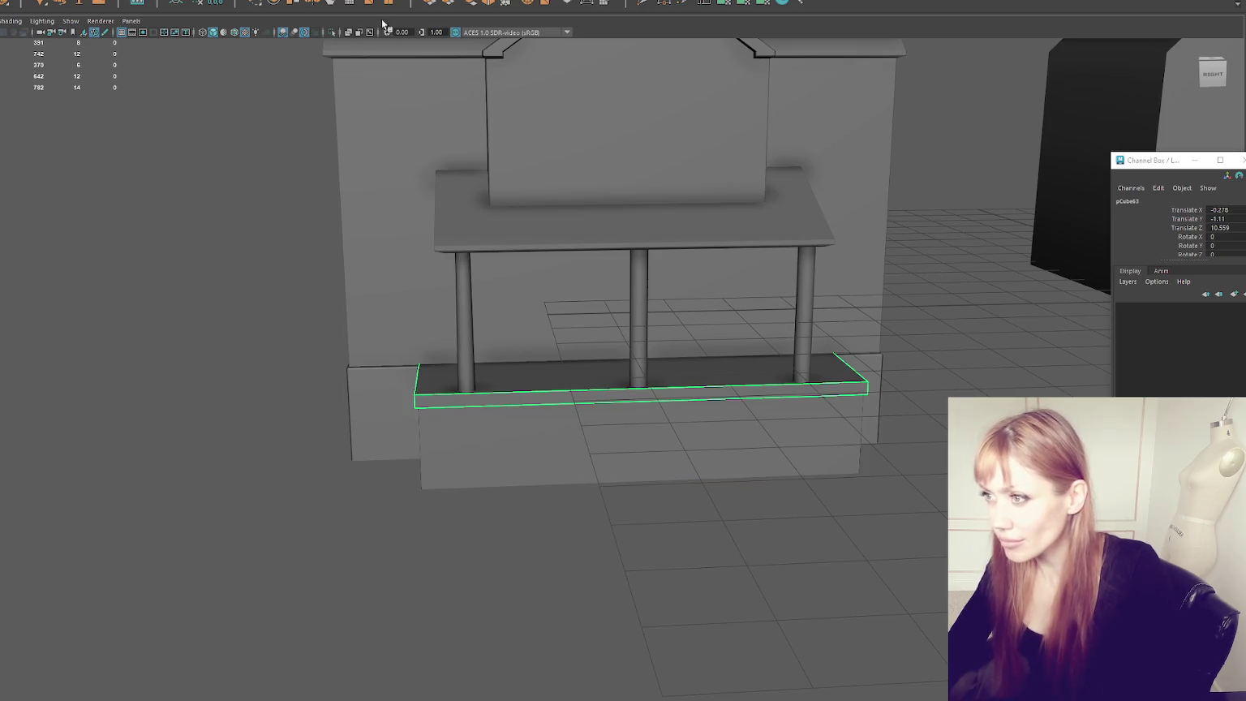
{"action": "key", "text": "ctrl+b"}
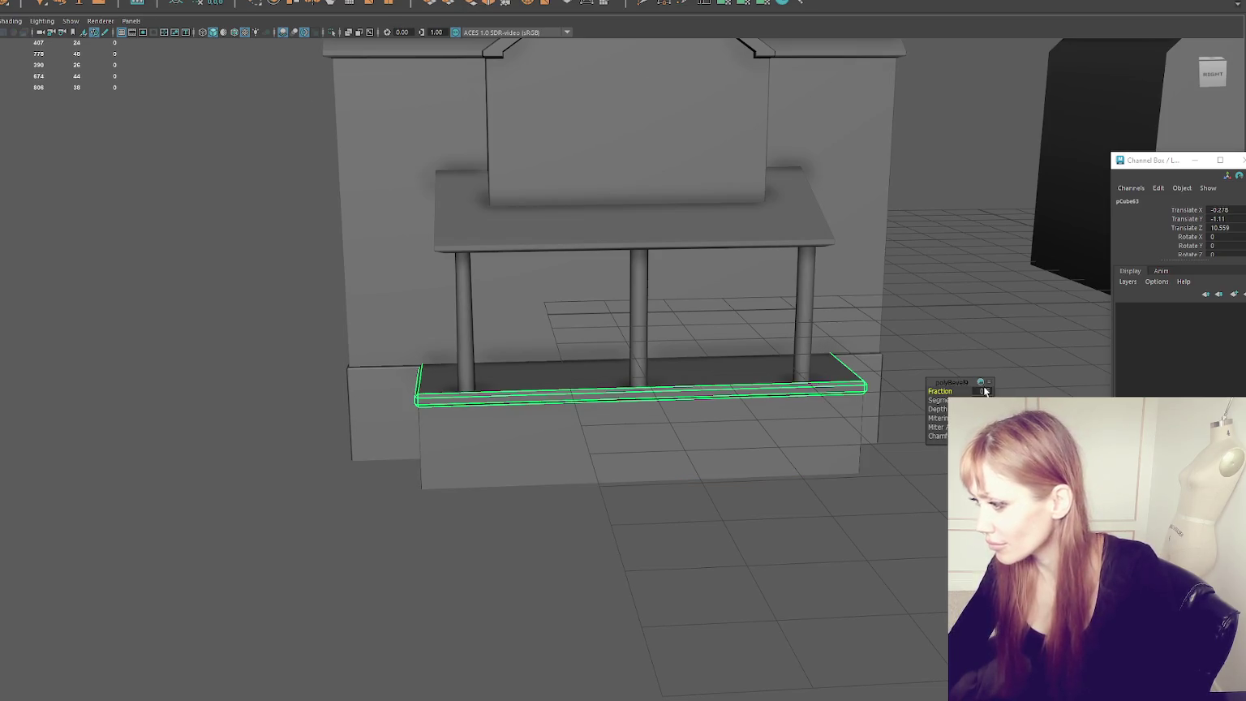
{"action": "left_click", "coordinate": [176, 209]}
{"action": "left_click", "coordinate": [561, 381]}
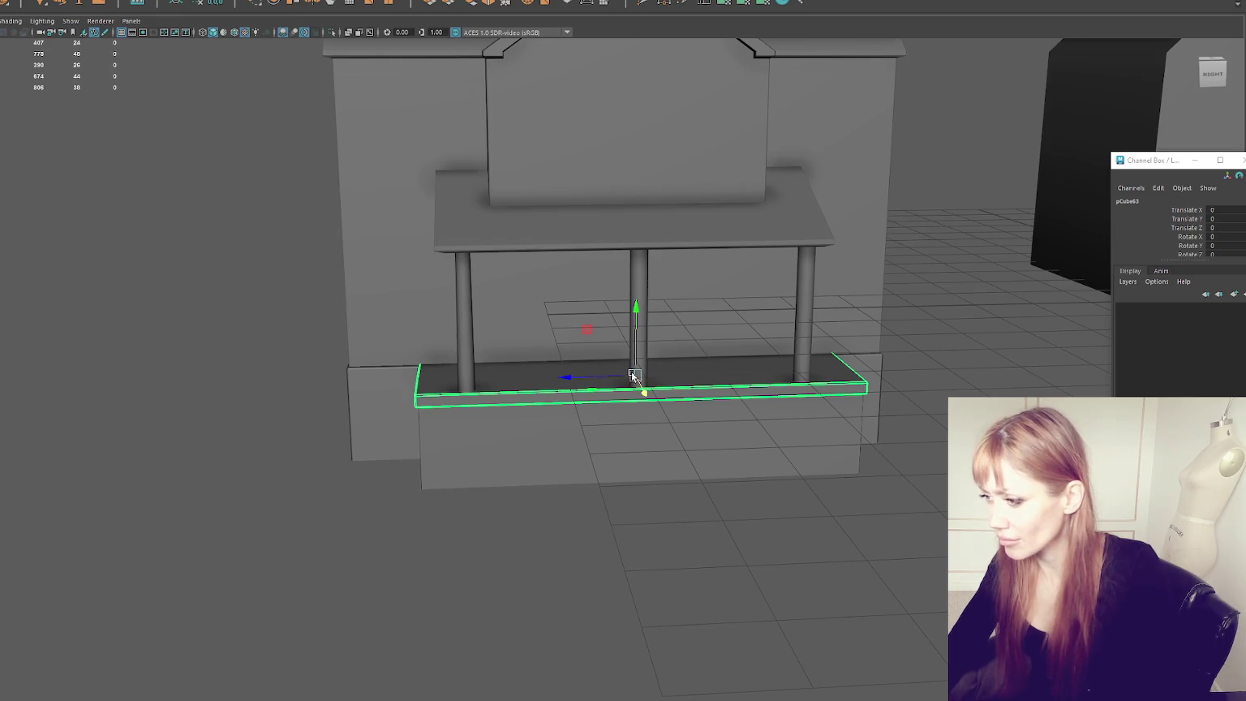
{"action": "mouse_move", "coordinate": [637, 351]}
{"action": "left_mouse_down"}
{"action": "mouse_move", "coordinate": [626, 365]}
{"action": "mouse_move", "coordinate": [724, 392]}
{"action": "left_mouse_up"}
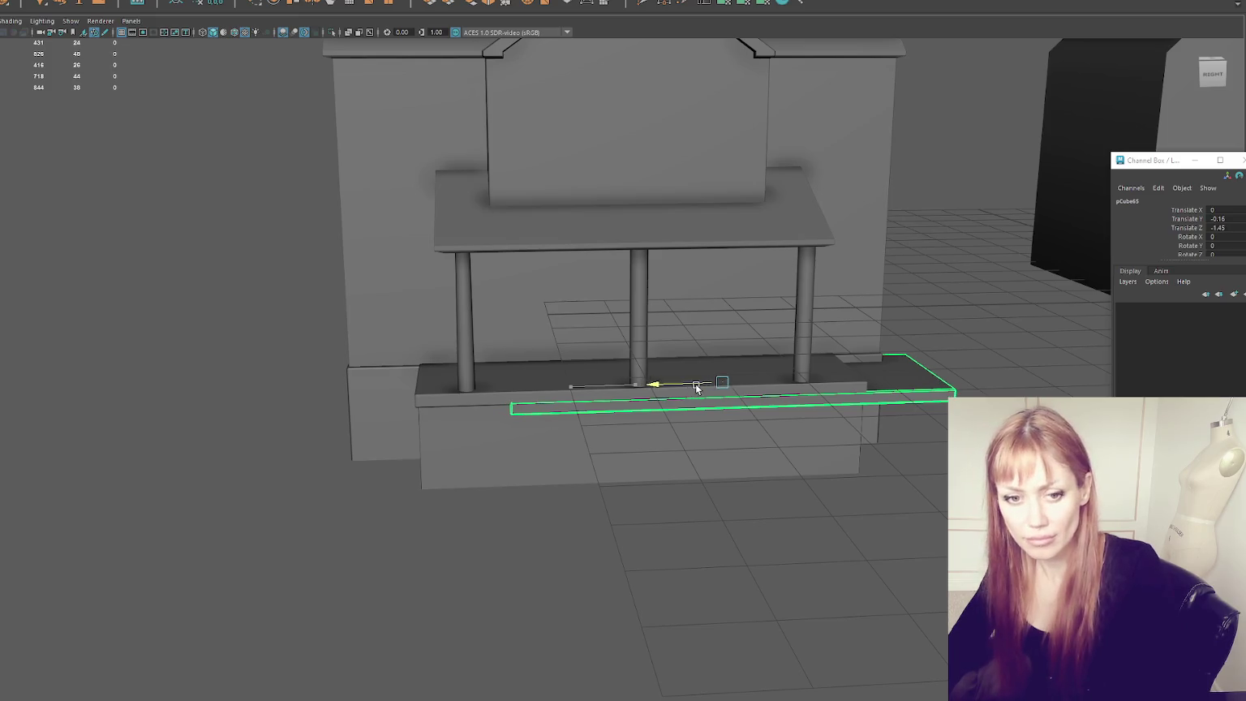
Step: Shorten the slab by pulling its right-end vertices left, then return to Object mode
{"action": "right_click", "coordinate": [1025, 245]}
{"action": "left_click", "coordinate": [972, 242]}
{"action": "left_click_drag", "start_coordinate": [969, 406], "coordinate": [896, 345]}
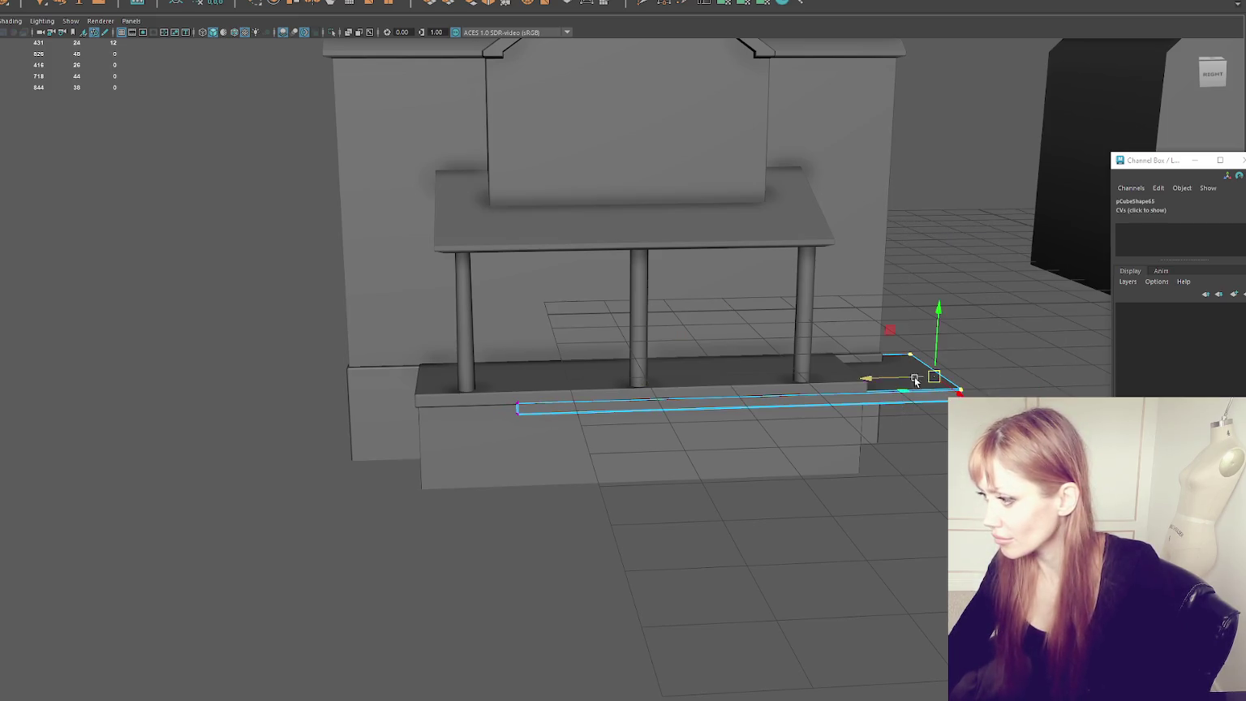
{"action": "left_click_drag", "start_coordinate": [631, 397], "coordinate": [860, 321]}
{"action": "middle_click_drag", "start_coordinate": [867, 379], "coordinate": [596, 411]}
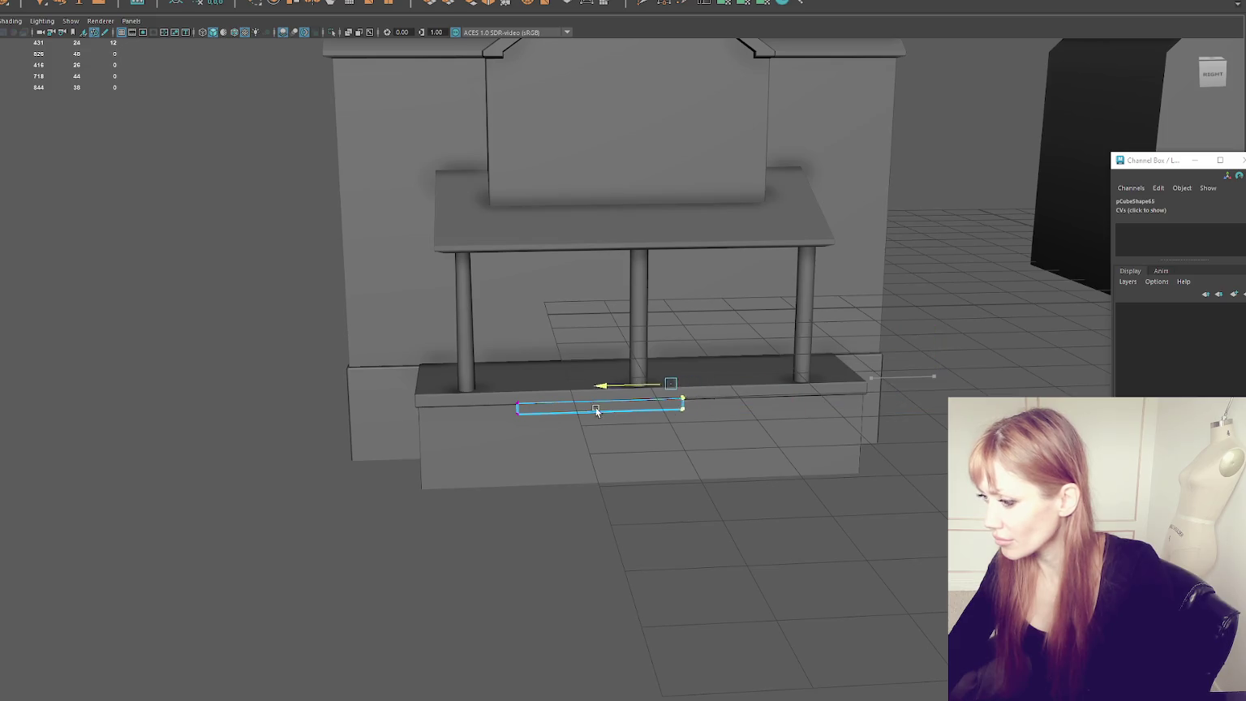
{"action": "key", "text": "F8"}
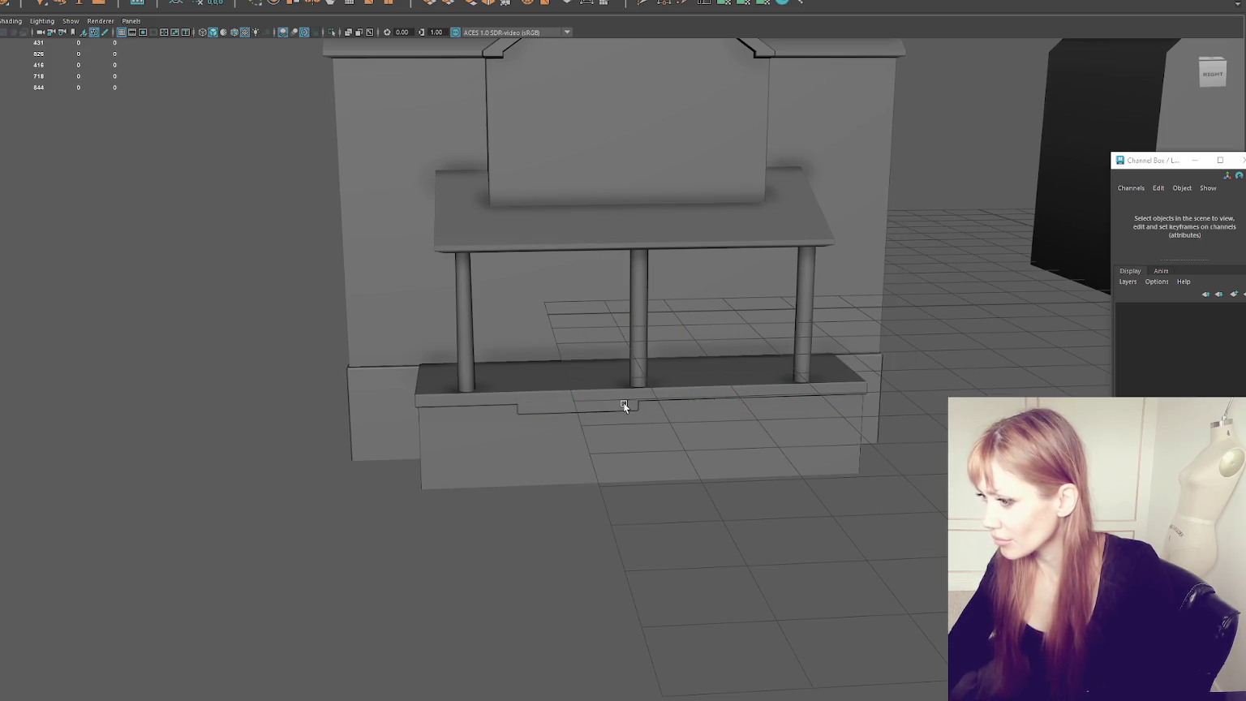
{"action": "left_click", "coordinate": [612, 411]}
{"action": "scroll", "coordinate": [259, 323], "scroll_direction": "up", "scroll_amount": 3}
{"action": "right_click_drag", "start_coordinate": [47, 230], "coordinate": [104, 258], "text": "shift"}
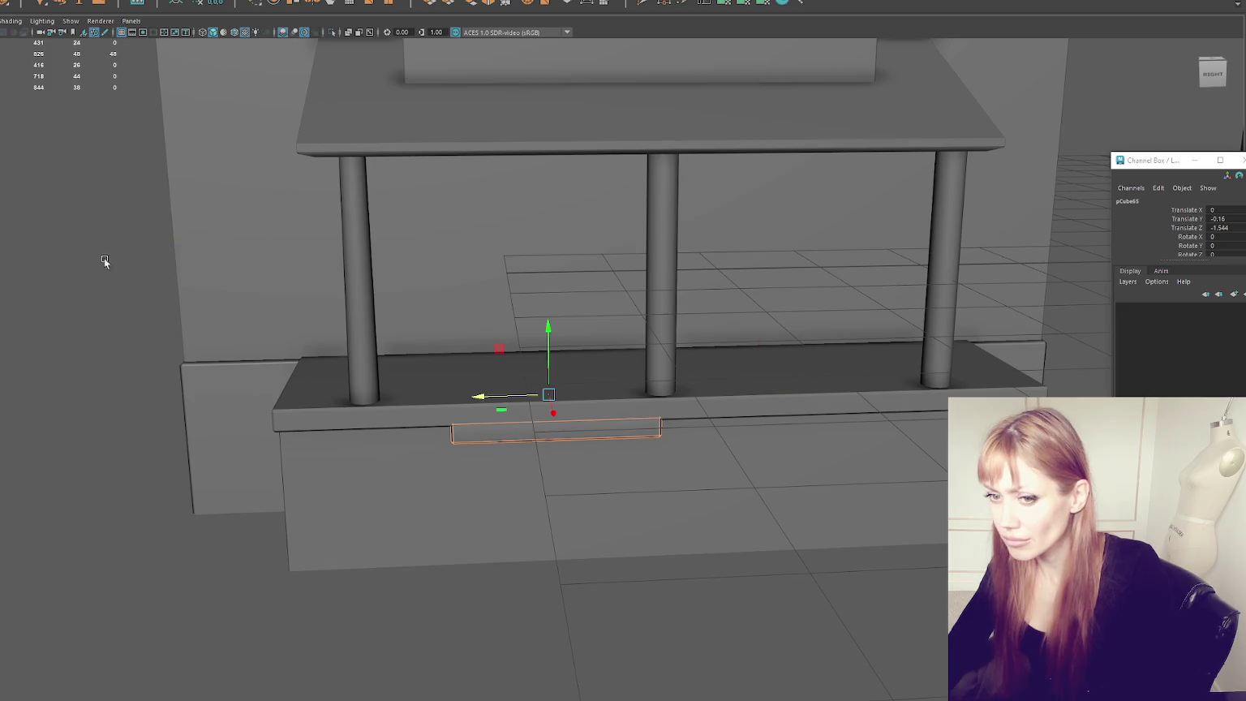
Step: Push the step slab out from the porch and drop it one level lower
{"action": "left_click_drag", "start_coordinate": [104, 258], "coordinate": [239, 333], "text": "alt"}
{"action": "mouse_move", "coordinate": [649, 368]}
{"action": "left_mouse_down"}
{"action": "mouse_move", "coordinate": [739, 412]}
{"action": "mouse_move", "coordinate": [740, 373]}
{"action": "mouse_move", "coordinate": [723, 436]}
{"action": "mouse_move", "coordinate": [547, 325]}
{"action": "mouse_move", "coordinate": [580, 299]}
{"action": "mouse_move", "coordinate": [799, 257]}
{"action": "left_mouse_up"}
{"action": "scroll", "coordinate": [706, 397], "scroll_direction": "up", "scroll_amount": 1}
{"action": "scroll", "coordinate": [703, 410], "scroll_direction": "up", "scroll_amount": 3}
{"action": "scroll", "coordinate": [779, 384], "scroll_direction": "down", "scroll_amount": 3}
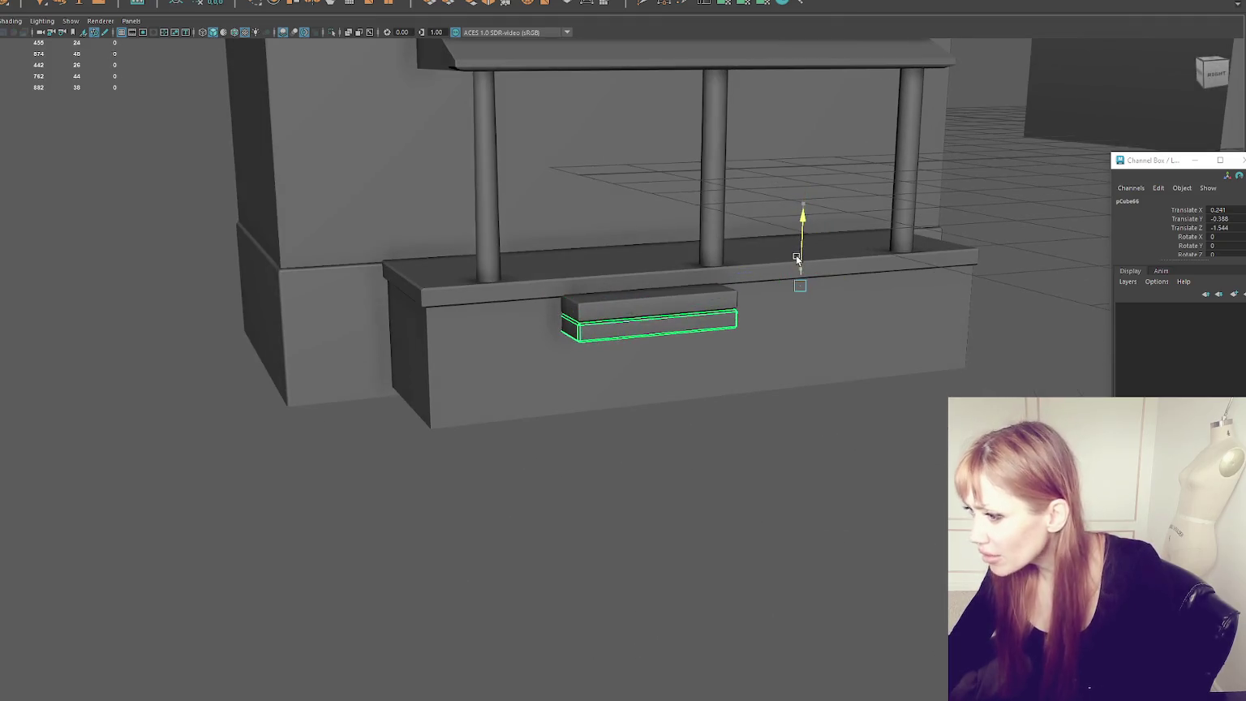
{"action": "mouse_move", "coordinate": [837, 295]}
{"action": "left_mouse_down"}
{"action": "mouse_move", "coordinate": [721, 270]}
{"action": "mouse_move", "coordinate": [505, 293]}
{"action": "left_mouse_up"}
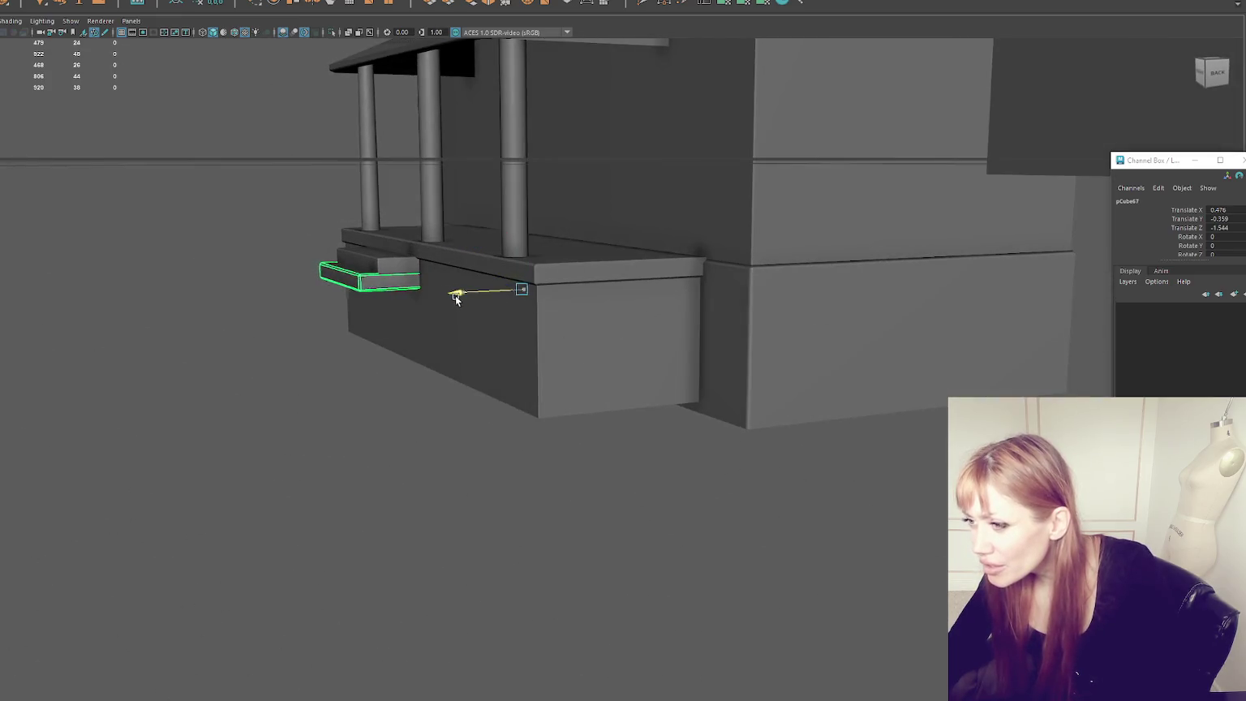
{"action": "mouse_move", "coordinate": [498, 235]}
{"action": "left_mouse_down"}
{"action": "mouse_move", "coordinate": [514, 286]}
{"action": "mouse_move", "coordinate": [412, 338]}
{"action": "left_mouse_up"}
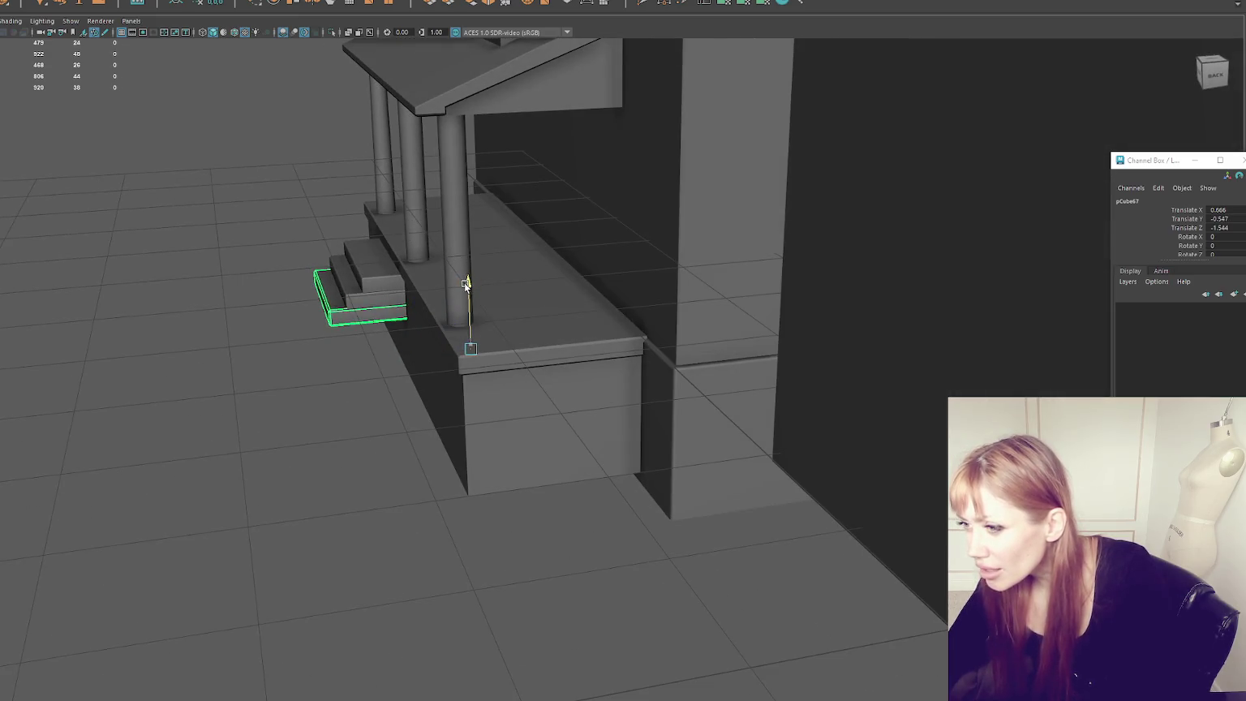
Step: Duplicate the bottom step and place the copy further out and lower
{"action": "left_click", "coordinate": [375, 267]}
{"action": "mouse_move", "coordinate": [406, 373]}
{"action": "left_mouse_down", "text": "alt"}
{"action": "mouse_move", "coordinate": [414, 309]}
{"action": "mouse_move", "coordinate": [592, 326]}
{"action": "left_mouse_up", "text": "alt"}
{"action": "left_click", "coordinate": [592, 326], "text": "shift"}
{"action": "left_click", "coordinate": [612, 358]}
{"action": "mouse_move", "coordinate": [612, 359]}
{"action": "right_mouse_down", "text": "alt"}
{"action": "mouse_move", "coordinate": [550, 325]}
{"action": "mouse_move", "coordinate": [629, 412]}
{"action": "mouse_move", "coordinate": [659, 377]}
{"action": "right_mouse_up", "text": "alt"}
{"action": "mouse_move", "coordinate": [660, 377]}
{"action": "left_mouse_down", "text": "alt"}
{"action": "mouse_move", "coordinate": [852, 244]}
{"action": "mouse_move", "coordinate": [849, 257]}
{"action": "left_mouse_up", "text": "alt"}
{"action": "key", "text": "ctrl+d"}
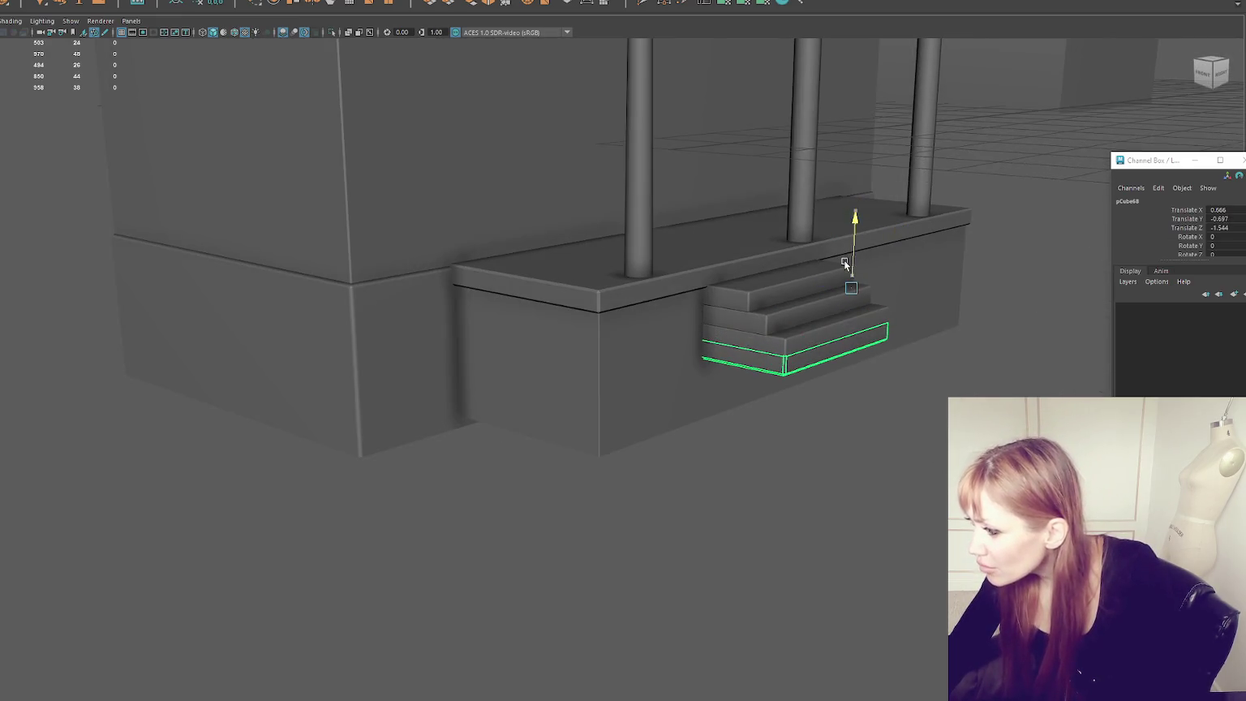
{"action": "left_click_drag", "start_coordinate": [880, 297], "coordinate": [891, 299]}
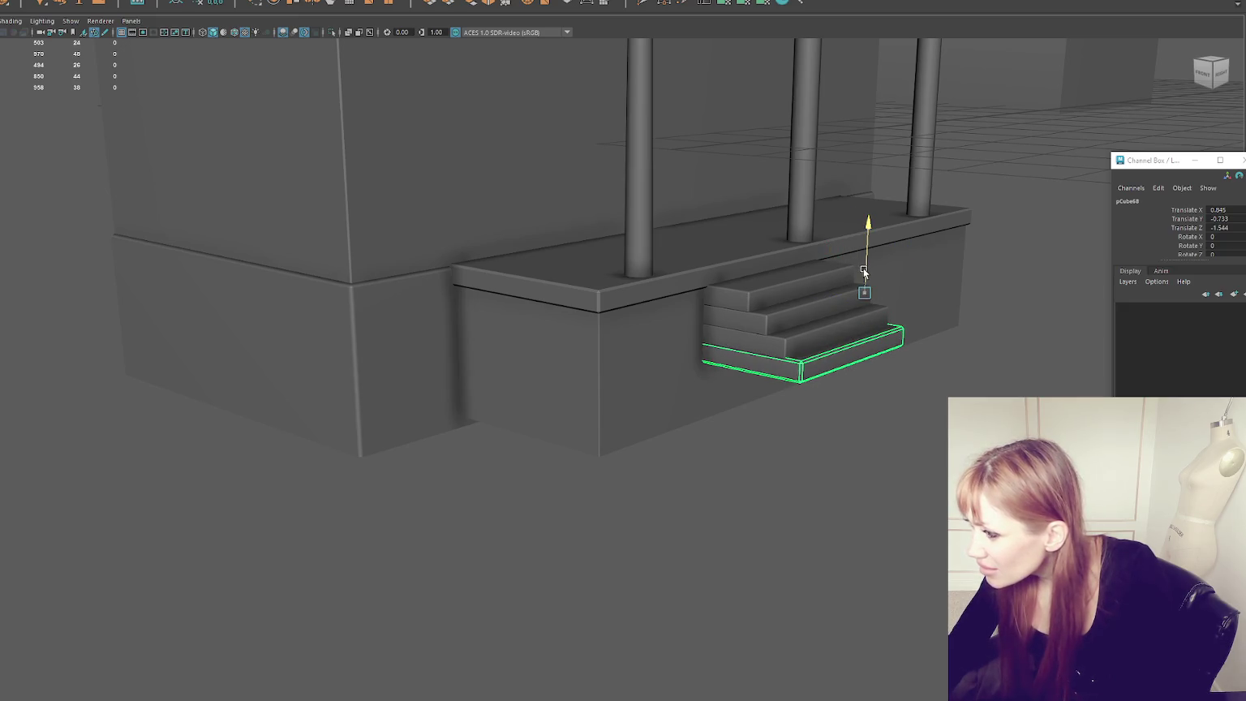
{"action": "left_click_drag", "start_coordinate": [863, 269], "coordinate": [861, 267]}
{"action": "mouse_move", "coordinate": [870, 375]}
{"action": "left_mouse_down", "text": "alt"}
{"action": "mouse_move", "coordinate": [973, 362]}
{"action": "mouse_move", "coordinate": [868, 365]}
{"action": "mouse_move", "coordinate": [826, 308]}
{"action": "mouse_move", "coordinate": [644, 403]}
{"action": "left_mouse_up", "text": "alt"}
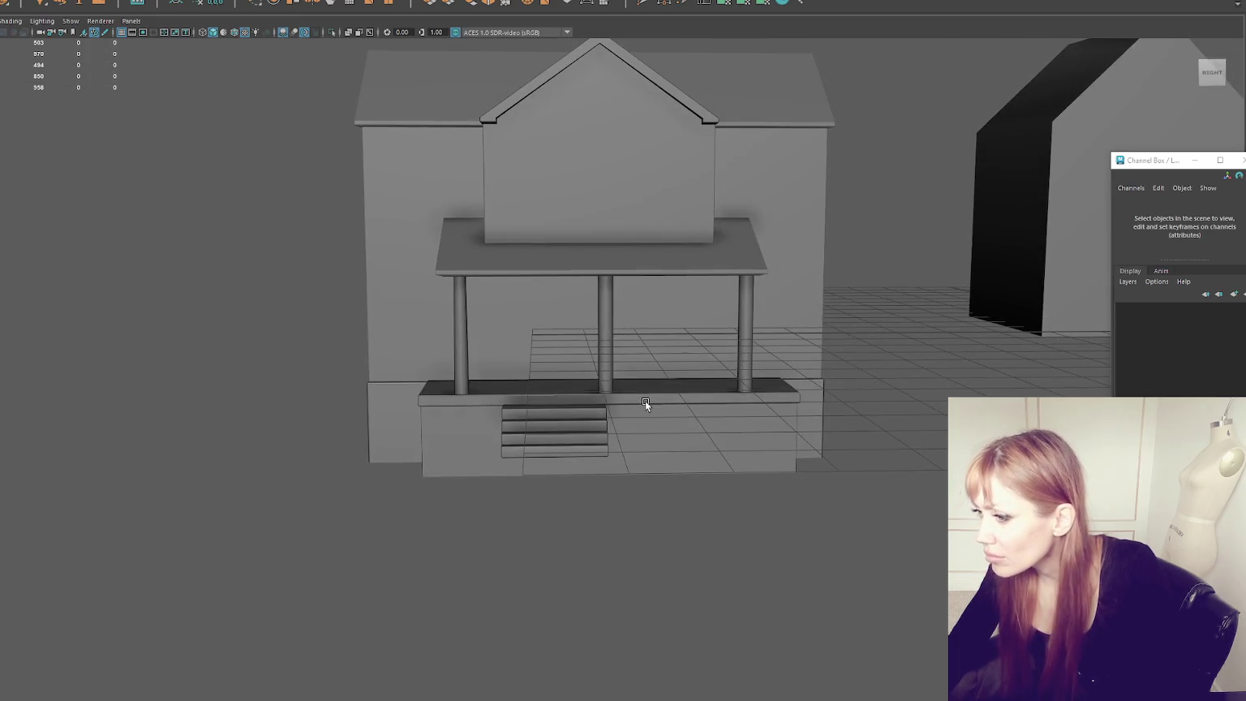
Step: Inspect the porch base and porch roof from several angles
{"action": "left_click", "coordinate": [644, 403]}
{"action": "right_click_drag", "start_coordinate": [181, 264], "coordinate": [274, 213]}
{"action": "right_click_drag", "start_coordinate": [183, 243], "coordinate": [225, 263], "text": "alt"}
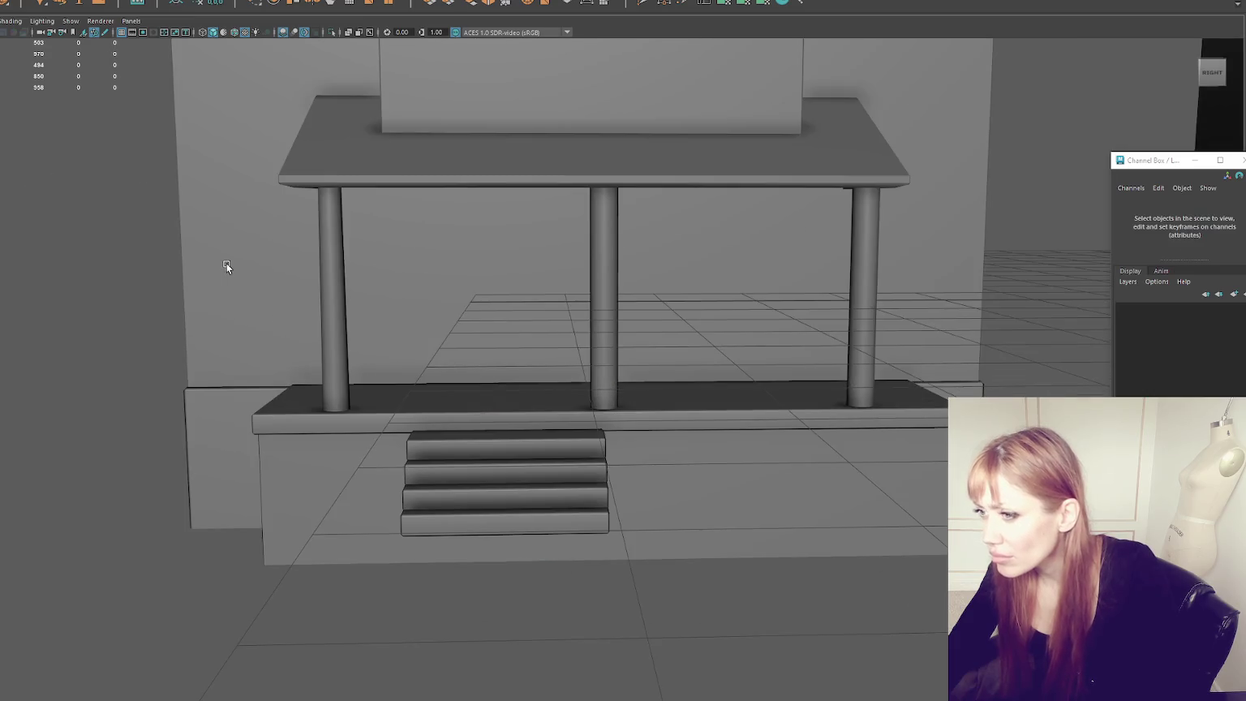
{"action": "left_click_drag", "start_coordinate": [267, 265], "coordinate": [318, 263], "text": "alt"}
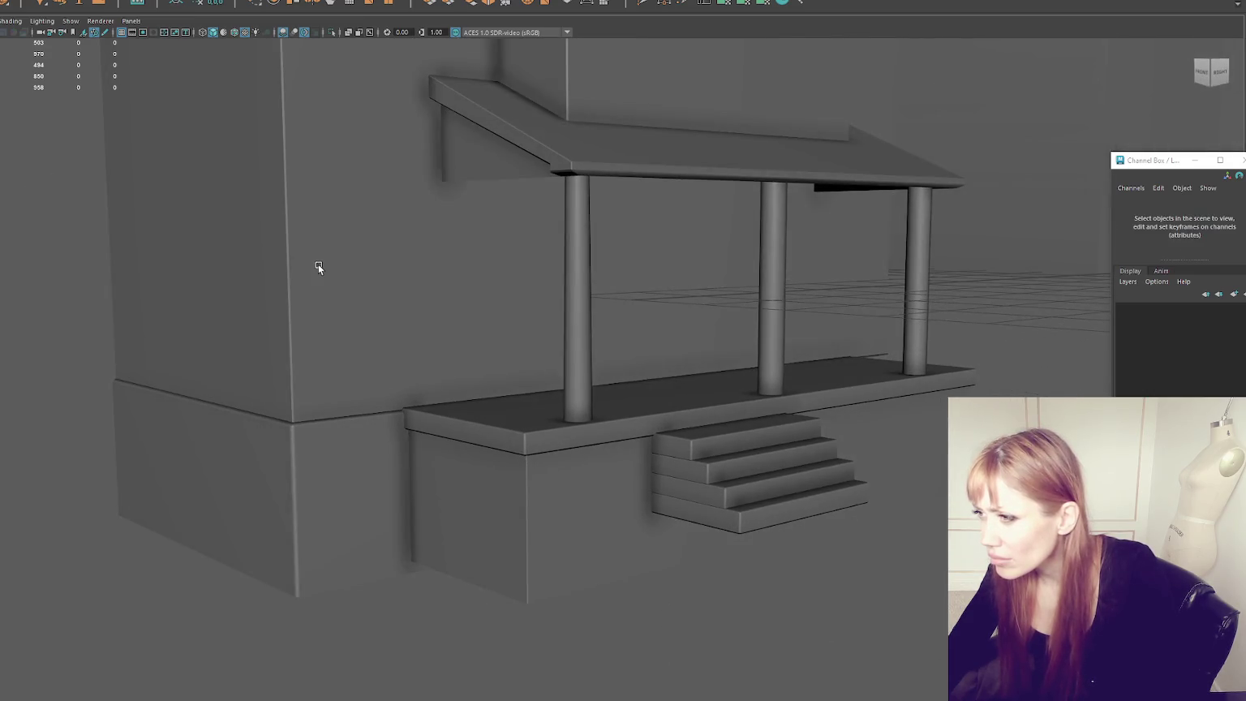
{"action": "left_click", "coordinate": [582, 136]}
{"action": "mouse_move", "coordinate": [604, 140]}
{"action": "left_mouse_down", "text": "alt"}
{"action": "mouse_move", "coordinate": [565, 247]}
{"action": "mouse_move", "coordinate": [514, 279]}
{"action": "left_mouse_up", "text": "alt"}
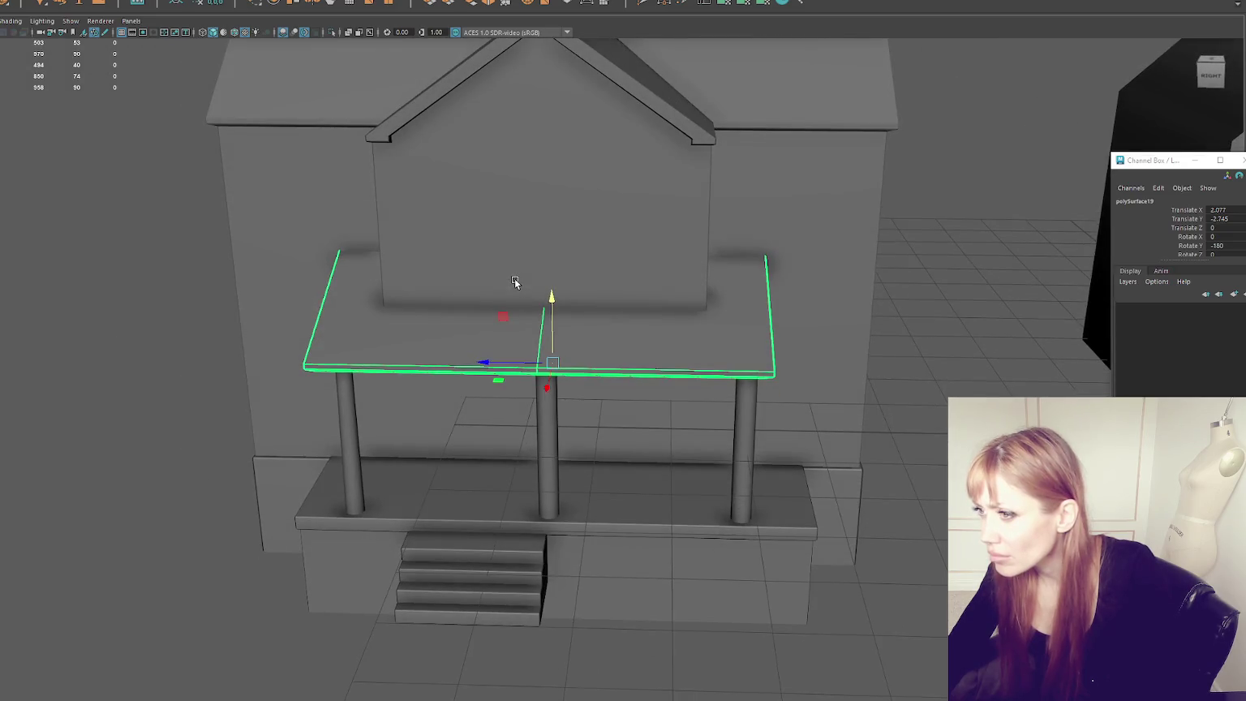
{"action": "mouse_move", "coordinate": [617, 167]}
{"action": "left_mouse_down", "text": "alt"}
{"action": "mouse_move", "coordinate": [579, 186]}
{"action": "mouse_move", "coordinate": [579, 233]}
{"action": "mouse_move", "coordinate": [654, 153]}
{"action": "left_mouse_up", "text": "alt"}
{"action": "right_click_drag", "start_coordinate": [654, 154], "coordinate": [631, 153], "text": "alt"}
{"action": "left_click_drag", "start_coordinate": [631, 153], "coordinate": [615, 152], "text": "alt"}
Step: Frame the house in a three-quarter view showing the front stairs
{"action": "left_click", "coordinate": [342, 315]}
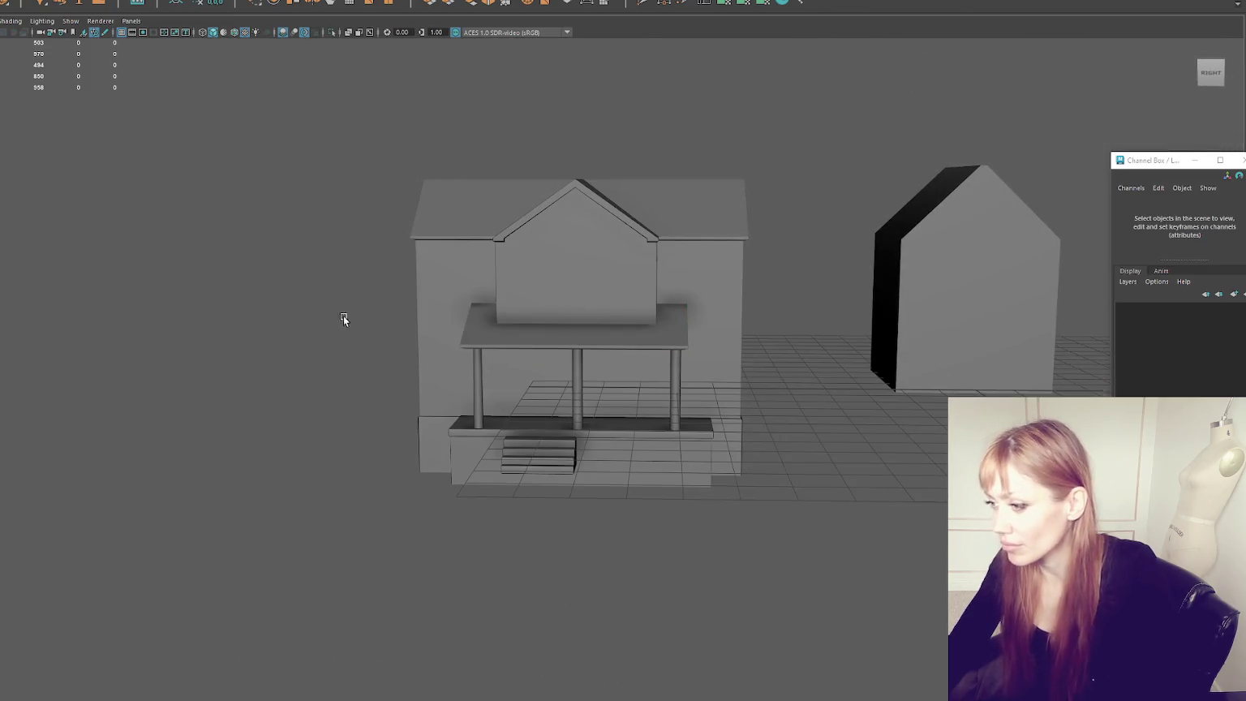
{"action": "scroll", "coordinate": [342, 315], "scroll_direction": "up", "scroll_amount": 2}
{"action": "mouse_move", "coordinate": [348, 318]}
{"action": "left_mouse_down", "text": "alt"}
{"action": "mouse_move", "coordinate": [532, 313]}
{"action": "mouse_move", "coordinate": [344, 316]}
{"action": "left_mouse_up", "text": "alt"}
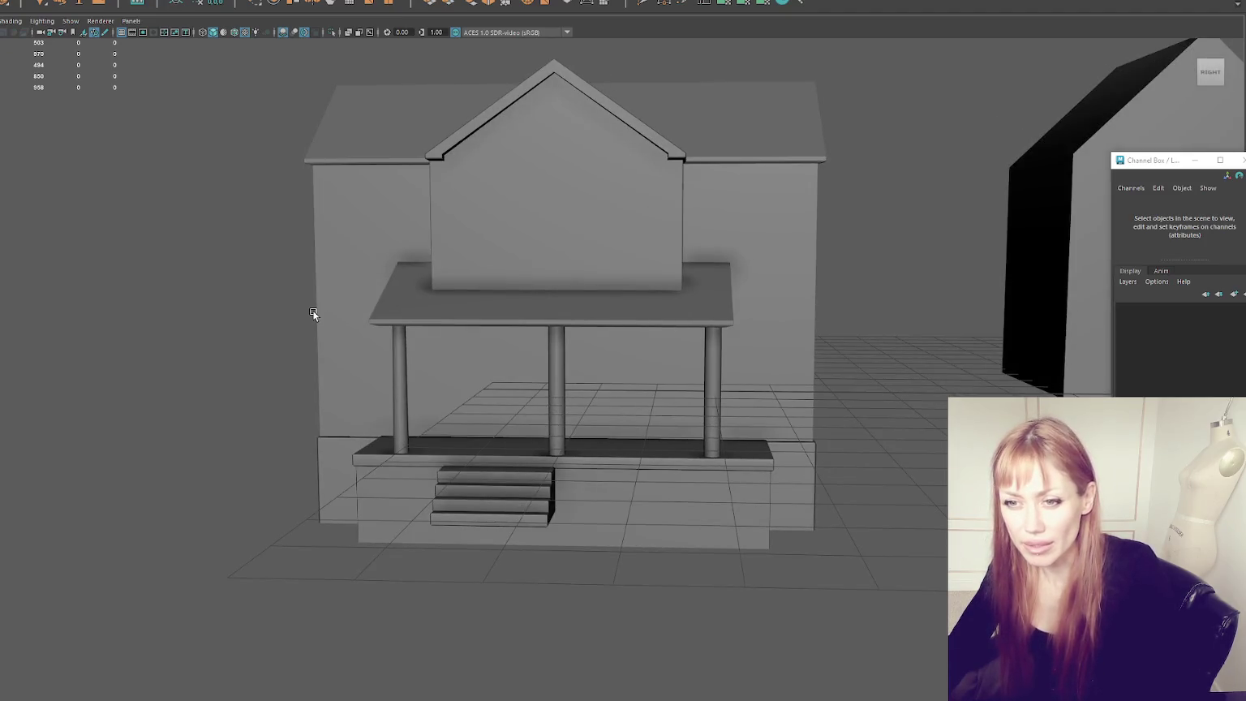
{"action": "scroll", "coordinate": [313, 313], "scroll_direction": "down", "scroll_amount": 2}
{"action": "scroll", "coordinate": [313, 313], "scroll_direction": "up", "scroll_amount": 2}
{"action": "scroll", "coordinate": [316, 313], "scroll_direction": "up", "scroll_amount": 1}
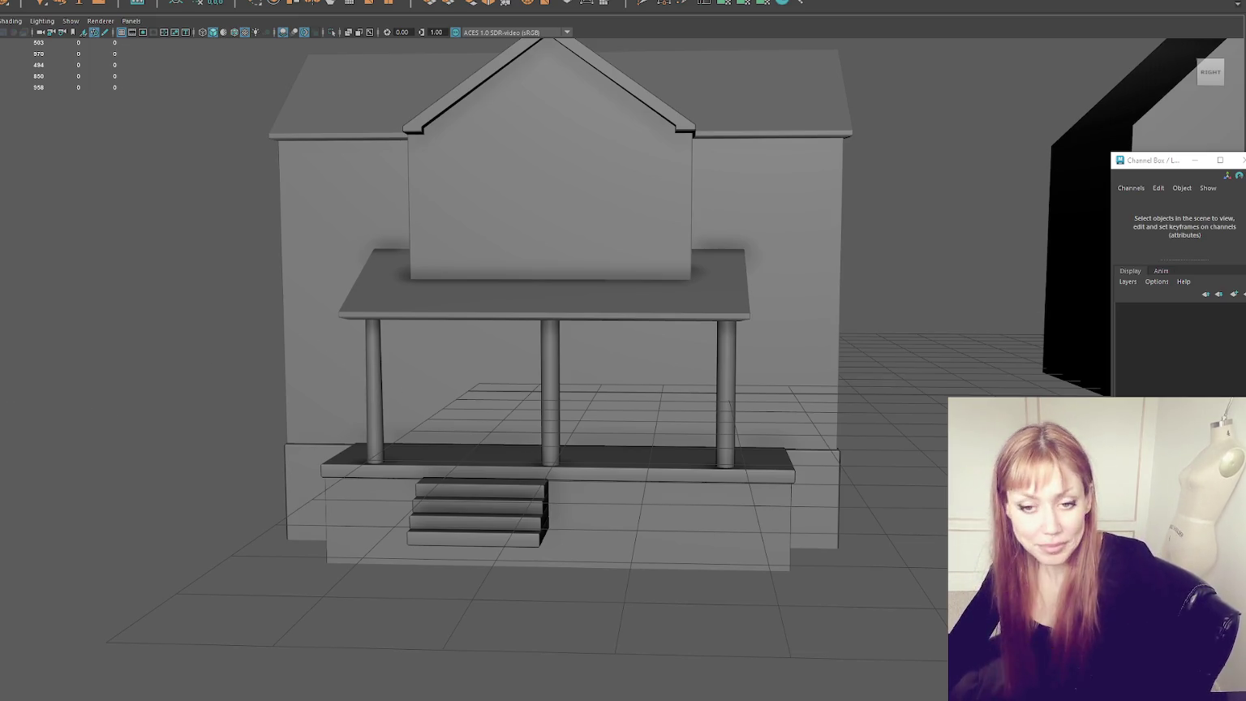
{"action": "right_click_drag", "start_coordinate": [556, 286], "coordinate": [522, 281], "text": "alt"}
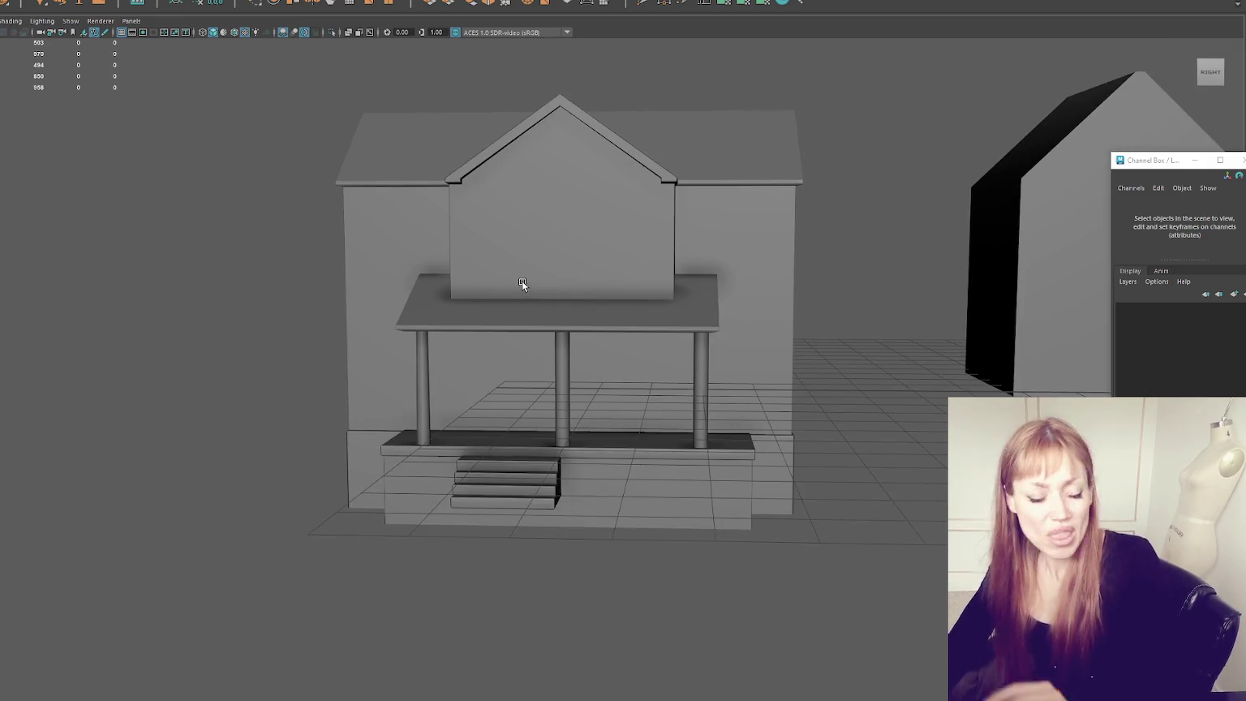
{"action": "mouse_move", "coordinate": [488, 433]}
{"action": "left_mouse_down", "text": "alt"}
{"action": "mouse_move", "coordinate": [644, 409]}
{"action": "mouse_move", "coordinate": [609, 403]}
{"action": "left_mouse_up", "text": "alt"}
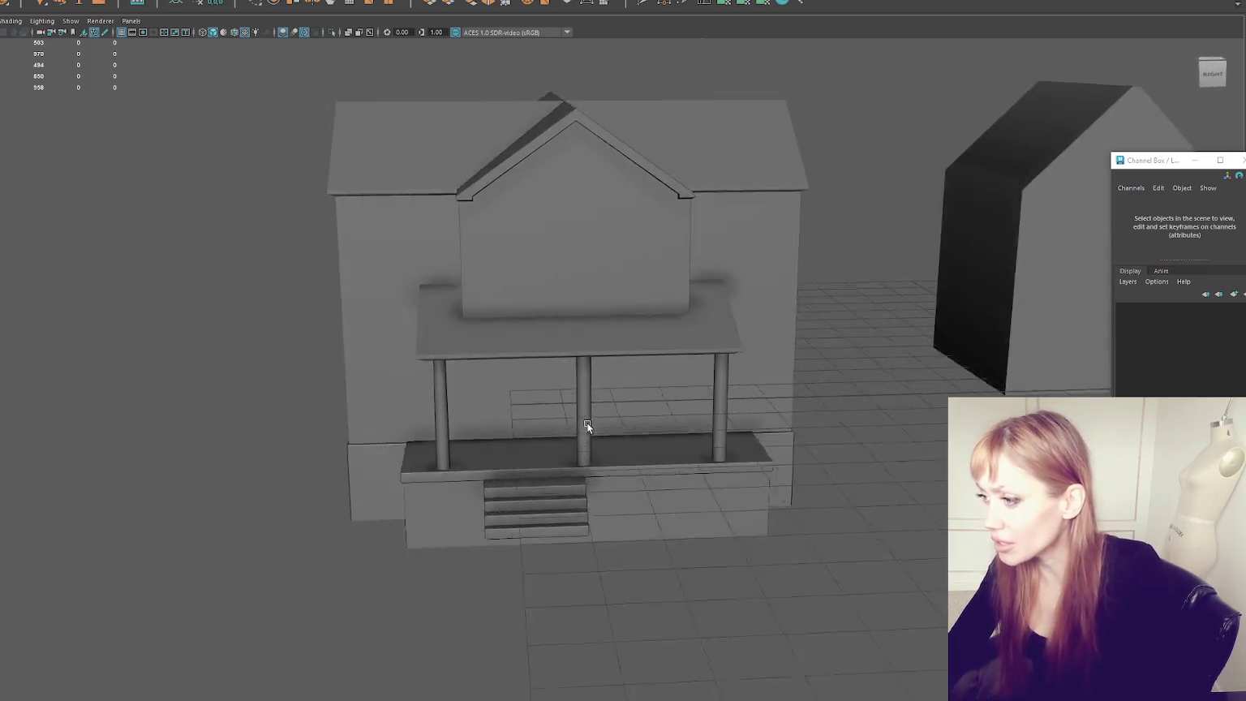
{"action": "scroll", "coordinate": [609, 403], "scroll_direction": "up", "scroll_amount": 5}
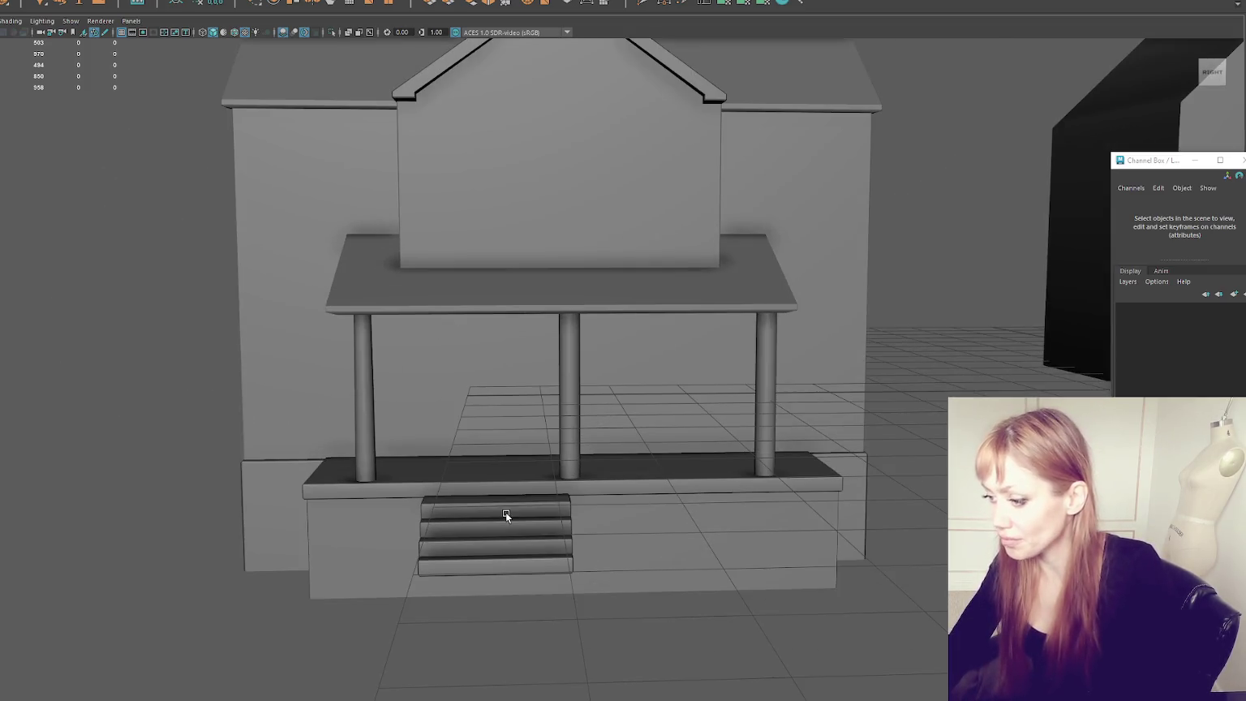
Step: Duplicate the three stair steps and slide the copy beside the original flight
{"action": "left_click", "coordinate": [517, 519]}
{"action": "left_click", "coordinate": [520, 545], "text": "shift"}
{"action": "left_click", "coordinate": [532, 559], "text": "shift"}
{"action": "key", "text": "ctrl+d"}
{"action": "mouse_move", "coordinate": [620, 540]}
{"action": "left_mouse_down"}
{"action": "mouse_move", "coordinate": [794, 532]}
{"action": "mouse_move", "coordinate": [763, 533]}
{"action": "left_mouse_up"}
{"action": "left_click", "coordinate": [811, 633]}
{"action": "scroll", "coordinate": [811, 633], "scroll_direction": "down", "scroll_amount": 5}
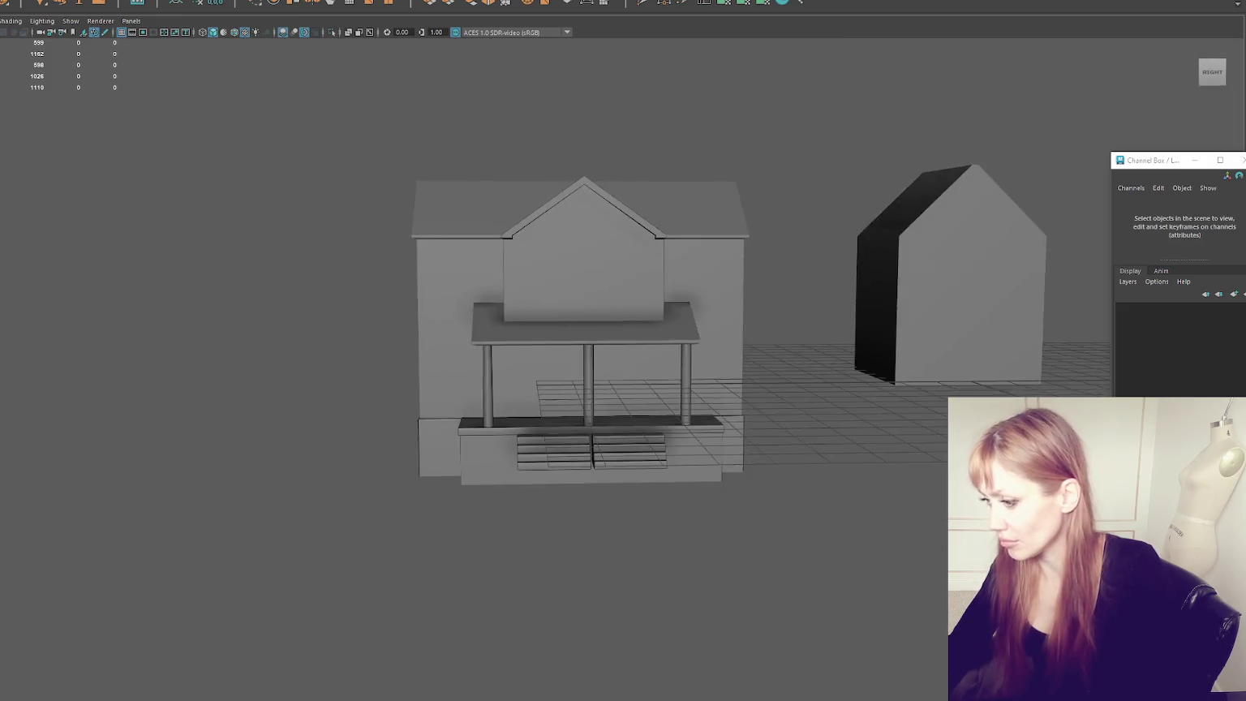
Step: Pull the long upper box's far-end vertices inward in wireframe to shorten it
{"action": "left_click_drag", "start_coordinate": [923, 471], "coordinate": [816, 491], "text": "alt"}
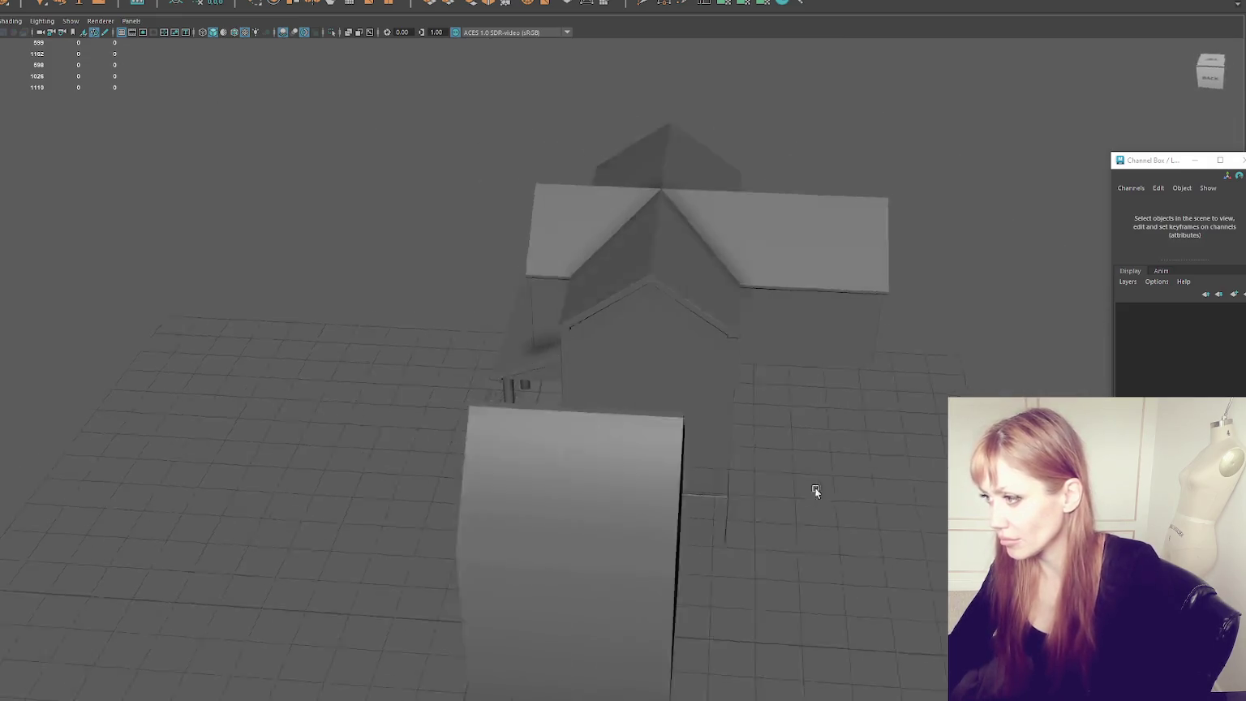
{"action": "left_click", "coordinate": [860, 260]}
{"action": "key", "text": "4"}
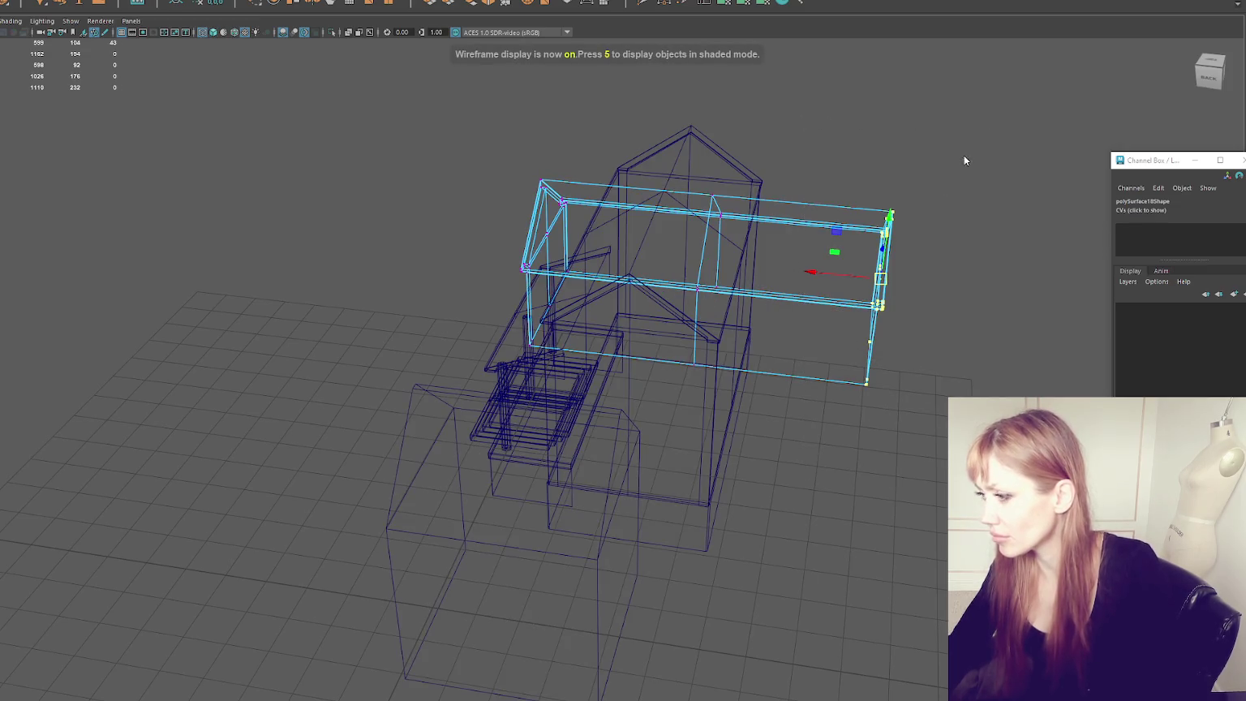
{"action": "left_click_drag", "start_coordinate": [964, 160], "coordinate": [840, 403]}
{"action": "middle_click_drag", "start_coordinate": [839, 403], "coordinate": [843, 150]}
{"action": "left_click_drag", "start_coordinate": [843, 151], "coordinate": [684, 395]}
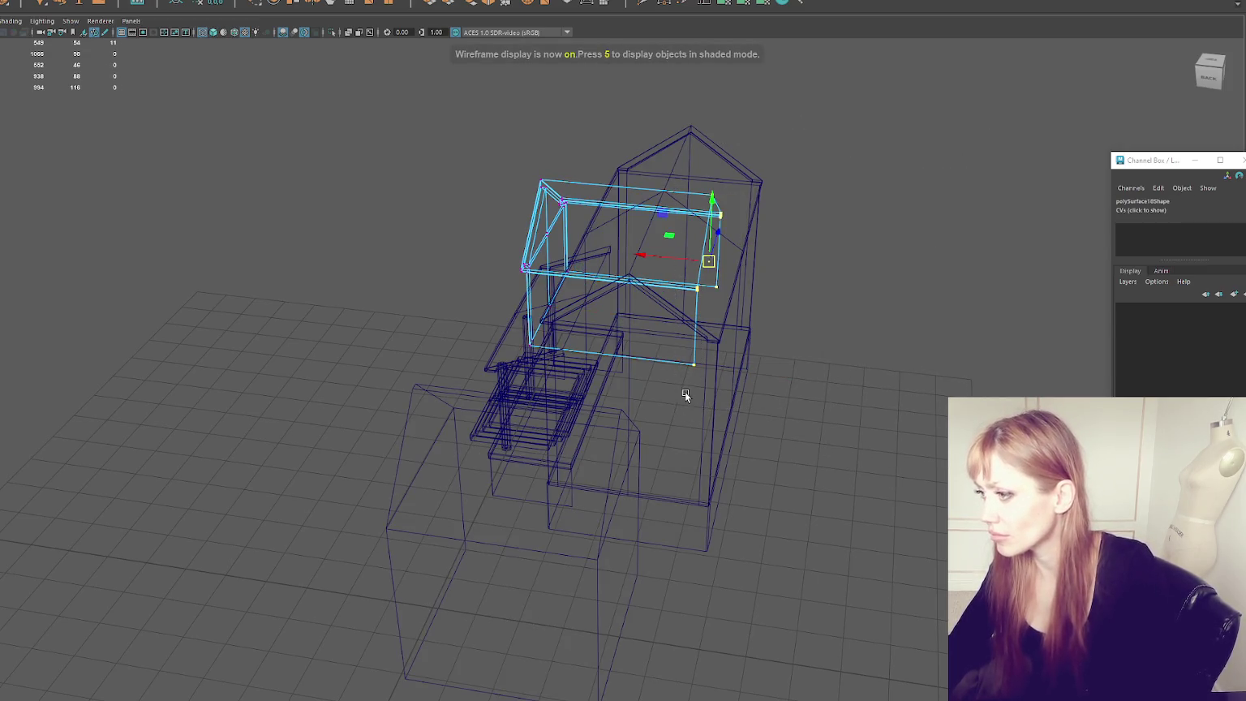
{"action": "key", "text": "space"}
{"action": "key", "text": "space"}
{"action": "mouse_move", "coordinate": [648, 255]}
{"action": "left_mouse_down"}
{"action": "mouse_move", "coordinate": [601, 255]}
{"action": "mouse_move", "coordinate": [745, 239]}
{"action": "mouse_move", "coordinate": [312, 145]}
{"action": "mouse_move", "coordinate": [331, 234]}
{"action": "mouse_move", "coordinate": [567, 201]}
{"action": "mouse_move", "coordinate": [575, 204]}
{"action": "mouse_move", "coordinate": [539, 215]}
{"action": "mouse_move", "coordinate": [430, 216]}
{"action": "mouse_move", "coordinate": [592, 219]}
{"action": "mouse_move", "coordinate": [440, 206]}
{"action": "mouse_move", "coordinate": [566, 204]}
{"action": "mouse_move", "coordinate": [536, 215]}
{"action": "mouse_move", "coordinate": [645, 258]}
{"action": "mouse_move", "coordinate": [611, 300]}
{"action": "mouse_move", "coordinate": [612, 333]}
{"action": "mouse_move", "coordinate": [438, 336]}
{"action": "left_mouse_up"}
{"action": "left_click", "coordinate": [331, 233]}
{"action": "key", "text": "6"}
Step: Duplicate and rotate a copy of the porch roof, then undo it
{"action": "left_click", "coordinate": [612, 334]}
{"action": "key", "text": "ctrl+d"}
{"action": "left_click_drag", "start_coordinate": [438, 336], "coordinate": [443, 330], "text": "alt"}
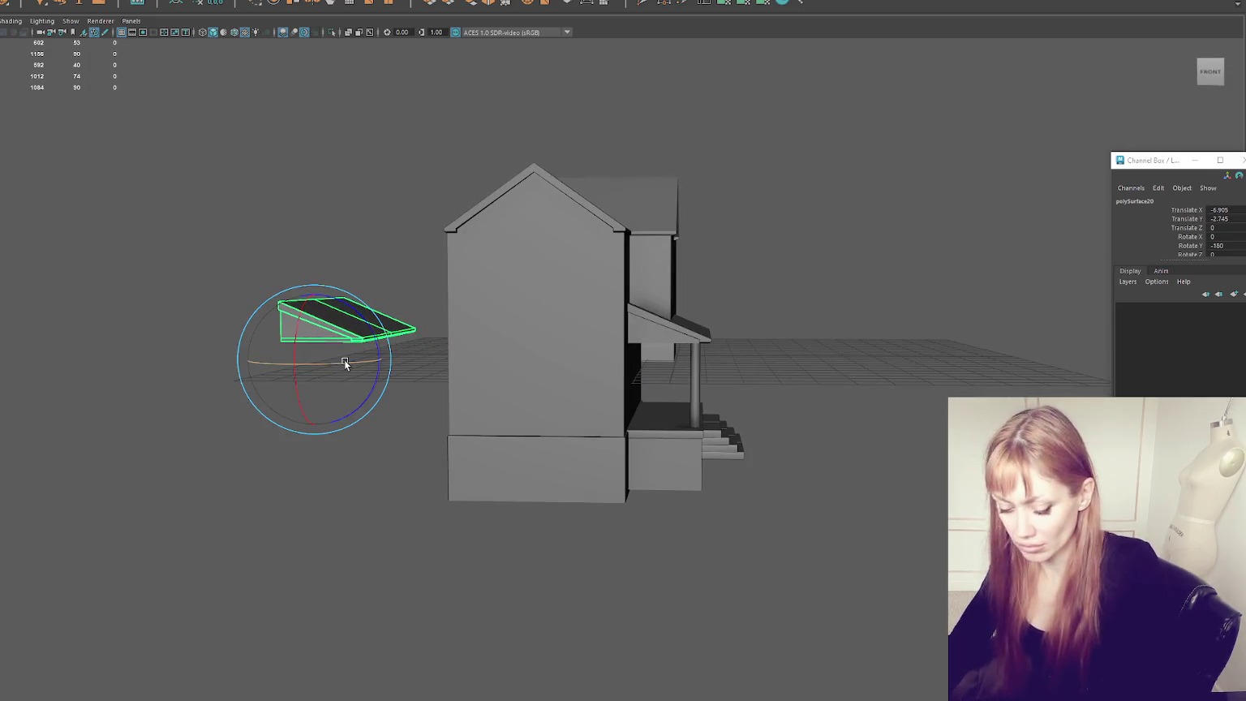
{"action": "left_click_drag", "start_coordinate": [344, 359], "coordinate": [222, 364]}
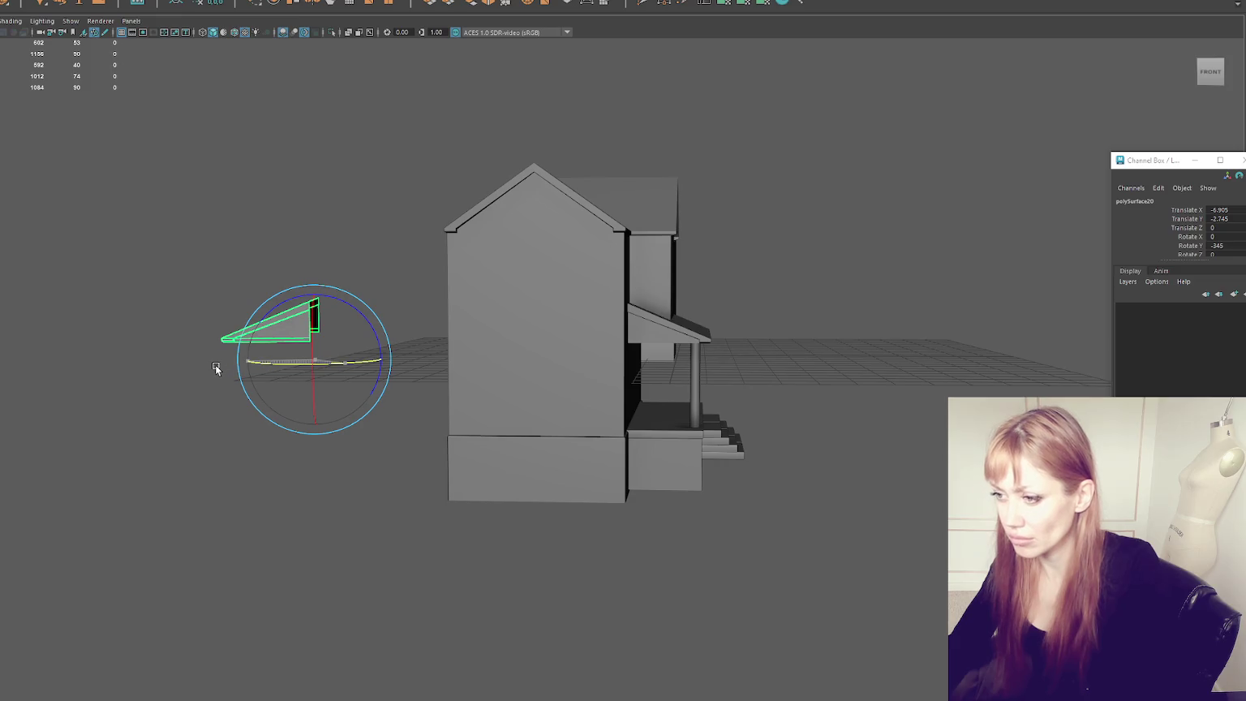
{"action": "mouse_move", "coordinate": [212, 365]}
{"action": "left_mouse_down", "text": "alt"}
{"action": "mouse_move", "coordinate": [334, 346]}
{"action": "mouse_move", "coordinate": [568, 340]}
{"action": "left_mouse_up", "text": "alt"}
{"action": "key", "text": "ctrl+z"}
{"action": "key", "text": "ctrl+z"}
{"action": "key", "text": "ctrl+z"}
Step: Move the gable wing and base's left vertices outward and recentre the ridge vertices
{"action": "left_click", "coordinate": [571, 339]}
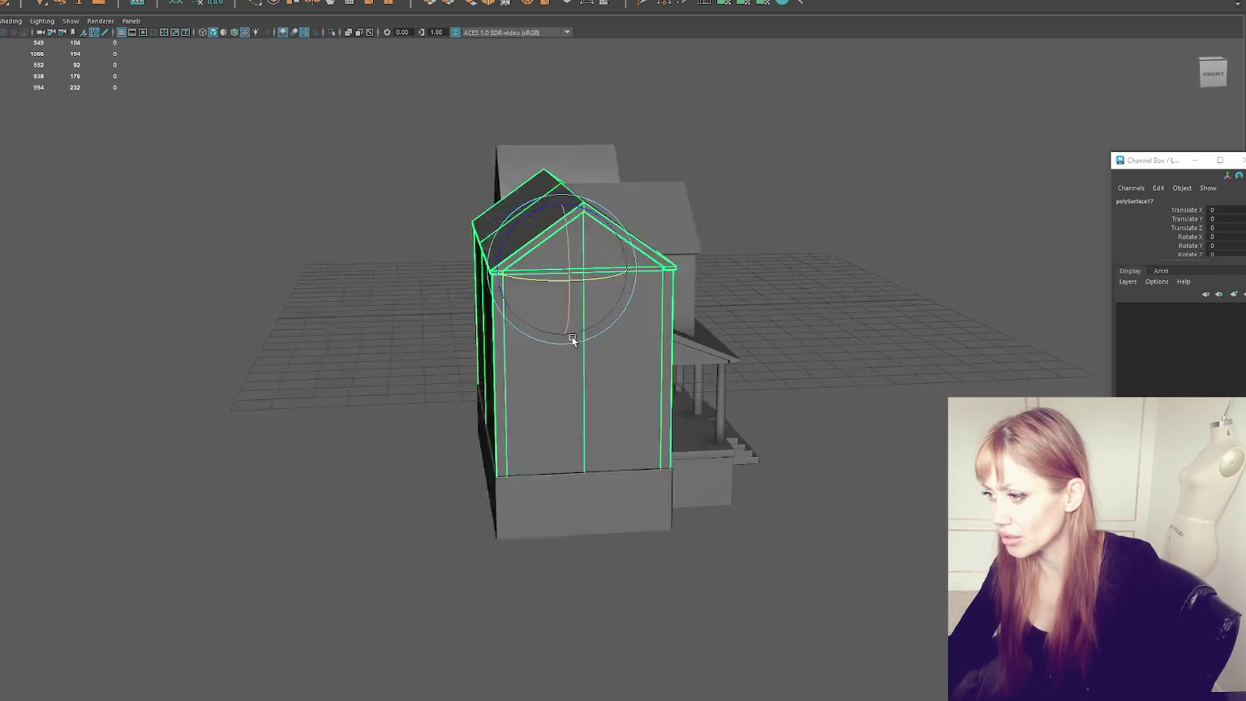
{"action": "left_click", "coordinate": [528, 508], "text": "shift"}
{"action": "right_click_drag", "start_coordinate": [333, 252], "coordinate": [242, 222]}
{"action": "key", "text": "4"}
{"action": "left_click_drag", "start_coordinate": [321, 134], "coordinate": [500, 587]}
{"action": "key", "text": "w"}
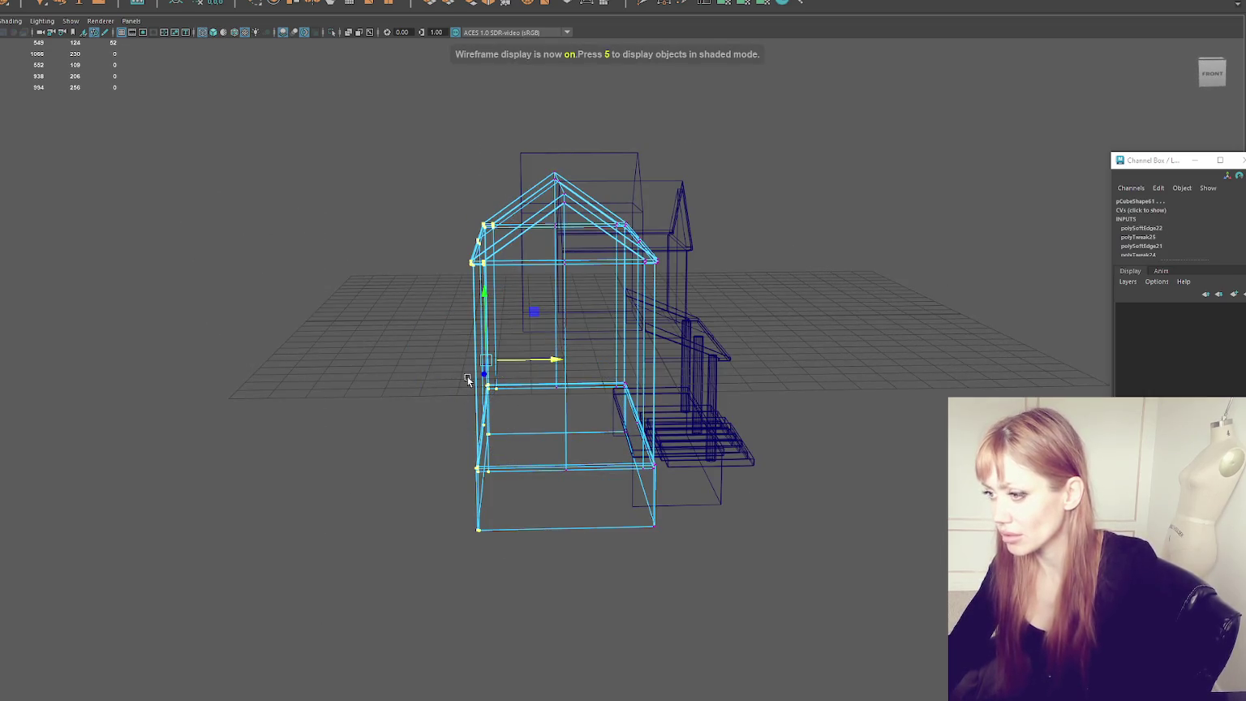
{"action": "middle_click_drag", "start_coordinate": [467, 379], "coordinate": [371, 379]}
{"action": "left_click_drag", "start_coordinate": [457, 112], "coordinate": [588, 563]}
{"action": "left_click_drag", "start_coordinate": [629, 305], "coordinate": [589, 313]}
{"action": "key", "text": "5"}
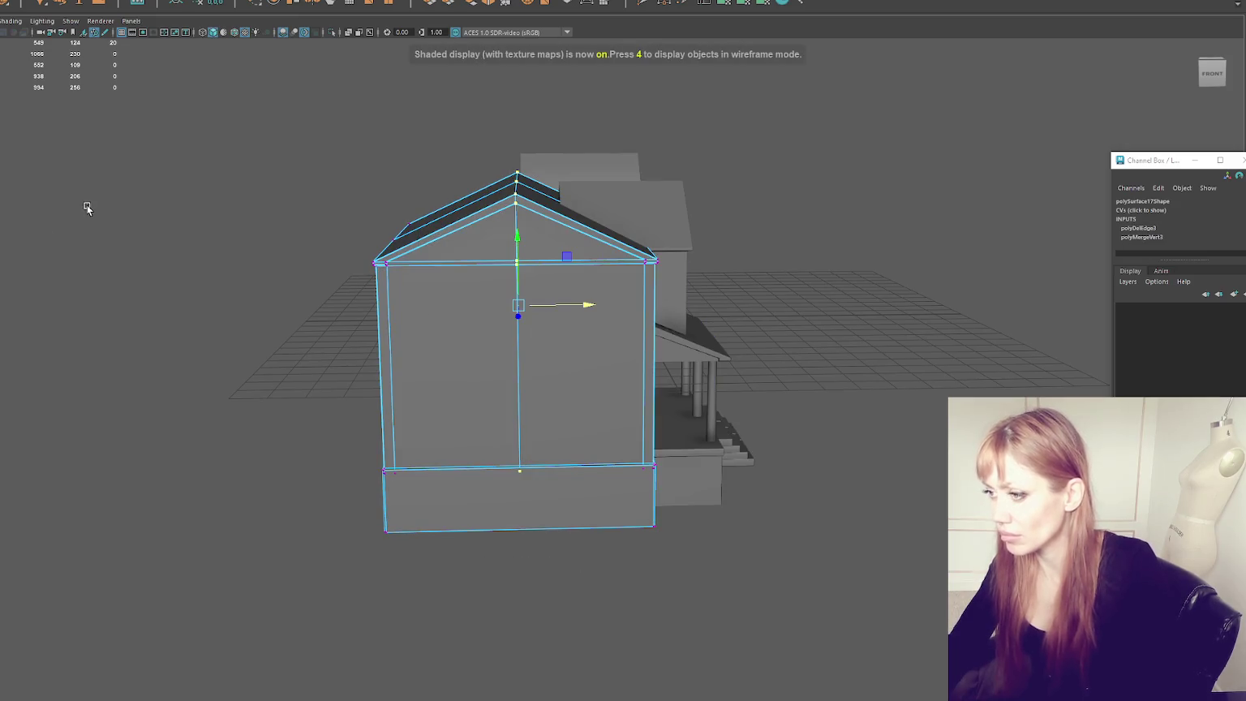
{"action": "left_click", "coordinate": [84, 203]}
{"action": "mouse_move", "coordinate": [316, 172]}
{"action": "left_mouse_down", "text": "alt"}
{"action": "mouse_move", "coordinate": [184, 171]}
{"action": "mouse_move", "coordinate": [743, 556]}
{"action": "left_mouse_up", "text": "alt"}
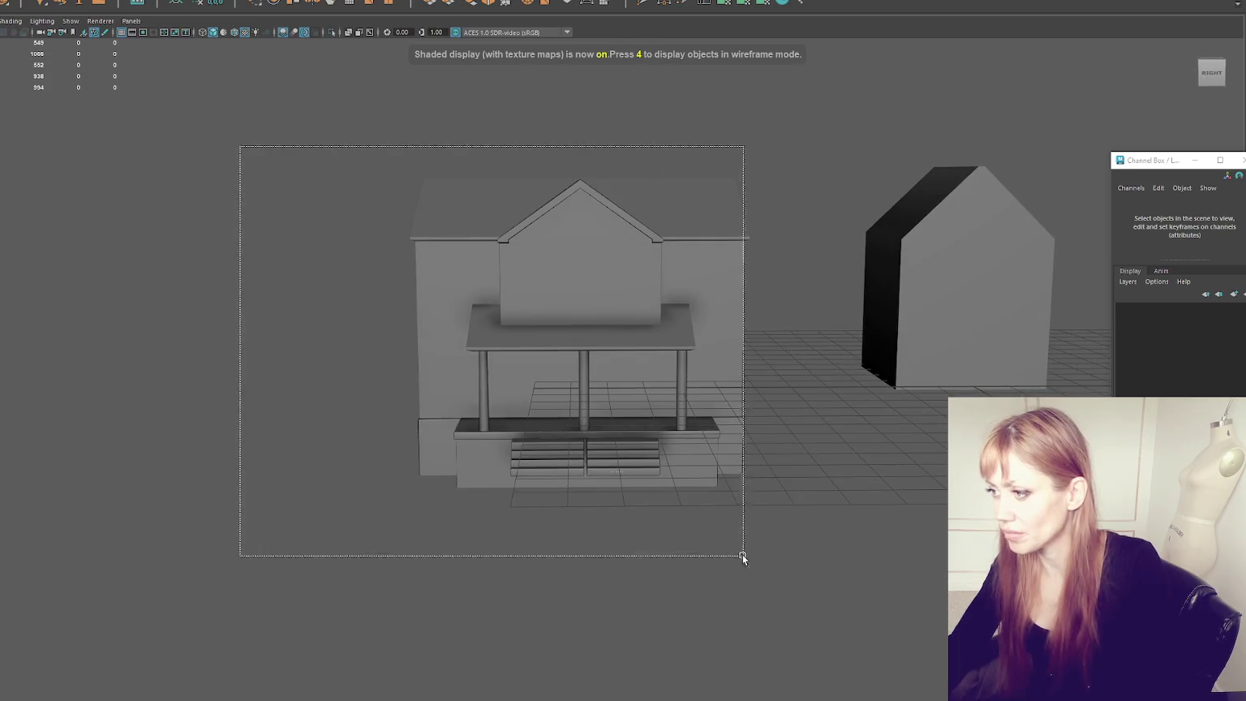
Step: Group the house pieces, centre the group's pivot and name it House1
{"action": "key", "text": "ctrl+g"}
{"action": "left_click", "coordinate": [200, 3]}
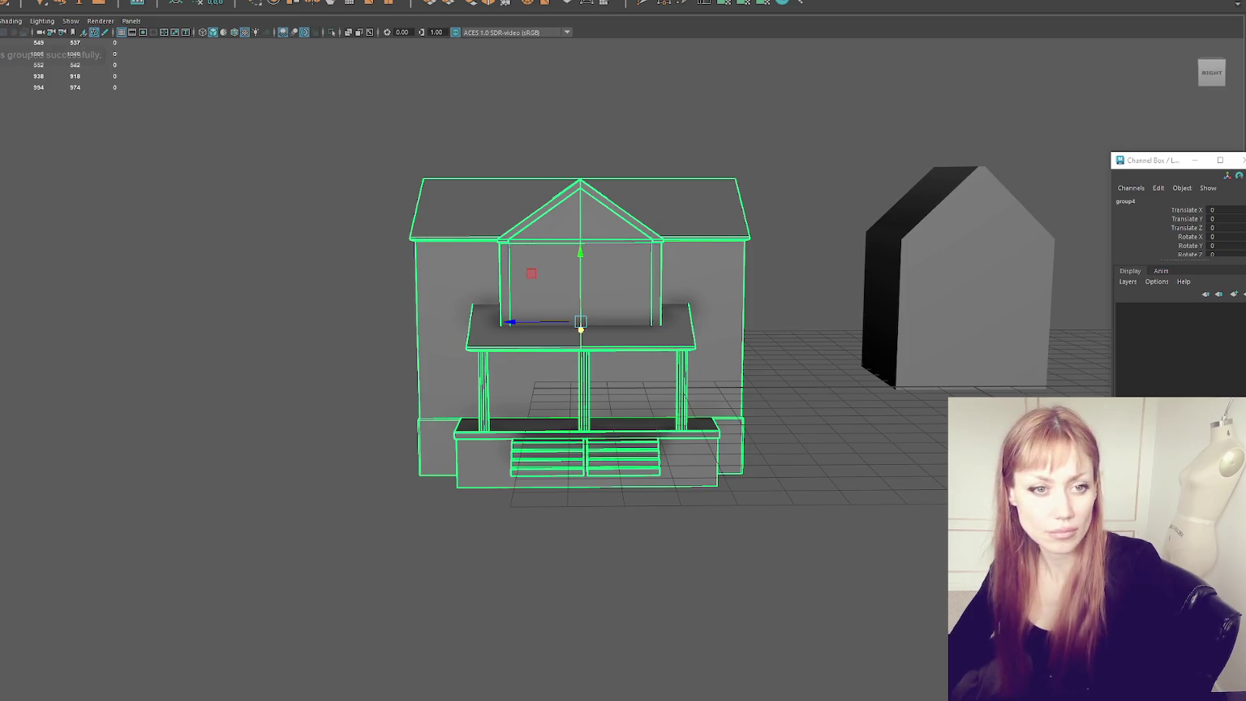
{"action": "type", "text": "House1"}
{"action": "key", "text": "Return"}
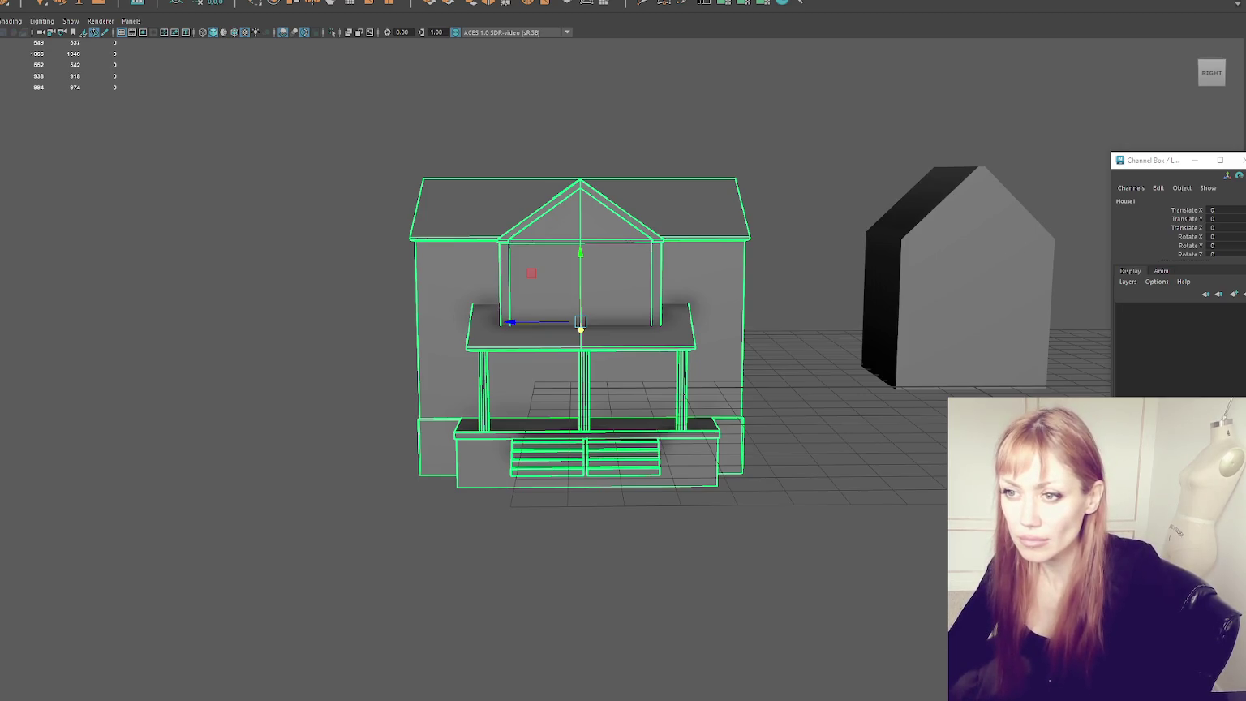
{"action": "key", "text": "ctrl+z"}
{"action": "key", "text": "ctrl+z"}
{"action": "key", "text": "ctrl+z"}
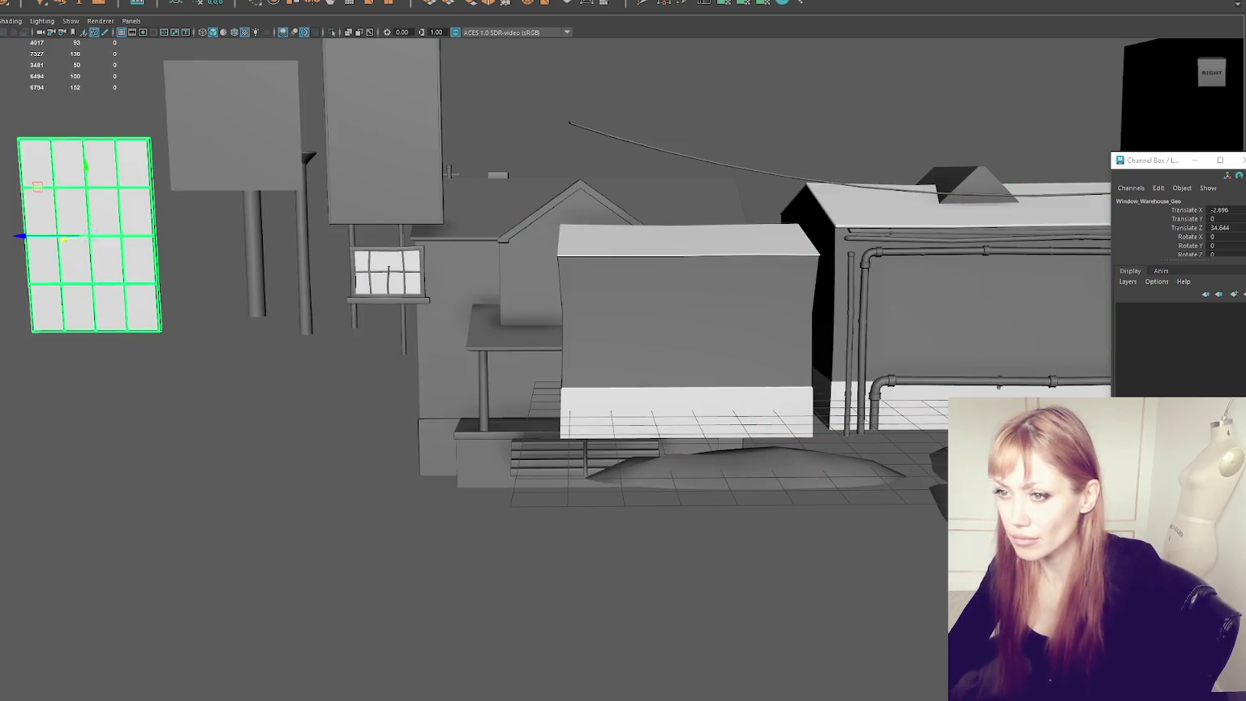
{"action": "key", "text": "ctrl+z"}
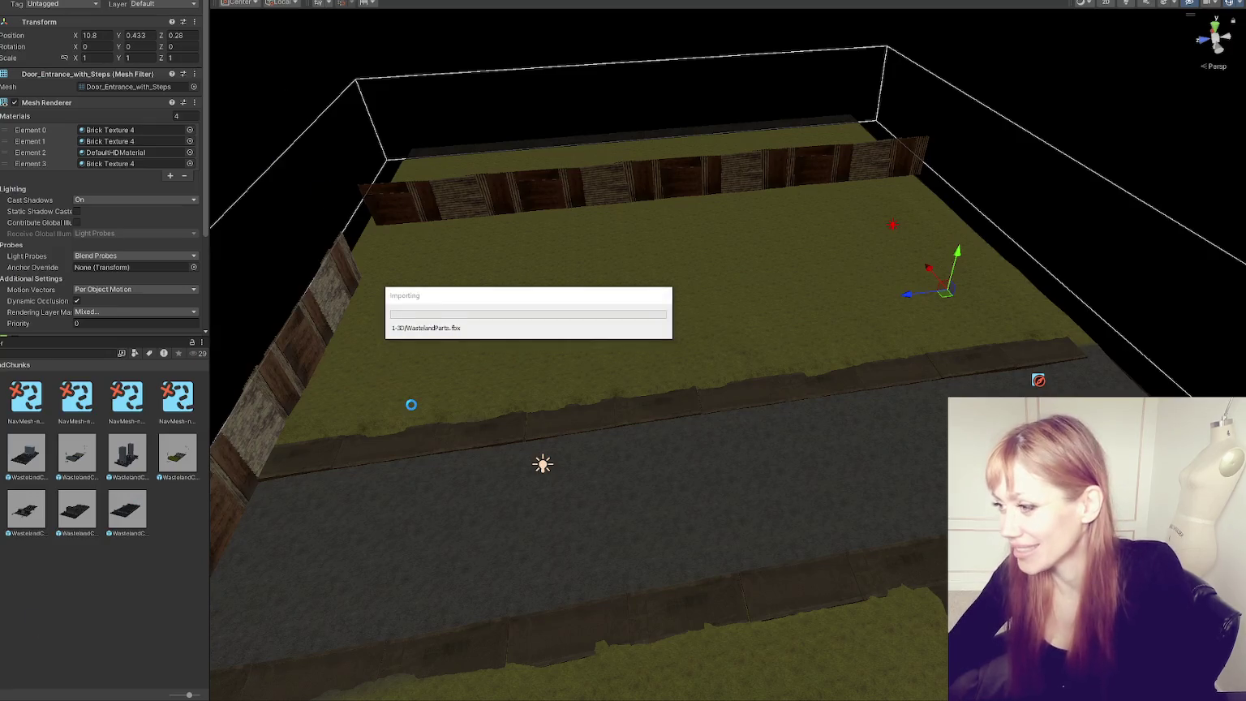
Step: Drop the WastelandParts prefab into the scene beside the road
{"action": "mouse_move", "coordinate": [392, 409]}
{"action": "left_mouse_down", "text": "alt"}
{"action": "mouse_move", "coordinate": [298, 268]}
{"action": "mouse_move", "coordinate": [867, 360]}
{"action": "left_mouse_up", "text": "alt"}
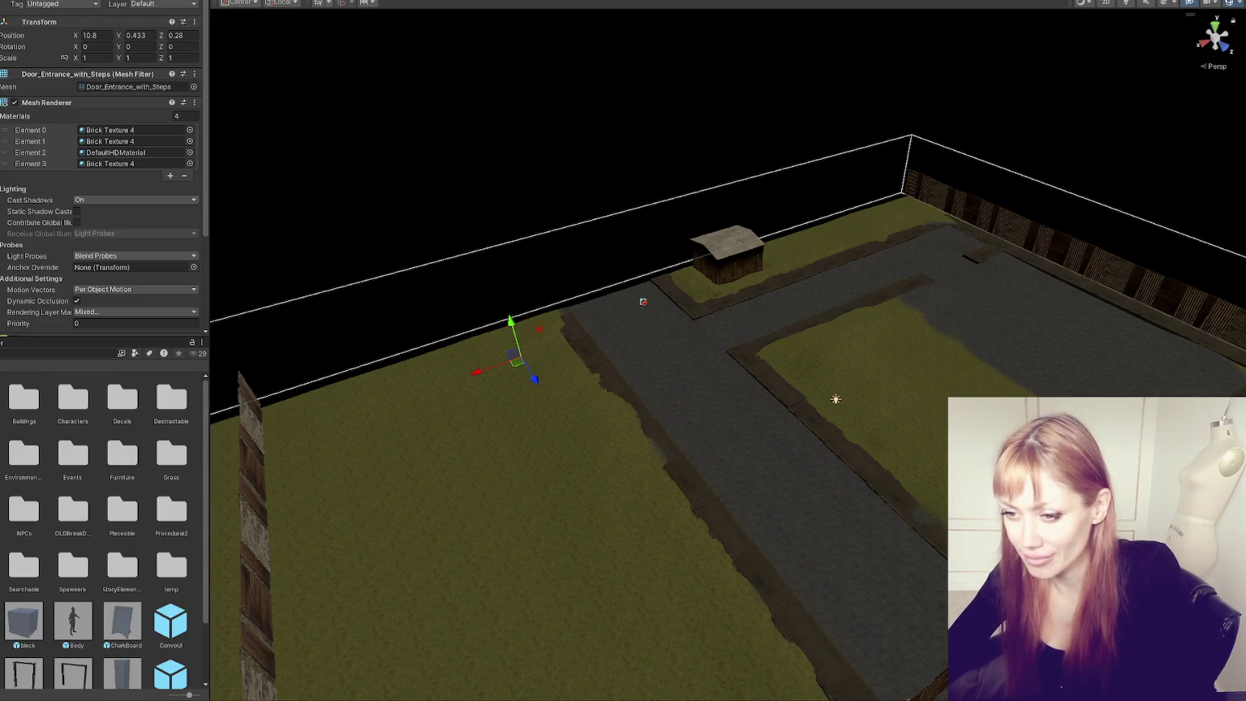
{"action": "scroll", "coordinate": [79, 483], "scroll_direction": "down", "scroll_amount": 3}
{"action": "scroll", "coordinate": [78, 483], "scroll_direction": "down", "scroll_amount": 3}
{"action": "scroll", "coordinate": [78, 483], "scroll_direction": "down", "scroll_amount": 3}
{"action": "scroll", "coordinate": [79, 482], "scroll_direction": "down", "scroll_amount": 3}
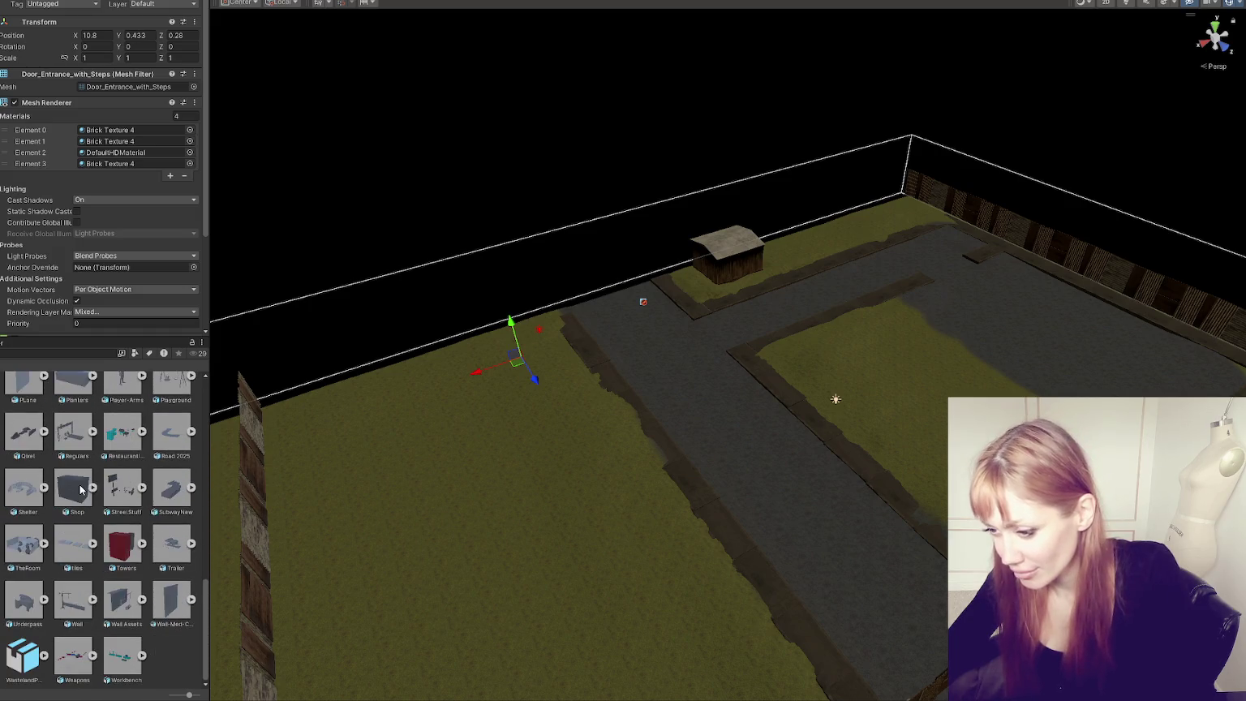
{"action": "left_click_drag", "start_coordinate": [80, 485], "coordinate": [695, 407]}
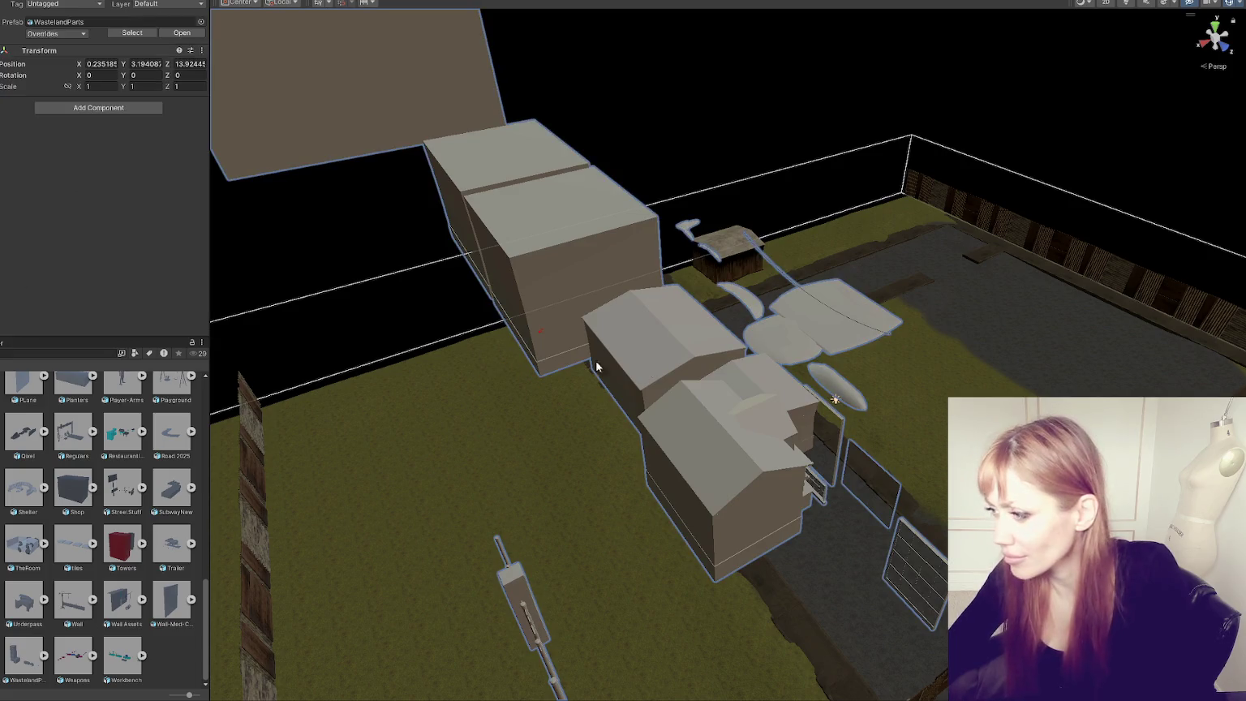
Step: Select the house and remove the other building pieces from the scene
{"action": "left_click", "coordinate": [726, 403]}
{"action": "left_click", "coordinate": [722, 455]}
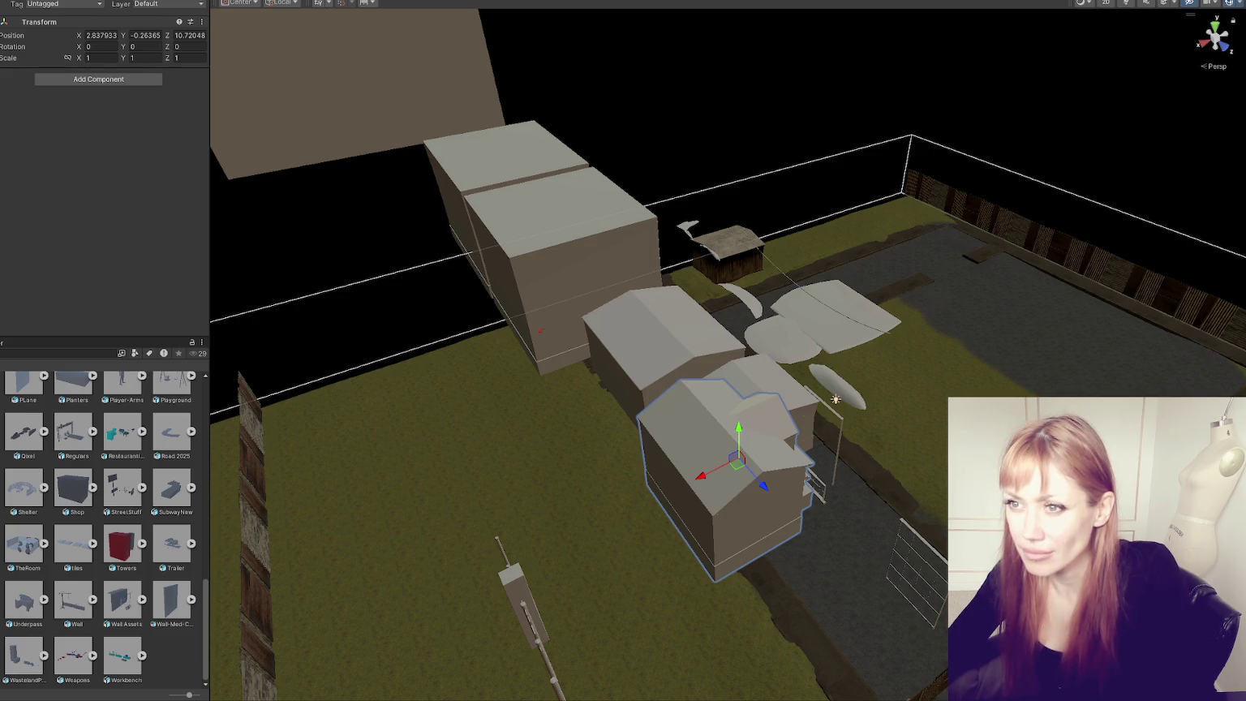
{"action": "key", "text": "ctrl+z"}
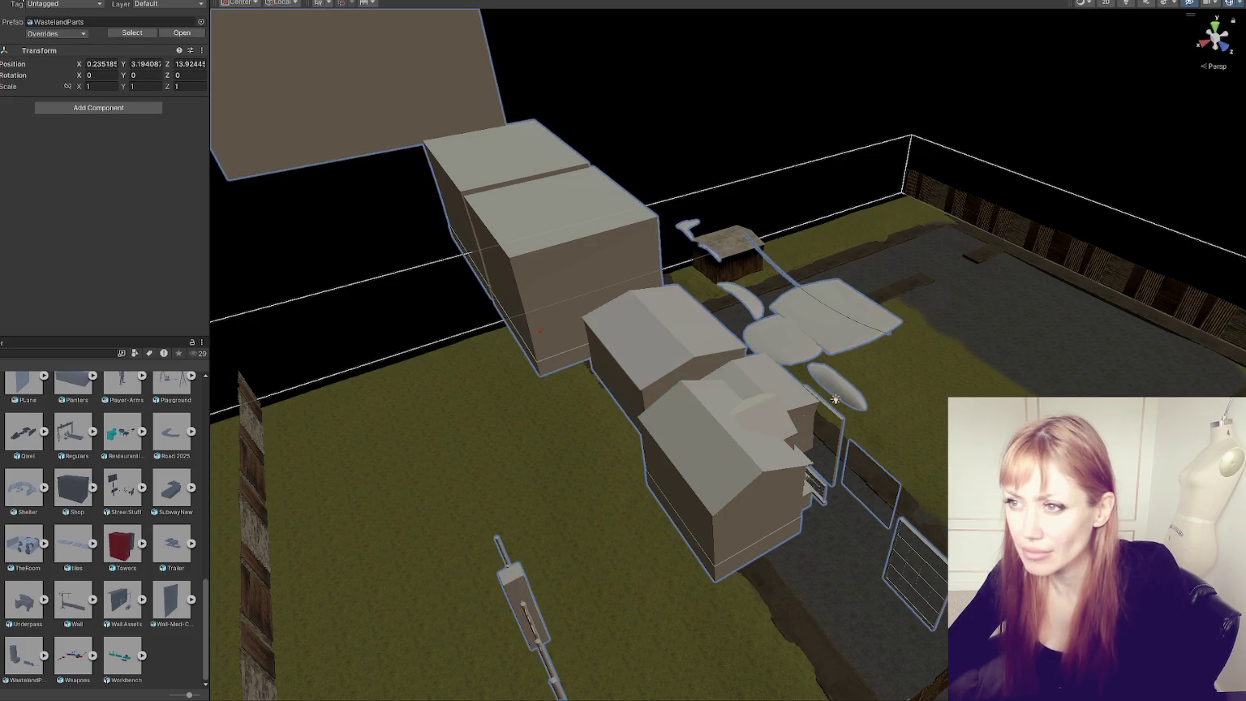
{"action": "key", "text": "ctrl+z"}
{"action": "left_click", "coordinate": [718, 458]}
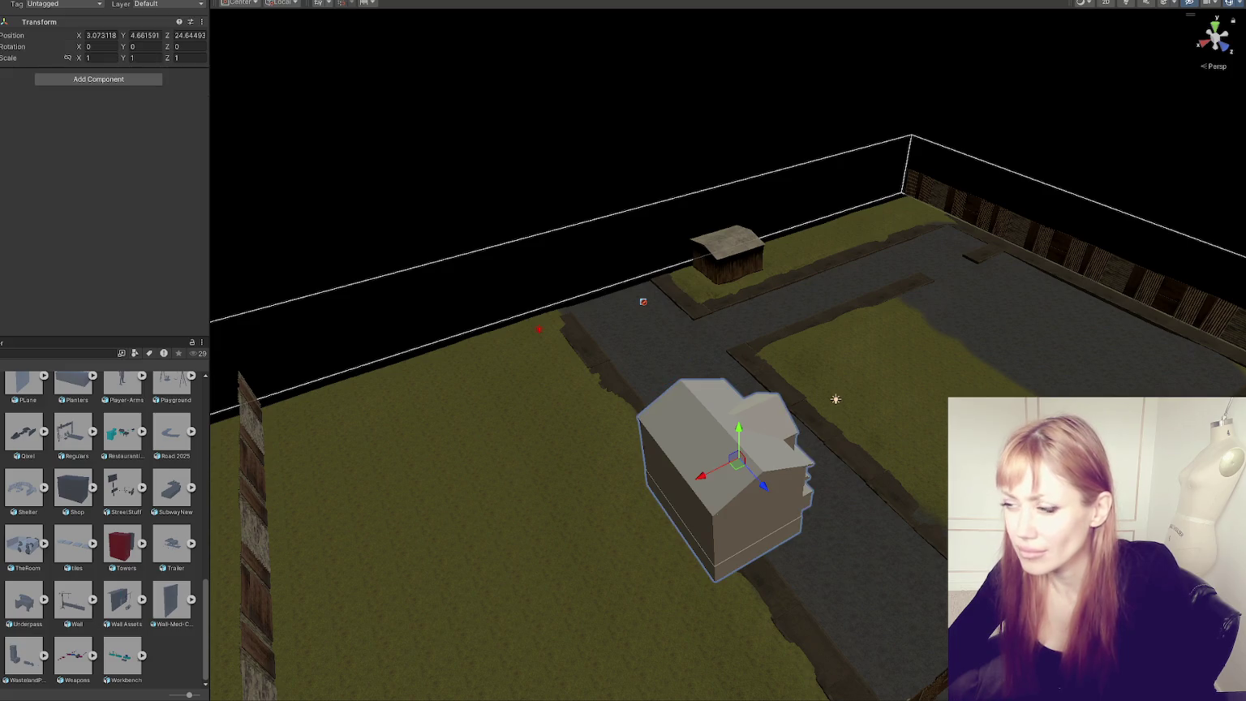
{"action": "mouse_move", "coordinate": [717, 458]}
{"action": "left_mouse_down", "text": "alt"}
{"action": "mouse_move", "coordinate": [614, 398]}
{"action": "mouse_move", "coordinate": [665, 283]}
{"action": "mouse_move", "coordinate": [719, 280]}
{"action": "mouse_move", "coordinate": [713, 292]}
{"action": "left_mouse_up", "text": "alt"}
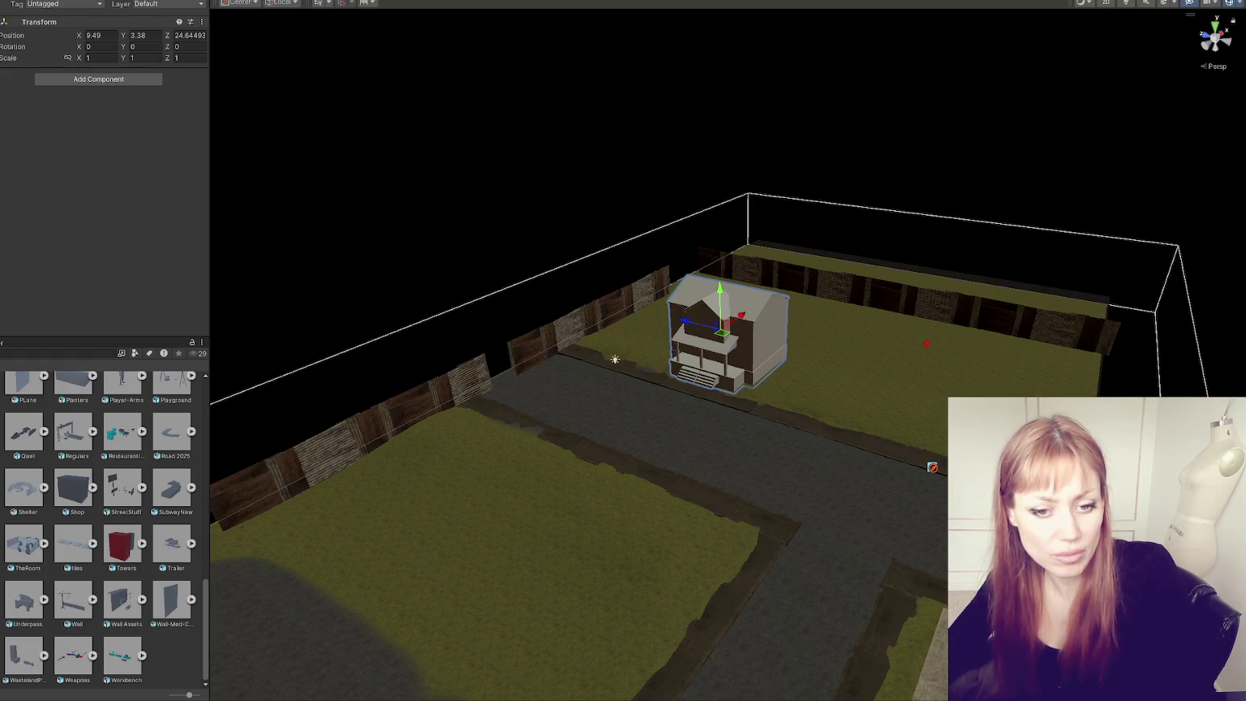
Step: Move the house to the street edge and duplicate it, sliding each copy along the row
{"action": "left_click_drag", "start_coordinate": [806, 360], "coordinate": [779, 308], "text": "alt"}
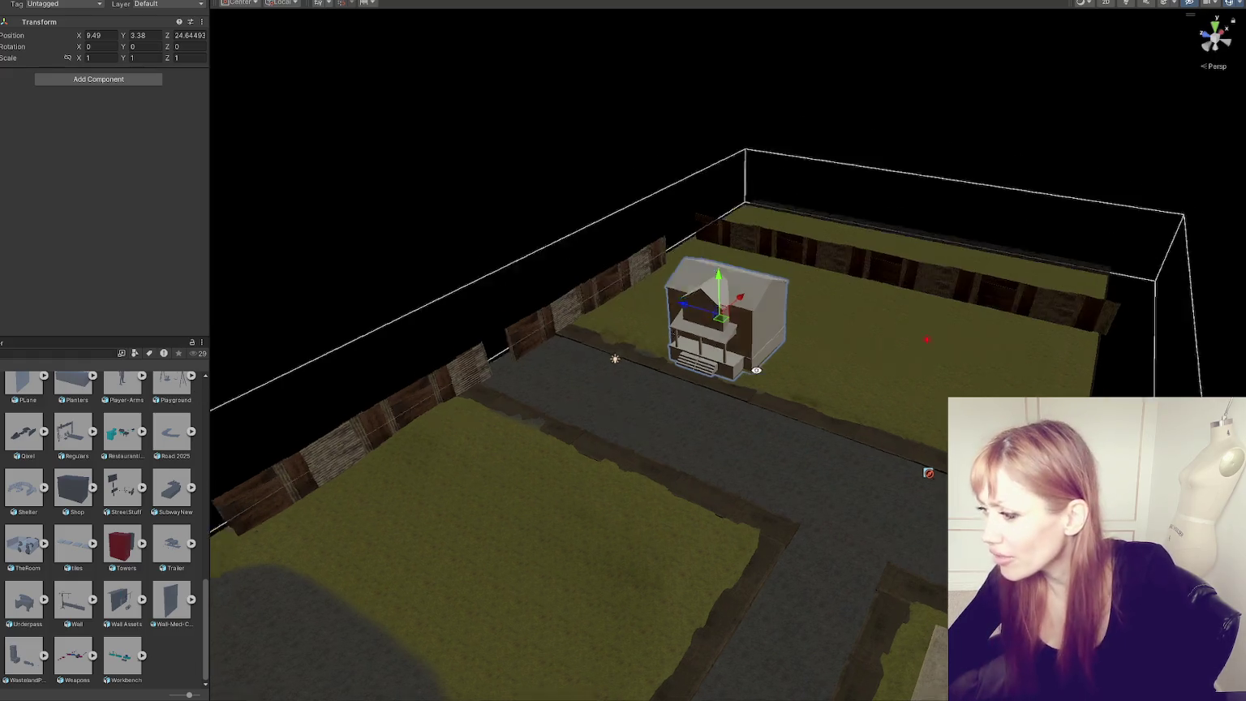
{"action": "mouse_move", "coordinate": [722, 277]}
{"action": "left_mouse_down"}
{"action": "mouse_move", "coordinate": [771, 262]}
{"action": "mouse_move", "coordinate": [631, 254]}
{"action": "left_mouse_up"}
{"action": "key", "text": "ctrl+d"}
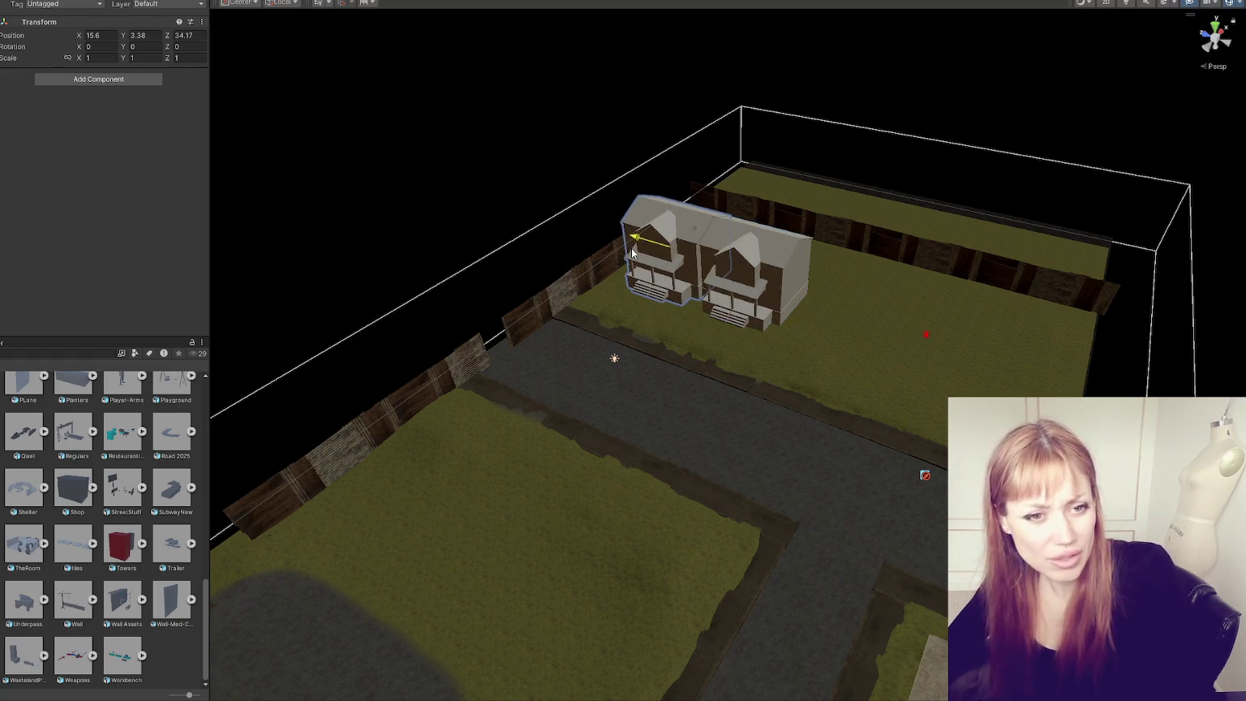
{"action": "scroll", "coordinate": [682, 267], "scroll_direction": "up", "scroll_amount": 2}
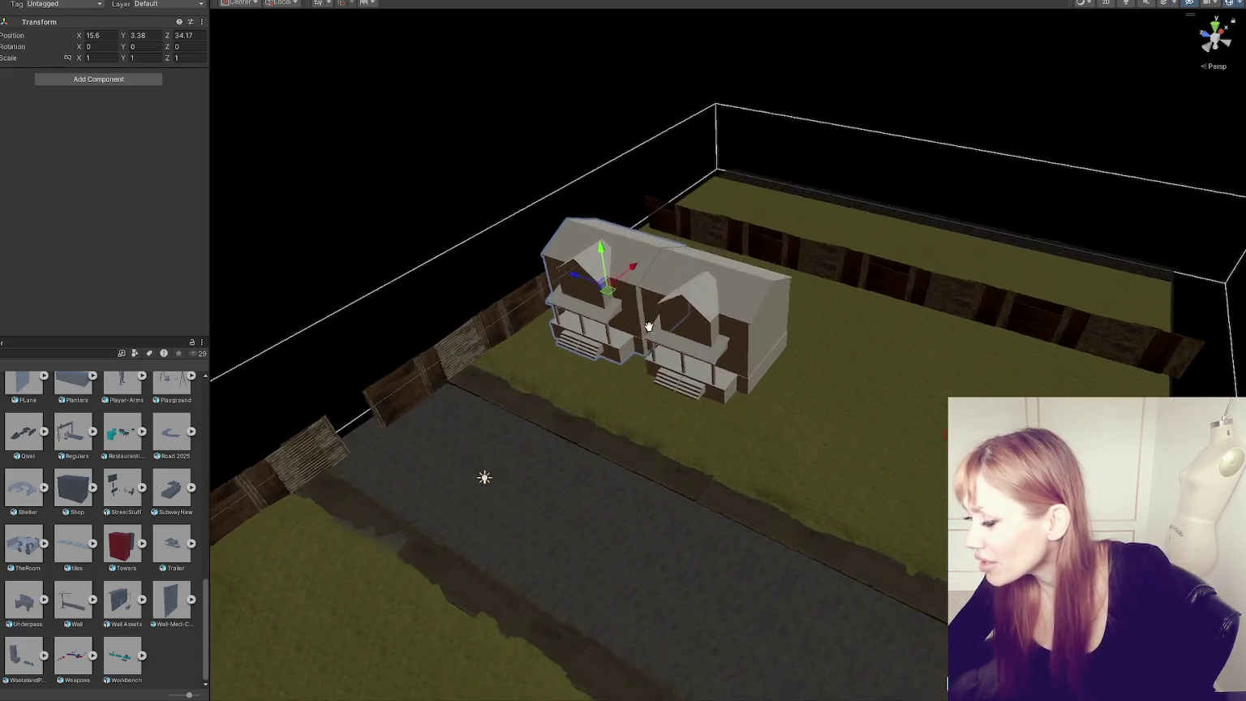
{"action": "left_click_drag", "start_coordinate": [681, 268], "coordinate": [449, 509], "text": "alt"}
{"action": "key", "text": "ctrl+d"}
{"action": "left_click_drag", "start_coordinate": [365, 504], "coordinate": [909, 438]}
{"action": "key", "text": "ctrl+d"}
{"action": "left_click_drag", "start_coordinate": [909, 438], "coordinate": [730, 454], "text": "alt"}
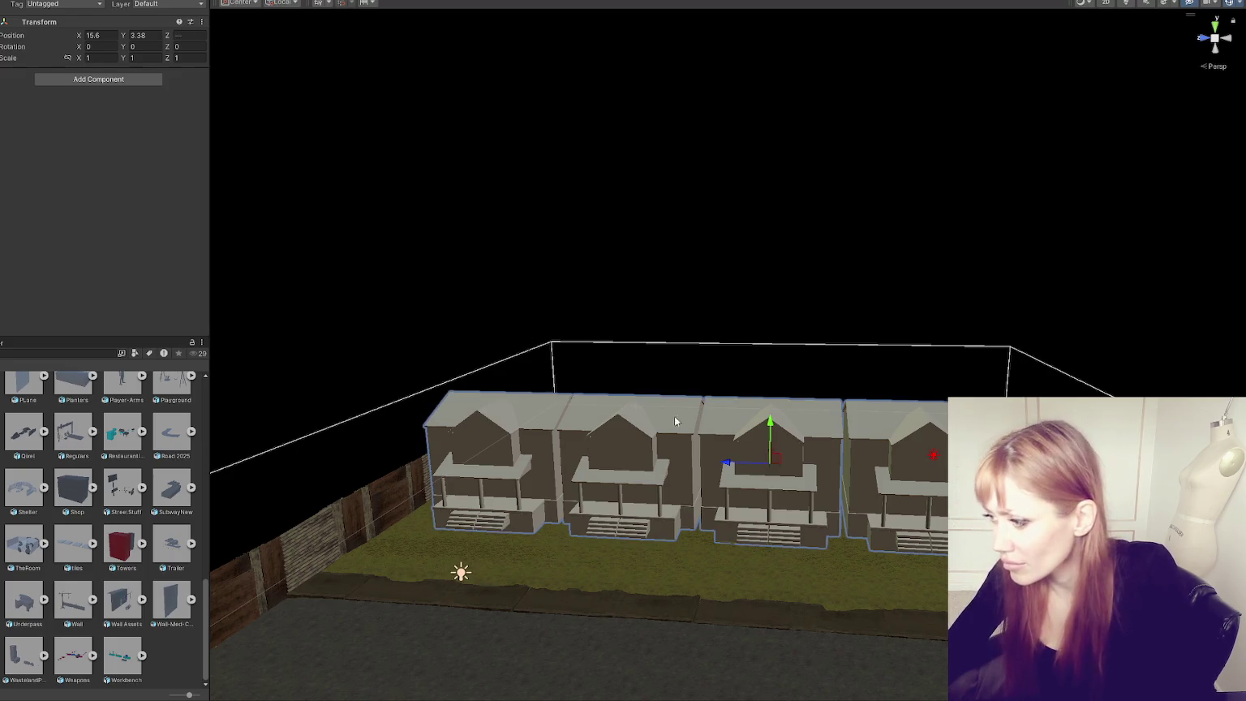
{"action": "left_click_drag", "start_coordinate": [734, 463], "coordinate": [704, 460]}
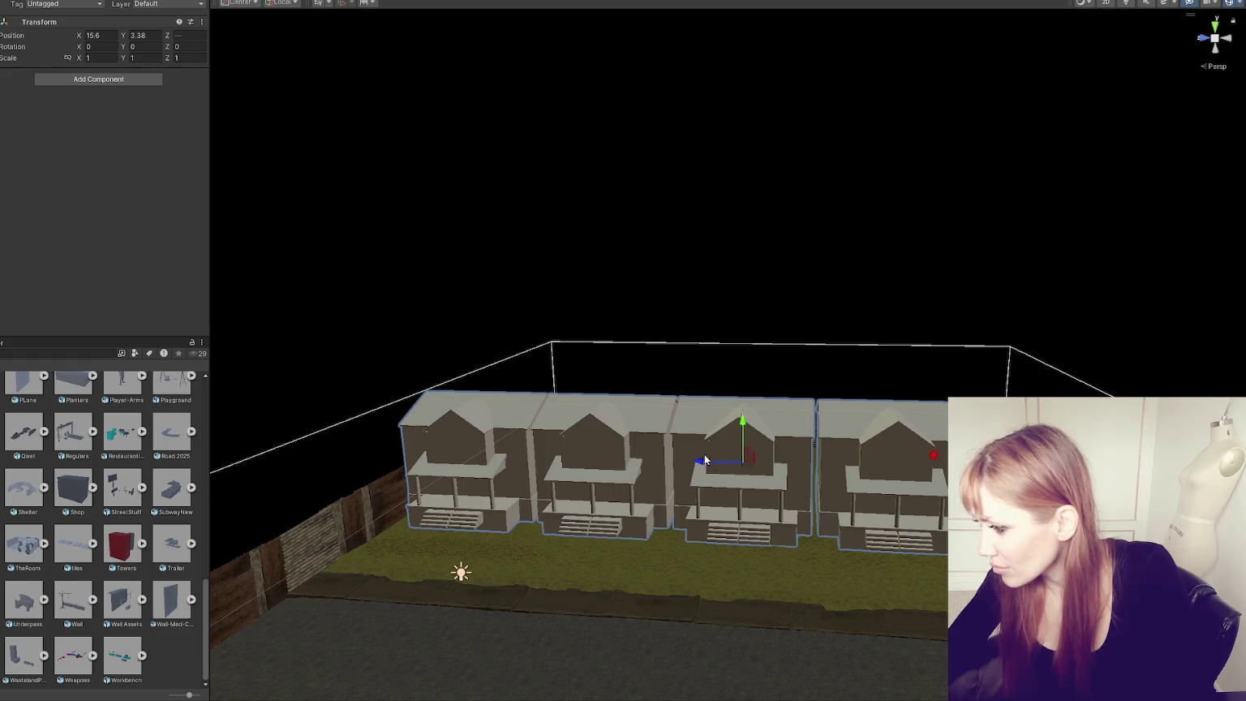
{"action": "mouse_move", "coordinate": [755, 301]}
{"action": "left_mouse_down", "text": "alt"}
{"action": "mouse_move", "coordinate": [656, 253]}
{"action": "mouse_move", "coordinate": [564, 235]}
{"action": "mouse_move", "coordinate": [584, 243]}
{"action": "left_mouse_up", "text": "alt"}
Step: Nudge each house in the row along X so all line up neatly
{"action": "left_click", "coordinate": [596, 349]}
{"action": "left_click", "coordinate": [651, 318]}
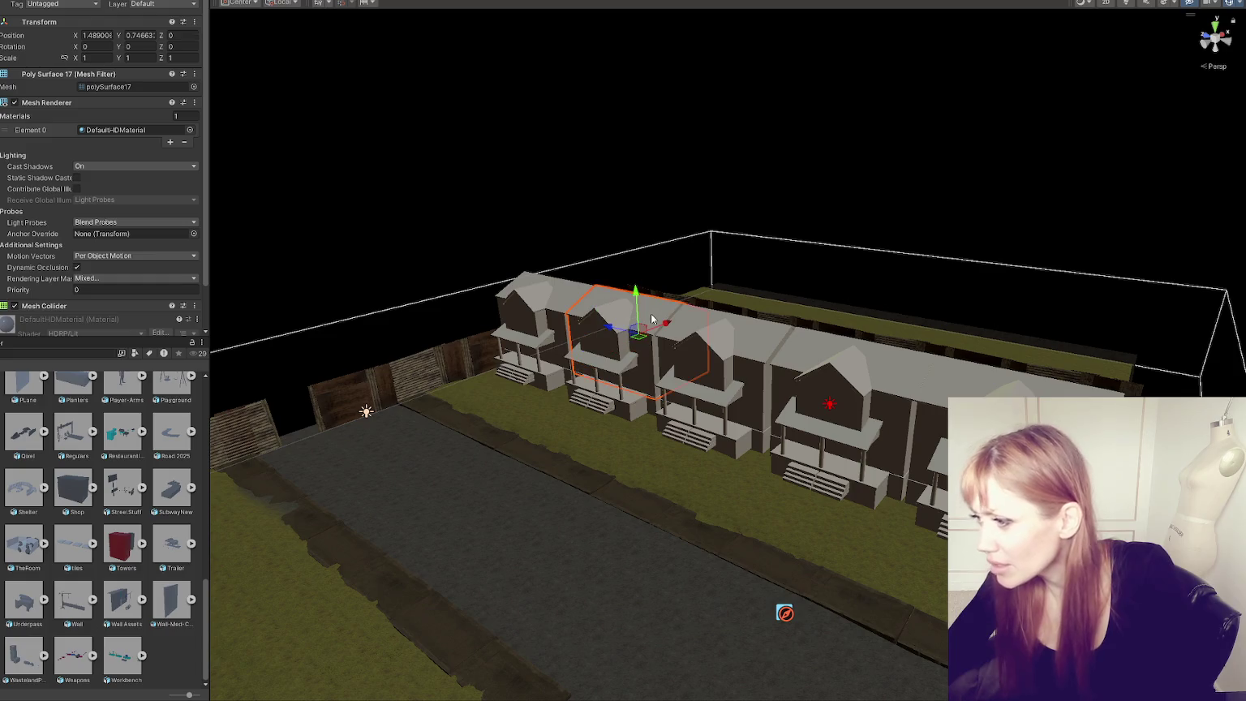
{"action": "left_click", "coordinate": [641, 345]}
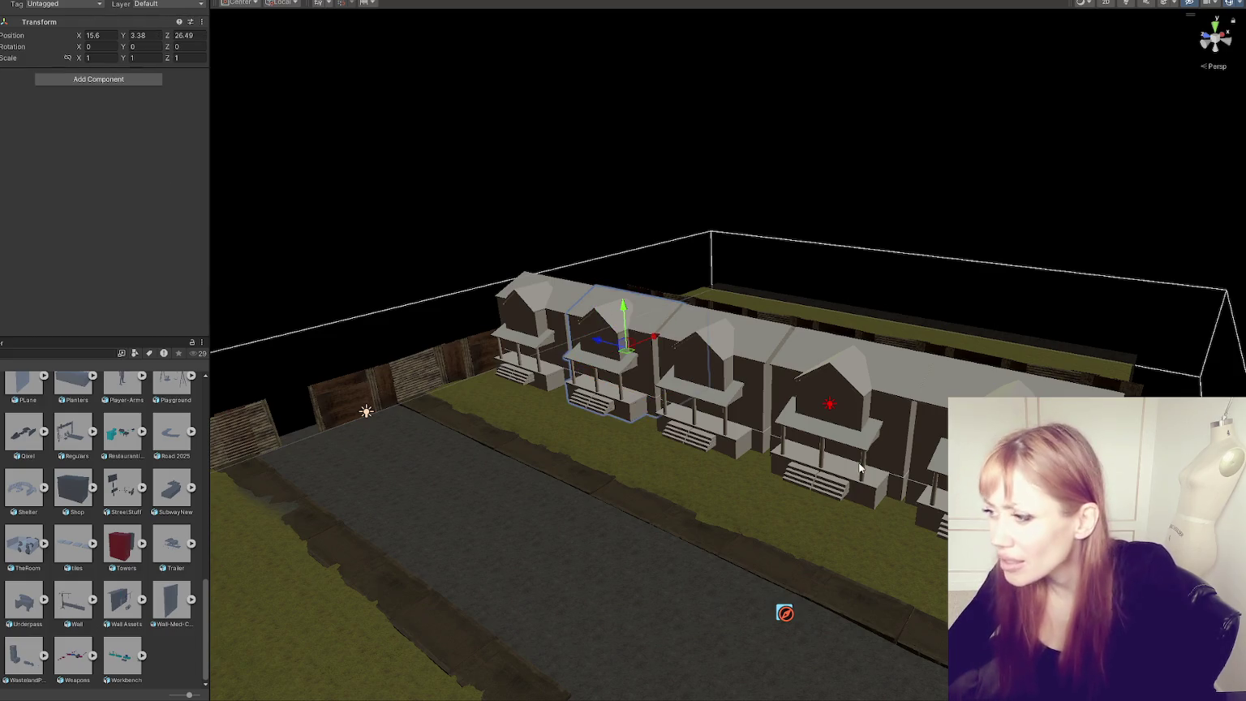
{"action": "left_click_drag", "start_coordinate": [641, 345], "coordinate": [529, 338]}
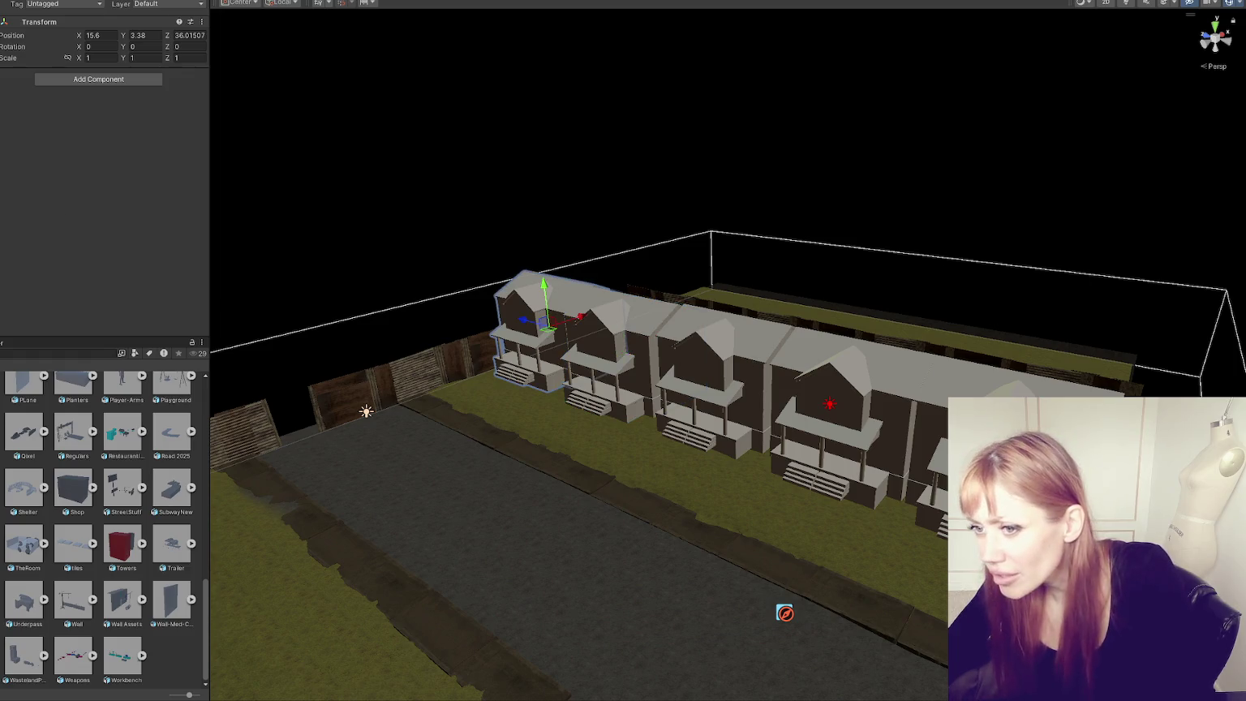
{"action": "left_click", "coordinate": [699, 361]}
{"action": "left_click_drag", "start_coordinate": [700, 366], "coordinate": [696, 367]}
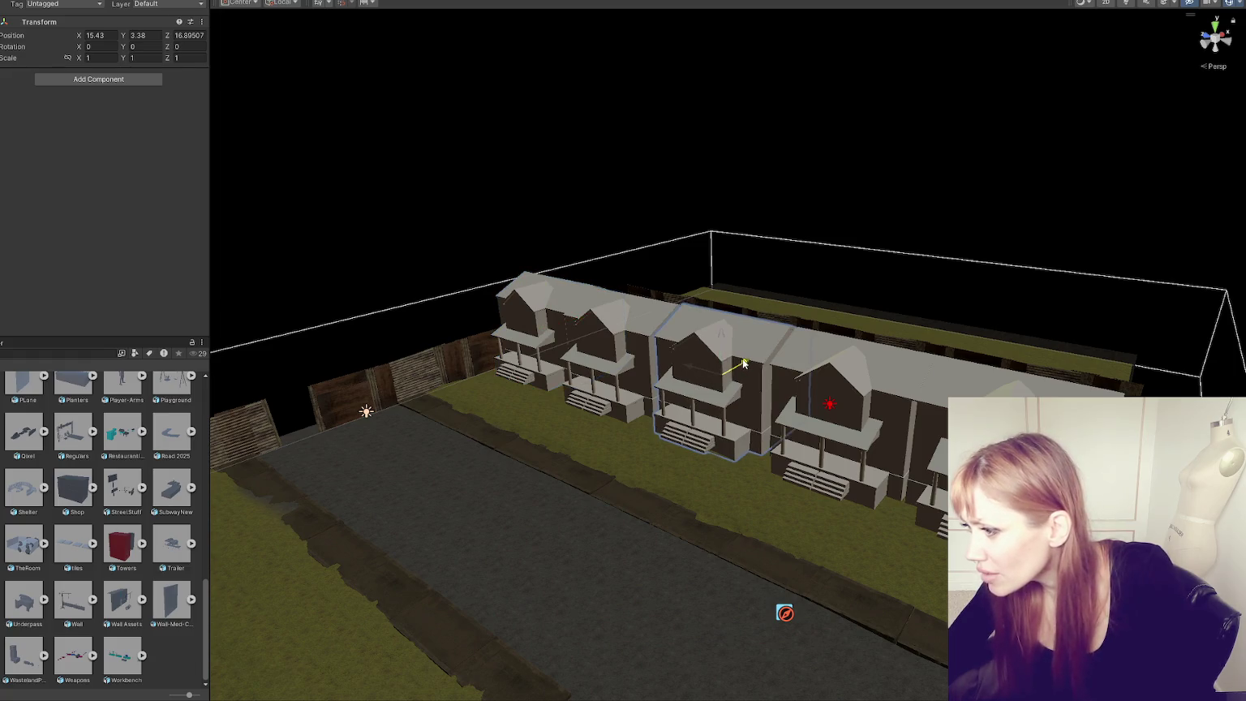
{"action": "left_click", "coordinate": [803, 361]}
{"action": "left_click_drag", "start_coordinate": [1022, 455], "coordinate": [1024, 459]}
{"action": "left_click", "coordinate": [341, 389]}
{"action": "left_click", "coordinate": [763, 417]}
{"action": "left_click_drag", "start_coordinate": [861, 400], "coordinate": [853, 402]}
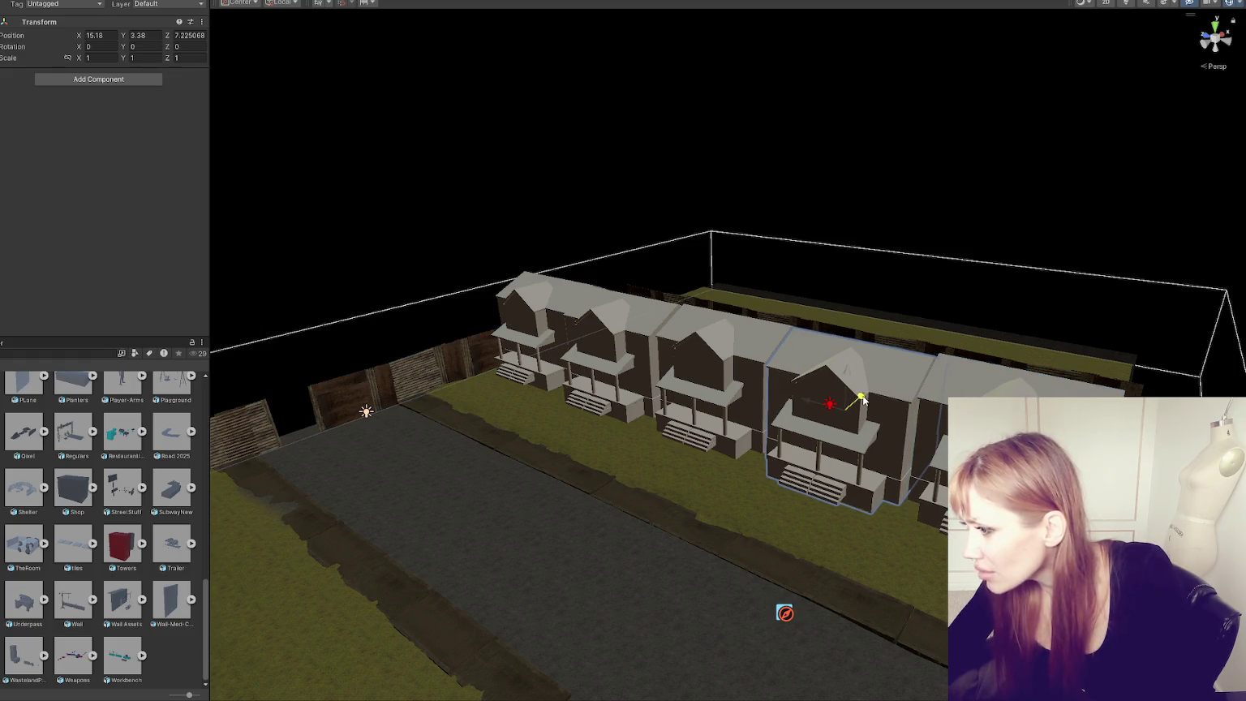
{"action": "left_click", "coordinate": [939, 194]}
{"action": "mouse_move", "coordinate": [938, 195]}
{"action": "left_mouse_down", "text": "alt"}
{"action": "mouse_move", "coordinate": [931, 266]}
{"action": "mouse_move", "coordinate": [968, 222]}
{"action": "mouse_move", "coordinate": [868, 312]}
{"action": "mouse_move", "coordinate": [648, 339]}
{"action": "mouse_move", "coordinate": [615, 321]}
{"action": "mouse_move", "coordinate": [612, 408]}
{"action": "mouse_move", "coordinate": [484, 267]}
{"action": "mouse_move", "coordinate": [952, 255]}
{"action": "left_mouse_up", "text": "alt"}
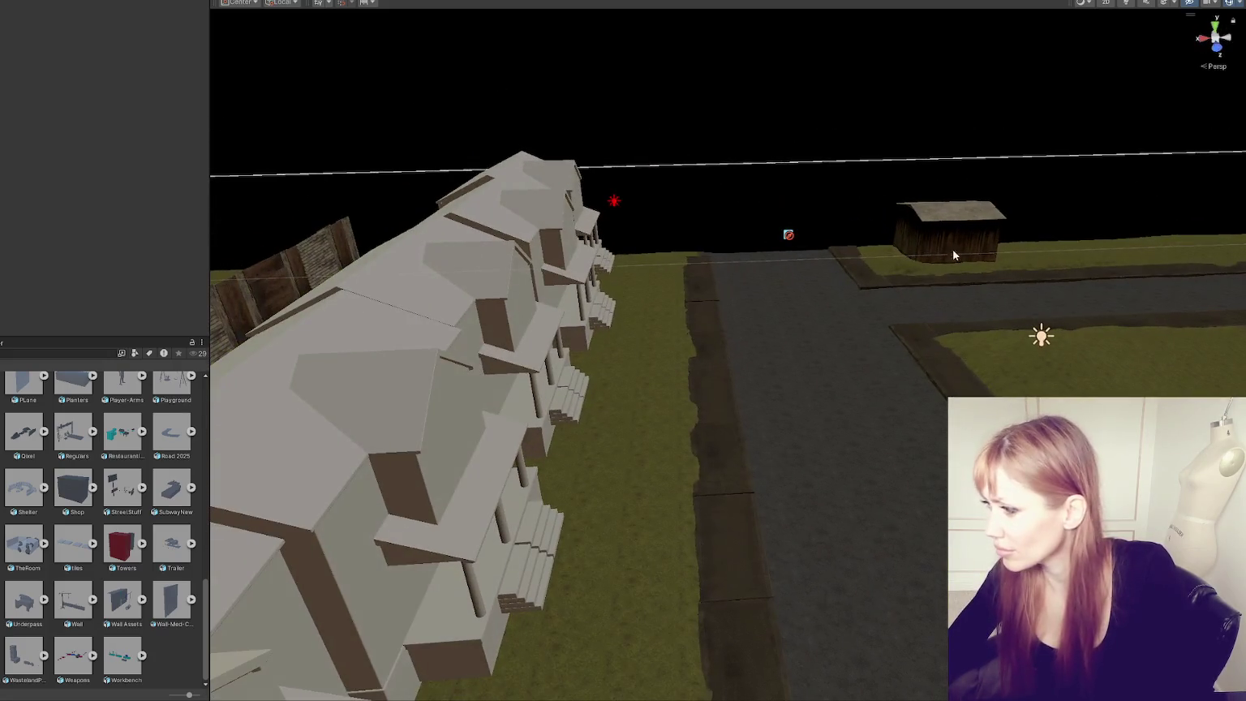
Step: Undo the sidewalk row edits back to a single sidewalk piece and reposition it
{"action": "left_click", "coordinate": [953, 254]}
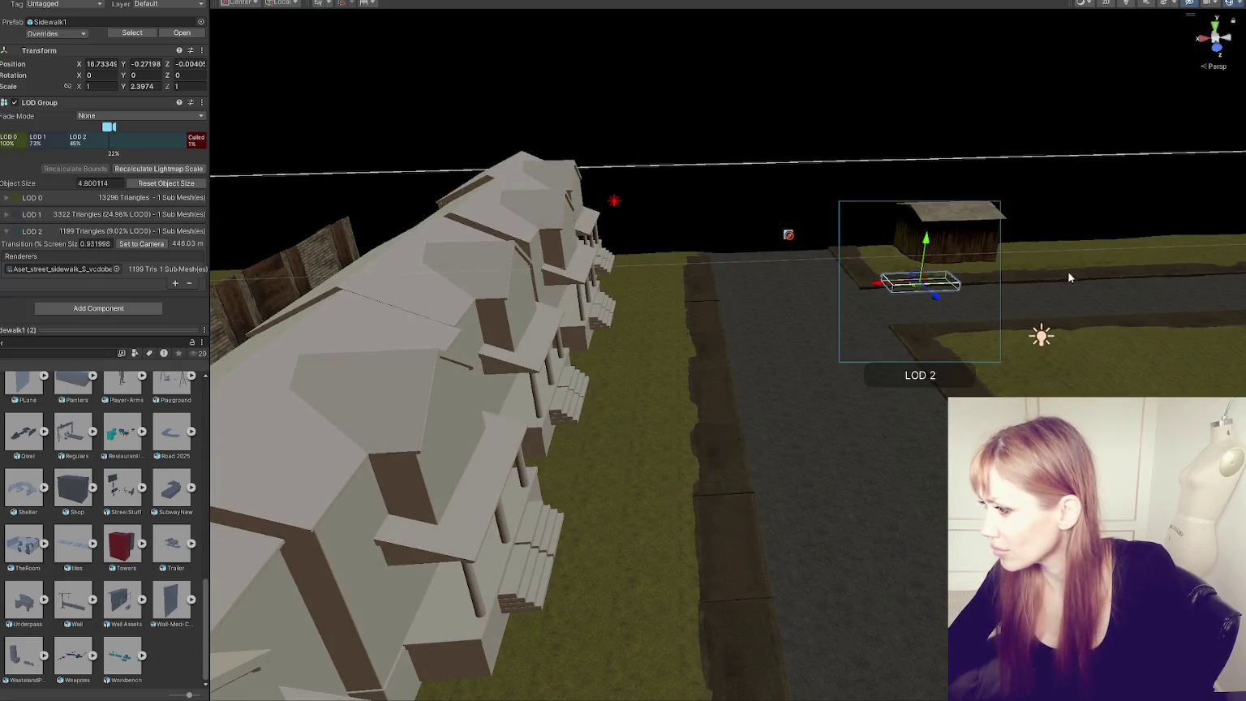
{"action": "left_click_drag", "start_coordinate": [1068, 271], "coordinate": [154, 339], "text": "alt"}
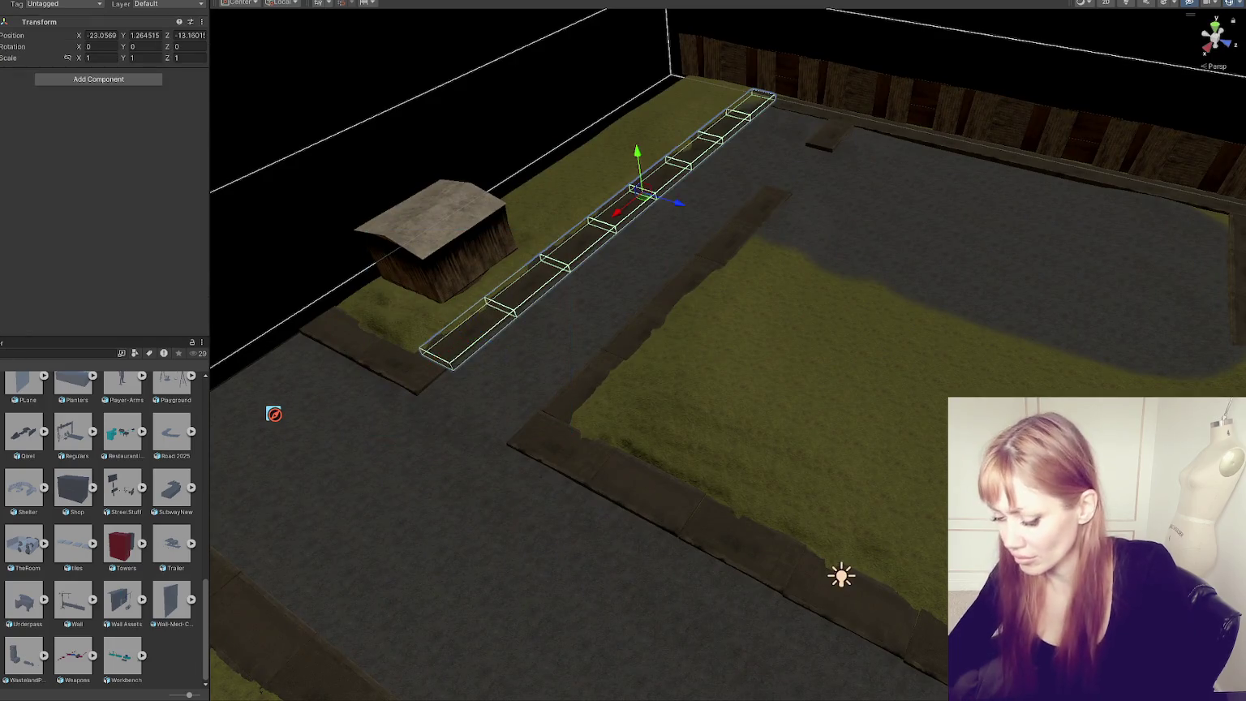
{"action": "key", "text": "ctrl+z"}
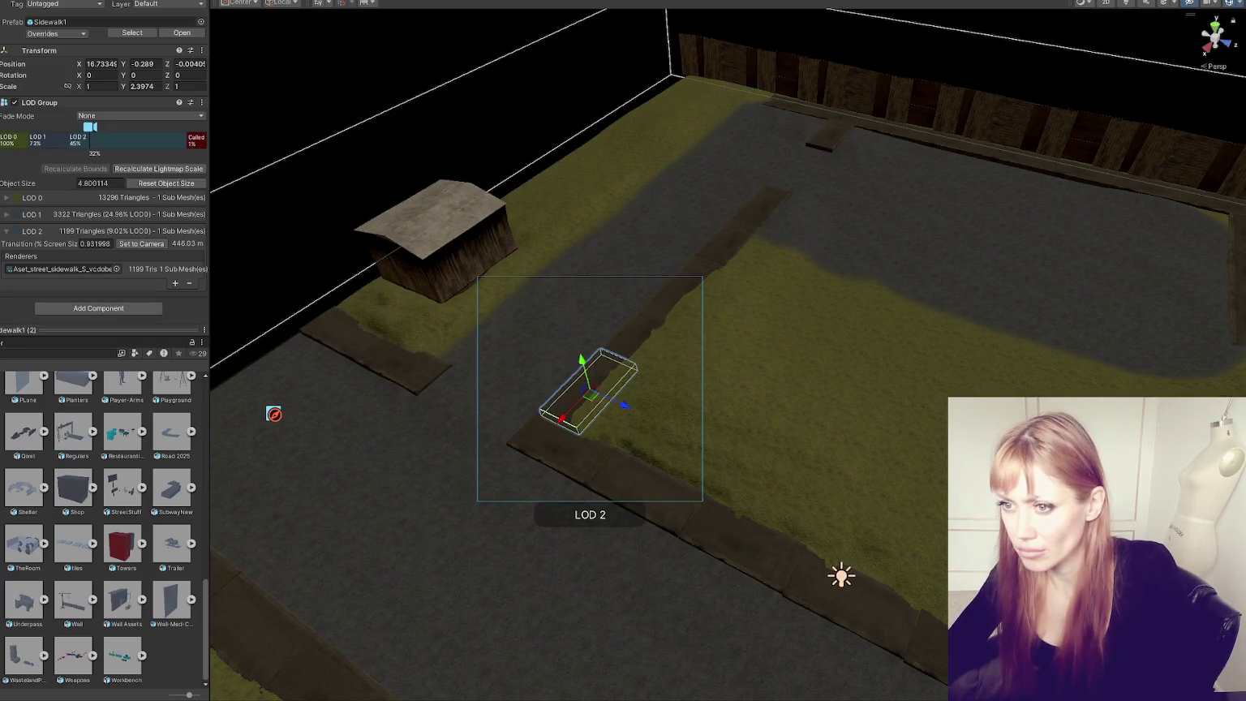
{"action": "key", "text": "ctrl+y"}
{"action": "key", "text": "ctrl+y"}
{"action": "key", "text": "ctrl+z"}
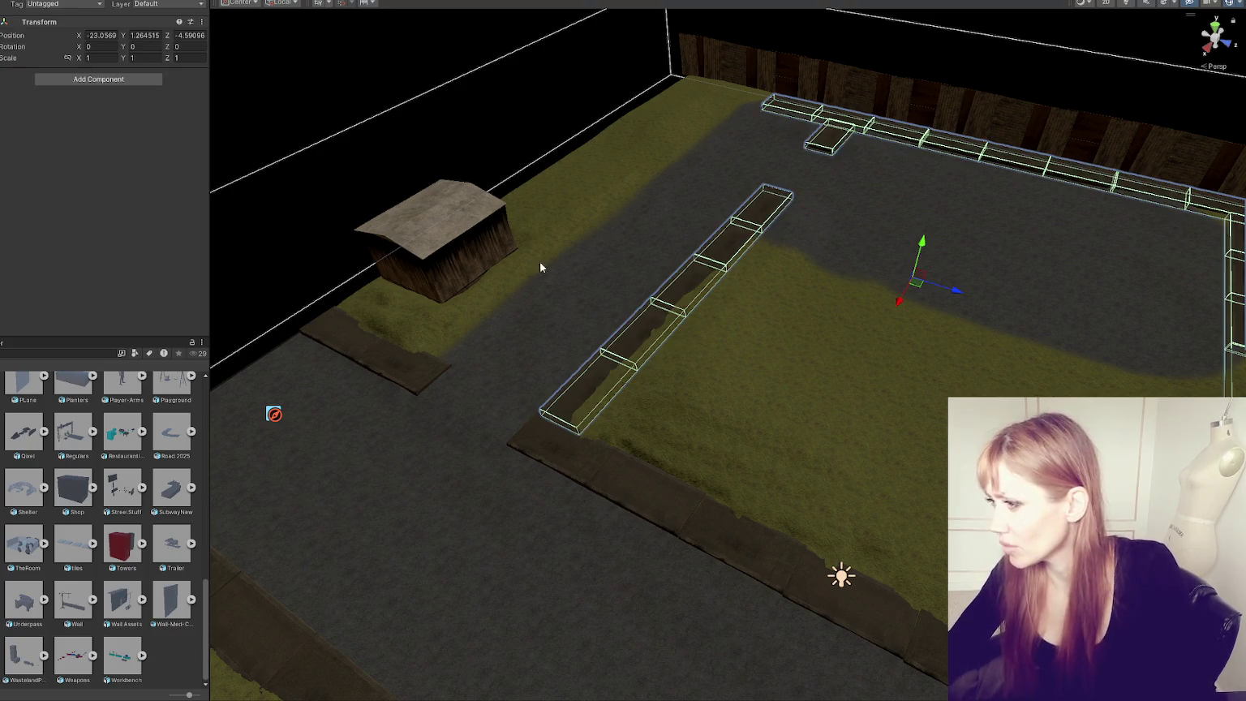
{"action": "key", "text": "ctrl+y"}
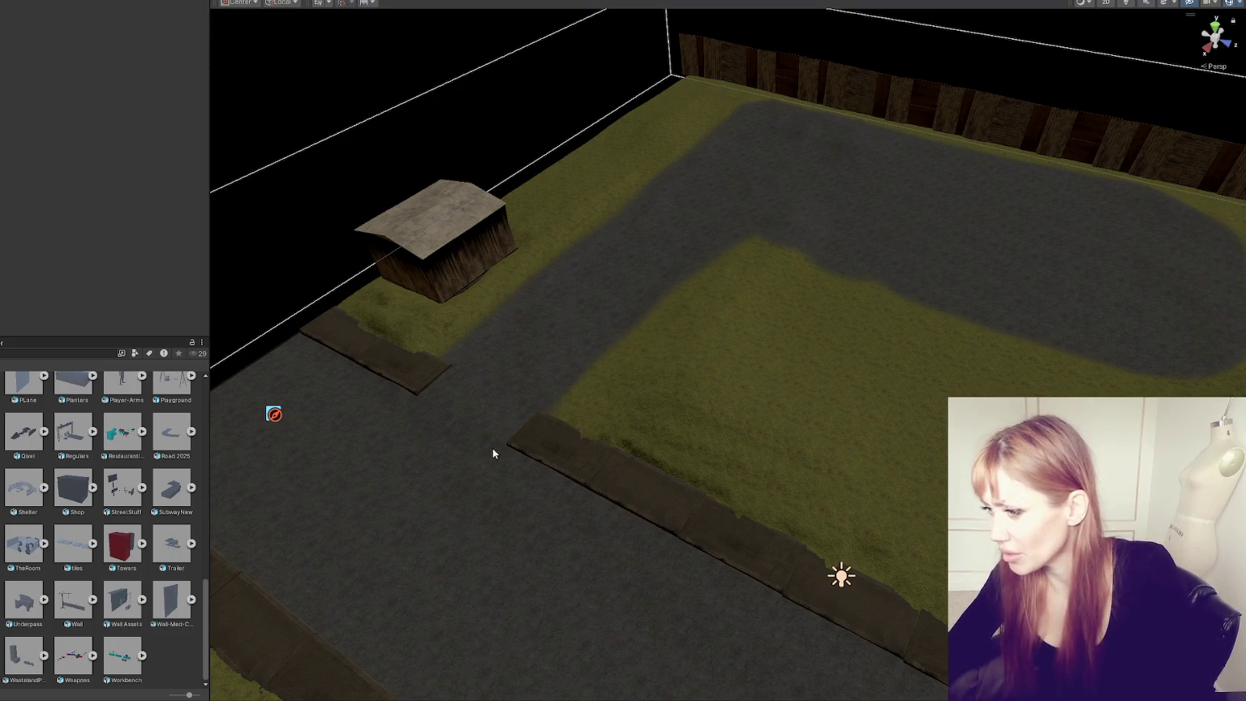
{"action": "key", "text": "ctrl+z"}
{"action": "left_click_drag", "start_coordinate": [552, 442], "coordinate": [457, 396]}
{"action": "left_click_drag", "start_coordinate": [723, 445], "coordinate": [288, 259], "text": "alt"}
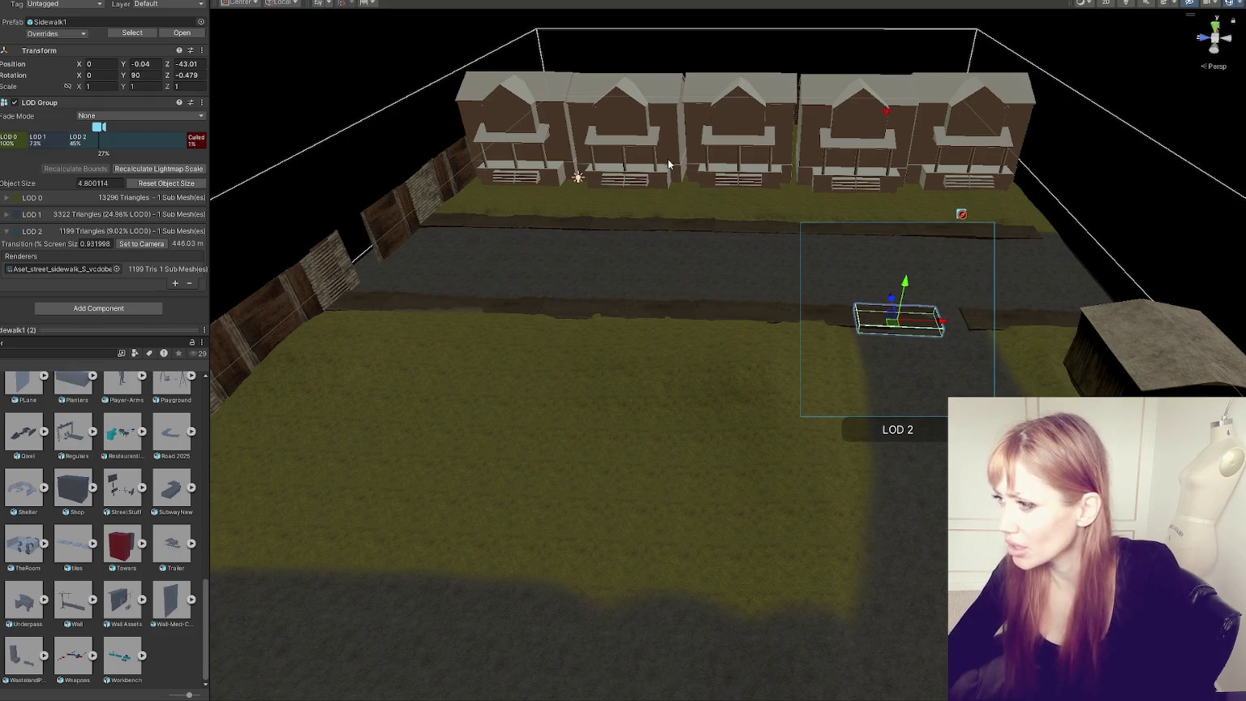
Step: Duplicate the row of five houses, rotate the copy 180 degrees, and slide it across the street
{"action": "left_click", "coordinate": [625, 121]}
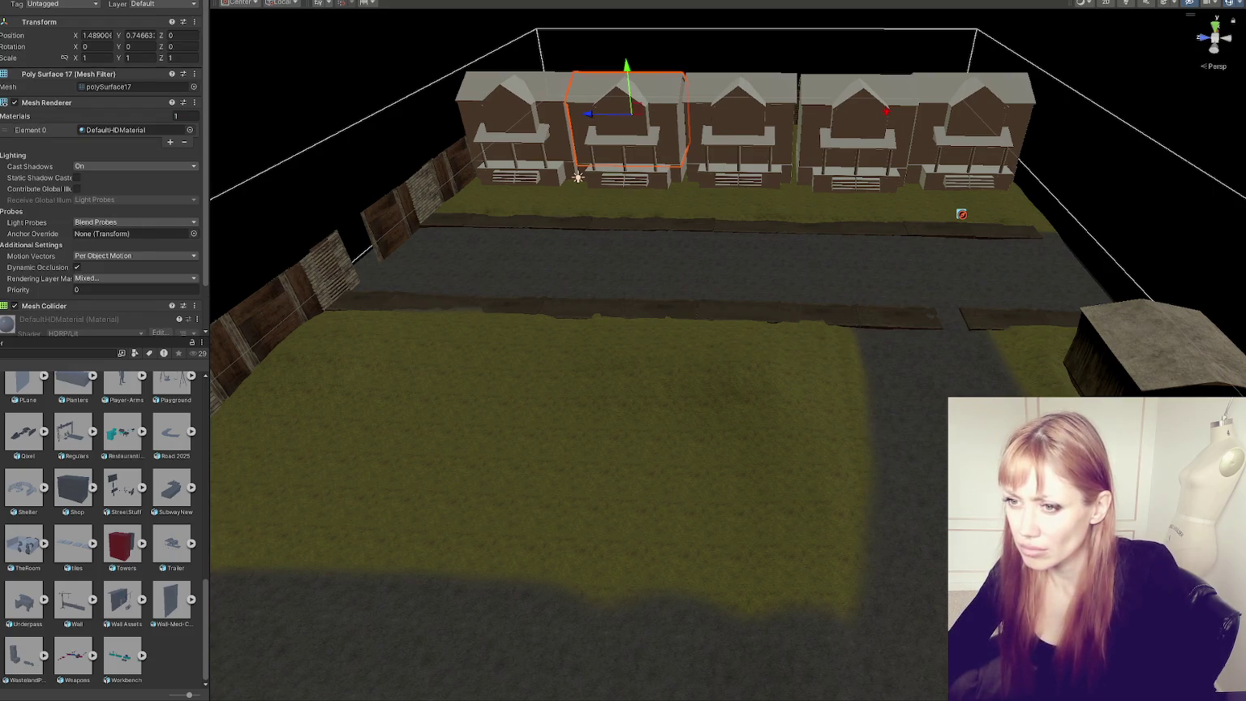
{"action": "left_click", "coordinate": [738, 143]}
{"action": "mouse_move", "coordinate": [818, 130]}
{"action": "left_mouse_down", "text": "alt"}
{"action": "mouse_move", "coordinate": [885, 77]}
{"action": "mouse_move", "coordinate": [466, 231]}
{"action": "mouse_move", "coordinate": [479, 250]}
{"action": "mouse_move", "coordinate": [741, 155]}
{"action": "left_mouse_up", "text": "alt"}
{"action": "key", "text": "ctrl+d"}
{"action": "key", "text": "e"}
{"action": "key", "text": "w"}
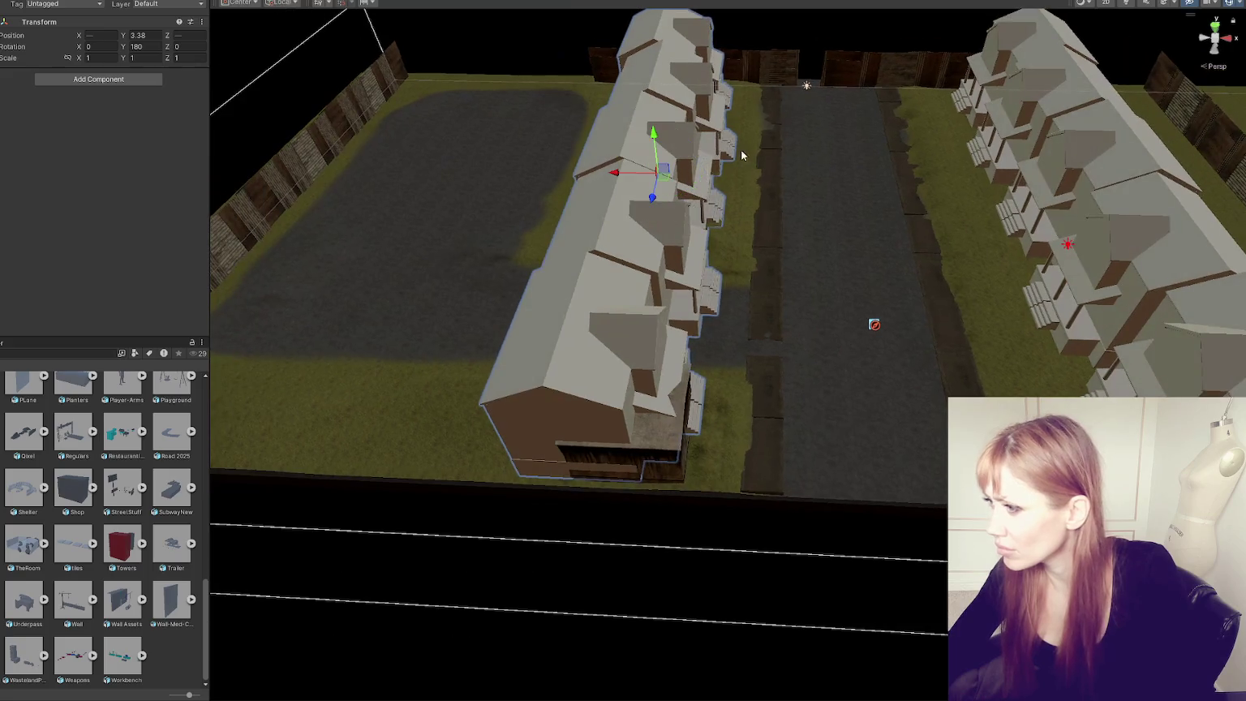
{"action": "left_click_drag", "start_coordinate": [609, 176], "coordinate": [580, 173]}
Step: Delete the small end building at the end of the street
{"action": "left_click", "coordinate": [665, 406]}
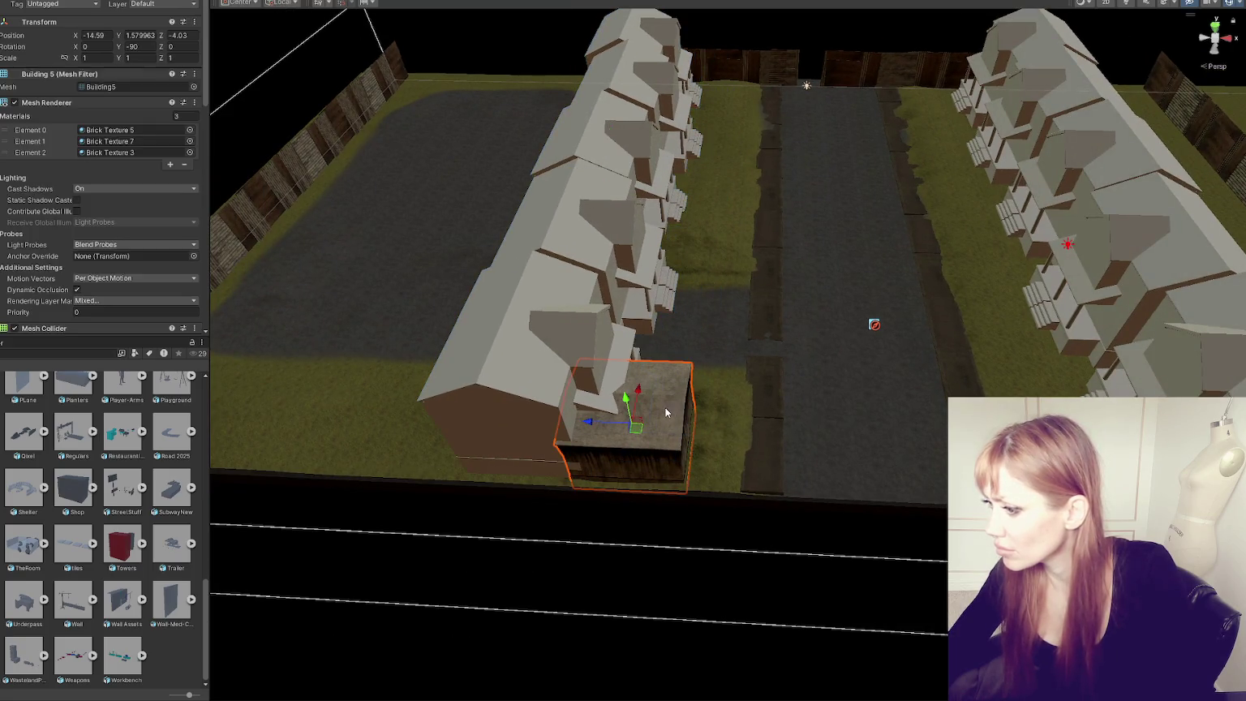
{"action": "key", "text": "Delete"}
{"action": "mouse_move", "coordinate": [665, 400]}
{"action": "left_mouse_down", "text": "alt"}
{"action": "mouse_move", "coordinate": [912, 399]}
{"action": "mouse_move", "coordinate": [685, 355]}
{"action": "mouse_move", "coordinate": [694, 373]}
{"action": "left_mouse_up", "text": "alt"}
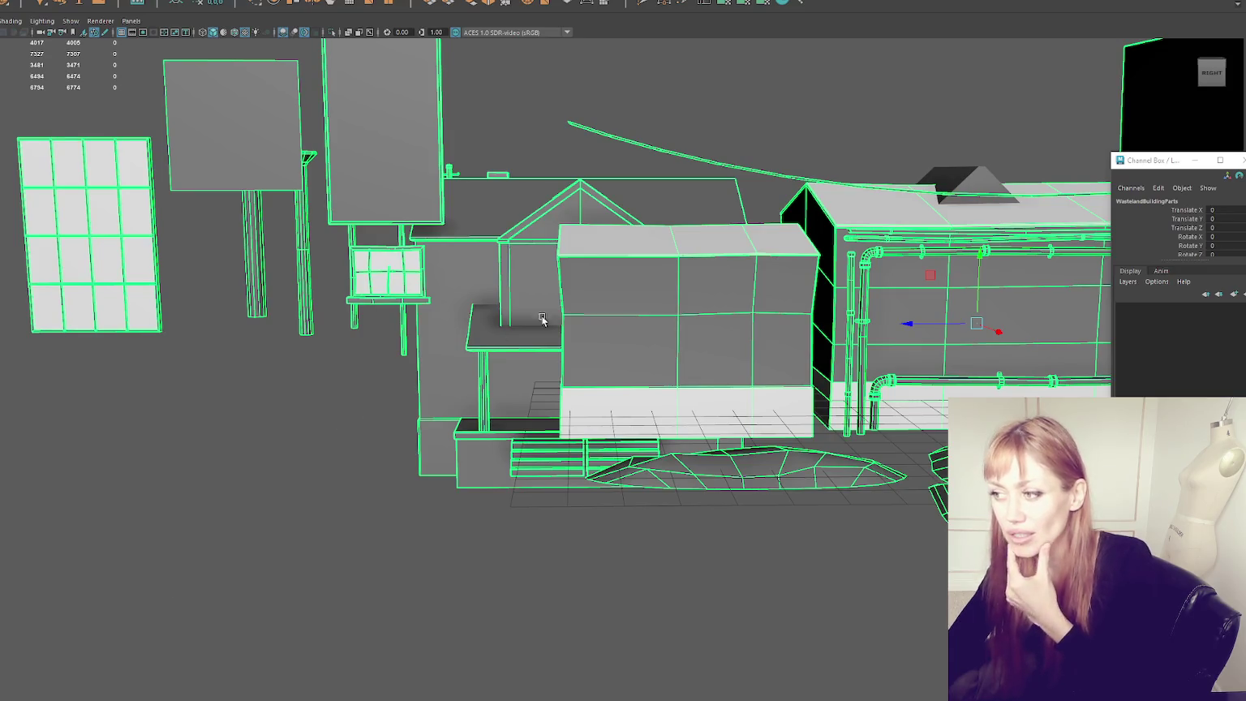
Step: Select the House1 group, isolate it, then zoom in and orbit to its left side
{"action": "left_click", "coordinate": [508, 317]}
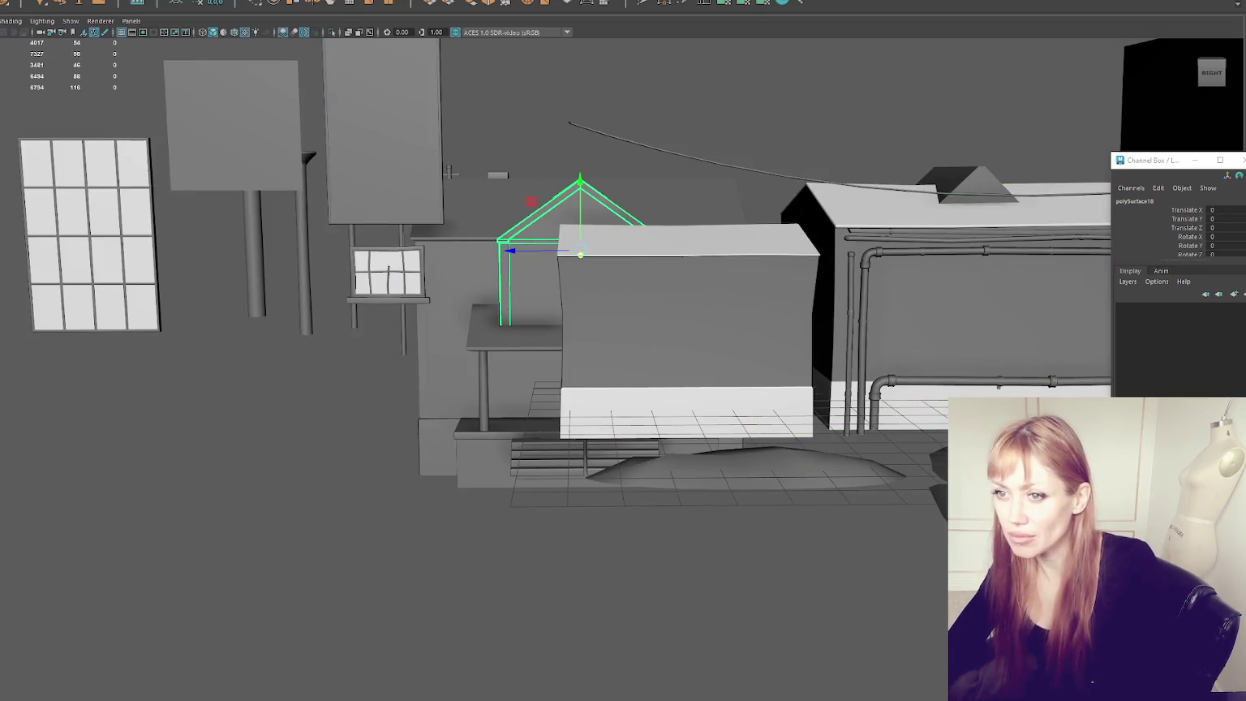
{"action": "key", "text": "Up"}
{"action": "key", "text": "ctrl+1"}
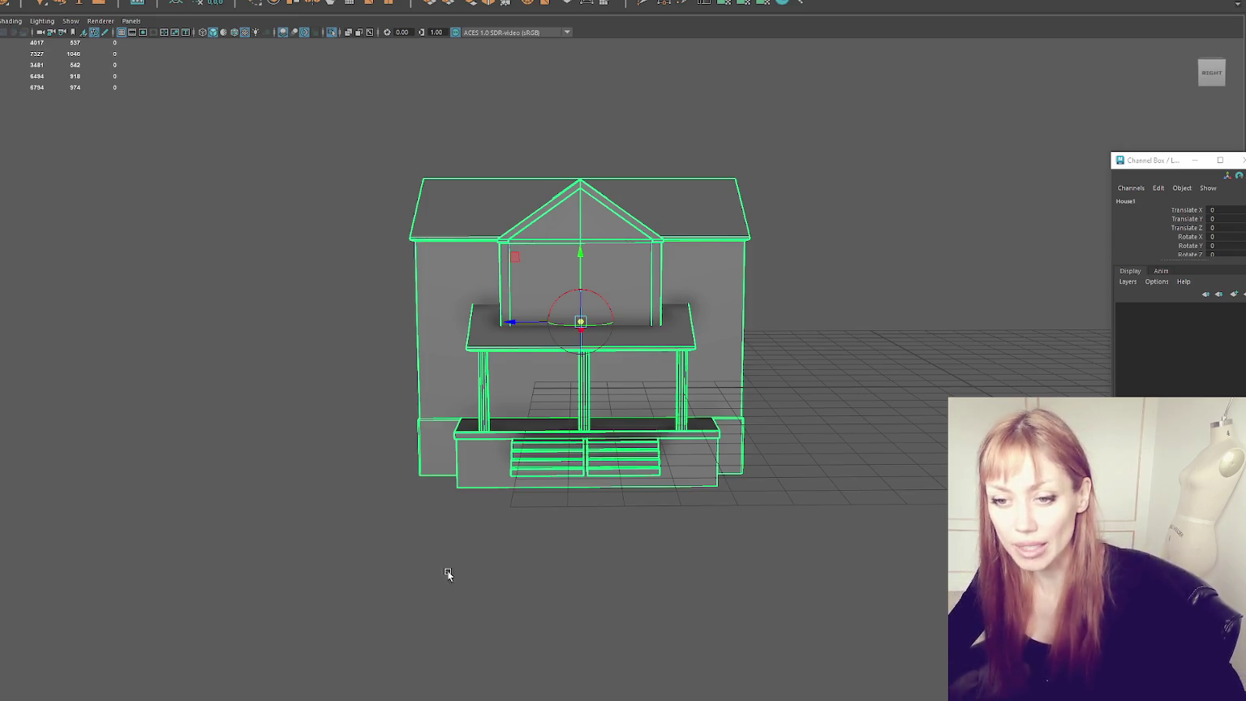
{"action": "scroll", "coordinate": [503, 359], "scroll_direction": "up", "scroll_amount": 3}
{"action": "scroll", "coordinate": [502, 359], "scroll_direction": "up", "scroll_amount": 2}
{"action": "left_click_drag", "start_coordinate": [503, 358], "coordinate": [559, 352], "text": "alt"}
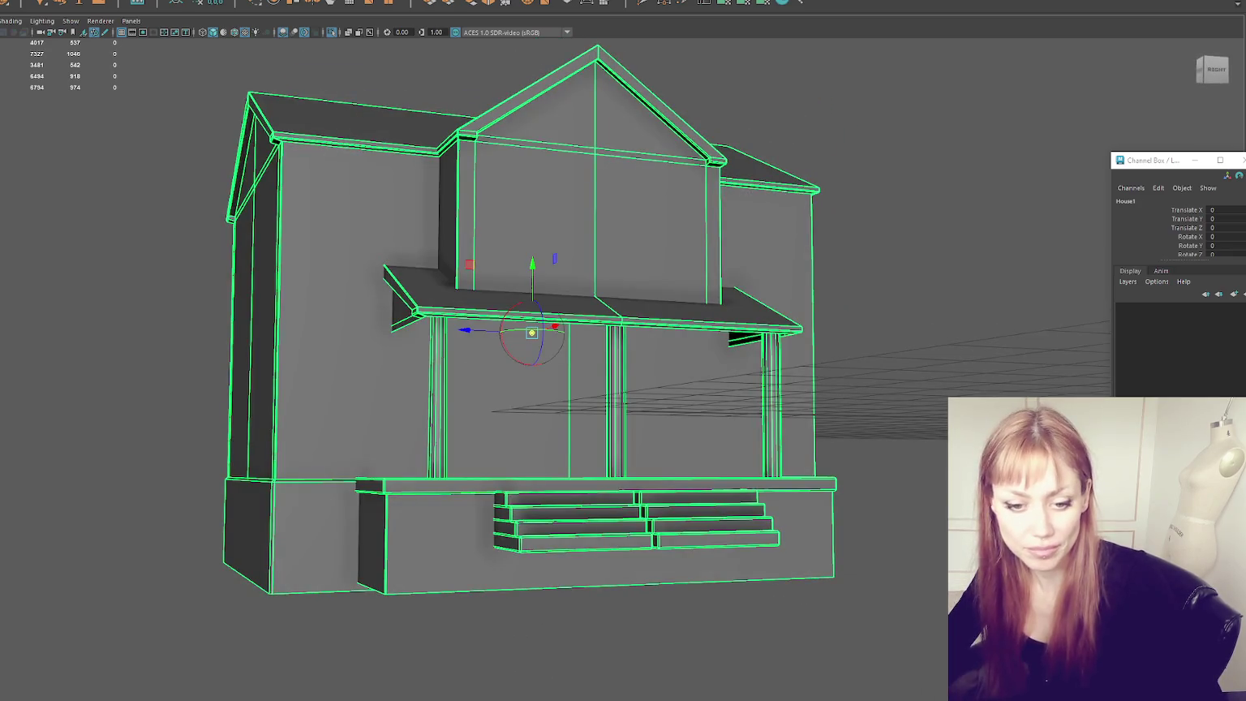
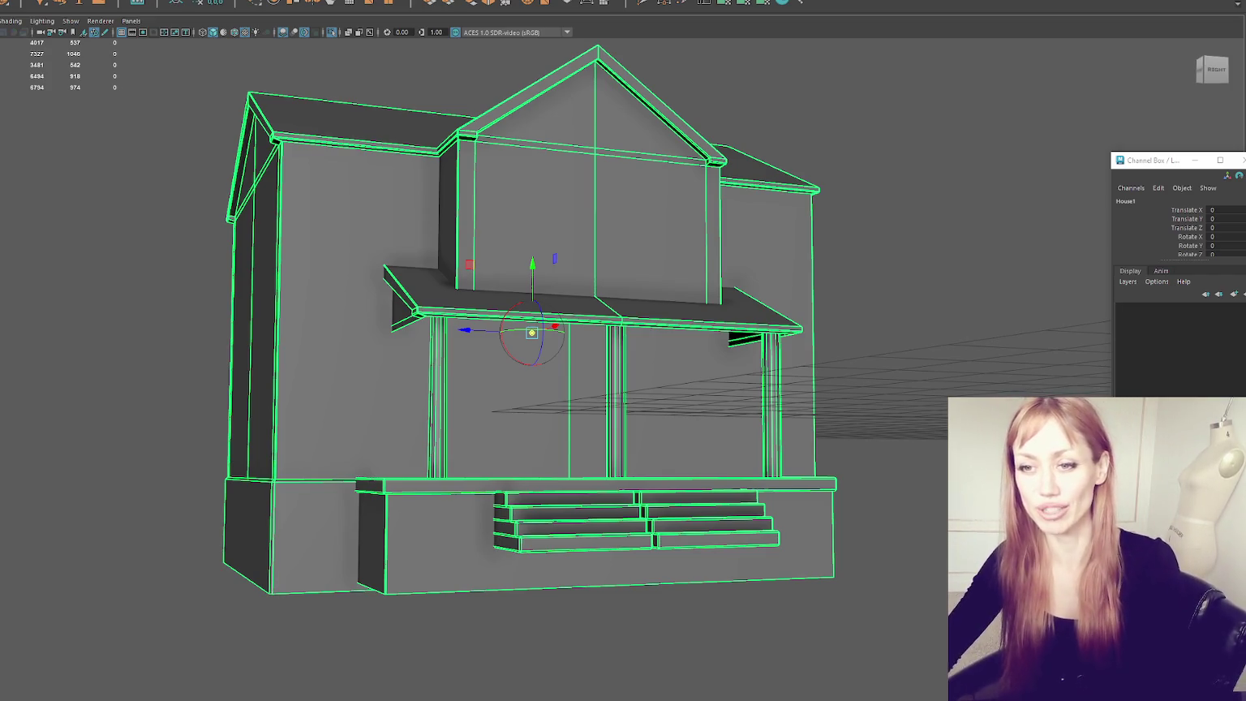
Step: Orbit and zoom around the finished house, from the porch round to its side
{"action": "scroll", "coordinate": [200, 319], "scroll_direction": "up", "scroll_amount": 5}
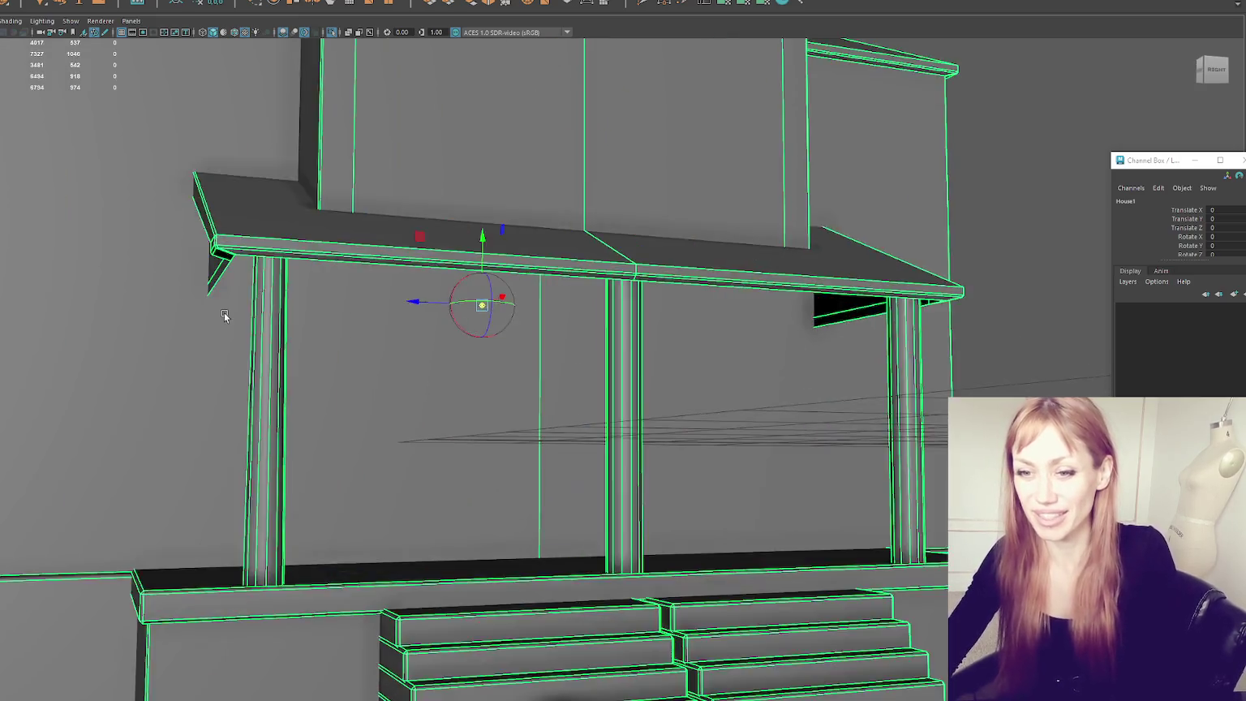
{"action": "scroll", "coordinate": [223, 312], "scroll_direction": "down", "scroll_amount": 5}
{"action": "scroll", "coordinate": [404, 333], "scroll_direction": "up", "scroll_amount": 5}
{"action": "mouse_move", "coordinate": [388, 321]}
{"action": "left_mouse_down", "text": "alt"}
{"action": "mouse_move", "coordinate": [568, 253]}
{"action": "mouse_move", "coordinate": [498, 258]}
{"action": "mouse_move", "coordinate": [312, 226]}
{"action": "mouse_move", "coordinate": [397, 220]}
{"action": "left_mouse_up", "text": "alt"}
{"action": "scroll", "coordinate": [498, 259], "scroll_direction": "up", "scroll_amount": 3}
{"action": "scroll", "coordinate": [317, 221], "scroll_direction": "down", "scroll_amount": 2}
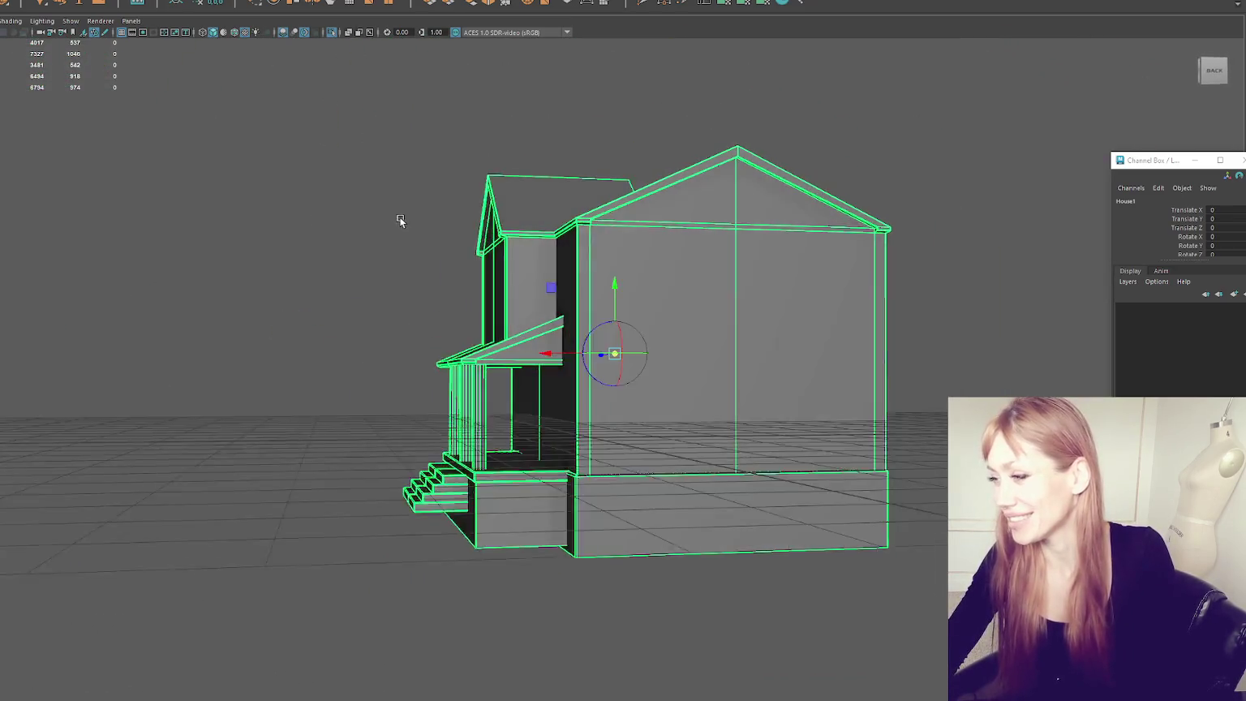
{"action": "scroll", "coordinate": [313, 332], "scroll_direction": "up", "scroll_amount": 3}
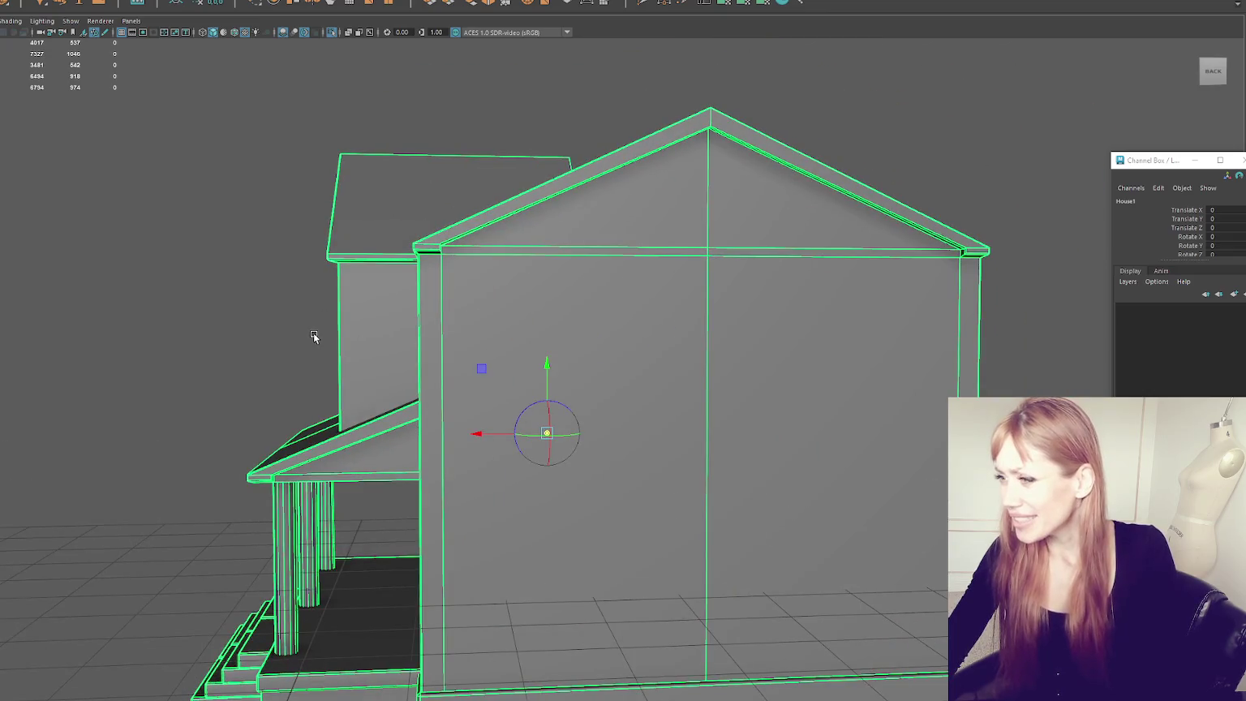
{"action": "mouse_move", "coordinate": [682, 147]}
{"action": "middle_mouse_down", "text": "alt"}
{"action": "mouse_move", "coordinate": [678, 156]}
{"action": "mouse_move", "coordinate": [694, 112]}
{"action": "mouse_move", "coordinate": [623, 142]}
{"action": "middle_mouse_up", "text": "alt"}
Step: Isolate the main house block and switch to editing its vertices in wireframe
{"action": "key", "text": "4"}
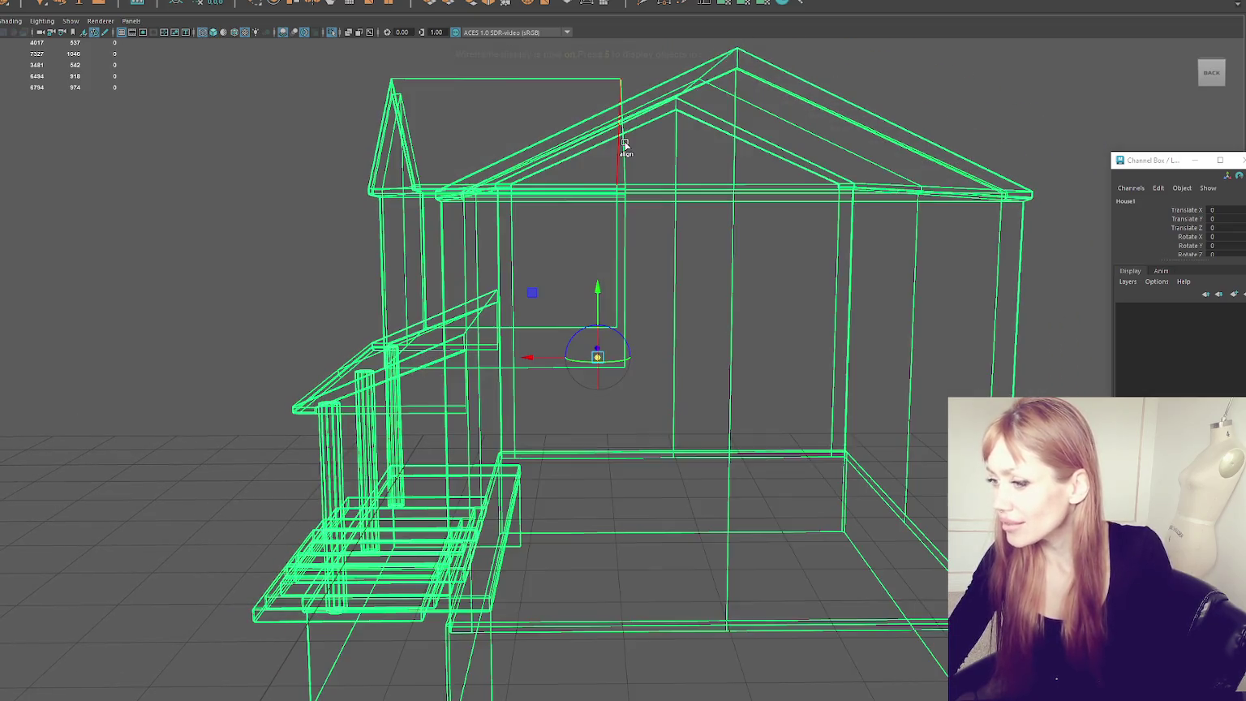
{"action": "right_click", "coordinate": [829, 79]}
{"action": "left_click", "coordinate": [843, 98]}
{"action": "left_click", "coordinate": [836, 116]}
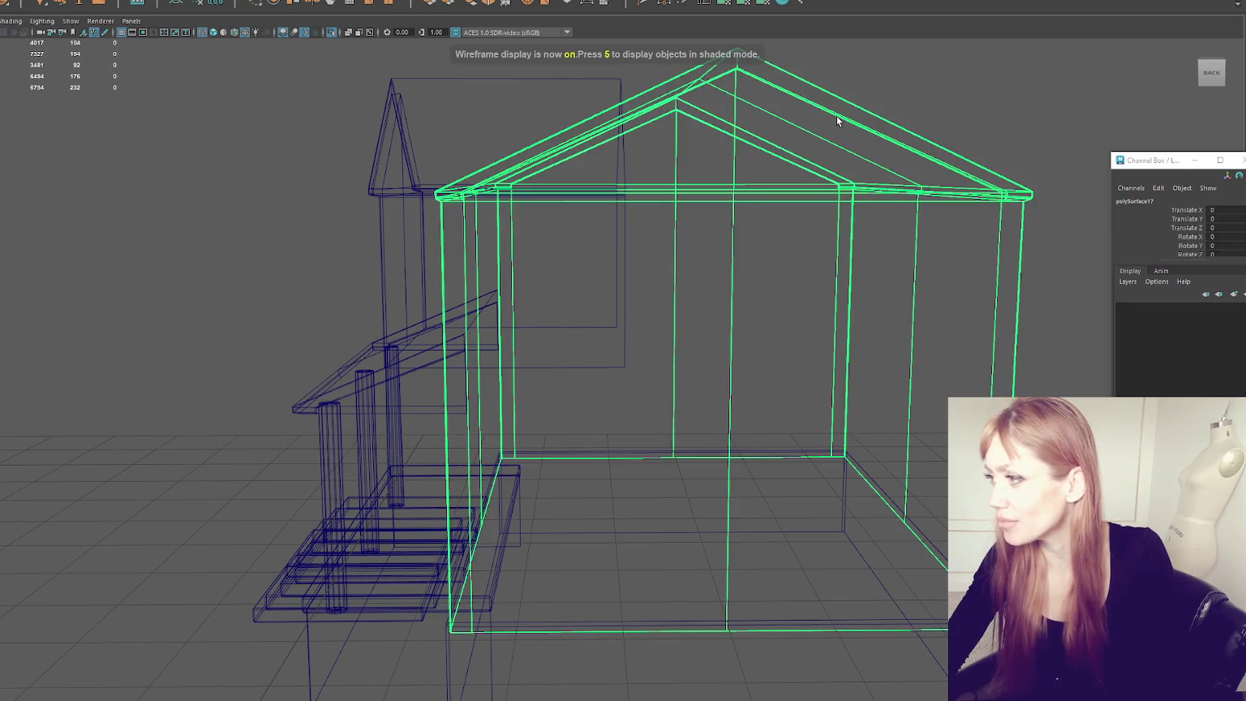
{"action": "key", "text": "ctrl+1"}
{"action": "key", "text": "5"}
{"action": "right_click_drag", "start_coordinate": [424, 123], "coordinate": [397, 127]}
{"action": "key", "text": "4"}
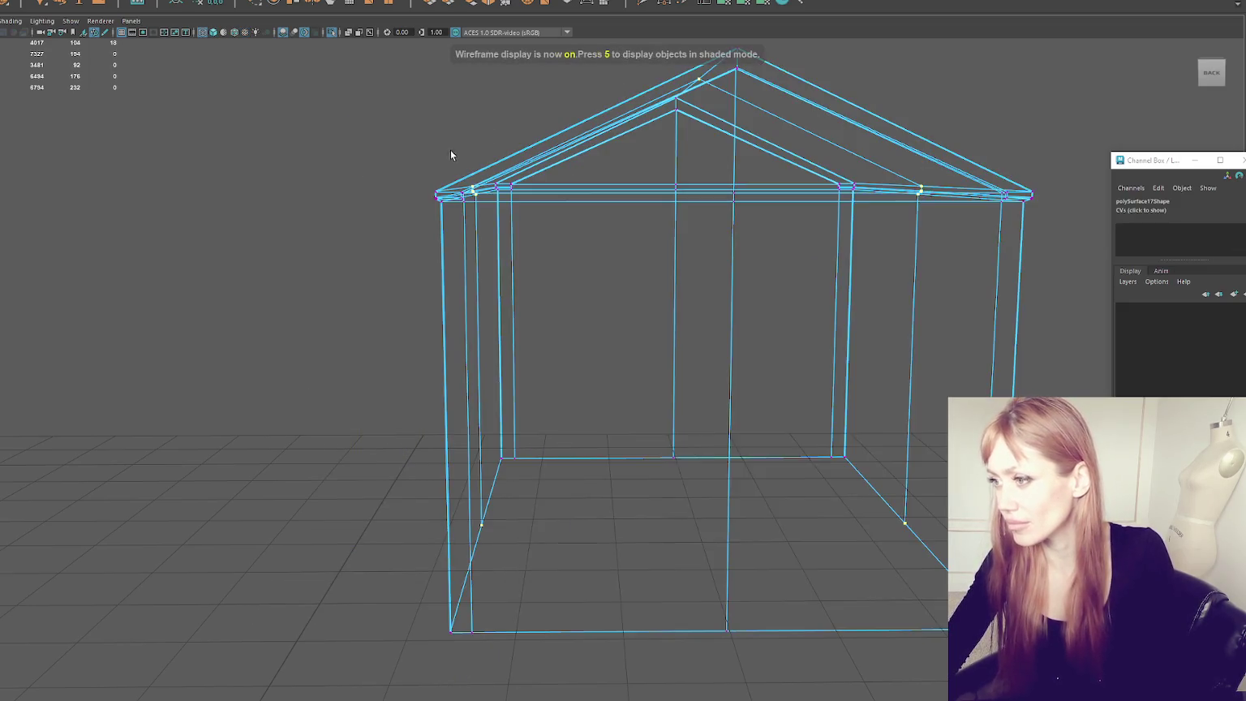
Step: Select the top-left corner and lower-left wall vertices and slide them along X
{"action": "left_click_drag", "start_coordinate": [498, 237], "coordinate": [498, 236]}
{"action": "key", "text": "5"}
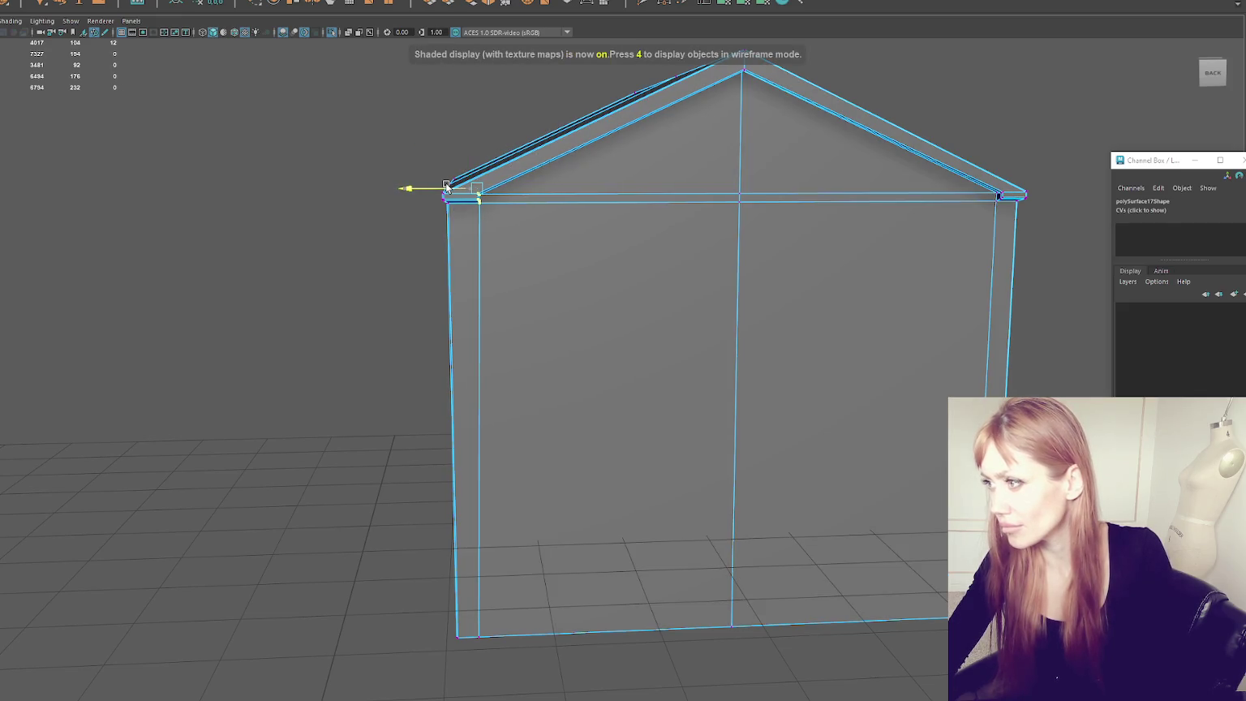
{"action": "key", "text": "4"}
{"action": "left_click_drag", "start_coordinate": [511, 424], "coordinate": [470, 483], "text": "shift"}
{"action": "left_click_drag", "start_coordinate": [524, 537], "coordinate": [467, 669], "text": "shift"}
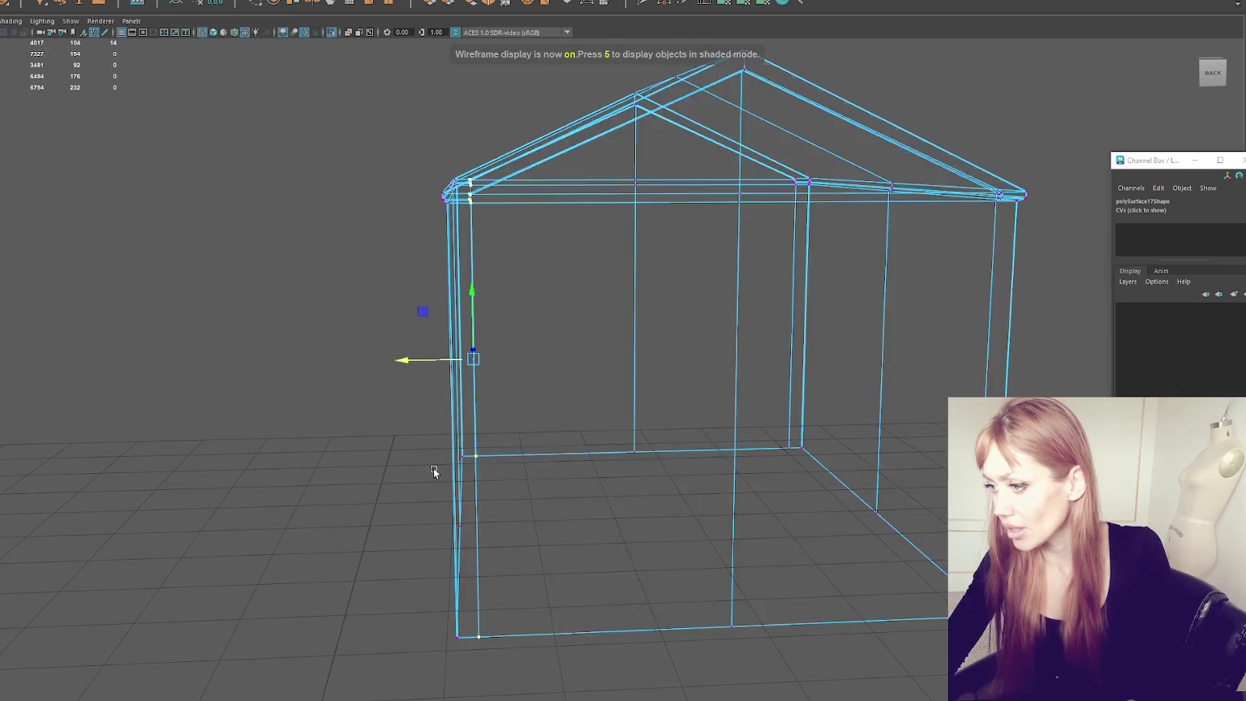
{"action": "key", "text": "5"}
{"action": "mouse_move", "coordinate": [426, 360]}
{"action": "left_mouse_down"}
{"action": "mouse_move", "coordinate": [535, 315]}
{"action": "mouse_move", "coordinate": [533, 325]}
{"action": "left_mouse_up"}
{"action": "left_click_drag", "start_coordinate": [430, 370], "coordinate": [439, 372]}
Step: Select the right wall edge vertices and move them slightly left
{"action": "mouse_move", "coordinate": [600, 298]}
{"action": "left_mouse_down", "text": "alt"}
{"action": "mouse_move", "coordinate": [612, 300]}
{"action": "mouse_move", "coordinate": [472, 276]}
{"action": "mouse_move", "coordinate": [651, 237]}
{"action": "left_mouse_up", "text": "alt"}
{"action": "key", "text": "4"}
{"action": "left_click_drag", "start_coordinate": [638, 160], "coordinate": [671, 211]}
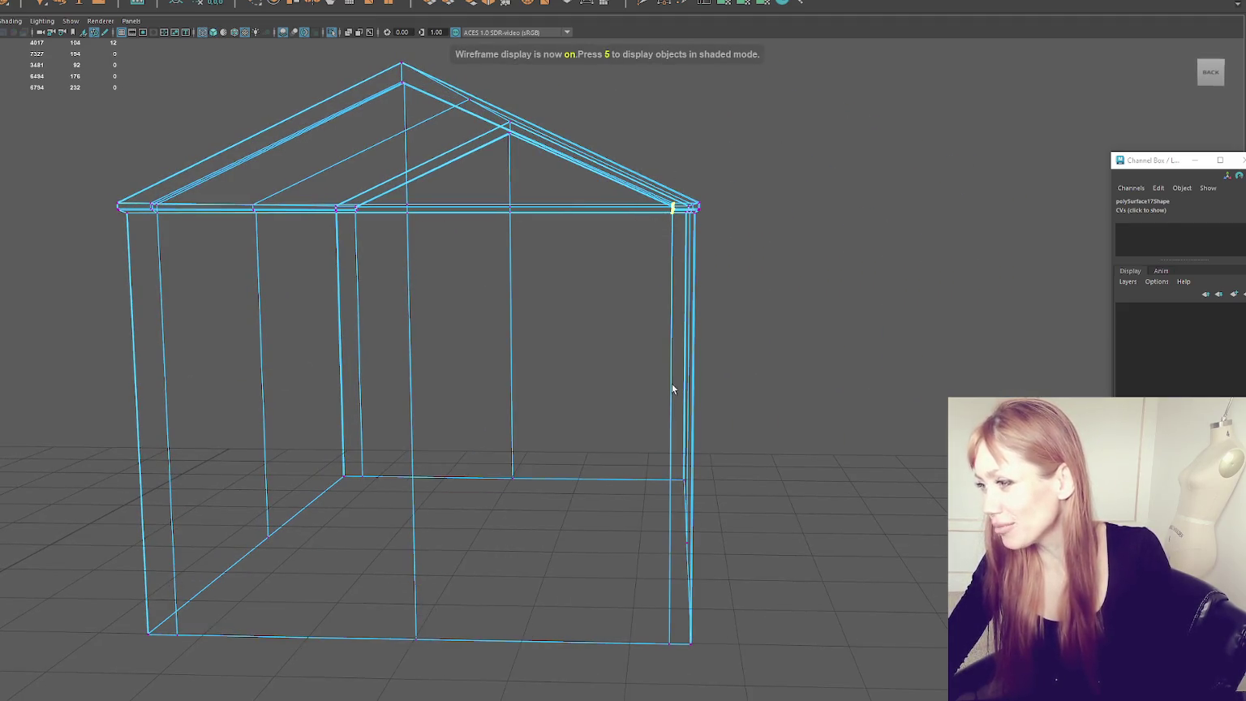
{"action": "left_click_drag", "start_coordinate": [652, 552], "coordinate": [673, 667]}
{"action": "key", "text": "5"}
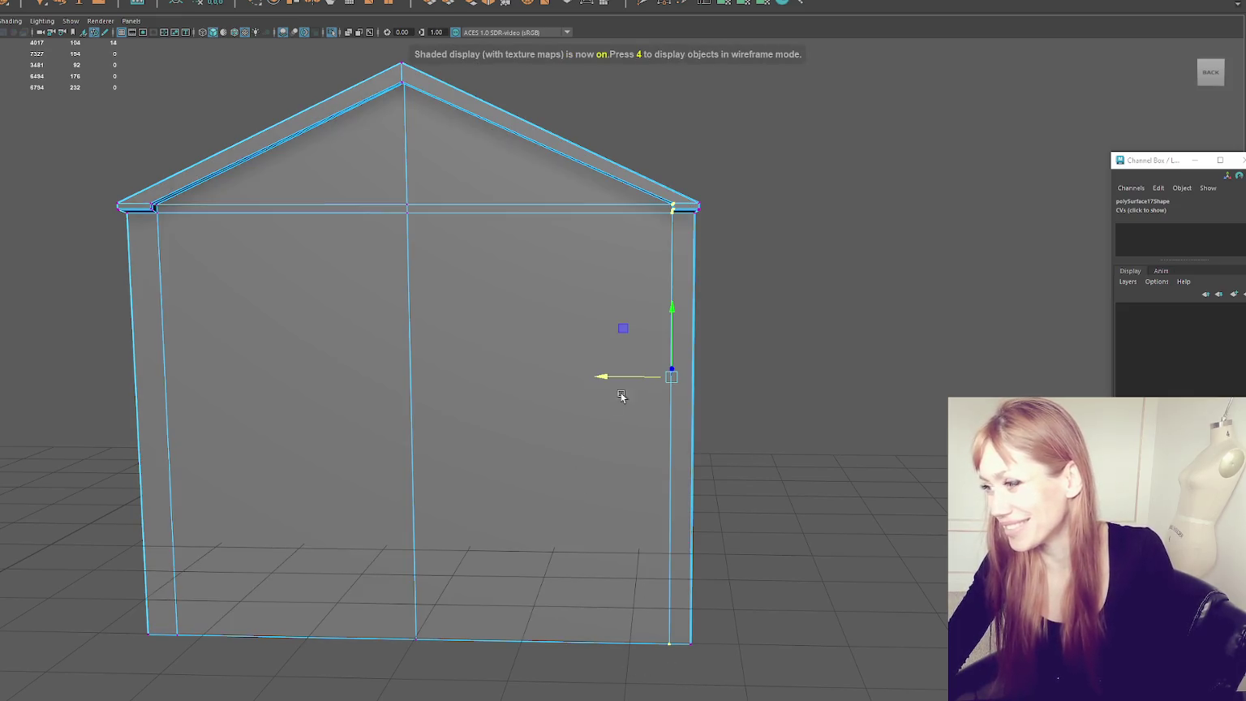
{"action": "left_click_drag", "start_coordinate": [600, 374], "coordinate": [594, 375]}
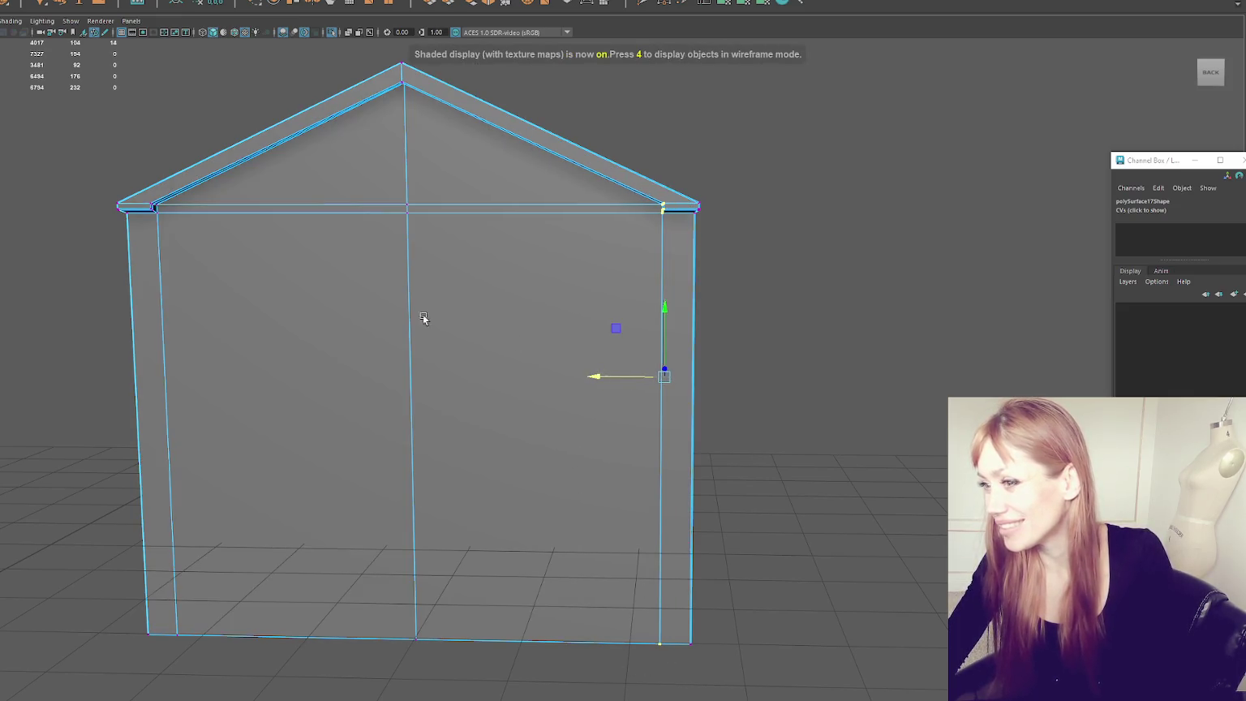
Step: Recentre the view and raise the gable peak vertex vertically
{"action": "middle_click_drag", "start_coordinate": [423, 318], "coordinate": [507, 351], "text": "alt"}
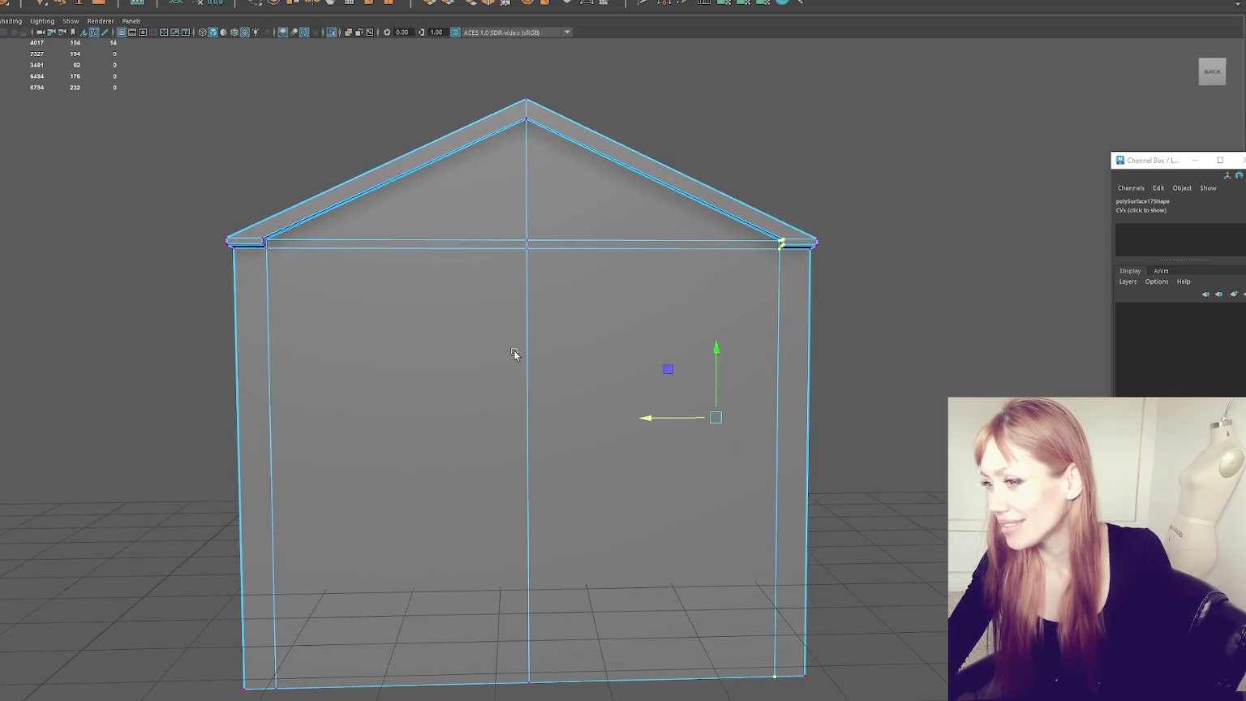
{"action": "key", "text": "4"}
{"action": "left_click_drag", "start_coordinate": [528, 170], "coordinate": [530, 174], "text": "alt"}
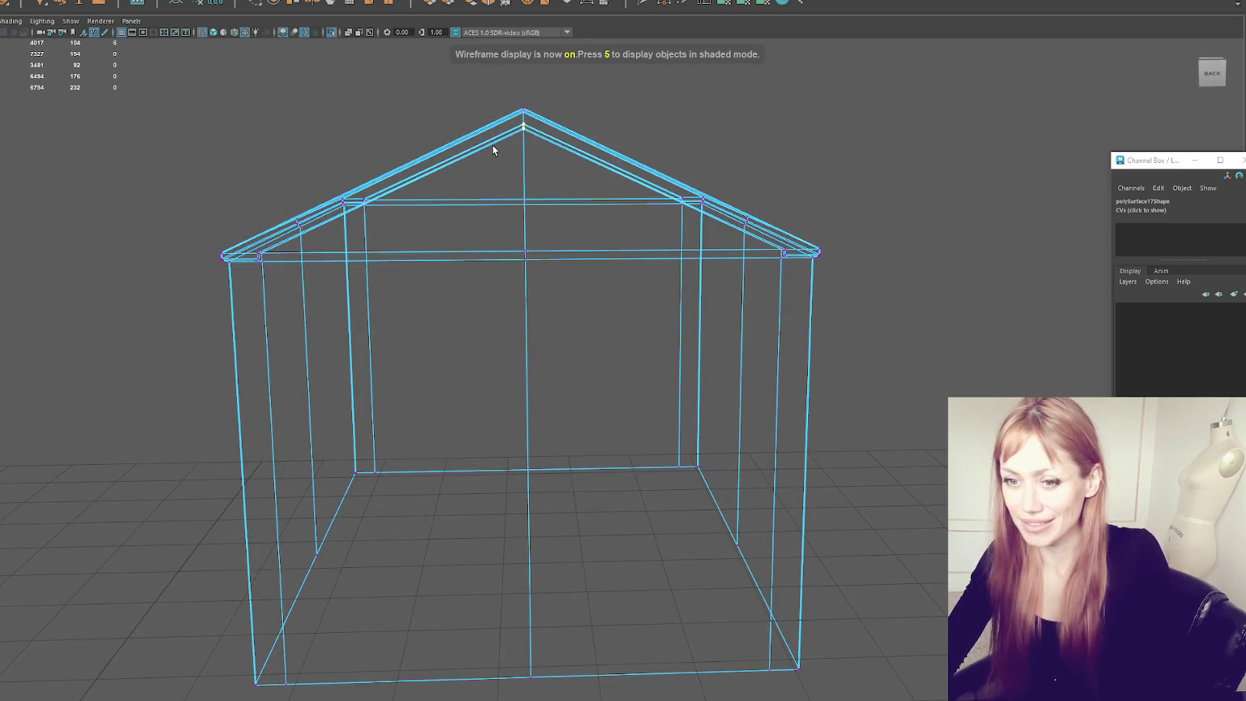
{"action": "key", "text": "6"}
{"action": "scroll", "coordinate": [504, 248], "scroll_direction": "up", "scroll_amount": 3}
{"action": "scroll", "coordinate": [504, 210], "scroll_direction": "down", "scroll_amount": 2}
{"action": "scroll", "coordinate": [500, 126], "scroll_direction": "down", "scroll_amount": 1}
{"action": "left_click_drag", "start_coordinate": [501, 124], "coordinate": [495, 129]}
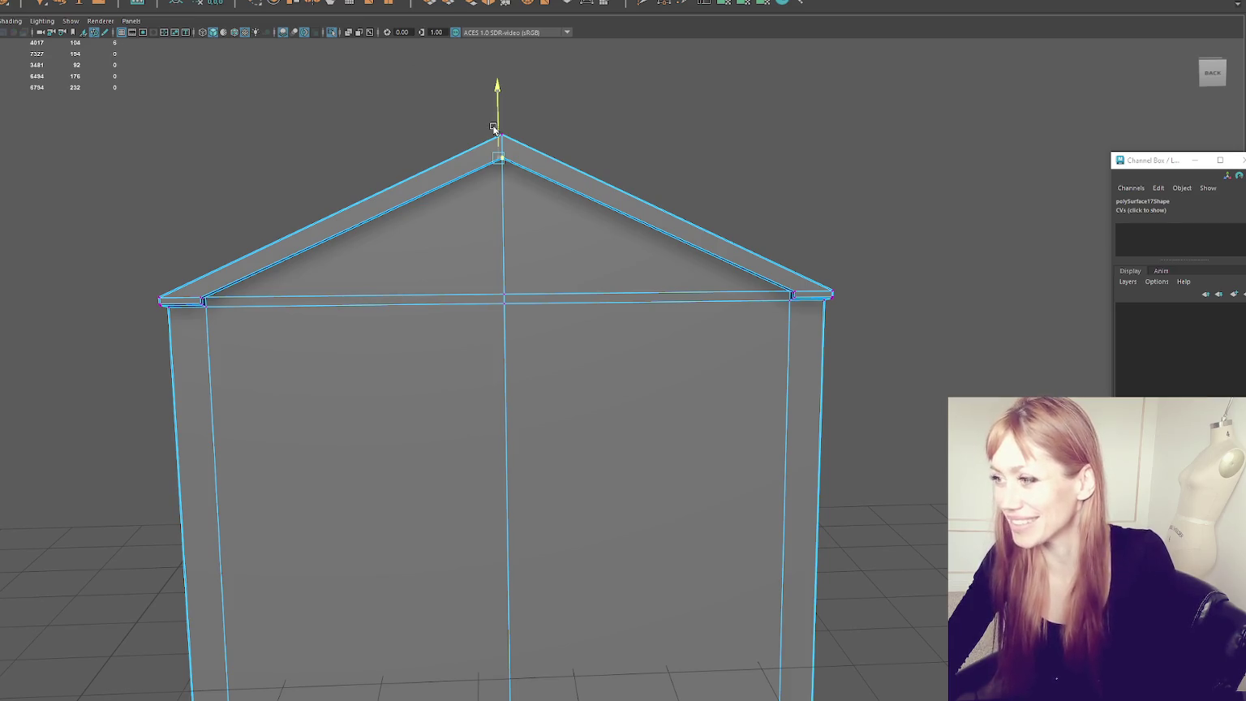
Step: Deselect the vertices and zoom back out to the whole town scene
{"action": "left_click", "coordinate": [42, 164]}
{"action": "left_click_drag", "start_coordinate": [161, 158], "coordinate": [233, 203], "text": "alt"}
{"action": "scroll", "coordinate": [141, 166], "scroll_direction": "down", "scroll_amount": 5}
{"action": "scroll", "coordinate": [174, 213], "scroll_direction": "down", "scroll_amount": 5}
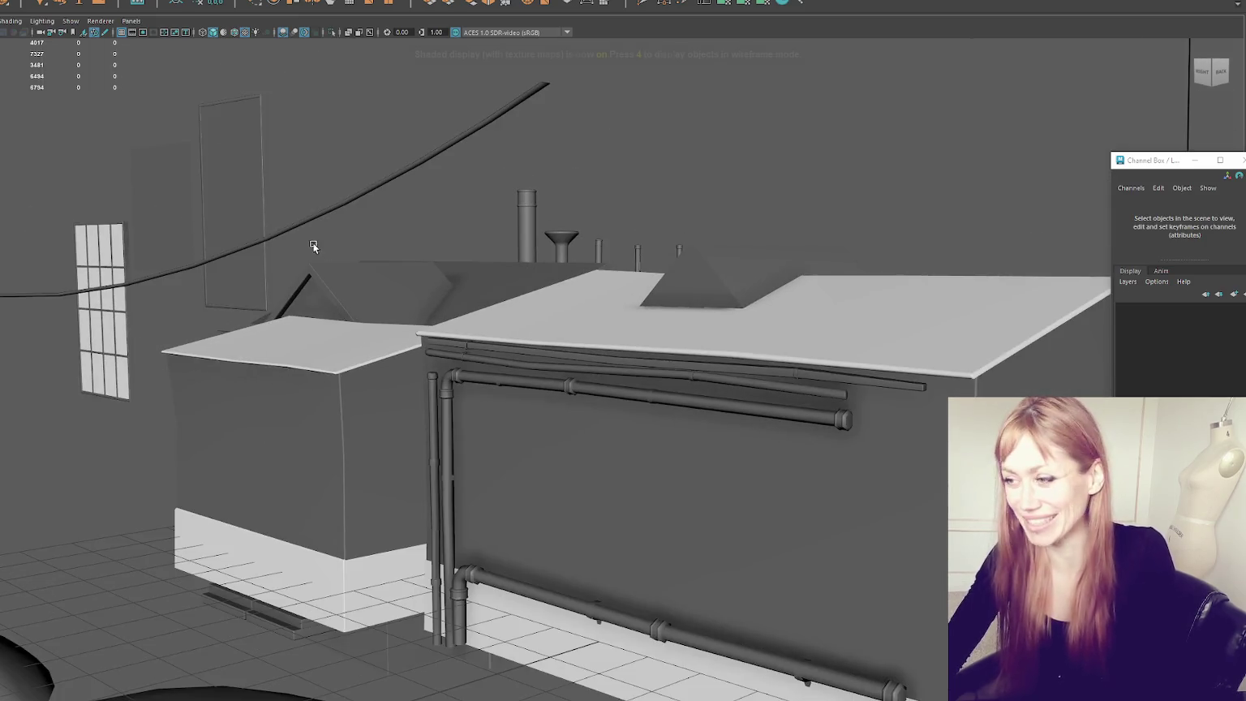
Step: Isolate House1 and select the main house block, viewed from its gable end
{"action": "key", "text": "6"}
{"action": "scroll", "coordinate": [587, 281], "scroll_direction": "down", "scroll_amount": 3}
{"action": "left_click", "coordinate": [381, 324]}
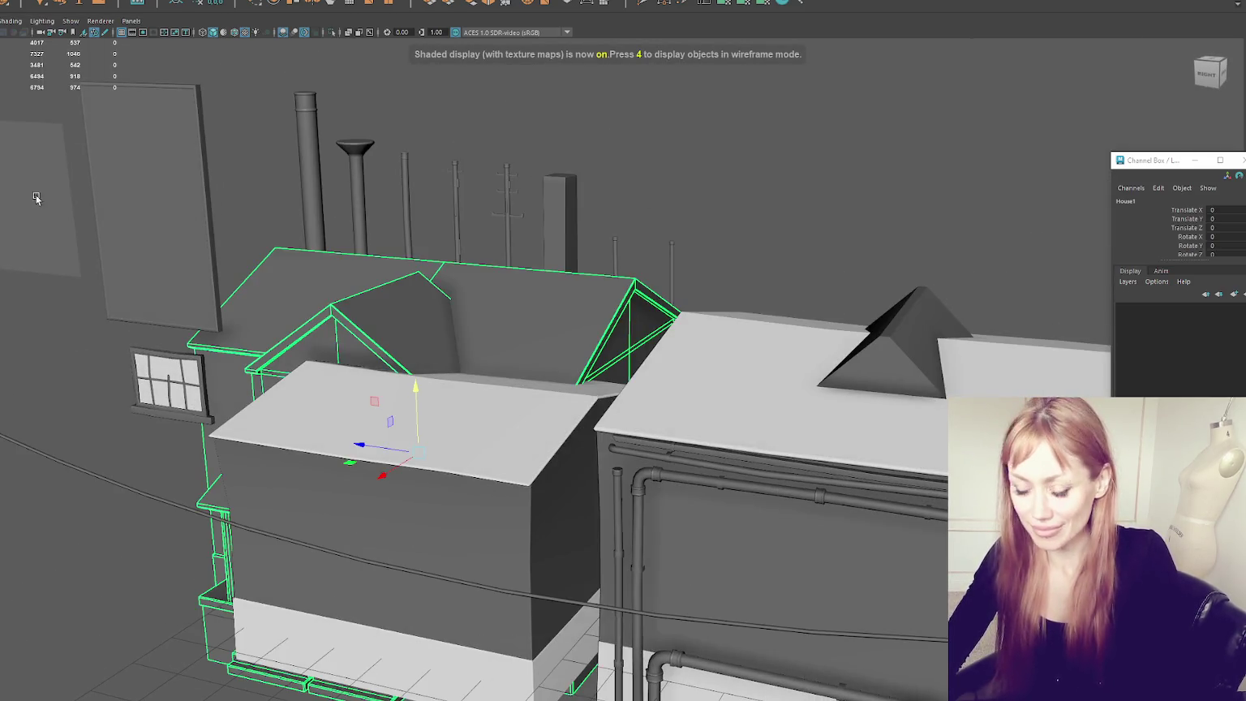
{"action": "key", "text": "ctrl+1"}
{"action": "left_click", "coordinate": [642, 176]}
{"action": "left_click_drag", "start_coordinate": [643, 176], "coordinate": [281, 170], "text": "alt"}
{"action": "scroll", "coordinate": [298, 164], "scroll_direction": "up", "scroll_amount": 2}
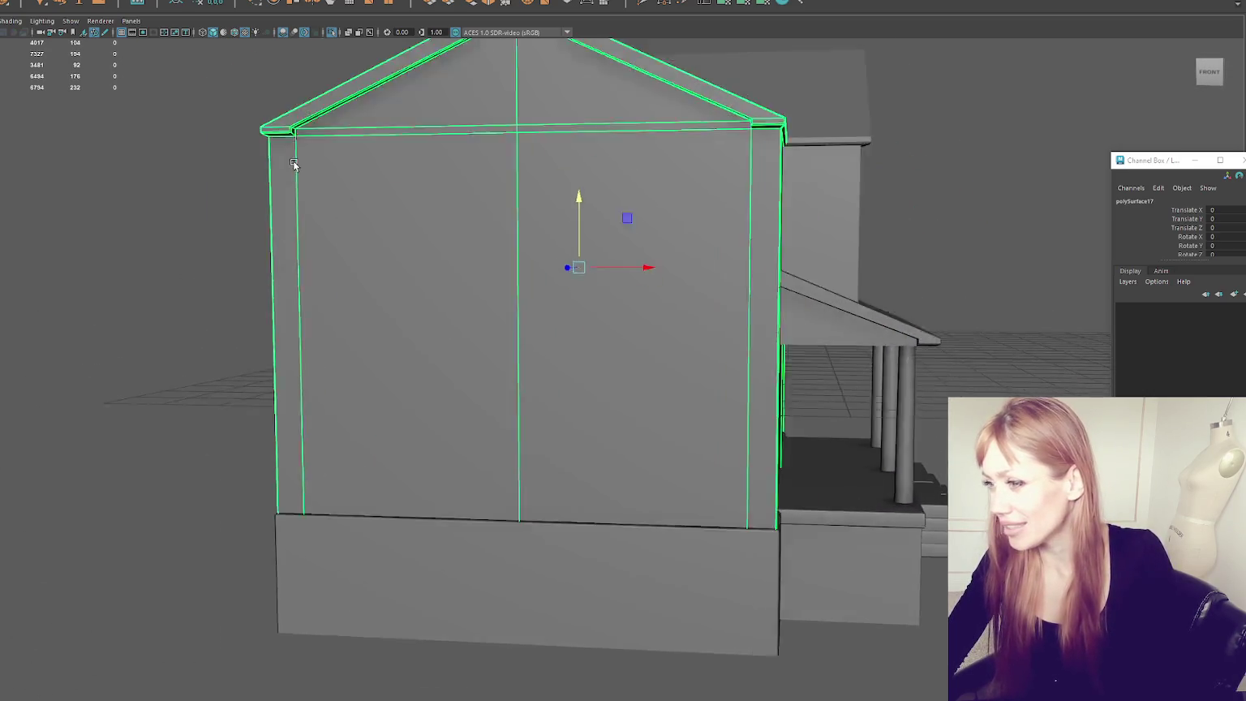
{"action": "scroll", "coordinate": [315, 233], "scroll_direction": "up", "scroll_amount": 2}
{"action": "scroll", "coordinate": [332, 230], "scroll_direction": "up", "scroll_amount": 2}
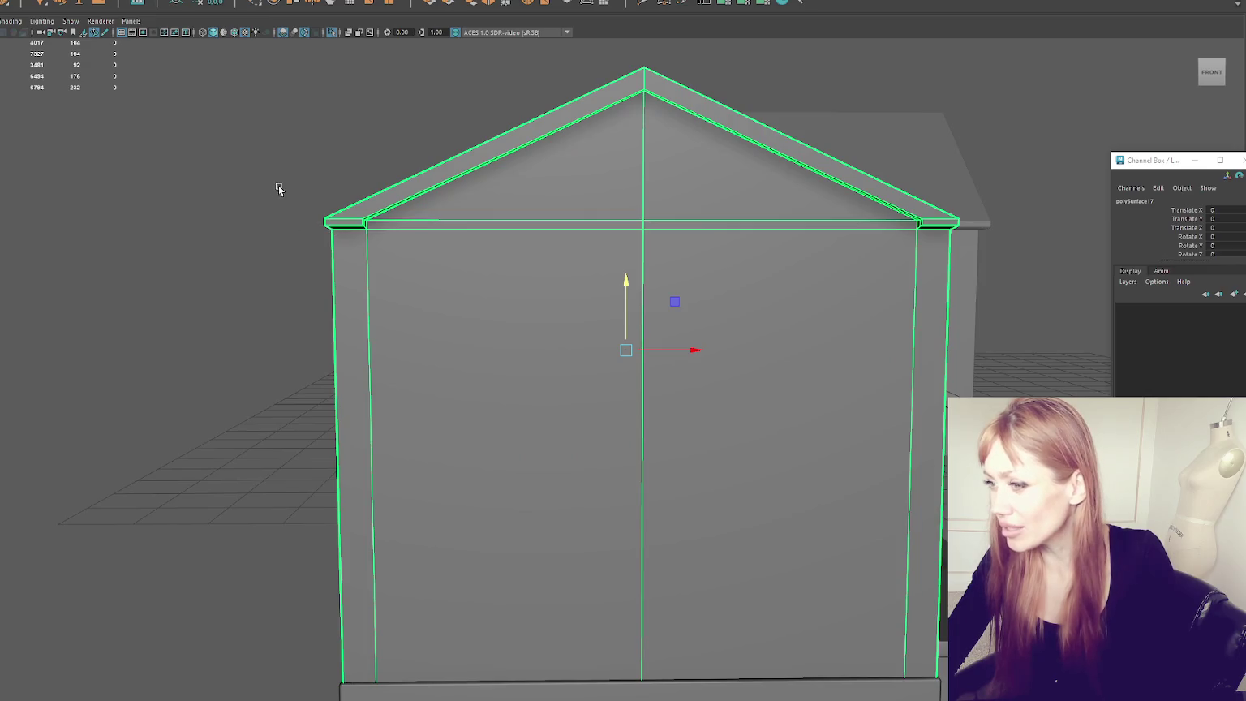
Step: Select the block's lower corner vertices and shift them slightly along X
{"action": "key", "text": "F9"}
{"action": "key", "text": "4"}
{"action": "mouse_move", "coordinate": [278, 186]}
{"action": "left_mouse_down", "text": "alt"}
{"action": "mouse_move", "coordinate": [356, 214]}
{"action": "mouse_move", "coordinate": [415, 213]}
{"action": "mouse_move", "coordinate": [463, 287]}
{"action": "mouse_move", "coordinate": [396, 523]}
{"action": "left_mouse_up", "text": "alt"}
{"action": "scroll", "coordinate": [468, 253], "scroll_direction": "up", "scroll_amount": 5}
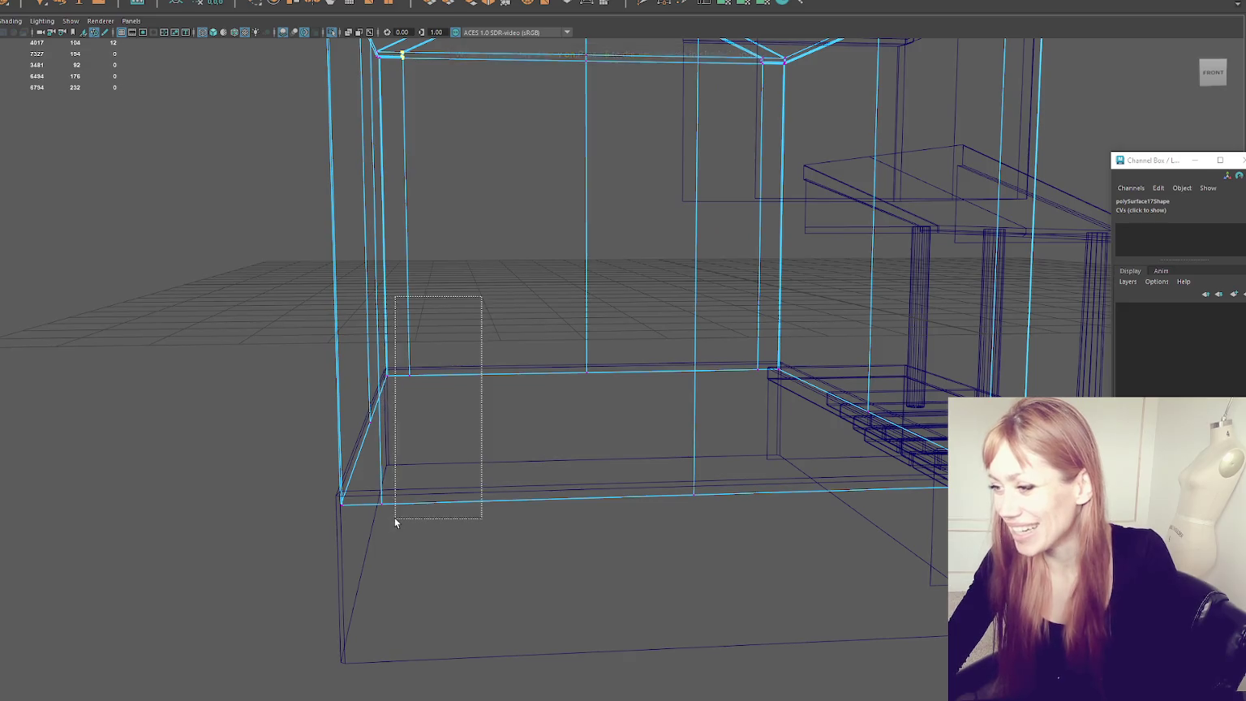
{"action": "key", "text": "5"}
{"action": "mouse_move", "coordinate": [426, 342]}
{"action": "left_mouse_down", "text": "alt"}
{"action": "mouse_move", "coordinate": [448, 371]}
{"action": "mouse_move", "coordinate": [427, 378]}
{"action": "mouse_move", "coordinate": [401, 306]}
{"action": "left_mouse_up", "text": "alt"}
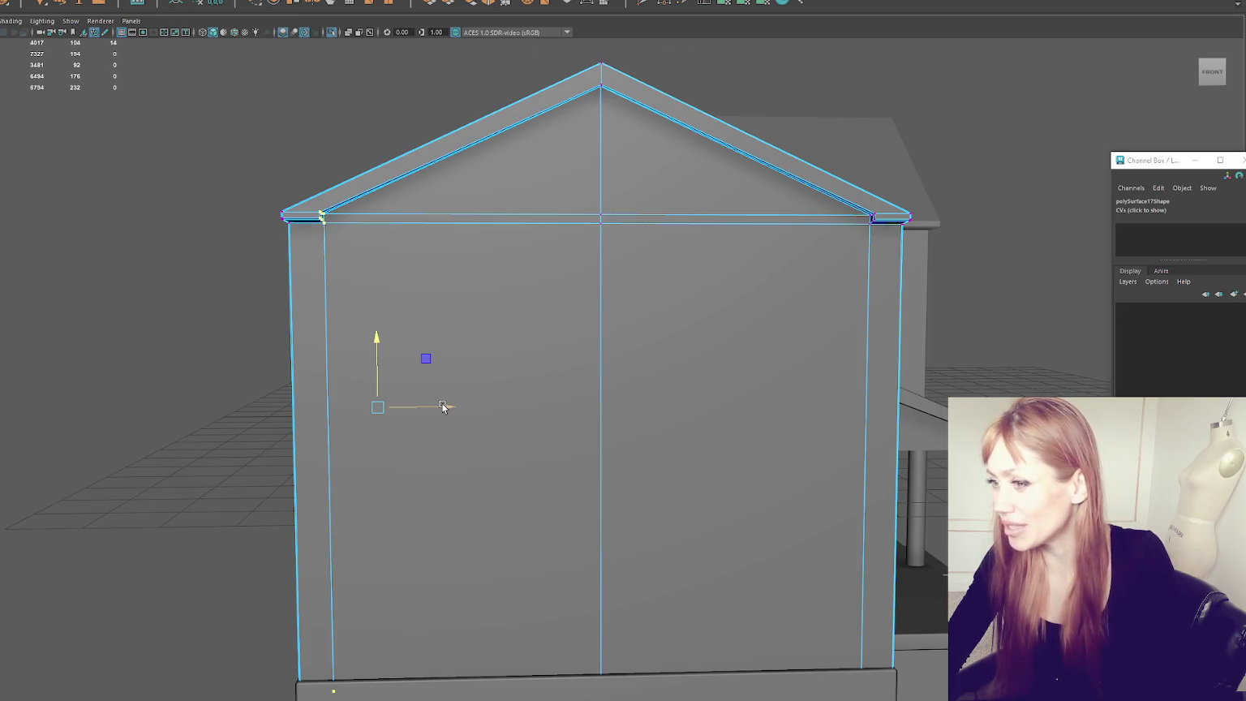
{"action": "left_click_drag", "start_coordinate": [442, 406], "coordinate": [440, 407]}
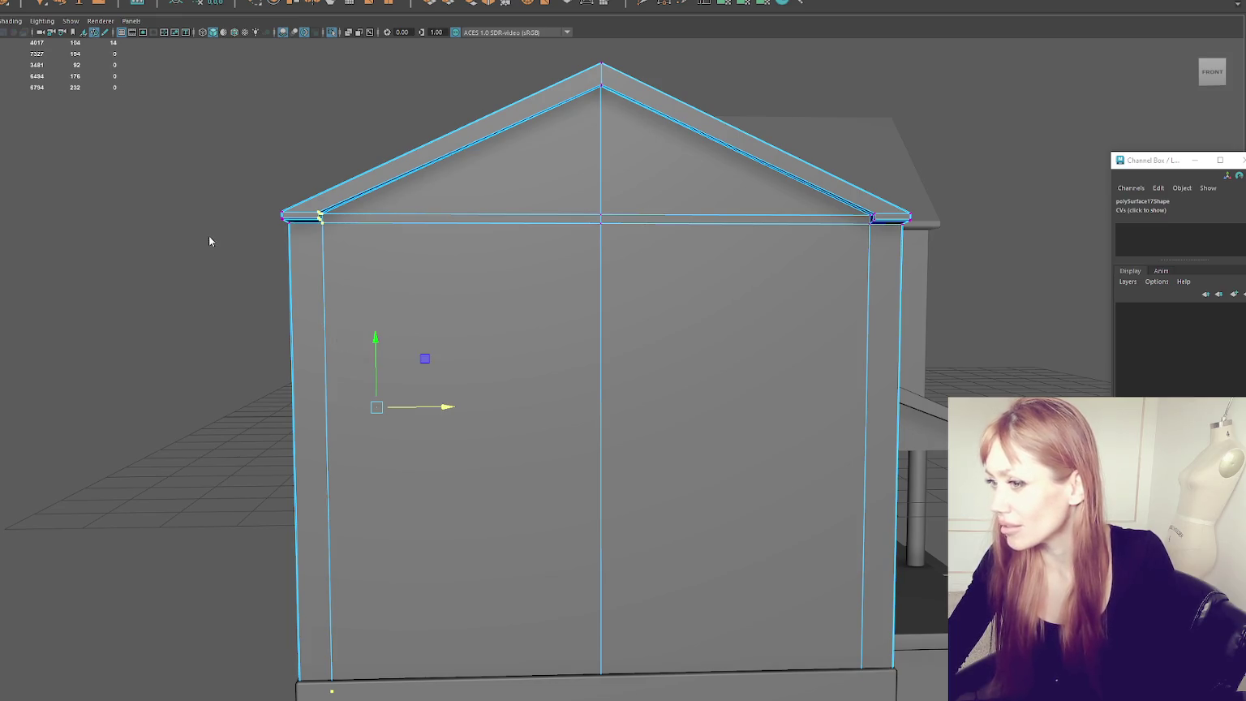
Step: Deselect, orbit round to the house's right side, and select the back wall
{"action": "left_click", "coordinate": [139, 258]}
{"action": "scroll", "coordinate": [250, 294], "scroll_direction": "down", "scroll_amount": 5}
{"action": "mouse_move", "coordinate": [249, 290]}
{"action": "left_mouse_down", "text": "alt"}
{"action": "mouse_move", "coordinate": [308, 278]}
{"action": "mouse_move", "coordinate": [295, 311]}
{"action": "mouse_move", "coordinate": [344, 284]}
{"action": "left_mouse_up", "text": "alt"}
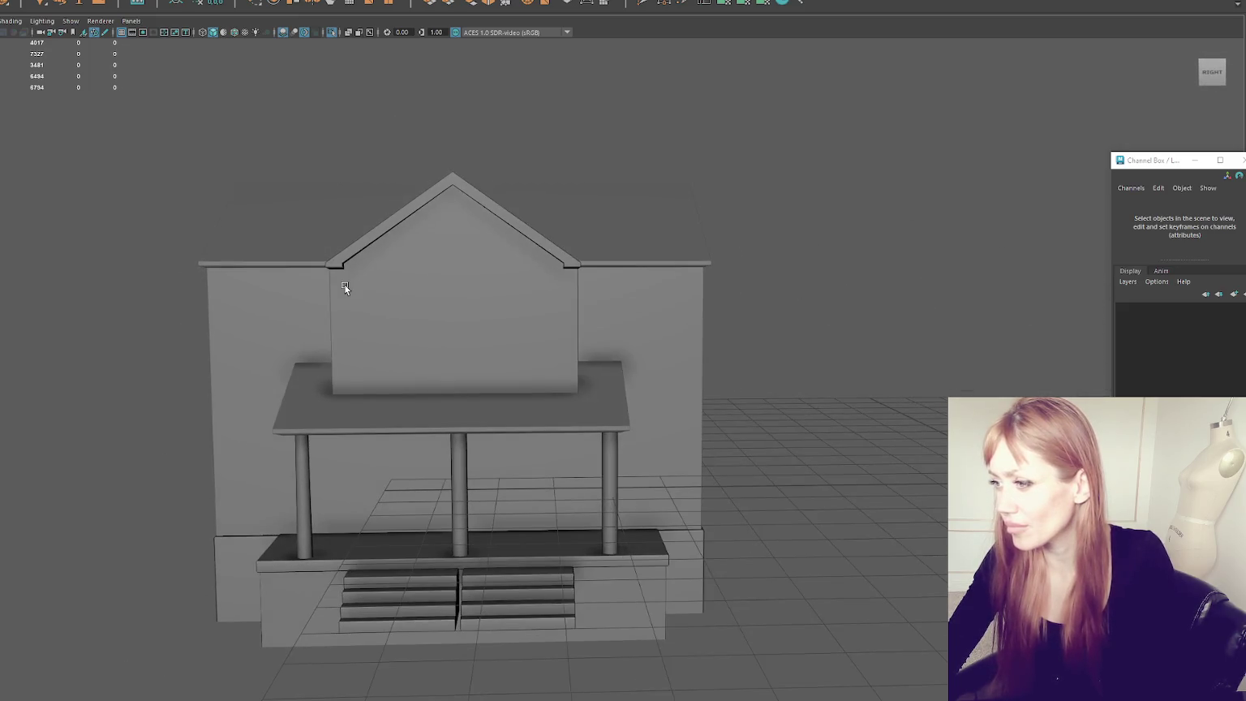
{"action": "left_click", "coordinate": [592, 346]}
Step: Select polySurface18, the gable block sitting above the porch roof
{"action": "left_click", "coordinate": [529, 293]}
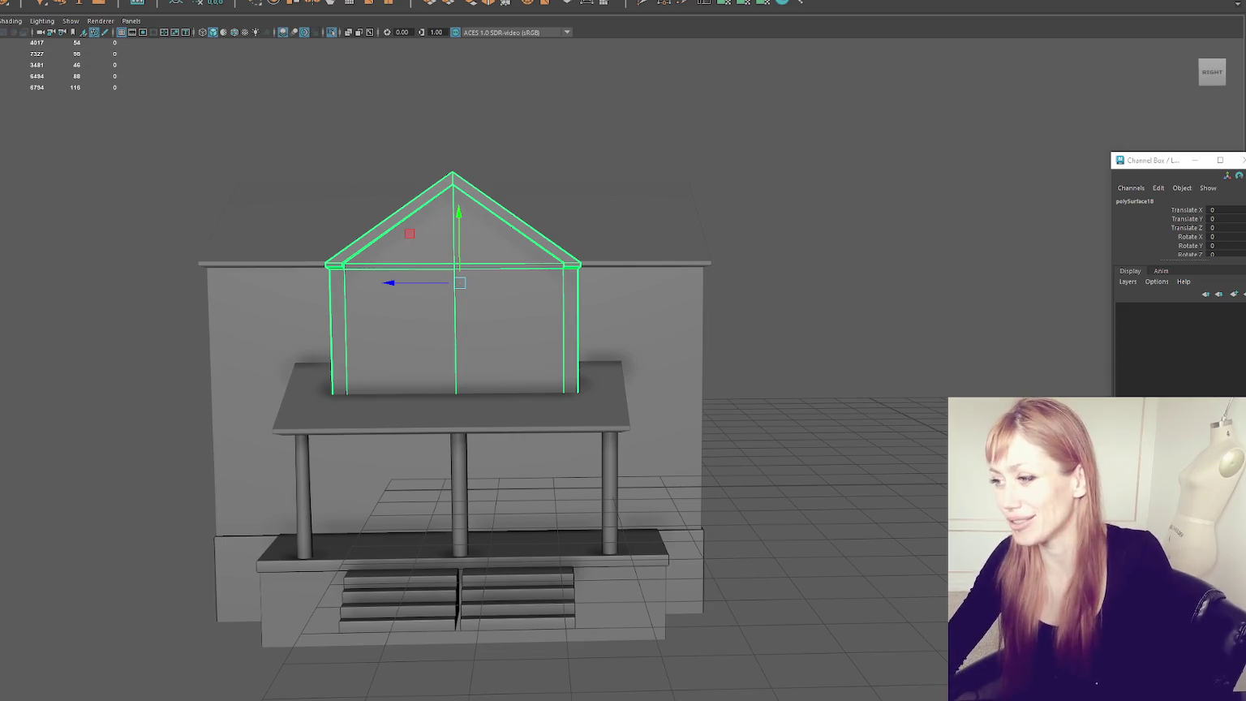
Step: Zoom in on the gable block from above and switch to edge editing
{"action": "scroll", "coordinate": [607, 214], "scroll_direction": "down", "scroll_amount": 5}
{"action": "scroll", "coordinate": [537, 202], "scroll_direction": "up", "scroll_amount": 6}
{"action": "mouse_move", "coordinate": [537, 202]}
{"action": "left_mouse_down", "text": "alt"}
{"action": "mouse_move", "coordinate": [489, 223]}
{"action": "mouse_move", "coordinate": [534, 190]}
{"action": "left_mouse_up", "text": "alt"}
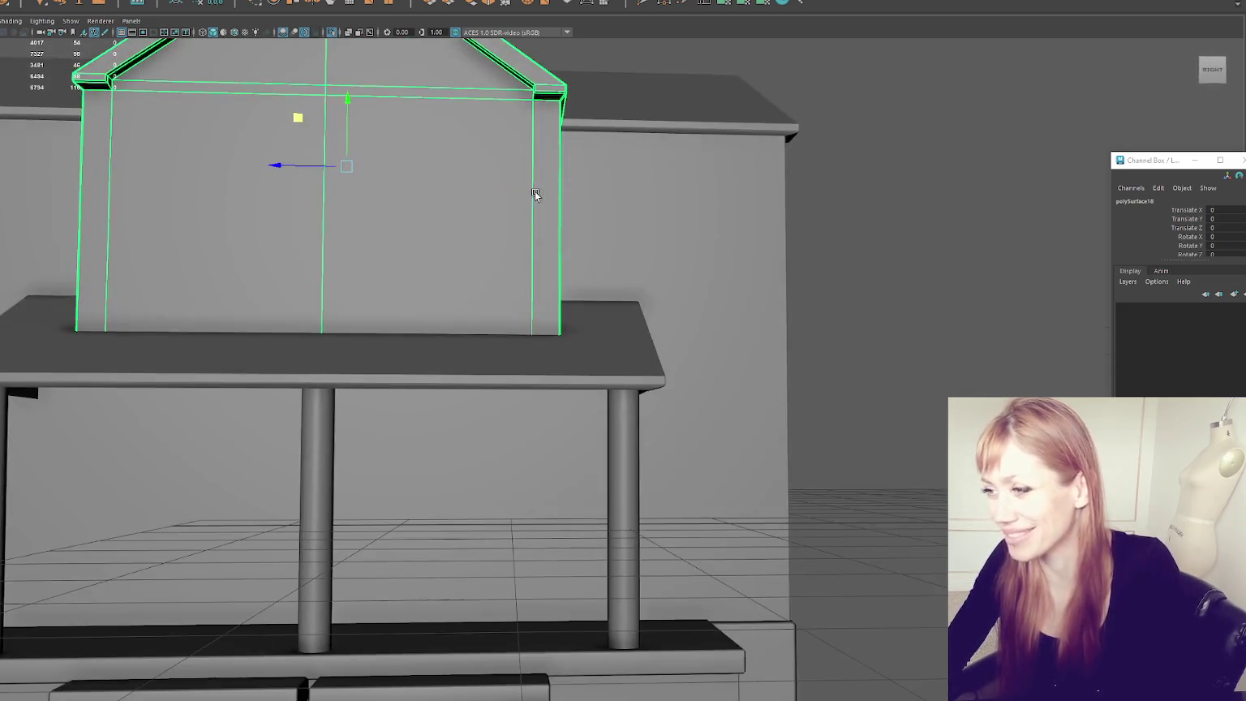
{"action": "scroll", "coordinate": [534, 192], "scroll_direction": "down", "scroll_amount": 3}
{"action": "scroll", "coordinate": [525, 191], "scroll_direction": "up", "scroll_amount": 4}
{"action": "scroll", "coordinate": [465, 214], "scroll_direction": "up", "scroll_amount": 2}
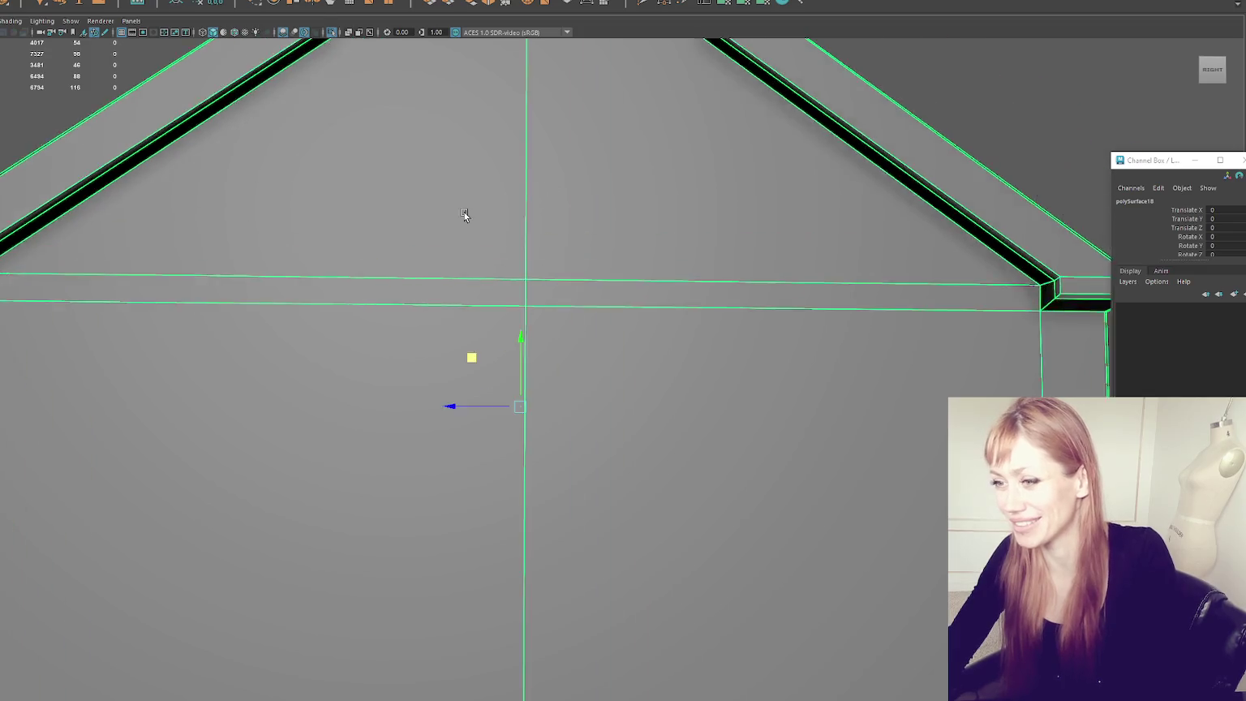
{"action": "left_click_drag", "start_coordinate": [465, 214], "coordinate": [423, 220], "text": "alt"}
{"action": "right_click_drag", "start_coordinate": [726, 144], "coordinate": [773, 111]}
{"action": "scroll", "coordinate": [773, 111], "scroll_direction": "up", "scroll_amount": 2}
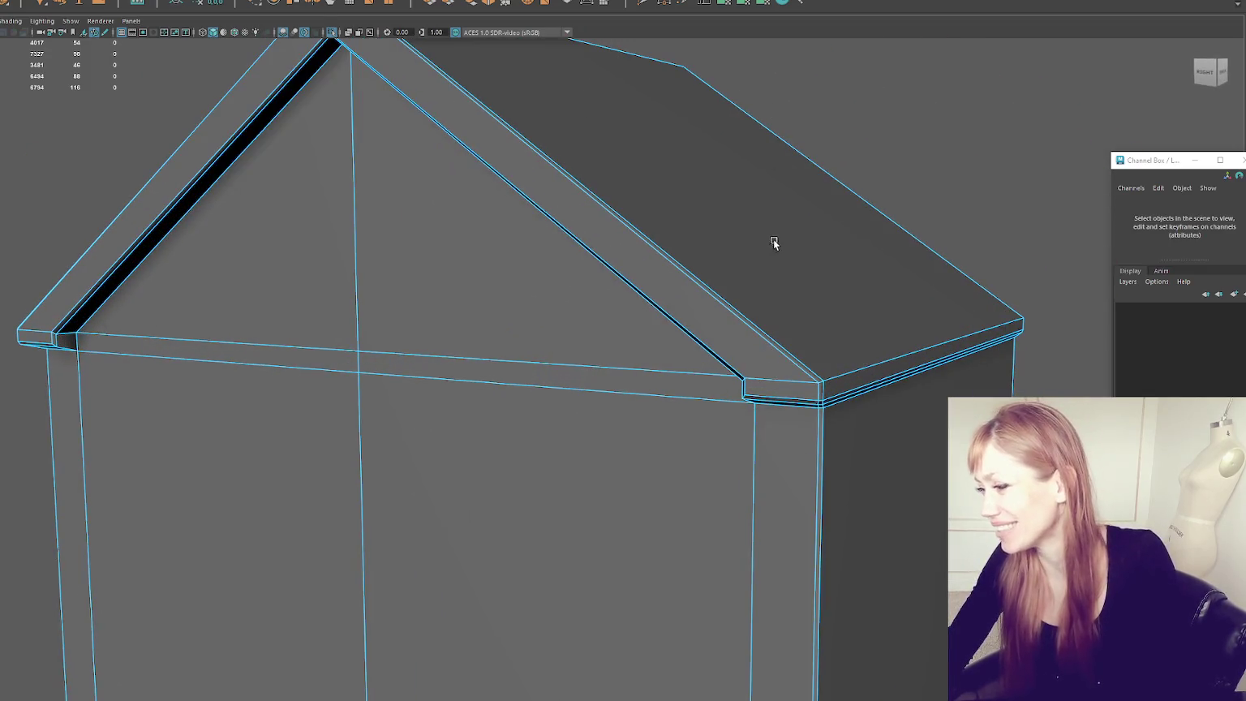
{"action": "scroll", "coordinate": [754, 249], "scroll_direction": "down", "scroll_amount": 3}
{"action": "scroll", "coordinate": [693, 245], "scroll_direction": "up", "scroll_amount": 5}
Step: Apply Soften/Harden edge shading to a roof eave edge, then deselect it
{"action": "left_click", "coordinate": [667, 239]}
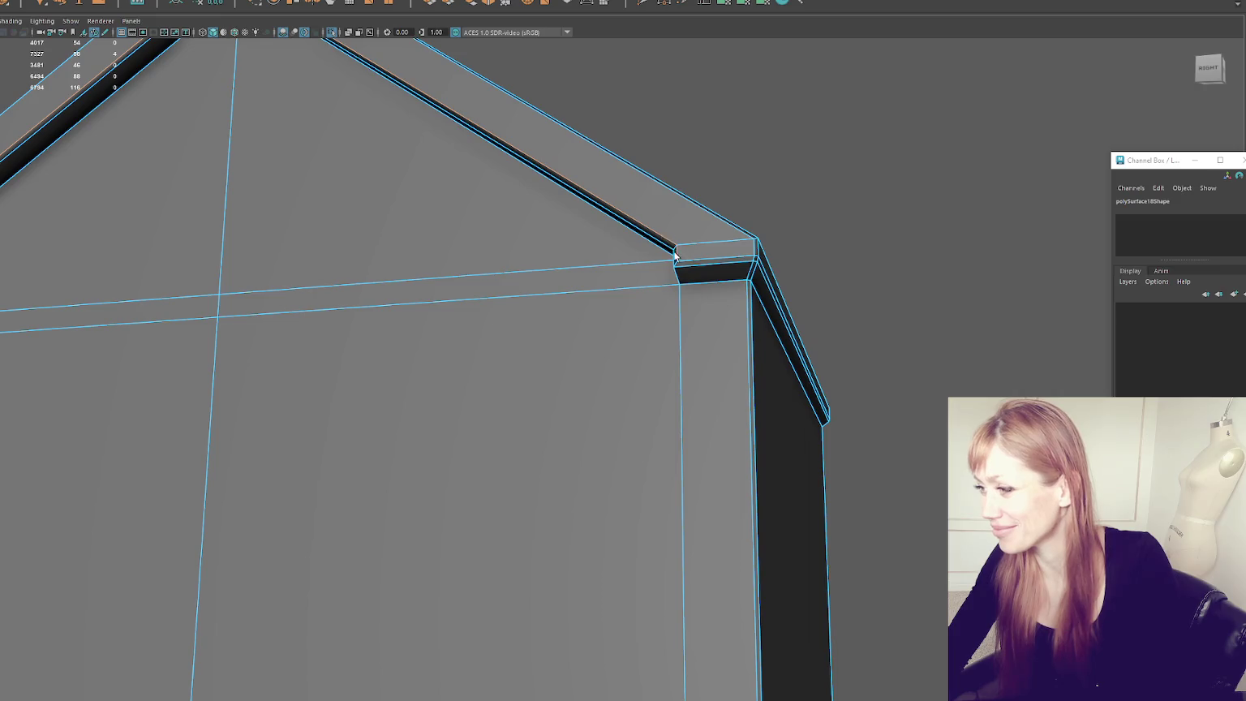
{"action": "right_click_drag", "start_coordinate": [818, 174], "coordinate": [955, 183], "text": "shift"}
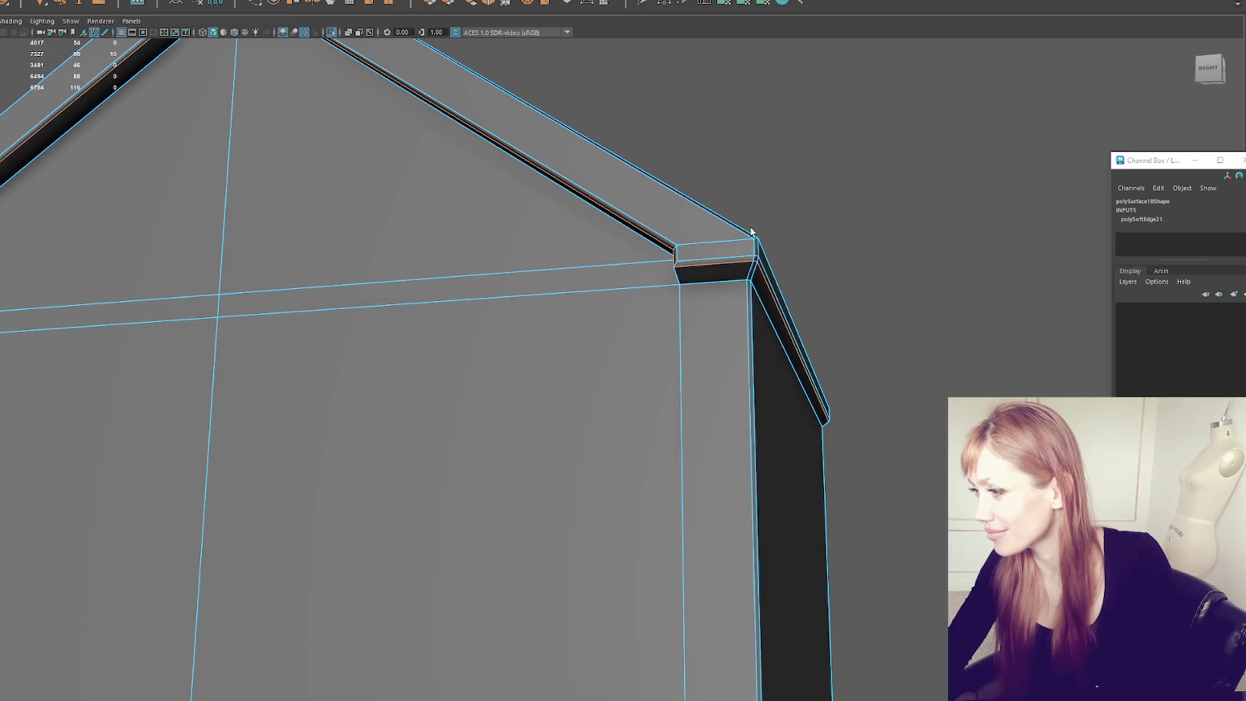
{"action": "mouse_move", "coordinate": [803, 191]}
{"action": "right_mouse_down", "text": "shift"}
{"action": "mouse_move", "coordinate": [862, 213]}
{"action": "mouse_move", "coordinate": [921, 196]}
{"action": "right_mouse_up", "text": "shift"}
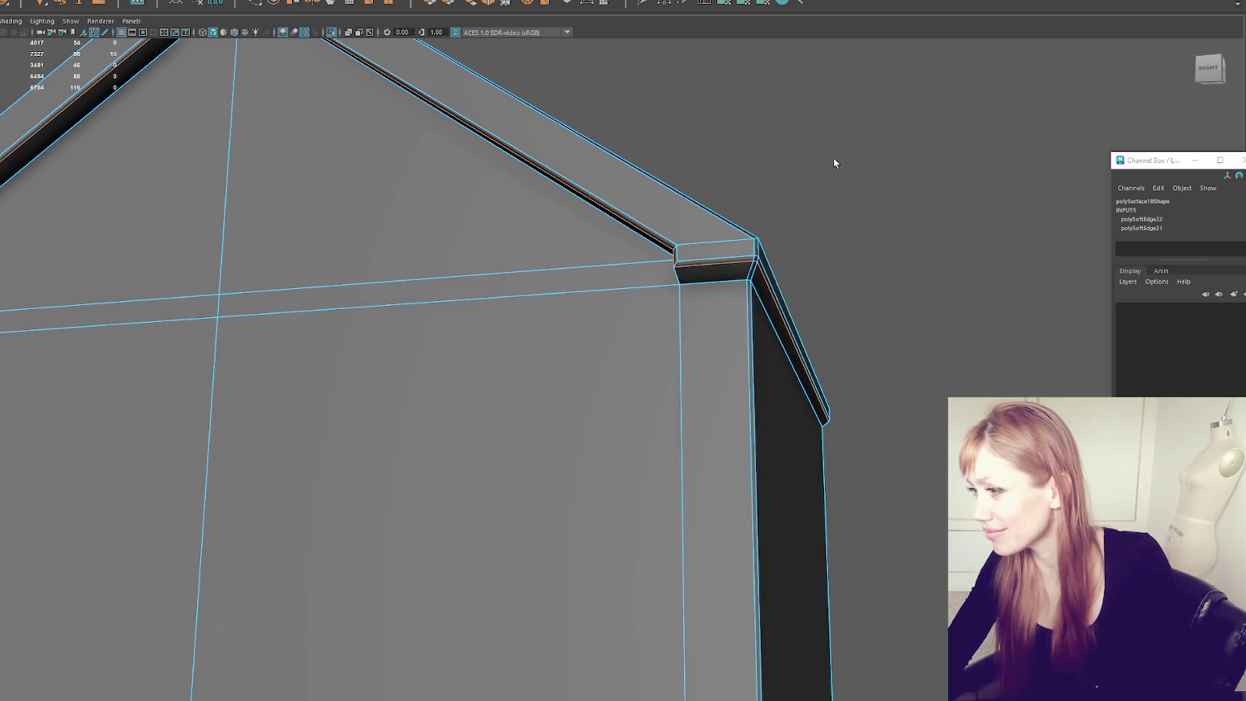
{"action": "left_click_drag", "start_coordinate": [834, 157], "coordinate": [674, 139], "text": "alt"}
{"action": "left_click", "coordinate": [635, 173]}
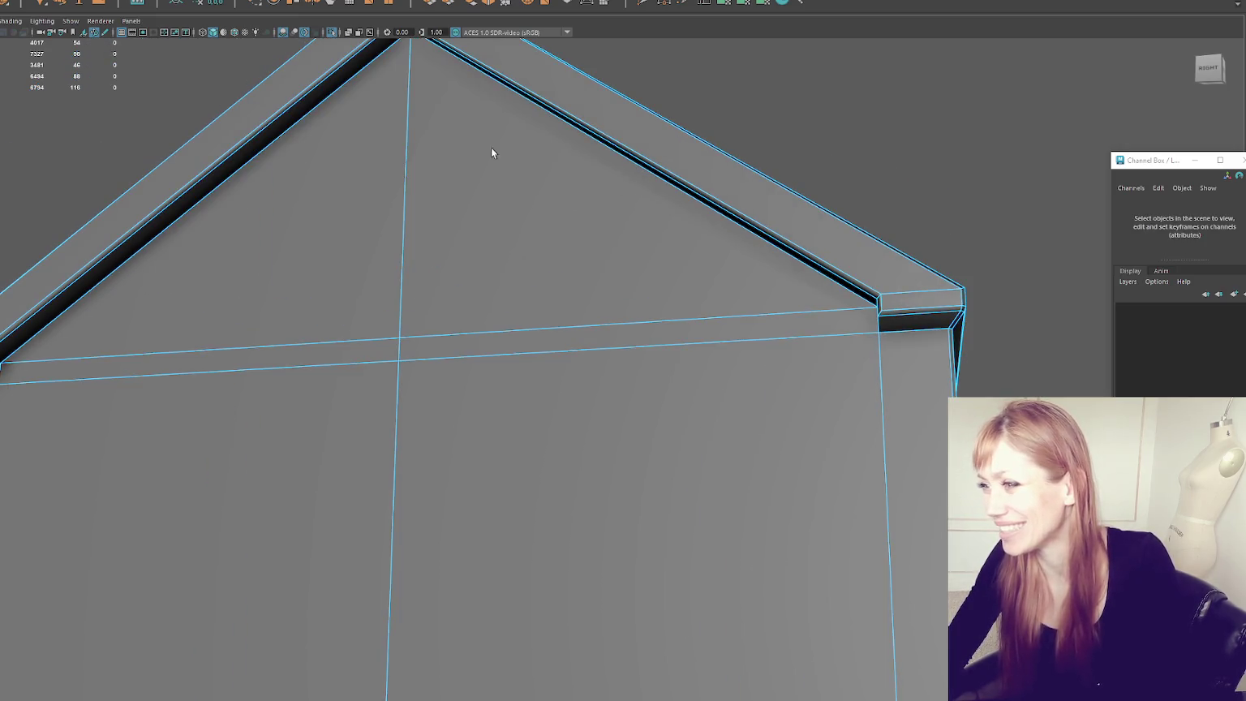
Step: Harden the gable trim's edge loop along the inner roof slopes, then view the whole house
{"action": "double_click", "coordinate": [456, 63]}
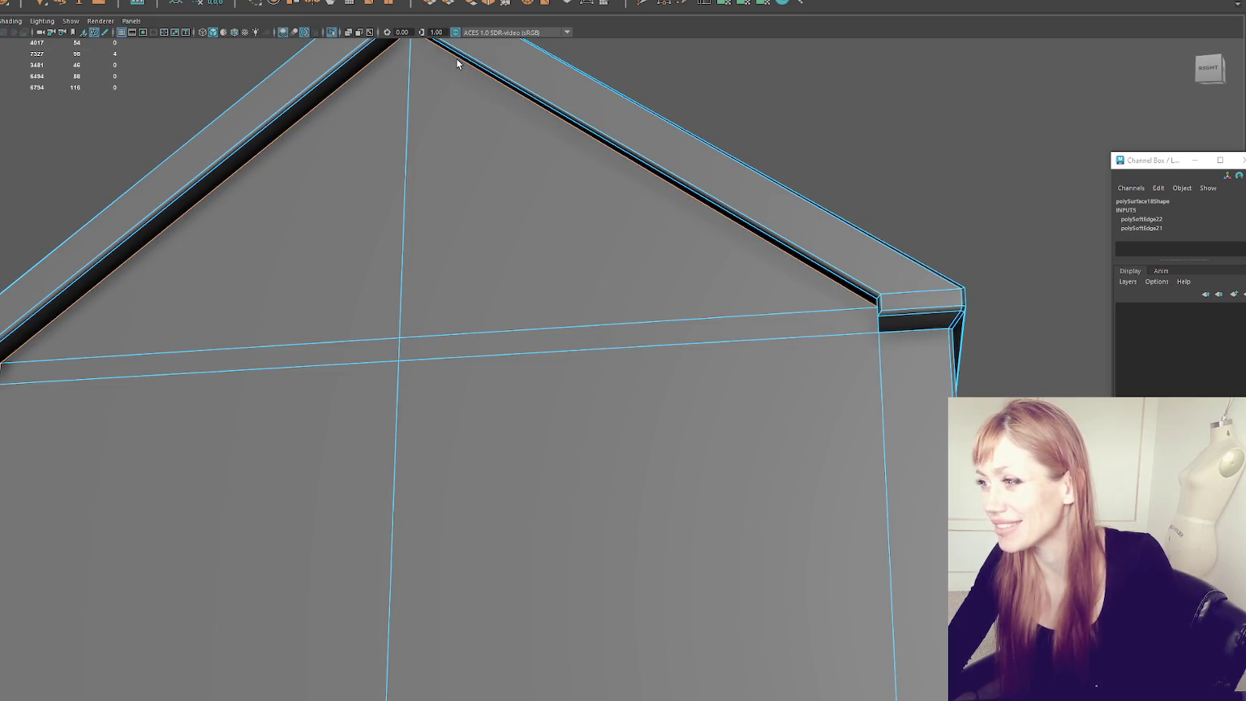
{"action": "right_click_drag", "start_coordinate": [917, 109], "coordinate": [1011, 155]}
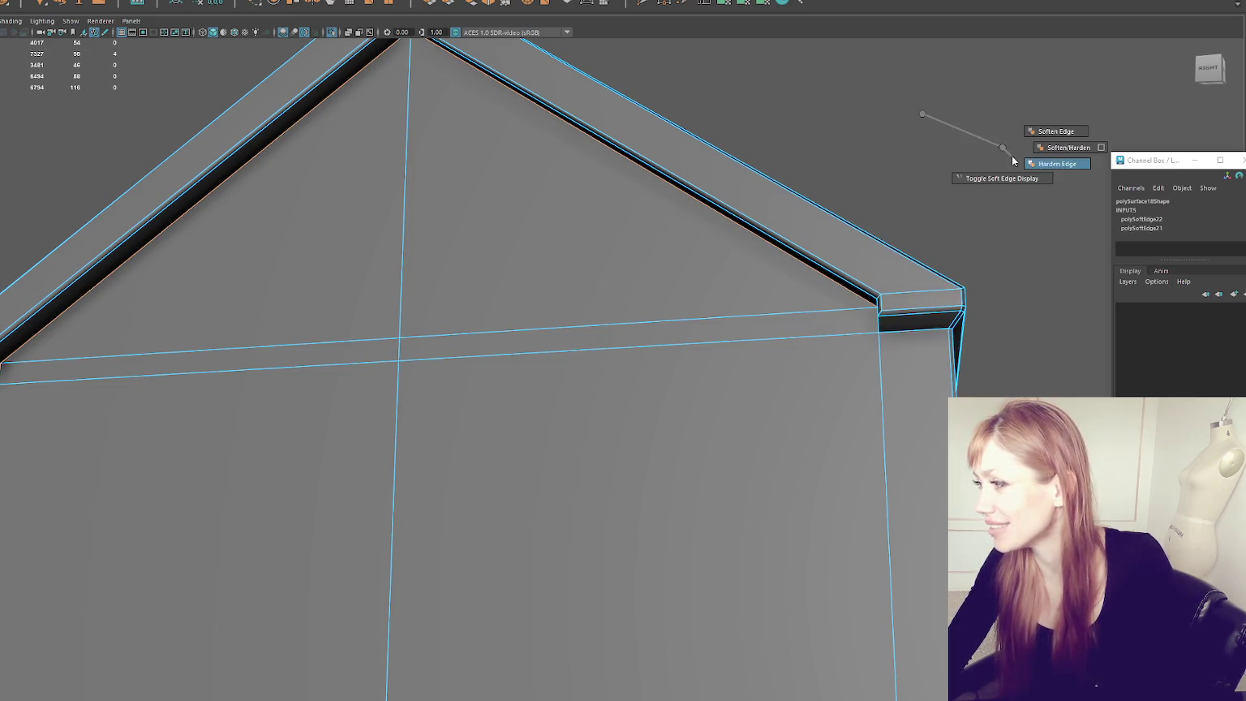
{"action": "left_click", "coordinate": [945, 99]}
{"action": "mouse_move", "coordinate": [946, 99]}
{"action": "left_mouse_down", "text": "alt"}
{"action": "mouse_move", "coordinate": [929, 116]}
{"action": "mouse_move", "coordinate": [986, 136]}
{"action": "mouse_move", "coordinate": [1240, 131]}
{"action": "mouse_move", "coordinate": [734, 134]}
{"action": "mouse_move", "coordinate": [648, 214]}
{"action": "left_mouse_up", "text": "alt"}
{"action": "scroll", "coordinate": [648, 214], "scroll_direction": "down", "scroll_amount": 3}
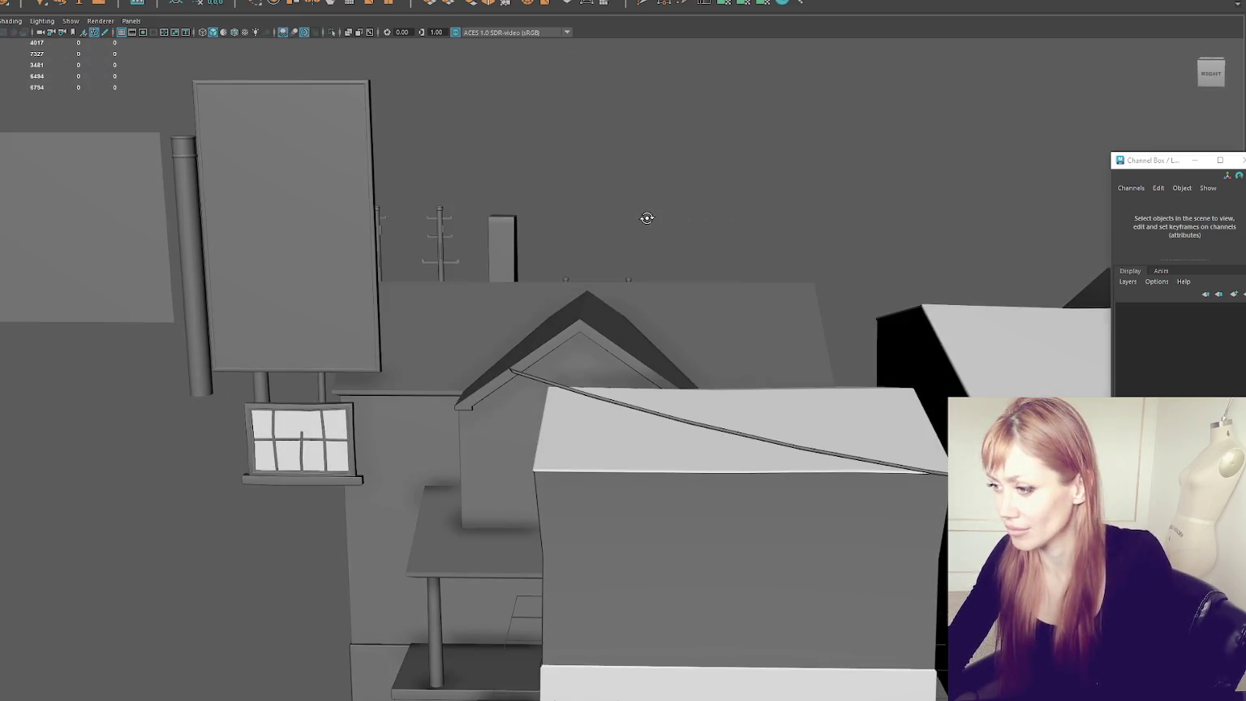
Step: Frame the house group and select the dormer box
{"action": "left_click", "coordinate": [82, 209]}
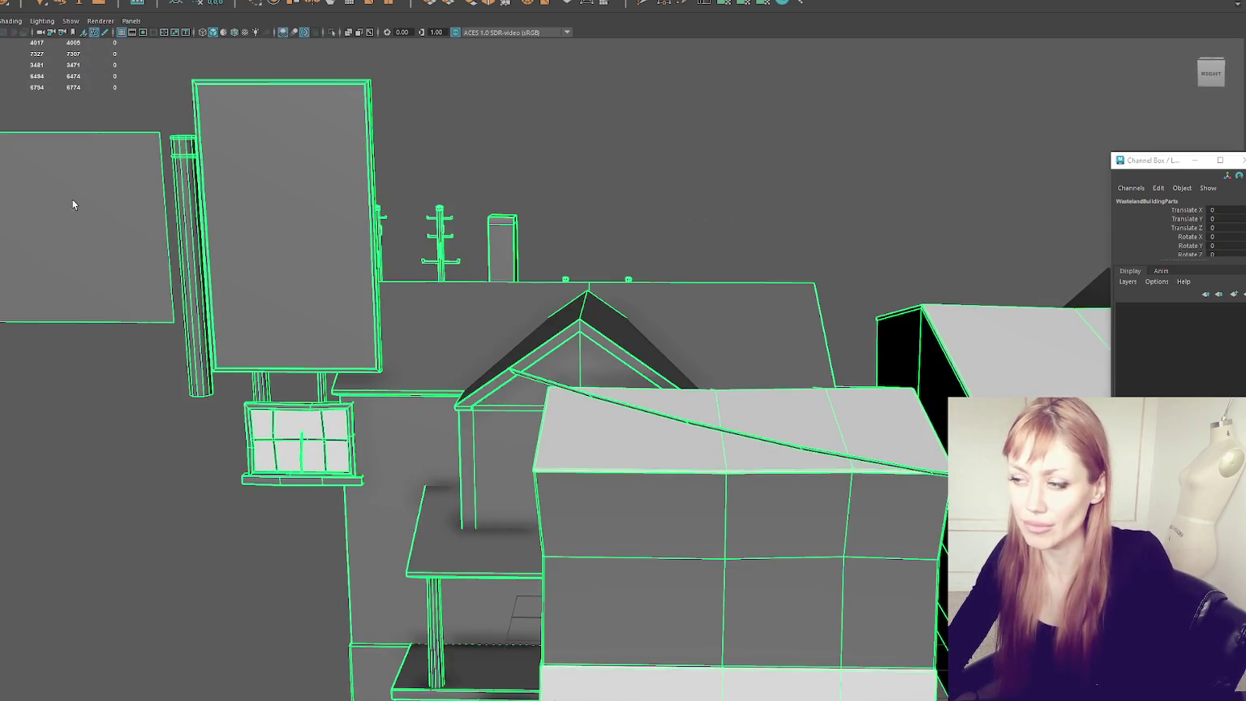
{"action": "key", "text": "Down"}
{"action": "key", "text": "f"}
{"action": "mouse_move", "coordinate": [687, 300]}
{"action": "left_mouse_down", "text": "alt"}
{"action": "mouse_move", "coordinate": [631, 278]}
{"action": "mouse_move", "coordinate": [521, 290]}
{"action": "left_mouse_up", "text": "alt"}
{"action": "left_click", "coordinate": [521, 289]}
Step: Stretch the dormer's ridge vertices toward the main roof
{"action": "key", "text": "Down"}
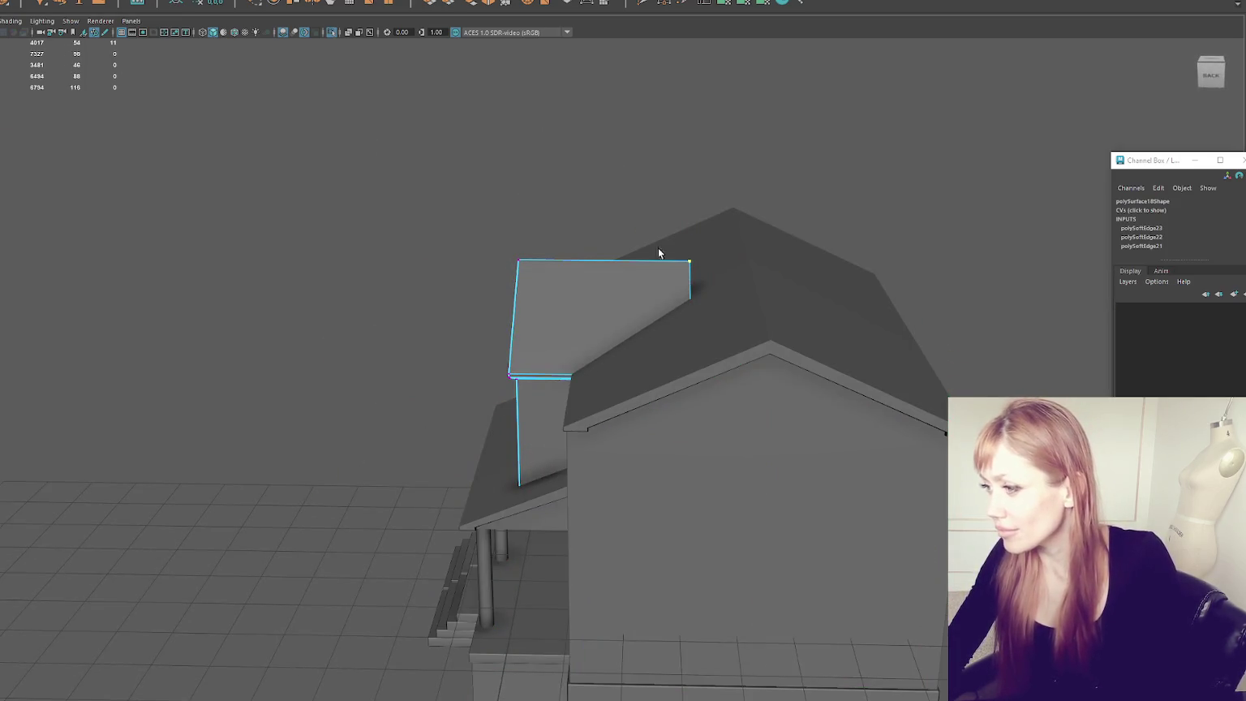
{"action": "key", "text": "4"}
{"action": "key", "text": "6"}
{"action": "left_click_drag", "start_coordinate": [622, 355], "coordinate": [669, 359]}
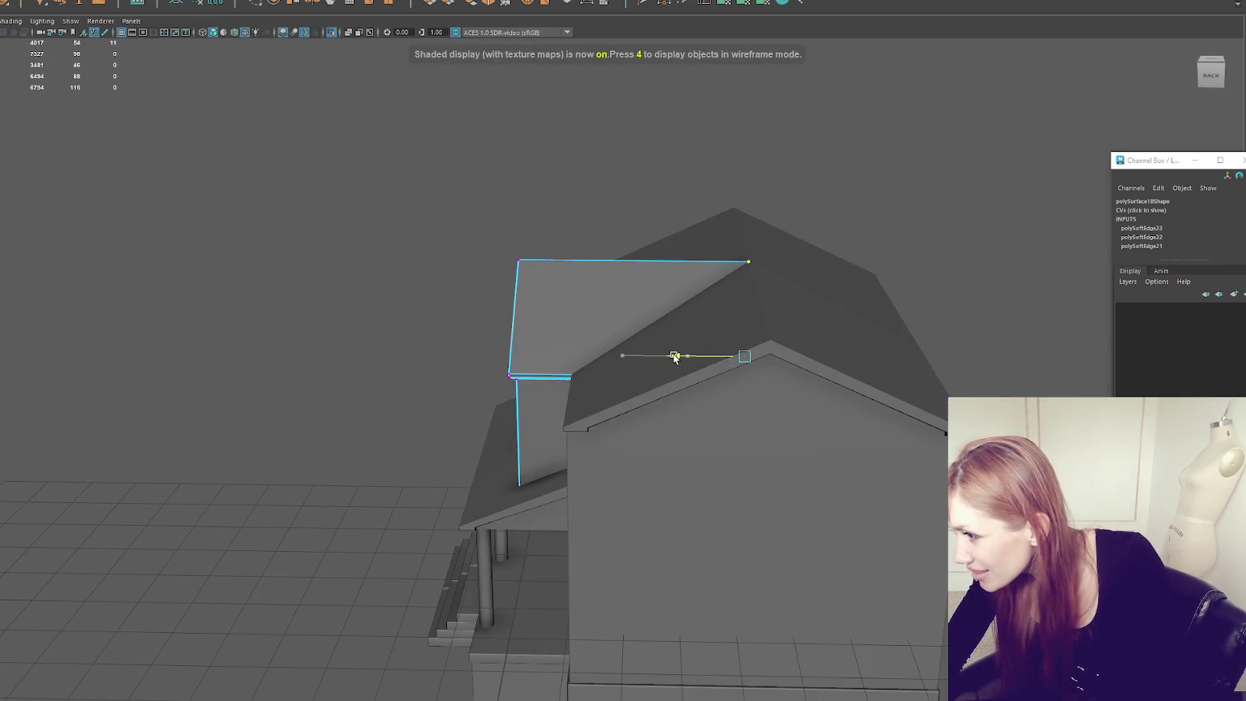
{"action": "left_click_drag", "start_coordinate": [669, 358], "coordinate": [670, 354]}
Step: Lower the whole dormer slightly from a front view
{"action": "mouse_move", "coordinate": [603, 242]}
{"action": "left_mouse_down", "text": "alt"}
{"action": "mouse_move", "coordinate": [698, 186]}
{"action": "mouse_move", "coordinate": [442, 369]}
{"action": "left_mouse_up", "text": "alt"}
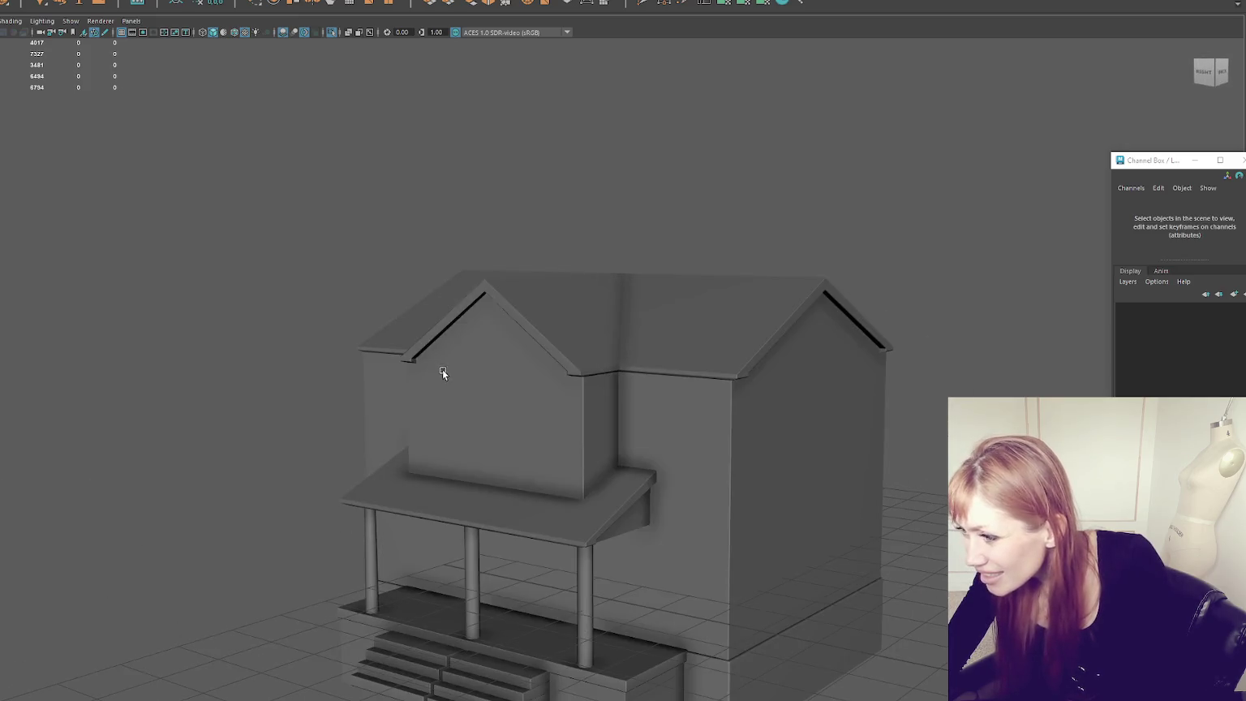
{"action": "left_click", "coordinate": [446, 367]}
{"action": "left_click_drag", "start_coordinate": [543, 311], "coordinate": [671, 286]}
Step: Select the dormer's top vertices and roof edges, checking them from several angles
{"action": "right_click_drag", "start_coordinate": [851, 292], "coordinate": [787, 292]}
{"action": "key", "text": "4"}
{"action": "left_click_drag", "start_coordinate": [757, 397], "coordinate": [242, 577]}
{"action": "left_click_drag", "start_coordinate": [496, 485], "coordinate": [715, 448], "text": "alt"}
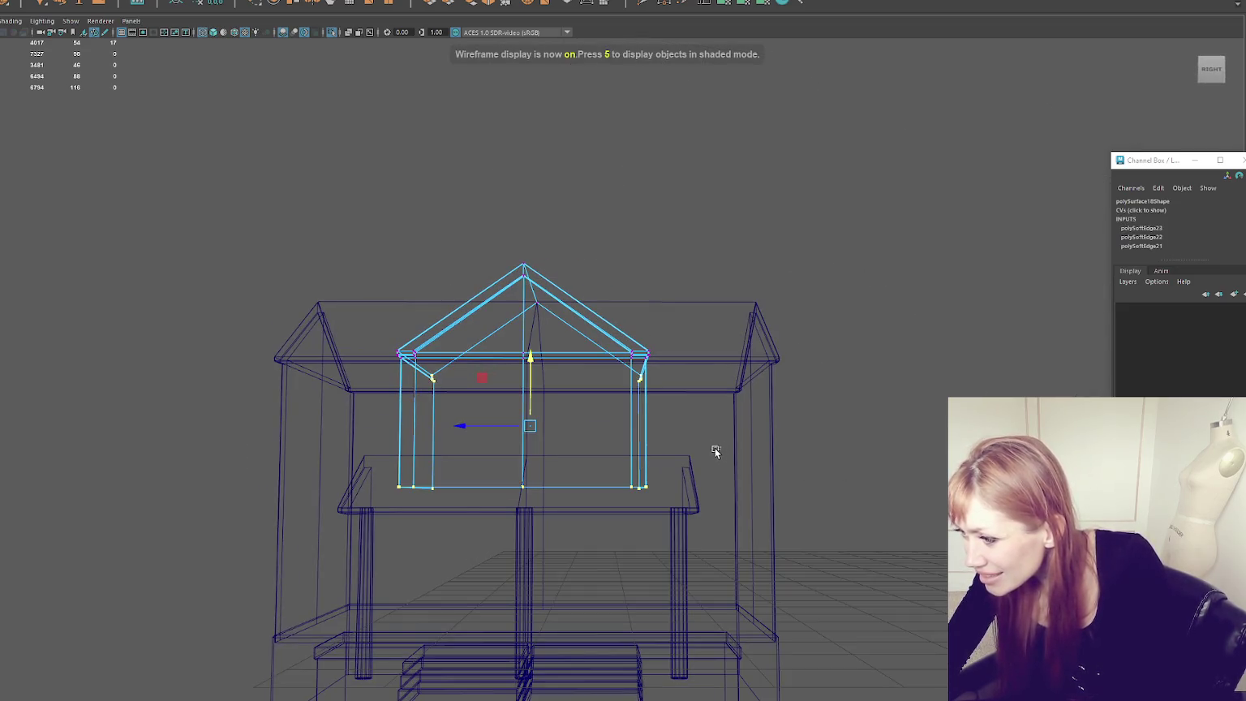
{"action": "key", "text": "6"}
{"action": "left_click_drag", "start_coordinate": [431, 523], "coordinate": [469, 525], "text": "alt"}
{"action": "mouse_move", "coordinate": [601, 403]}
{"action": "left_mouse_down"}
{"action": "mouse_move", "coordinate": [907, 425]}
{"action": "mouse_move", "coordinate": [798, 478]}
{"action": "mouse_move", "coordinate": [913, 459]}
{"action": "left_mouse_up"}
{"action": "key", "text": "4"}
{"action": "left_click_drag", "start_coordinate": [390, 208], "coordinate": [539, 659]}
{"action": "key", "text": "5"}
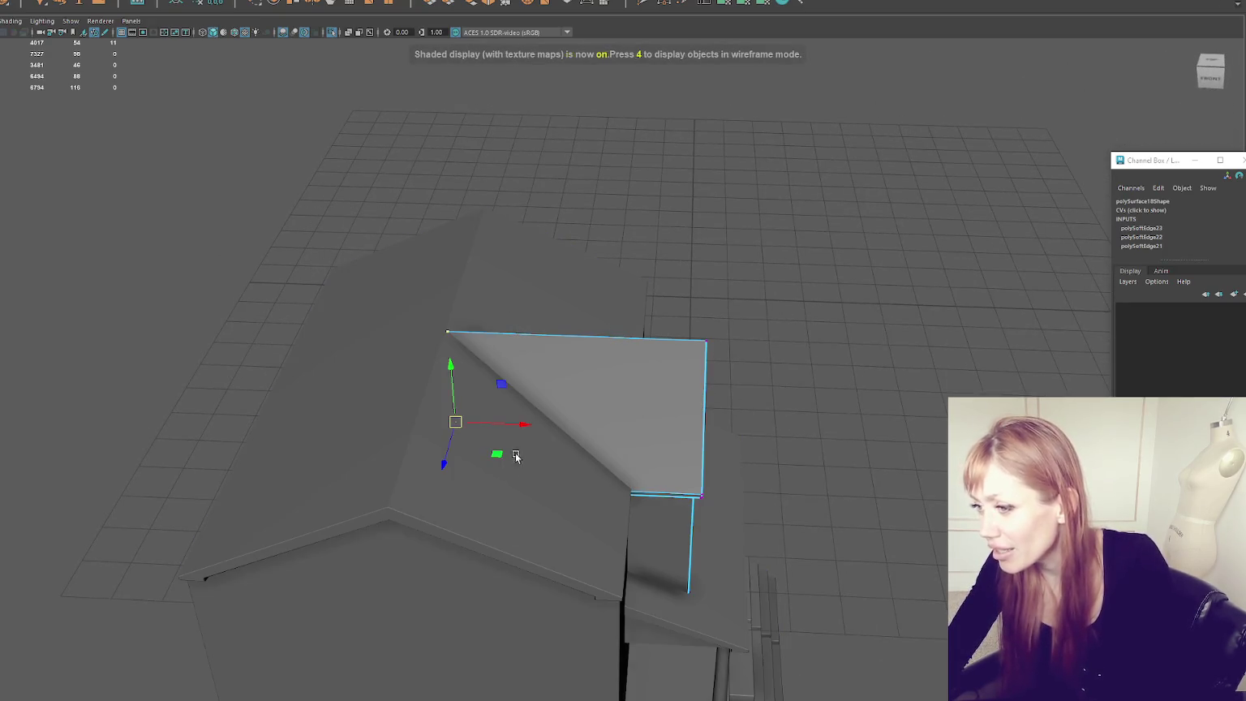
{"action": "left_click_drag", "start_coordinate": [794, 247], "coordinate": [634, 292], "text": "alt"}
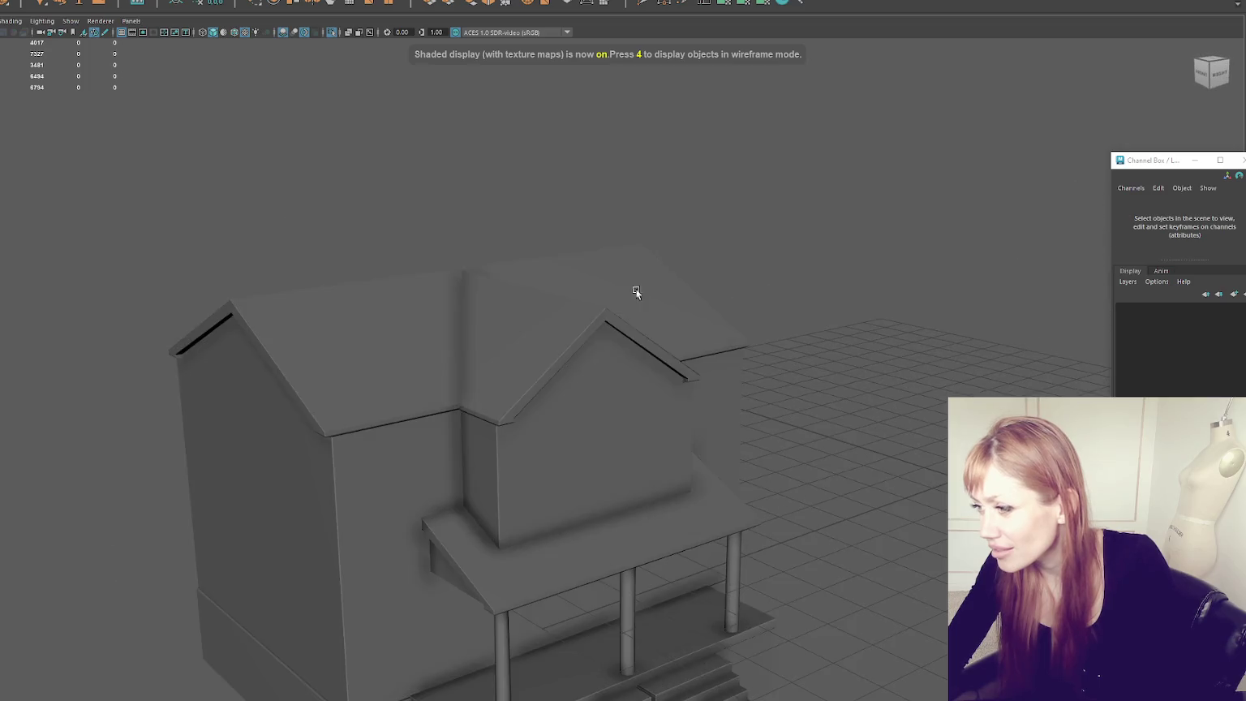
Step: Orbit around the roof to get a clear angle on the dormer trim
{"action": "key", "text": "F8"}
{"action": "scroll", "coordinate": [583, 352], "scroll_direction": "up", "scroll_amount": 3}
{"action": "scroll", "coordinate": [592, 329], "scroll_direction": "up", "scroll_amount": 2}
{"action": "scroll", "coordinate": [595, 328], "scroll_direction": "up", "scroll_amount": 2}
{"action": "scroll", "coordinate": [594, 329], "scroll_direction": "down", "scroll_amount": 3}
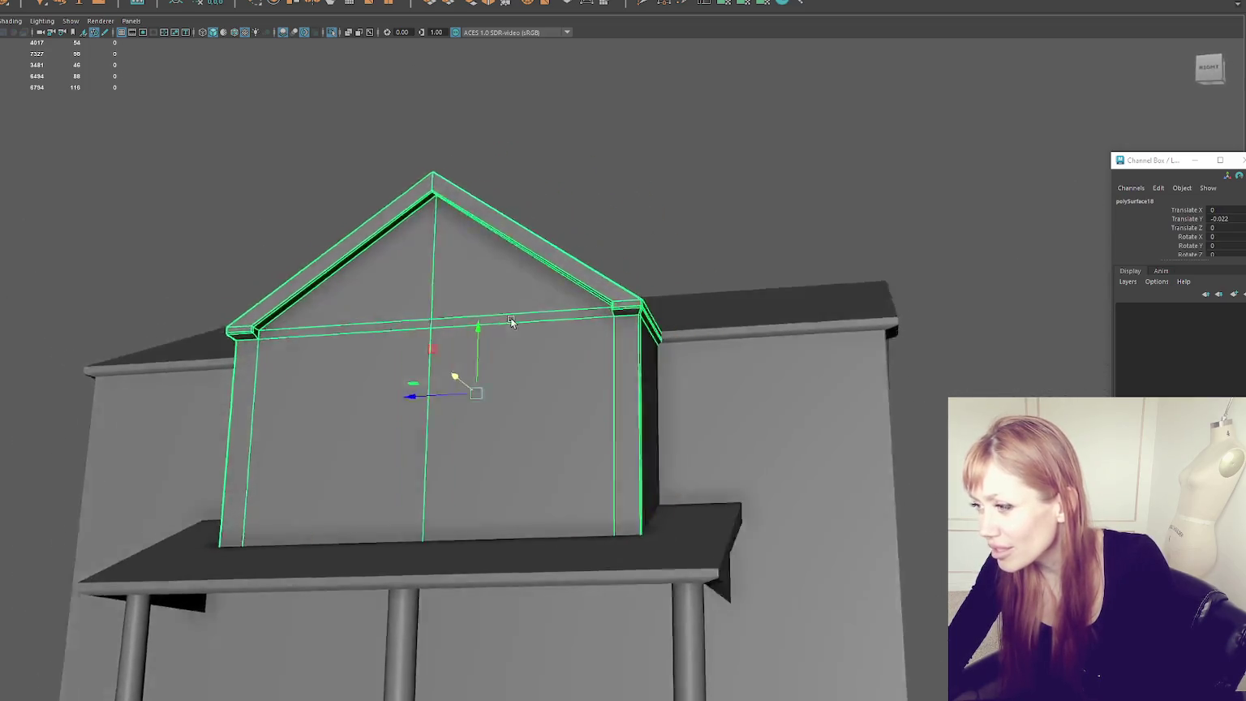
{"action": "left_click_drag", "start_coordinate": [509, 325], "coordinate": [568, 341], "text": "alt"}
{"action": "left_click", "coordinate": [730, 215]}
{"action": "scroll", "coordinate": [730, 215], "scroll_direction": "up", "scroll_amount": 5}
{"action": "left_click_drag", "start_coordinate": [730, 215], "coordinate": [487, 362], "text": "alt"}
Step: Soften the dormer trim's edges with Soften/Harden > Soften Edge
{"action": "left_click", "coordinate": [487, 362]}
{"action": "key", "text": "F8"}
{"action": "scroll", "coordinate": [595, 399], "scroll_direction": "up", "scroll_amount": 3}
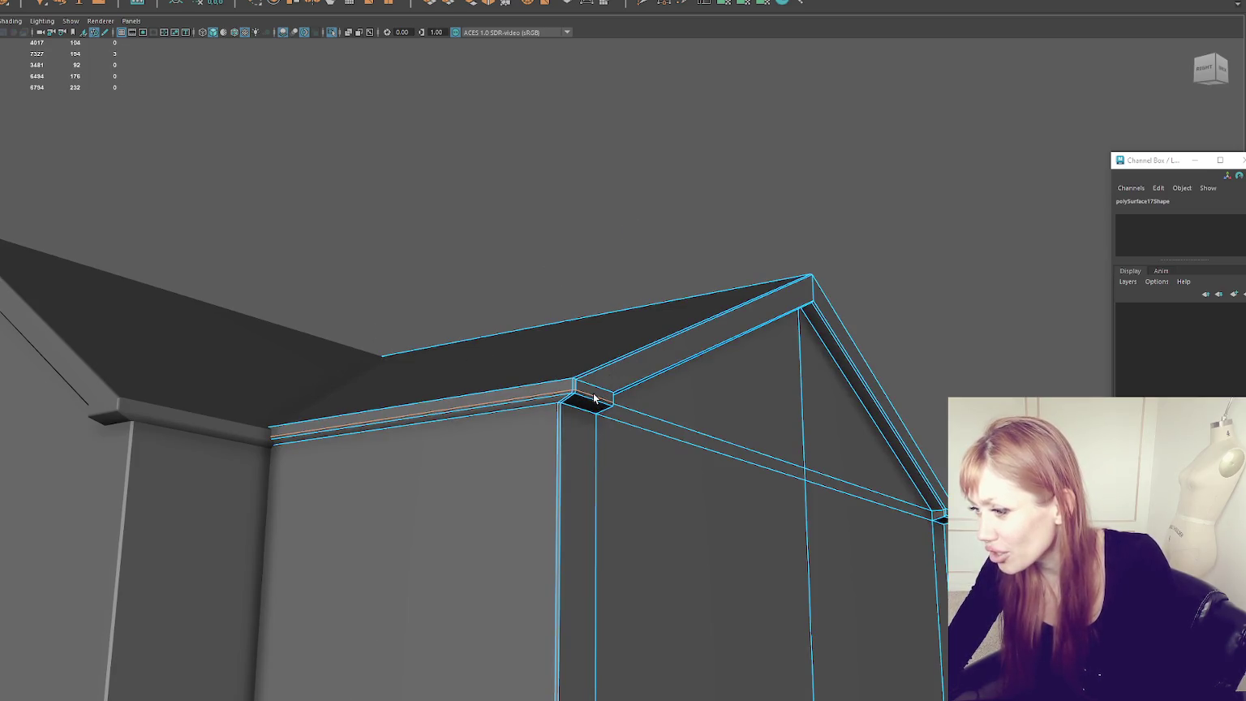
{"action": "right_click_drag", "start_coordinate": [611, 176], "coordinate": [825, 183], "text": "shift"}
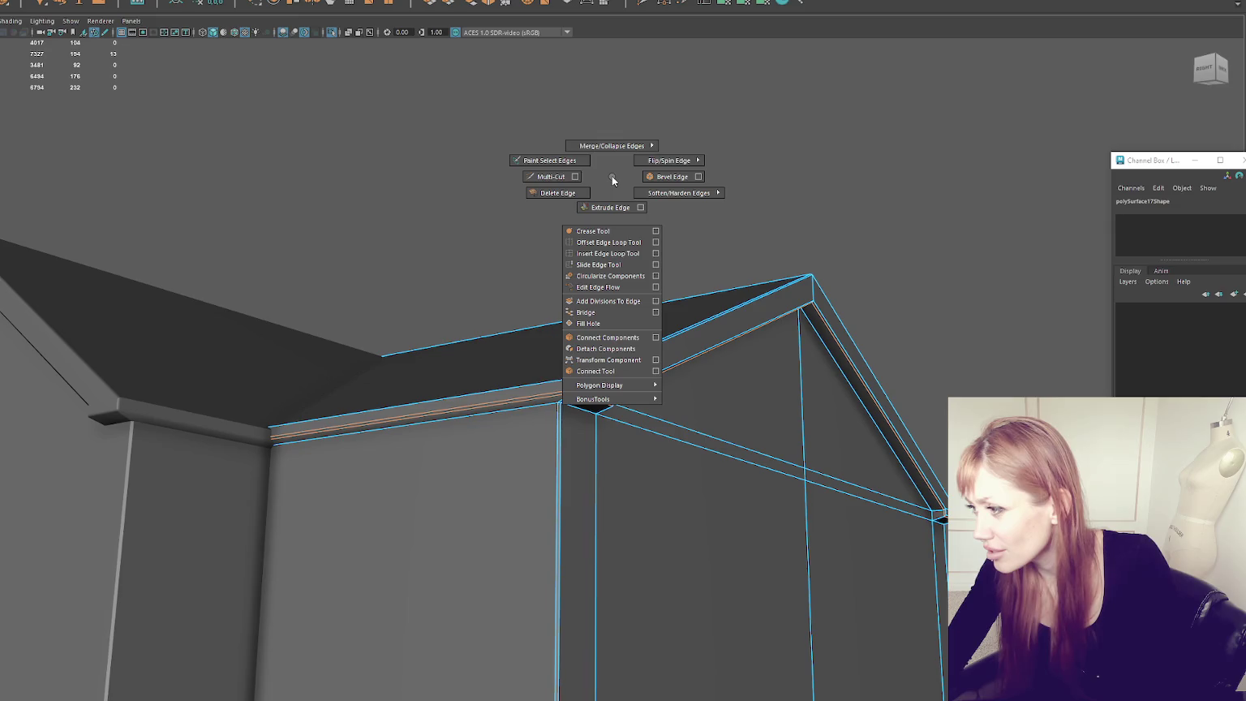
{"action": "left_click", "coordinate": [656, 190]}
Step: Add a new poly cube and move it over the porch, up to dormer height
{"action": "left_click_drag", "start_coordinate": [656, 190], "coordinate": [689, 191], "text": "alt"}
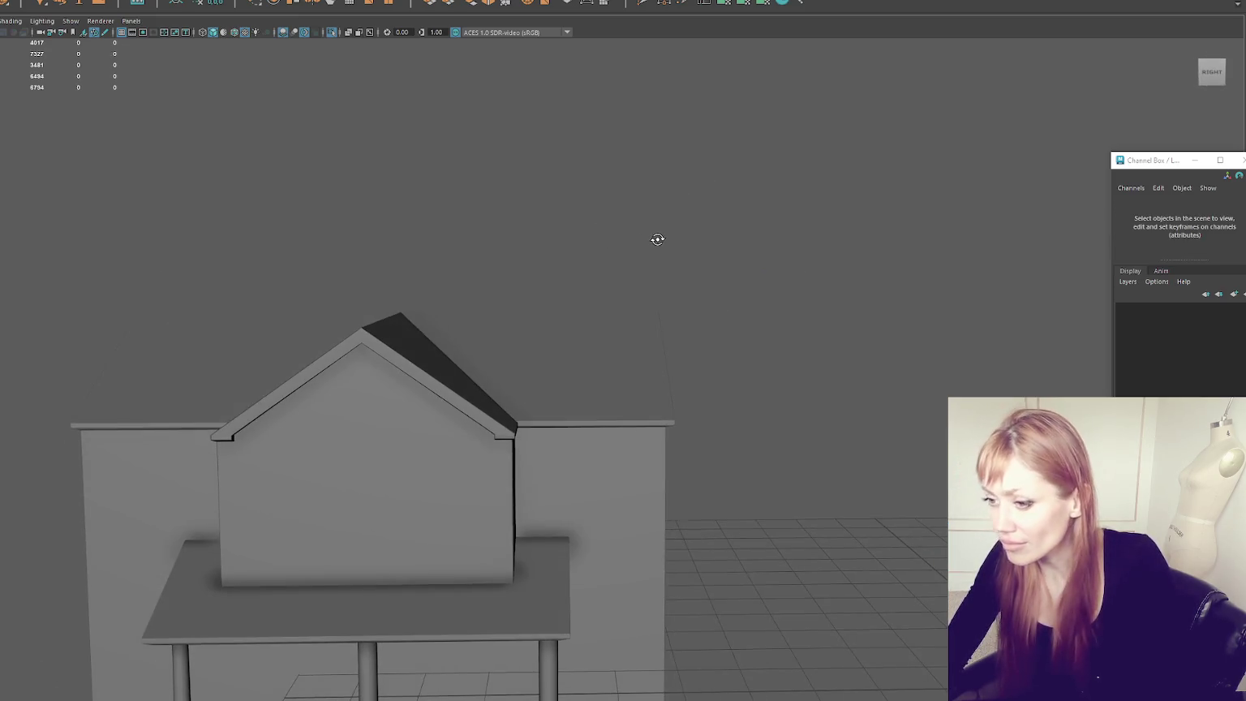
{"action": "left_click_drag", "start_coordinate": [656, 239], "coordinate": [551, 247], "text": "alt"}
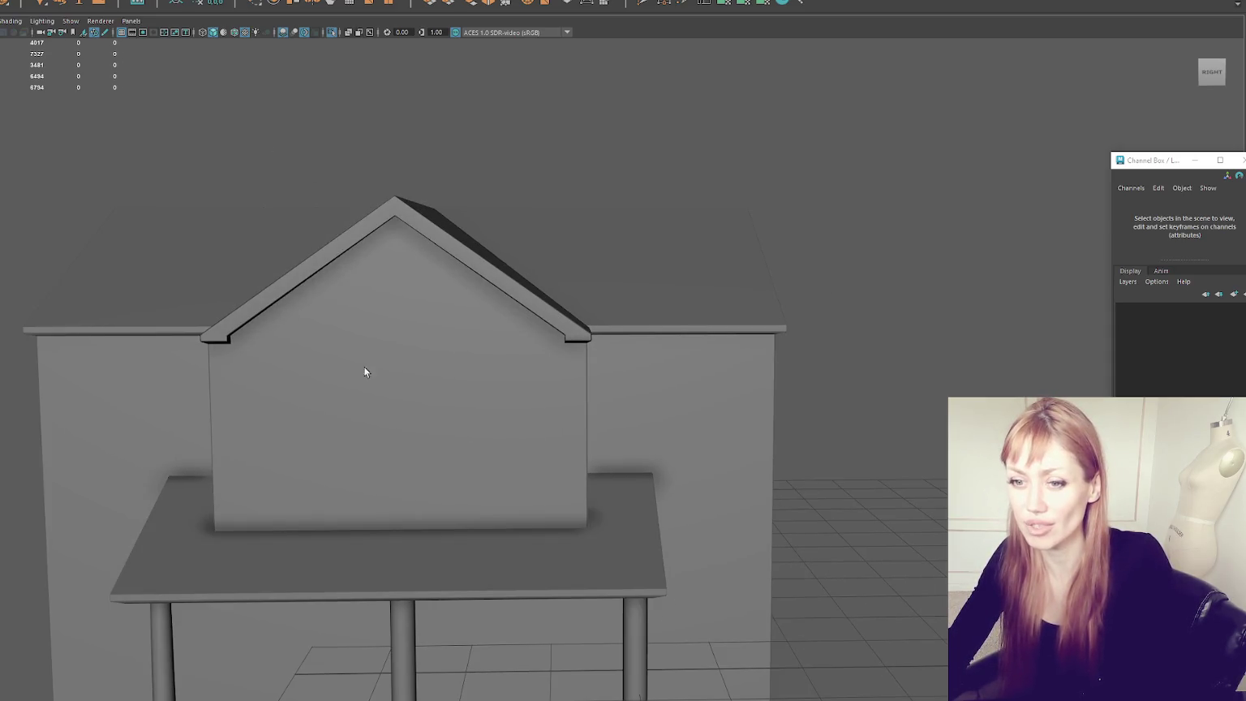
{"action": "key", "text": "ctrl+z"}
{"action": "key", "text": "w"}
{"action": "mouse_move", "coordinate": [828, 476]}
{"action": "left_mouse_down"}
{"action": "mouse_move", "coordinate": [496, 472]}
{"action": "mouse_move", "coordinate": [592, 443]}
{"action": "left_mouse_up"}
{"action": "mouse_move", "coordinate": [528, 418]}
{"action": "left_mouse_down"}
{"action": "mouse_move", "coordinate": [540, 301]}
{"action": "mouse_move", "coordinate": [462, 353]}
{"action": "left_mouse_up"}
{"action": "left_click", "coordinate": [475, 356]}
{"action": "key", "text": "ctrl+z"}
Step: Scale the new box up about three times and stretch it wider sideways
{"action": "key", "text": "r"}
{"action": "mouse_move", "coordinate": [509, 340]}
{"action": "left_mouse_down"}
{"action": "mouse_move", "coordinate": [409, 241]}
{"action": "mouse_move", "coordinate": [461, 271]}
{"action": "mouse_move", "coordinate": [504, 333]}
{"action": "left_mouse_up"}
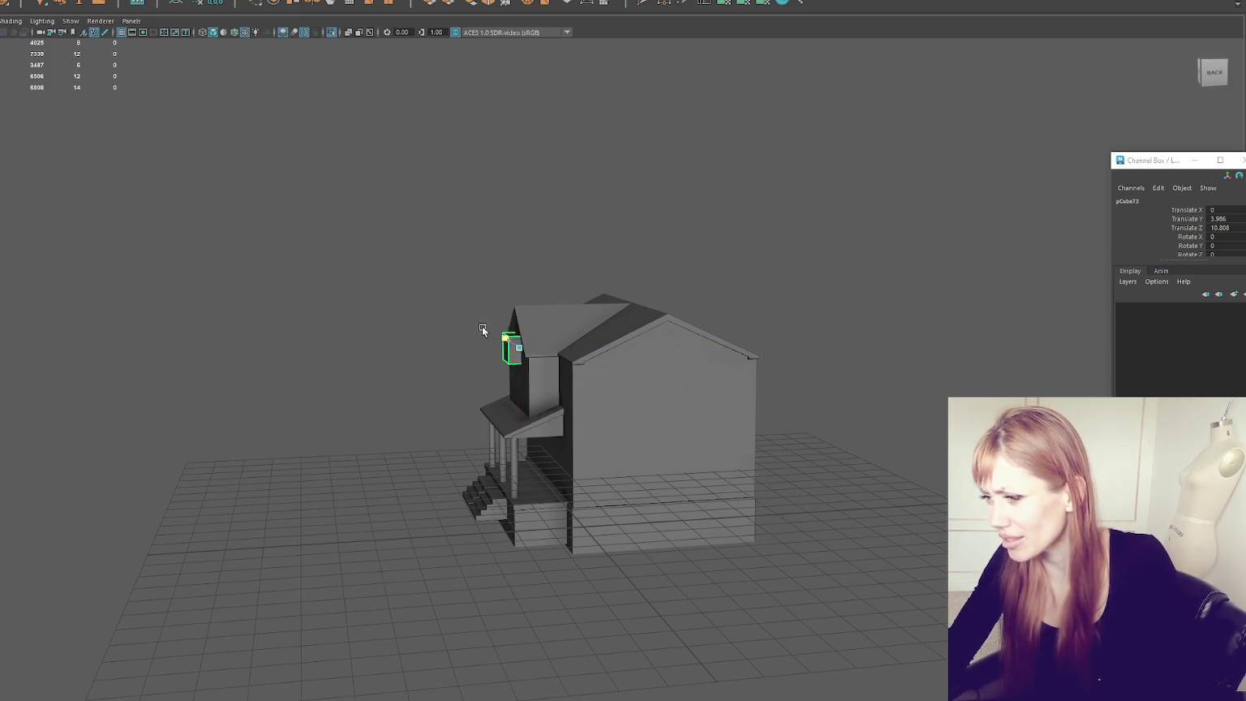
{"action": "left_click_drag", "start_coordinate": [267, 136], "coordinate": [485, 283], "text": "alt"}
{"action": "mouse_move", "coordinate": [471, 379]}
{"action": "left_mouse_down"}
{"action": "mouse_move", "coordinate": [434, 389]}
{"action": "mouse_move", "coordinate": [704, 340]}
{"action": "mouse_move", "coordinate": [593, 355]}
{"action": "left_mouse_up"}
Step: Slide the box left along the wall and scale it flat, narrower and lower, under the eave
{"action": "scroll", "coordinate": [690, 373], "scroll_direction": "up", "scroll_amount": 5}
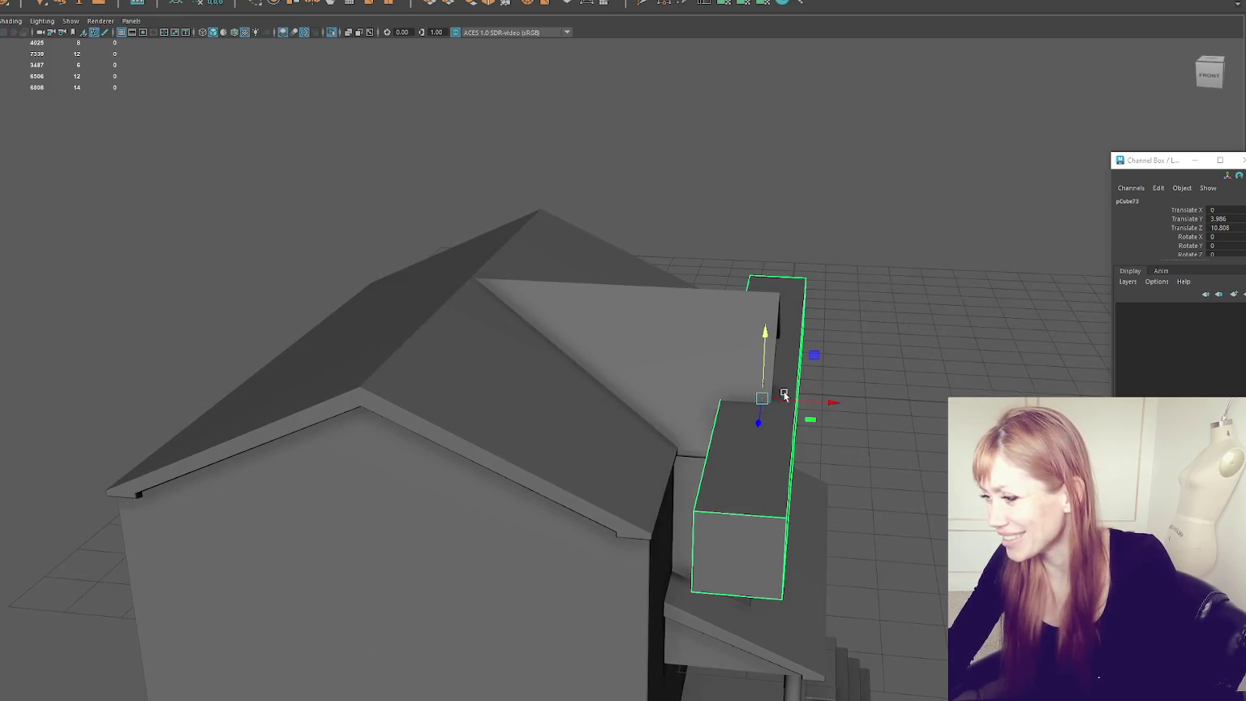
{"action": "mouse_move", "coordinate": [819, 404]}
{"action": "left_mouse_down"}
{"action": "mouse_move", "coordinate": [746, 405]}
{"action": "mouse_move", "coordinate": [681, 376]}
{"action": "left_mouse_up"}
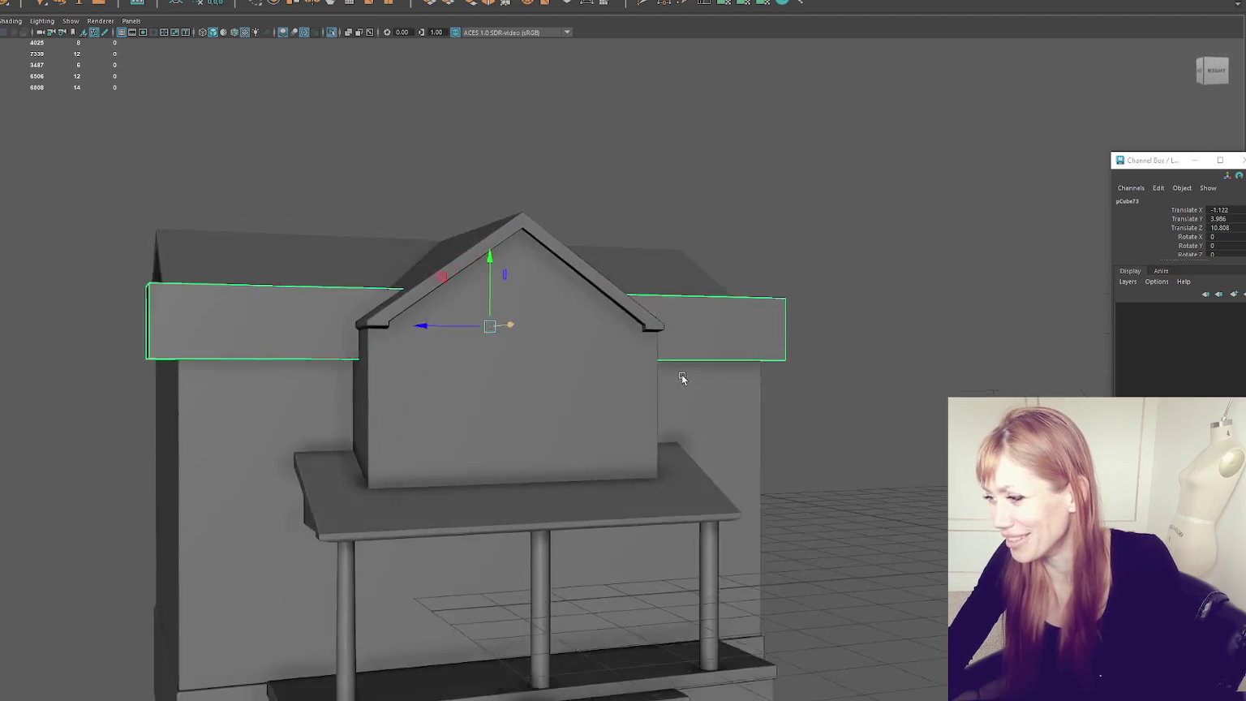
{"action": "scroll", "coordinate": [597, 374], "scroll_direction": "up", "scroll_amount": 3}
{"action": "key", "text": "r"}
{"action": "mouse_move", "coordinate": [569, 297]}
{"action": "left_mouse_down"}
{"action": "mouse_move", "coordinate": [568, 365]}
{"action": "mouse_move", "coordinate": [592, 370]}
{"action": "mouse_move", "coordinate": [546, 370]}
{"action": "left_mouse_up"}
{"action": "scroll", "coordinate": [616, 344], "scroll_direction": "up", "scroll_amount": 5}
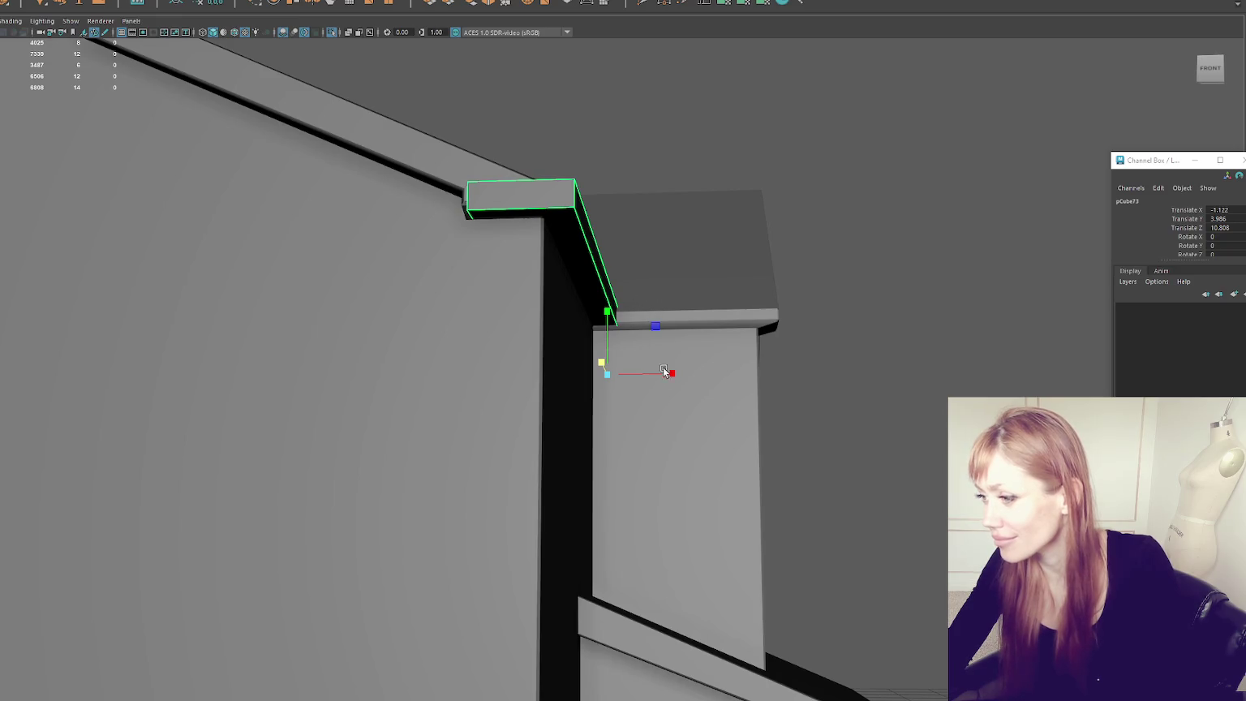
{"action": "left_click_drag", "start_coordinate": [664, 371], "coordinate": [636, 371]}
{"action": "mouse_move", "coordinate": [607, 332]}
{"action": "left_mouse_down"}
{"action": "mouse_move", "coordinate": [605, 345]}
{"action": "mouse_move", "coordinate": [616, 339]}
{"action": "left_mouse_up"}
{"action": "left_click", "coordinate": [612, 333]}
{"action": "left_click", "coordinate": [601, 320]}
{"action": "left_click_drag", "start_coordinate": [654, 381], "coordinate": [653, 379]}
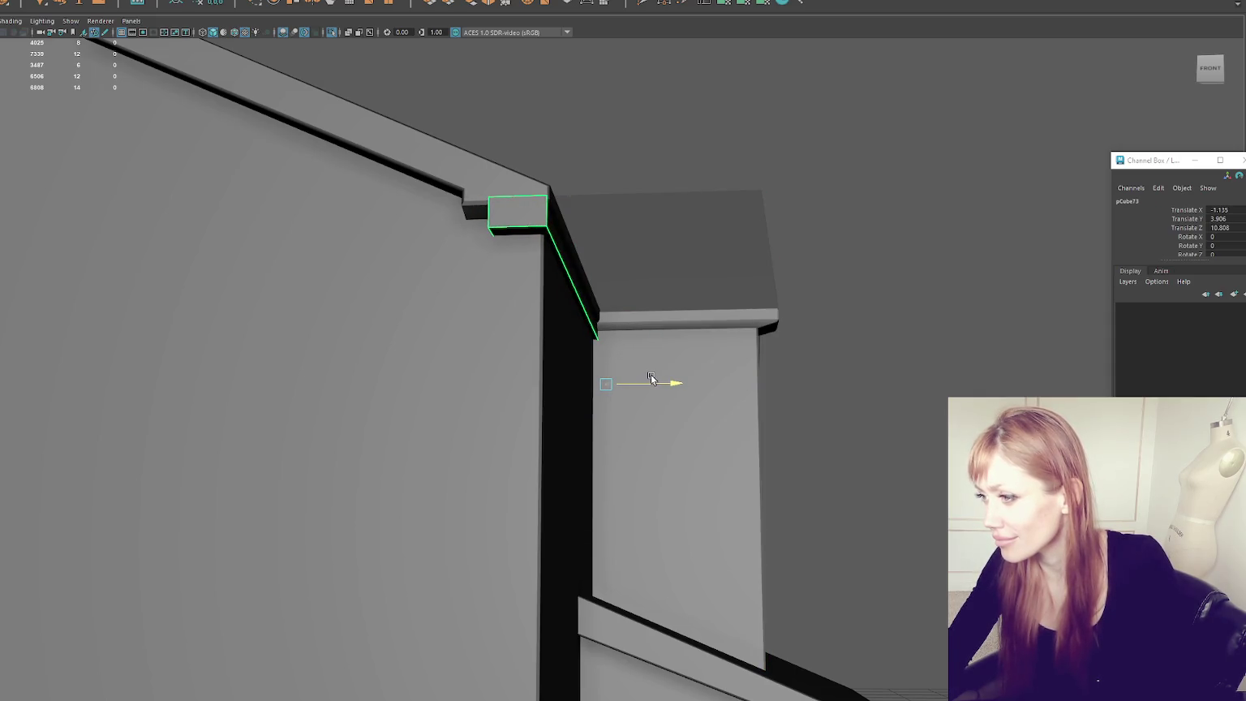
Step: Select a face of the trim strip, frame it, and orbit out to view the L-shaped trim
{"action": "right_click_drag", "start_coordinate": [606, 185], "coordinate": [607, 212]}
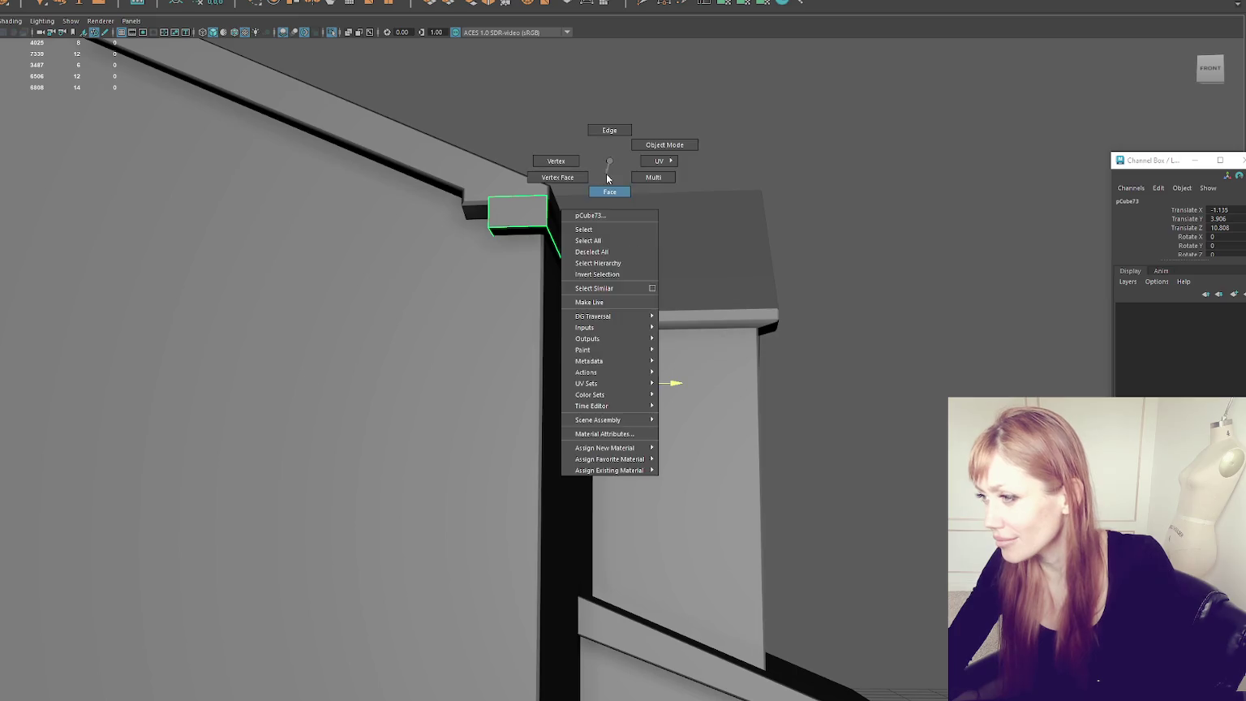
{"action": "left_click", "coordinate": [520, 212]}
{"action": "key", "text": "f"}
{"action": "scroll", "coordinate": [542, 354], "scroll_direction": "down", "scroll_amount": 2}
{"action": "mouse_move", "coordinate": [542, 354]}
{"action": "left_mouse_down", "text": "alt"}
{"action": "mouse_move", "coordinate": [637, 373]}
{"action": "mouse_move", "coordinate": [714, 328]}
{"action": "mouse_move", "coordinate": [839, 391]}
{"action": "mouse_move", "coordinate": [826, 433]}
{"action": "left_mouse_up", "text": "alt"}
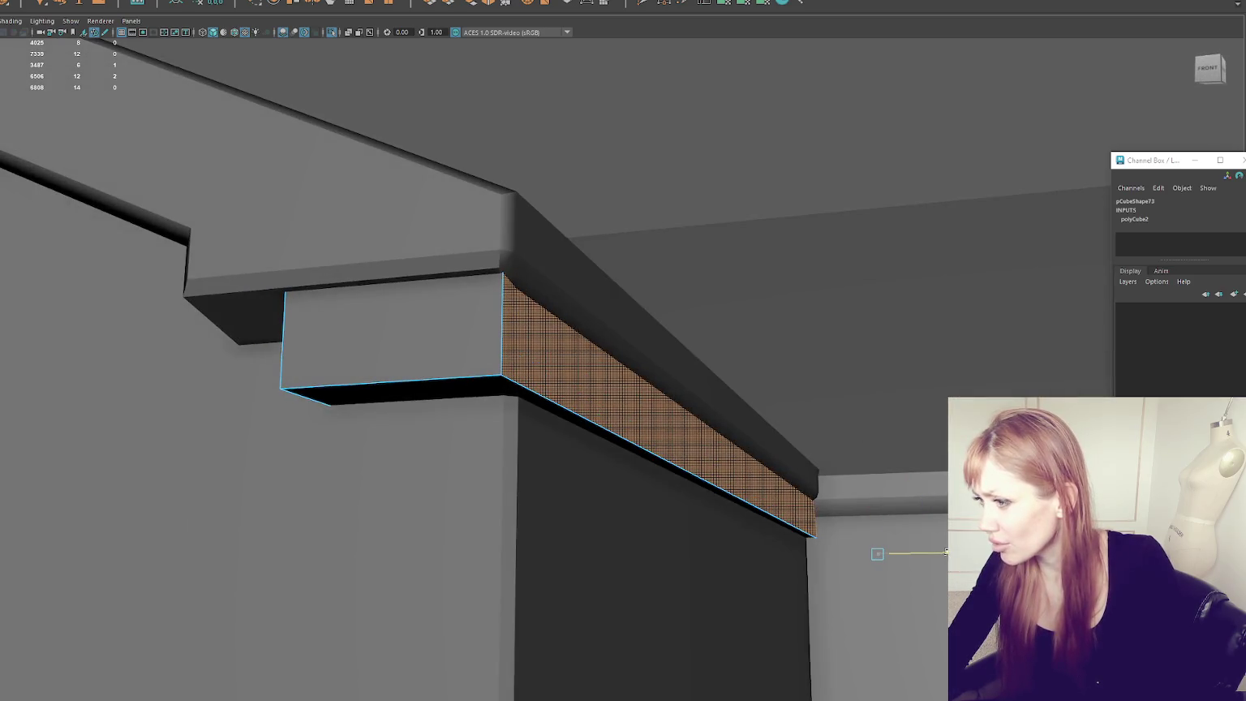
Step: Select the new trim box and pick the full edge loop around it
{"action": "key", "text": "F8"}
{"action": "left_click", "coordinate": [493, 173]}
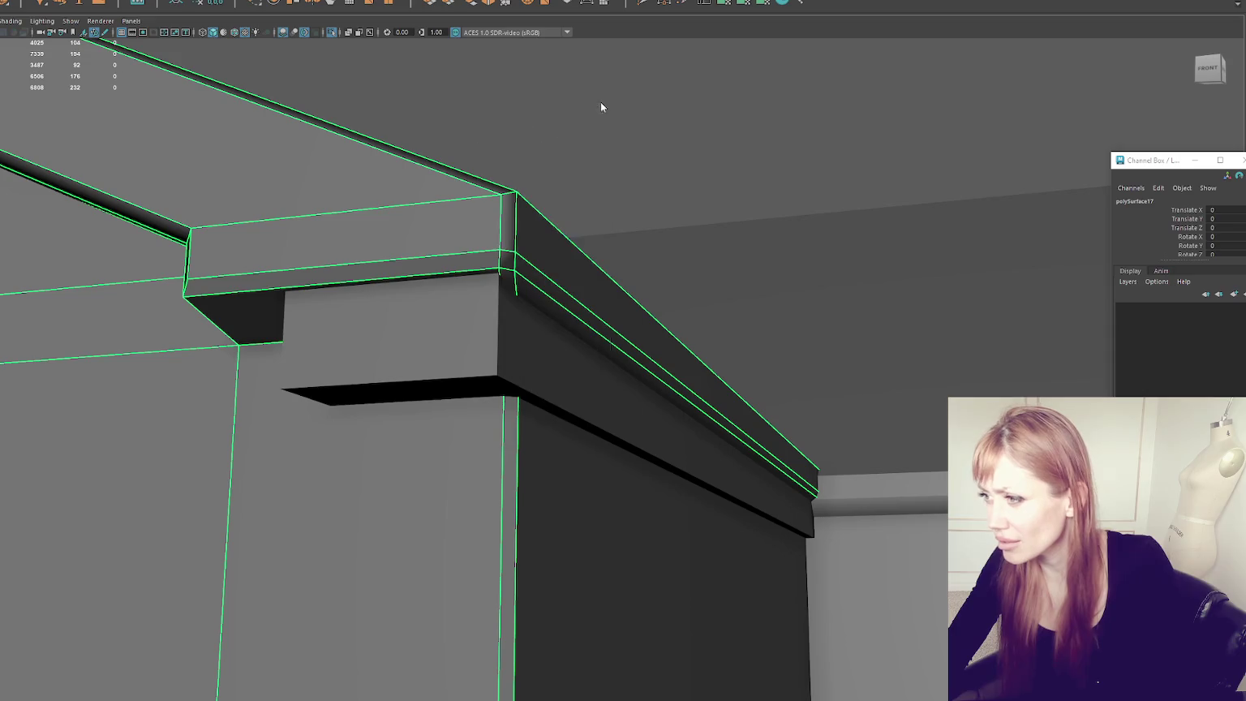
{"action": "right_click_drag", "start_coordinate": [478, 130], "coordinate": [372, 246]}
{"action": "left_click", "coordinate": [327, 259]}
{"action": "left_click_drag", "start_coordinate": [327, 258], "coordinate": [561, 228], "text": "alt"}
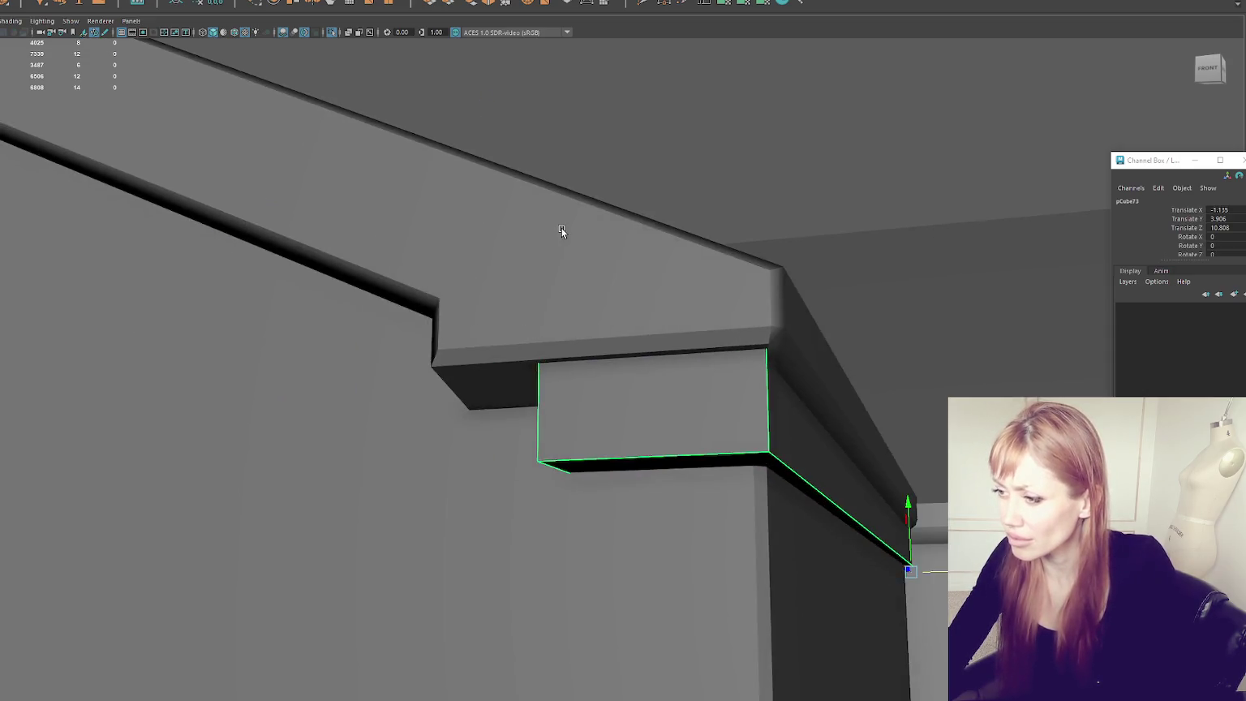
{"action": "right_click_drag", "start_coordinate": [567, 172], "coordinate": [566, 109]}
{"action": "left_click", "coordinate": [479, 344]}
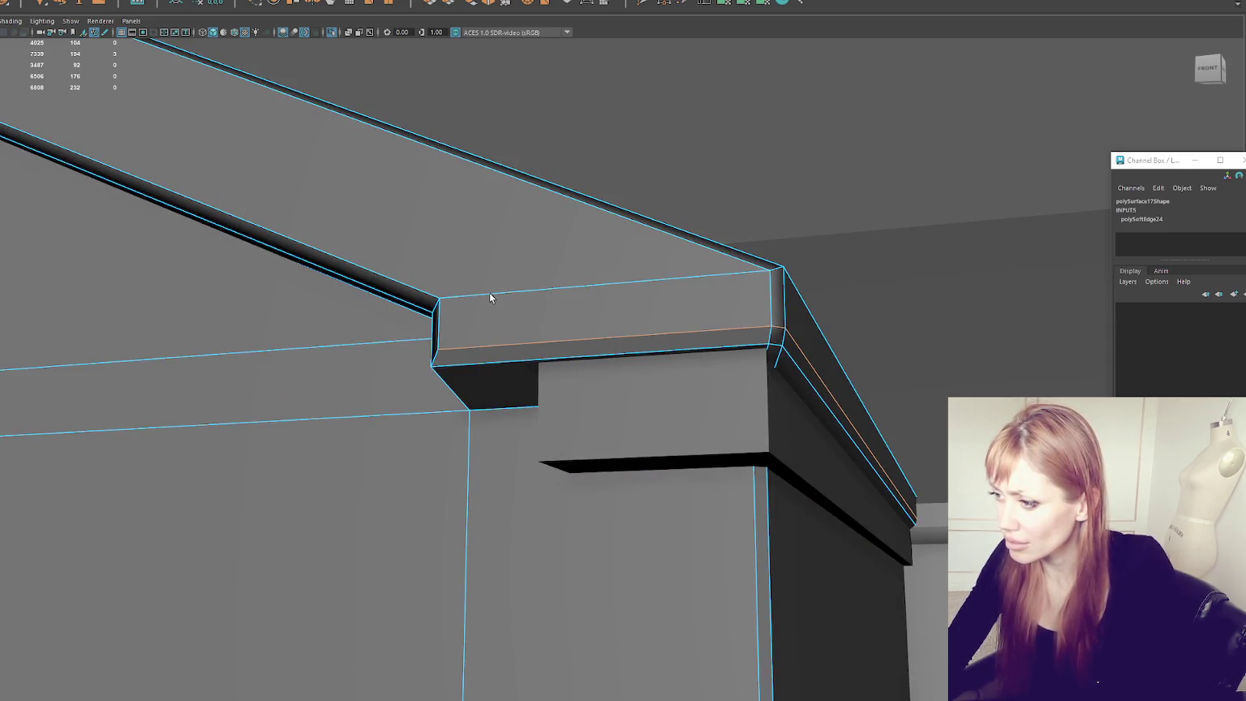
{"action": "double_click", "coordinate": [440, 328], "text": "shift"}
{"action": "key", "text": "F8"}
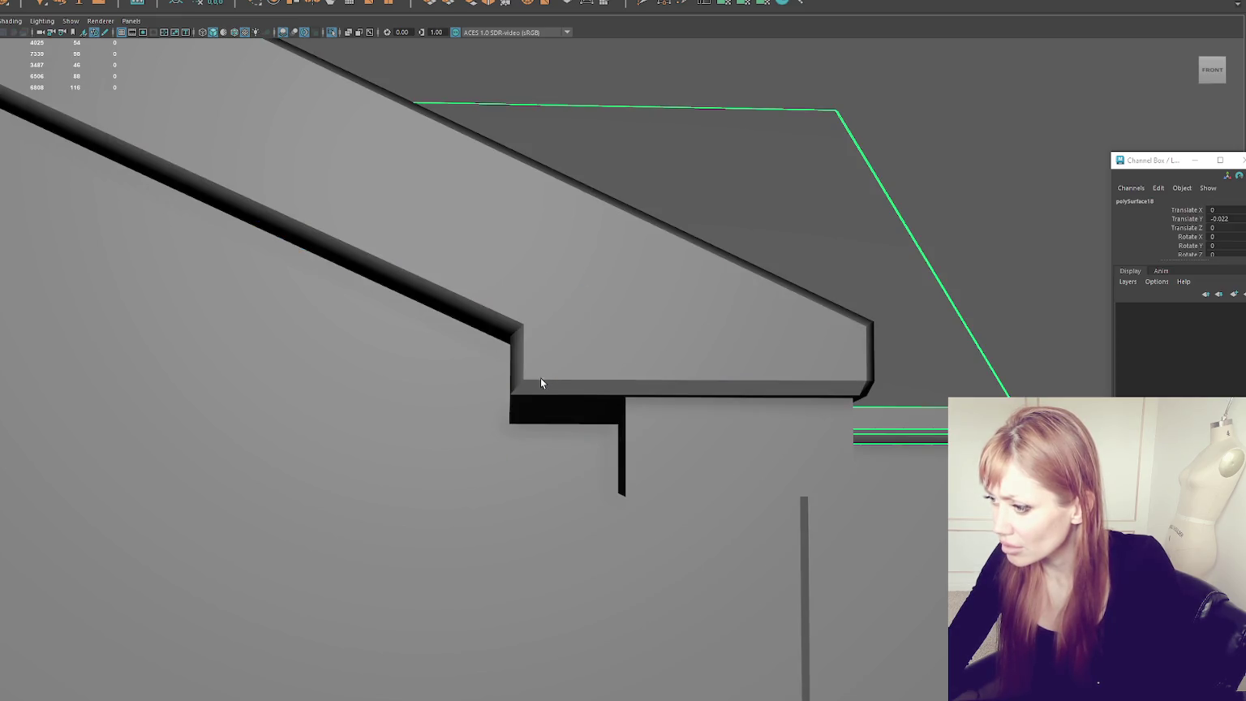
Step: Select the roof trim's bottom edges and soften them
{"action": "left_click", "coordinate": [603, 380]}
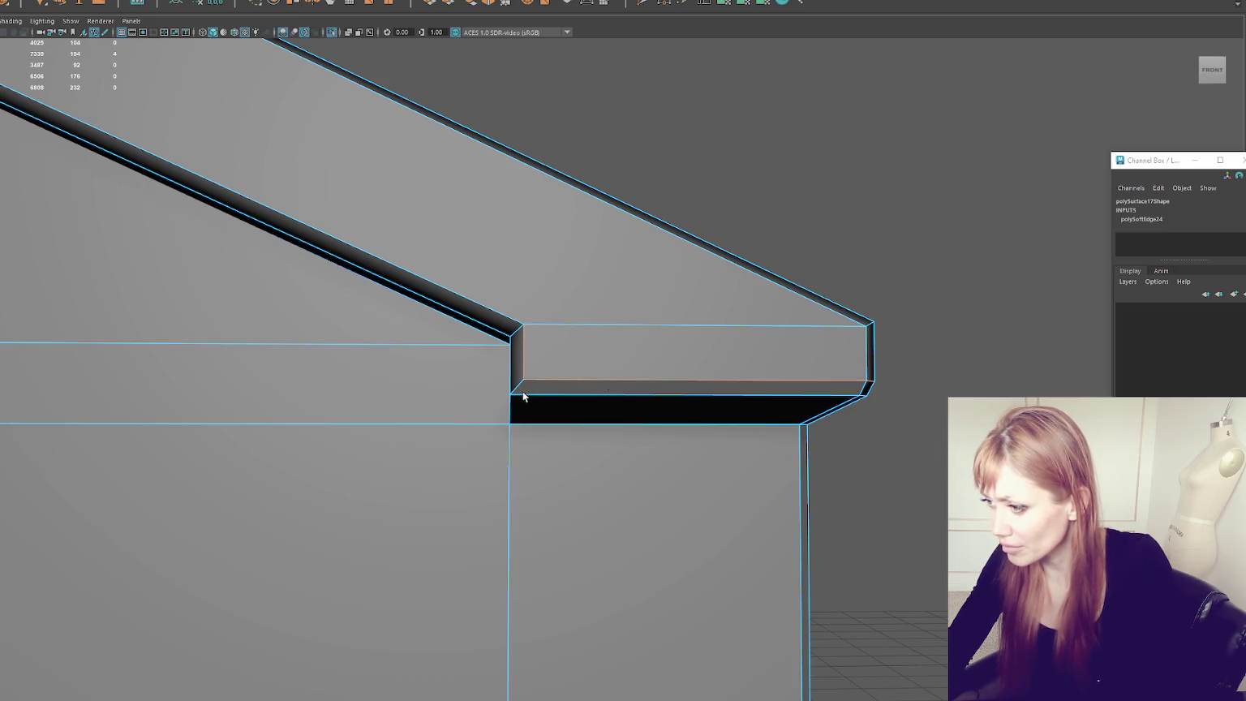
{"action": "right_click_drag", "start_coordinate": [751, 207], "coordinate": [906, 216], "text": "shift"}
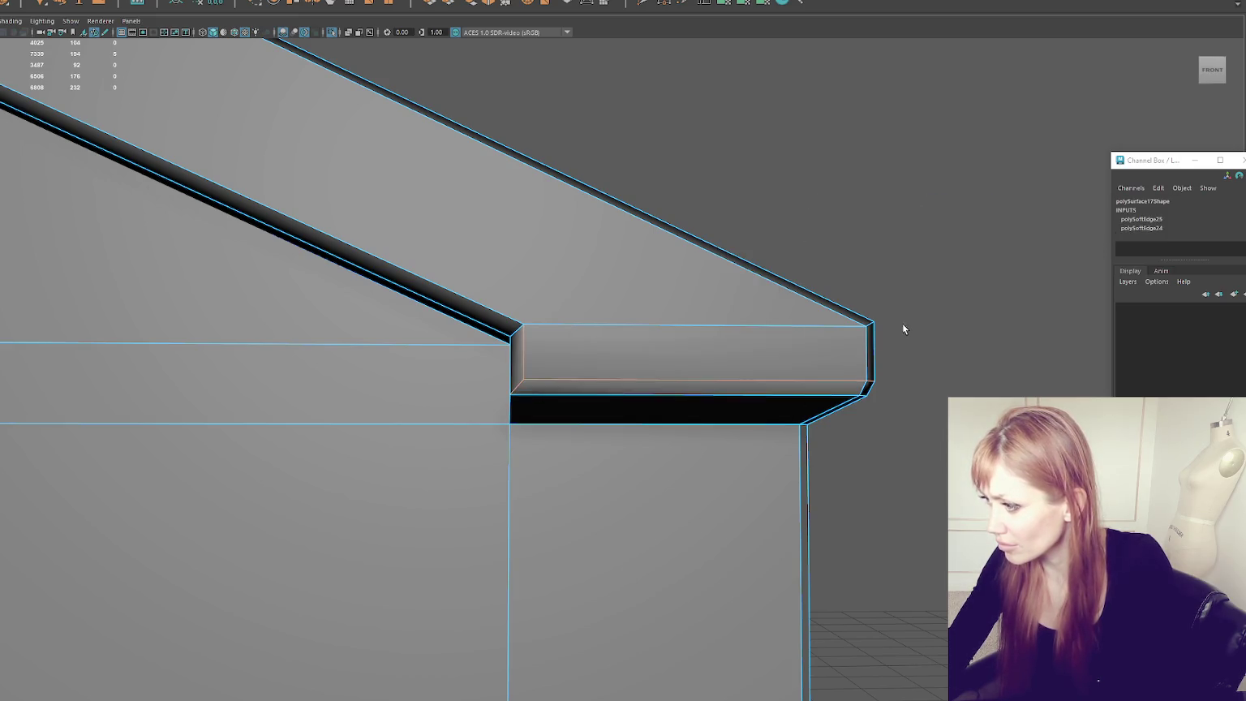
{"action": "left_click_drag", "start_coordinate": [901, 322], "coordinate": [892, 339], "text": "alt"}
{"action": "right_click", "coordinate": [906, 211], "text": "shift"}
{"action": "left_click", "coordinate": [989, 224]}
Step: Inspect the roof trims from the right side and over the rooftops, reselecting the trim box
{"action": "mouse_move", "coordinate": [989, 224]}
{"action": "left_mouse_down", "text": "alt"}
{"action": "mouse_move", "coordinate": [620, 177]}
{"action": "mouse_move", "coordinate": [657, 183]}
{"action": "mouse_move", "coordinate": [597, 203]}
{"action": "left_mouse_up", "text": "alt"}
{"action": "scroll", "coordinate": [597, 204], "scroll_direction": "down", "scroll_amount": 1}
{"action": "scroll", "coordinate": [341, 267], "scroll_direction": "down", "scroll_amount": 2}
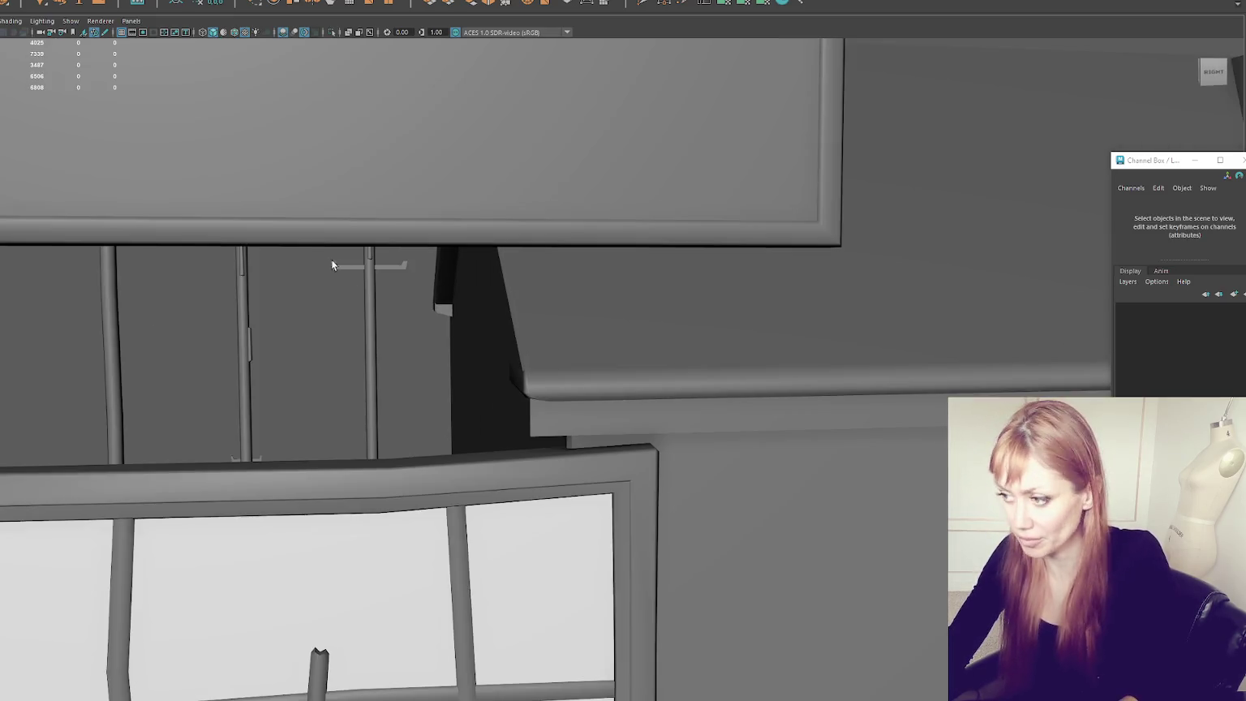
{"action": "scroll", "coordinate": [334, 264], "scroll_direction": "down", "scroll_amount": 1}
{"action": "left_click", "coordinate": [814, 383]}
{"action": "scroll", "coordinate": [617, 365], "scroll_direction": "down", "scroll_amount": 3}
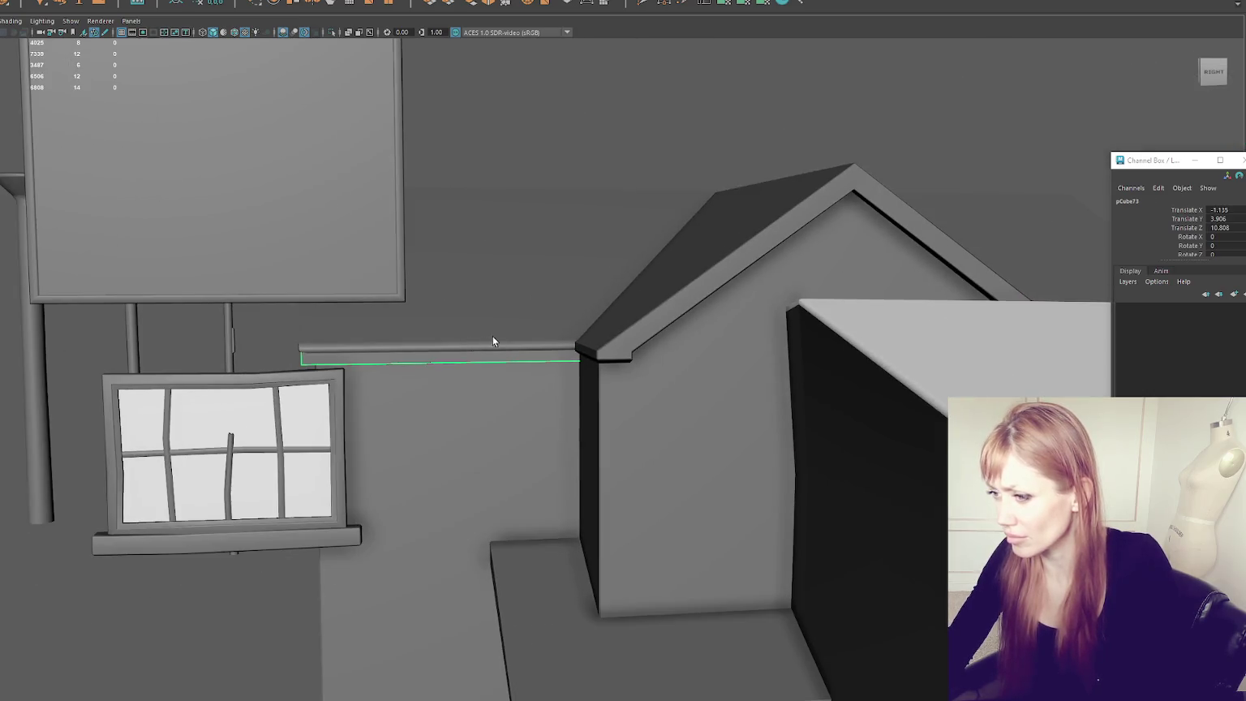
{"action": "left_click_drag", "start_coordinate": [492, 336], "coordinate": [306, 315], "text": "alt"}
{"action": "left_click", "coordinate": [422, 292]}
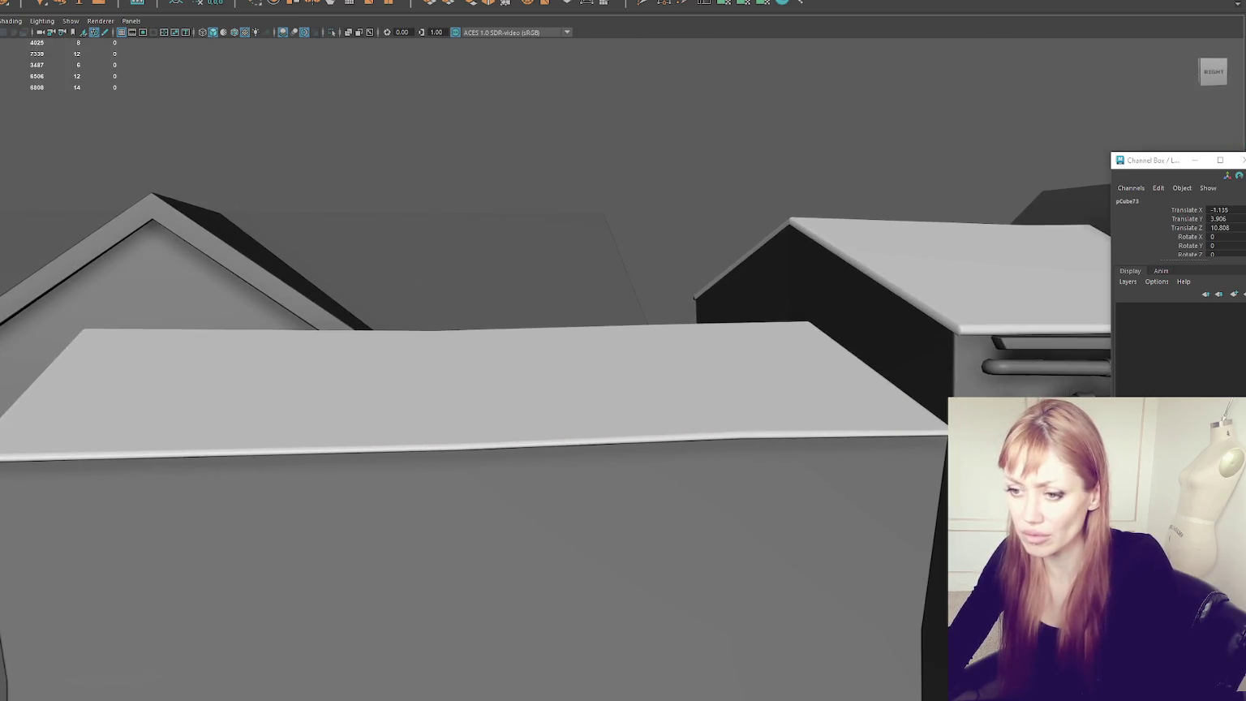
Step: Isolate the left house with Ctrl+1 to check it, then restore the full scene
{"action": "left_click", "coordinate": [190, 236]}
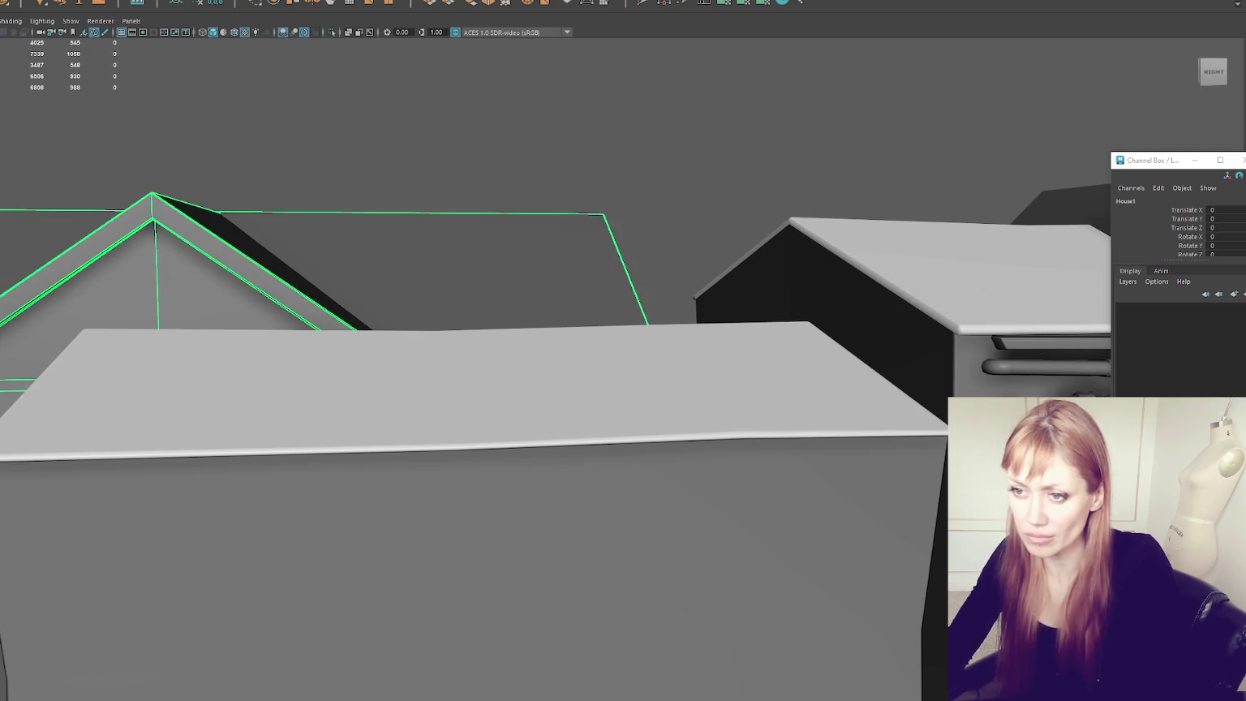
{"action": "key", "text": "ctrl+1"}
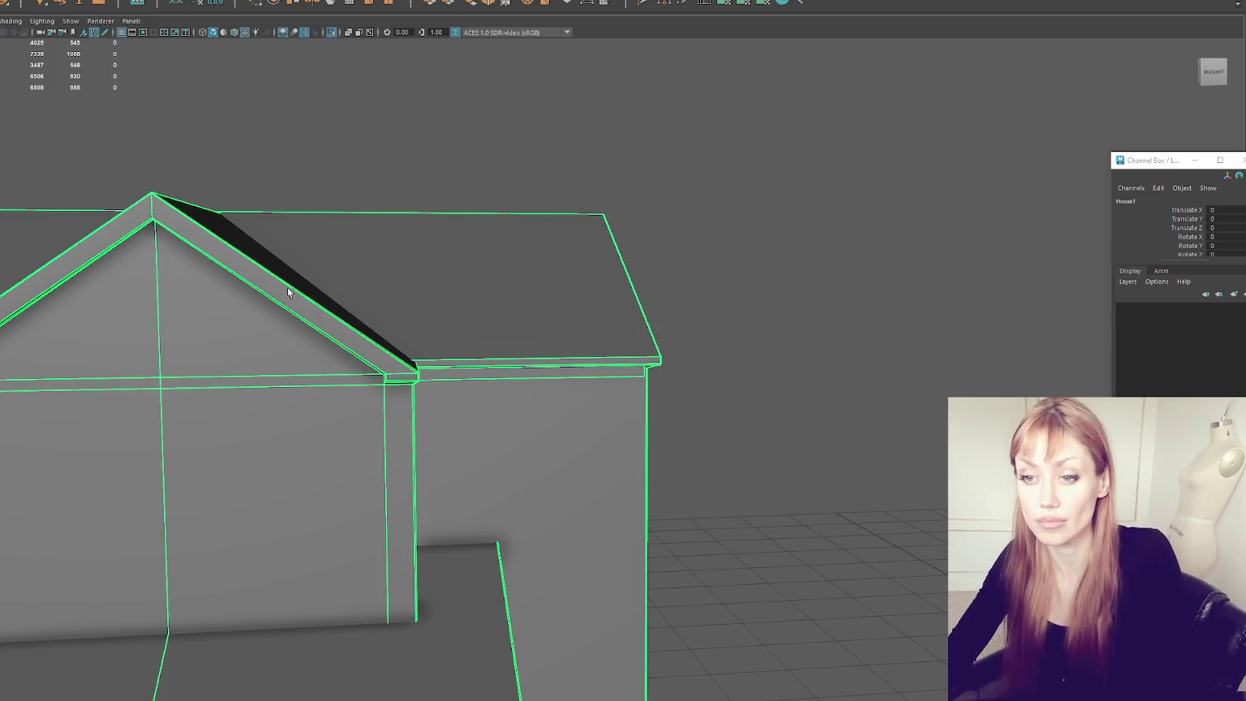
{"action": "key", "text": "ctrl+1"}
{"action": "left_click_drag", "start_coordinate": [287, 293], "coordinate": [720, 158], "text": "alt"}
{"action": "left_click", "coordinate": [643, 228]}
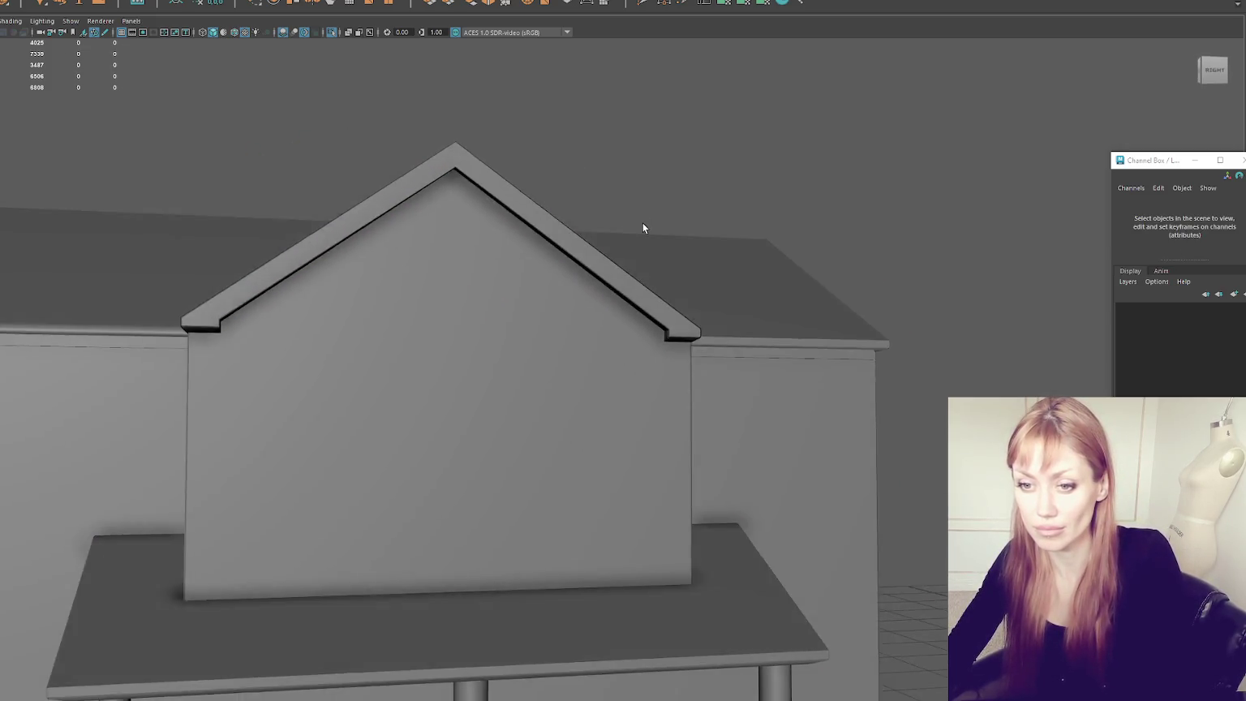
Step: Select the gable wall, then the porch roof (polySurface19)
{"action": "scroll", "coordinate": [643, 228], "scroll_direction": "down", "scroll_amount": 5}
{"action": "mouse_move", "coordinate": [623, 228]}
{"action": "left_mouse_down", "text": "alt"}
{"action": "mouse_move", "coordinate": [584, 278]}
{"action": "mouse_move", "coordinate": [519, 290]}
{"action": "mouse_move", "coordinate": [526, 371]}
{"action": "left_mouse_up", "text": "alt"}
{"action": "scroll", "coordinate": [584, 278], "scroll_direction": "up", "scroll_amount": 3}
{"action": "scroll", "coordinate": [584, 317], "scroll_direction": "up", "scroll_amount": 2}
{"action": "left_click", "coordinate": [526, 370]}
{"action": "mouse_move", "coordinate": [738, 253]}
{"action": "left_mouse_down", "text": "alt"}
{"action": "mouse_move", "coordinate": [623, 253]}
{"action": "mouse_move", "coordinate": [742, 245]}
{"action": "mouse_move", "coordinate": [598, 197]}
{"action": "mouse_move", "coordinate": [595, 325]}
{"action": "left_mouse_up", "text": "alt"}
{"action": "scroll", "coordinate": [594, 326], "scroll_direction": "up", "scroll_amount": 2}
{"action": "left_click", "coordinate": [666, 426]}
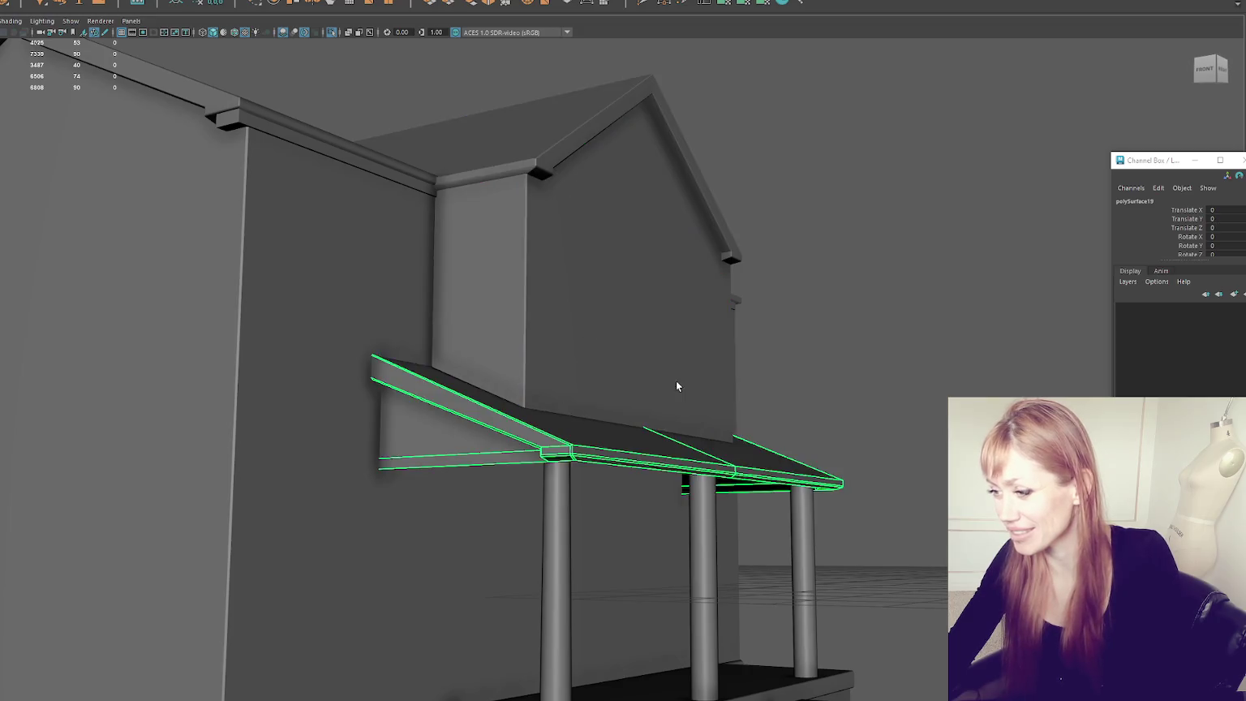
Step: Isolate the porch roof and switch it to edge editing
{"action": "middle_click_drag", "start_coordinate": [676, 386], "coordinate": [624, 274], "text": "alt"}
{"action": "key", "text": "ctrl+1"}
{"action": "mouse_move", "coordinate": [622, 271]}
{"action": "left_mouse_down", "text": "alt"}
{"action": "mouse_move", "coordinate": [693, 335]}
{"action": "mouse_move", "coordinate": [615, 300]}
{"action": "left_mouse_up", "text": "alt"}
{"action": "scroll", "coordinate": [606, 278], "scroll_direction": "up", "scroll_amount": 2}
{"action": "left_click_drag", "start_coordinate": [548, 231], "coordinate": [509, 276], "text": "alt"}
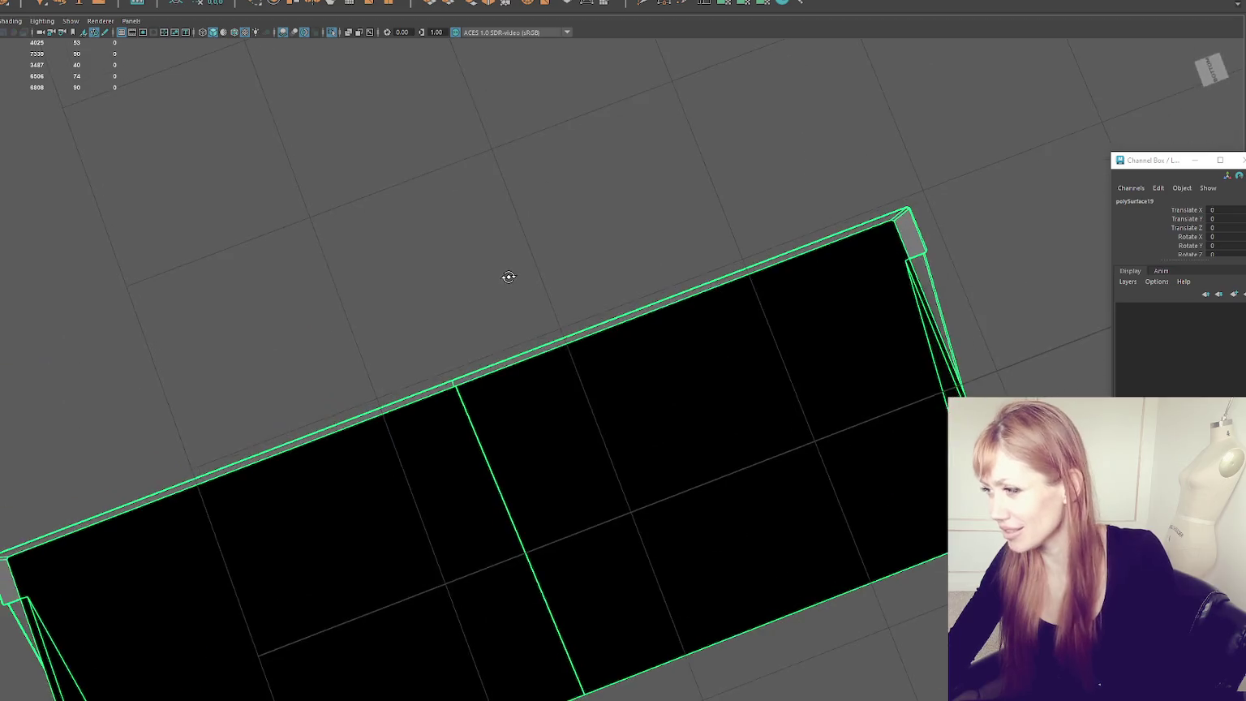
{"action": "scroll", "coordinate": [666, 190], "scroll_direction": "up", "scroll_amount": 2}
{"action": "middle_click_drag", "start_coordinate": [666, 189], "coordinate": [366, 281], "text": "alt"}
{"action": "right_click_drag", "start_coordinate": [815, 175], "coordinate": [815, 140]}
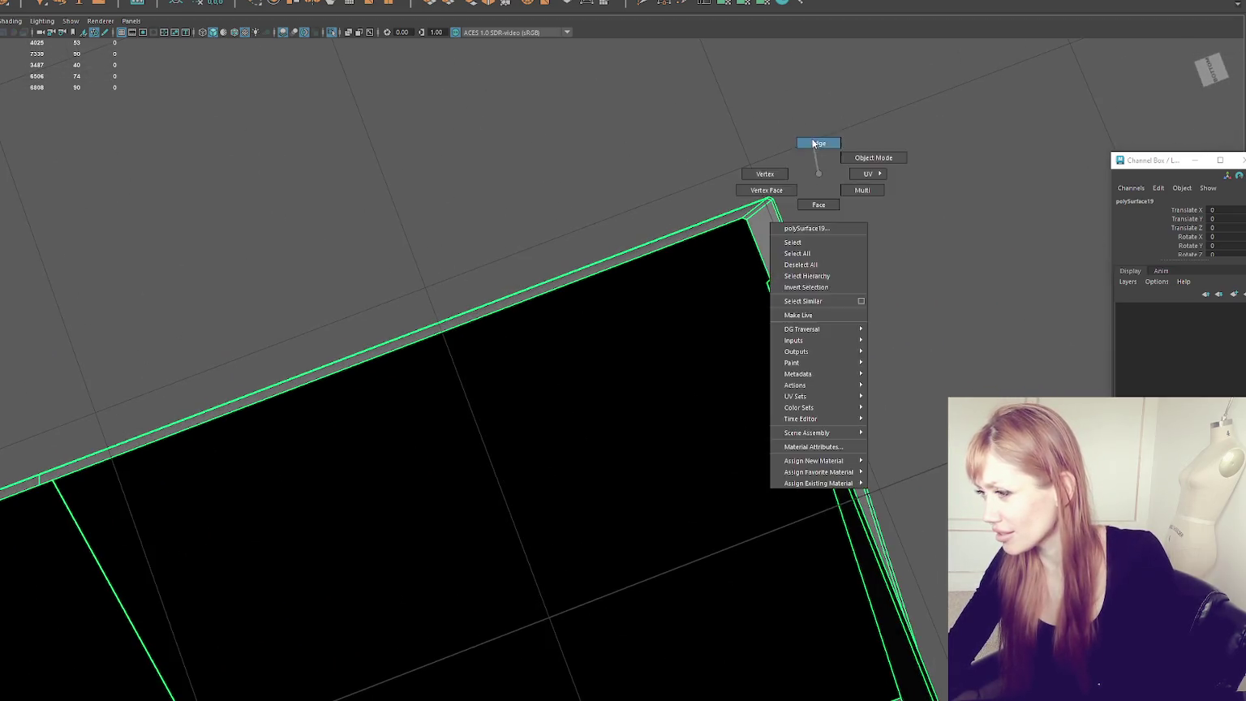
{"action": "mouse_move", "coordinate": [816, 139]}
{"action": "left_mouse_down", "text": "alt"}
{"action": "mouse_move", "coordinate": [673, 309]}
{"action": "mouse_move", "coordinate": [877, 224]}
{"action": "mouse_move", "coordinate": [622, 290]}
{"action": "left_mouse_up", "text": "alt"}
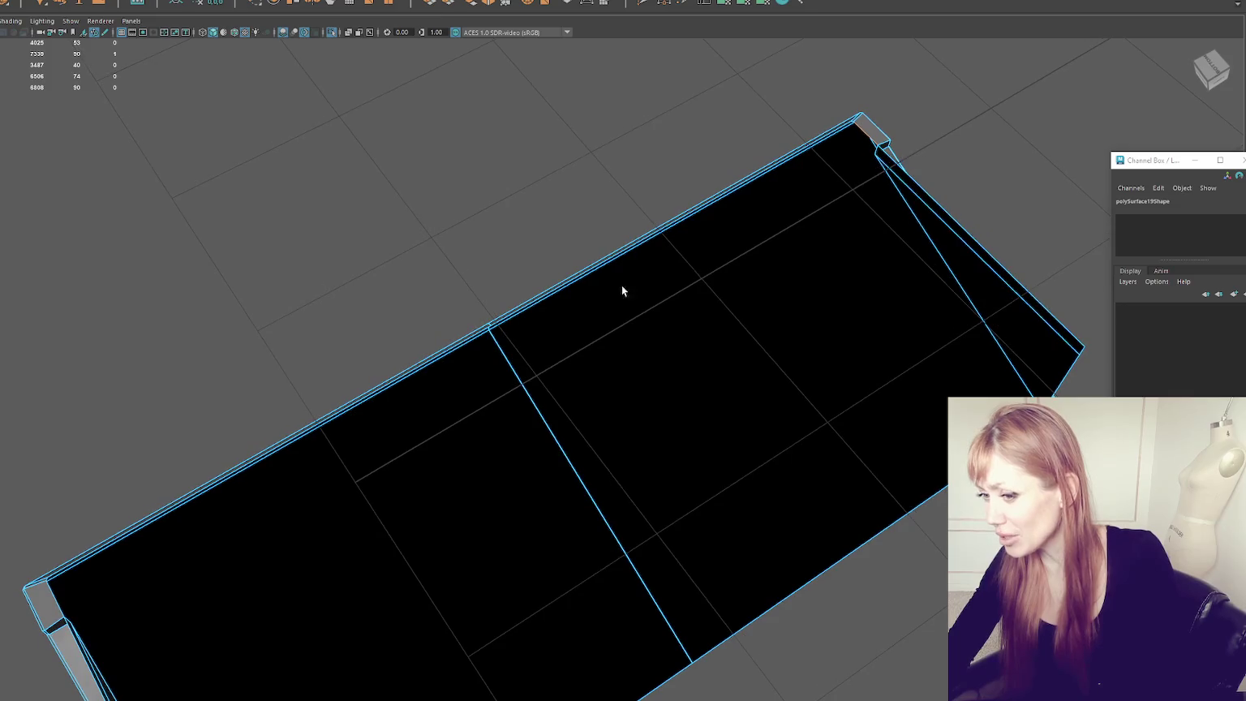
Step: Bridge the porch roof's open border edges twice to close its holes
{"action": "left_click", "coordinate": [50, 598]}
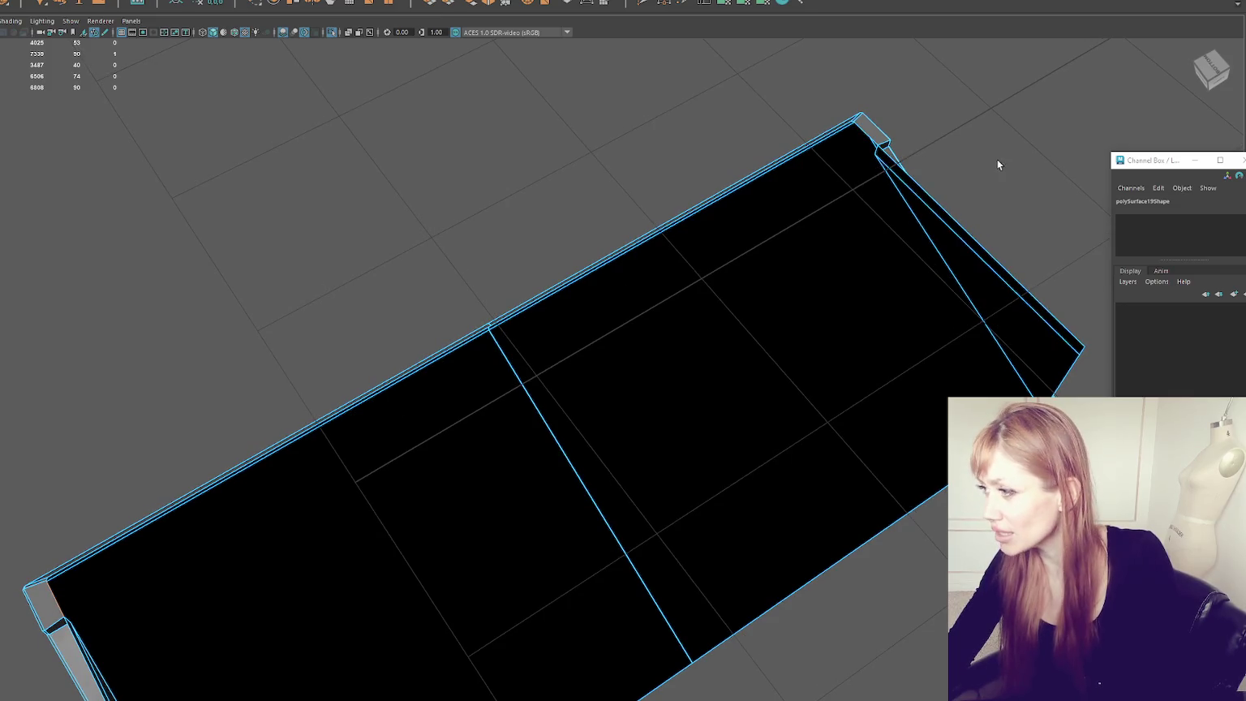
{"action": "left_click", "coordinate": [472, 4]}
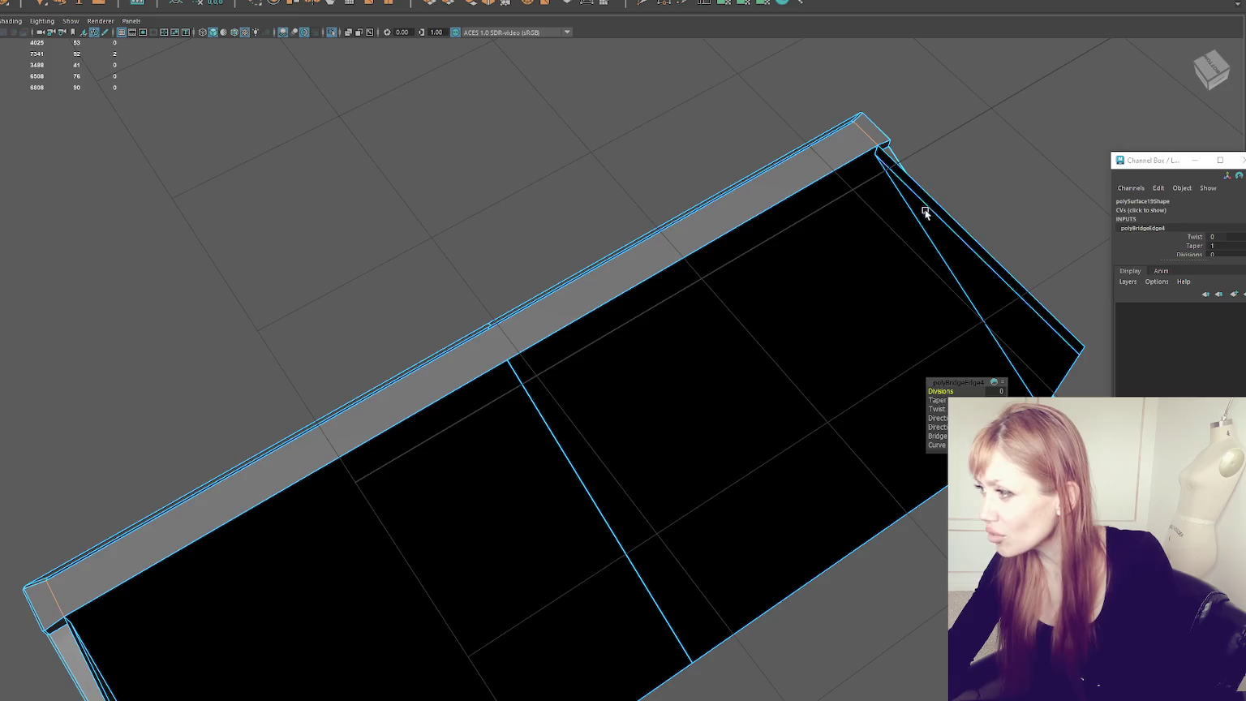
{"action": "left_click", "coordinate": [936, 202]}
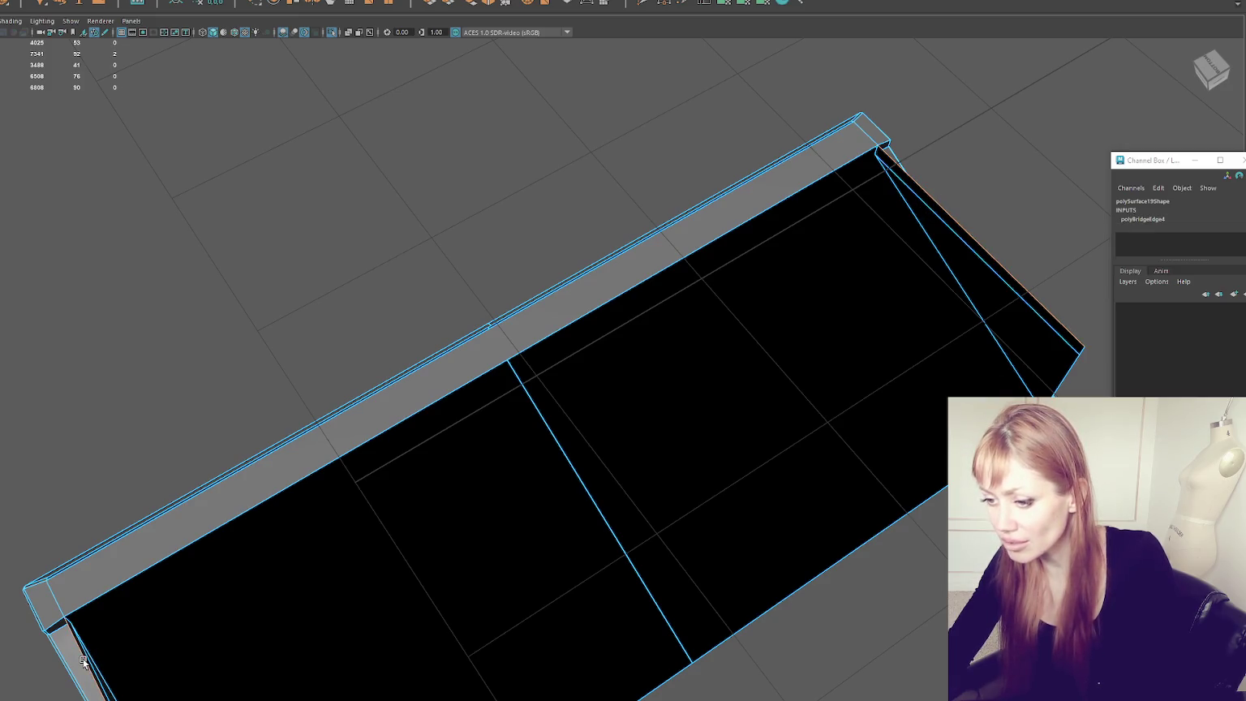
{"action": "key", "text": "g"}
{"action": "mouse_move", "coordinate": [99, 644]}
{"action": "left_mouse_down", "text": "alt"}
{"action": "mouse_move", "coordinate": [417, 515]}
{"action": "mouse_move", "coordinate": [288, 468]}
{"action": "mouse_move", "coordinate": [514, 454]}
{"action": "mouse_move", "coordinate": [579, 508]}
{"action": "mouse_move", "coordinate": [637, 504]}
{"action": "mouse_move", "coordinate": [635, 459]}
{"action": "mouse_move", "coordinate": [403, 469]}
{"action": "mouse_move", "coordinate": [399, 487]}
{"action": "mouse_move", "coordinate": [281, 467]}
{"action": "mouse_move", "coordinate": [430, 477]}
{"action": "left_mouse_up", "text": "alt"}
Step: Insert an extra edge loop across the porch roof with the Insert Edge Loop Tool
{"action": "double_click", "coordinate": [714, 5]}
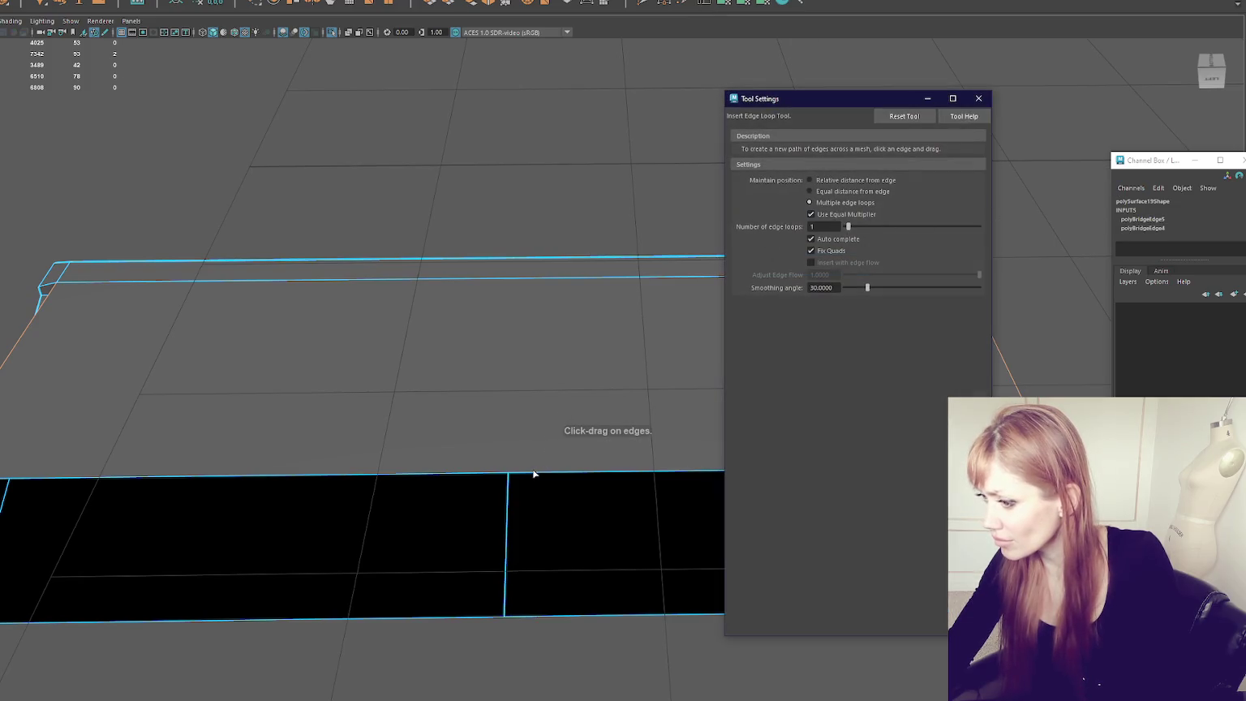
{"action": "left_click", "coordinate": [533, 473]}
{"action": "mouse_move", "coordinate": [533, 473]}
{"action": "left_mouse_down", "text": "alt"}
{"action": "mouse_move", "coordinate": [559, 342]}
{"action": "mouse_move", "coordinate": [438, 324]}
{"action": "mouse_move", "coordinate": [293, 357]}
{"action": "mouse_move", "coordinate": [329, 348]}
{"action": "left_mouse_up", "text": "alt"}
{"action": "scroll", "coordinate": [236, 348], "scroll_direction": "up", "scroll_amount": 5}
{"action": "left_click_drag", "start_coordinate": [236, 348], "coordinate": [322, 322], "text": "alt"}
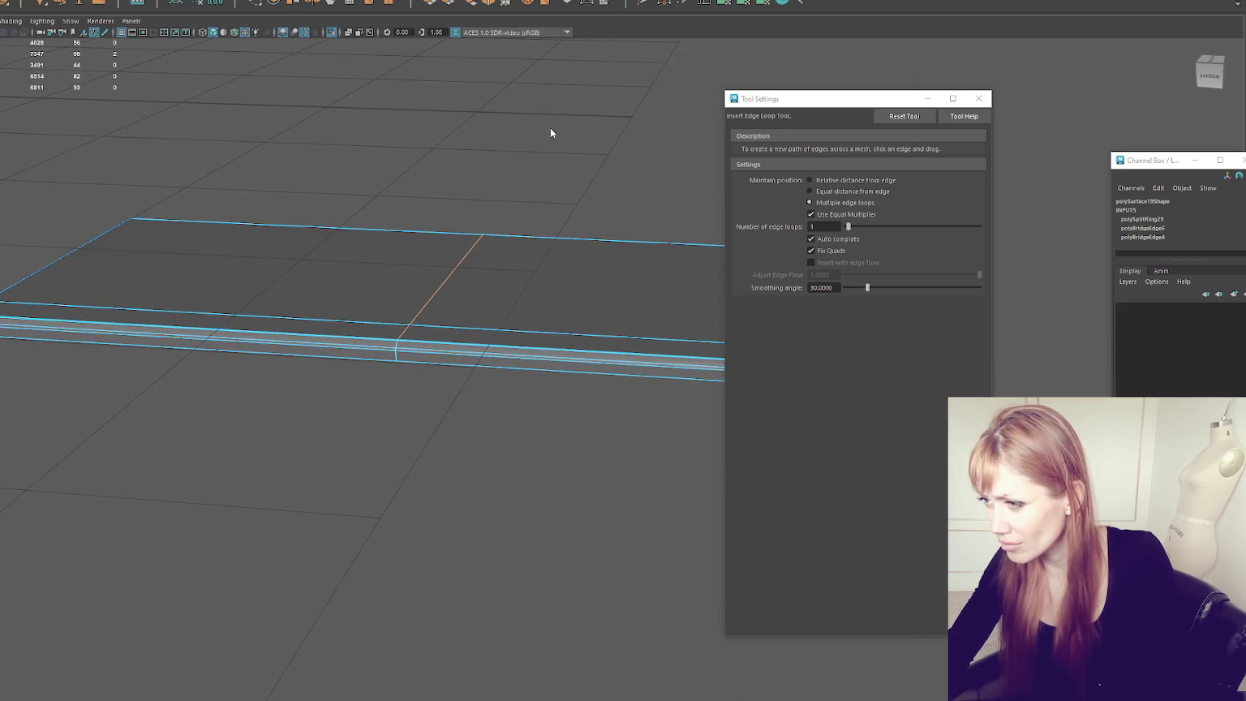
Step: Select the newly inserted edge and scale it
{"action": "key", "text": "q"}
{"action": "left_click_drag", "start_coordinate": [550, 132], "coordinate": [442, 203], "text": "alt"}
{"action": "left_click_drag", "start_coordinate": [362, 209], "coordinate": [487, 478]}
{"action": "key", "text": "r"}
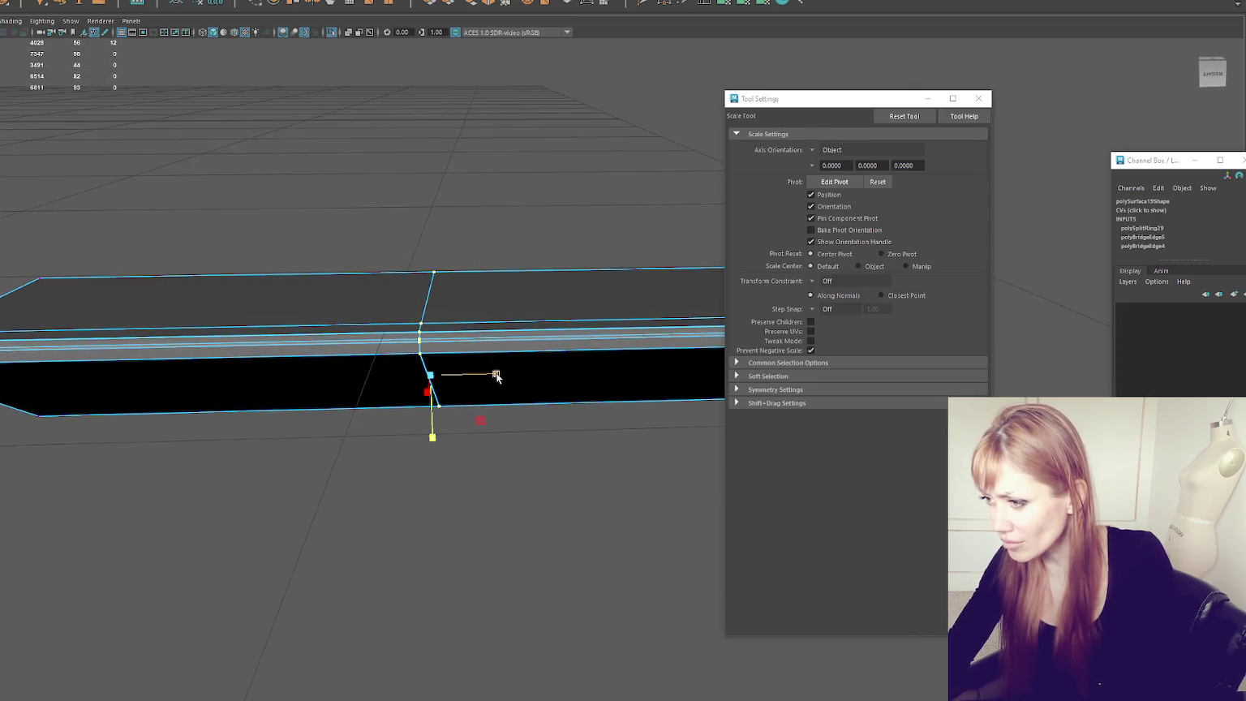
{"action": "mouse_move", "coordinate": [433, 197]}
{"action": "left_mouse_down", "text": "alt"}
{"action": "mouse_move", "coordinate": [415, 142]}
{"action": "mouse_move", "coordinate": [451, 186]}
{"action": "mouse_move", "coordinate": [440, 233]}
{"action": "mouse_move", "coordinate": [390, 293]}
{"action": "left_mouse_up", "text": "alt"}
Step: Leave component editing, clear the selection, and return to a front view of the mesh
{"action": "right_click_drag", "start_coordinate": [417, 81], "coordinate": [368, 84]}
{"action": "key", "text": "q"}
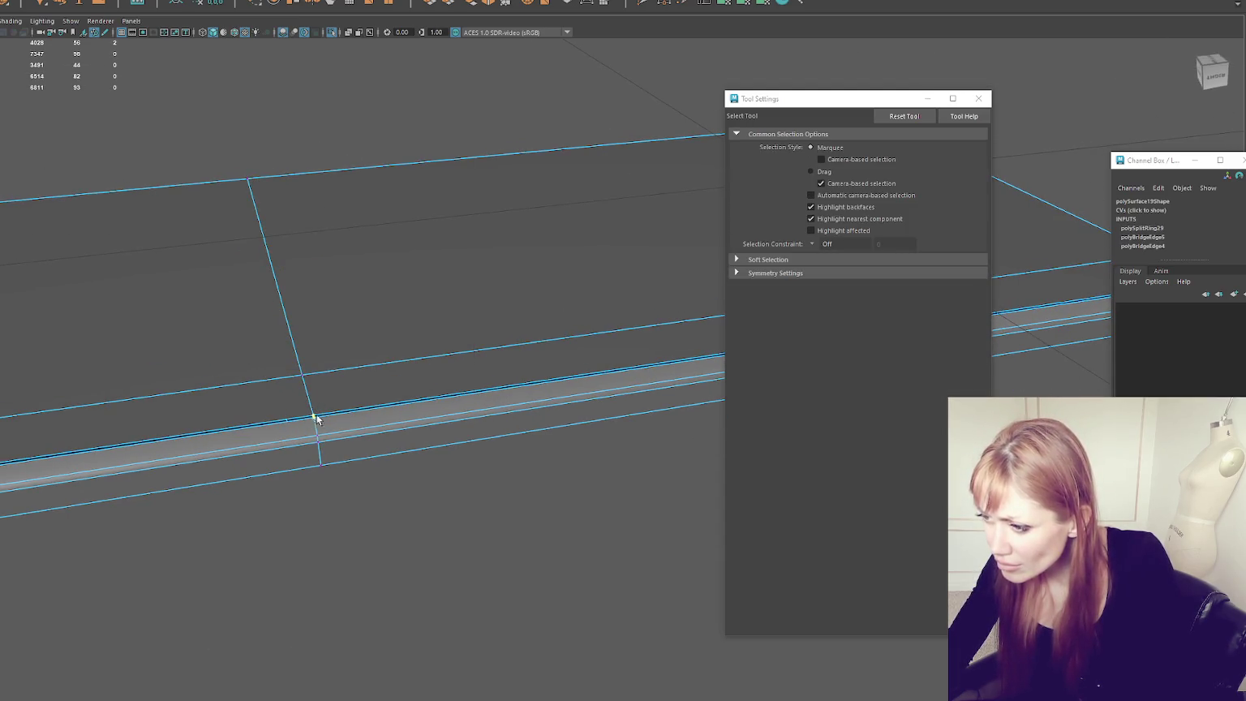
{"action": "left_click", "coordinate": [146, 0]}
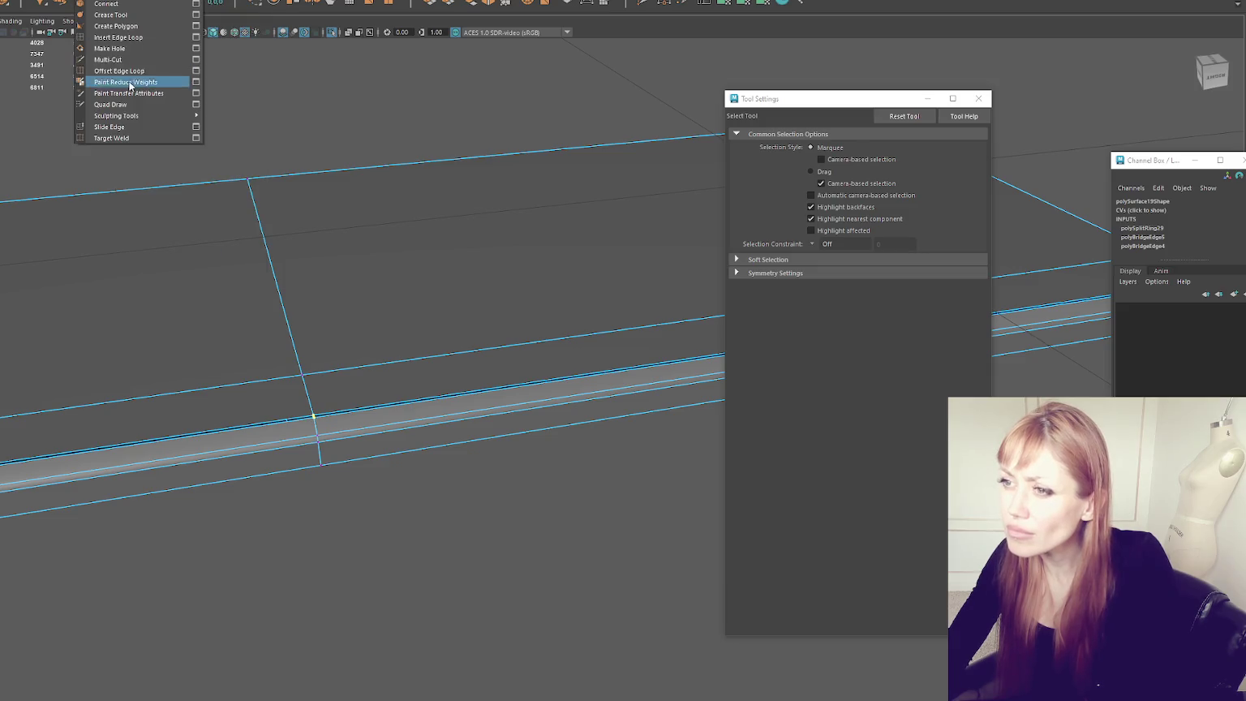
{"action": "left_click", "coordinate": [110, 89]}
{"action": "right_click_drag", "start_coordinate": [216, 138], "coordinate": [292, 103]}
{"action": "mouse_move", "coordinate": [418, 248]}
{"action": "left_mouse_down", "text": "alt"}
{"action": "mouse_move", "coordinate": [459, 175]}
{"action": "mouse_move", "coordinate": [533, 117]}
{"action": "mouse_move", "coordinate": [791, 197]}
{"action": "mouse_move", "coordinate": [617, 203]}
{"action": "left_mouse_up", "text": "alt"}
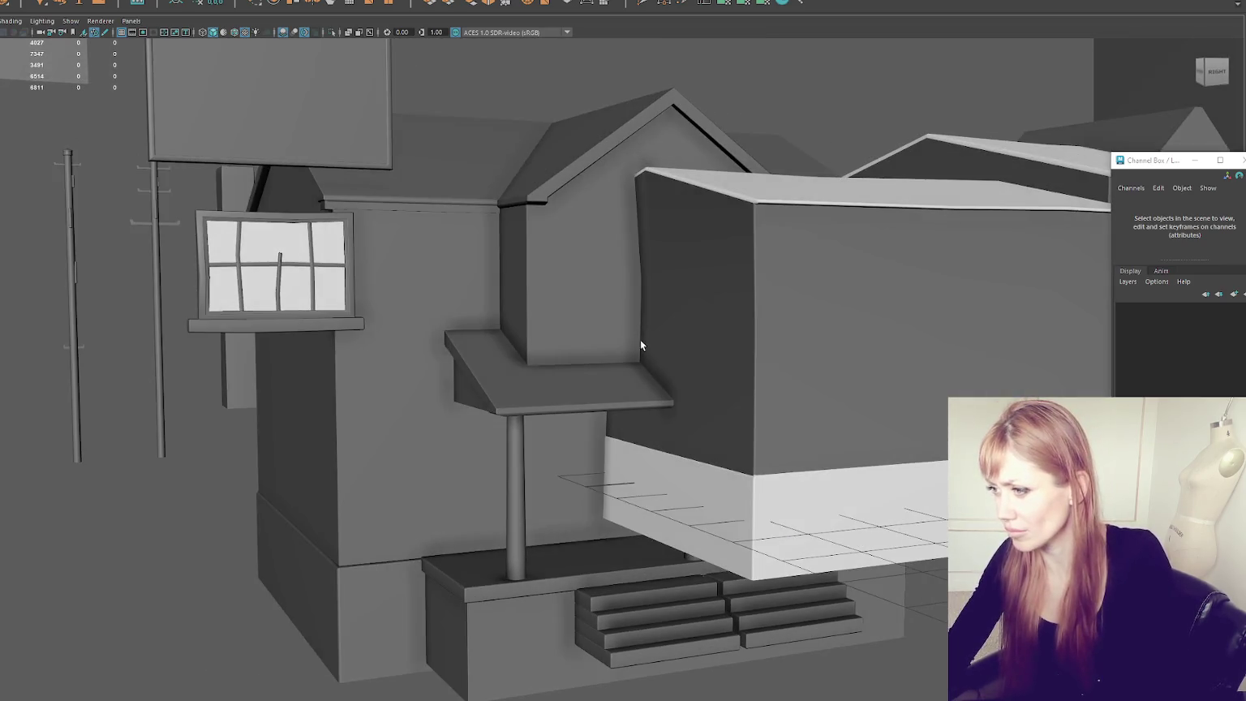
Step: Select the gable roof trim (polySurface17) and frame it in the view
{"action": "left_click", "coordinate": [358, 262]}
{"action": "left_click_drag", "start_coordinate": [358, 262], "coordinate": [458, 276], "text": "alt"}
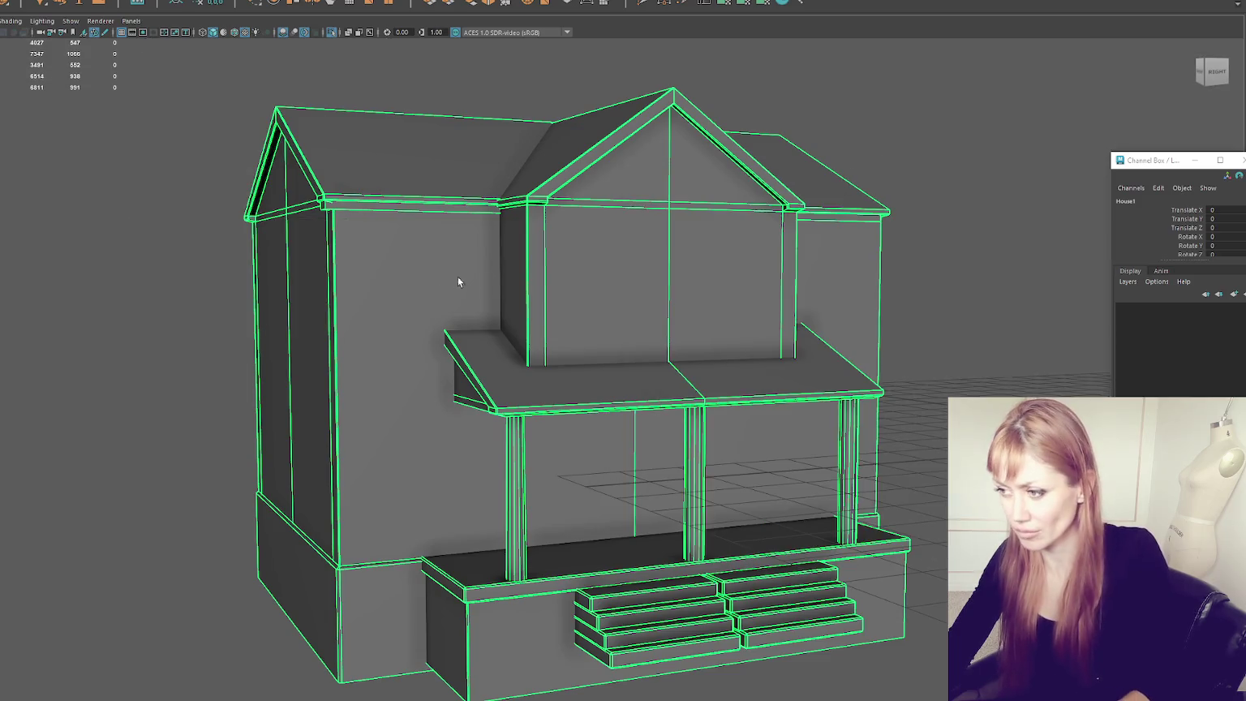
{"action": "scroll", "coordinate": [435, 243], "scroll_direction": "up", "scroll_amount": 3}
{"action": "scroll", "coordinate": [421, 244], "scroll_direction": "up", "scroll_amount": 3}
{"action": "left_click", "coordinate": [726, 174]}
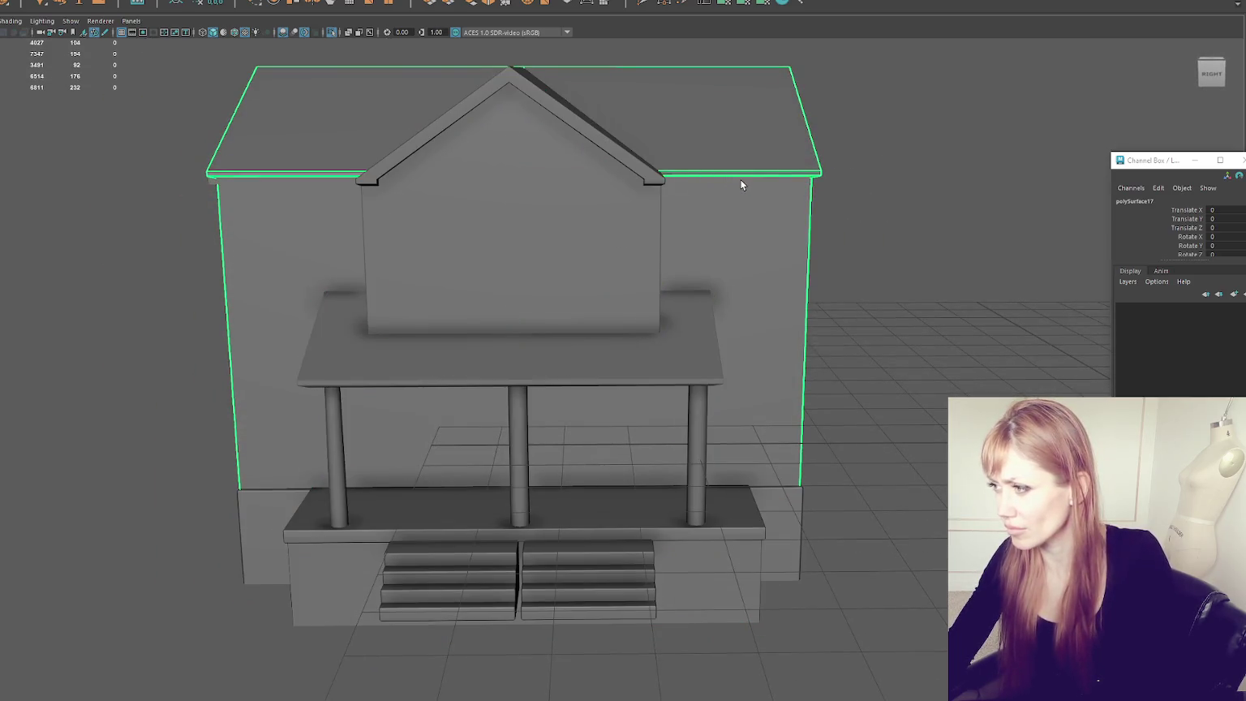
{"action": "key", "text": "f"}
{"action": "mouse_move", "coordinate": [841, 190]}
{"action": "left_mouse_down", "text": "alt"}
{"action": "mouse_move", "coordinate": [537, 153]}
{"action": "mouse_move", "coordinate": [560, 202]}
{"action": "left_mouse_up", "text": "alt"}
{"action": "left_click", "coordinate": [463, 262]}
{"action": "key", "text": "f"}
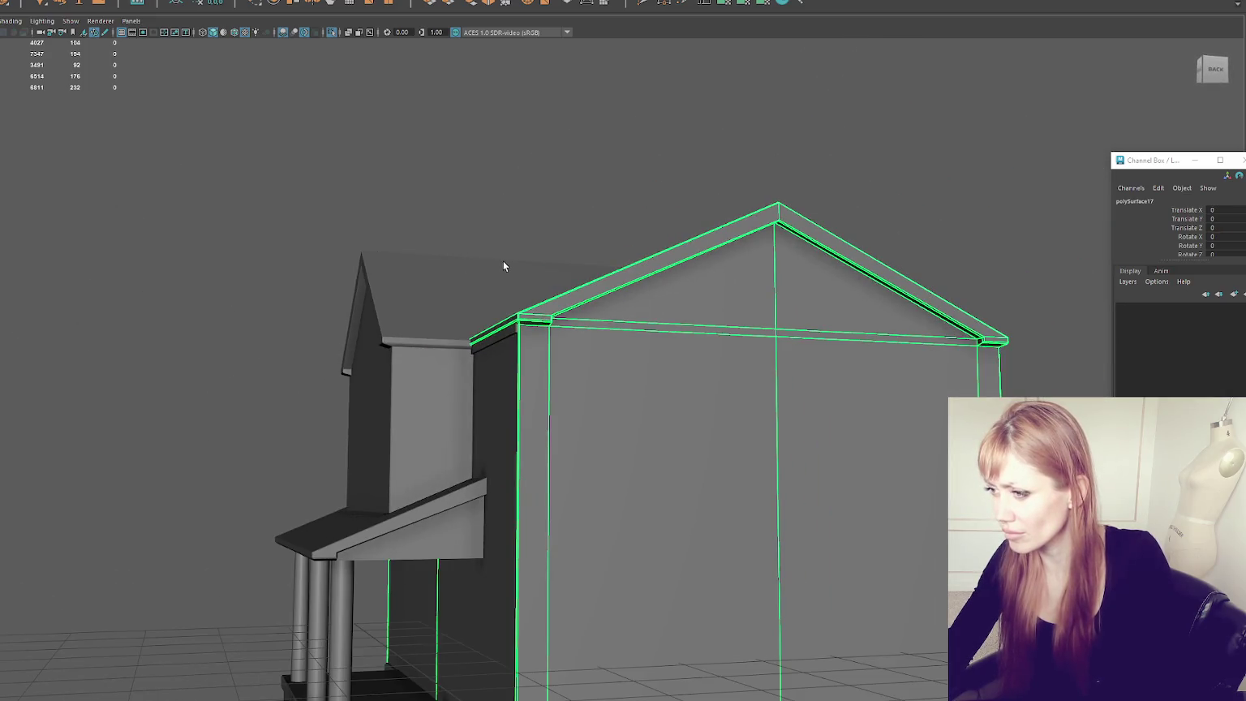
Step: Marquee the trim's corner vertices in wireframe and shift them along X
{"action": "right_click_drag", "start_coordinate": [490, 206], "coordinate": [477, 185]}
{"action": "scroll", "coordinate": [460, 201], "scroll_direction": "up", "scroll_amount": 3}
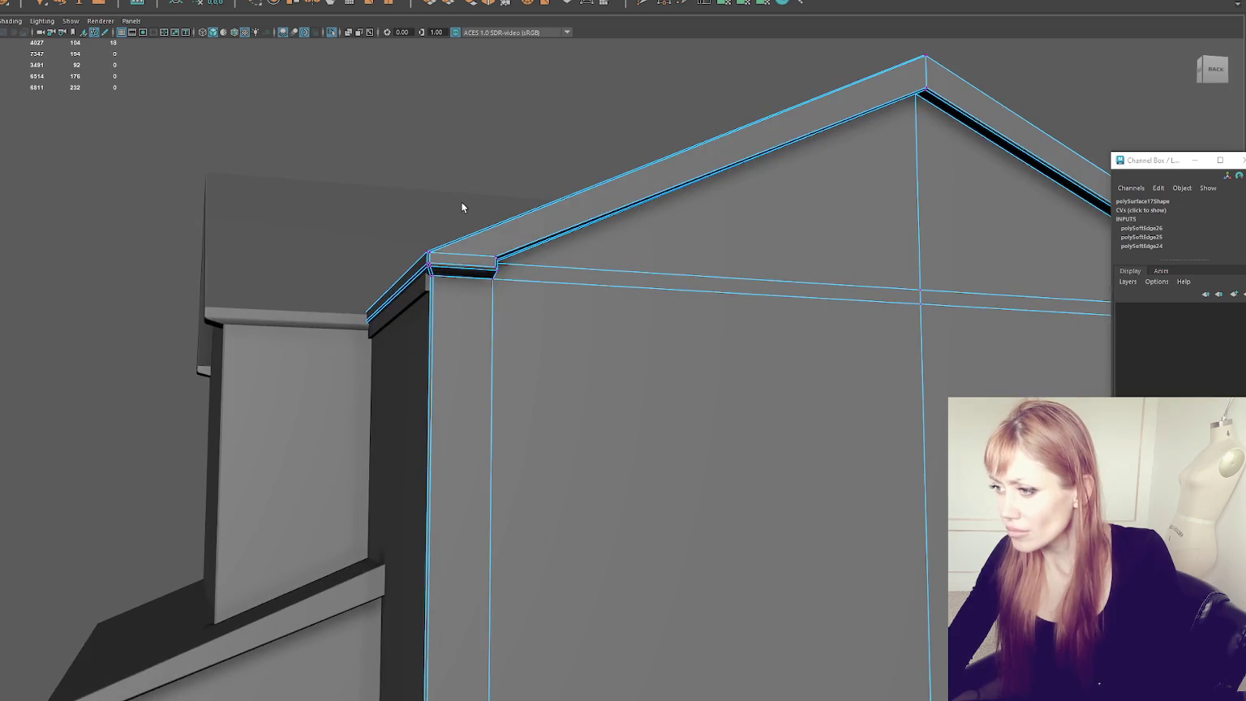
{"action": "mouse_move", "coordinate": [425, 251]}
{"action": "left_mouse_down"}
{"action": "mouse_move", "coordinate": [434, 268]}
{"action": "mouse_move", "coordinate": [729, 222]}
{"action": "mouse_move", "coordinate": [743, 257]}
{"action": "mouse_move", "coordinate": [752, 244]}
{"action": "left_mouse_up"}
{"action": "key", "text": "4"}
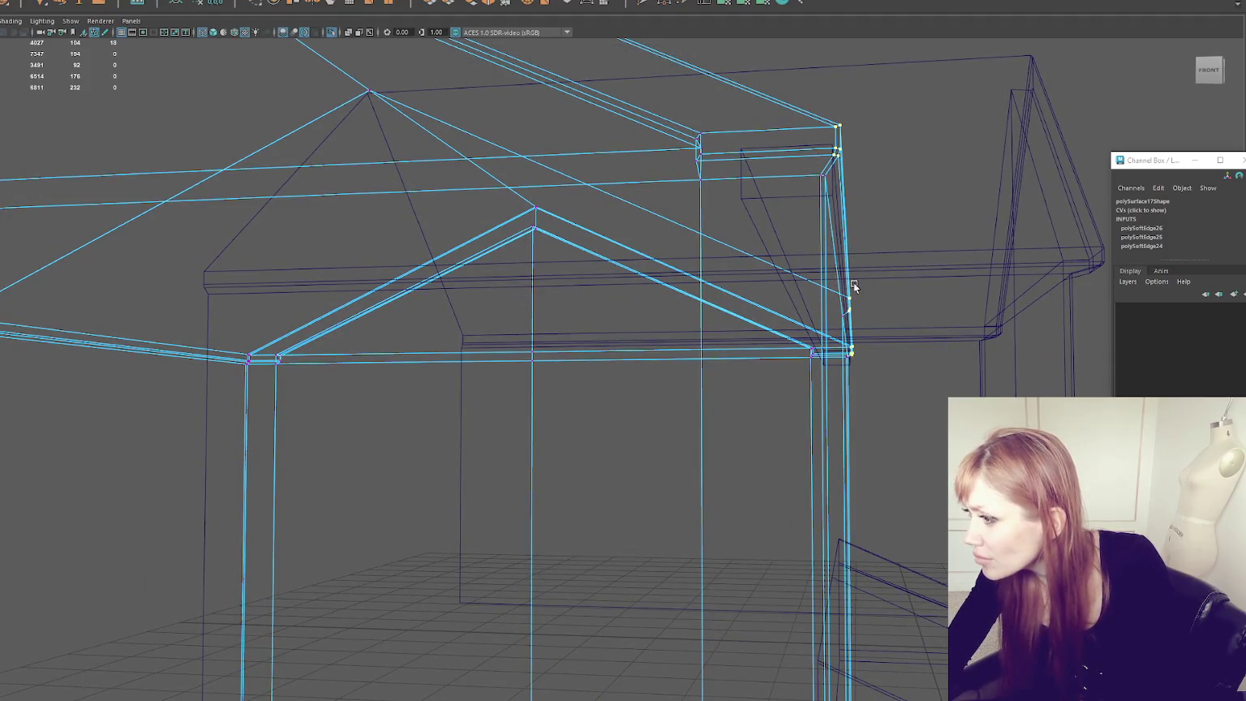
{"action": "left_click_drag", "start_coordinate": [875, 304], "coordinate": [881, 304]}
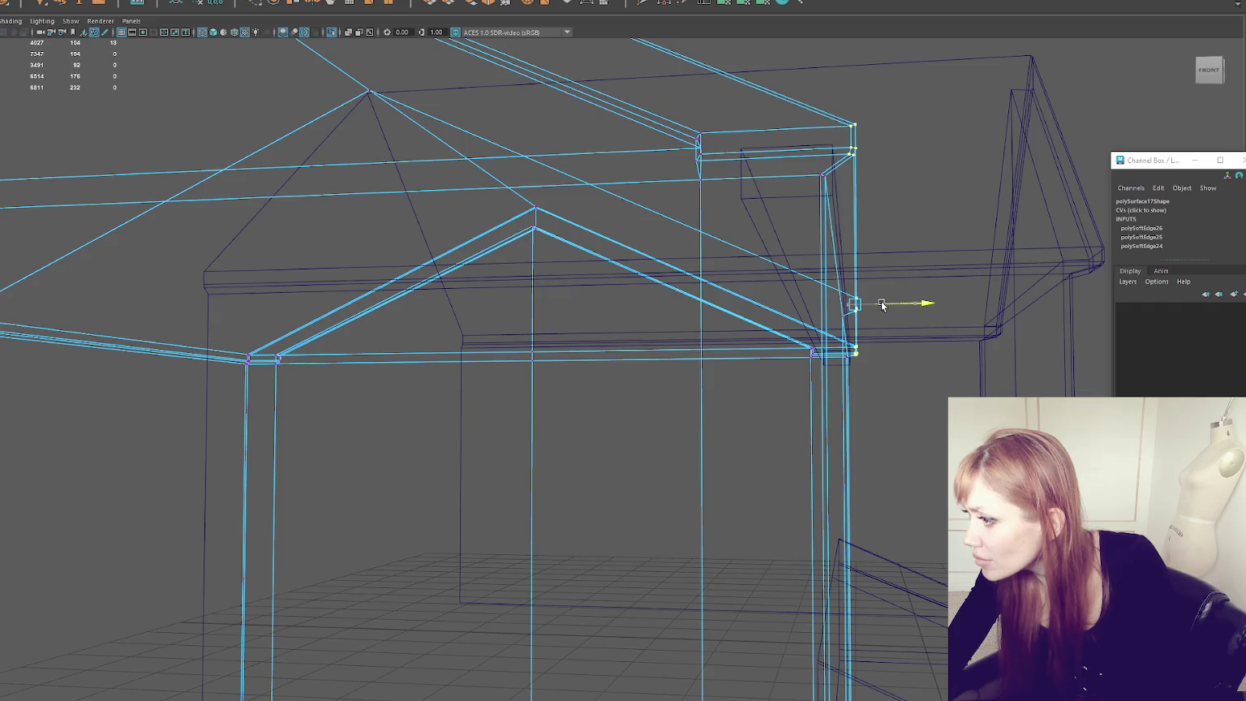
{"action": "key", "text": "5"}
Step: Nudge the roof's other corner vertices along X, then clear the selection and orbit out
{"action": "left_click_drag", "start_coordinate": [570, 271], "coordinate": [686, 261], "text": "alt"}
{"action": "scroll", "coordinate": [686, 261], "scroll_direction": "down", "scroll_amount": 3}
{"action": "key", "text": "4"}
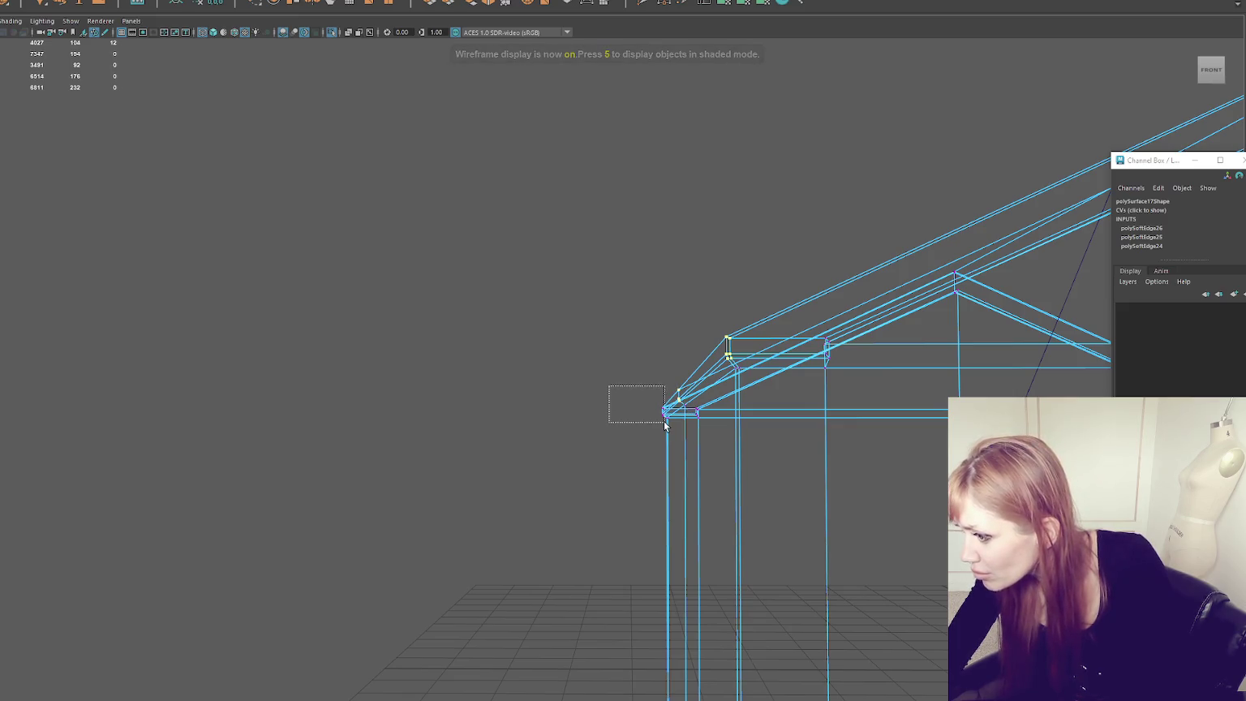
{"action": "left_click_drag", "start_coordinate": [724, 398], "coordinate": [715, 387]}
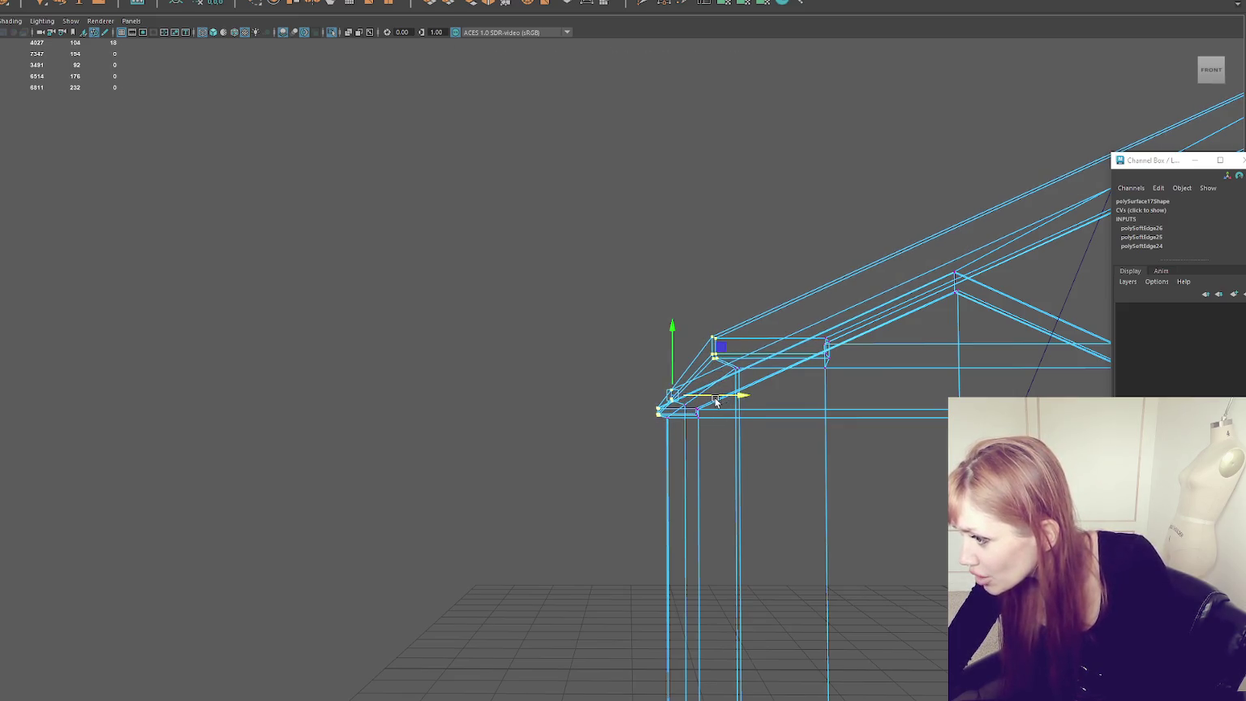
{"action": "key", "text": "5"}
{"action": "middle_click_drag", "start_coordinate": [715, 387], "coordinate": [526, 381], "text": "alt"}
{"action": "mouse_move", "coordinate": [588, 369]}
{"action": "left_mouse_down", "text": "alt"}
{"action": "mouse_move", "coordinate": [362, 376]}
{"action": "mouse_move", "coordinate": [389, 348]}
{"action": "left_mouse_up", "text": "alt"}
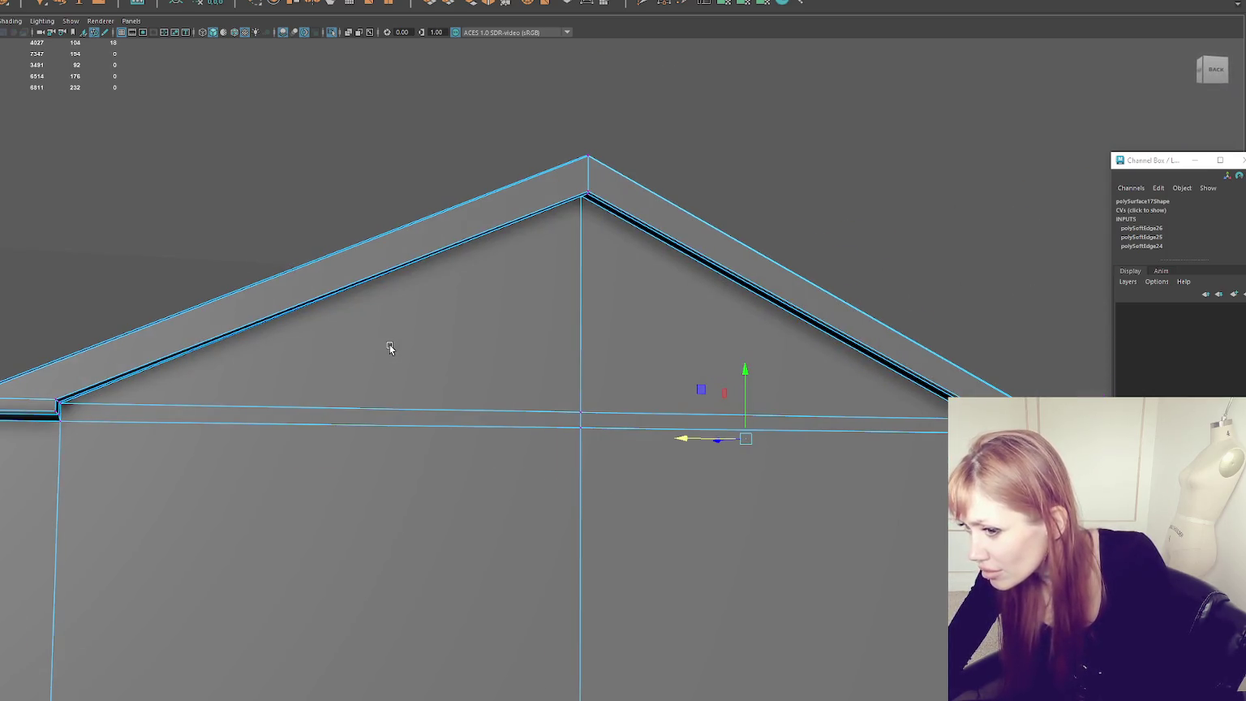
{"action": "left_click", "coordinate": [596, 202]}
{"action": "mouse_move", "coordinate": [596, 203]}
{"action": "left_mouse_down", "text": "alt"}
{"action": "mouse_move", "coordinate": [698, 178]}
{"action": "mouse_move", "coordinate": [812, 181]}
{"action": "mouse_move", "coordinate": [809, 247]}
{"action": "left_mouse_up", "text": "alt"}
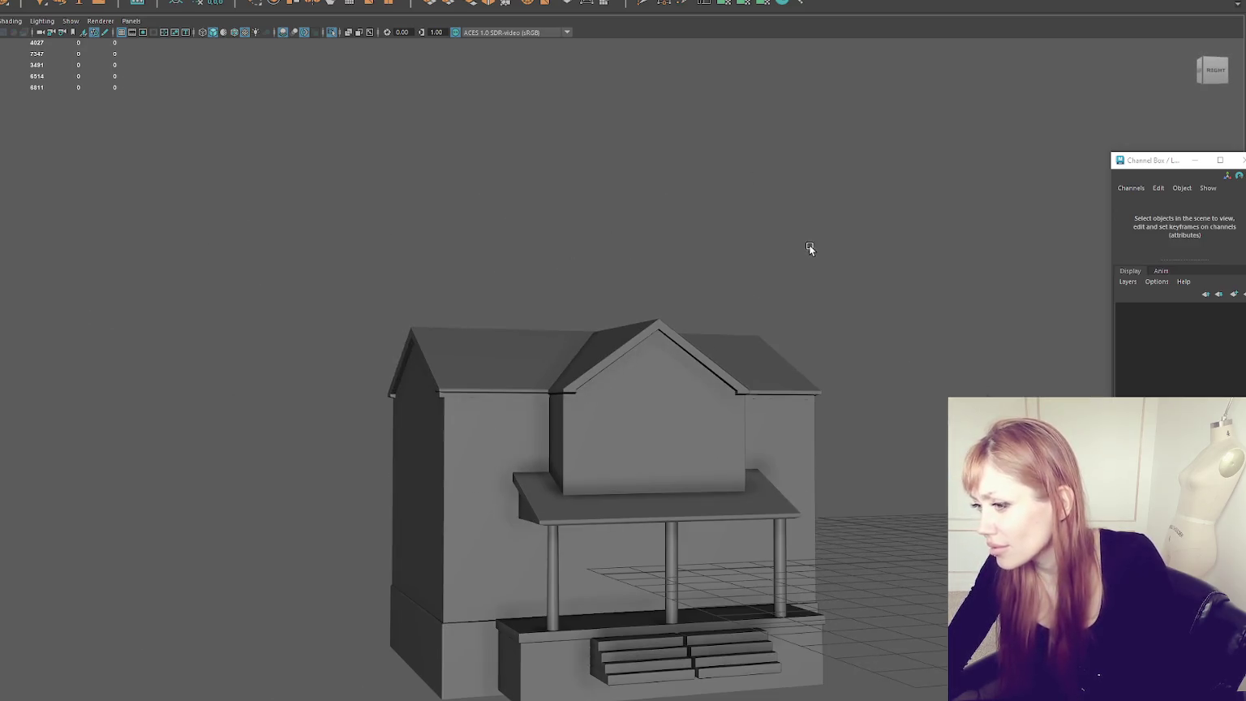
Step: Select the roof trim piece and check its end vertices from both sides
{"action": "scroll", "coordinate": [364, 428], "scroll_direction": "up", "scroll_amount": 5}
{"action": "left_click", "coordinate": [417, 416]}
{"action": "mouse_move", "coordinate": [417, 415]}
{"action": "left_mouse_down", "text": "alt"}
{"action": "mouse_move", "coordinate": [701, 392]}
{"action": "mouse_move", "coordinate": [648, 338]}
{"action": "mouse_move", "coordinate": [732, 339]}
{"action": "left_mouse_up", "text": "alt"}
{"action": "right_click_drag", "start_coordinate": [417, 113], "coordinate": [362, 111]}
{"action": "left_click_drag", "start_coordinate": [198, 264], "coordinate": [328, 464]}
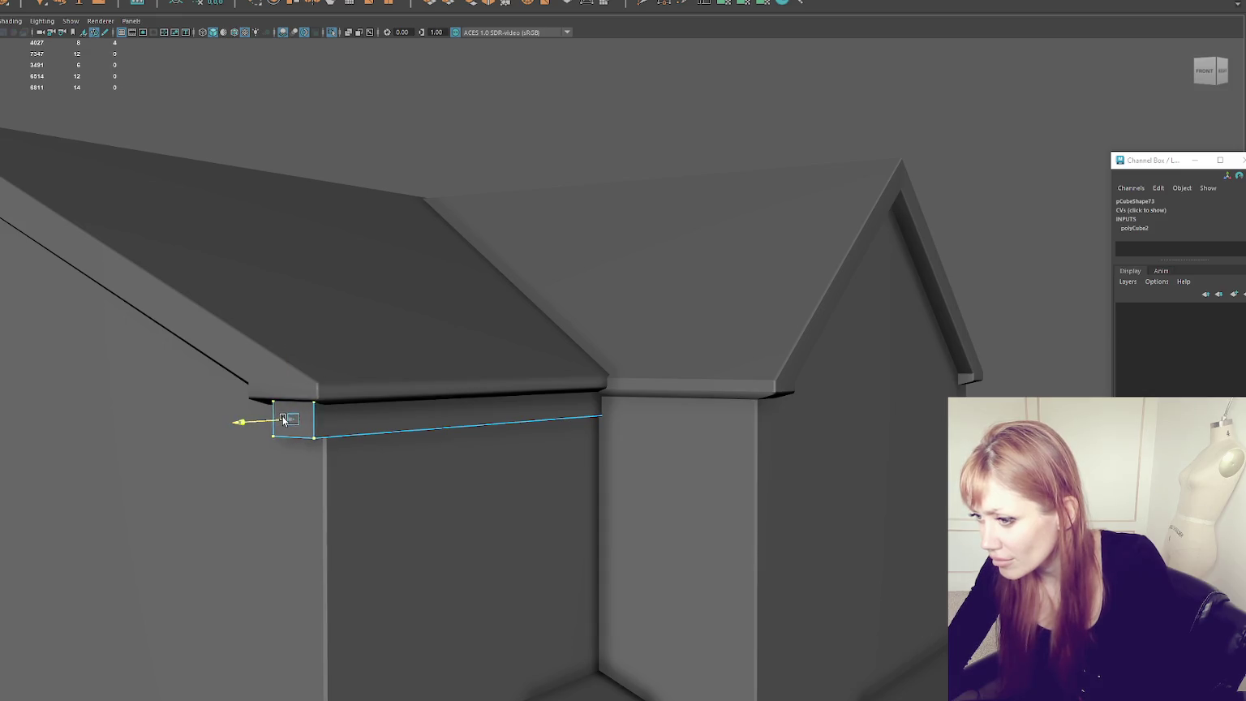
{"action": "left_click_drag", "start_coordinate": [565, 382], "coordinate": [742, 361], "text": "alt"}
{"action": "left_click_drag", "start_coordinate": [781, 161], "coordinate": [870, 287]}
{"action": "mouse_move", "coordinate": [820, 211]}
{"action": "left_mouse_down", "text": "alt"}
{"action": "mouse_move", "coordinate": [770, 245]}
{"action": "mouse_move", "coordinate": [516, 293]}
{"action": "left_mouse_up", "text": "alt"}
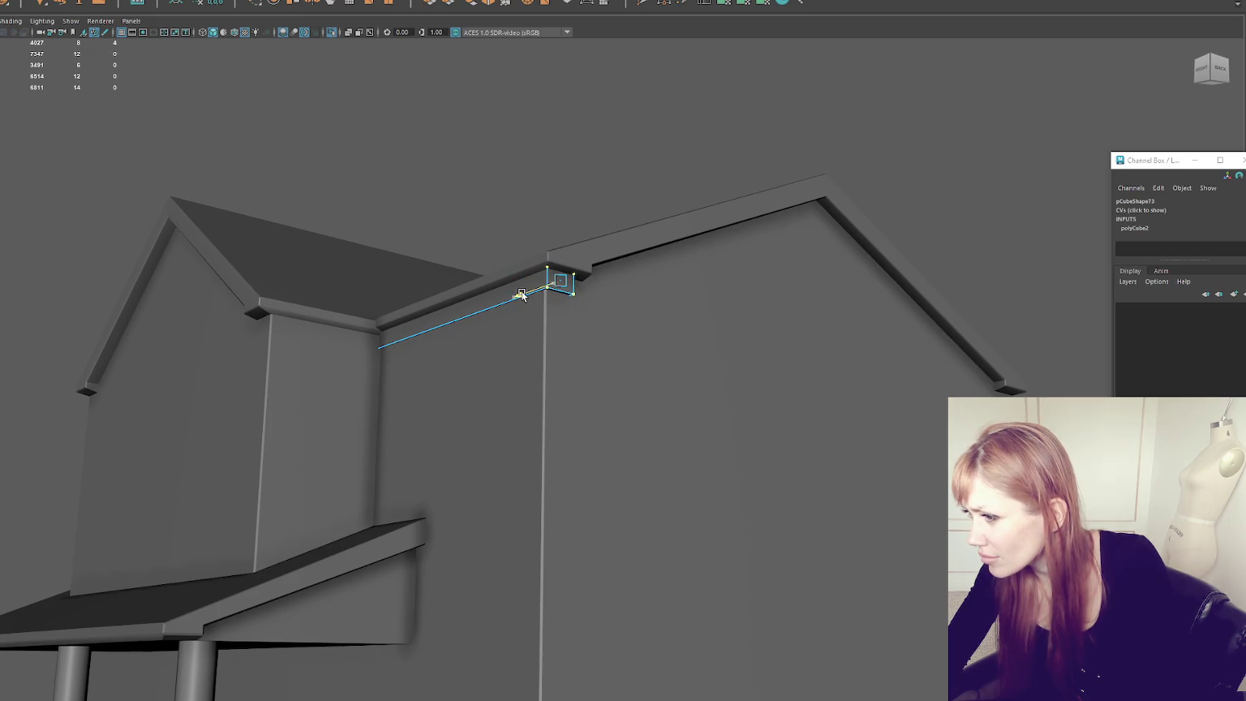
{"action": "right_click_drag", "start_coordinate": [522, 289], "coordinate": [629, 144]}
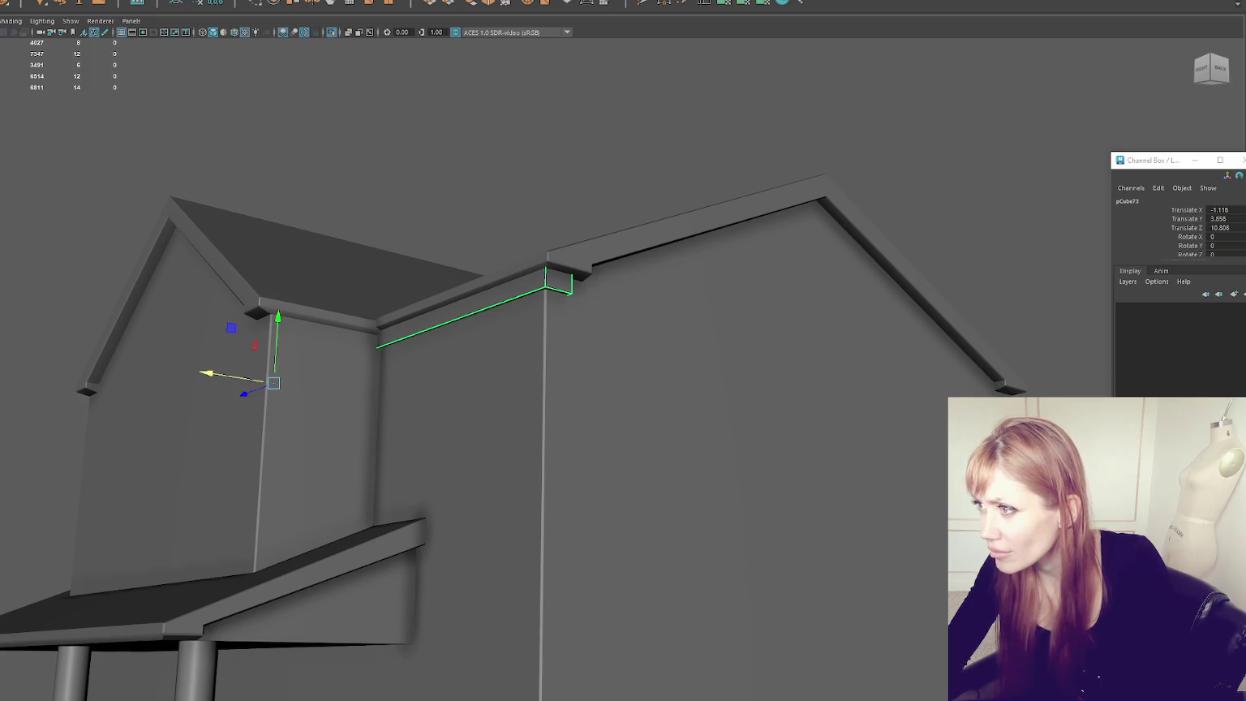
Step: Bevel the trim piece's edges with width 0.1 and nudge it slightly upward
{"action": "key", "text": "ctrl+b"}
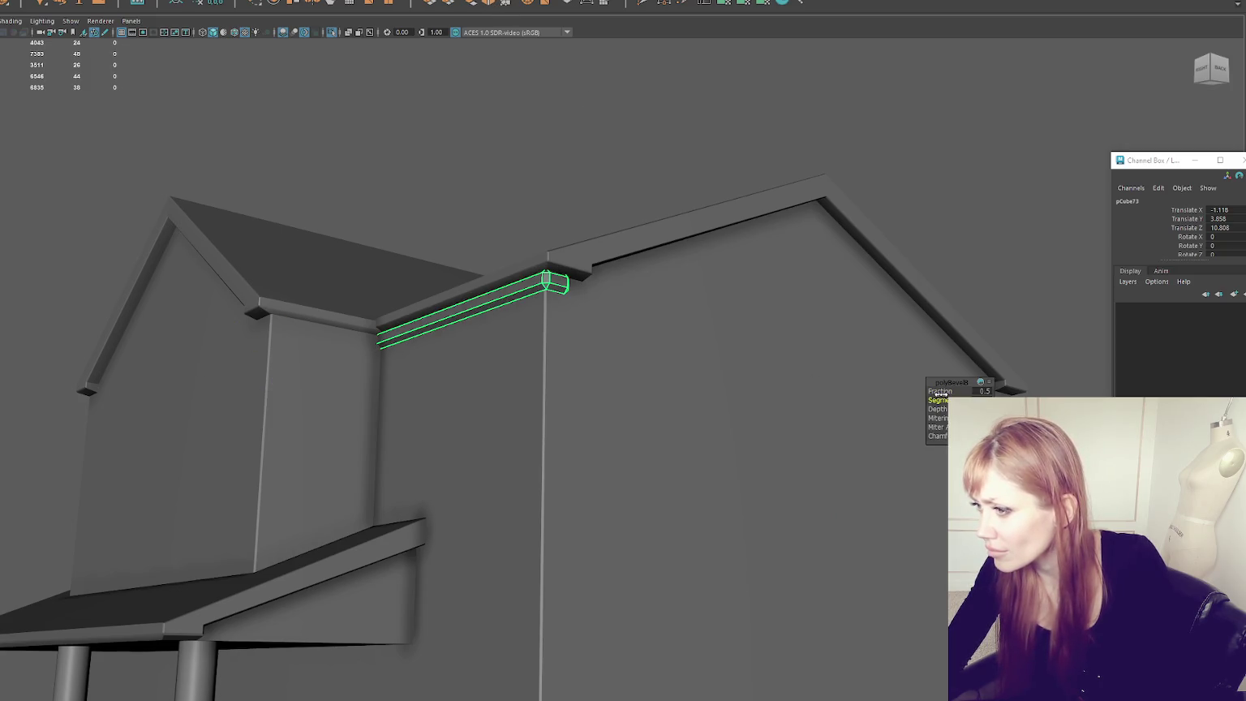
{"action": "left_click_drag", "start_coordinate": [941, 391], "coordinate": [943, 391]}
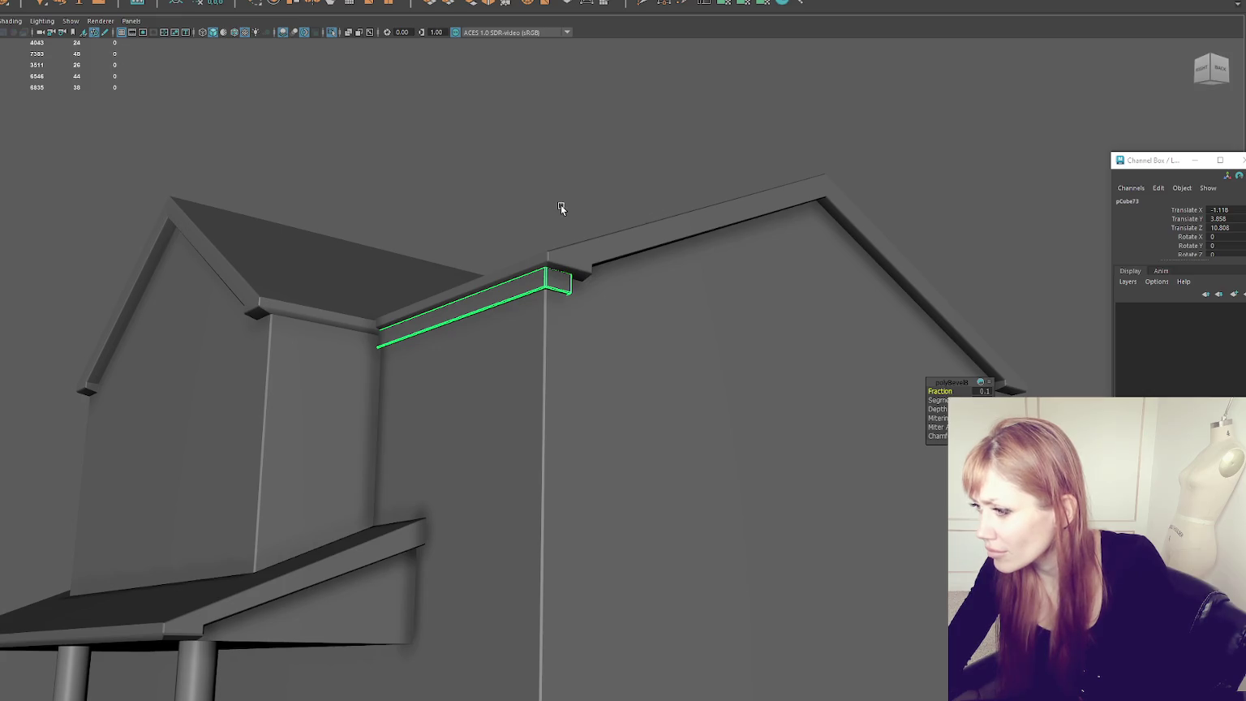
{"action": "key", "text": "w"}
{"action": "left_click_drag", "start_coordinate": [277, 325], "coordinate": [278, 316]}
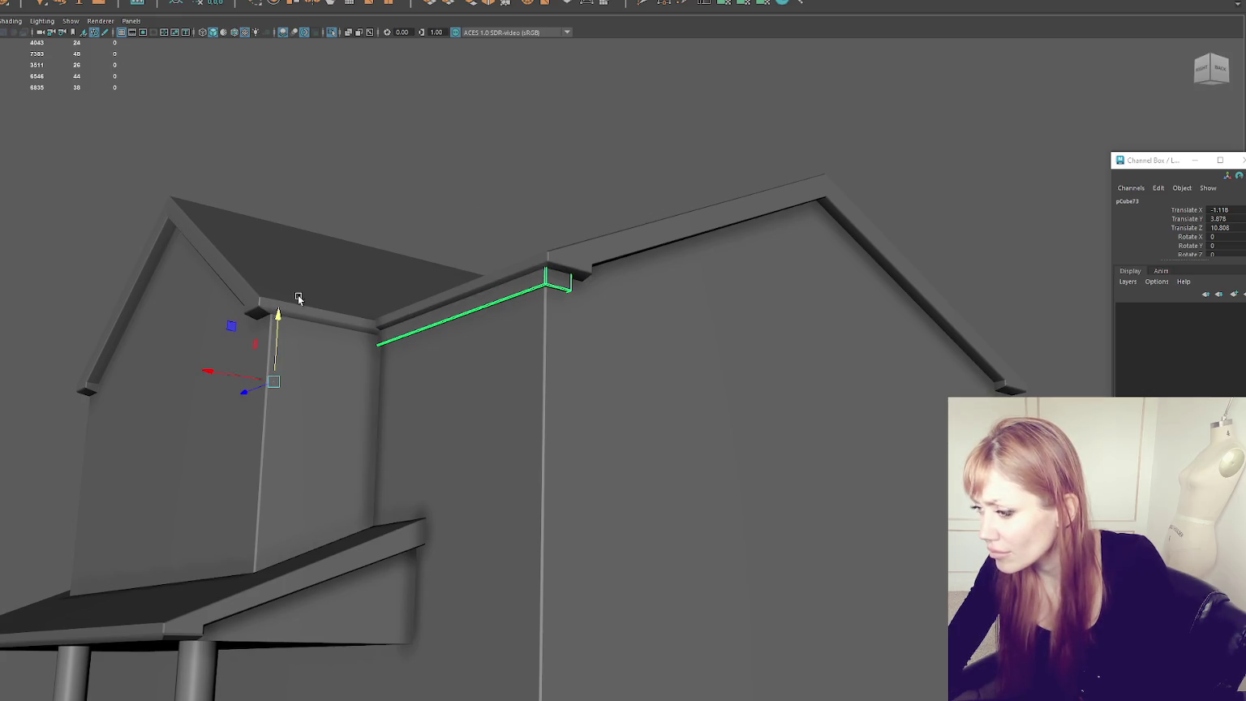
Step: Switch to textured shading (6) and select the trim strip under the eave
{"action": "right_click_drag", "start_coordinate": [500, 178], "coordinate": [556, 142]}
{"action": "key", "text": "4"}
{"action": "mouse_move", "coordinate": [556, 218]}
{"action": "left_mouse_down", "text": "alt"}
{"action": "mouse_move", "coordinate": [597, 239]}
{"action": "mouse_move", "coordinate": [493, 261]}
{"action": "mouse_move", "coordinate": [292, 378]}
{"action": "left_mouse_up", "text": "alt"}
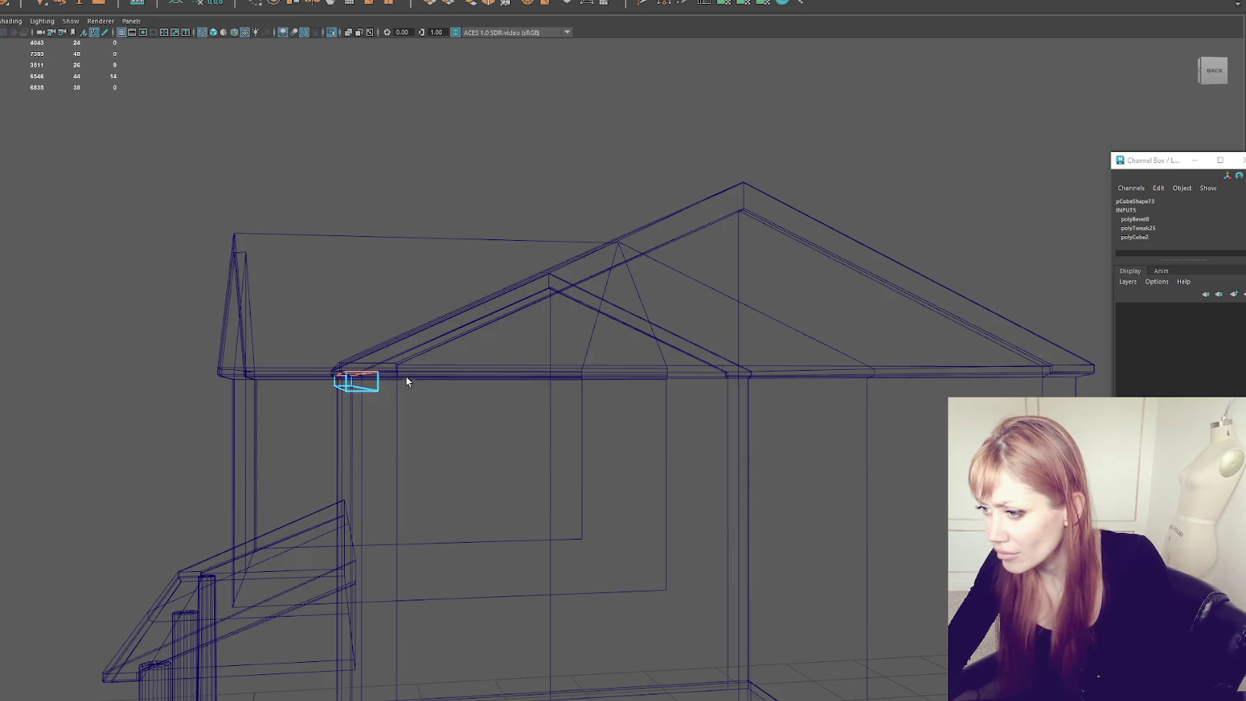
{"action": "left_click", "coordinate": [444, 259]}
{"action": "key", "text": "6"}
{"action": "left_click_drag", "start_coordinate": [529, 145], "coordinate": [468, 385], "text": "alt"}
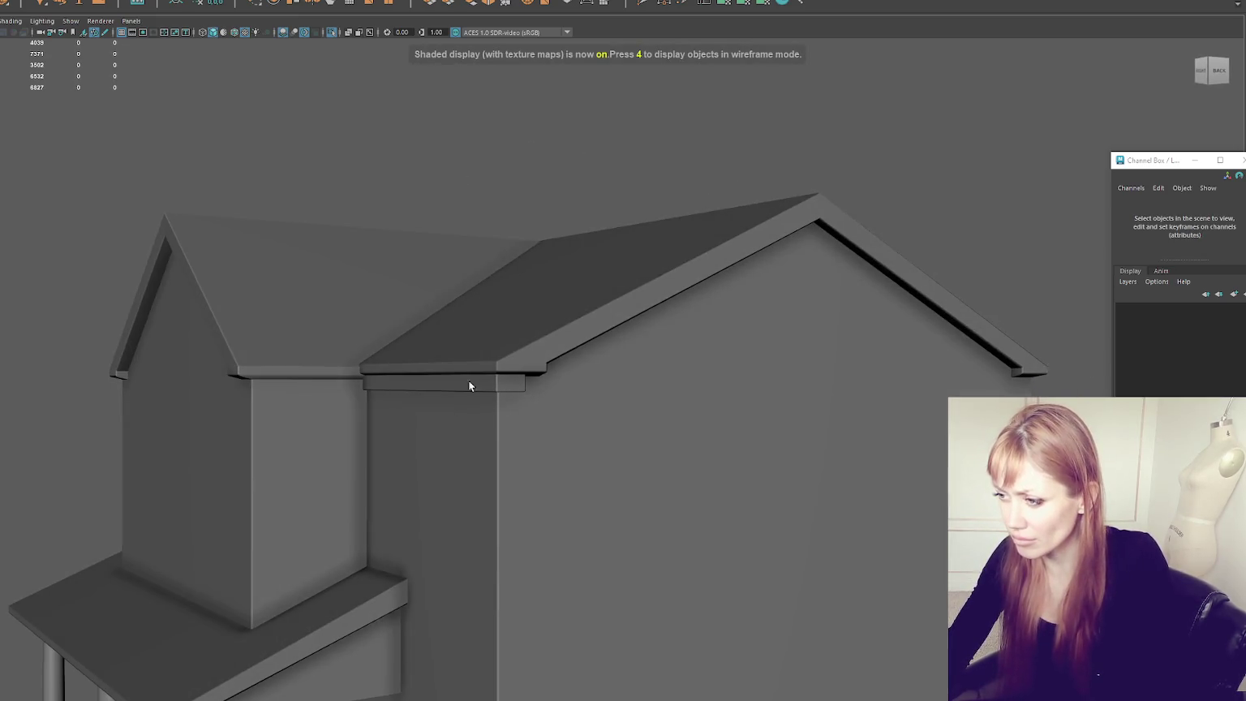
{"action": "left_click", "coordinate": [468, 385]}
{"action": "mouse_move", "coordinate": [542, 336]}
{"action": "left_mouse_down", "text": "alt"}
{"action": "mouse_move", "coordinate": [562, 295]}
{"action": "mouse_move", "coordinate": [699, 309]}
{"action": "mouse_move", "coordinate": [695, 330]}
{"action": "left_mouse_up", "text": "alt"}
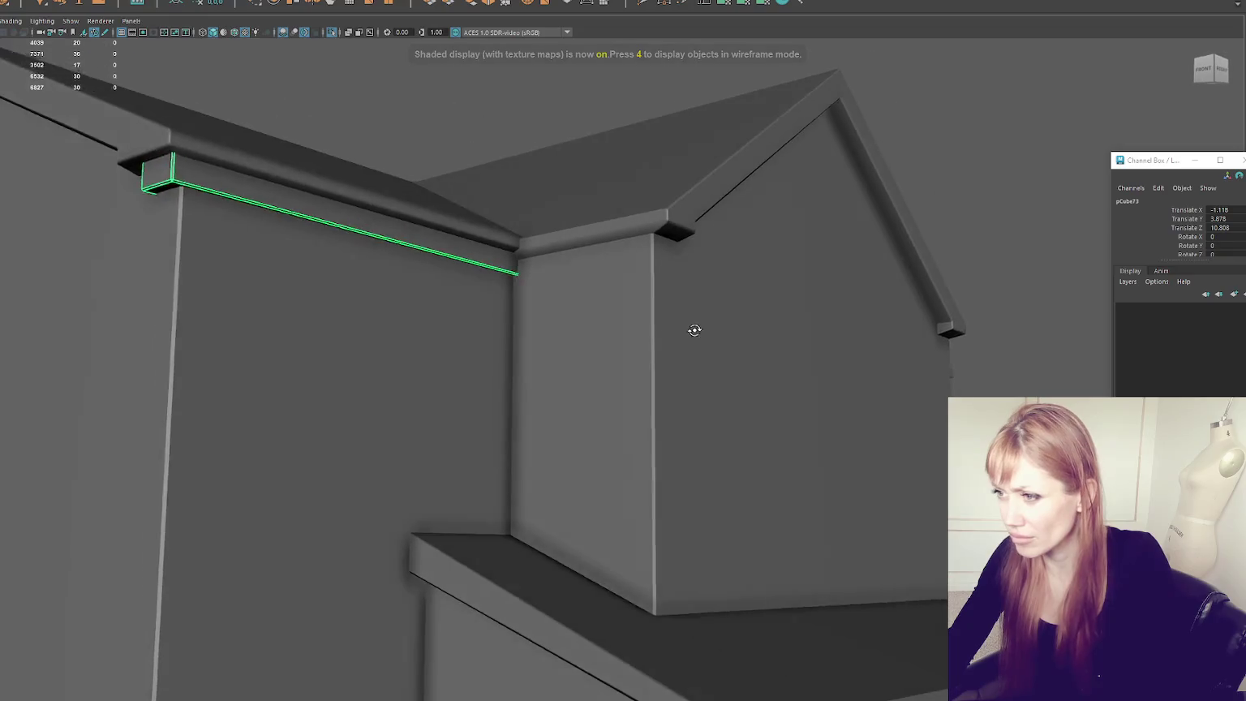
{"action": "right_click_drag", "start_coordinate": [694, 330], "coordinate": [225, 142], "text": "alt"}
{"action": "mouse_move", "coordinate": [226, 142]}
{"action": "left_mouse_down", "text": "alt"}
{"action": "mouse_move", "coordinate": [345, 99]}
{"action": "mouse_move", "coordinate": [316, 105]}
{"action": "mouse_move", "coordinate": [169, 208]}
{"action": "left_mouse_up", "text": "alt"}
Step: Soften the selected trim strip edges, then clear the selection
{"action": "key", "text": "F9"}
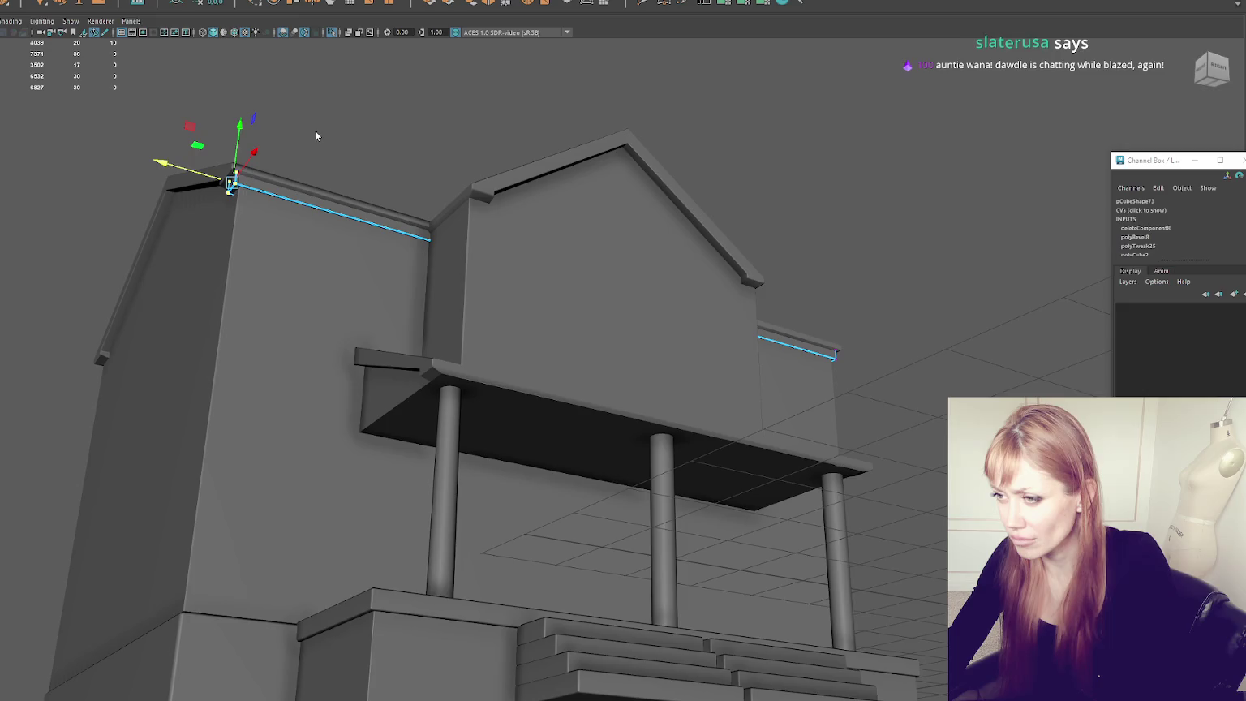
{"action": "key", "text": "F8"}
{"action": "left_click_drag", "start_coordinate": [315, 135], "coordinate": [357, 123], "text": "alt"}
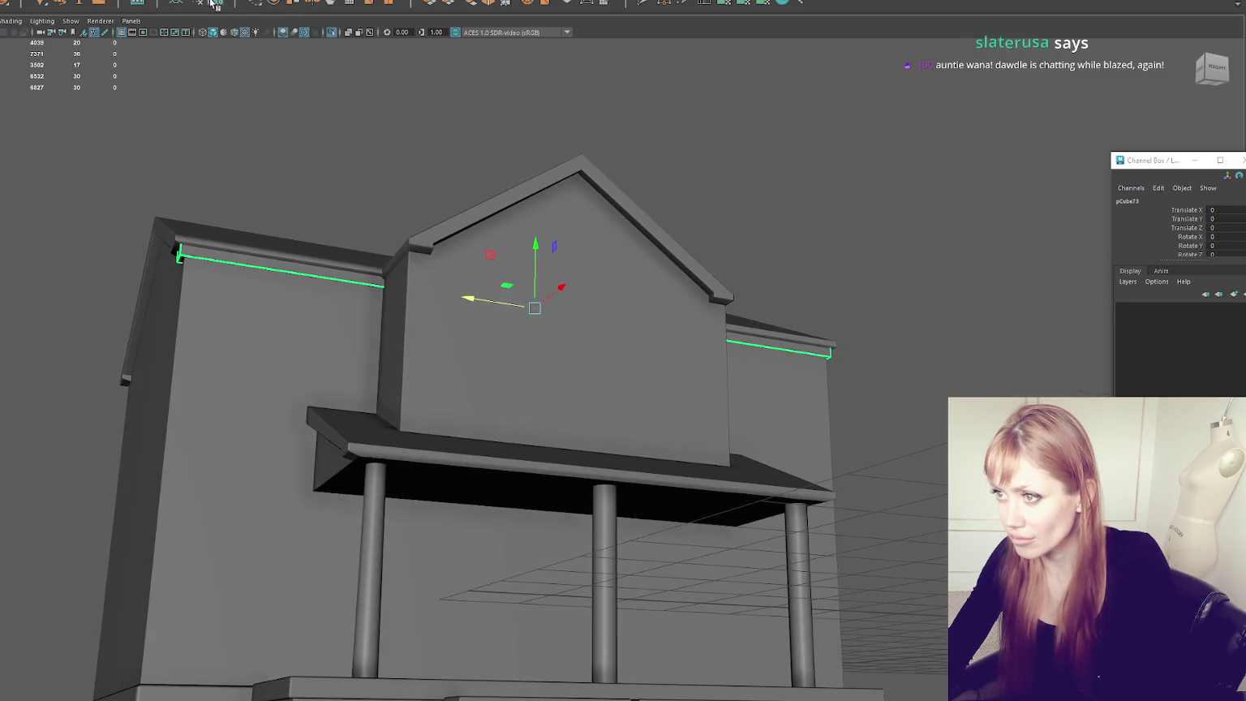
{"action": "left_click", "coordinate": [405, 117]}
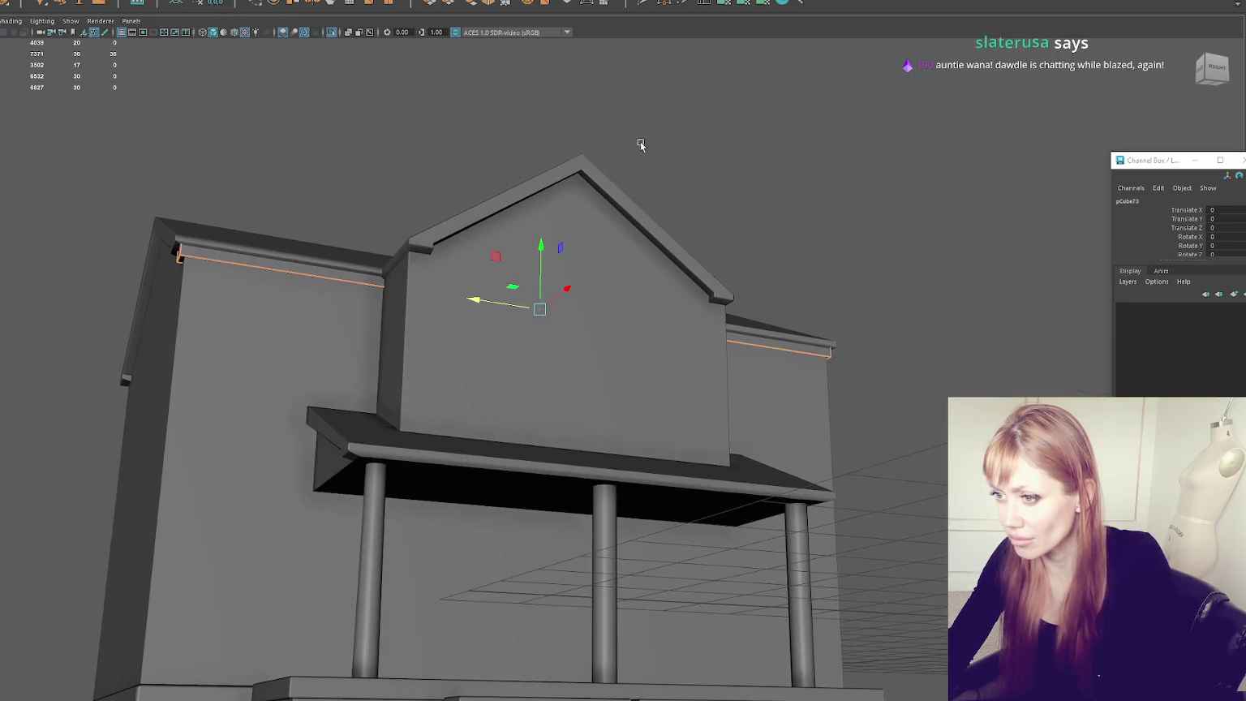
{"action": "left_click_drag", "start_coordinate": [637, 151], "coordinate": [675, 173], "text": "alt"}
{"action": "scroll", "coordinate": [676, 166], "scroll_direction": "up", "scroll_amount": 5}
{"action": "left_click", "coordinate": [743, 137]}
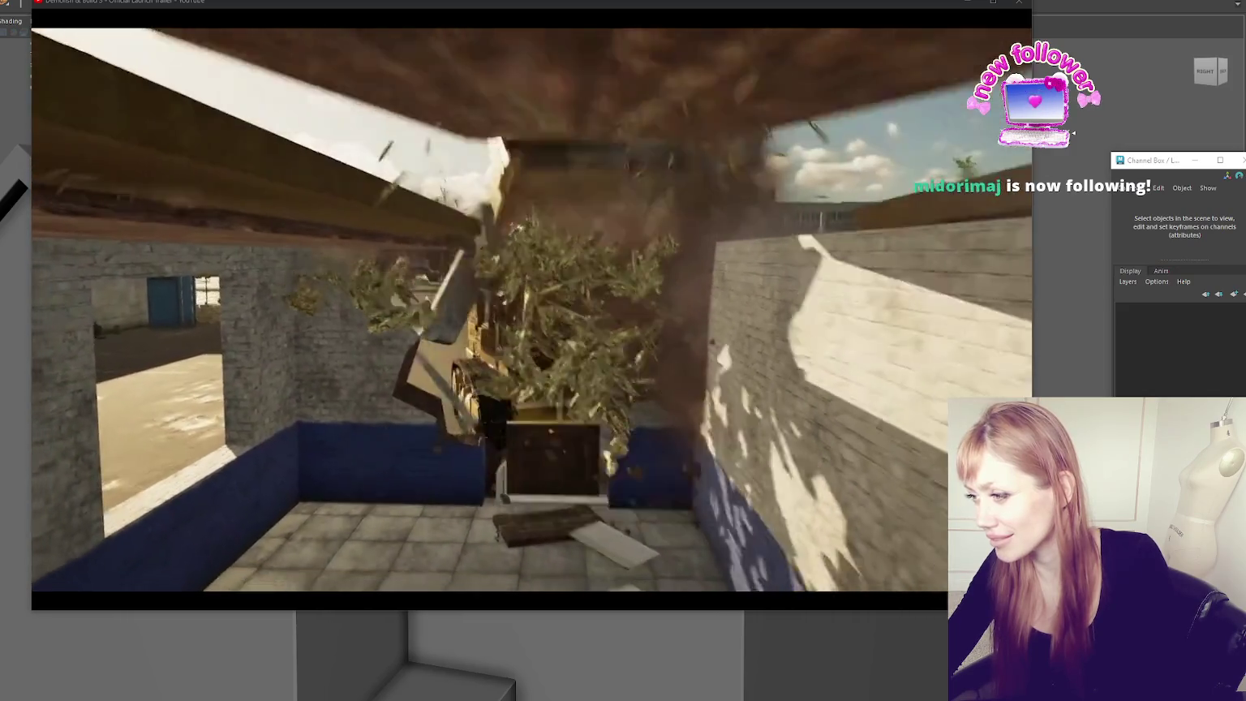
Step: Pause the Demolish & Build 3 trailer, close its window, and select the gable roof mesh
{"action": "left_click", "coordinate": [264, 362]}
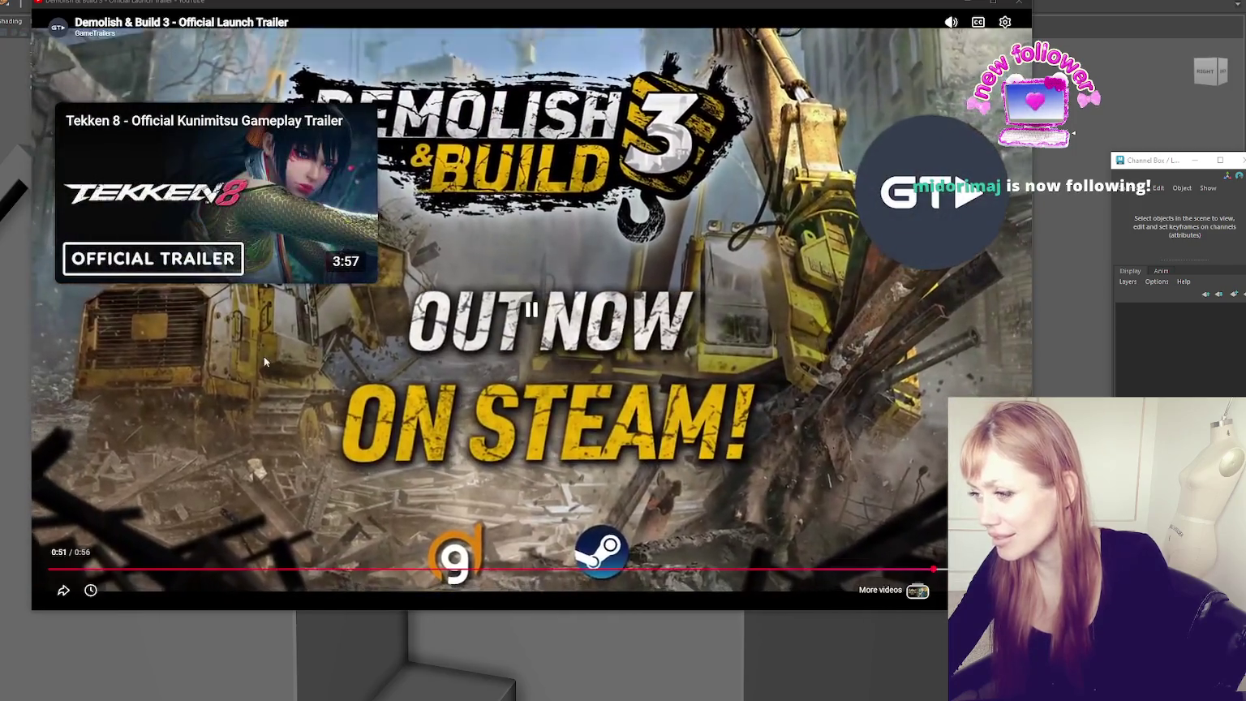
{"action": "left_click", "coordinate": [1018, 3]}
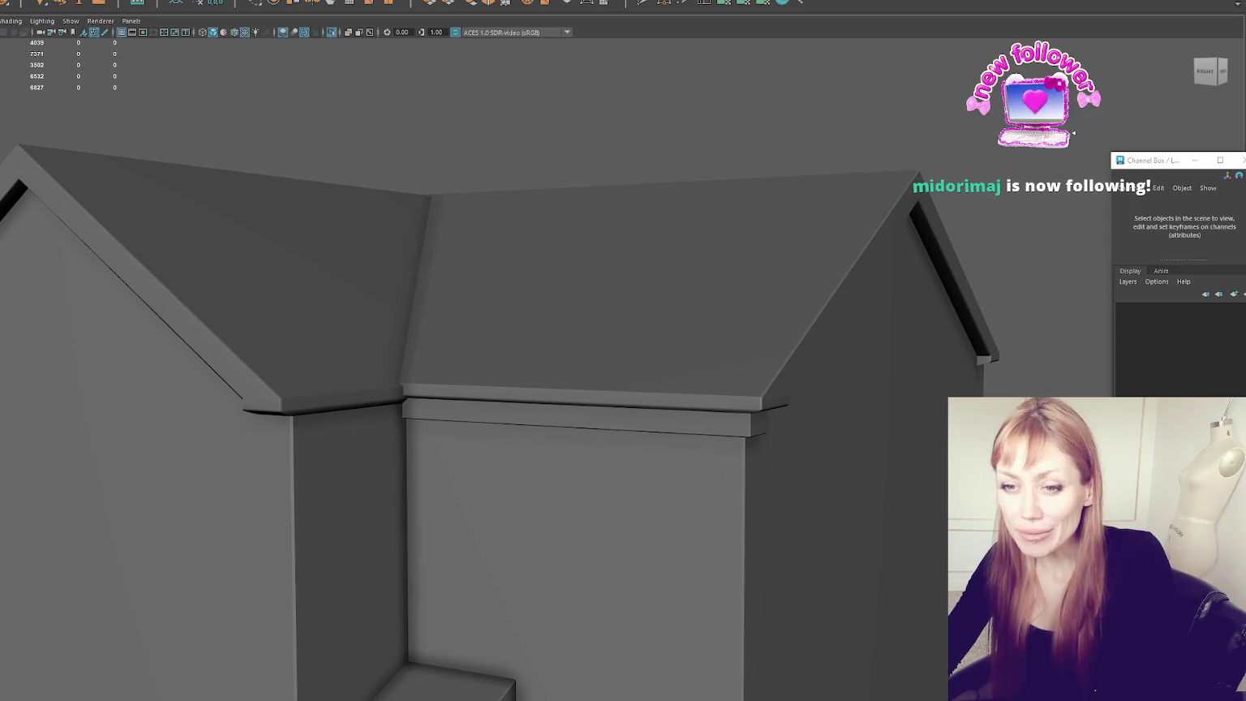
{"action": "left_click", "coordinate": [371, 198]}
Step: Frame the gable mesh and orbit to view the house from behind
{"action": "key", "text": "f"}
{"action": "scroll", "coordinate": [425, 279], "scroll_direction": "up", "scroll_amount": 3}
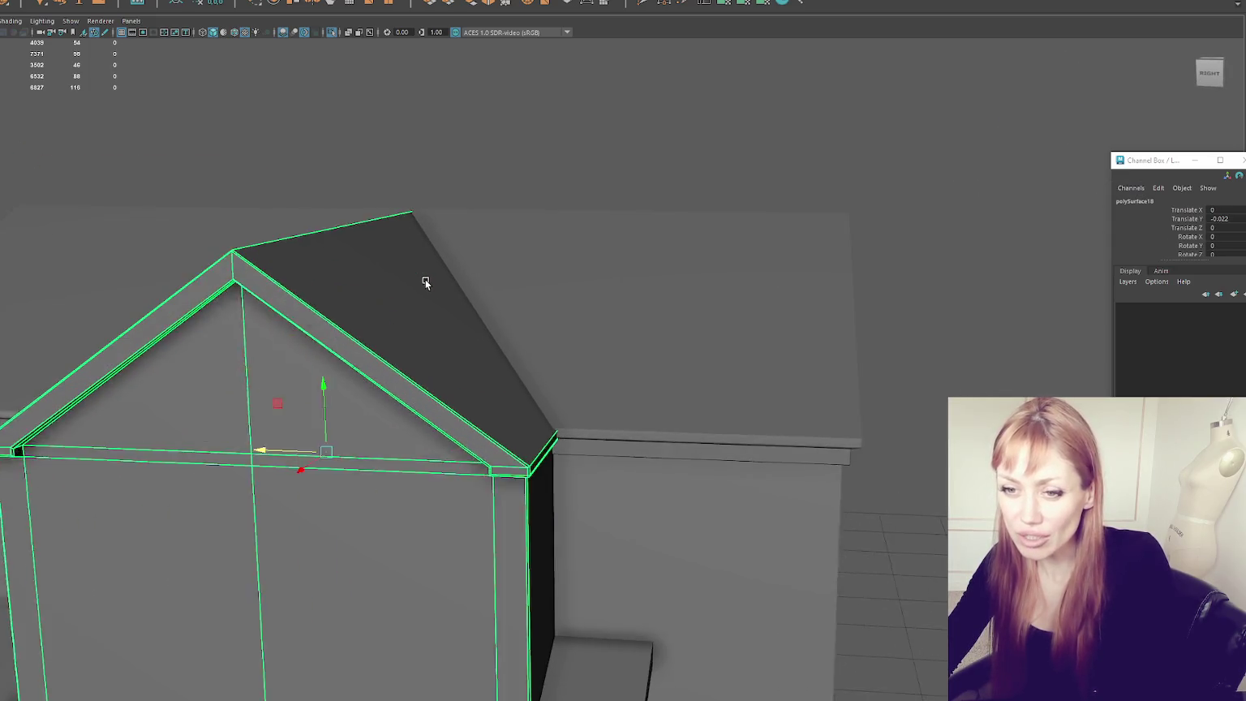
{"action": "scroll", "coordinate": [487, 390], "scroll_direction": "up", "scroll_amount": 2}
{"action": "scroll", "coordinate": [501, 419], "scroll_direction": "down", "scroll_amount": 2}
{"action": "scroll", "coordinate": [365, 304], "scroll_direction": "down", "scroll_amount": 5}
{"action": "left_click", "coordinate": [531, 248]}
{"action": "mouse_move", "coordinate": [531, 249]}
{"action": "left_mouse_down", "text": "alt"}
{"action": "mouse_move", "coordinate": [413, 250]}
{"action": "mouse_move", "coordinate": [427, 242]}
{"action": "left_mouse_up", "text": "alt"}
{"action": "scroll", "coordinate": [430, 247], "scroll_direction": "up", "scroll_amount": 3}
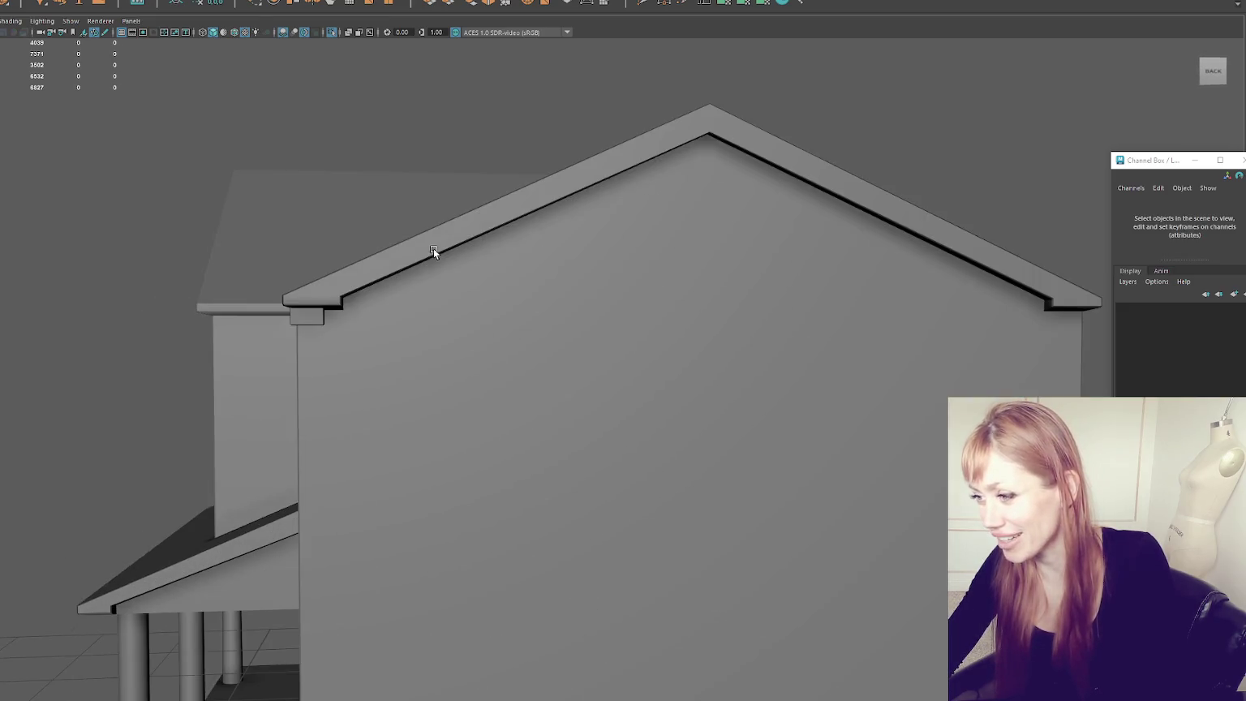
Step: Orbit around the whole roof and select the front gable
{"action": "left_click", "coordinate": [367, 288]}
{"action": "left_click_drag", "start_coordinate": [368, 288], "coordinate": [481, 272], "text": "alt"}
{"action": "scroll", "coordinate": [484, 271], "scroll_direction": "up", "scroll_amount": 3}
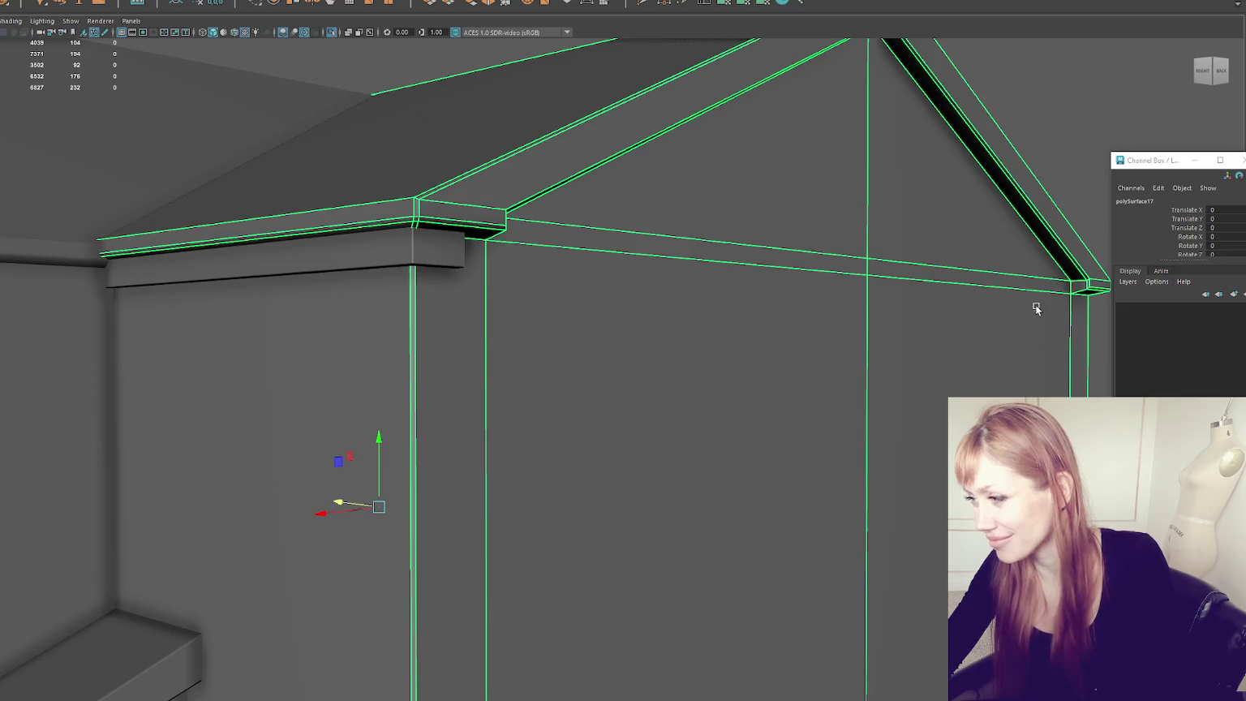
{"action": "scroll", "coordinate": [1036, 306], "scroll_direction": "down", "scroll_amount": 3}
{"action": "left_click_drag", "start_coordinate": [1054, 155], "coordinate": [864, 167], "text": "alt"}
{"action": "scroll", "coordinate": [865, 167], "scroll_direction": "down", "scroll_amount": 2}
{"action": "scroll", "coordinate": [548, 270], "scroll_direction": "down", "scroll_amount": 1}
{"action": "mouse_move", "coordinate": [547, 270]}
{"action": "left_mouse_down", "text": "alt"}
{"action": "mouse_move", "coordinate": [405, 244]}
{"action": "mouse_move", "coordinate": [904, 223]}
{"action": "mouse_move", "coordinate": [744, 229]}
{"action": "mouse_move", "coordinate": [758, 263]}
{"action": "mouse_move", "coordinate": [717, 256]}
{"action": "left_mouse_up", "text": "alt"}
{"action": "scroll", "coordinate": [453, 296], "scroll_direction": "up", "scroll_amount": 2}
{"action": "left_click", "coordinate": [459, 292]}
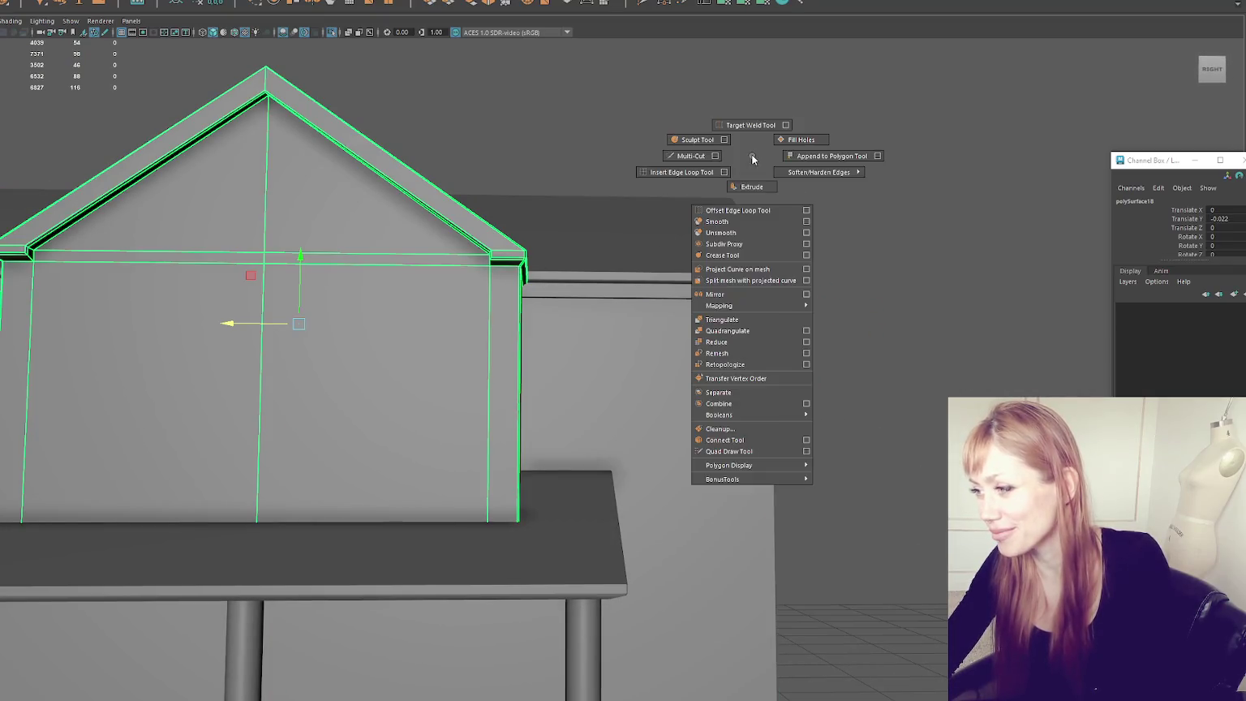
{"action": "right_click_drag", "start_coordinate": [751, 158], "coordinate": [883, 179]}
Step: Select the front gable's inner left and right roof-trim edges
{"action": "left_click", "coordinate": [357, 254]}
{"action": "key", "text": "f"}
{"action": "right_click_drag", "start_coordinate": [556, 277], "coordinate": [651, 184]}
{"action": "mouse_move", "coordinate": [650, 184]}
{"action": "left_mouse_down", "text": "alt"}
{"action": "mouse_move", "coordinate": [584, 194]}
{"action": "mouse_move", "coordinate": [583, 218]}
{"action": "left_mouse_up", "text": "alt"}
{"action": "left_click", "coordinate": [582, 221]}
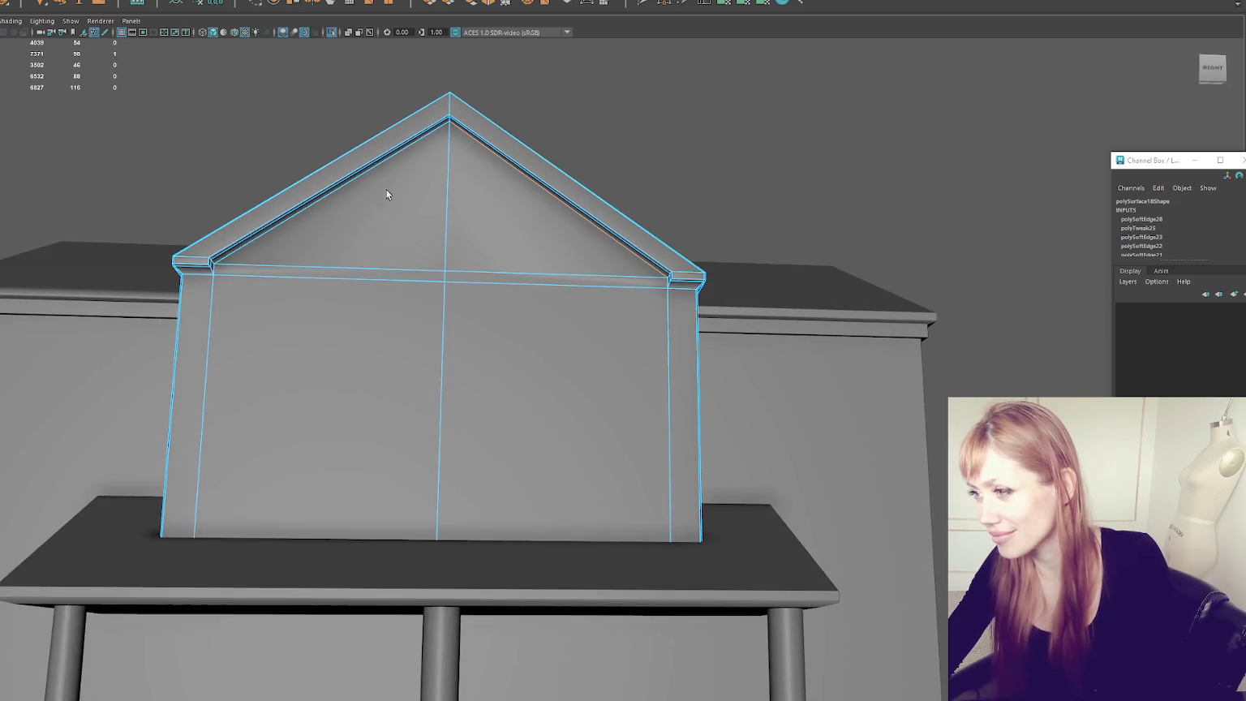
{"action": "left_click", "coordinate": [365, 174], "text": "shift"}
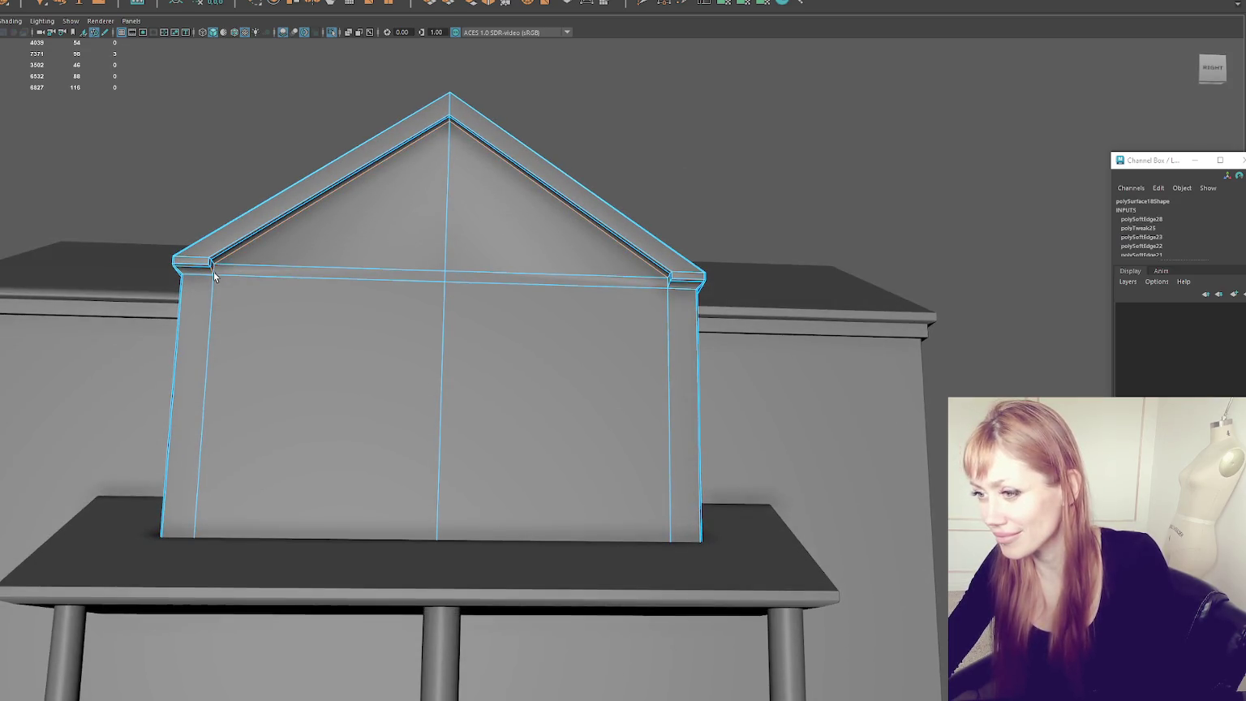
Step: Add the lower-left, right corner and remaining trim edges, then harden the whole selection
{"action": "mouse_move", "coordinate": [235, 257]}
{"action": "left_mouse_down", "text": "alt"}
{"action": "mouse_move", "coordinate": [458, 272]}
{"action": "mouse_move", "coordinate": [420, 277]}
{"action": "left_mouse_up", "text": "alt"}
{"action": "left_click", "coordinate": [219, 369], "text": "shift"}
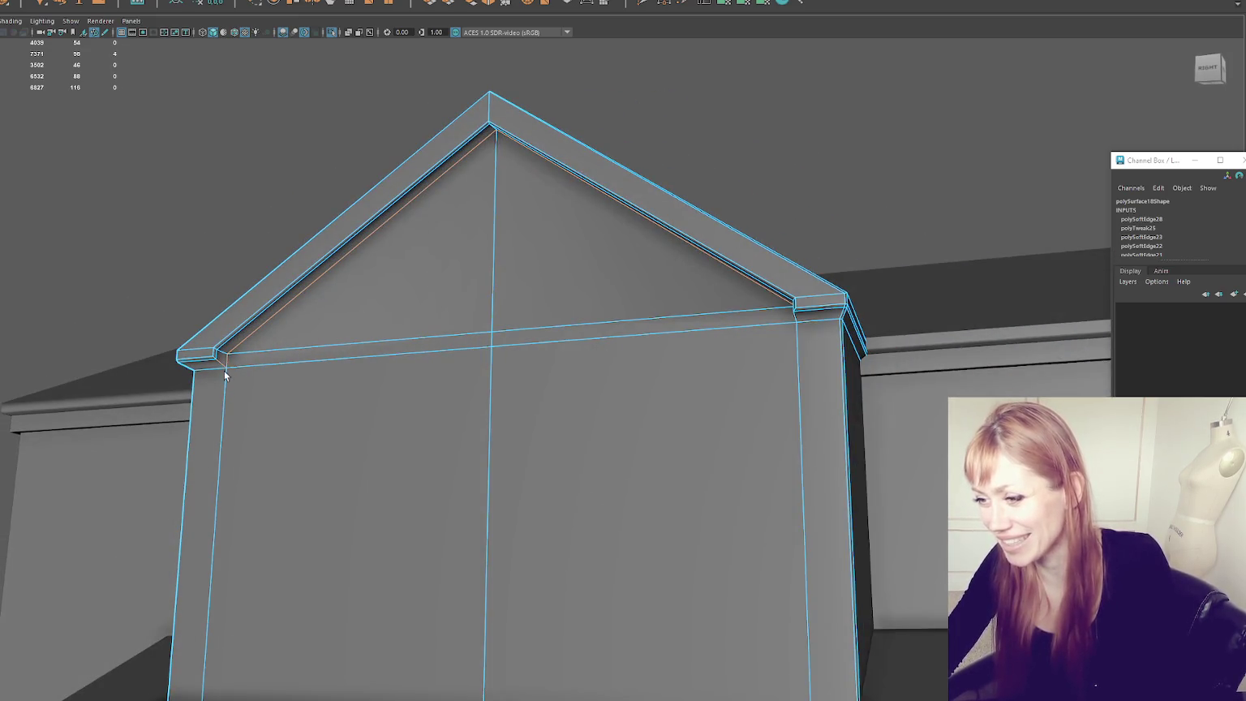
{"action": "left_click_drag", "start_coordinate": [270, 376], "coordinate": [354, 370], "text": "alt"}
{"action": "left_click", "coordinate": [564, 364], "text": "shift"}
{"action": "mouse_move", "coordinate": [563, 364]}
{"action": "left_mouse_down", "text": "alt"}
{"action": "mouse_move", "coordinate": [803, 372]}
{"action": "mouse_move", "coordinate": [760, 324]}
{"action": "left_mouse_up", "text": "alt"}
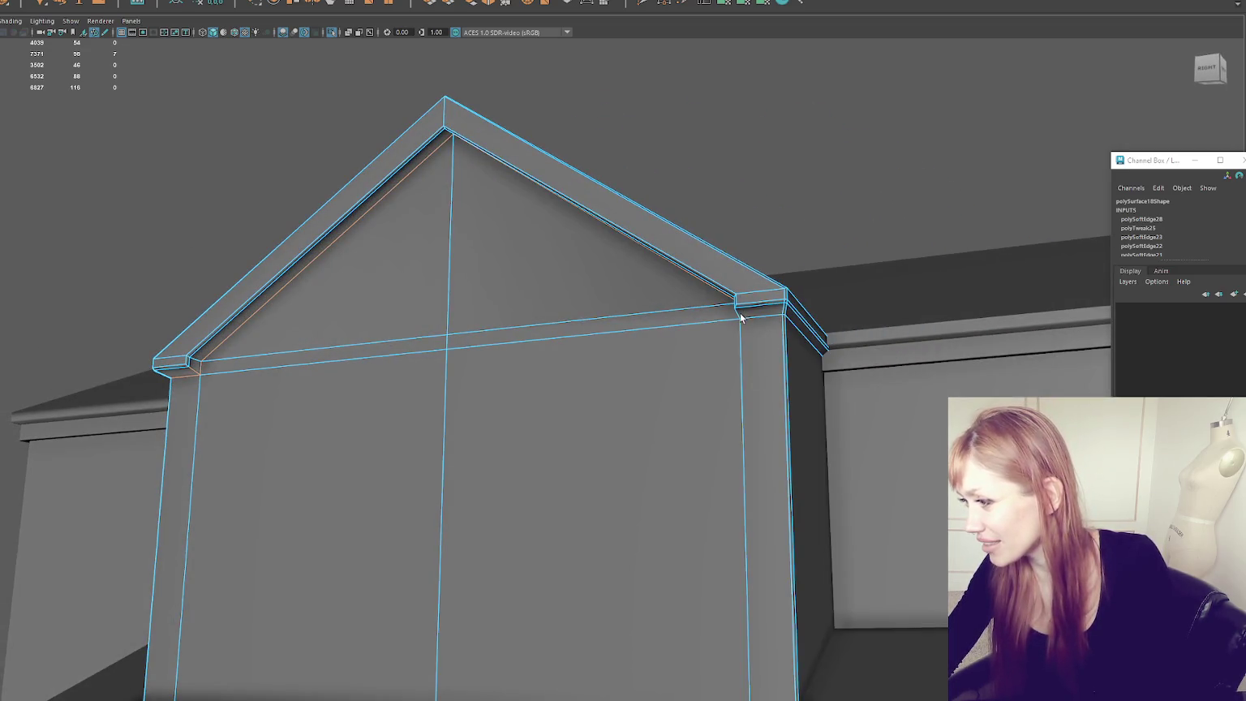
{"action": "left_click", "coordinate": [745, 315], "text": "shift"}
{"action": "left_click_drag", "start_coordinate": [746, 314], "coordinate": [998, 375], "text": "alt"}
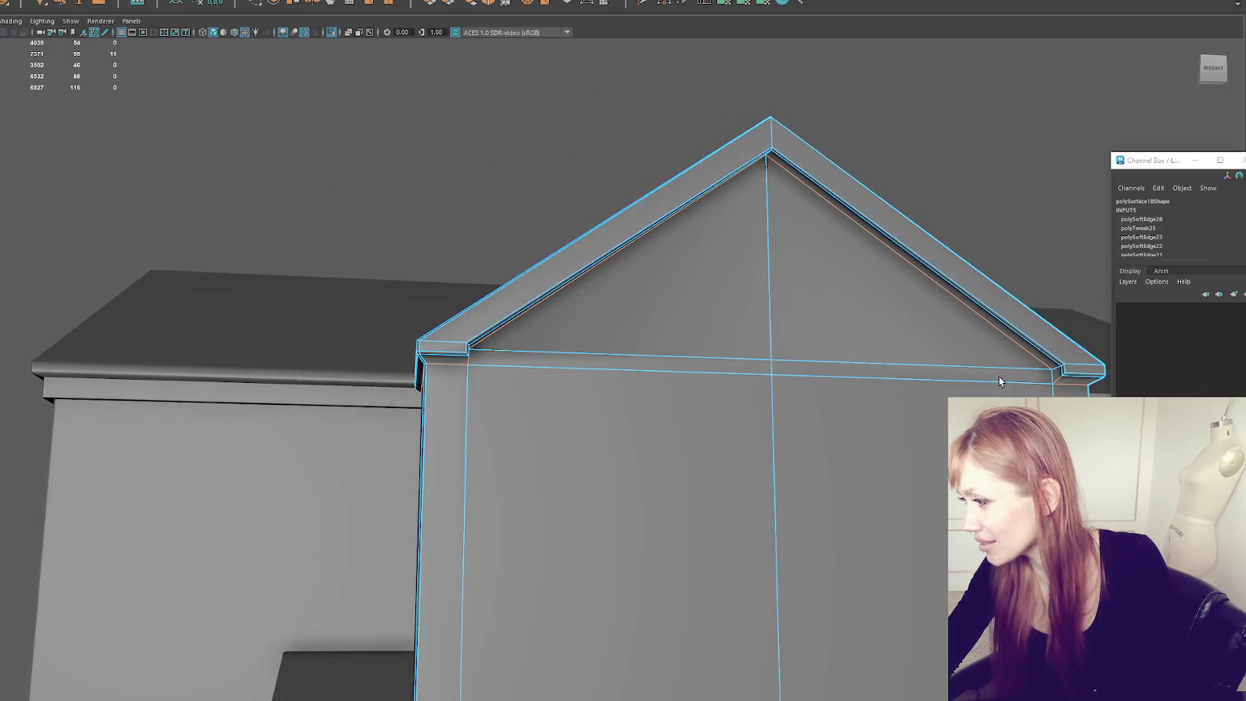
{"action": "right_click_drag", "start_coordinate": [996, 166], "coordinate": [1061, 181], "text": "shift"}
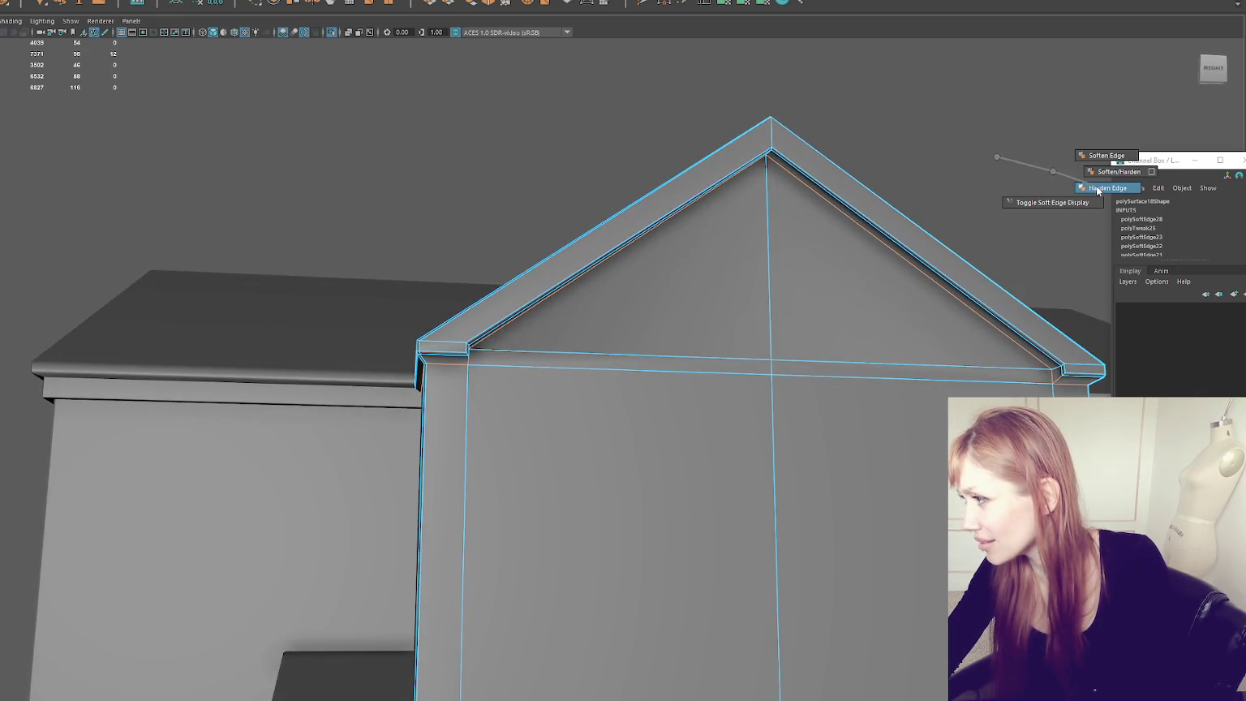
Step: Return to object mode and view the gable from the front
{"action": "key", "text": "F8"}
{"action": "left_click", "coordinate": [968, 144]}
{"action": "scroll", "coordinate": [717, 158], "scroll_direction": "down", "scroll_amount": 3}
{"action": "left_click_drag", "start_coordinate": [717, 158], "coordinate": [695, 161], "text": "alt"}
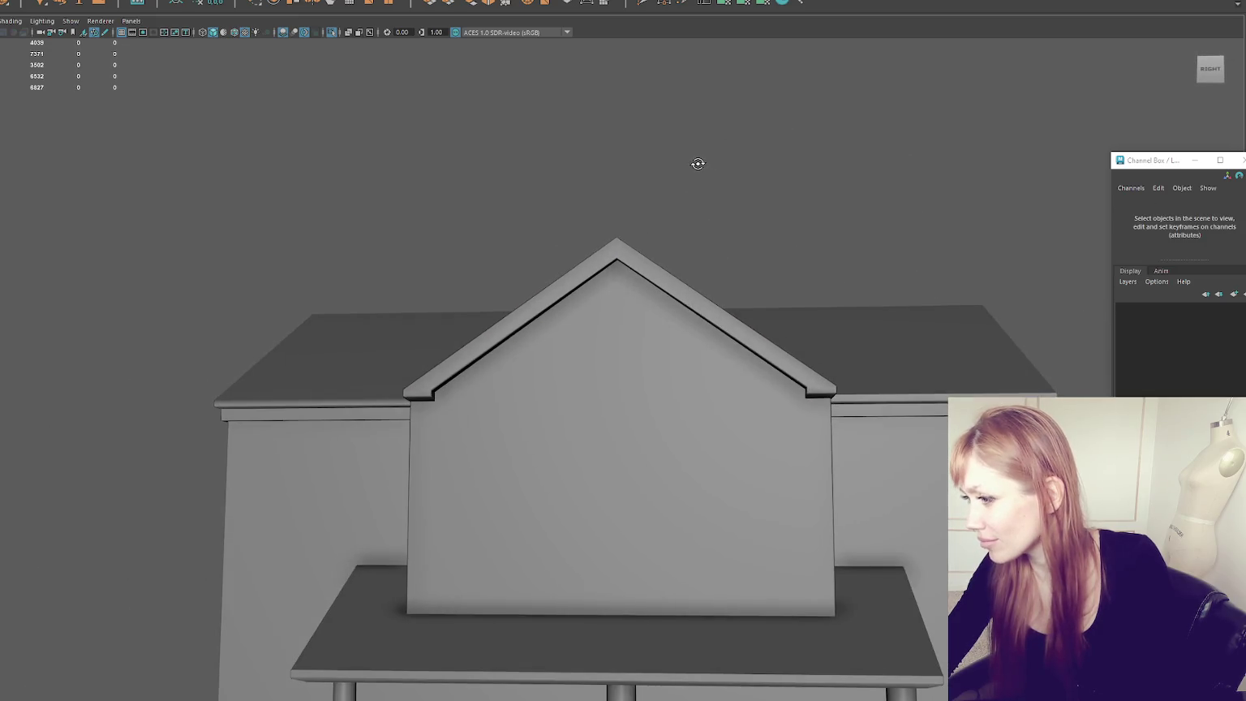
{"action": "scroll", "coordinate": [666, 176], "scroll_direction": "up", "scroll_amount": 5}
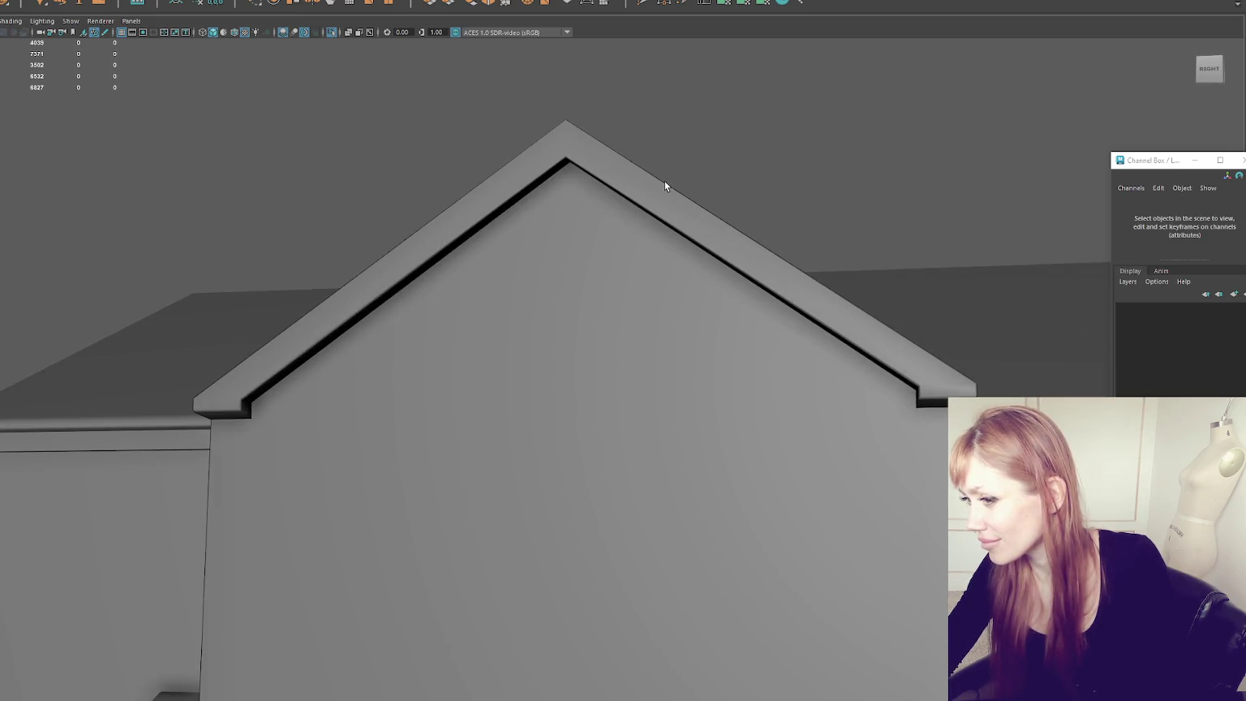
Step: Check the gable's apex edge in edge mode, then look up under the eave
{"action": "left_click", "coordinate": [663, 185]}
{"action": "key", "text": "F10"}
{"action": "left_click_drag", "start_coordinate": [660, 139], "coordinate": [621, 91], "text": "alt"}
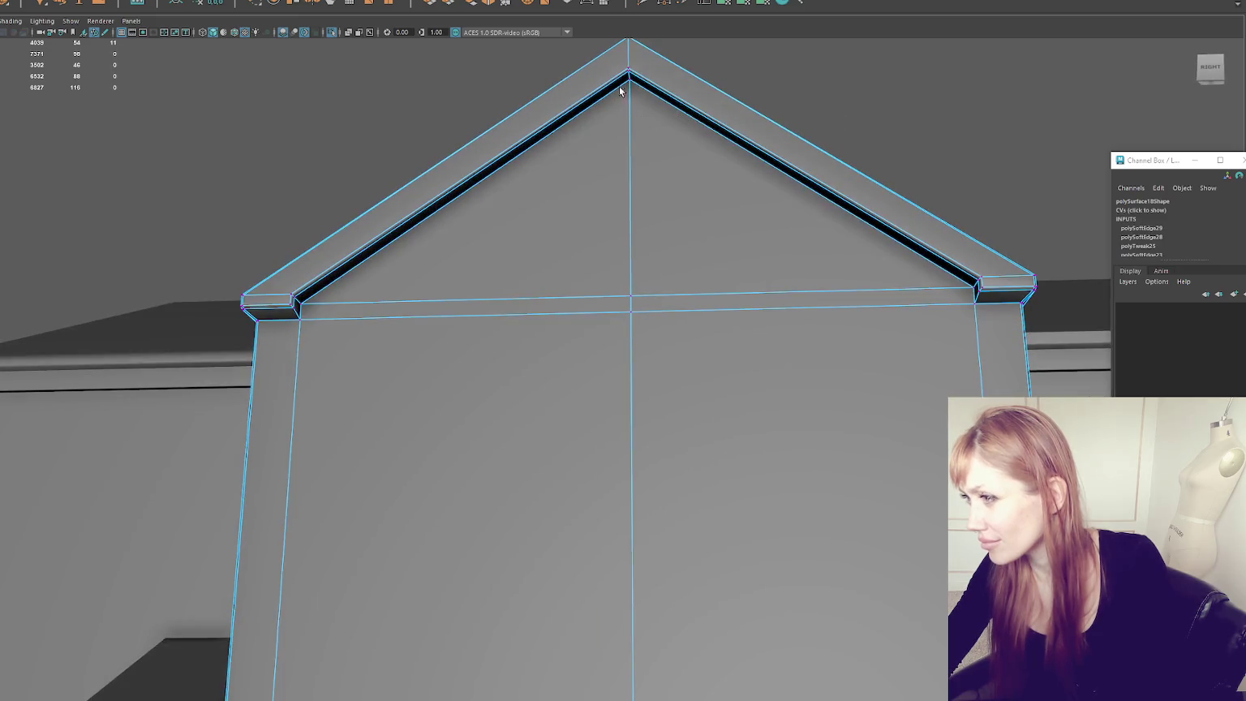
{"action": "scroll", "coordinate": [640, 80], "scroll_direction": "up", "scroll_amount": 5}
{"action": "left_click", "coordinate": [614, 333]}
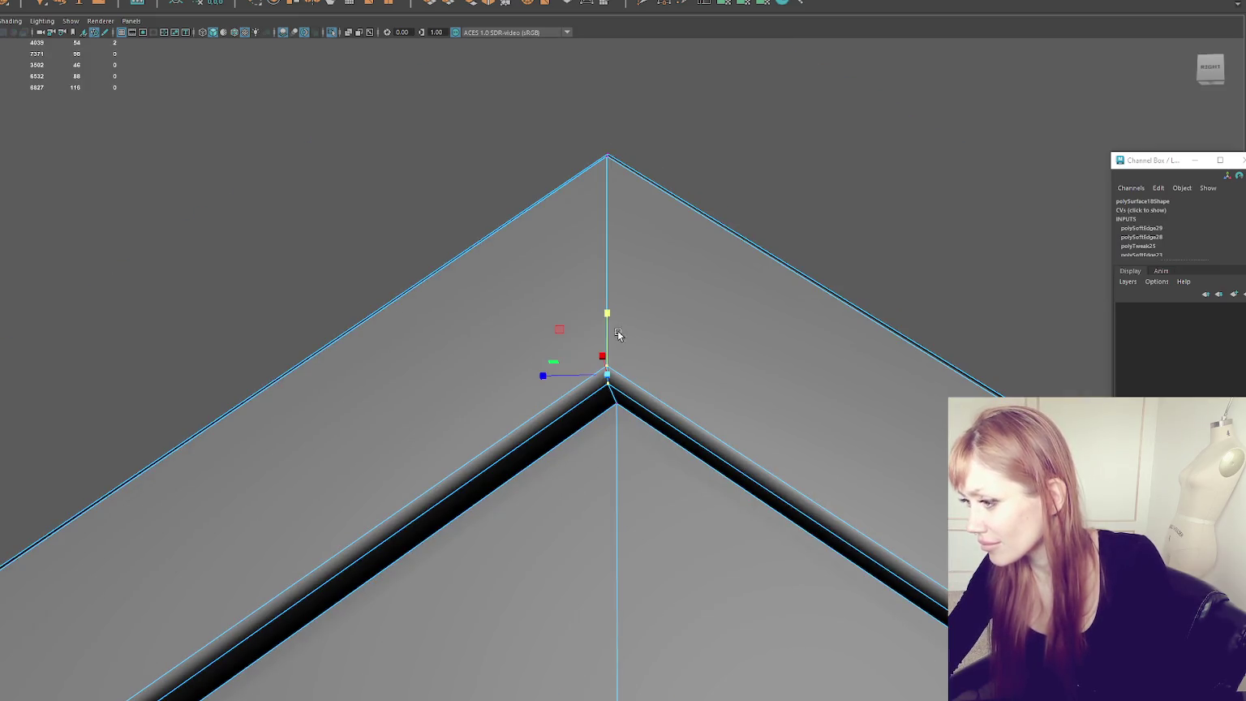
{"action": "scroll", "coordinate": [616, 318], "scroll_direction": "down", "scroll_amount": 3}
{"action": "scroll", "coordinate": [640, 333], "scroll_direction": "down", "scroll_amount": 2}
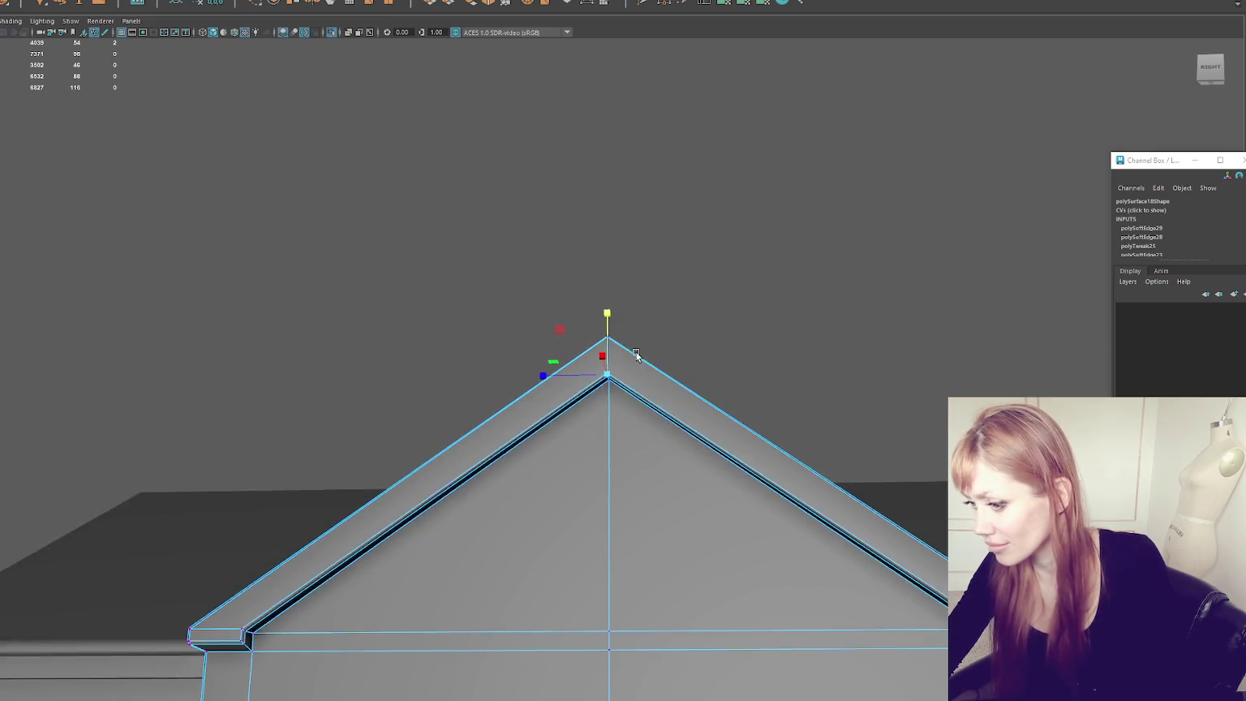
{"action": "scroll", "coordinate": [634, 356], "scroll_direction": "down", "scroll_amount": 2}
{"action": "left_click", "coordinate": [758, 290]}
{"action": "left_click_drag", "start_coordinate": [758, 290], "coordinate": [780, 308], "text": "alt"}
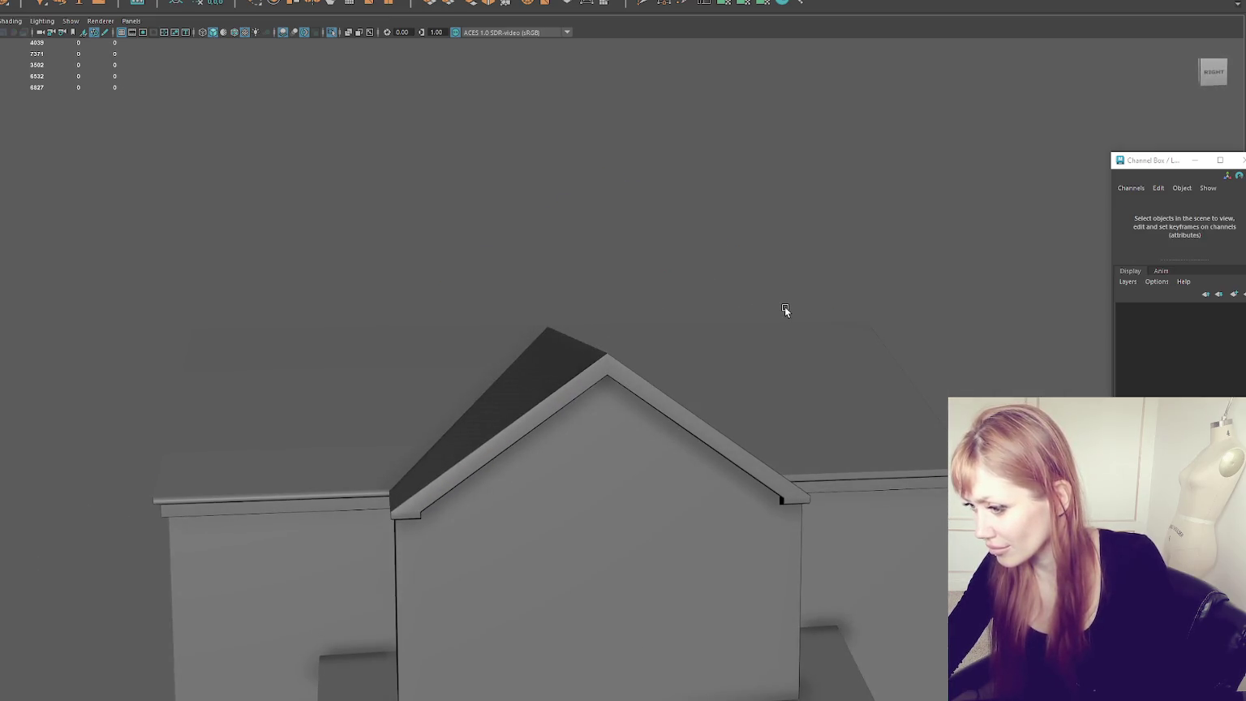
{"action": "scroll", "coordinate": [784, 348], "scroll_direction": "up", "scroll_amount": 5}
Step: Select the eave's diagonal corner face and right rafter top faces, then clear them
{"action": "right_click_drag", "start_coordinate": [682, 372], "coordinate": [681, 402]}
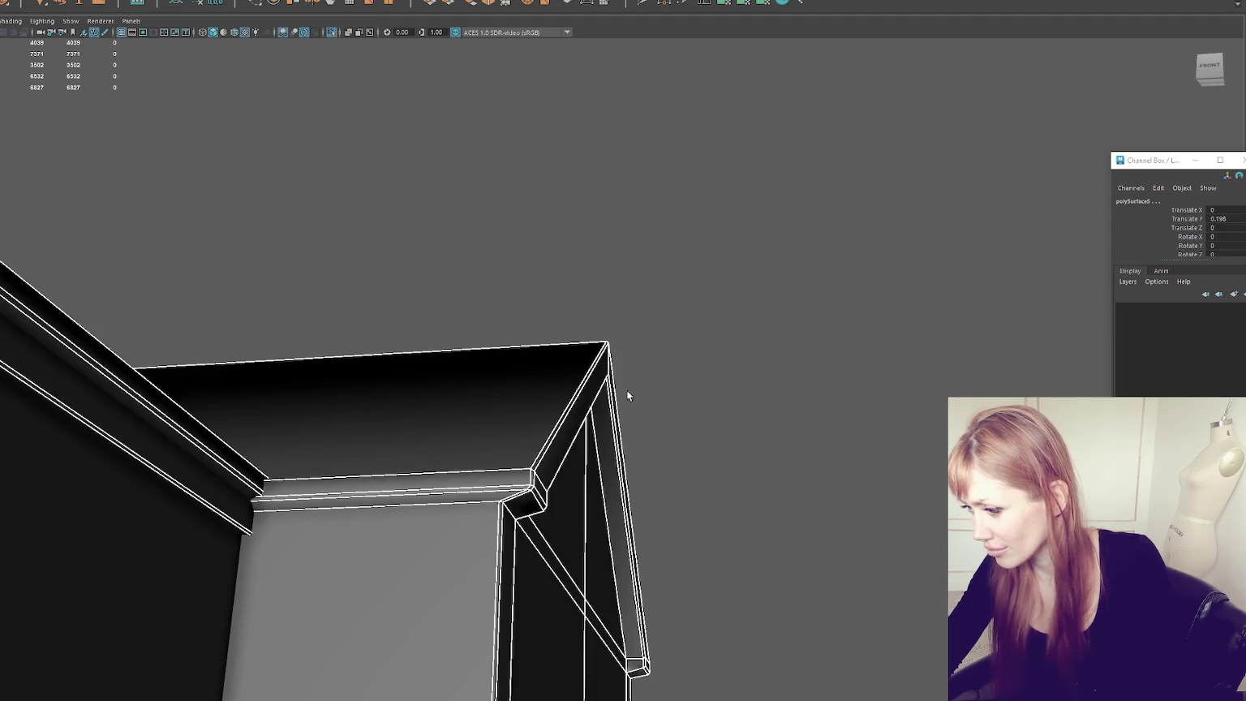
{"action": "left_click", "coordinate": [558, 473]}
{"action": "right_click_drag", "start_coordinate": [558, 473], "coordinate": [560, 439]}
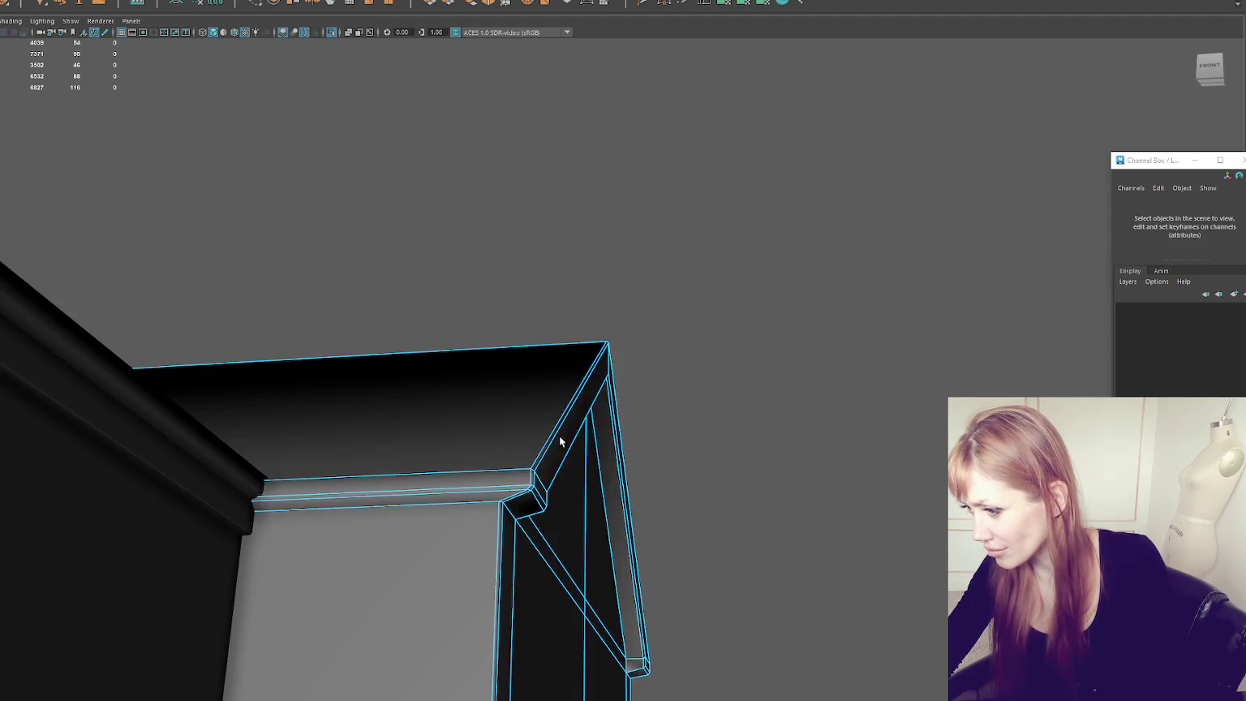
{"action": "left_click", "coordinate": [555, 474]}
{"action": "left_click_drag", "start_coordinate": [638, 621], "coordinate": [685, 637], "text": "alt"}
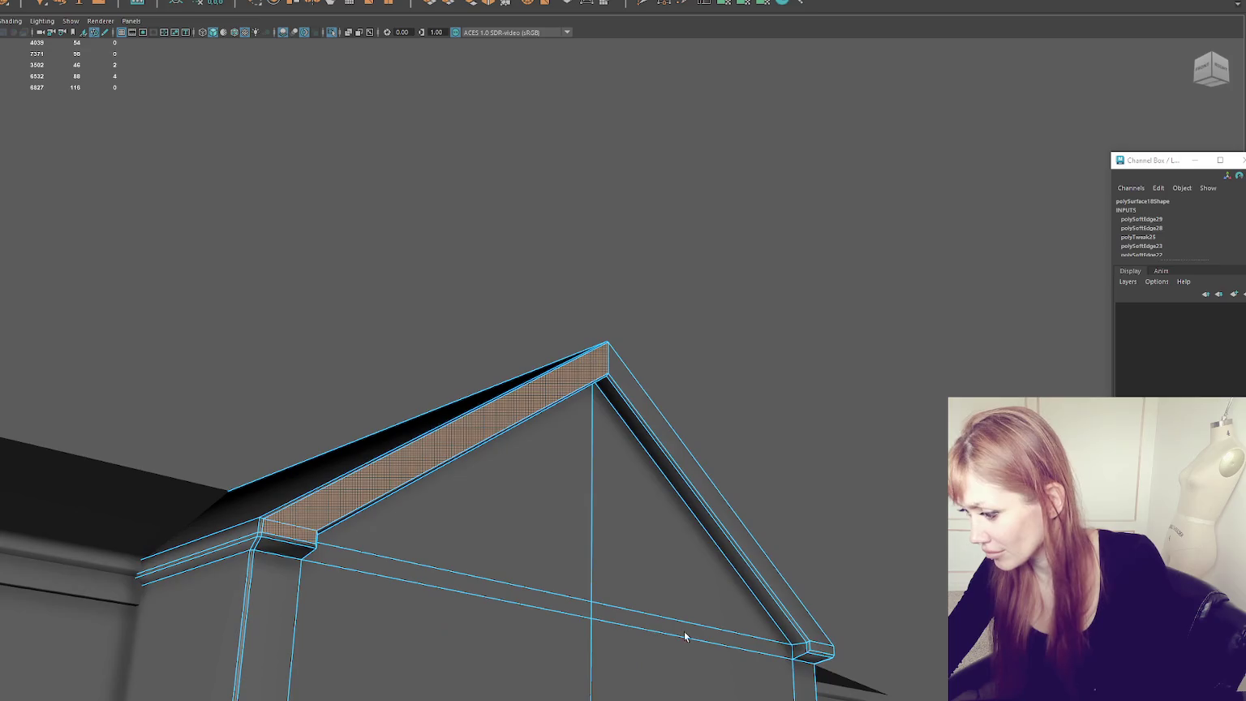
{"action": "double_click", "coordinate": [815, 649], "text": "shift"}
{"action": "left_click", "coordinate": [843, 300]}
{"action": "mouse_move", "coordinate": [843, 300]}
{"action": "left_mouse_down", "text": "alt"}
{"action": "mouse_move", "coordinate": [560, 375]}
{"action": "mouse_move", "coordinate": [635, 469]}
{"action": "left_mouse_up", "text": "alt"}
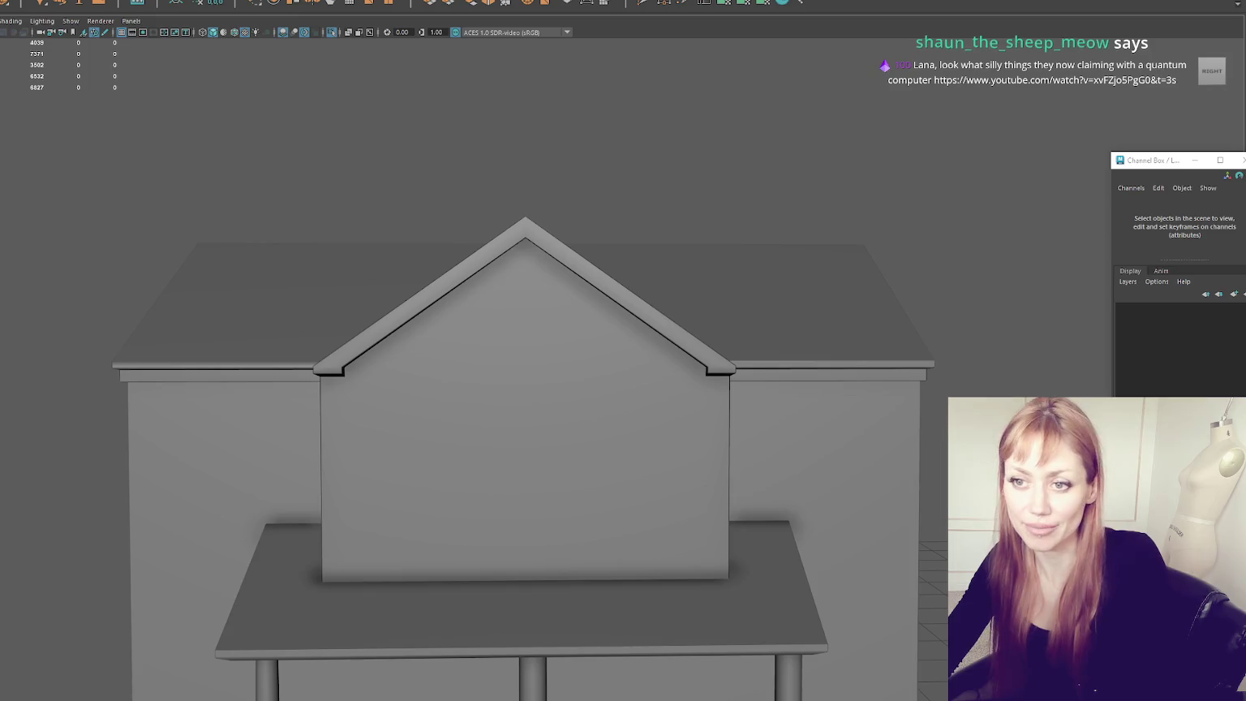
Step: Apply Soften/Harden Edge to the front gable's roof edges and return to object mode
{"action": "left_click", "coordinate": [665, 294]}
{"action": "mouse_move", "coordinate": [665, 294]}
{"action": "left_mouse_down", "text": "alt"}
{"action": "mouse_move", "coordinate": [712, 306]}
{"action": "mouse_move", "coordinate": [567, 216]}
{"action": "mouse_move", "coordinate": [781, 240]}
{"action": "mouse_move", "coordinate": [617, 211]}
{"action": "mouse_move", "coordinate": [551, 242]}
{"action": "left_mouse_up", "text": "alt"}
{"action": "scroll", "coordinate": [473, 193], "scroll_direction": "up", "scroll_amount": 3}
{"action": "mouse_move", "coordinate": [474, 193]}
{"action": "left_mouse_down", "text": "alt"}
{"action": "mouse_move", "coordinate": [444, 216]}
{"action": "mouse_move", "coordinate": [582, 125]}
{"action": "left_mouse_up", "text": "alt"}
{"action": "key", "text": "F10"}
{"action": "right_click_drag", "start_coordinate": [582, 125], "coordinate": [811, 184], "text": "shift"}
{"action": "key", "text": "F8"}
{"action": "scroll", "coordinate": [704, 126], "scroll_direction": "up", "scroll_amount": 3}
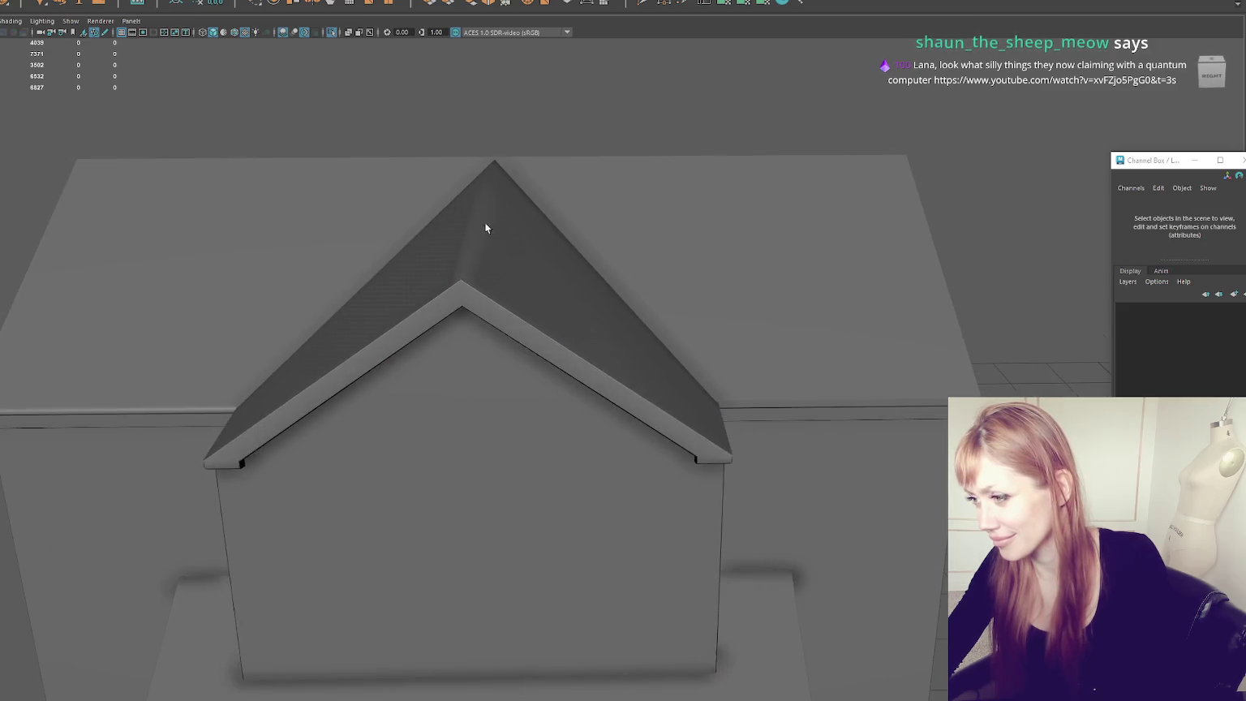
Step: Harden the gable's selected ridge and trim edges
{"action": "left_click", "coordinate": [487, 189]}
{"action": "left_click", "coordinate": [461, 300]}
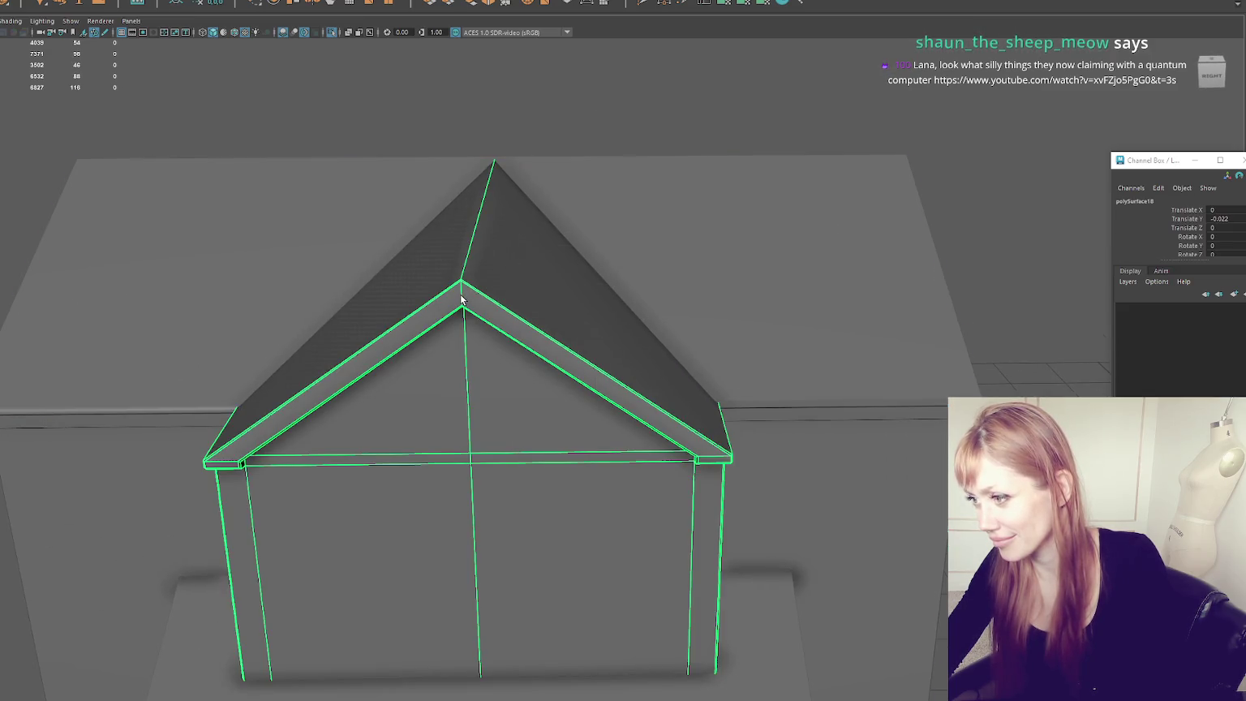
{"action": "key", "text": "F10"}
{"action": "left_click", "coordinate": [471, 207]}
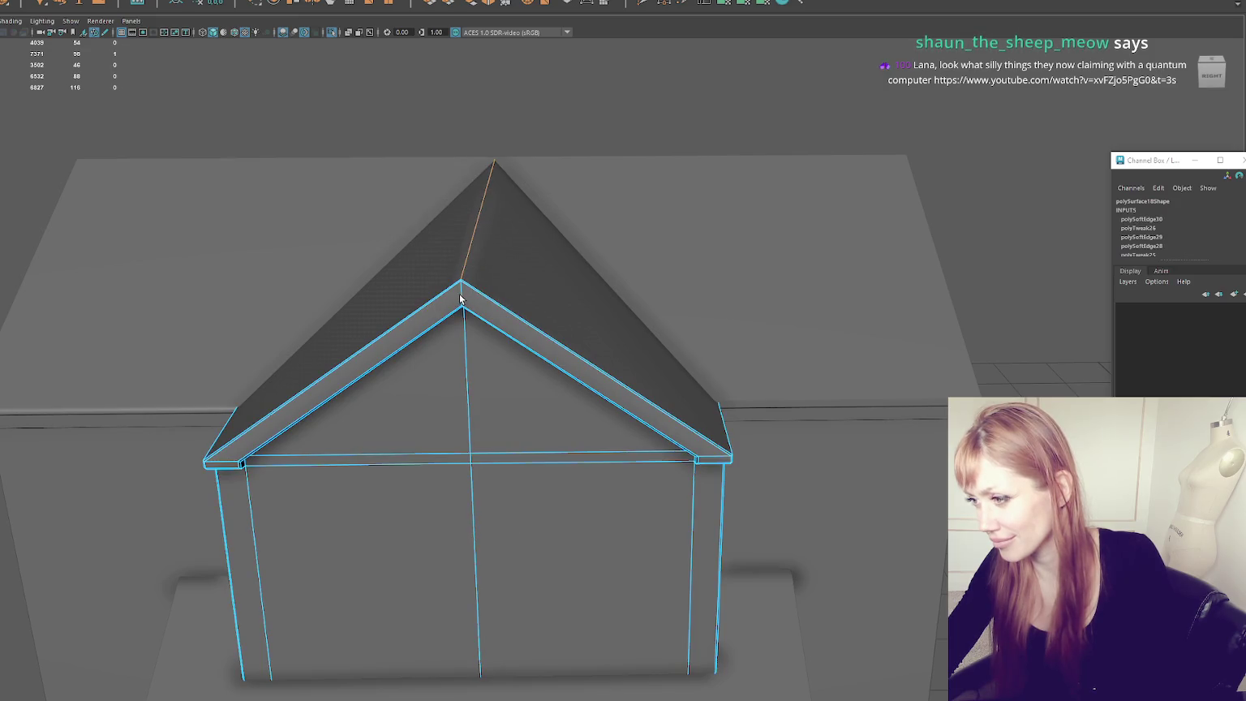
{"action": "left_click_drag", "start_coordinate": [496, 316], "coordinate": [595, 294], "text": "alt"}
{"action": "right_click_drag", "start_coordinate": [741, 160], "coordinate": [960, 231], "text": "shift"}
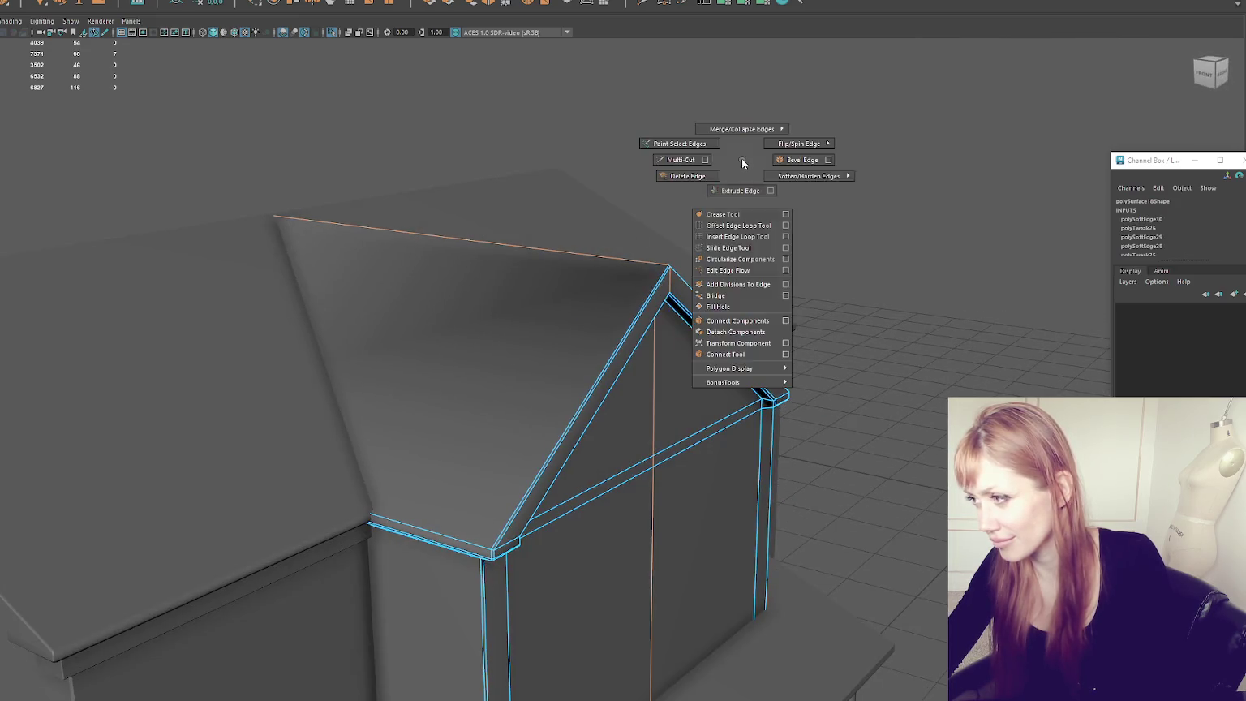
{"action": "right_click", "coordinate": [820, 181]}
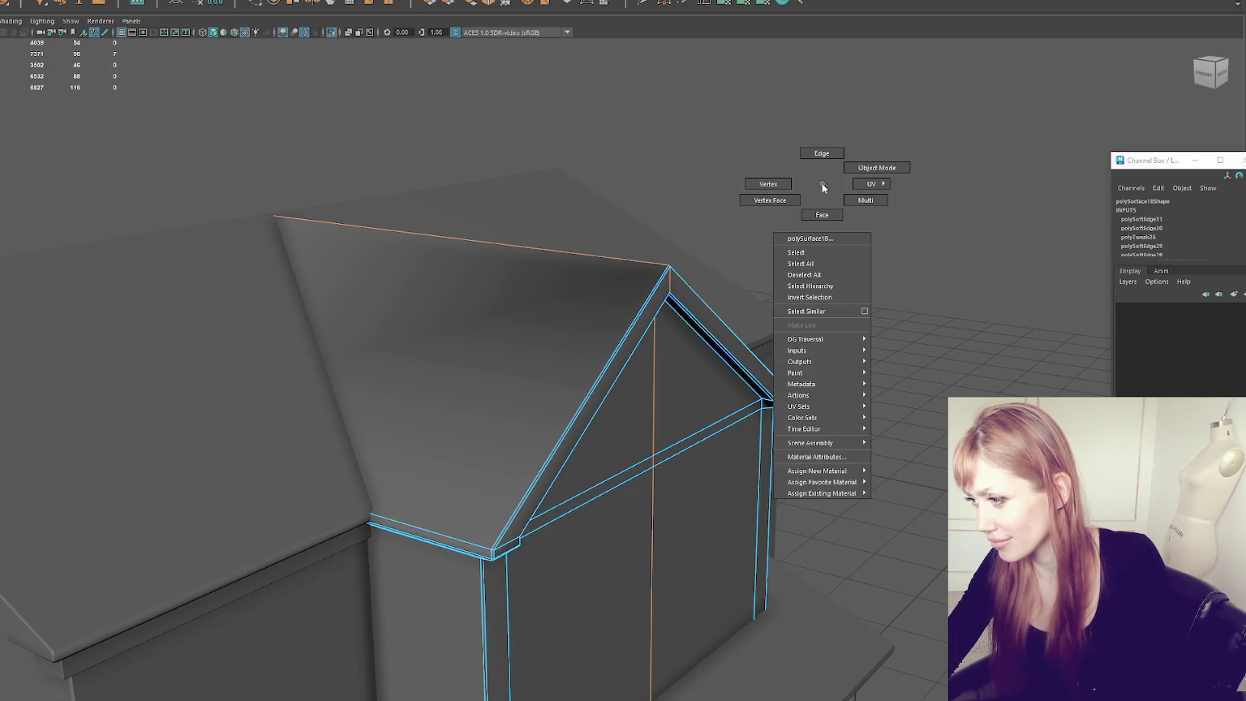
{"action": "mouse_move", "coordinate": [821, 183]}
{"action": "left_mouse_down", "text": "alt"}
{"action": "mouse_move", "coordinate": [753, 177]}
{"action": "mouse_move", "coordinate": [742, 192]}
{"action": "left_mouse_up", "text": "alt"}
Step: In object mode, select the roof trim and expand the selection to the whole house group
{"action": "right_click_drag", "start_coordinate": [702, 110], "coordinate": [757, 91]}
{"action": "mouse_move", "coordinate": [757, 91]}
{"action": "left_mouse_down", "text": "alt"}
{"action": "mouse_move", "coordinate": [709, 265]}
{"action": "mouse_move", "coordinate": [716, 279]}
{"action": "mouse_move", "coordinate": [754, 254]}
{"action": "left_mouse_up", "text": "alt"}
{"action": "left_click", "coordinate": [714, 280]}
{"action": "scroll", "coordinate": [707, 151], "scroll_direction": "up", "scroll_amount": 3}
{"action": "left_click", "coordinate": [604, 400]}
{"action": "left_click_drag", "start_coordinate": [604, 400], "coordinate": [616, 442], "text": "alt"}
{"action": "left_click", "coordinate": [617, 442]}
{"action": "left_click_drag", "start_coordinate": [428, 308], "coordinate": [410, 301], "text": "alt"}
{"action": "left_click", "coordinate": [339, 261]}
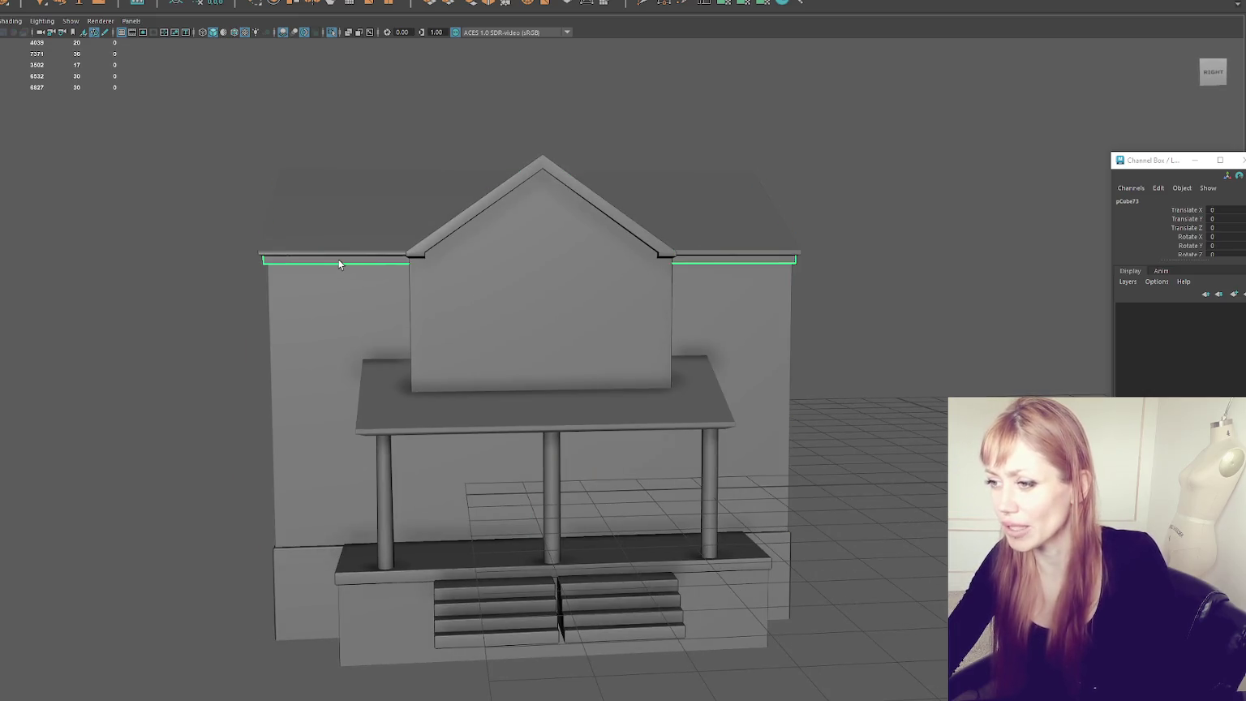
{"action": "key", "text": "Up"}
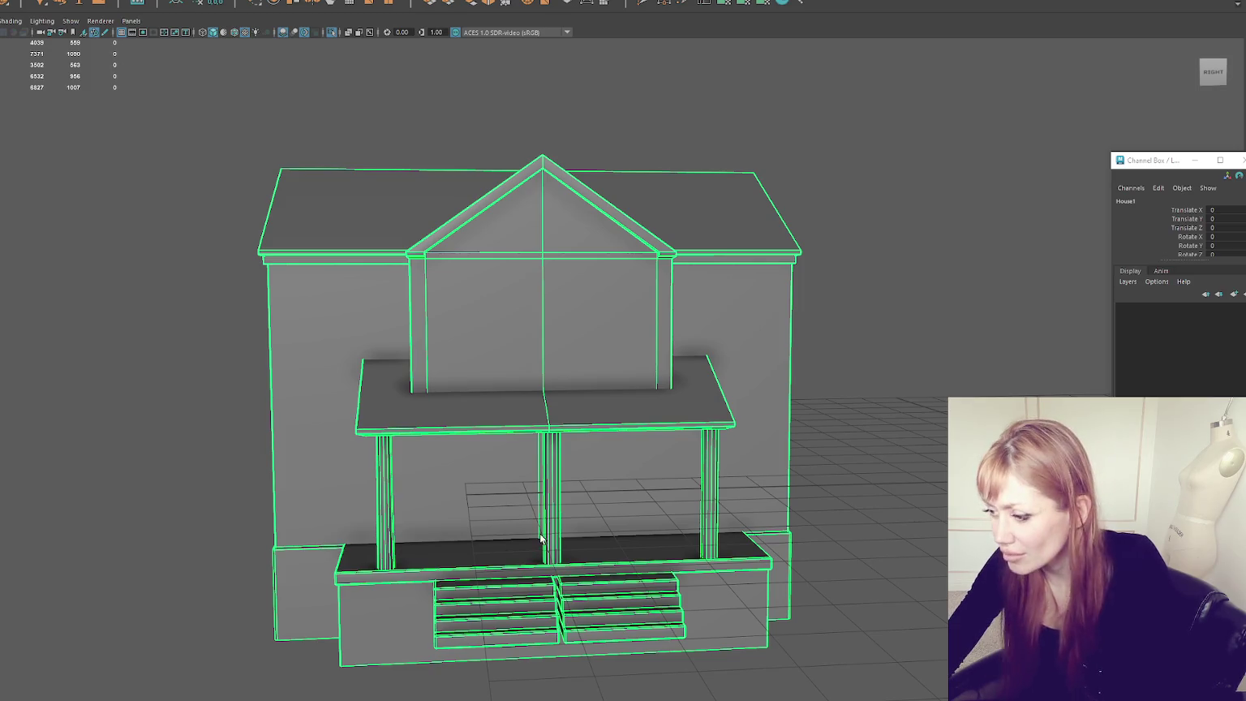
Step: Combine the four left porch steps into one object
{"action": "middle_click_drag", "start_coordinate": [541, 538], "coordinate": [526, 386], "text": "alt"}
{"action": "left_click", "coordinate": [526, 385]}
{"action": "key", "text": "f"}
{"action": "mouse_move", "coordinate": [571, 383]}
{"action": "left_mouse_down", "text": "alt"}
{"action": "mouse_move", "coordinate": [697, 390]}
{"action": "mouse_move", "coordinate": [616, 372]}
{"action": "mouse_move", "coordinate": [516, 393]}
{"action": "left_mouse_up", "text": "alt"}
{"action": "left_click", "coordinate": [519, 555]}
{"action": "left_click", "coordinate": [530, 612], "text": "shift"}
{"action": "left_click", "coordinate": [491, 585], "text": "shift"}
{"action": "left_click", "coordinate": [486, 640], "text": "shift"}
{"action": "left_click", "coordinate": [238, 10]}
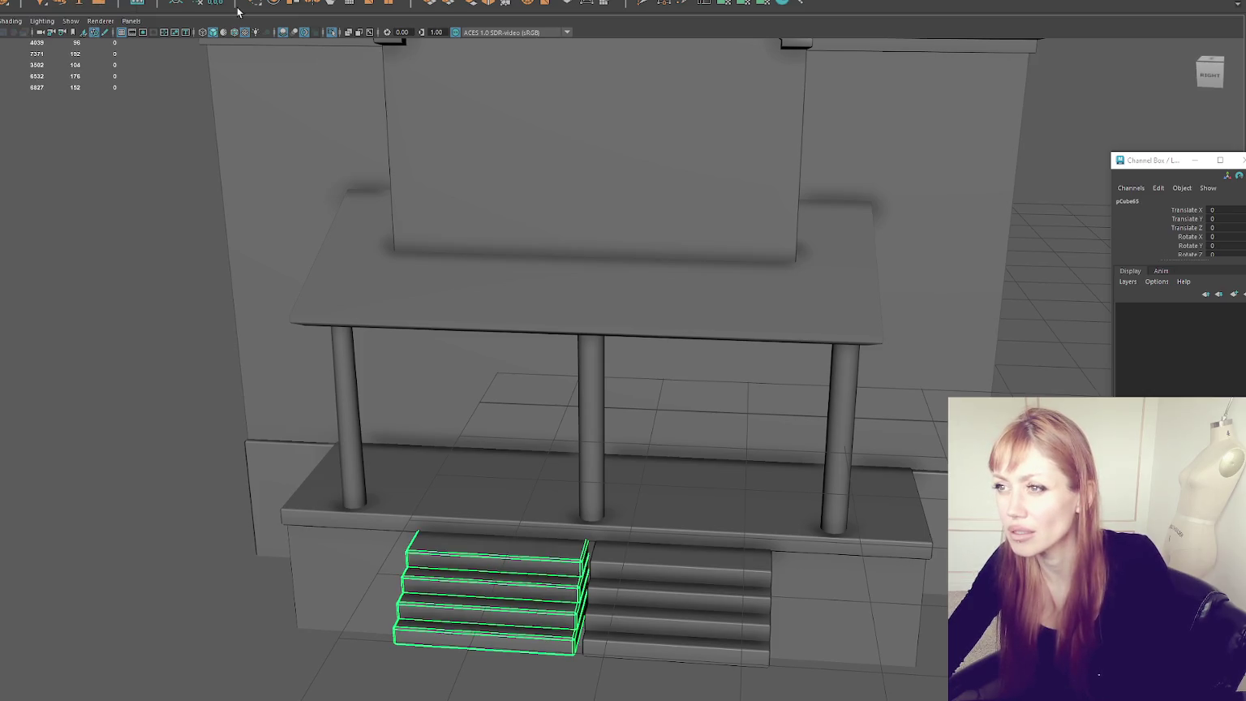
Step: Combine the four right steps into one object and select both combined step objects
{"action": "left_click", "coordinate": [701, 570]}
{"action": "left_click", "coordinate": [696, 601], "text": "shift"}
{"action": "left_click", "coordinate": [693, 634], "text": "shift"}
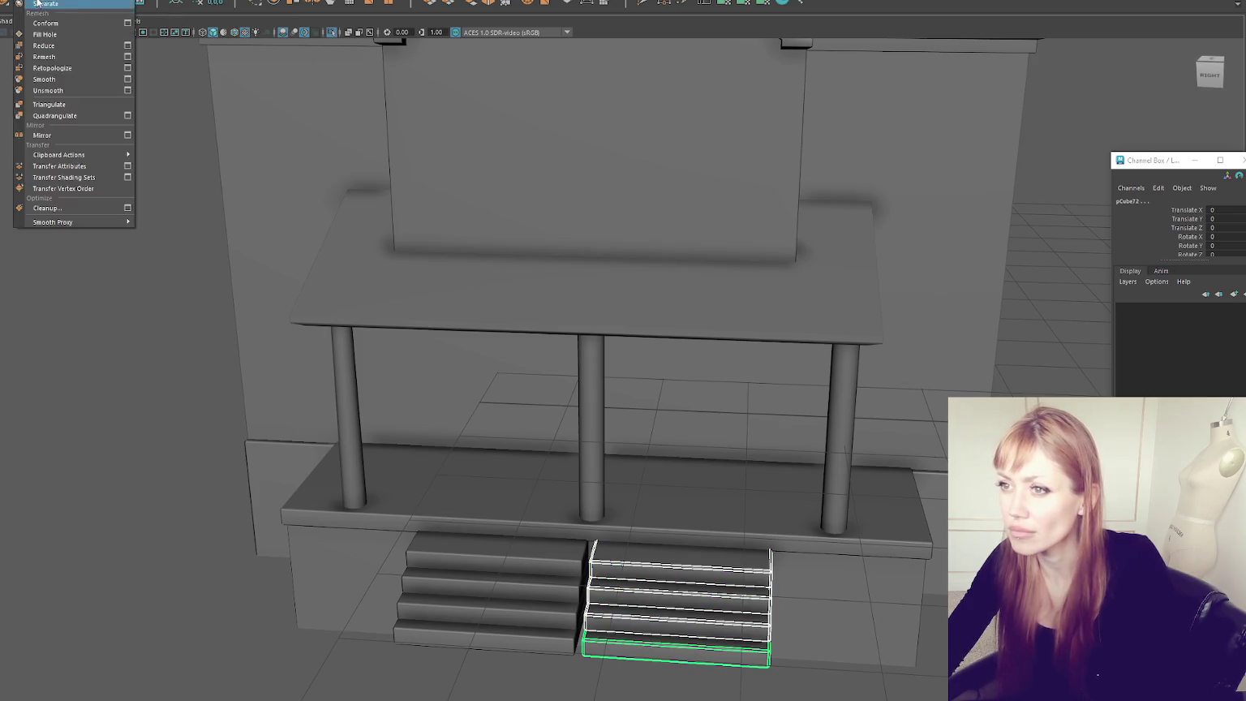
{"action": "left_click", "coordinate": [215, 3]}
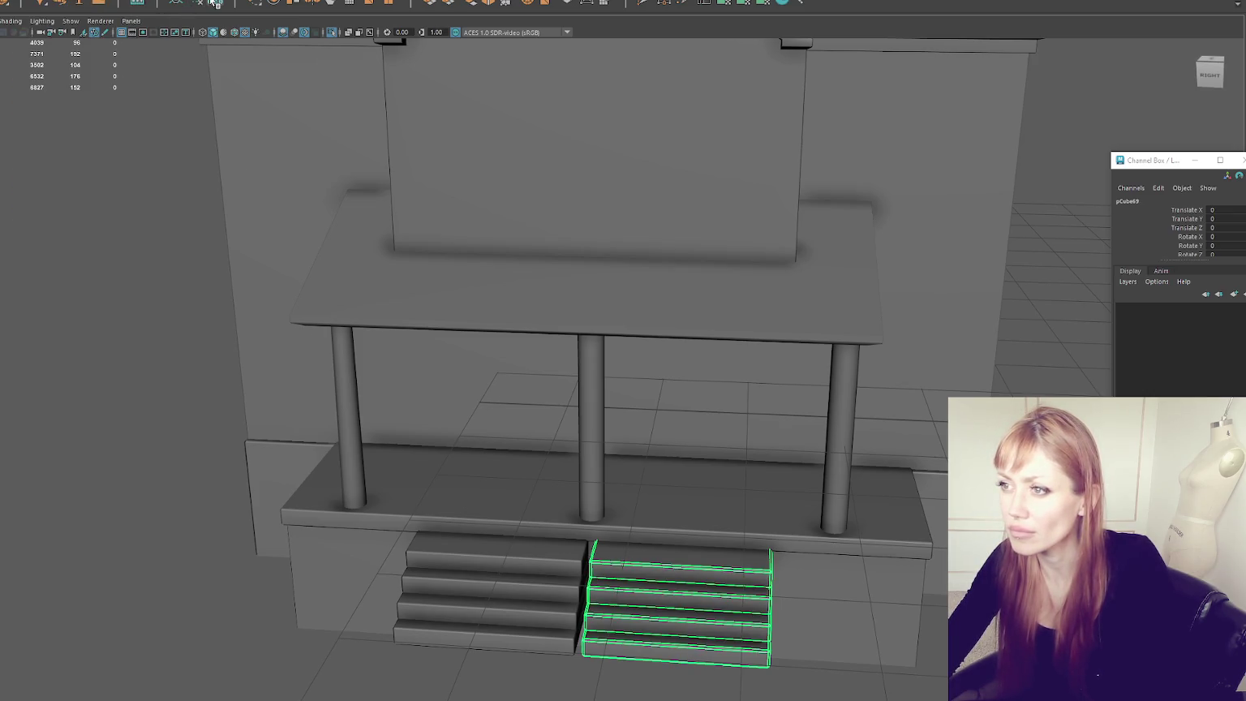
{"action": "left_click", "coordinate": [490, 592], "text": "shift"}
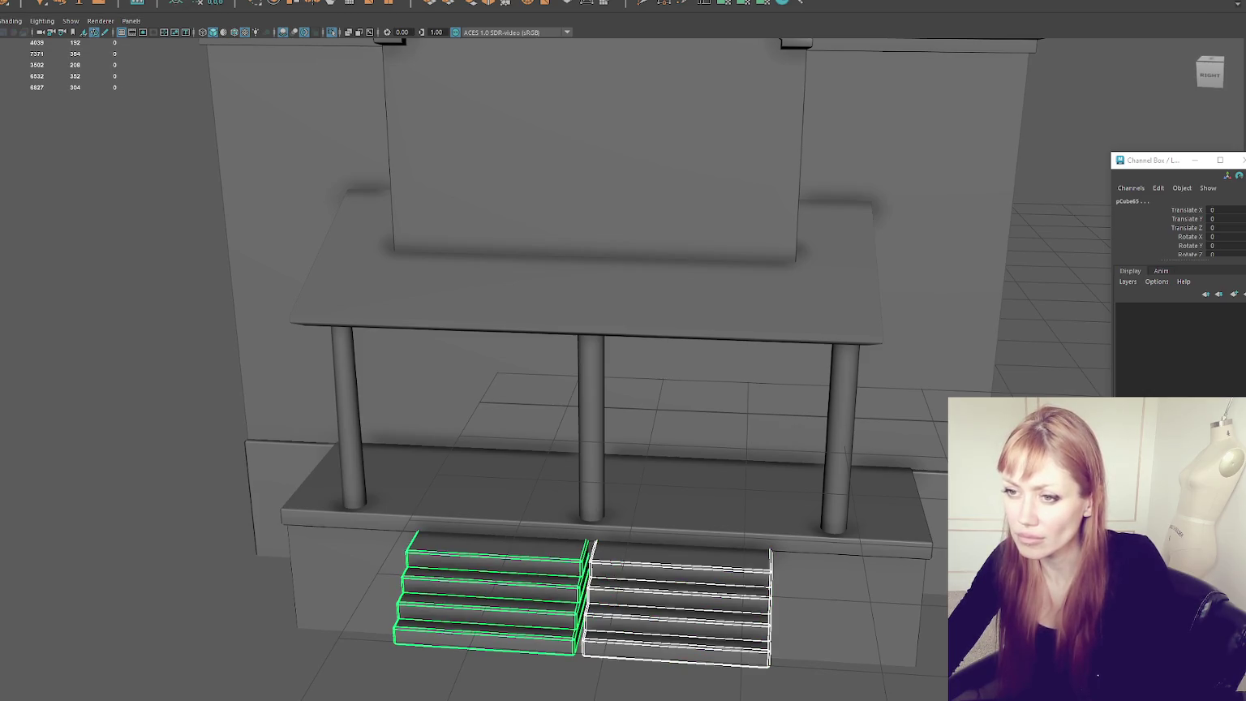
{"action": "left_click_drag", "start_coordinate": [183, 329], "coordinate": [300, 289], "text": "alt"}
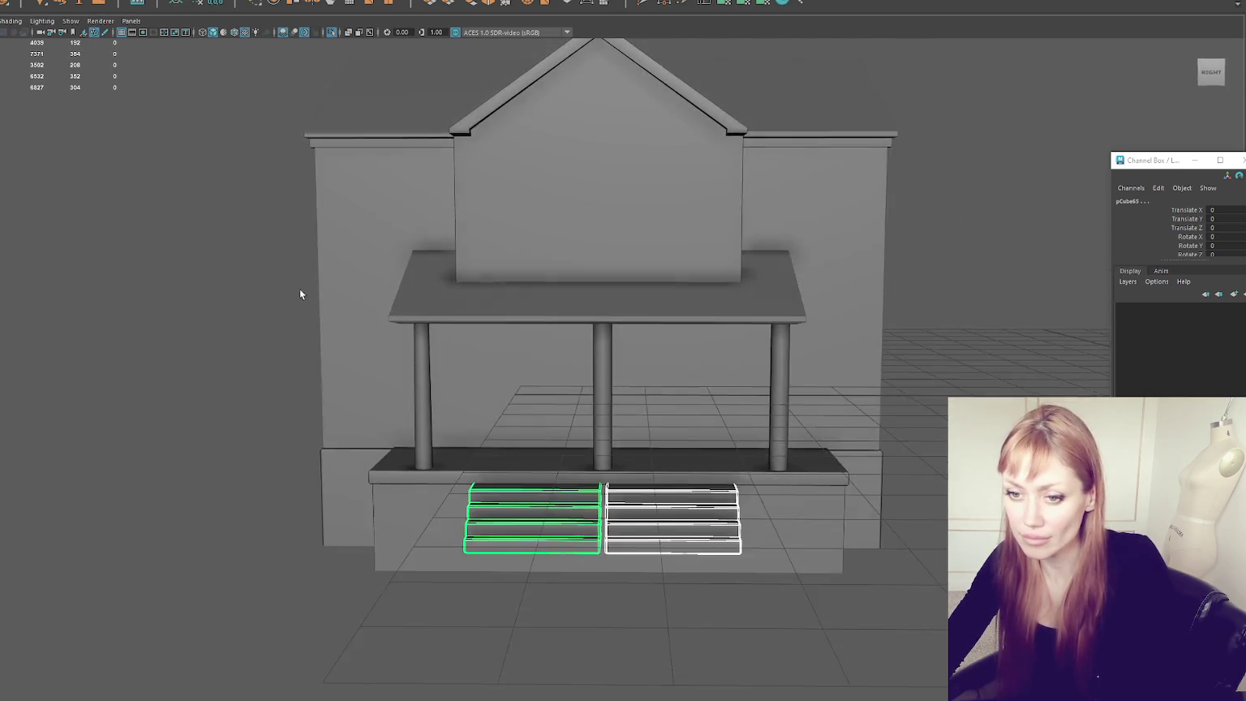
{"action": "middle_click_drag", "start_coordinate": [552, 390], "coordinate": [550, 387], "text": "alt"}
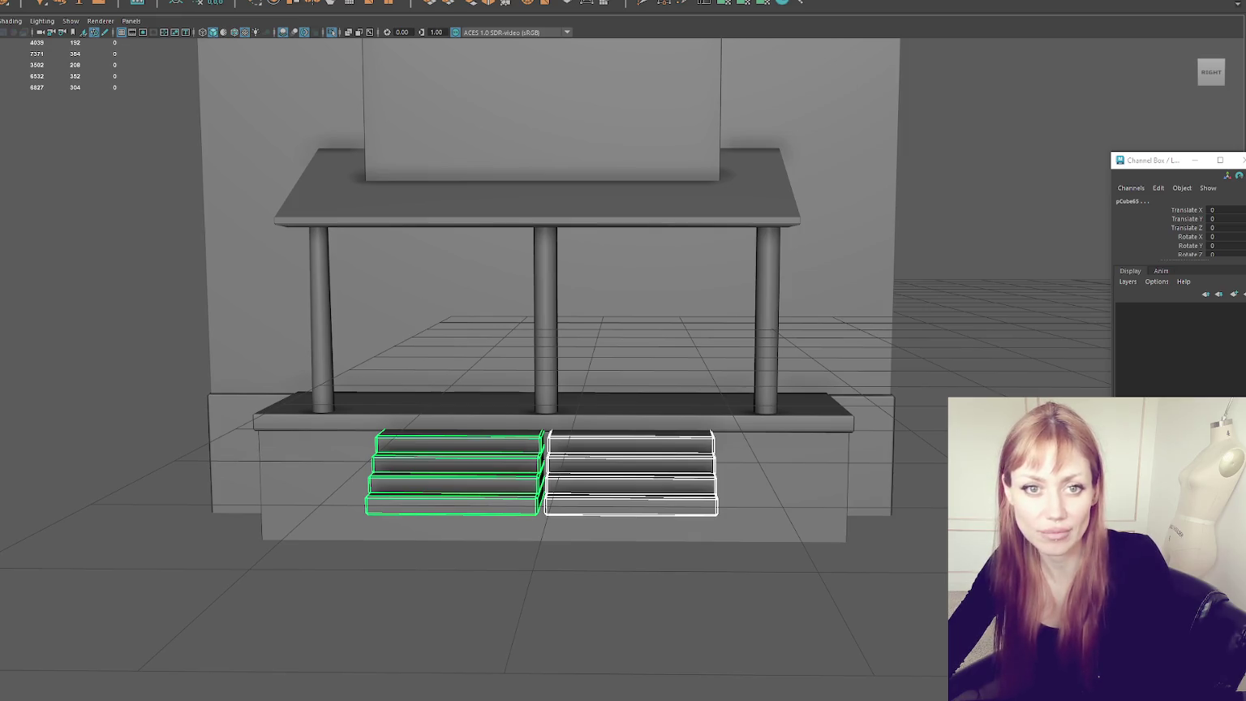
{"action": "key", "text": "alt+Tab"}
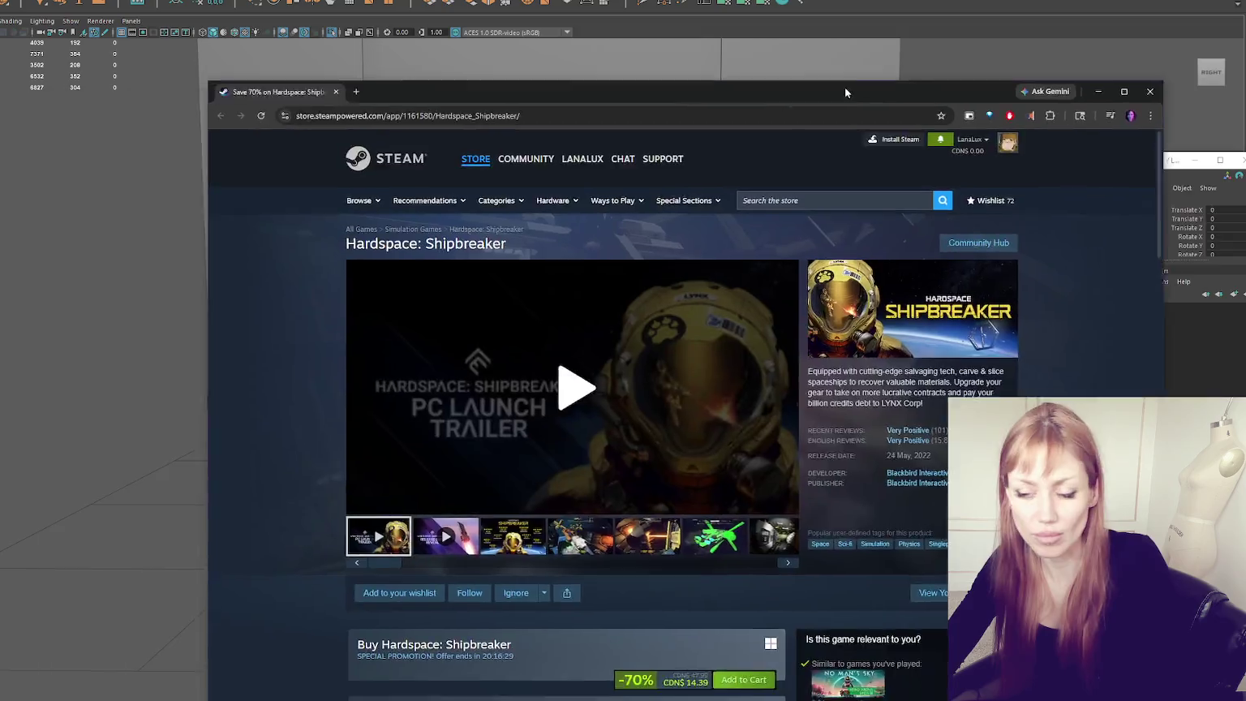
{"action": "left_click", "coordinate": [440, 476]}
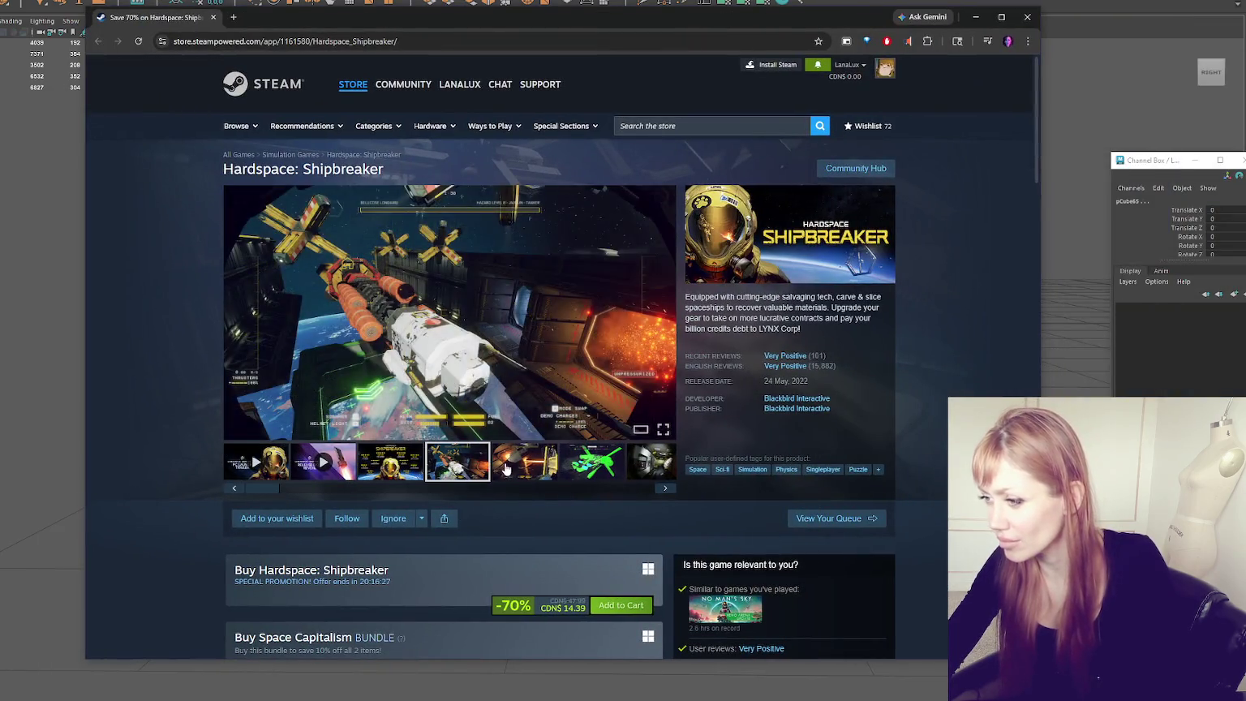
{"action": "left_click", "coordinate": [527, 474]}
{"action": "left_click", "coordinate": [598, 474]}
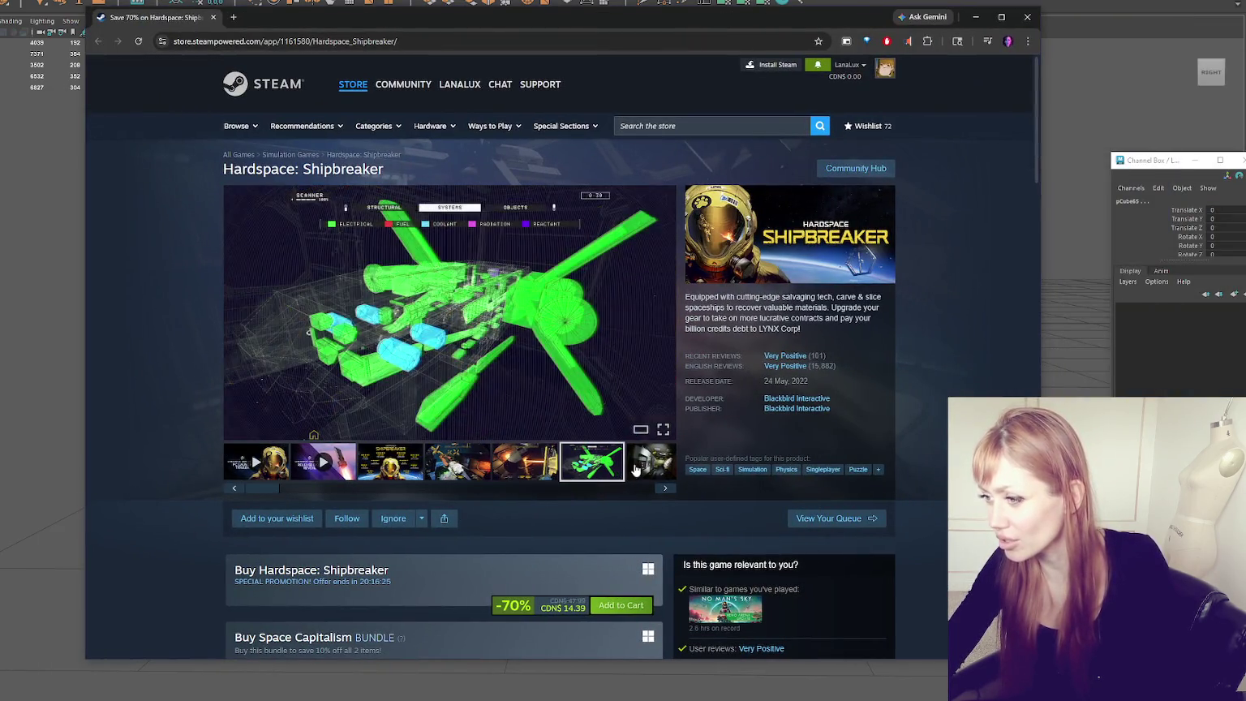
{"action": "left_click", "coordinate": [666, 488]}
{"action": "left_click", "coordinate": [390, 462]}
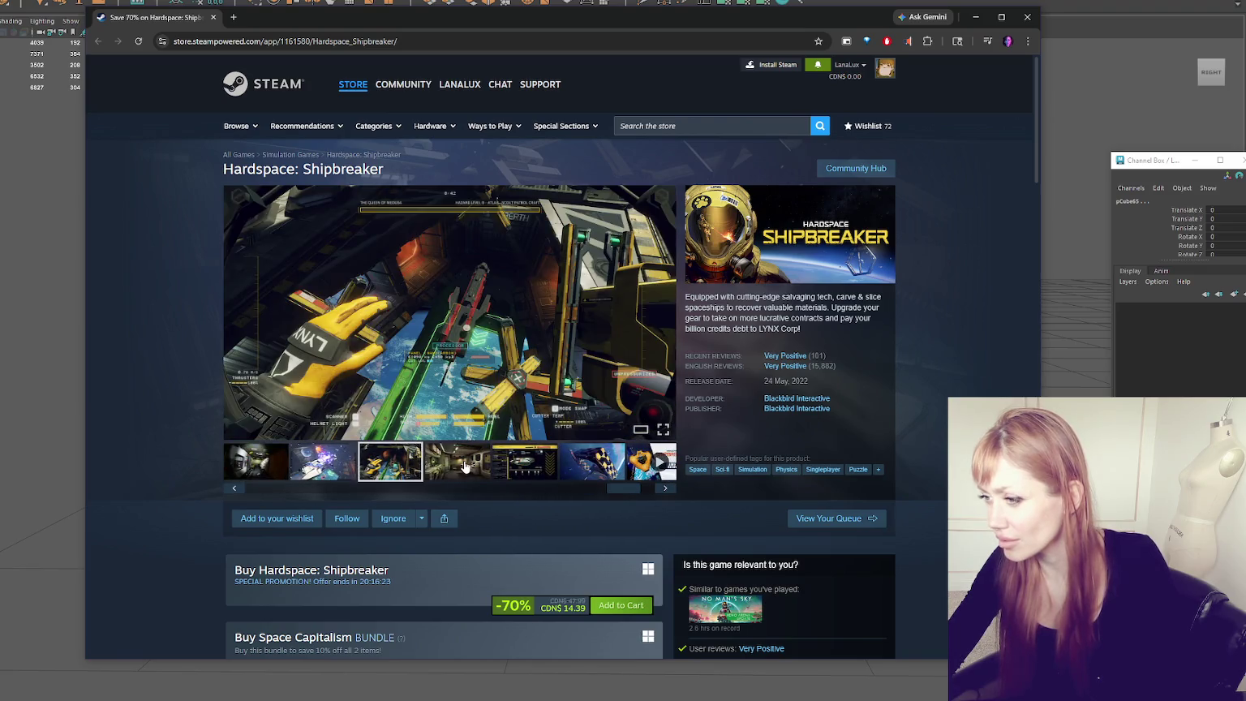
{"action": "left_click", "coordinate": [465, 467]}
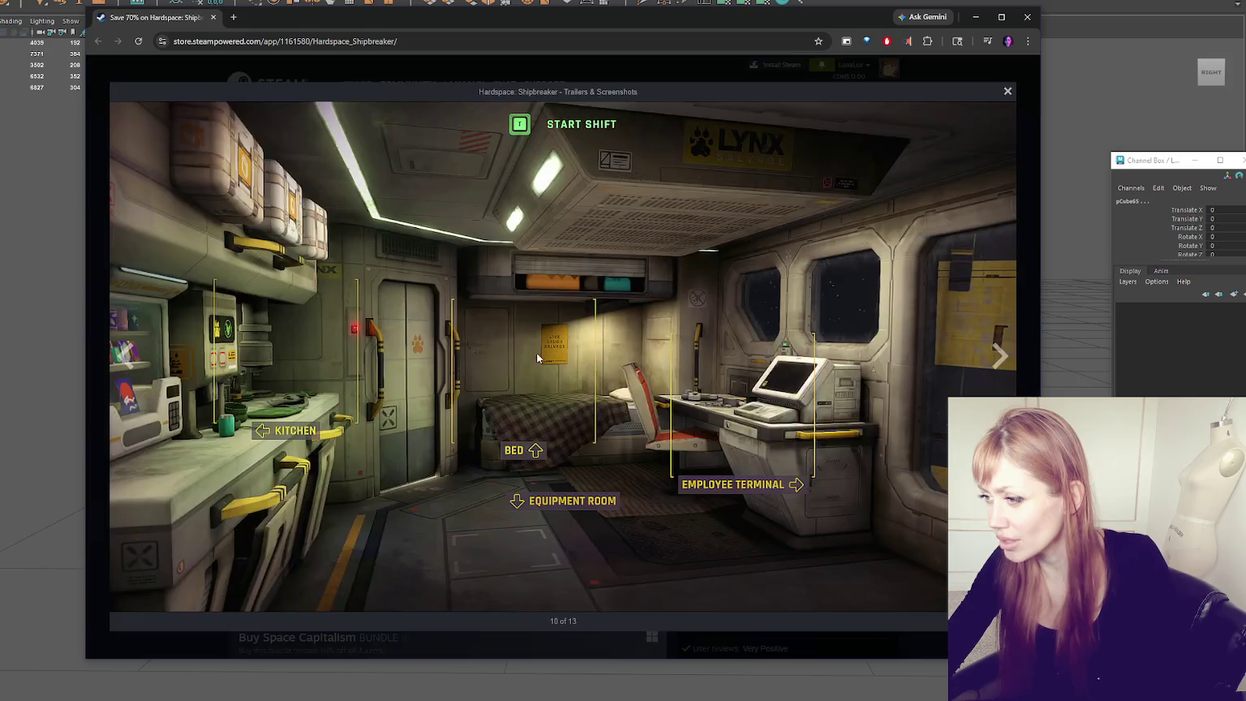
{"action": "left_click", "coordinate": [451, 313]}
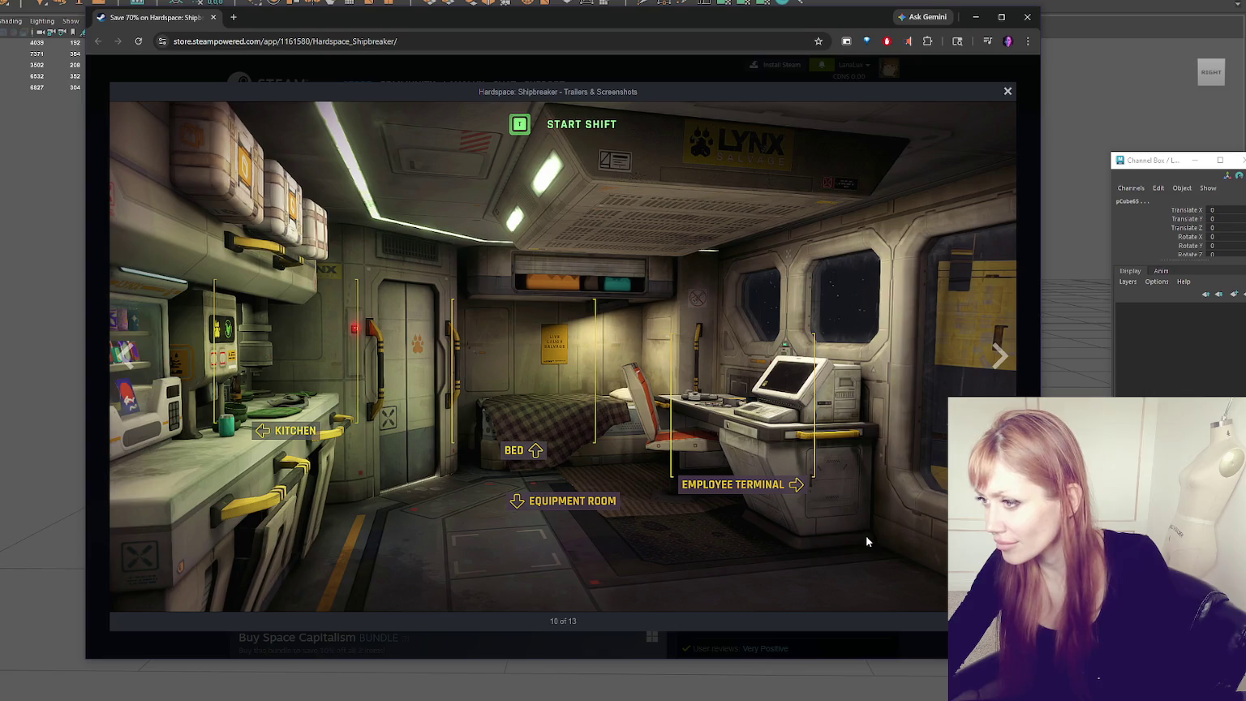
{"action": "left_click", "coordinate": [996, 354]}
{"action": "left_click", "coordinate": [993, 354]}
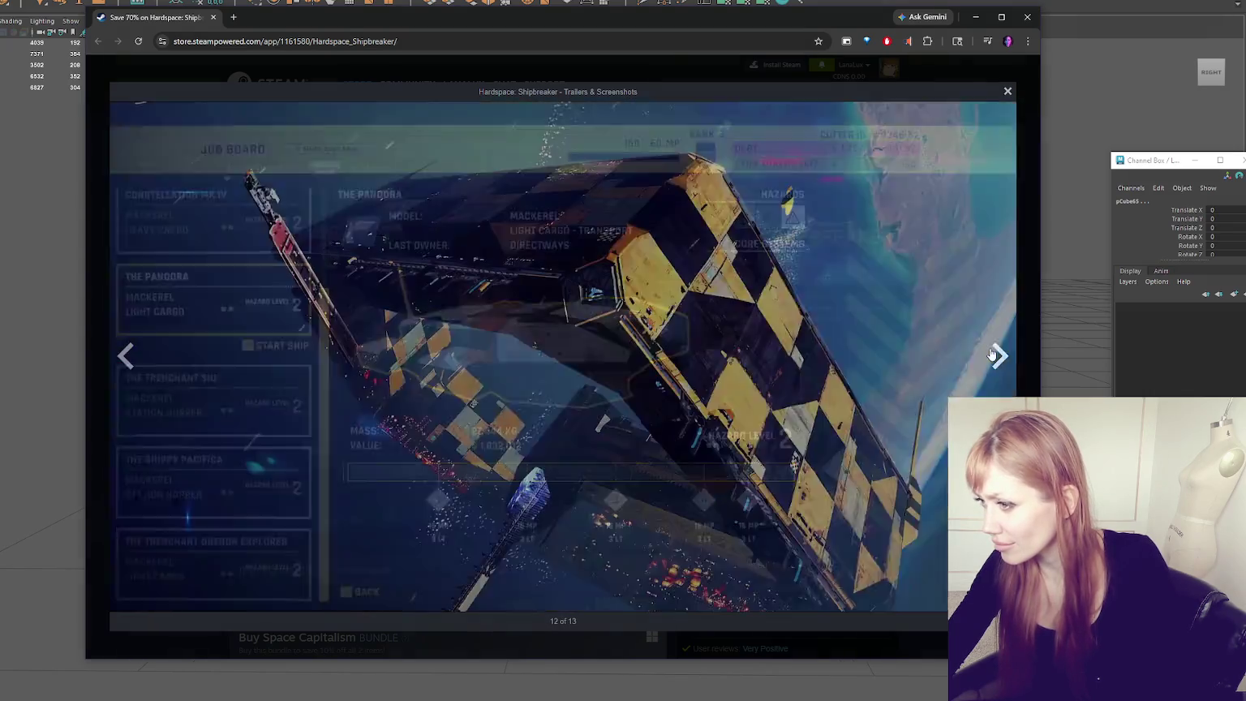
{"action": "left_click", "coordinate": [993, 355]}
{"action": "left_click", "coordinate": [993, 354]}
{"action": "left_click", "coordinate": [993, 354]}
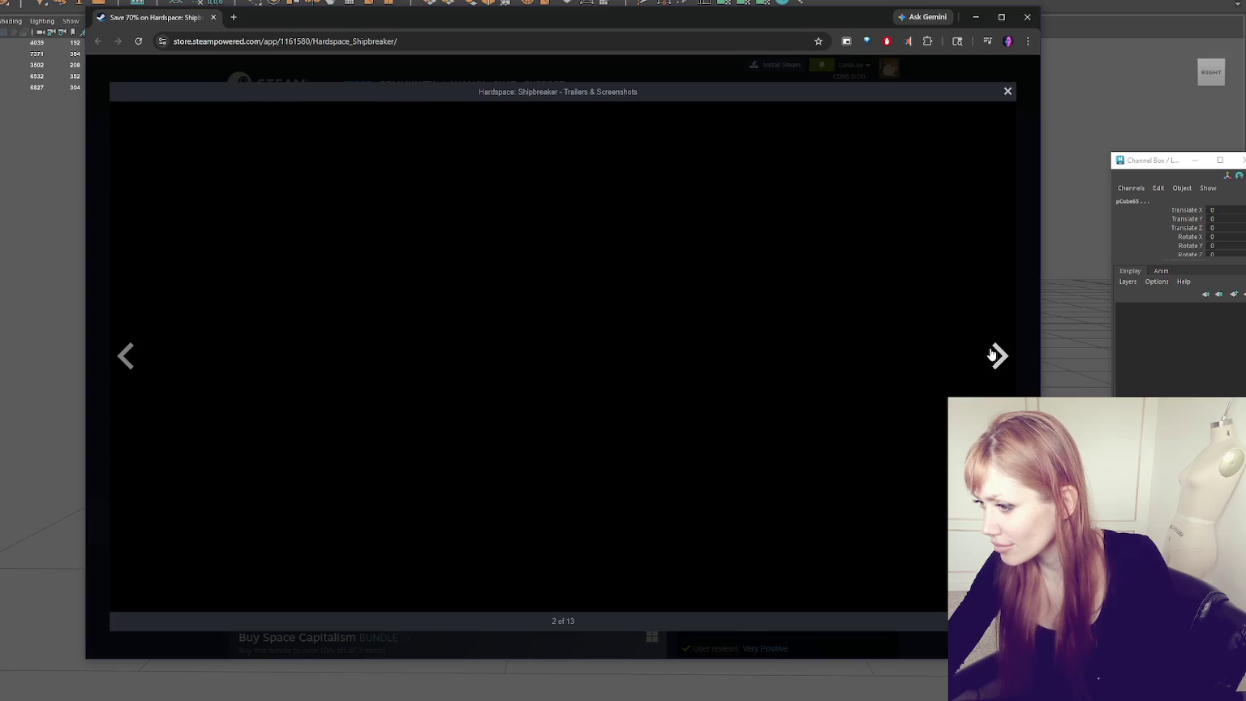
{"action": "left_click", "coordinate": [993, 354]}
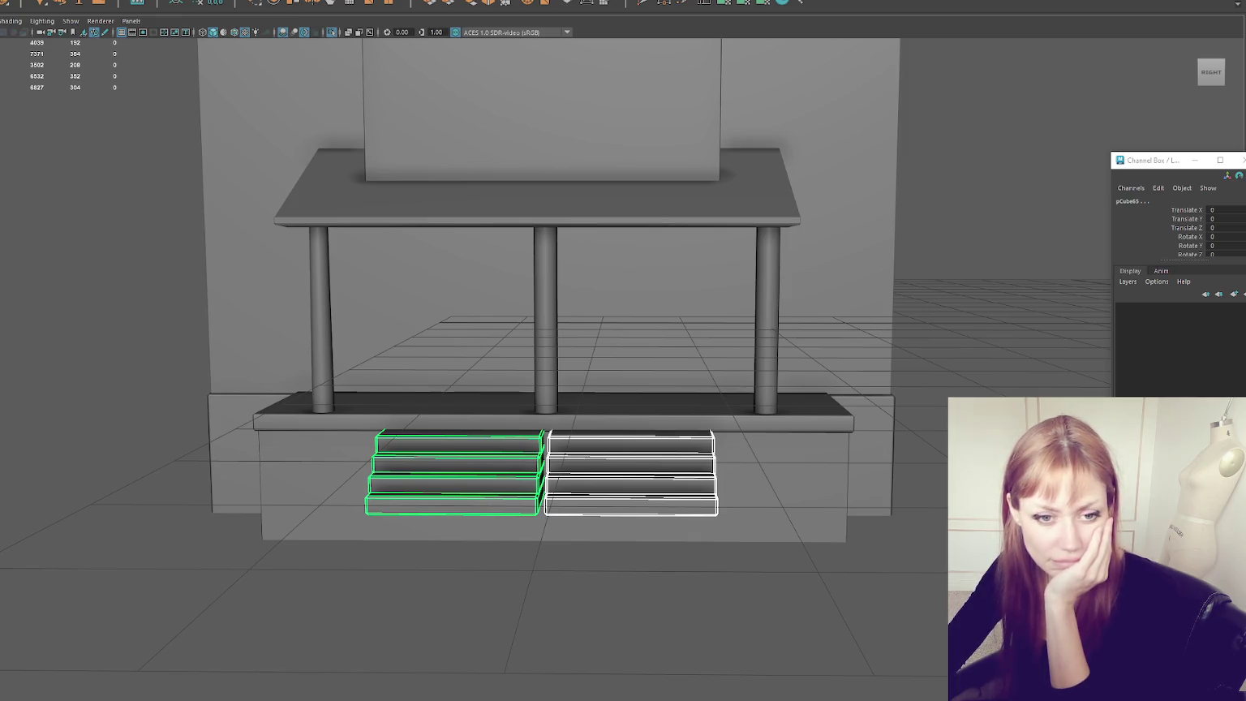
Step: Select the left porch pillar and frame it in view
{"action": "left_click", "coordinate": [550, 282]}
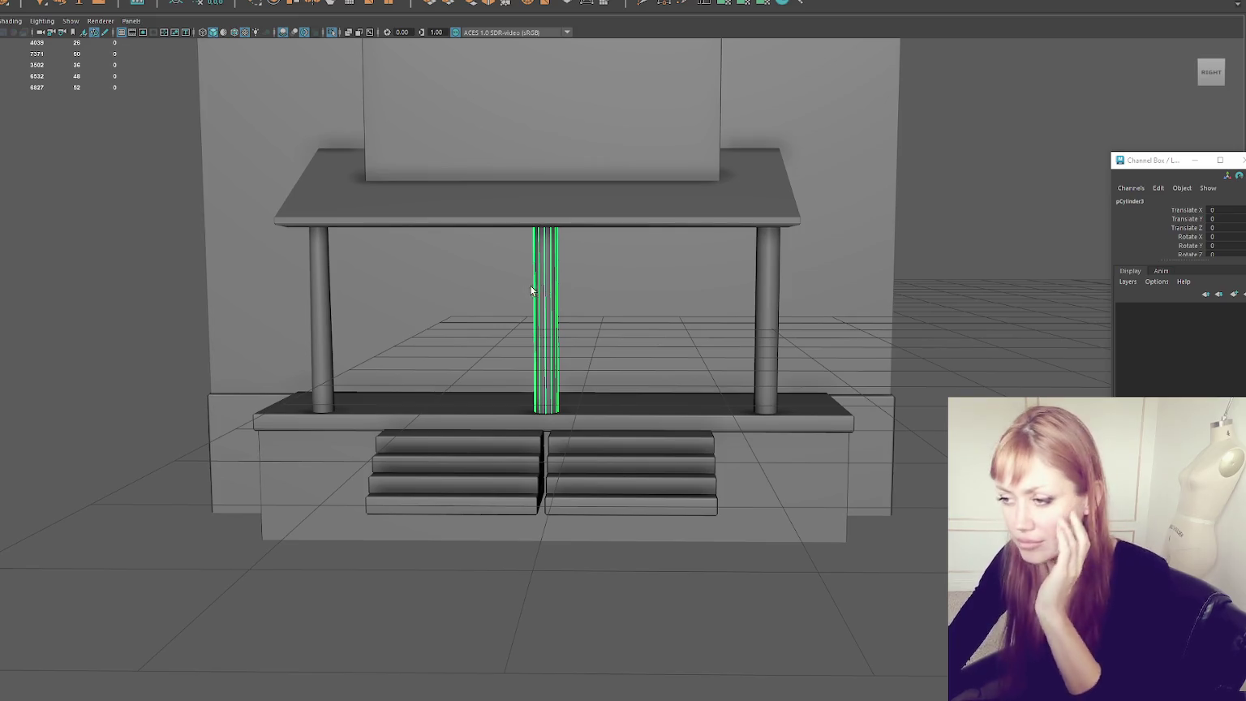
{"action": "left_click", "coordinate": [328, 316], "text": "shift"}
{"action": "left_click", "coordinate": [328, 318]}
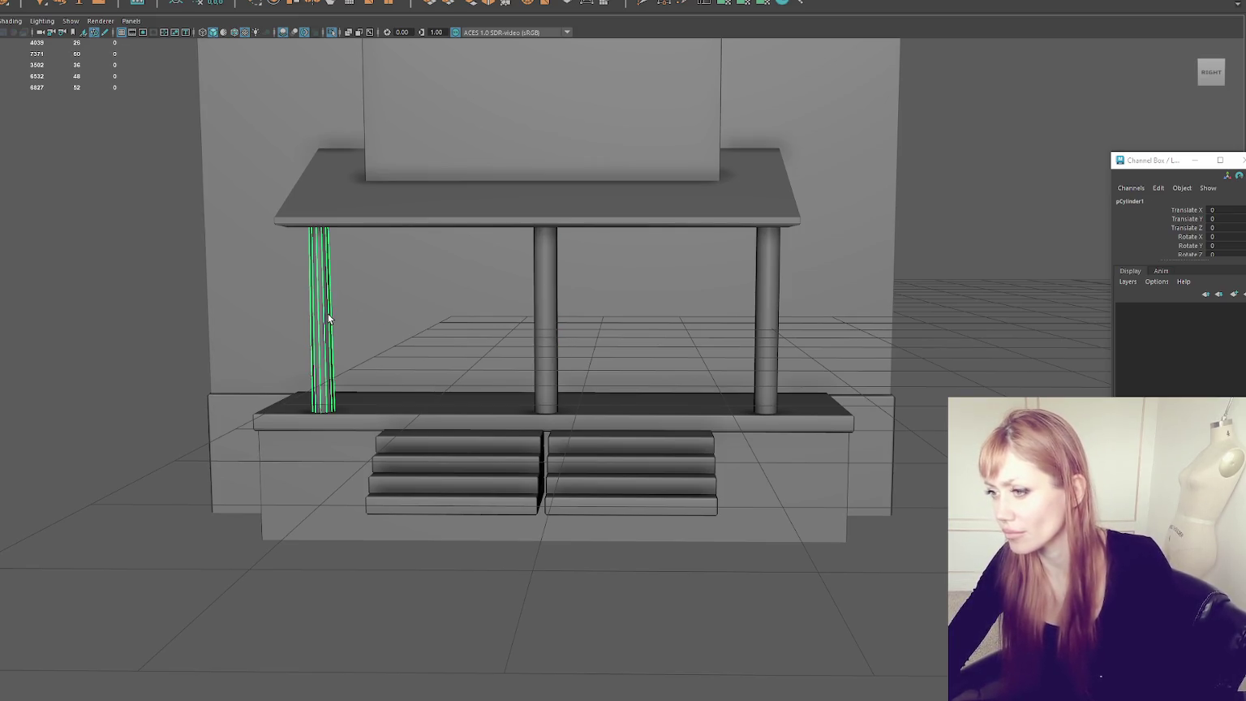
{"action": "key", "text": "f"}
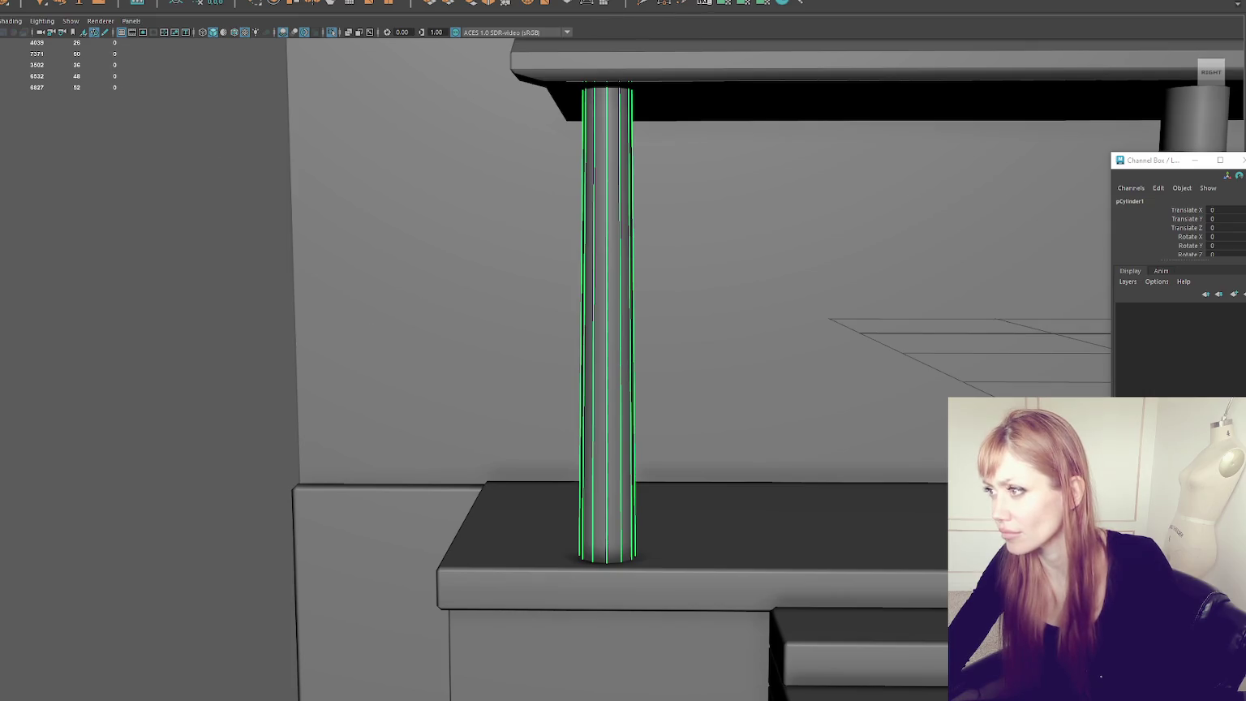
Step: Insert edge loops around the left pillar's middle and near its base
{"action": "right_click_drag", "start_coordinate": [604, 519], "coordinate": [612, 550], "text": "shift"}
{"action": "left_click", "coordinate": [606, 559], "text": "ctrl"}
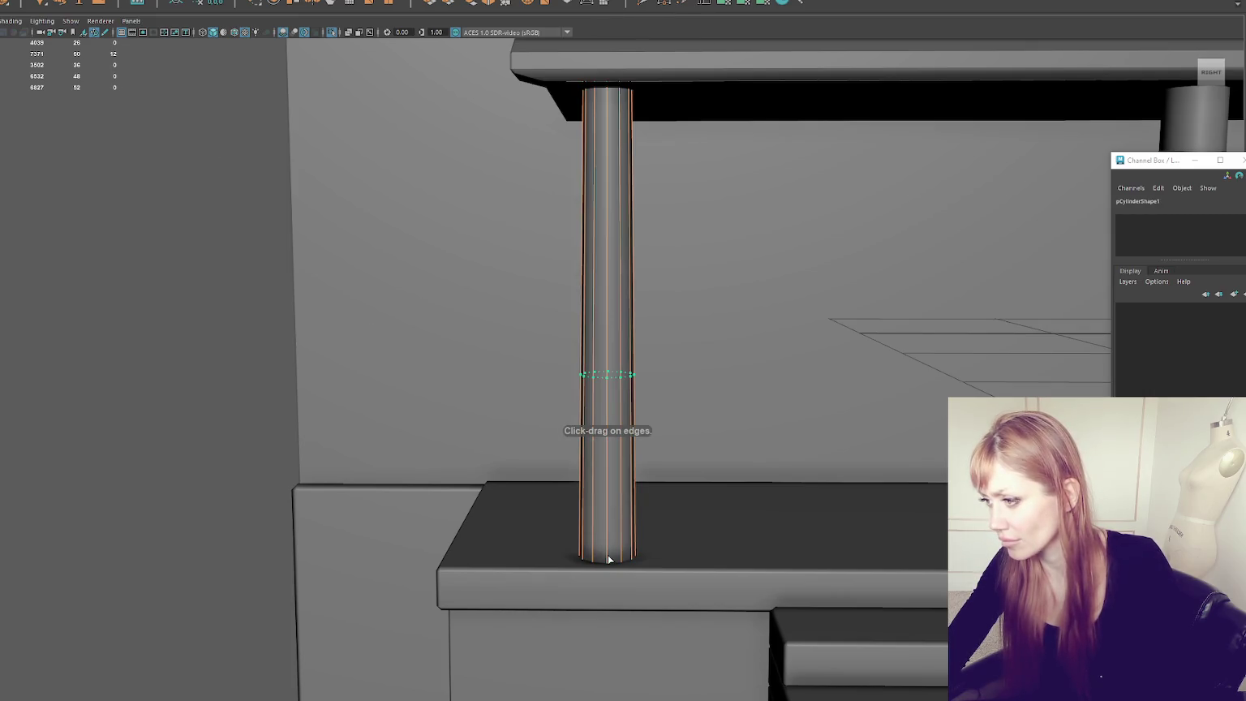
{"action": "key", "text": "4"}
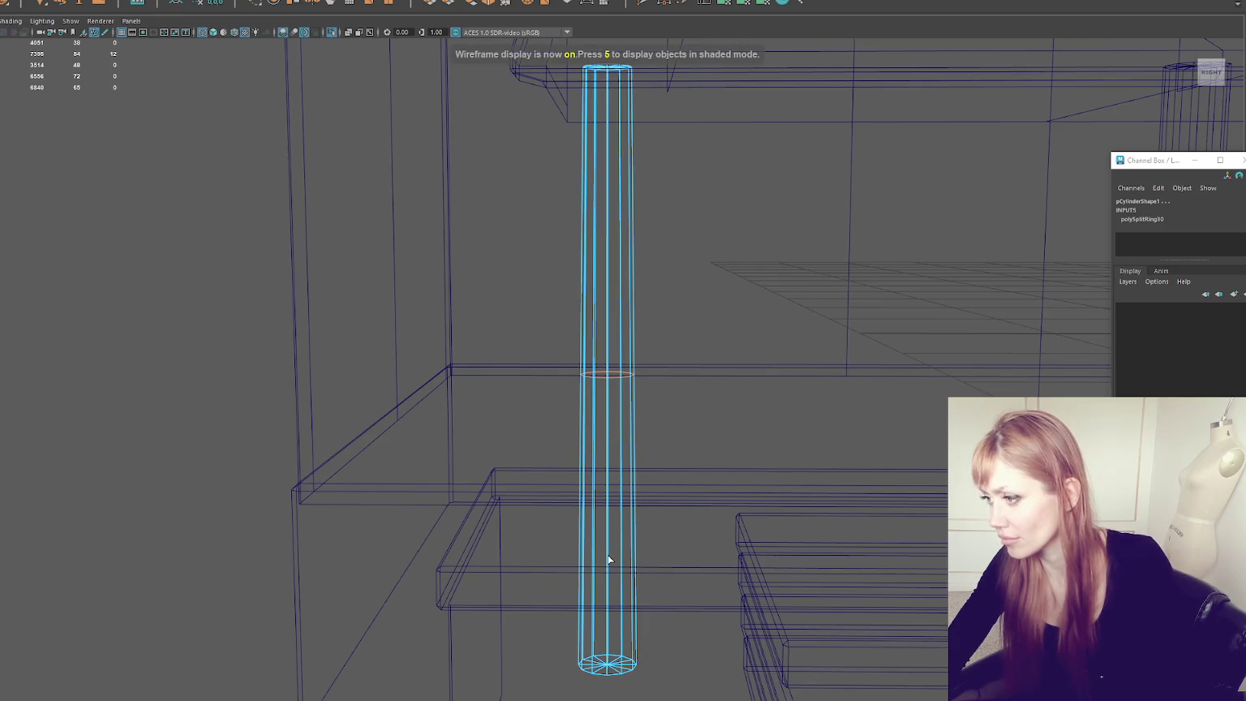
{"action": "key", "text": "F8"}
{"action": "left_click_drag", "start_coordinate": [1217, 160], "coordinate": [949, 150]}
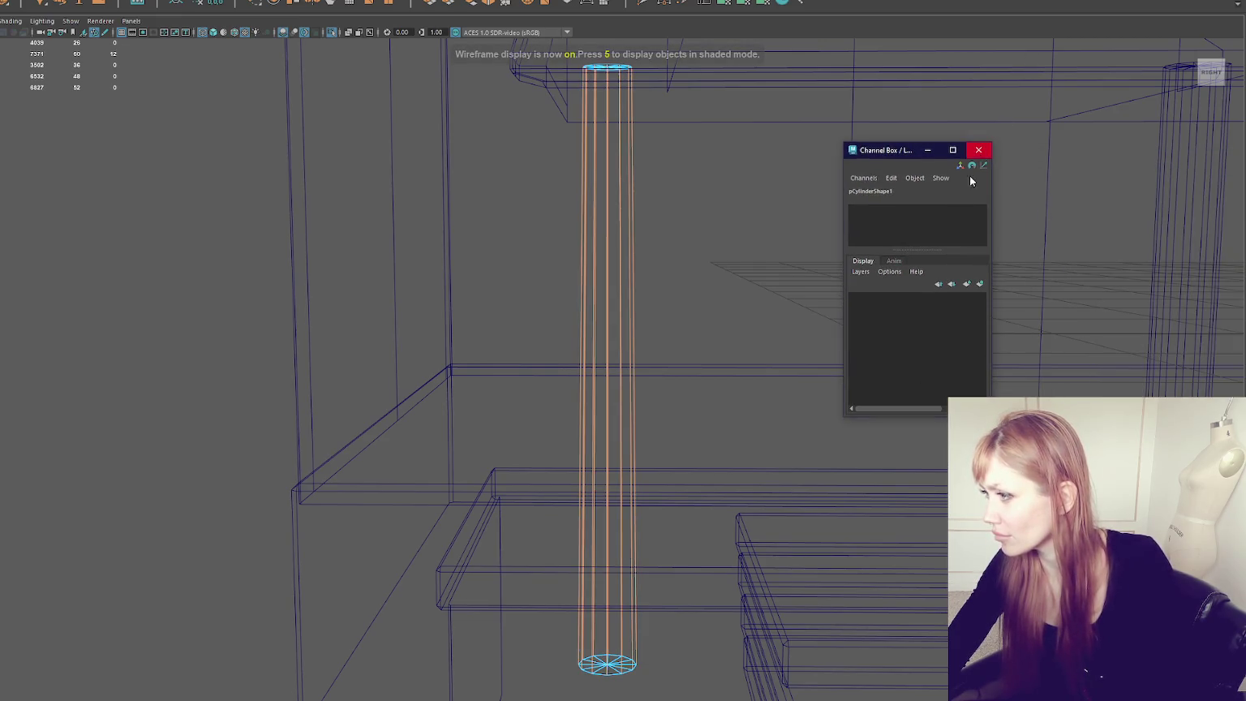
{"action": "double_click", "coordinate": [705, 4]}
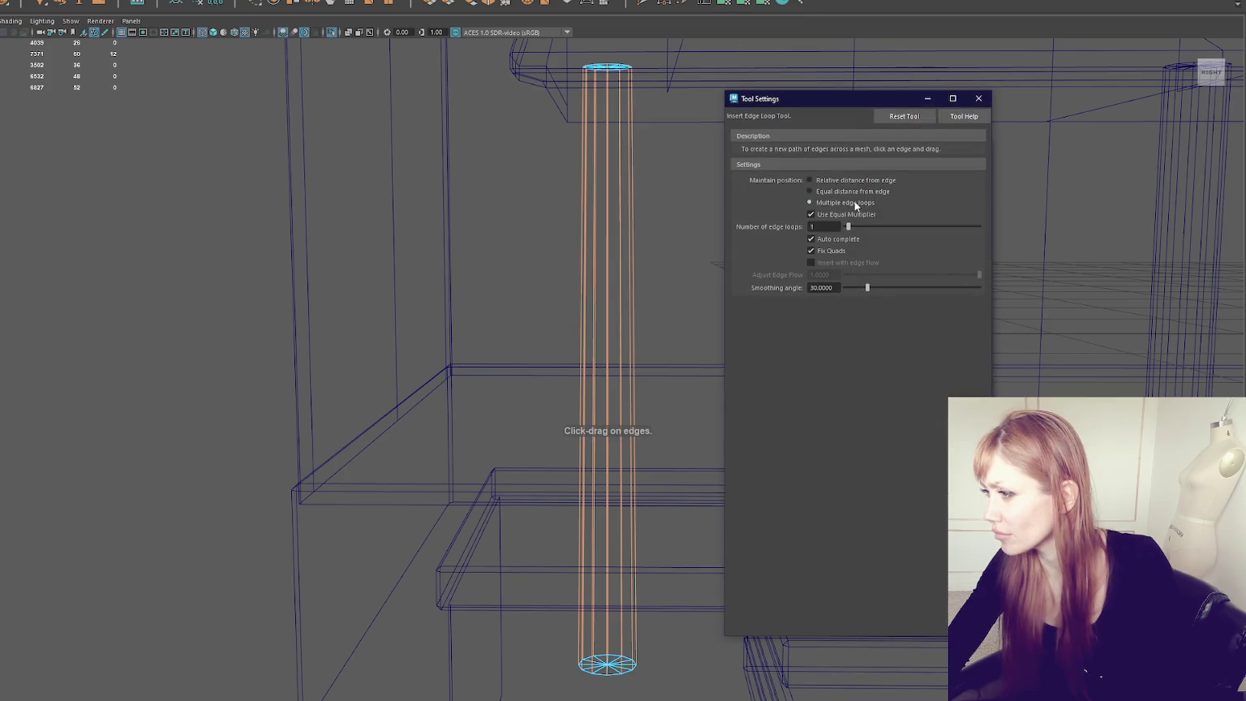
{"action": "left_click", "coordinate": [979, 98]}
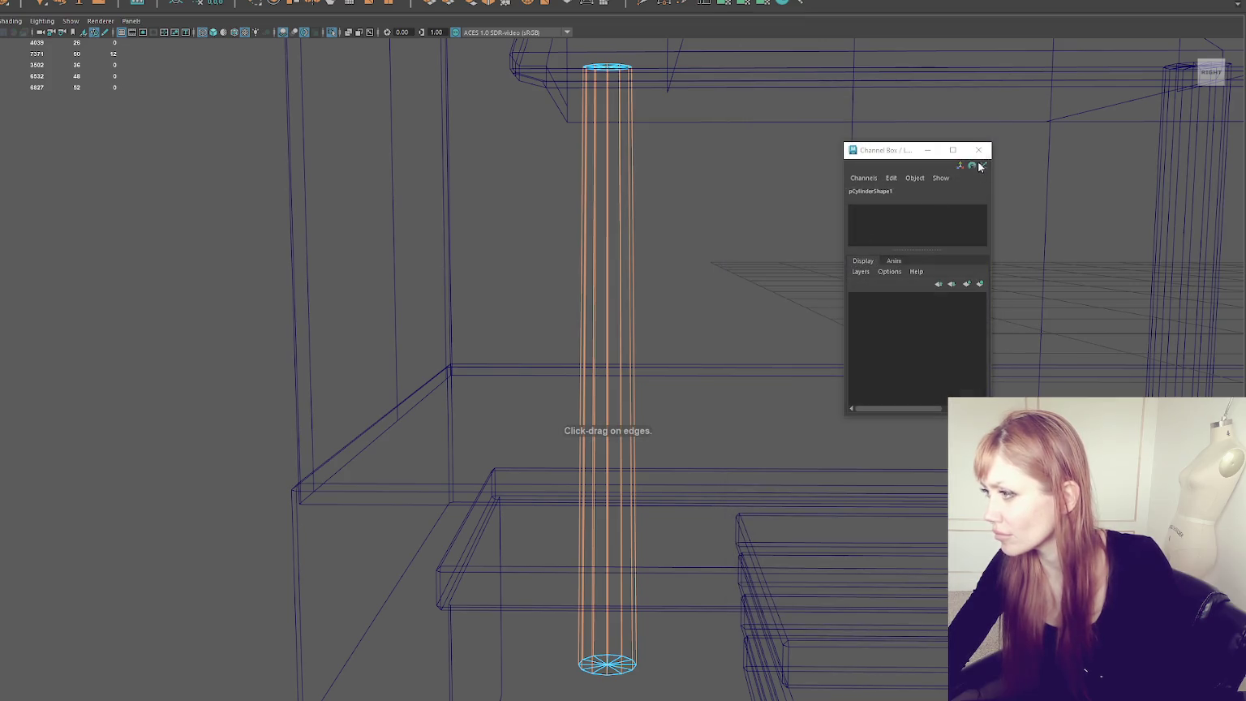
{"action": "left_click_drag", "start_coordinate": [587, 495], "coordinate": [626, 503], "text": "alt"}
{"action": "key", "text": "6"}
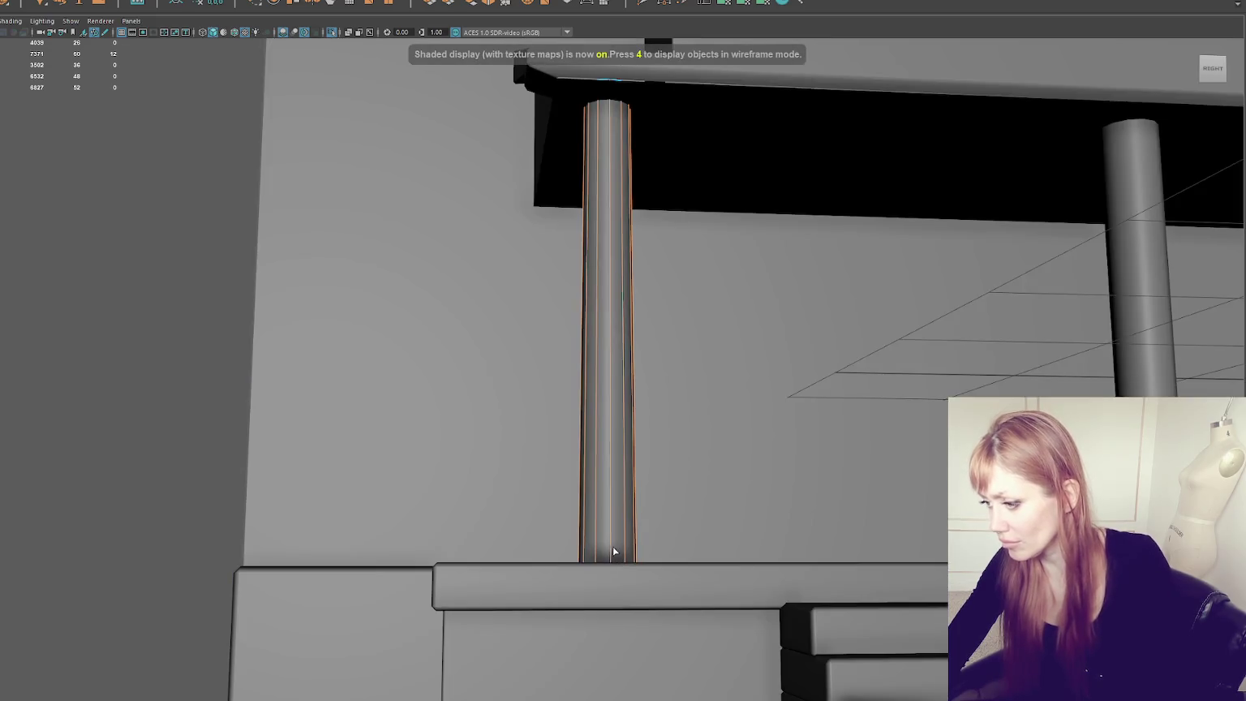
{"action": "left_click", "coordinate": [612, 552]}
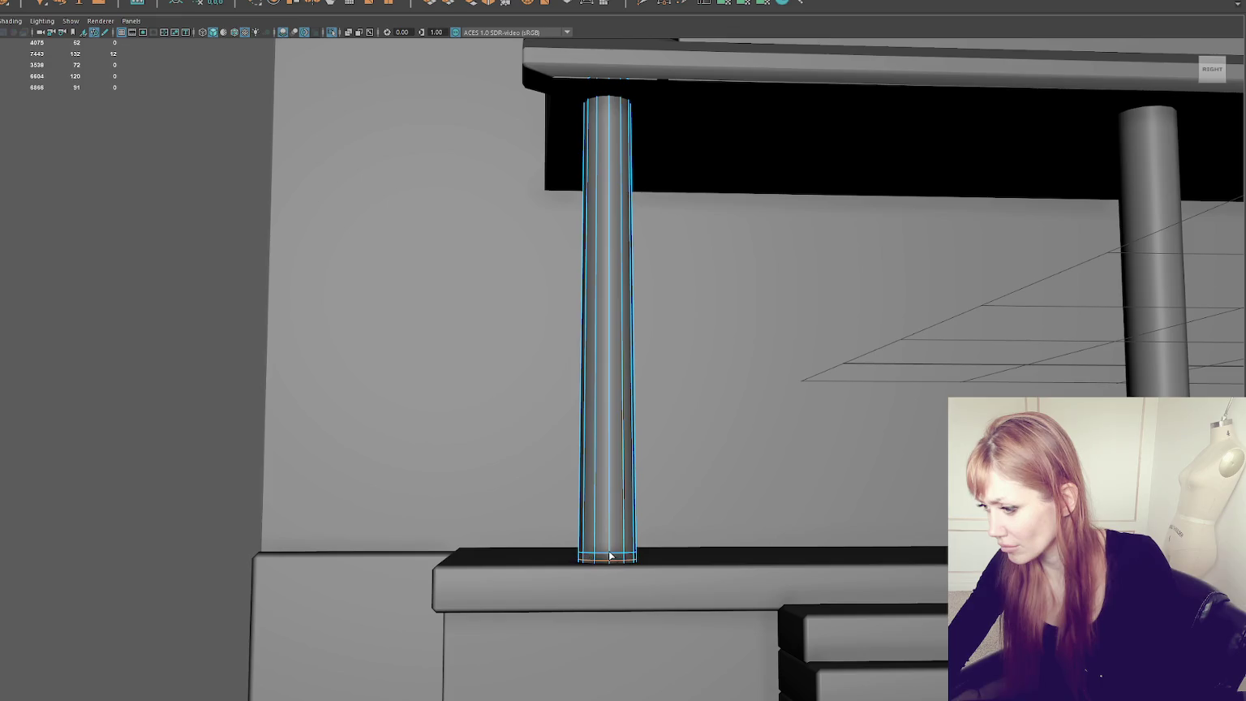
{"action": "left_click", "coordinate": [607, 555]}
Step: Select the pillar's bottom ring of faces and lower it slightly
{"action": "right_click_drag", "start_coordinate": [111, 395], "coordinate": [111, 365], "text": "shift"}
{"action": "left_click", "coordinate": [618, 558]}
{"action": "left_click", "coordinate": [605, 532]}
{"action": "key", "text": "4"}
{"action": "right_click_drag", "start_coordinate": [67, 300], "coordinate": [67, 276], "text": "shift"}
{"action": "key", "text": "6"}
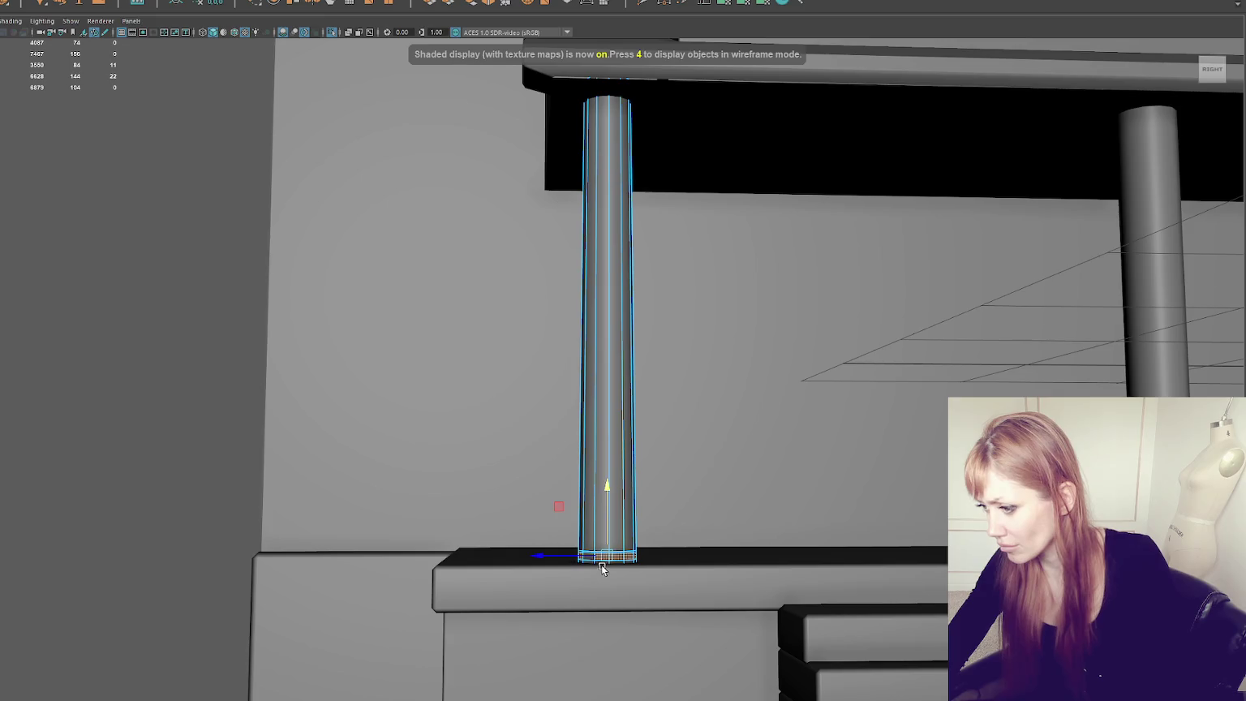
{"action": "double_click", "coordinate": [604, 561]}
{"action": "left_click", "coordinate": [595, 558]}
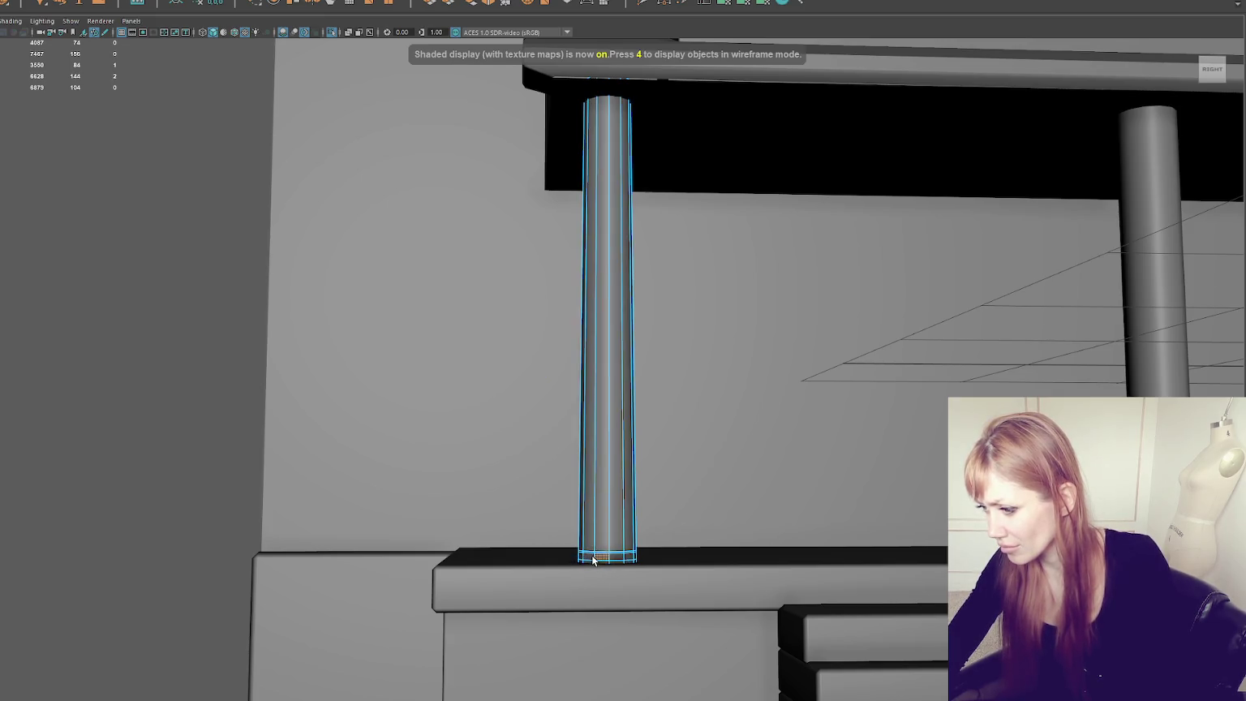
{"action": "double_click", "coordinate": [608, 558]}
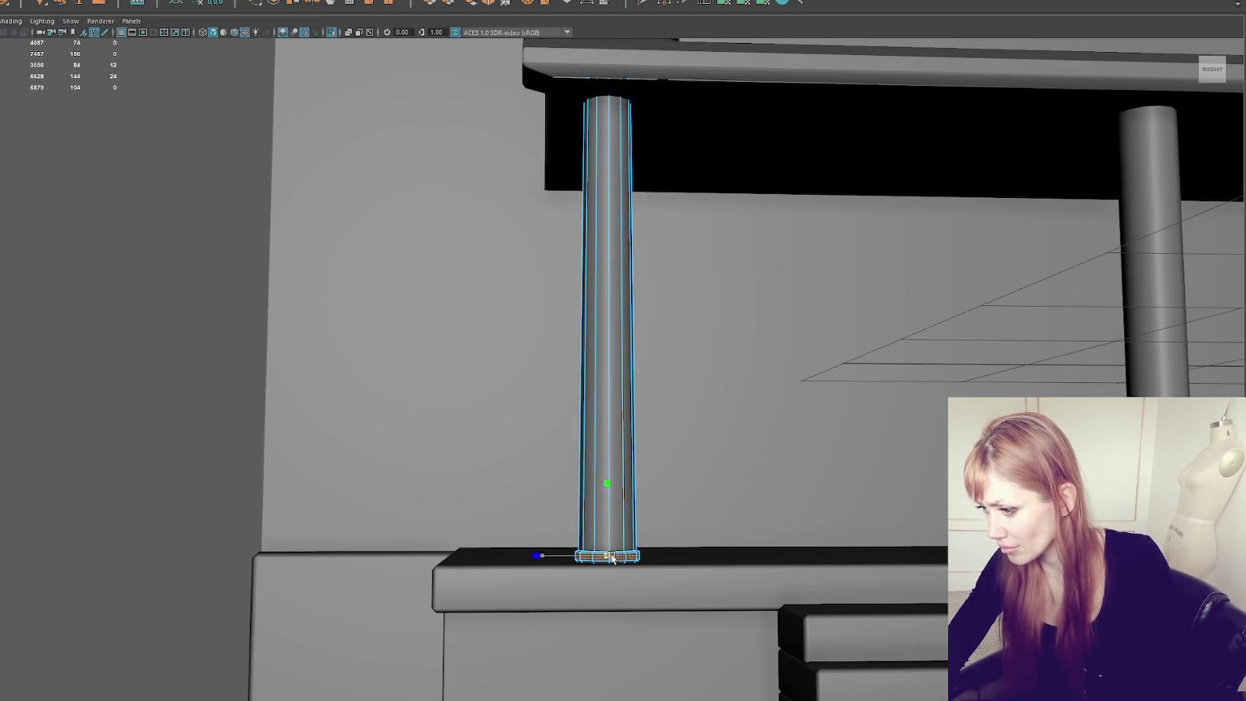
{"action": "left_click_drag", "start_coordinate": [609, 542], "coordinate": [608, 549]}
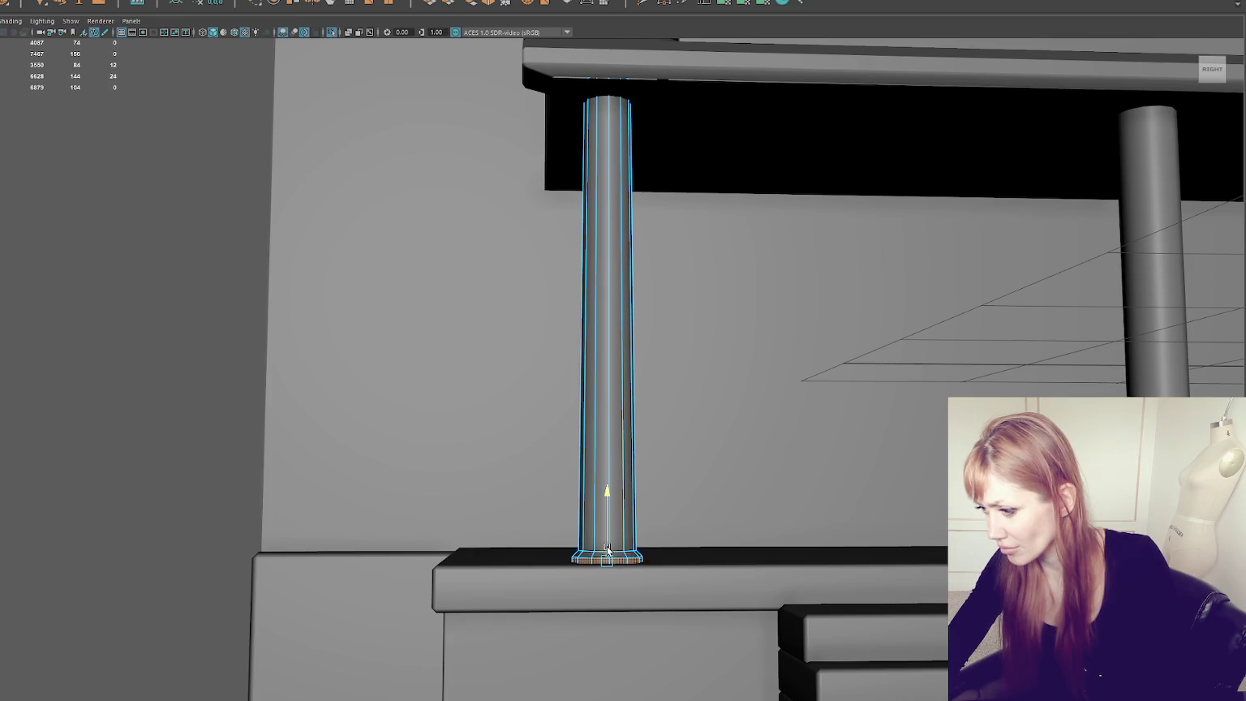
Step: Delete the extra edge loop and face strip near the column base
{"action": "key", "text": "4"}
{"action": "left_click_drag", "start_coordinate": [659, 567], "coordinate": [635, 525], "text": "alt"}
{"action": "left_click", "coordinate": [608, 497]}
{"action": "scroll", "coordinate": [604, 507], "scroll_direction": "up", "scroll_amount": 2}
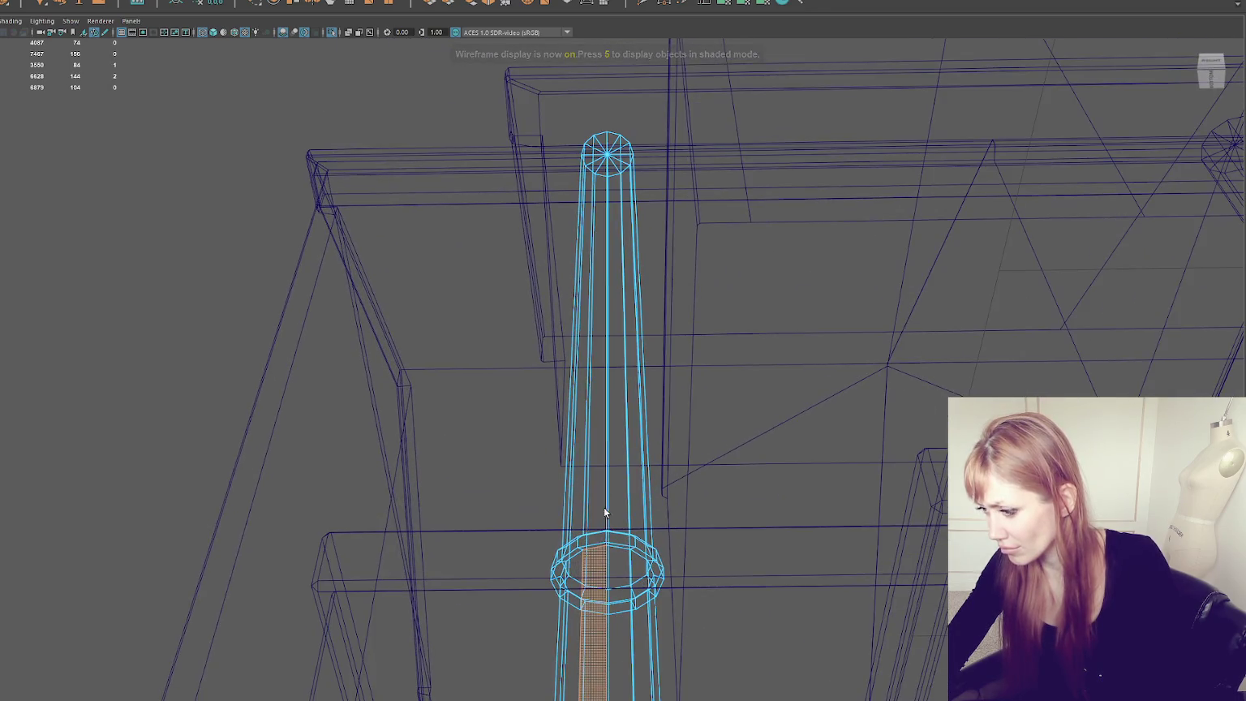
{"action": "double_click", "coordinate": [589, 553]}
{"action": "key", "text": "Delete"}
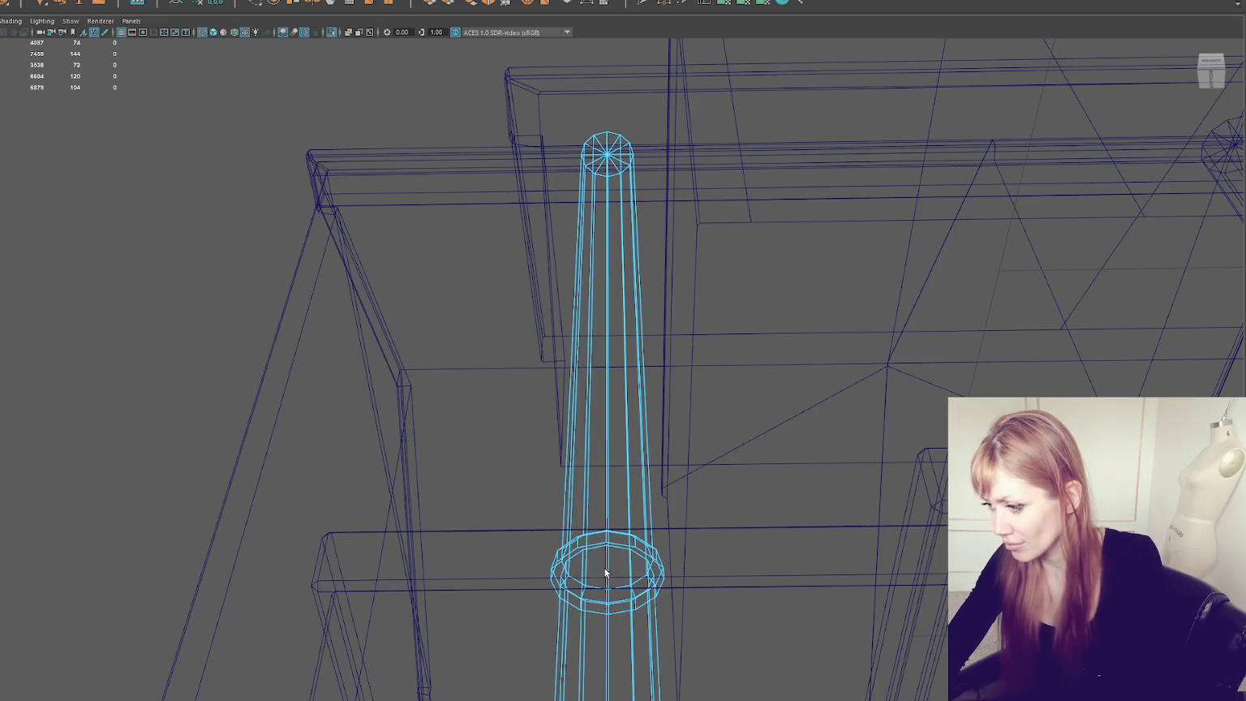
{"action": "left_click", "coordinate": [589, 574]}
{"action": "key", "text": "Delete"}
{"action": "scroll", "coordinate": [572, 578], "scroll_direction": "down", "scroll_amount": 5}
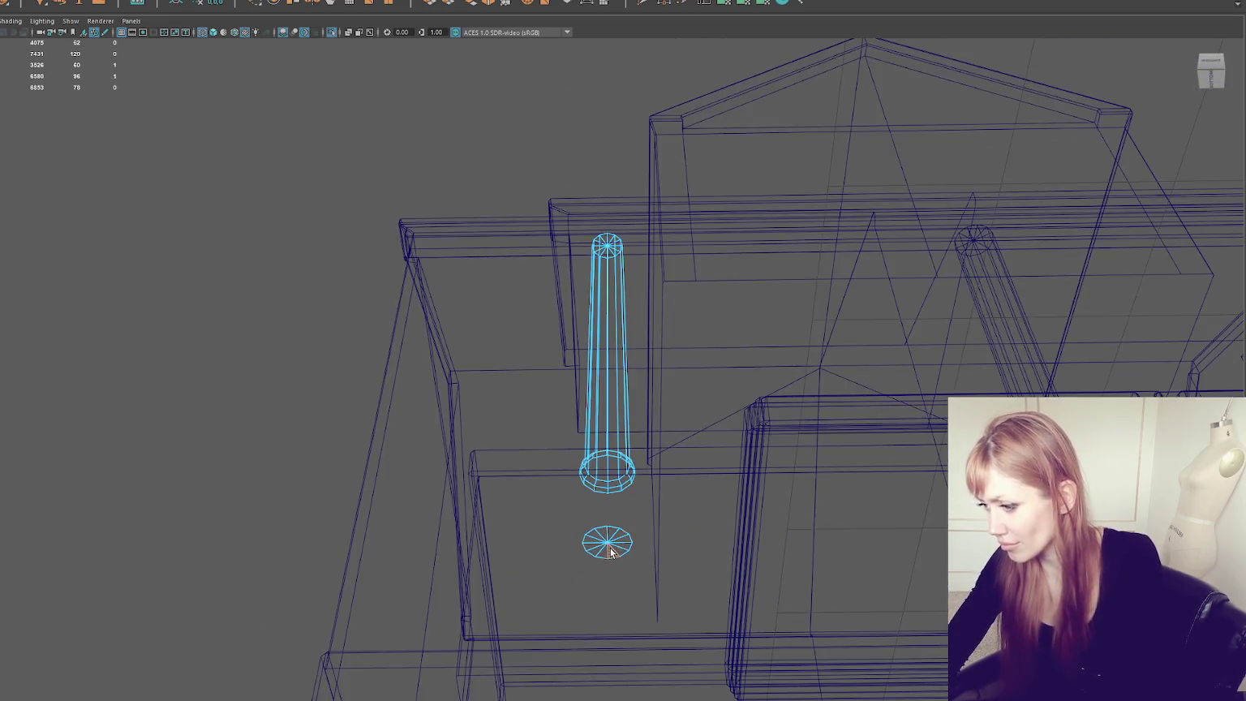
Step: Delete the porch column's top cap faces
{"action": "left_click_drag", "start_coordinate": [590, 289], "coordinate": [629, 278], "text": "alt"}
{"action": "left_click_drag", "start_coordinate": [731, 95], "coordinate": [414, 301]}
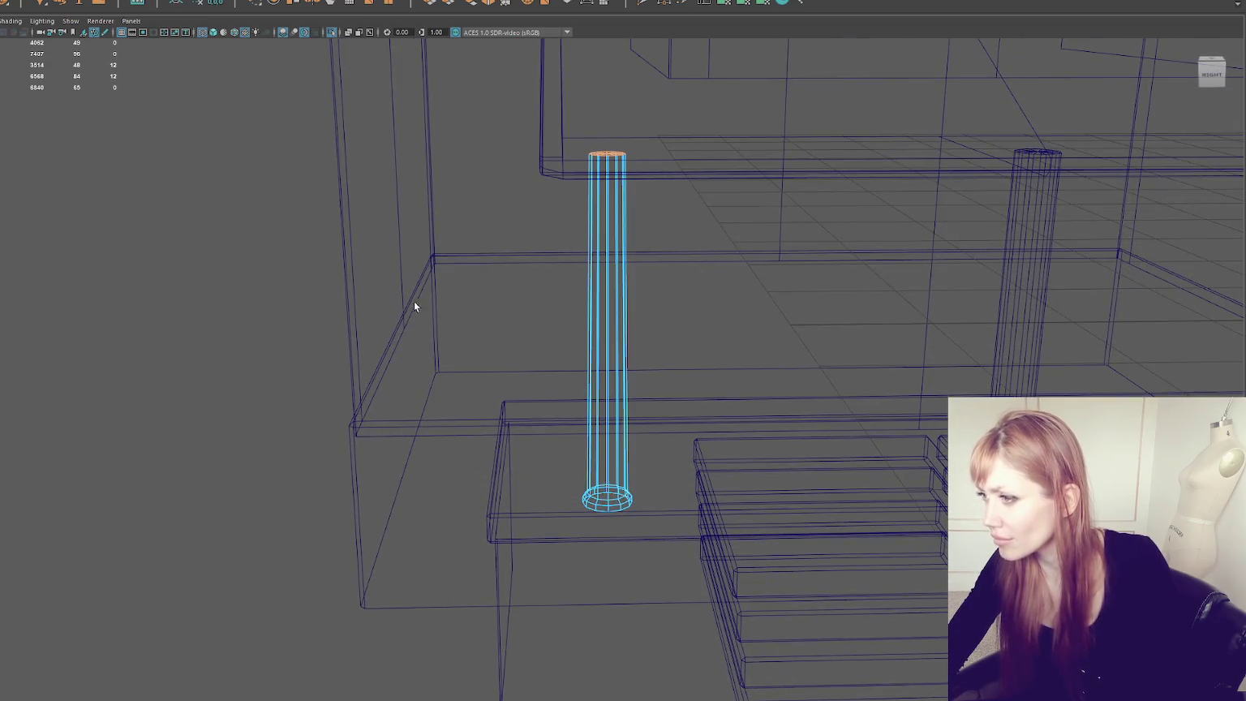
{"action": "key", "text": "5"}
{"action": "middle_click_drag", "start_coordinate": [628, 141], "coordinate": [612, 336], "text": "alt"}
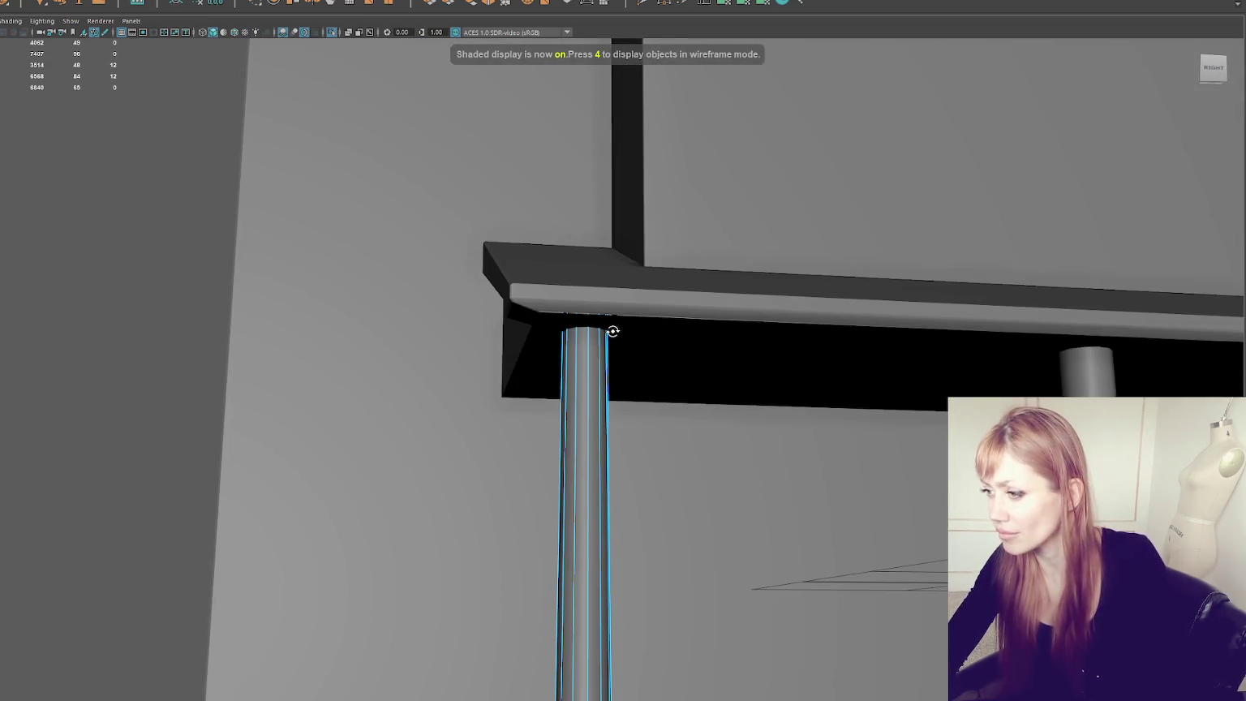
{"action": "key", "text": "6"}
{"action": "key", "text": "w"}
{"action": "left_click_drag", "start_coordinate": [618, 333], "coordinate": [593, 265], "text": "alt"}
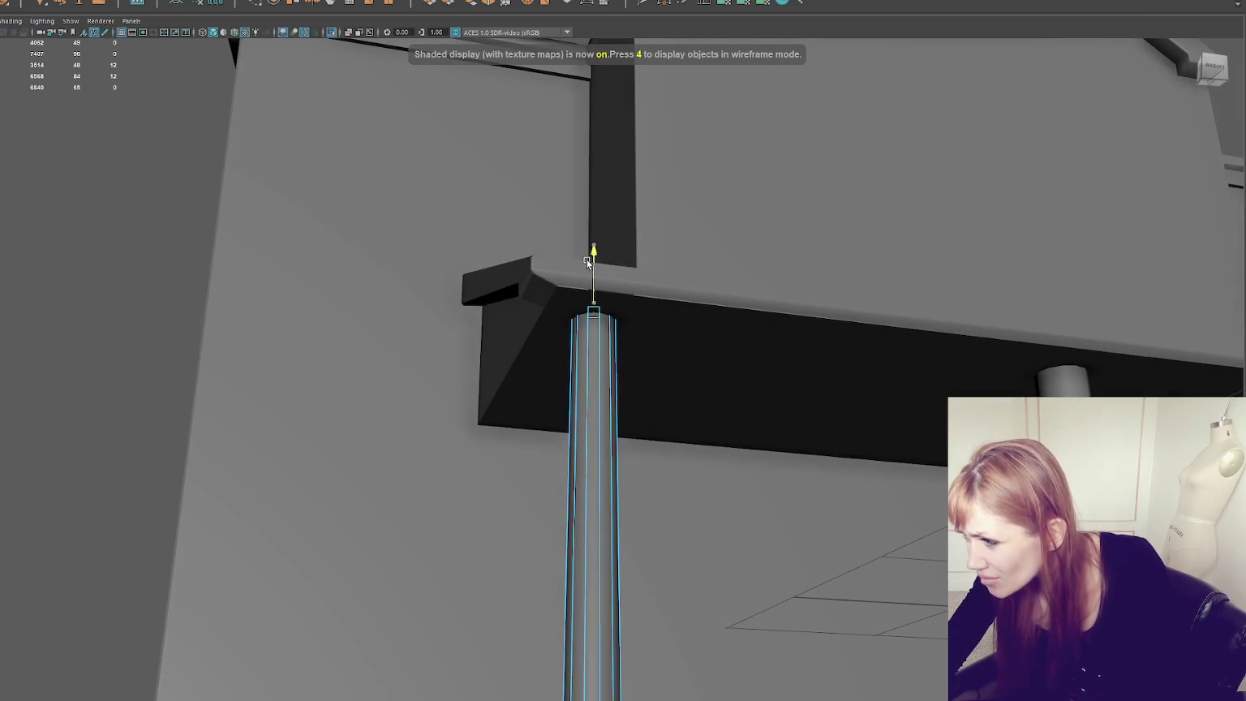
{"action": "key", "text": "Delete"}
{"action": "scroll", "coordinate": [617, 325], "scroll_direction": "up", "scroll_amount": 3}
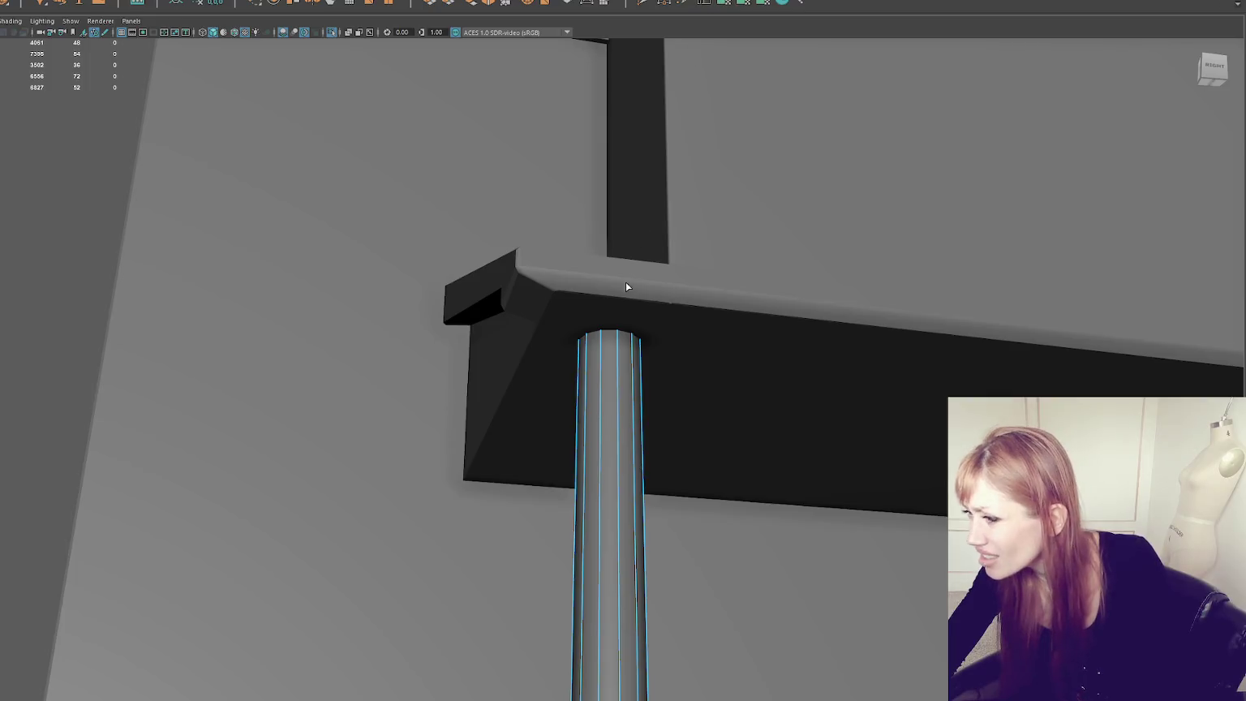
Step: Select the open column top's edge loops and raise them up to the roof beam
{"action": "left_click", "coordinate": [617, 339]}
{"action": "key", "text": "ctrl+z"}
{"action": "key", "text": "4"}
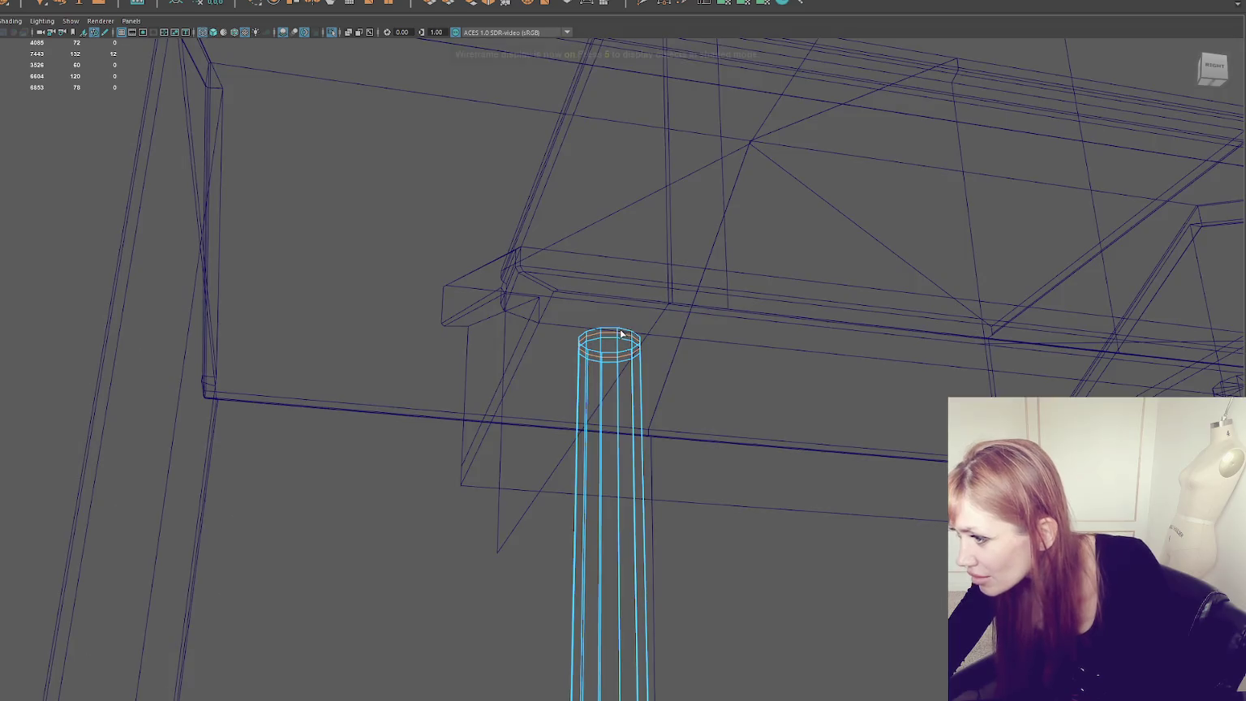
{"action": "key", "text": "ctrl+z"}
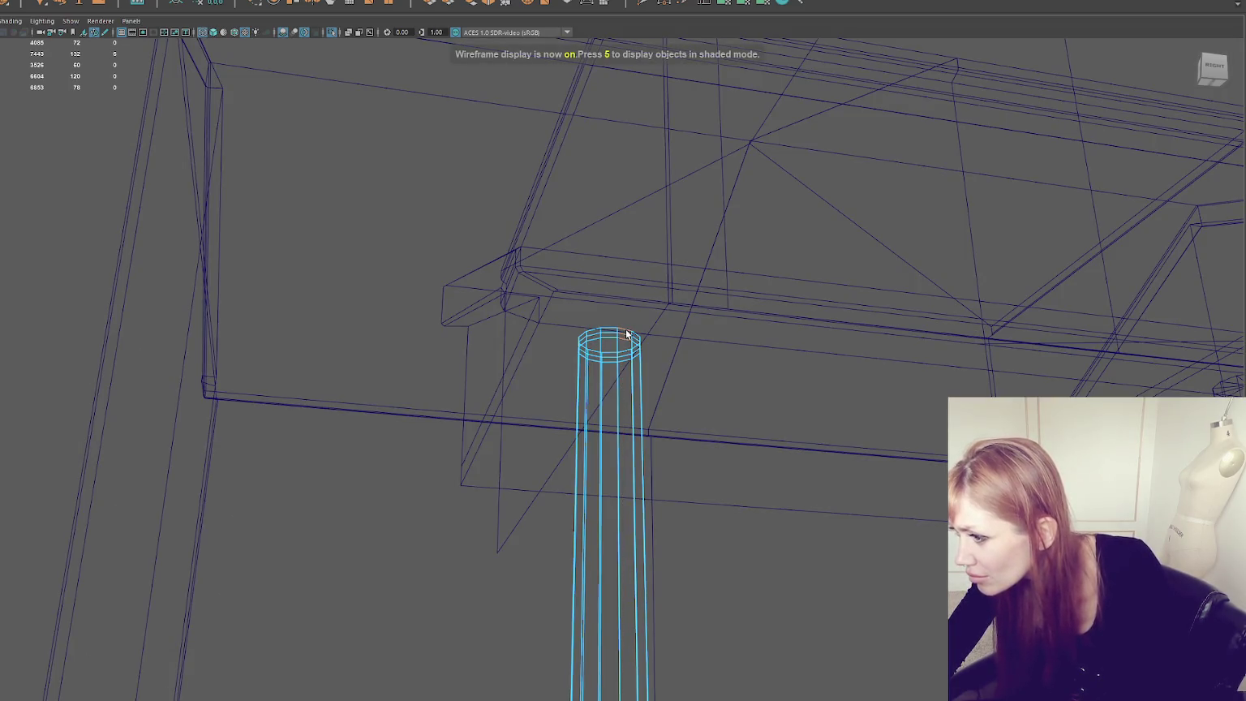
{"action": "key", "text": "w"}
{"action": "double_click", "coordinate": [619, 342], "text": "shift"}
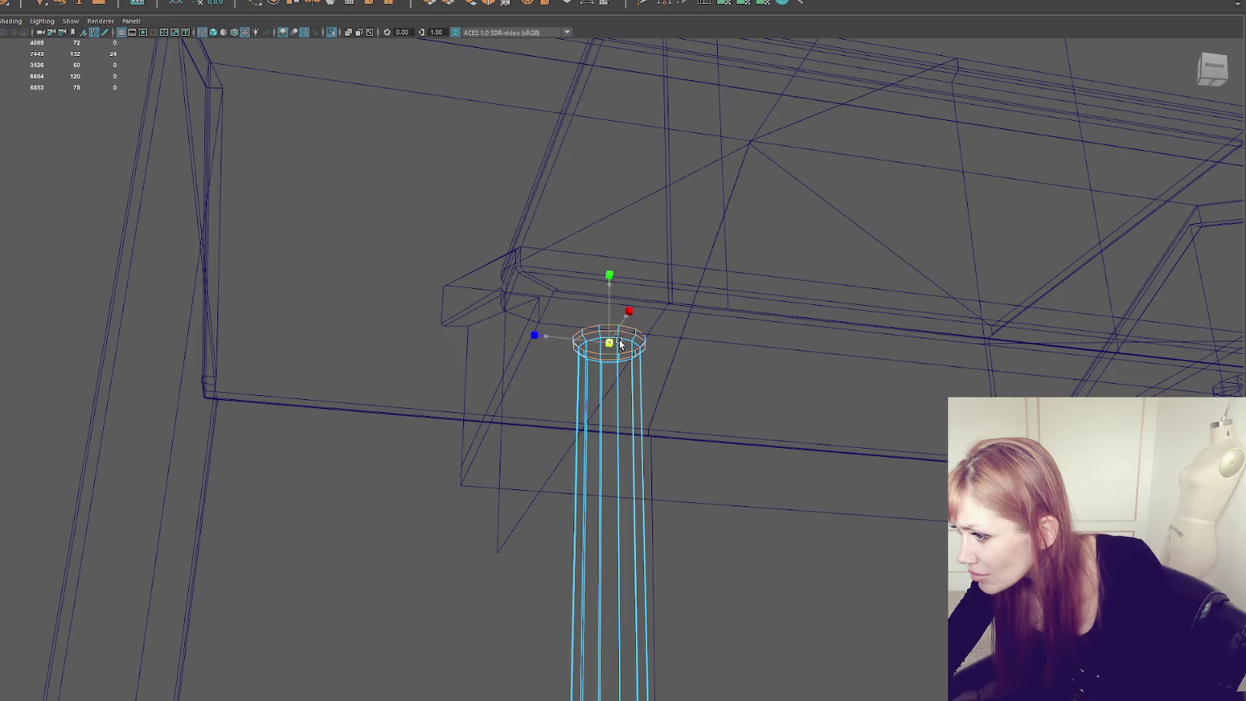
{"action": "key", "text": "5"}
{"action": "left_click_drag", "start_coordinate": [620, 343], "coordinate": [609, 315]}
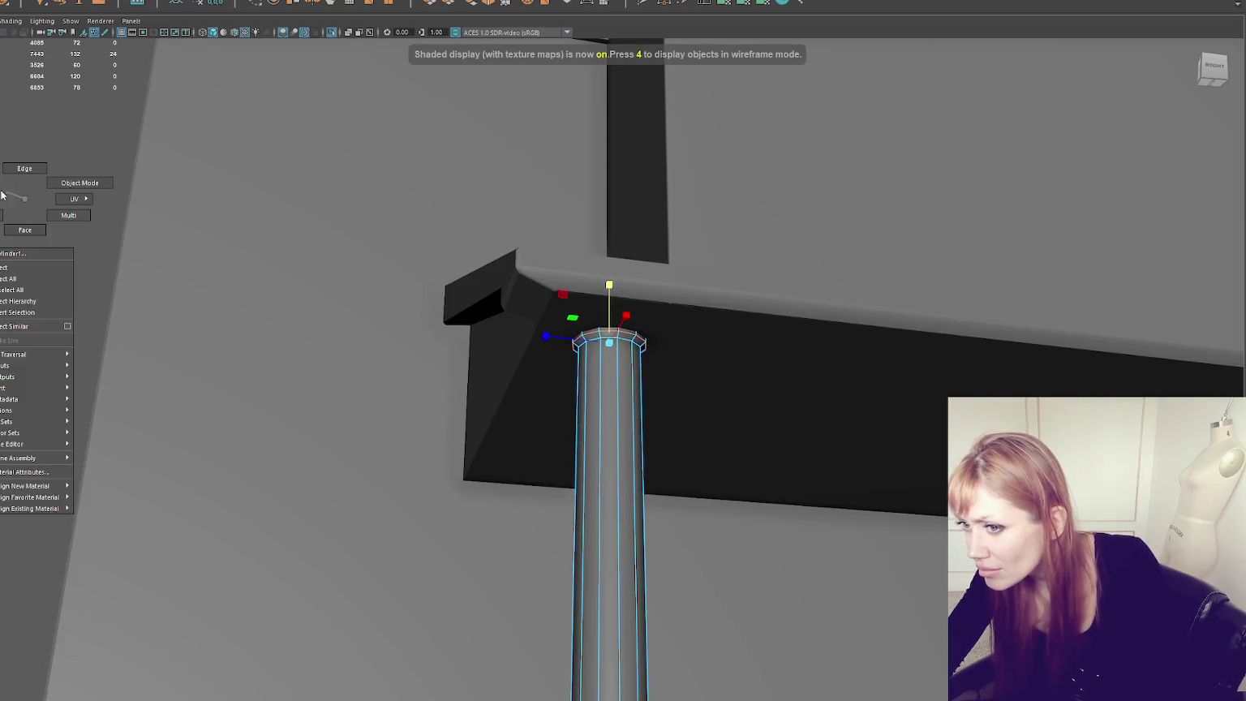
Step: Adjust the column-top rim selection, return to object mode and select the porch roof slab
{"action": "left_click", "coordinate": [751, 378]}
{"action": "key", "text": "ctrl+z"}
{"action": "right_click", "coordinate": [139, 199], "text": "shift"}
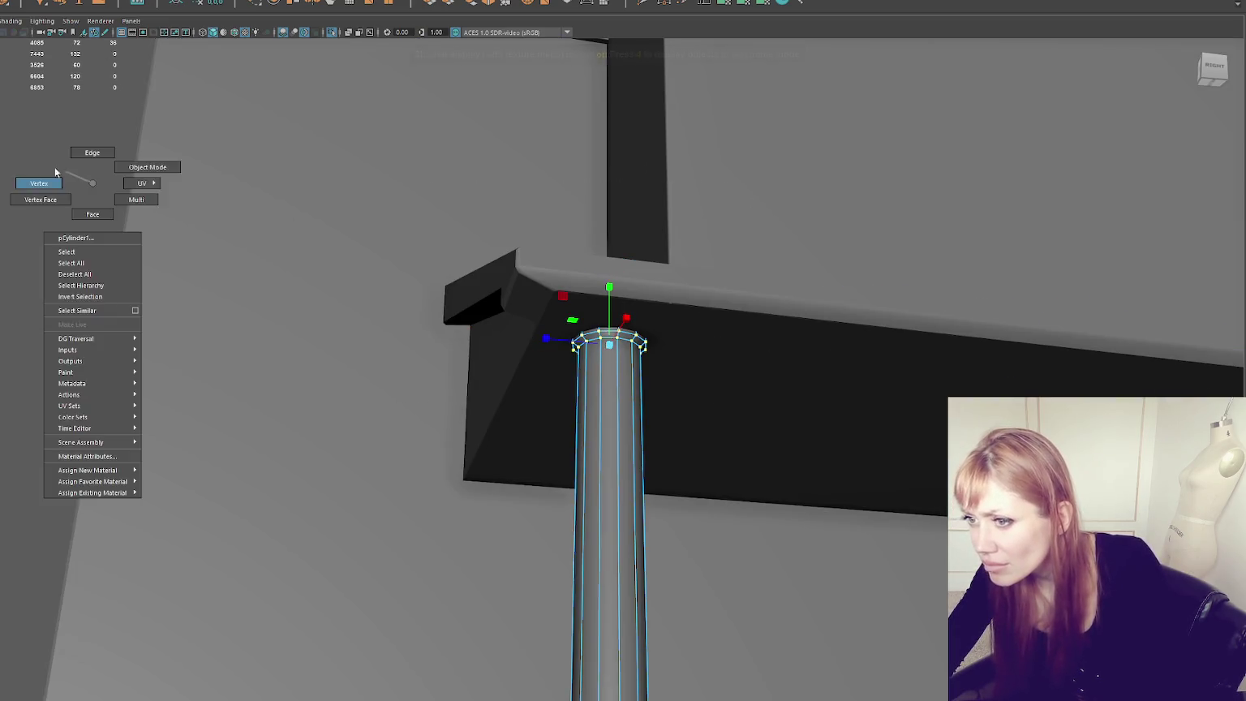
{"action": "left_click", "coordinate": [628, 230]}
{"action": "key", "text": "ctrl+z"}
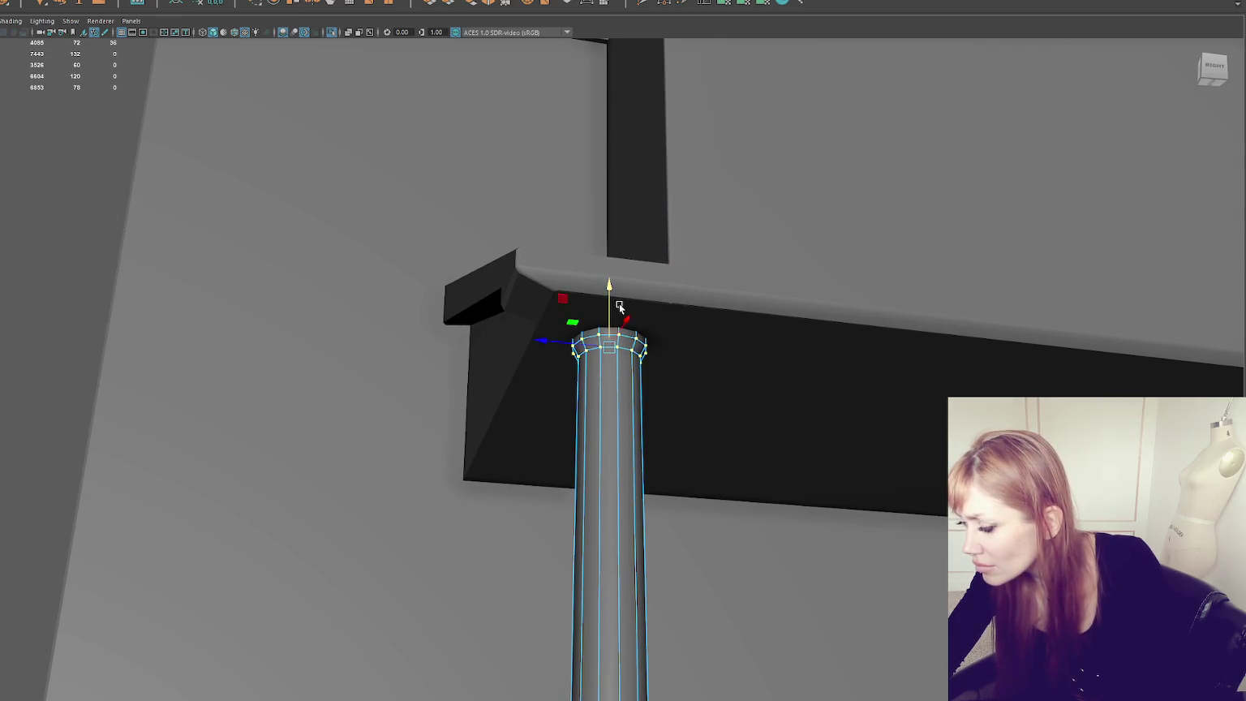
{"action": "scroll", "coordinate": [455, 356], "scroll_direction": "down", "scroll_amount": 5}
{"action": "key", "text": "F8"}
{"action": "left_click", "coordinate": [320, 264]}
{"action": "scroll", "coordinate": [709, 377], "scroll_direction": "down", "scroll_amount": 2}
{"action": "left_click", "coordinate": [708, 377]}
{"action": "scroll", "coordinate": [708, 377], "scroll_direction": "up", "scroll_amount": 3}
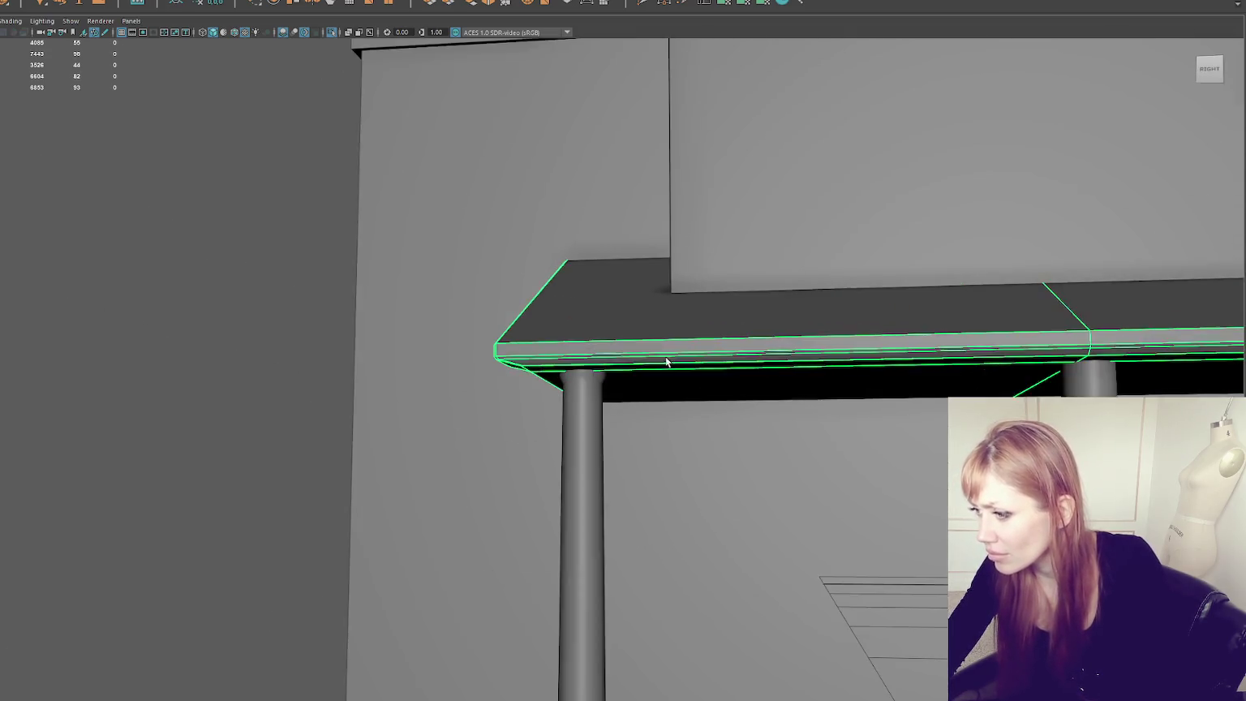
Step: Select edges under the porch slab and merge its overlapping vertices
{"action": "scroll", "coordinate": [579, 409], "scroll_direction": "up", "scroll_amount": 2}
{"action": "left_click_drag", "start_coordinate": [578, 409], "coordinate": [596, 413], "text": "alt"}
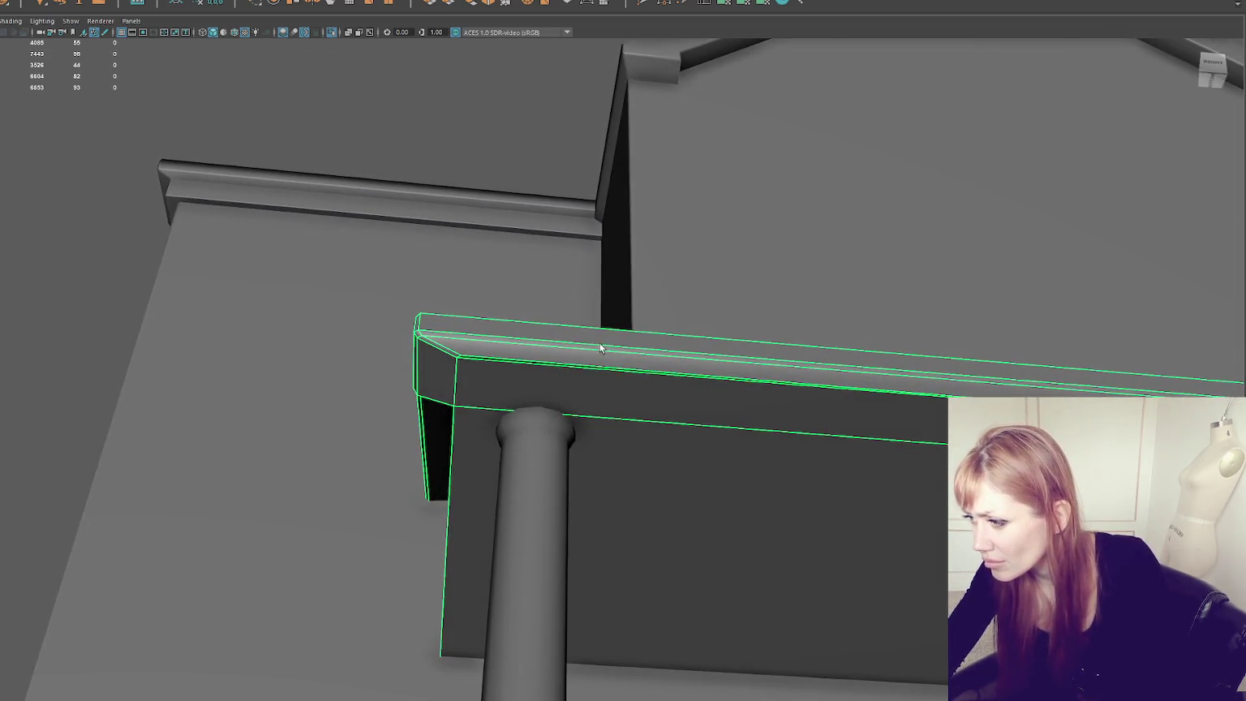
{"action": "key", "text": "F10"}
{"action": "left_click", "coordinate": [613, 371]}
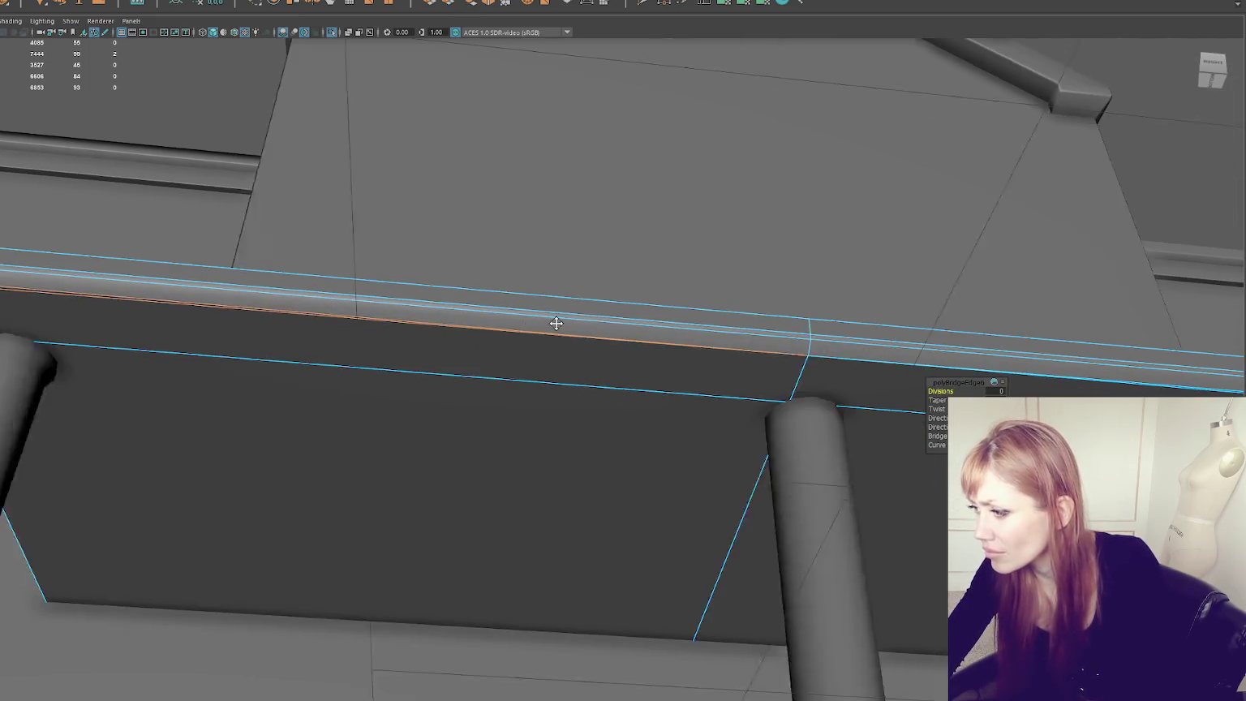
{"action": "mouse_move", "coordinate": [556, 319]}
{"action": "left_mouse_down", "text": "alt"}
{"action": "mouse_move", "coordinate": [779, 342]}
{"action": "mouse_move", "coordinate": [751, 337]}
{"action": "mouse_move", "coordinate": [871, 252]}
{"action": "mouse_move", "coordinate": [445, 395]}
{"action": "mouse_move", "coordinate": [890, 368]}
{"action": "mouse_move", "coordinate": [756, 374]}
{"action": "left_mouse_up", "text": "alt"}
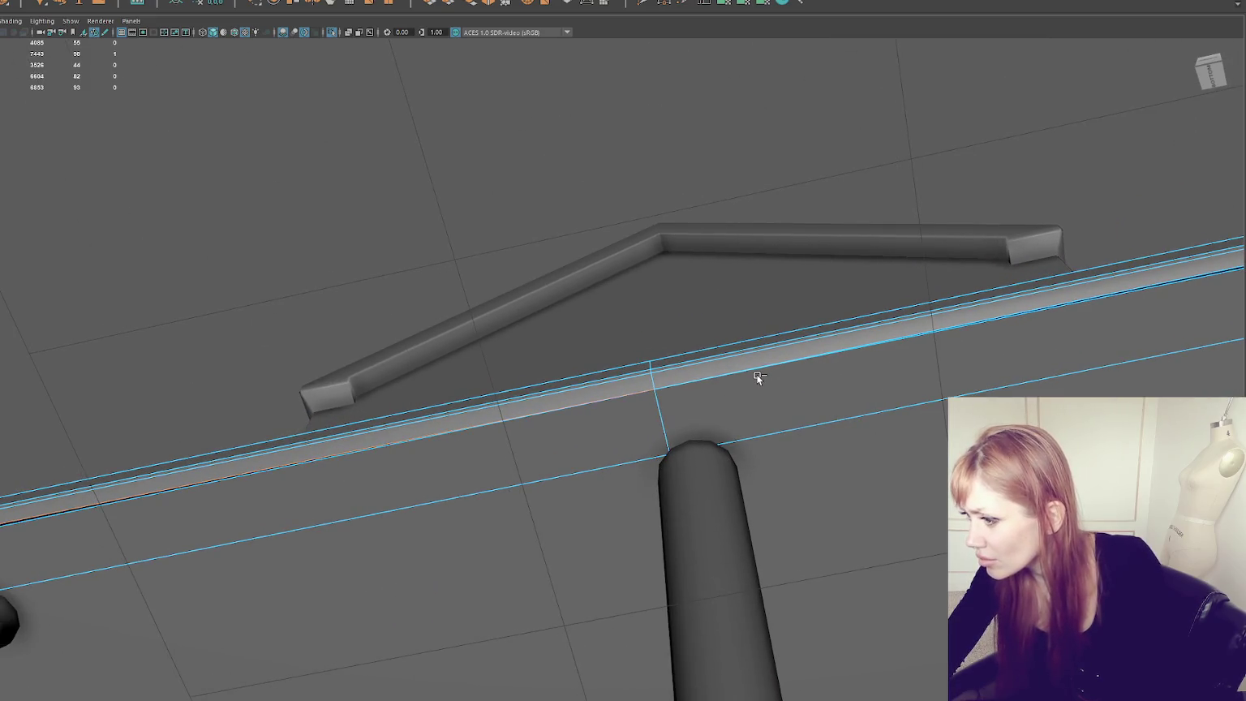
{"action": "key", "text": "ctrl+shift+m"}
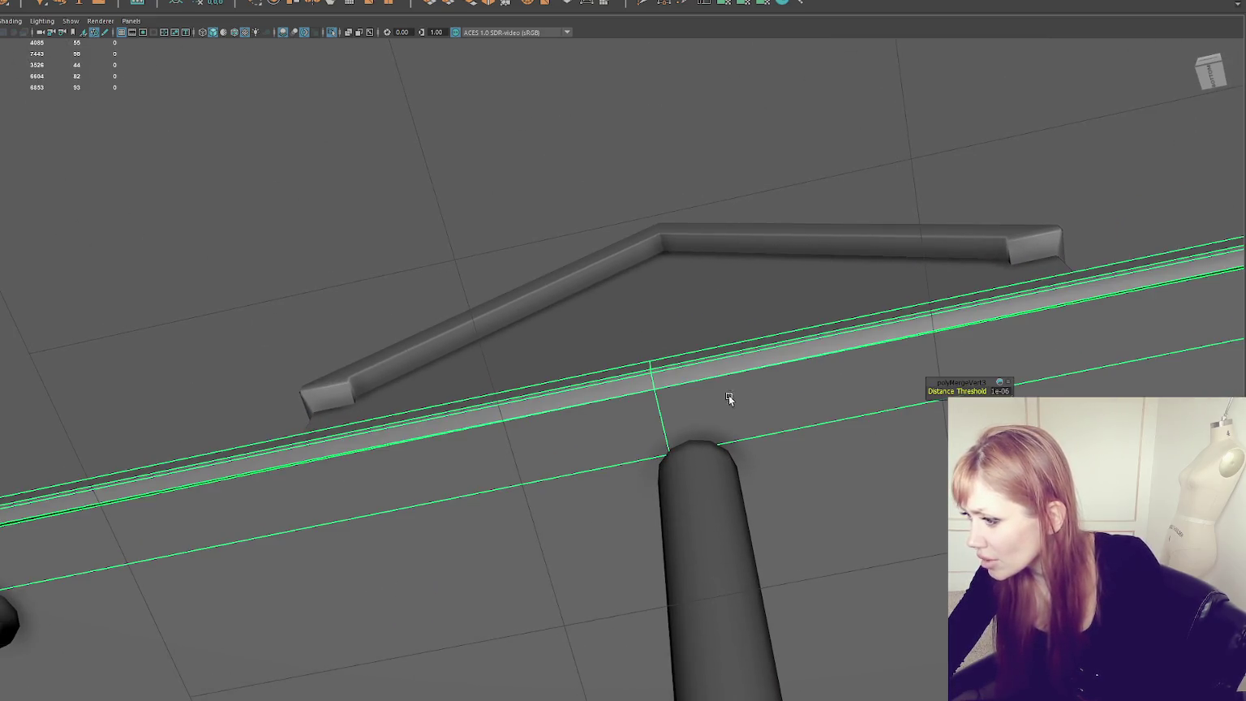
Step: Nudge a vertex on the beam slightly upward, then return to object mode
{"action": "key", "text": "F9"}
{"action": "key", "text": "4"}
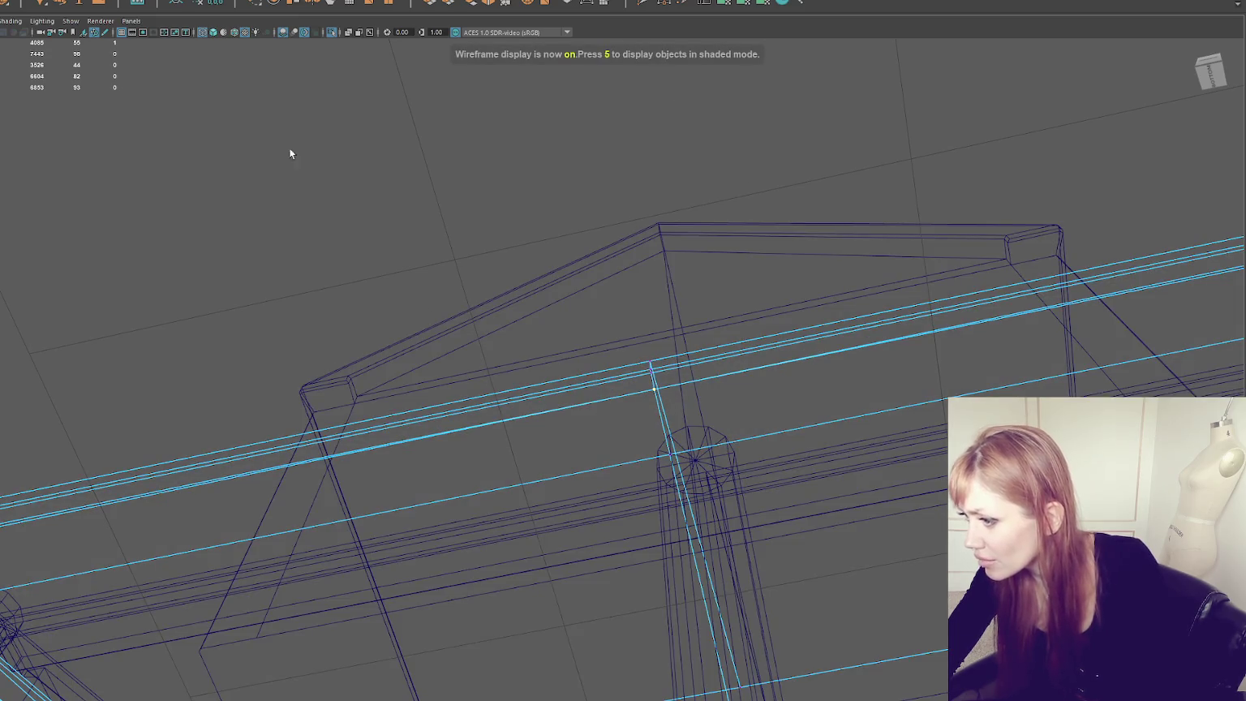
{"action": "left_click", "coordinate": [113, 52]}
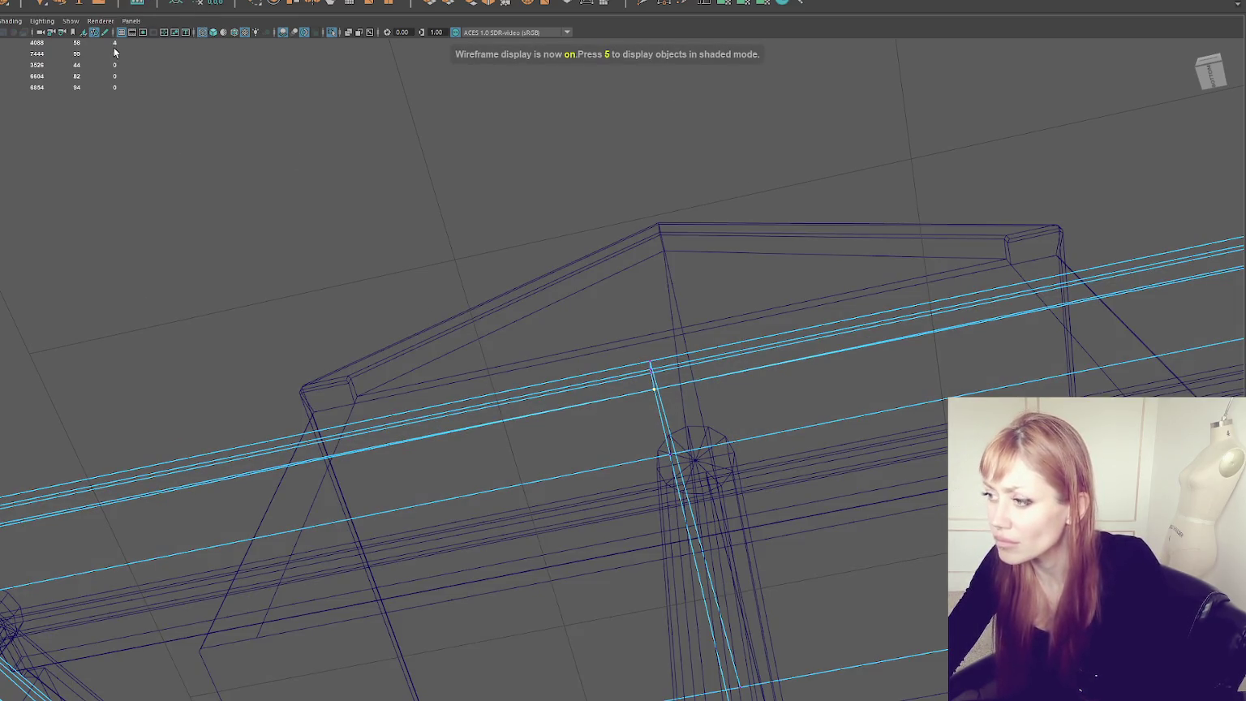
{"action": "right_click_drag", "start_coordinate": [468, 164], "coordinate": [411, 141]}
{"action": "key", "text": "5"}
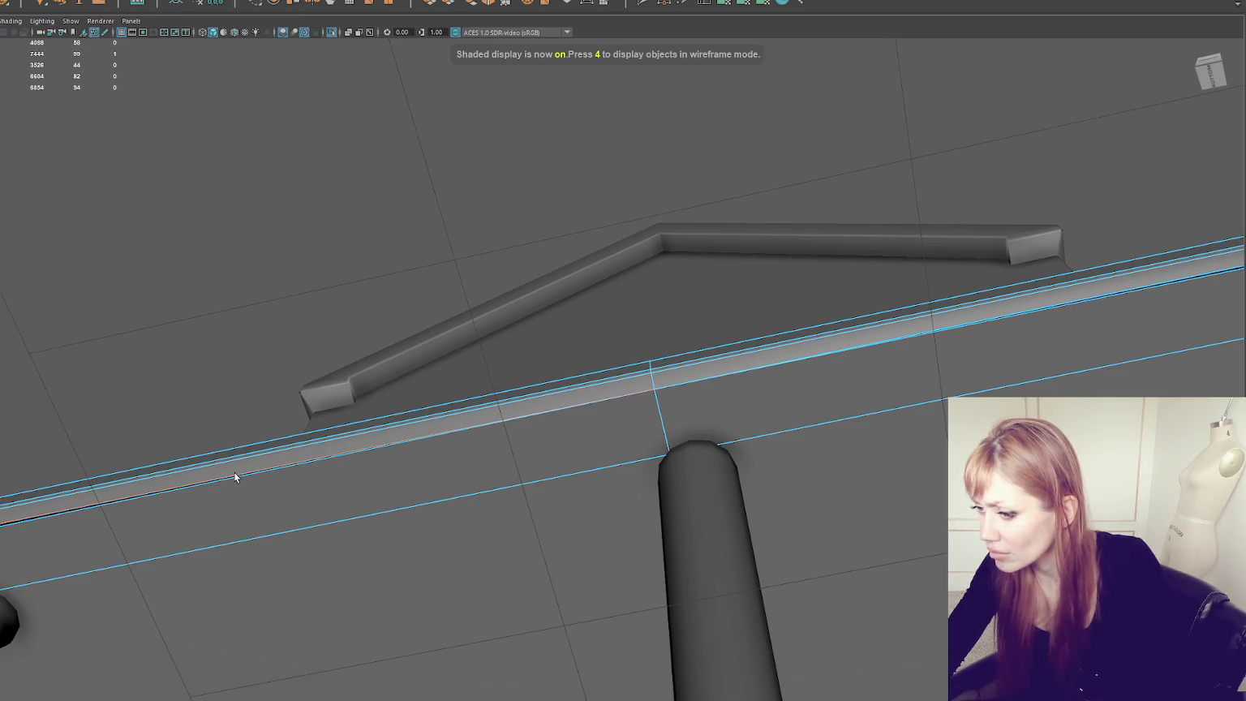
{"action": "left_click", "coordinate": [718, 359]}
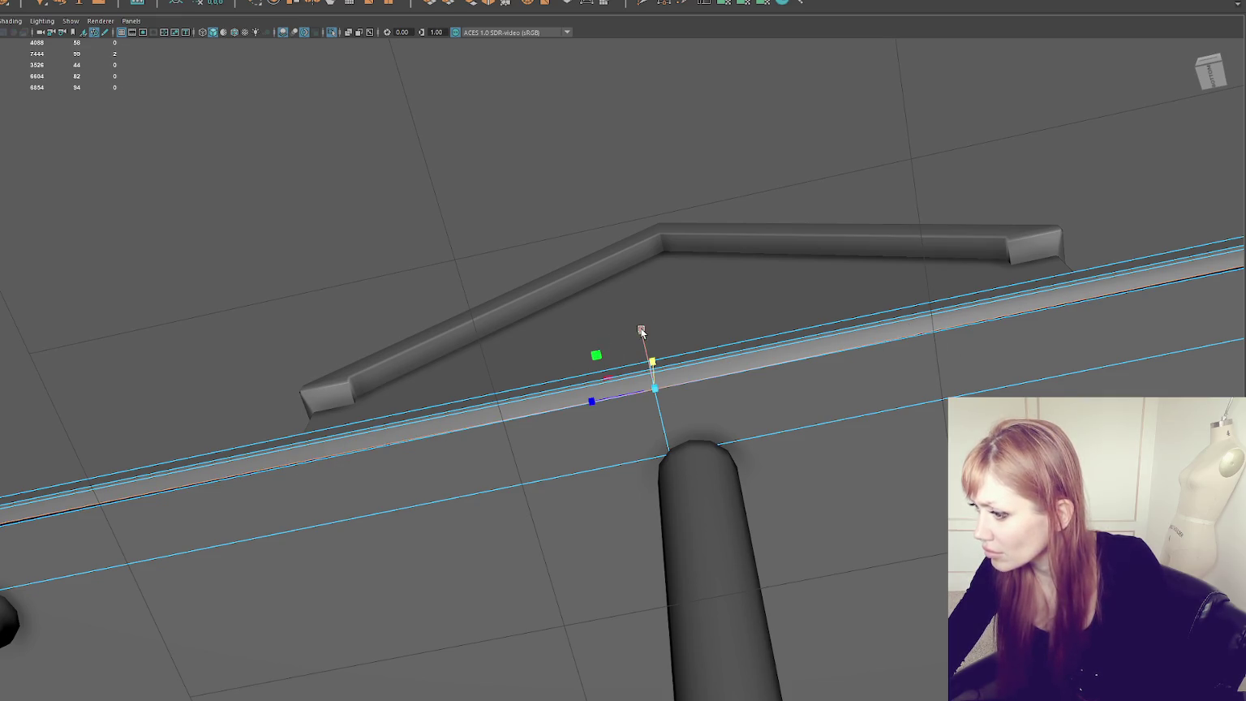
{"action": "key", "text": "w"}
{"action": "left_click_drag", "start_coordinate": [639, 328], "coordinate": [640, 326]}
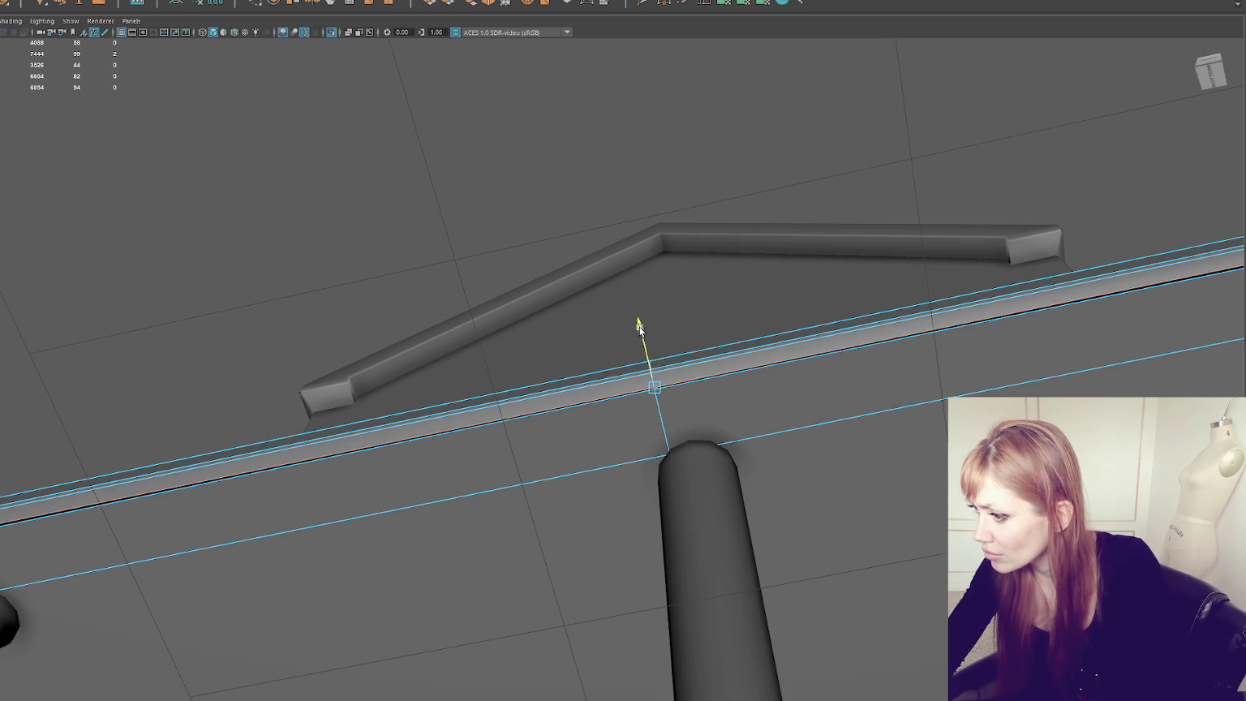
{"action": "left_click", "coordinate": [654, 389]}
{"action": "key", "text": "F8"}
Step: Select the long beam and frame it from a low frontal view
{"action": "left_click", "coordinate": [656, 386]}
{"action": "right_click", "coordinate": [405, 146]}
{"action": "scroll", "coordinate": [703, 399], "scroll_direction": "up", "scroll_amount": 5}
{"action": "scroll", "coordinate": [694, 377], "scroll_direction": "down", "scroll_amount": 5}
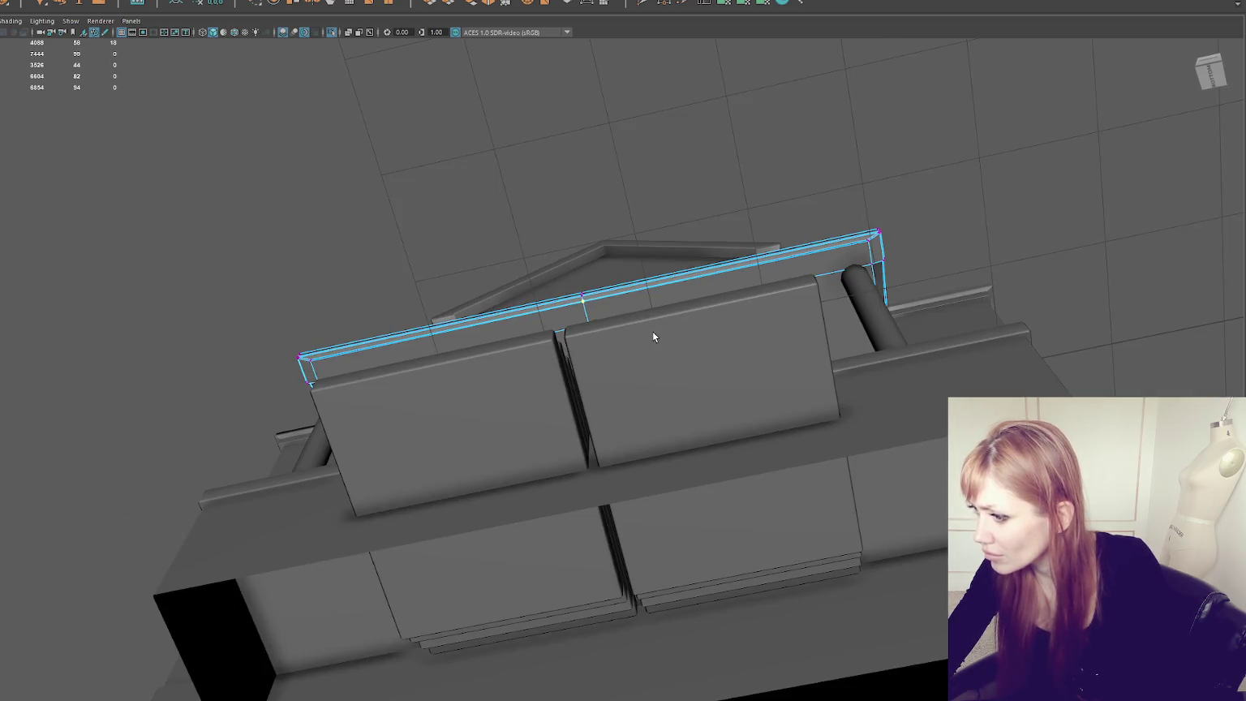
{"action": "scroll", "coordinate": [568, 284], "scroll_direction": "up", "scroll_amount": 5}
{"action": "left_click_drag", "start_coordinate": [568, 284], "coordinate": [578, 278], "text": "alt"}
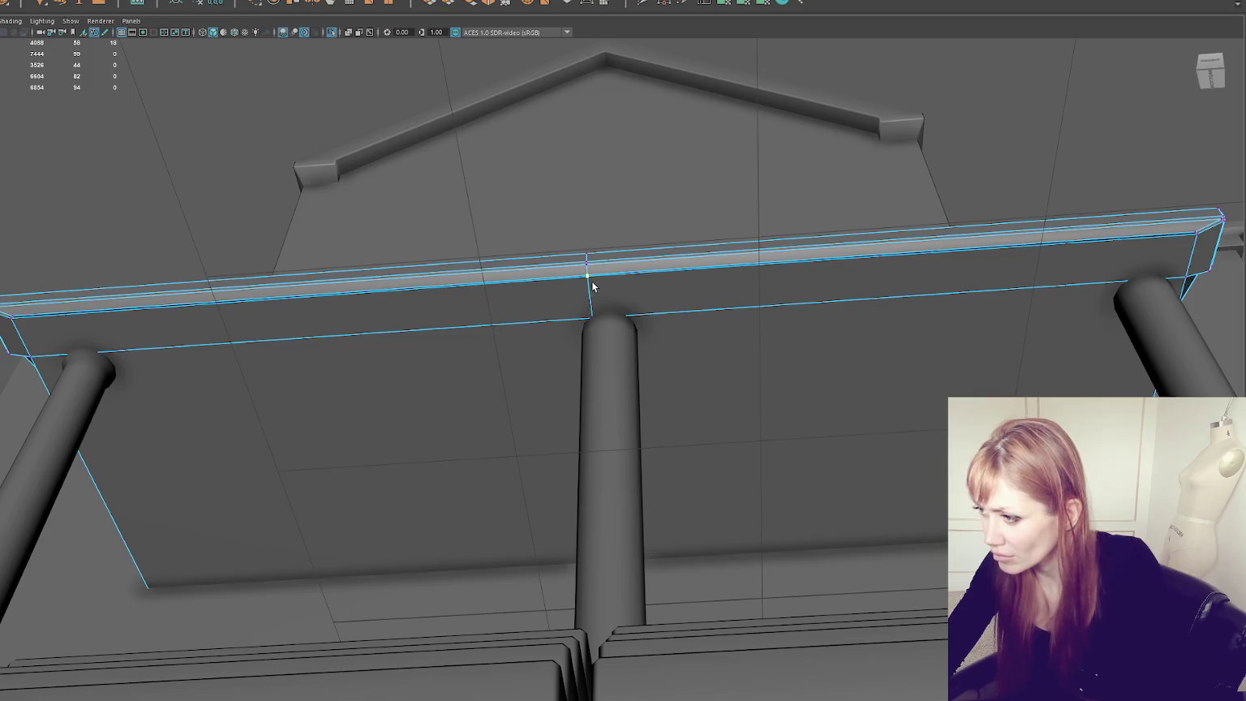
{"action": "scroll", "coordinate": [586, 281], "scroll_direction": "up", "scroll_amount": 3}
{"action": "scroll", "coordinate": [589, 248], "scroll_direction": "up", "scroll_amount": 3}
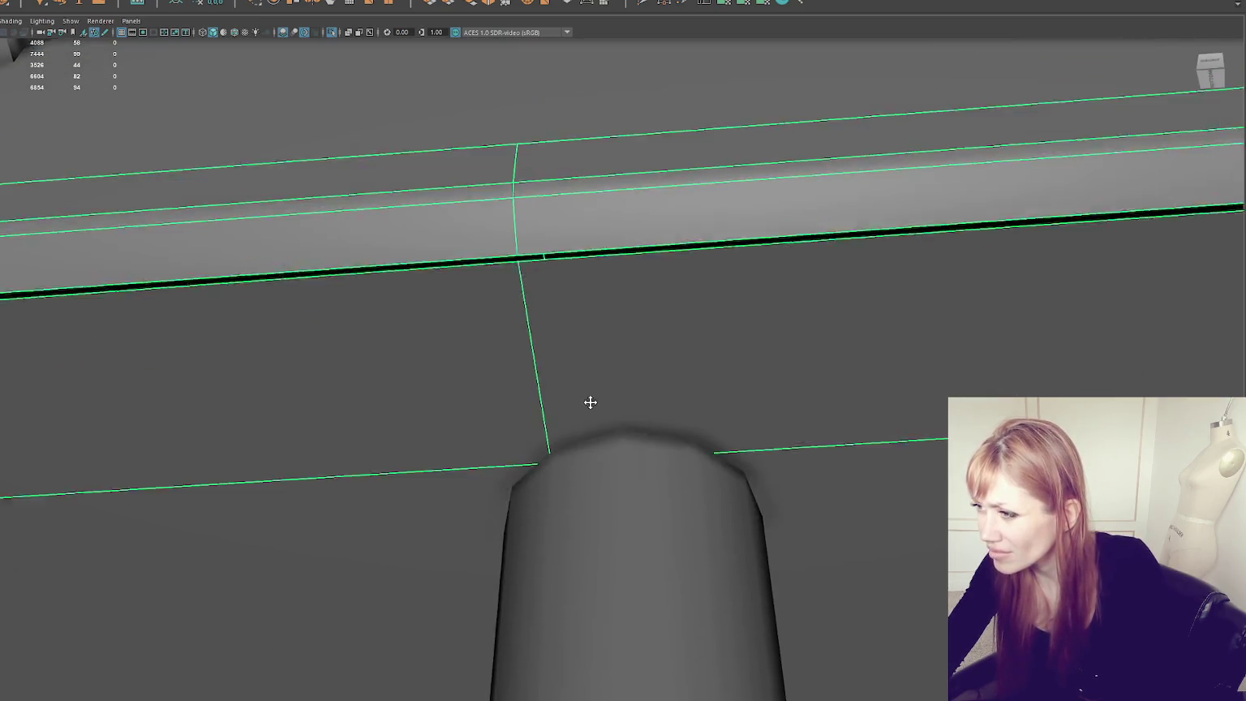
{"action": "left_click_drag", "start_coordinate": [590, 402], "coordinate": [578, 135], "text": "alt"}
Step: Pick the beam vertex above the centre post in wireframe, then reselect the whole beam
{"action": "right_click", "coordinate": [520, 303]}
{"action": "right_click_drag", "start_coordinate": [520, 302], "coordinate": [495, 301]}
{"action": "key", "text": "F8"}
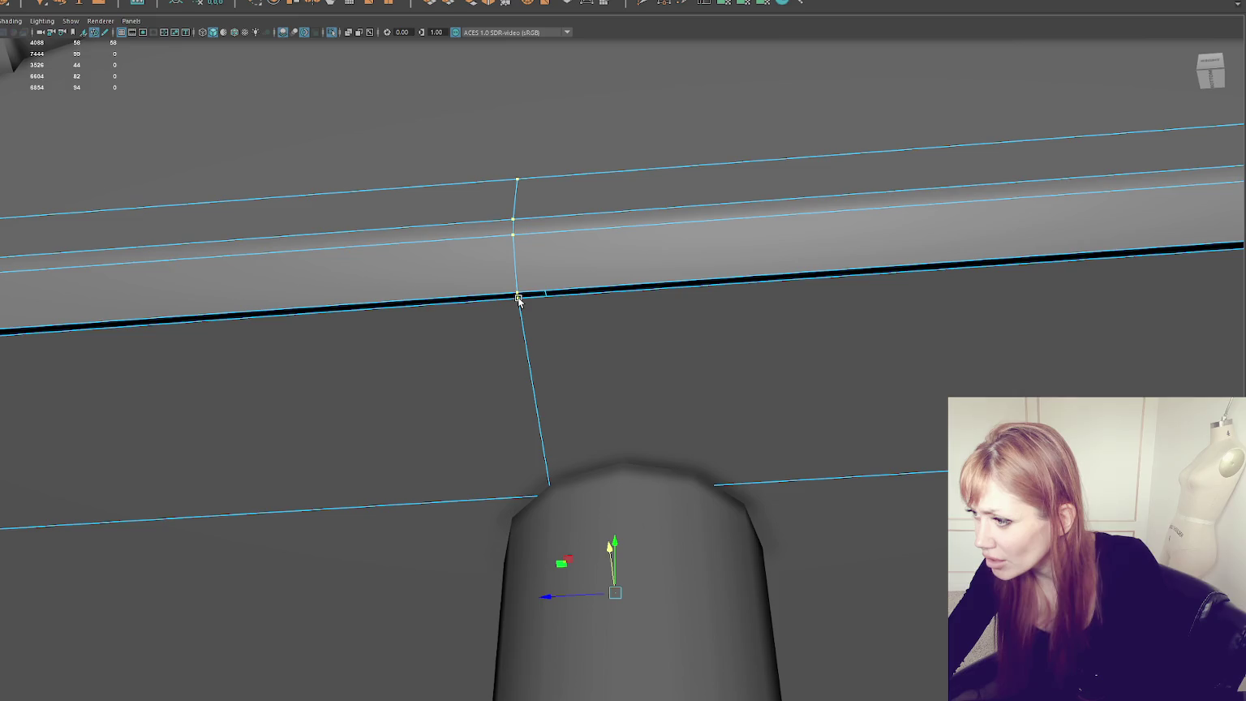
{"action": "left_click", "coordinate": [518, 298]}
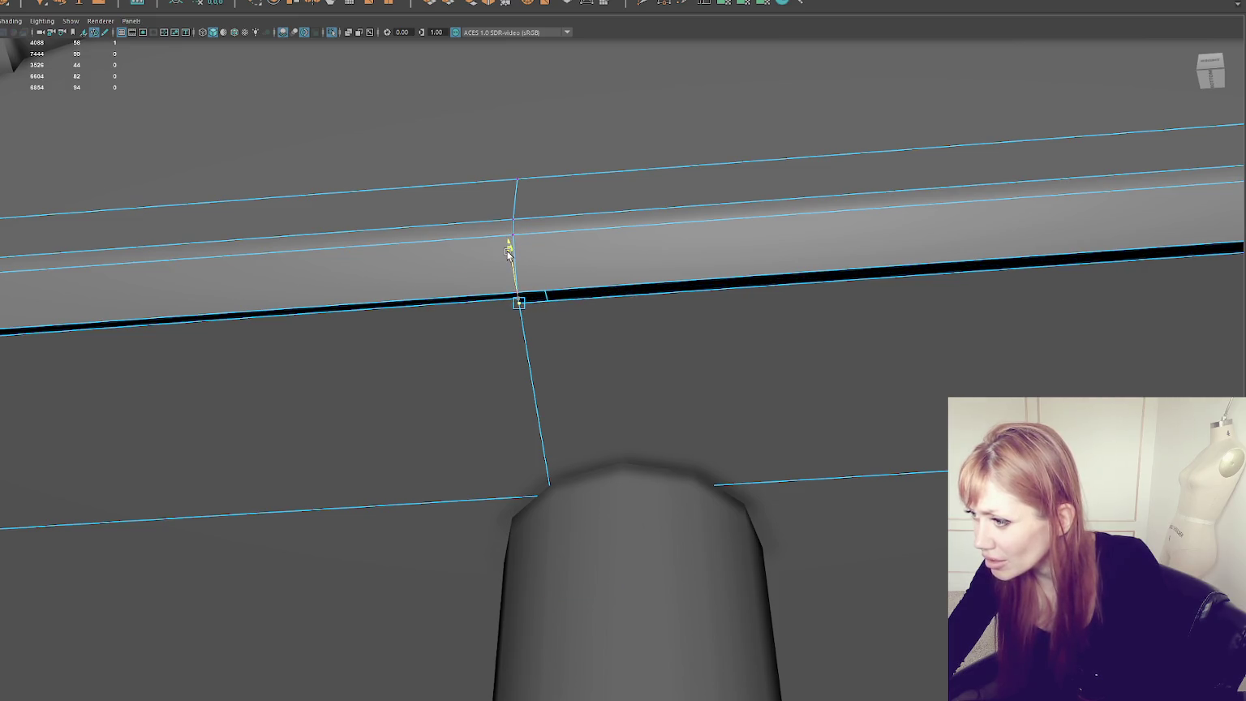
{"action": "key", "text": "4"}
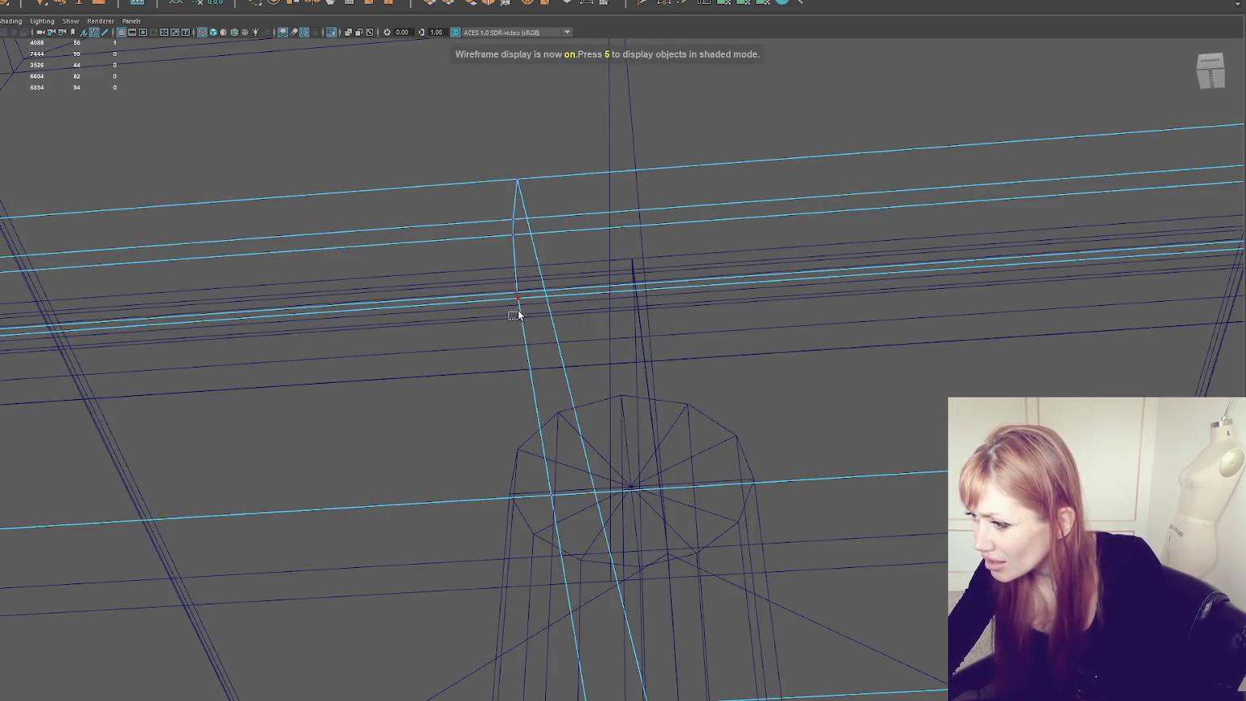
{"action": "key", "text": "F8"}
{"action": "left_click", "coordinate": [522, 292]}
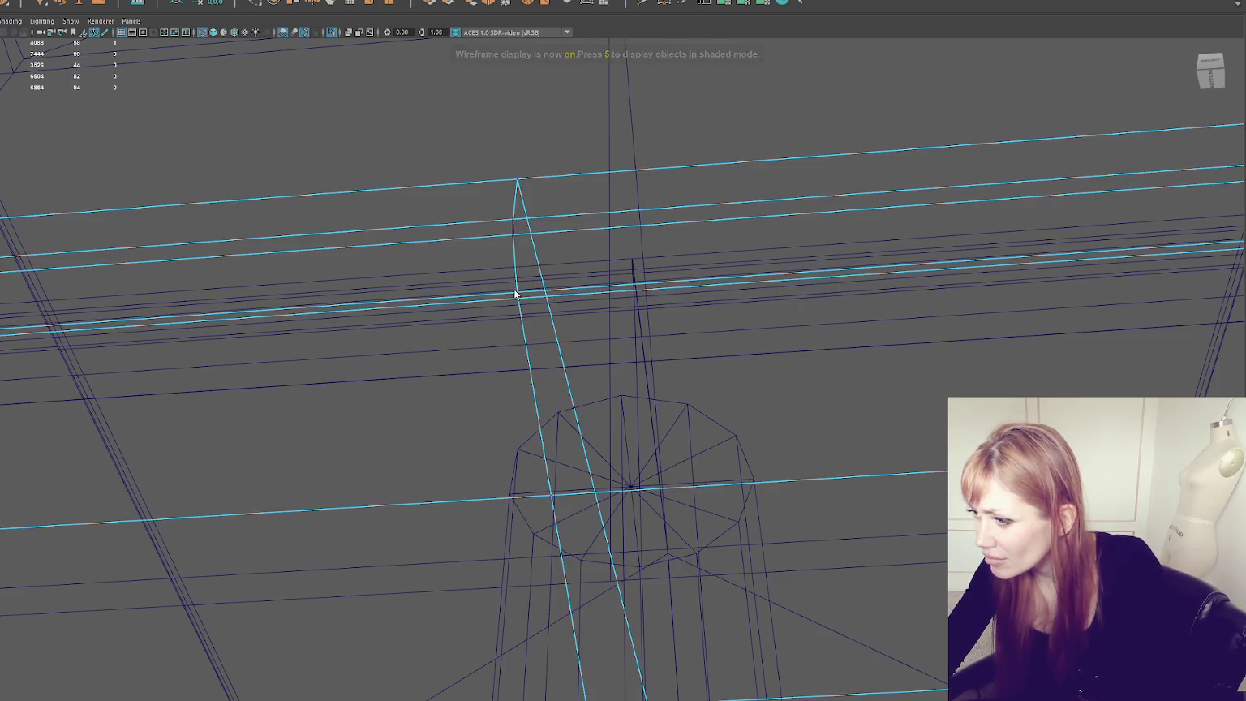
Step: On the roof trim piece, merge the selected vertices with Edit Mesh > Merge to Center
{"action": "left_click", "coordinate": [526, 313]}
{"action": "right_click_drag", "start_coordinate": [514, 303], "coordinate": [494, 298]}
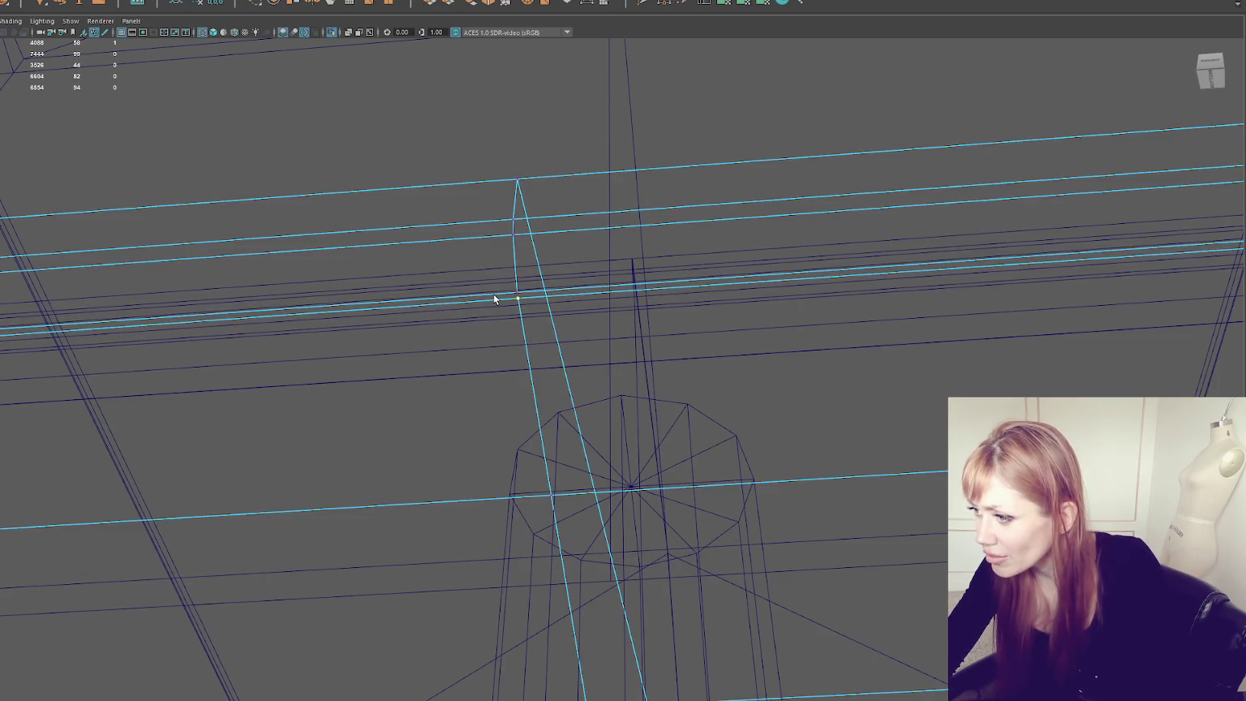
{"action": "left_click", "coordinate": [57, 1]}
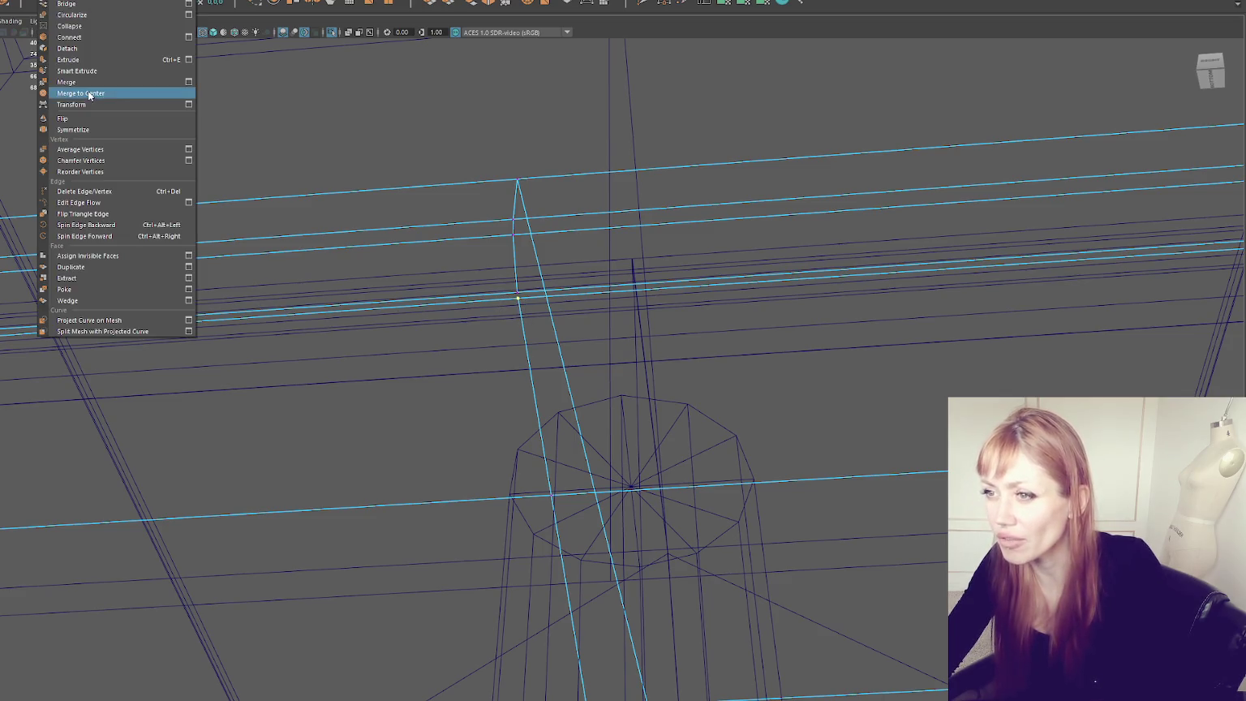
{"action": "left_click", "coordinate": [122, 94]}
{"action": "key", "text": "5"}
Step: Select half of the trim's edge loop and review the Bridge settings without changing them
{"action": "mouse_move", "coordinate": [517, 299]}
{"action": "left_mouse_down"}
{"action": "mouse_move", "coordinate": [505, 243]}
{"action": "mouse_move", "coordinate": [650, 211]}
{"action": "mouse_move", "coordinate": [675, 161]}
{"action": "mouse_move", "coordinate": [356, 295]}
{"action": "mouse_move", "coordinate": [675, 310]}
{"action": "left_mouse_up"}
{"action": "double_click", "coordinate": [672, 340]}
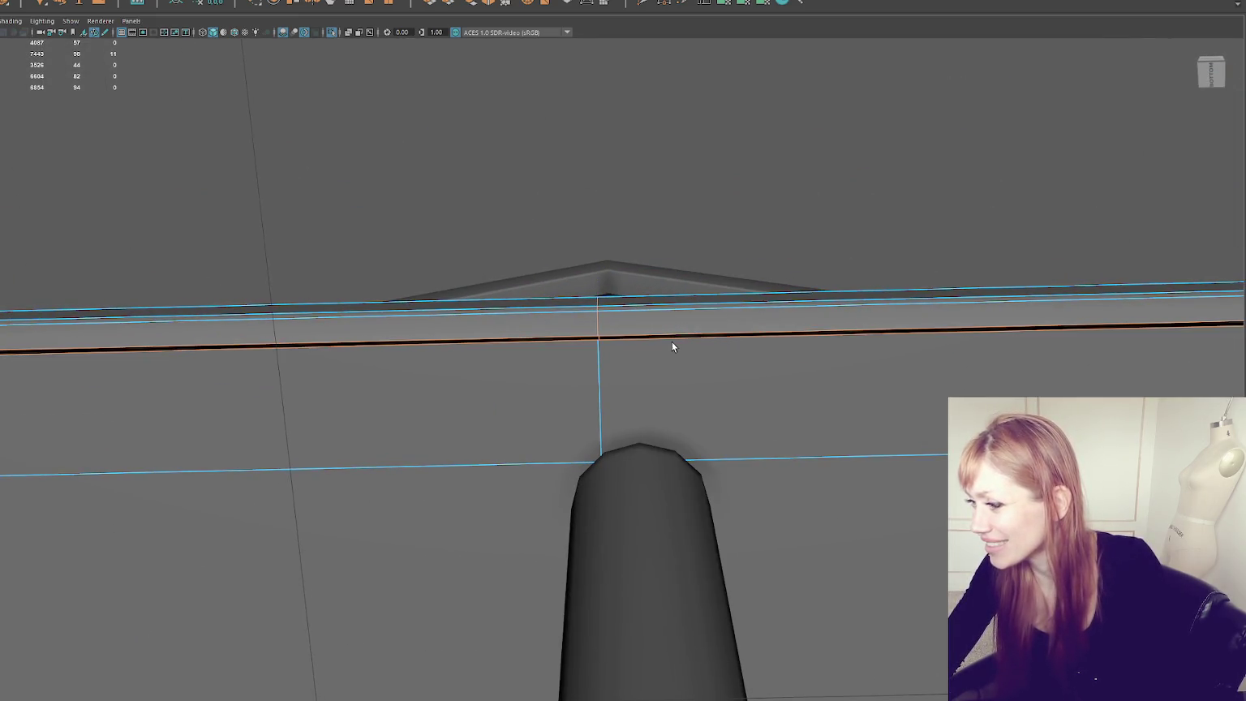
{"action": "left_click", "coordinate": [671, 337]}
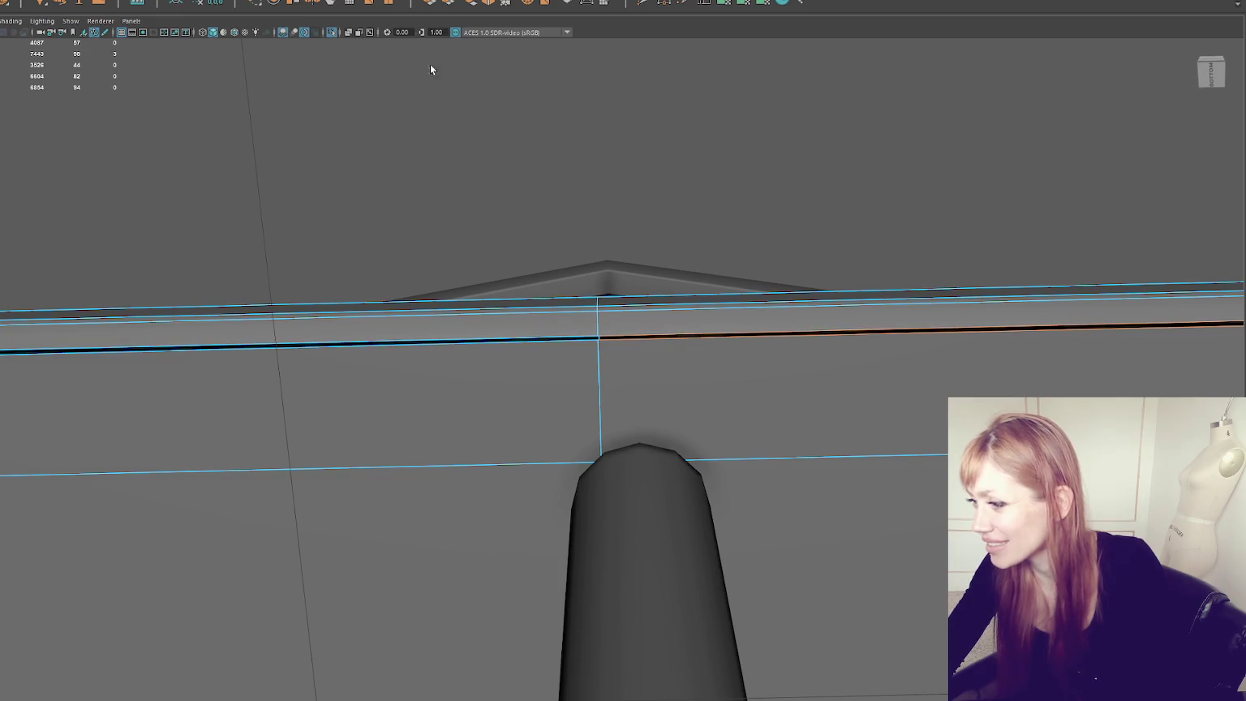
{"action": "left_click", "coordinate": [473, 2], "text": "shift"}
{"action": "left_click", "coordinate": [774, 361]}
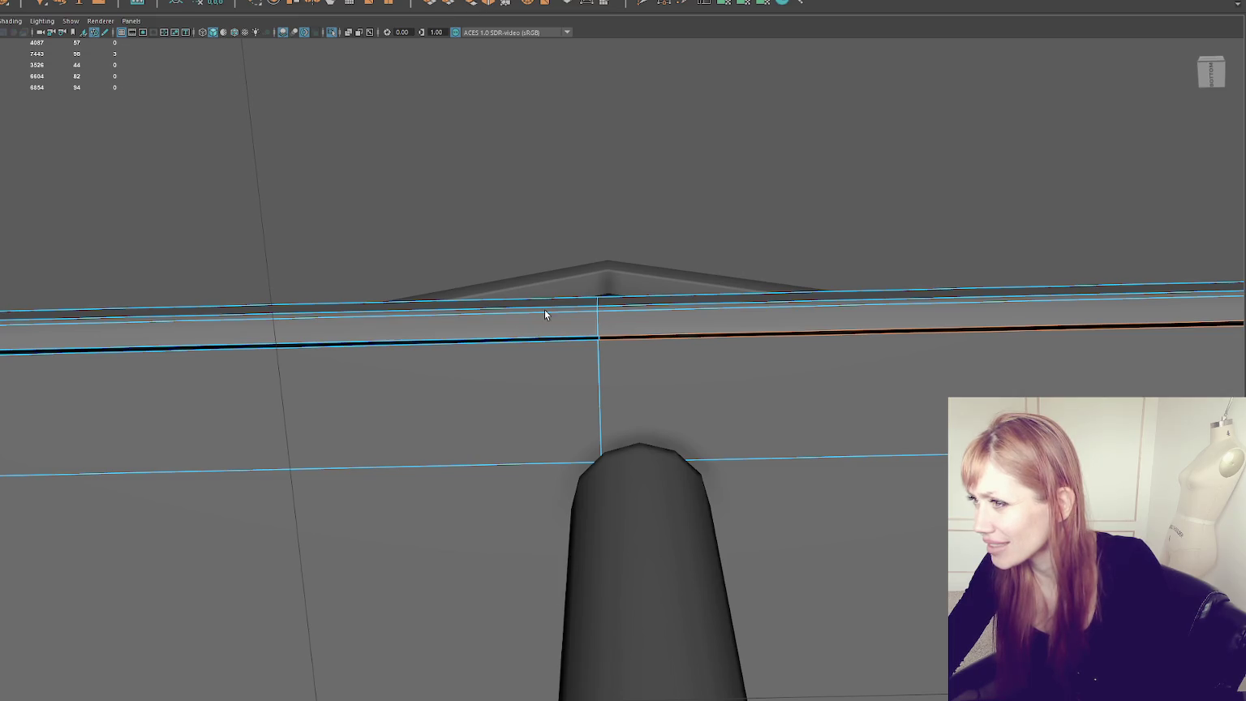
{"action": "left_click_drag", "start_coordinate": [545, 313], "coordinate": [598, 308], "text": "alt"}
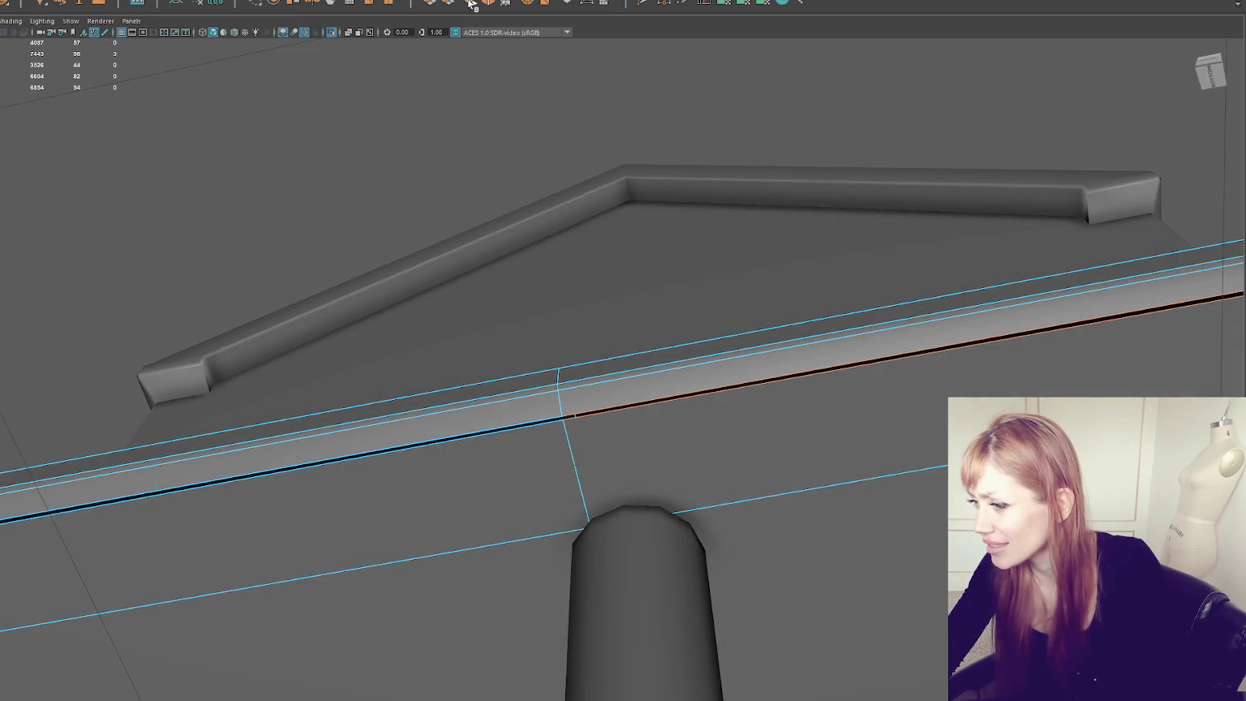
Step: Box-select the trim's top vertices and merge them with Edit Mesh > Merge
{"action": "mouse_move", "coordinate": [1081, 290]}
{"action": "left_mouse_down", "text": "alt"}
{"action": "mouse_move", "coordinate": [550, 337]}
{"action": "mouse_move", "coordinate": [131, 439]}
{"action": "left_mouse_up", "text": "alt"}
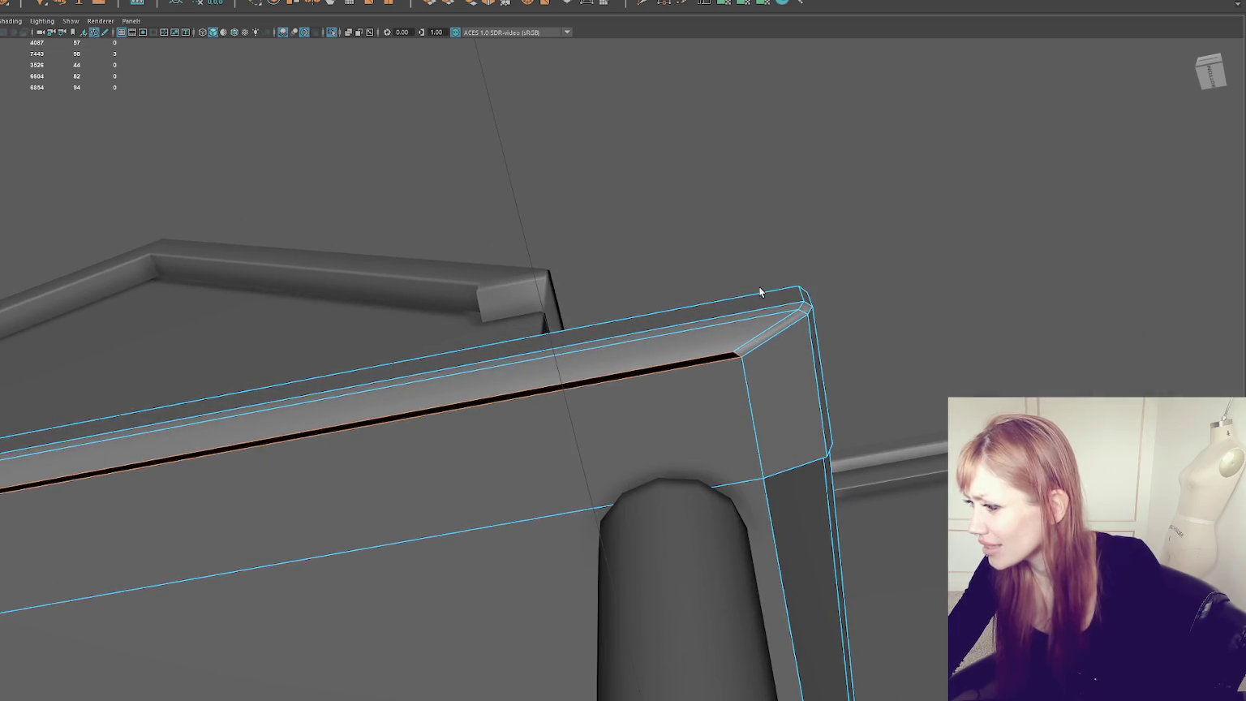
{"action": "double_click", "coordinate": [480, 4]}
{"action": "left_click", "coordinate": [770, 362]}
{"action": "key", "text": "F8"}
{"action": "mouse_move", "coordinate": [682, 304]}
{"action": "left_mouse_down", "text": "alt"}
{"action": "mouse_move", "coordinate": [707, 283]}
{"action": "mouse_move", "coordinate": [937, 311]}
{"action": "left_mouse_up", "text": "alt"}
{"action": "right_click_drag", "start_coordinate": [718, 189], "coordinate": [578, 173]}
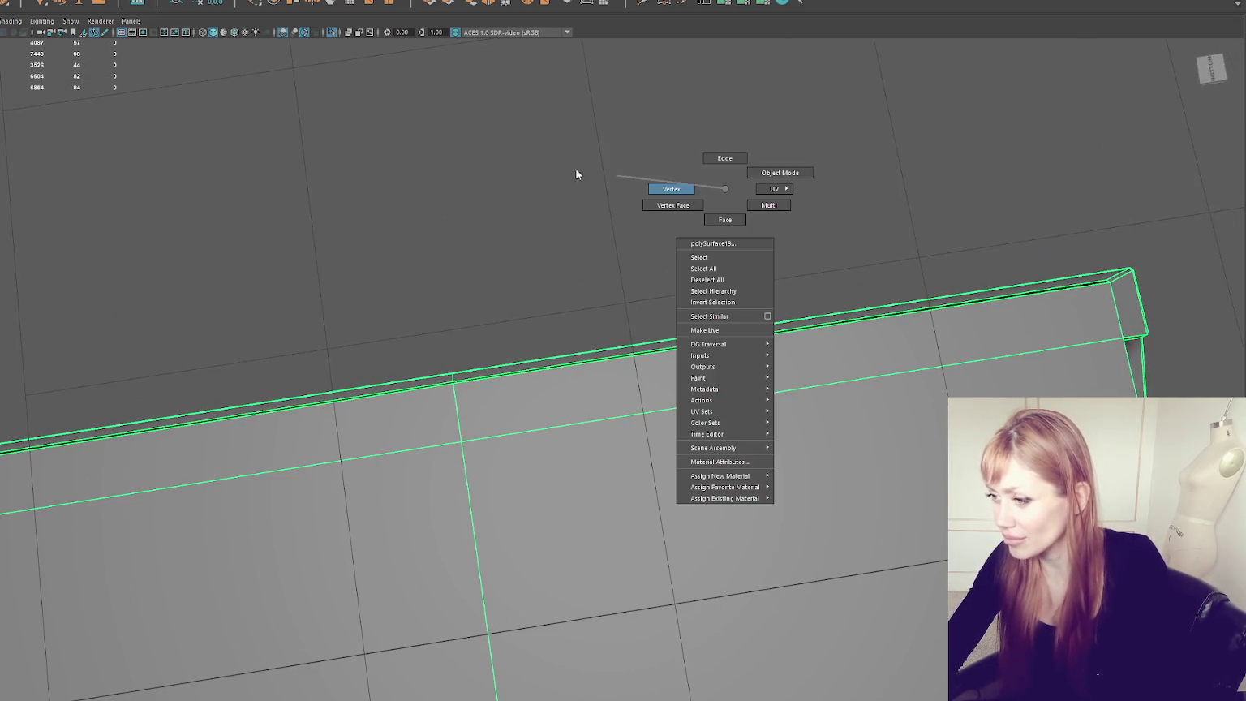
{"action": "left_click_drag", "start_coordinate": [578, 173], "coordinate": [621, 239], "text": "alt"}
{"action": "mouse_move", "coordinate": [898, 220]}
{"action": "left_mouse_down"}
{"action": "mouse_move", "coordinate": [693, 313]}
{"action": "mouse_move", "coordinate": [109, 466]}
{"action": "left_mouse_up"}
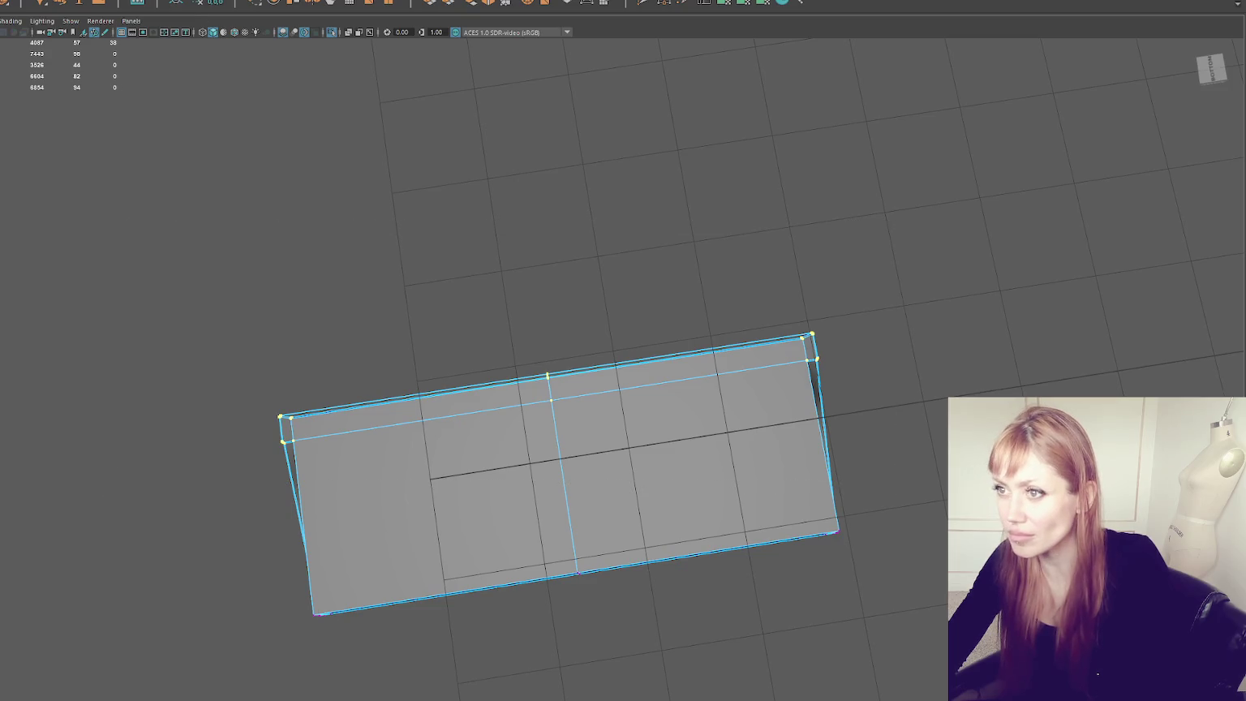
{"action": "left_click", "coordinate": [57, 2]}
{"action": "left_click", "coordinate": [90, 82]}
Step: Bridge the gap between the trim's two open border edges
{"action": "scroll", "coordinate": [554, 284], "scroll_direction": "up", "scroll_amount": 5}
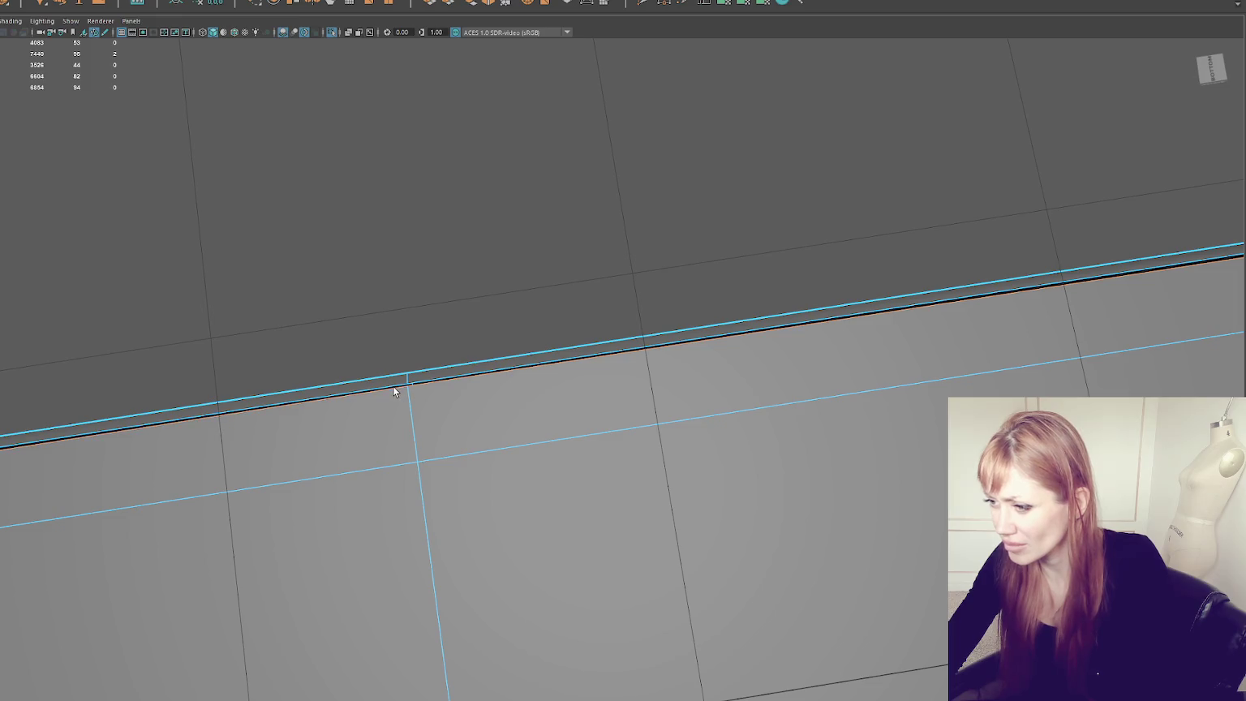
{"action": "key", "text": "q"}
{"action": "mouse_move", "coordinate": [497, 331]}
{"action": "middle_mouse_down", "text": "alt"}
{"action": "mouse_move", "coordinate": [74, 327]}
{"action": "mouse_move", "coordinate": [453, 322]}
{"action": "middle_mouse_up", "text": "alt"}
{"action": "scroll", "coordinate": [481, 325], "scroll_direction": "up", "scroll_amount": 2}
{"action": "scroll", "coordinate": [481, 324], "scroll_direction": "up", "scroll_amount": 2}
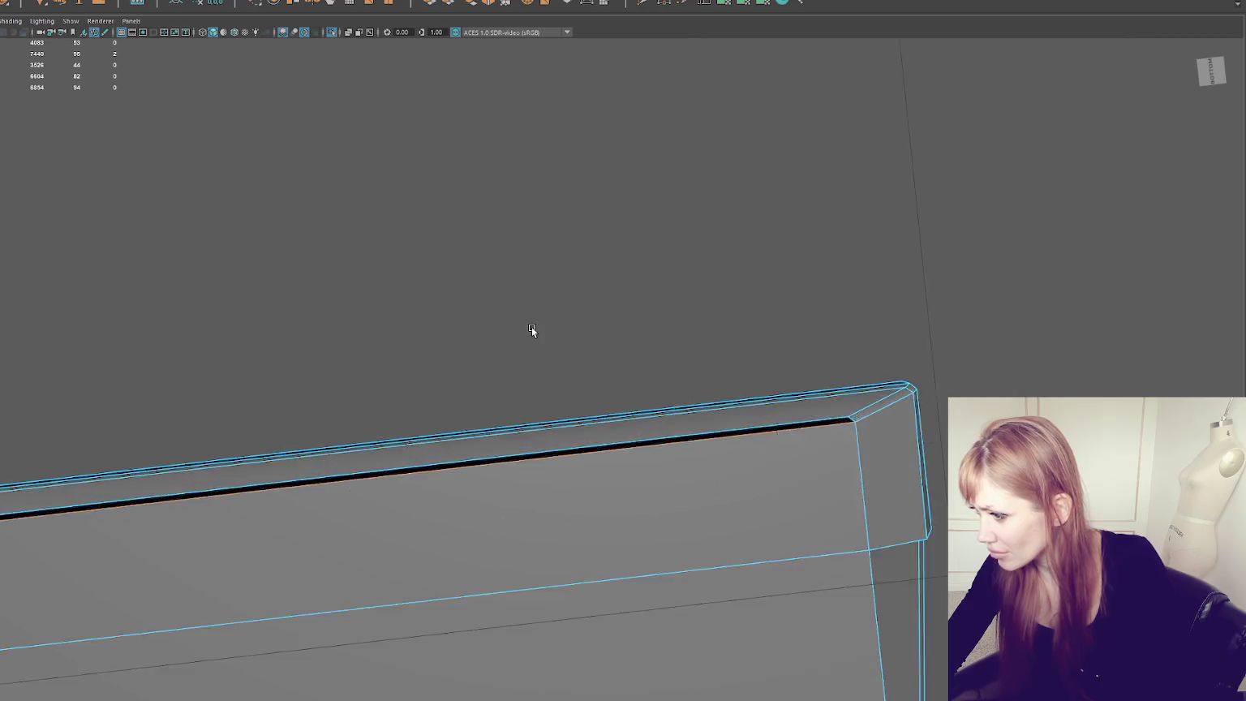
{"action": "right_click", "coordinate": [697, 298]}
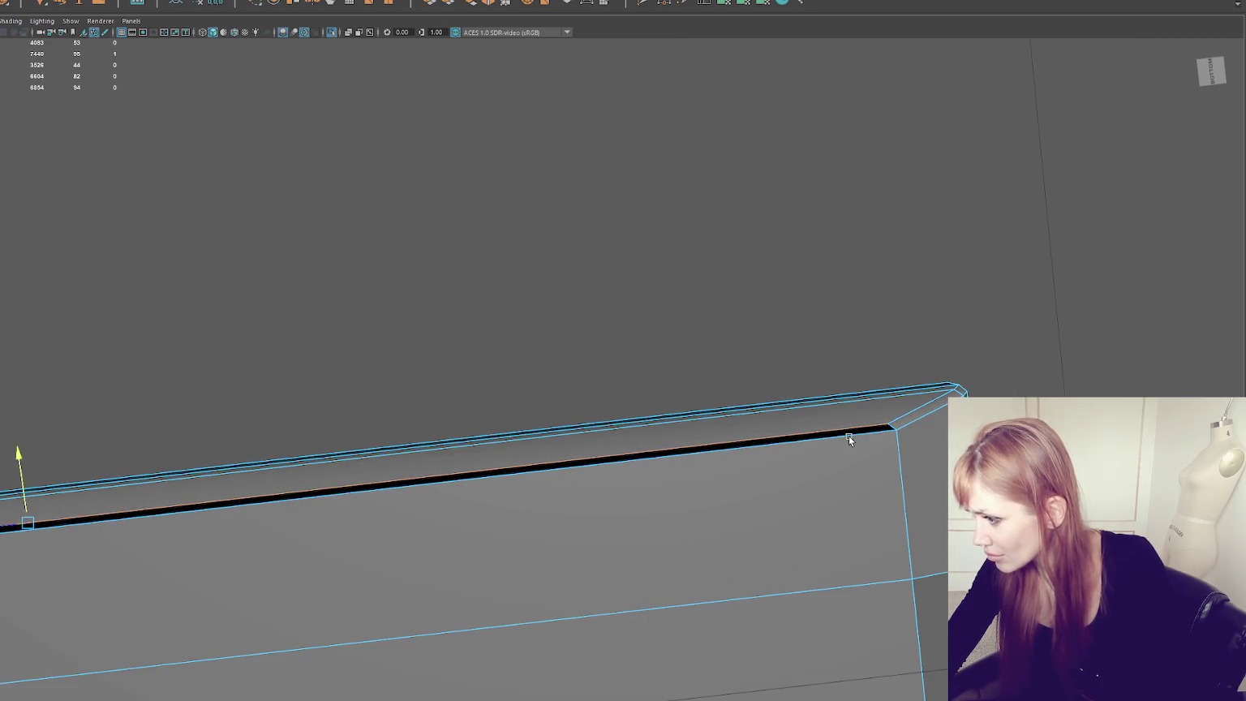
{"action": "left_click", "coordinate": [470, 3]}
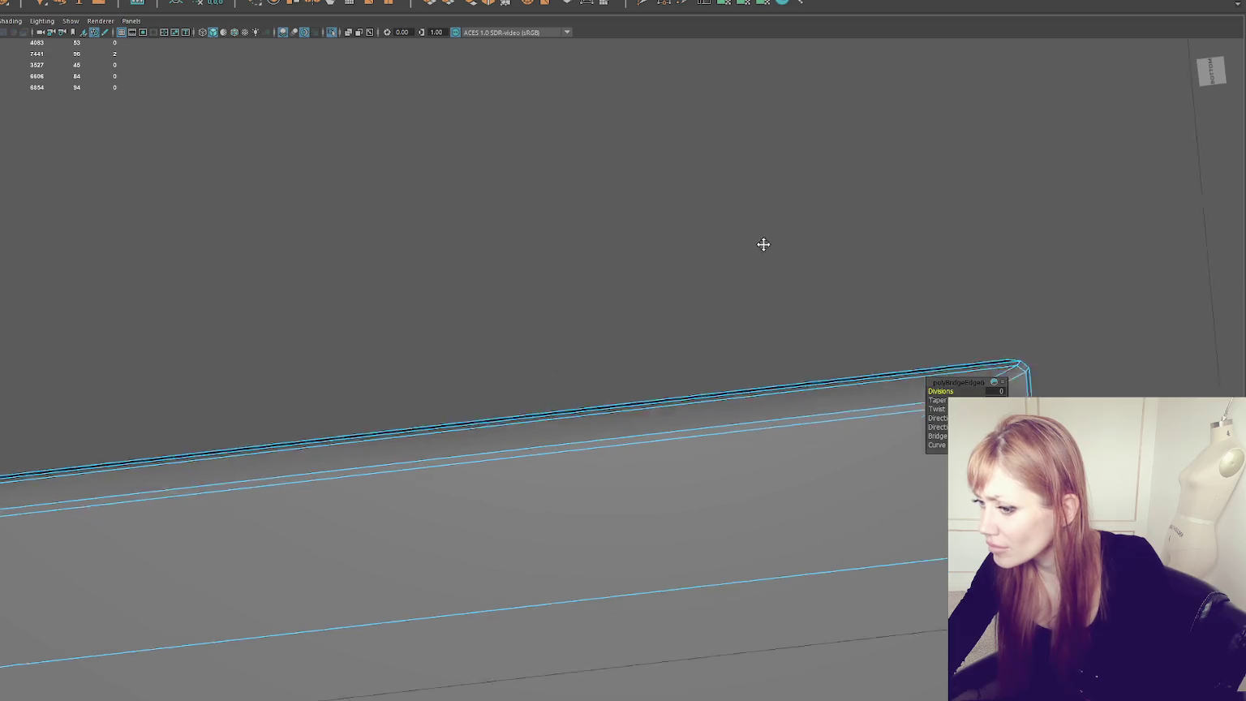
{"action": "left_click", "coordinate": [419, 400]}
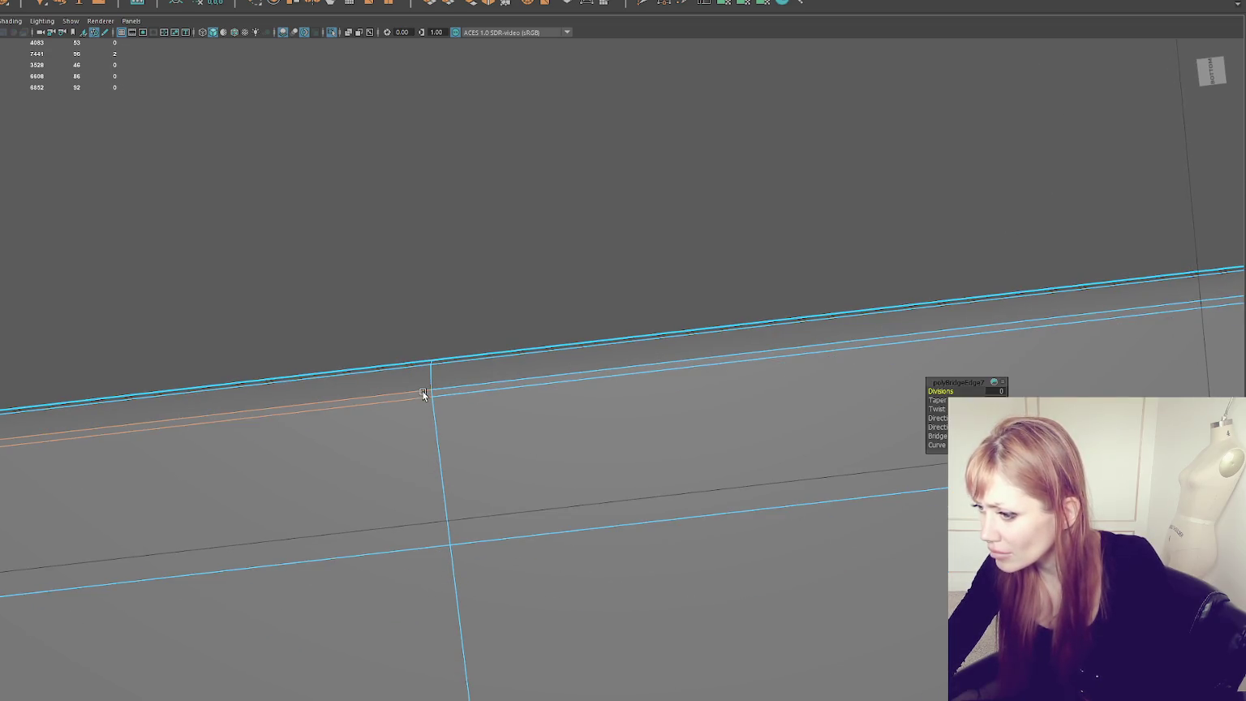
{"action": "right_click_drag", "start_coordinate": [446, 278], "coordinate": [490, 252]}
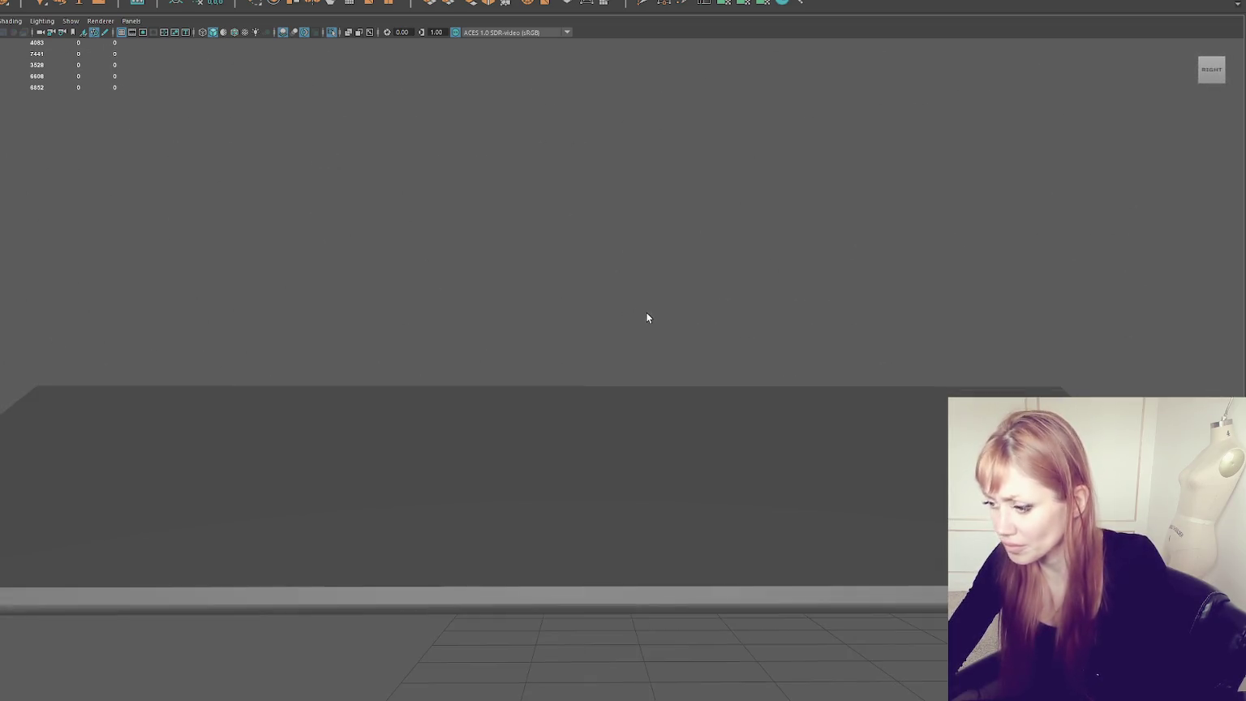
Step: Frame the whole house in view and clear the selection
{"action": "mouse_move", "coordinate": [646, 318]}
{"action": "left_mouse_down", "text": "alt"}
{"action": "mouse_move", "coordinate": [345, 366]}
{"action": "mouse_move", "coordinate": [332, 379]}
{"action": "mouse_move", "coordinate": [447, 283]}
{"action": "left_mouse_up", "text": "alt"}
{"action": "left_click", "coordinate": [446, 283]}
{"action": "key", "text": "f"}
{"action": "scroll", "coordinate": [446, 283], "scroll_direction": "down", "scroll_amount": 5}
{"action": "left_click", "coordinate": [243, 365]}
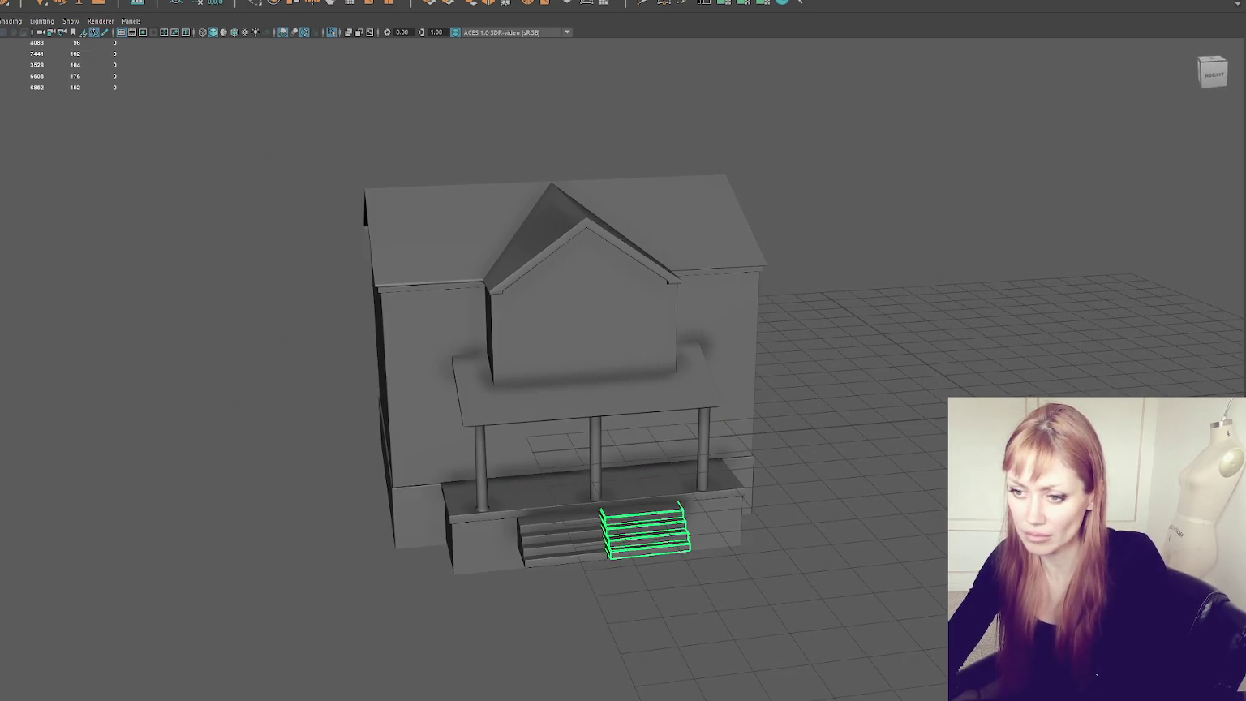
Step: Select the right porch pillar and view the porch from the front
{"action": "left_click", "coordinate": [559, 537]}
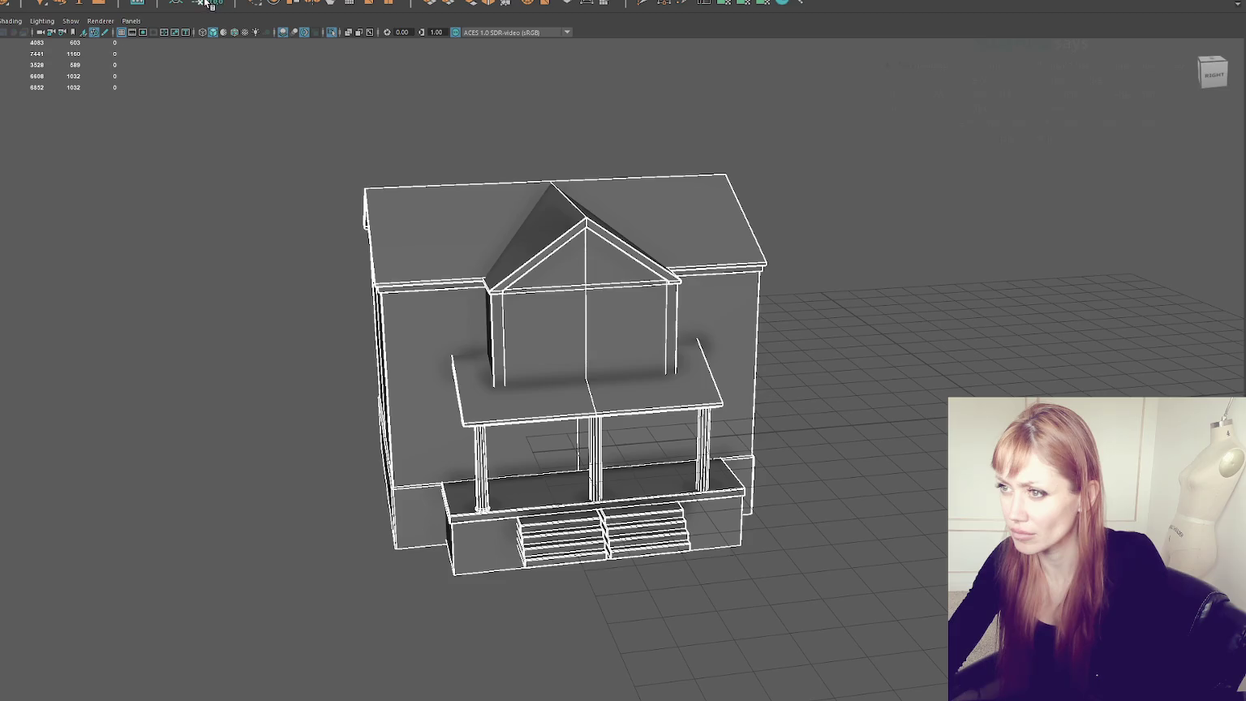
{"action": "key", "text": "Escape"}
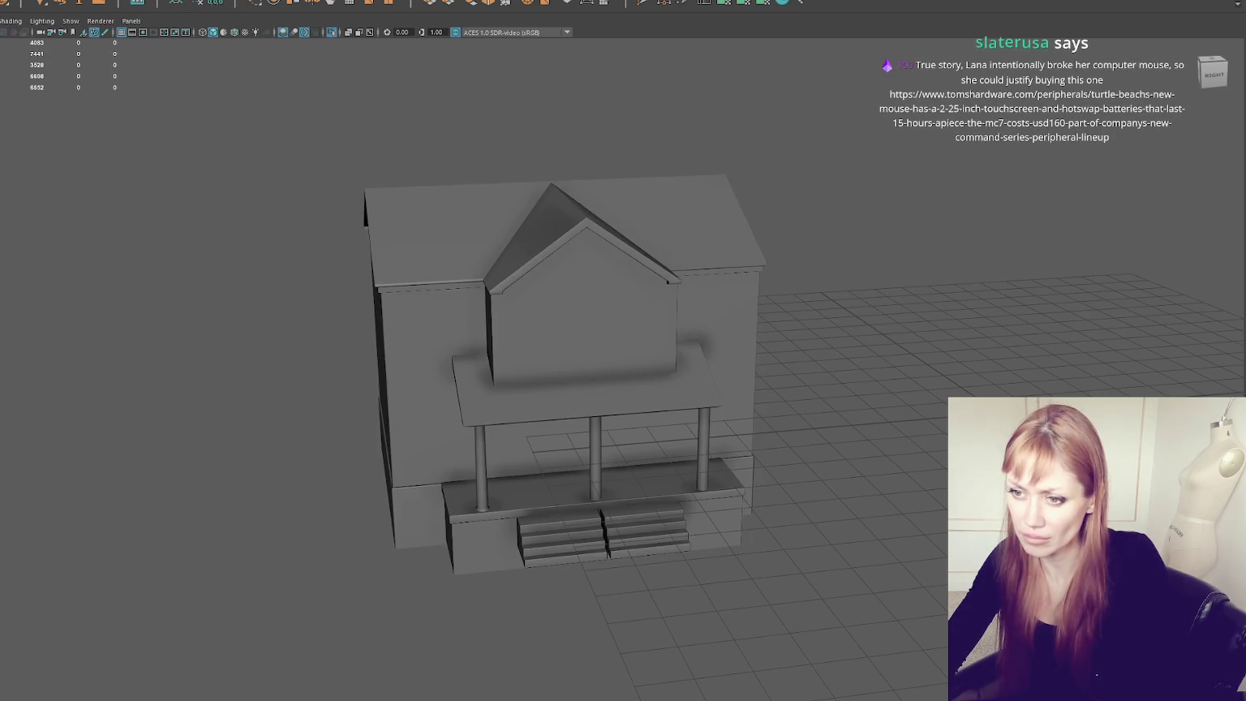
{"action": "left_click", "coordinate": [704, 454]}
{"action": "scroll", "coordinate": [453, 309], "scroll_direction": "up", "scroll_amount": 5}
{"action": "mouse_move", "coordinate": [454, 309]}
{"action": "left_mouse_down", "text": "alt"}
{"action": "mouse_move", "coordinate": [423, 348]}
{"action": "mouse_move", "coordinate": [154, 303]}
{"action": "left_mouse_up", "text": "alt"}
{"action": "scroll", "coordinate": [154, 303], "scroll_direction": "up", "scroll_amount": 5}
Step: Select and extend edge loops on the right pillar, then clear the selection
{"action": "key", "text": "F10"}
{"action": "double_click", "coordinate": [350, 322]}
{"action": "scroll", "coordinate": [337, 314], "scroll_direction": "down", "scroll_amount": 3}
{"action": "middle_click_drag", "start_coordinate": [352, 361], "coordinate": [513, 167], "text": "alt"}
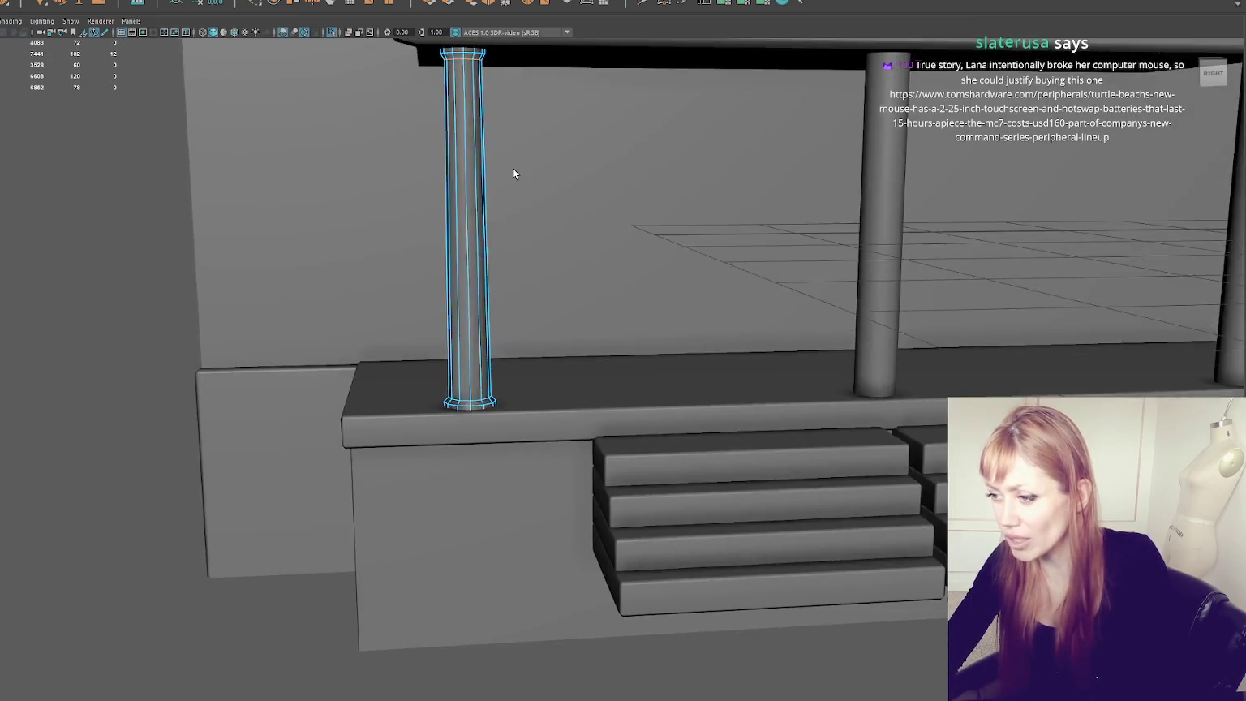
{"action": "scroll", "coordinate": [426, 409], "scroll_direction": "up", "scroll_amount": 4}
{"action": "scroll", "coordinate": [408, 416], "scroll_direction": "down", "scroll_amount": 3}
{"action": "middle_click_drag", "start_coordinate": [466, 218], "coordinate": [111, 198], "text": "alt"}
{"action": "right_click_drag", "start_coordinate": [111, 198], "coordinate": [203, 262], "text": "shift"}
{"action": "left_click", "coordinate": [205, 258]}
{"action": "left_click_drag", "start_coordinate": [213, 232], "coordinate": [344, 359], "text": "alt"}
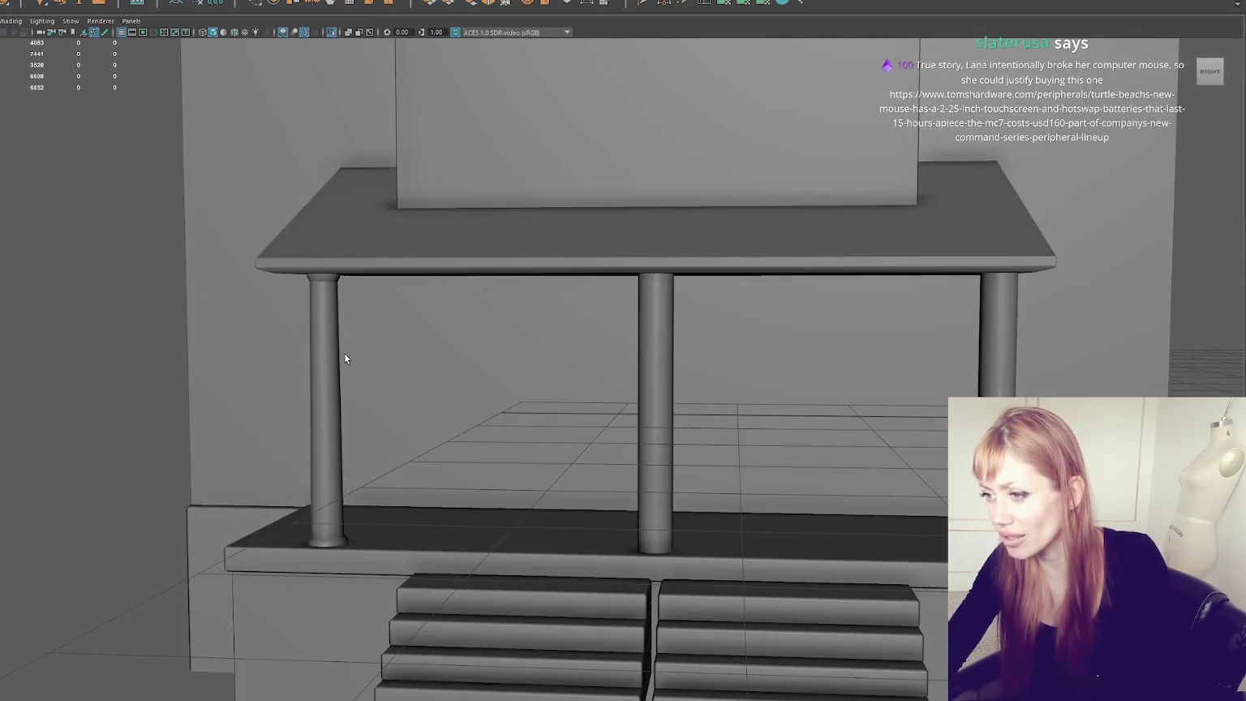
Step: Select the left pillar's top ring of vertices, then return it to object selection
{"action": "left_click", "coordinate": [339, 359]}
{"action": "key", "text": "F9"}
{"action": "left_click_drag", "start_coordinate": [174, 181], "coordinate": [370, 328]}
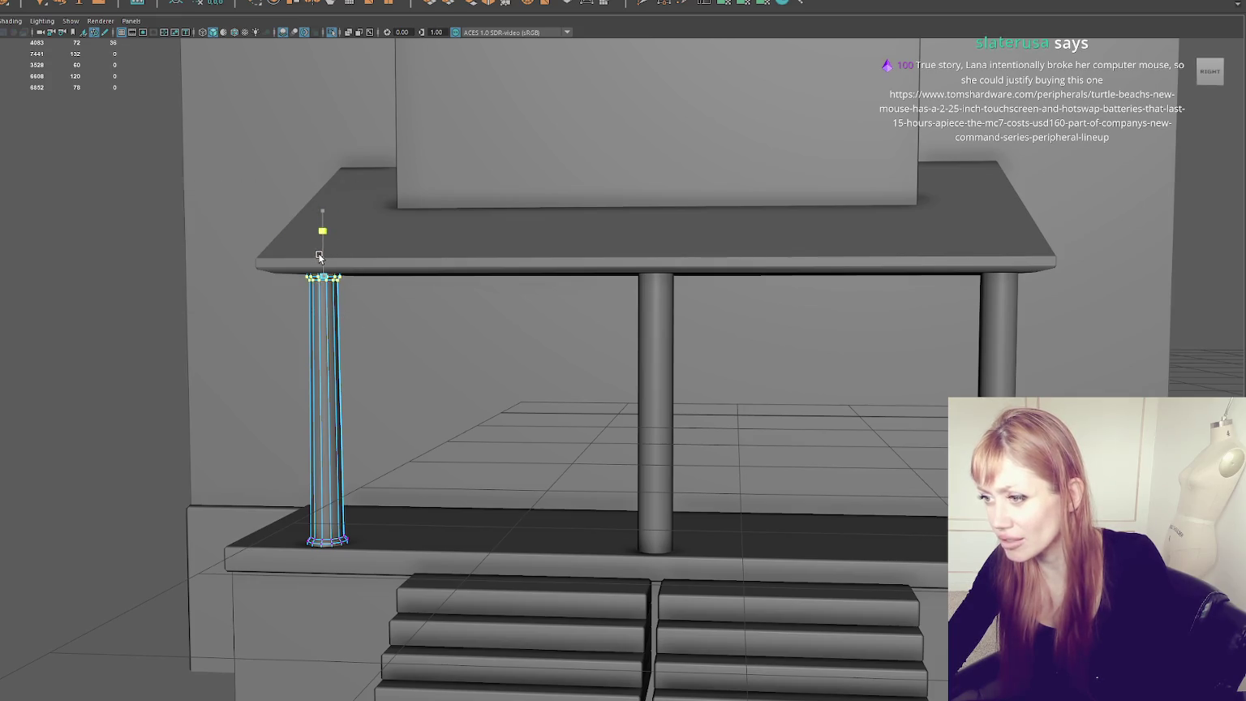
{"action": "right_click_drag", "start_coordinate": [57, 223], "coordinate": [139, 255]}
{"action": "mouse_move", "coordinate": [139, 256]}
{"action": "left_mouse_down", "text": "alt"}
{"action": "mouse_move", "coordinate": [327, 269]}
{"action": "mouse_move", "coordinate": [329, 309]}
{"action": "left_mouse_up", "text": "alt"}
{"action": "left_click", "coordinate": [326, 315]}
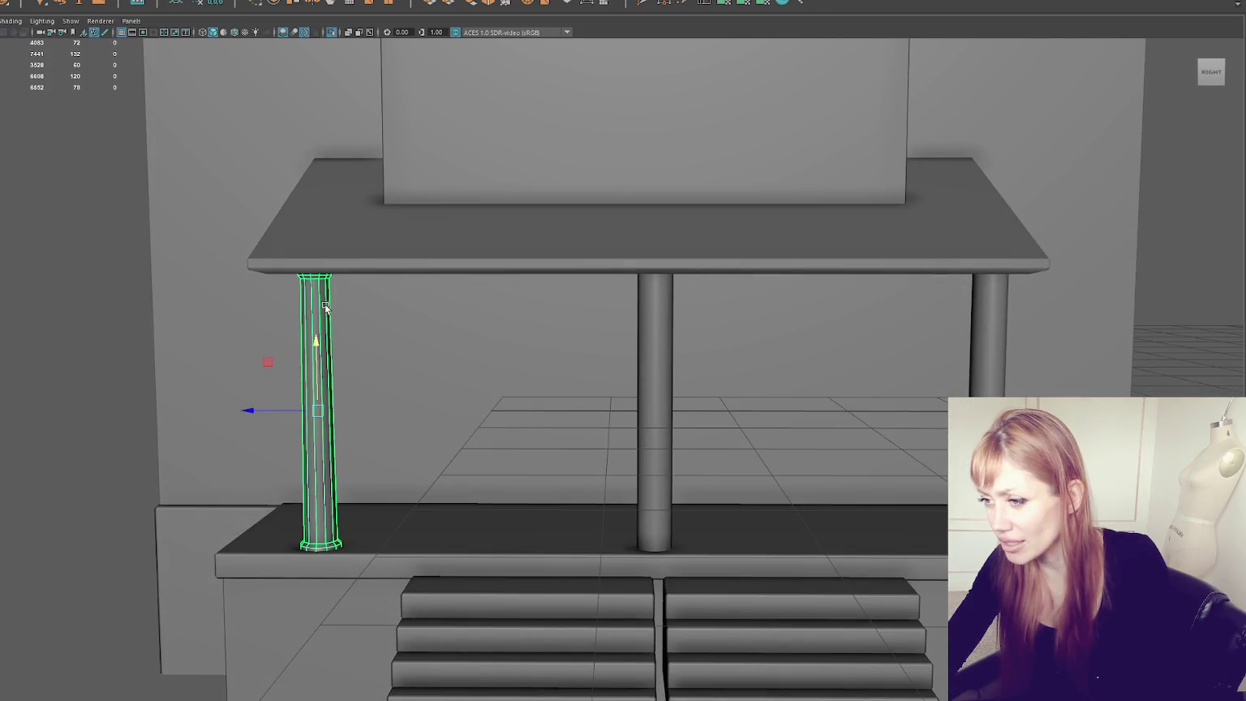
Step: Deselect the pillar and orbit to a low view under the porch roof
{"action": "middle_click_drag", "start_coordinate": [325, 292], "coordinate": [384, 280], "text": "alt"}
{"action": "mouse_move", "coordinate": [123, 265]}
{"action": "right_mouse_down"}
{"action": "mouse_move", "coordinate": [129, 209]}
{"action": "mouse_move", "coordinate": [318, 255]}
{"action": "right_mouse_up"}
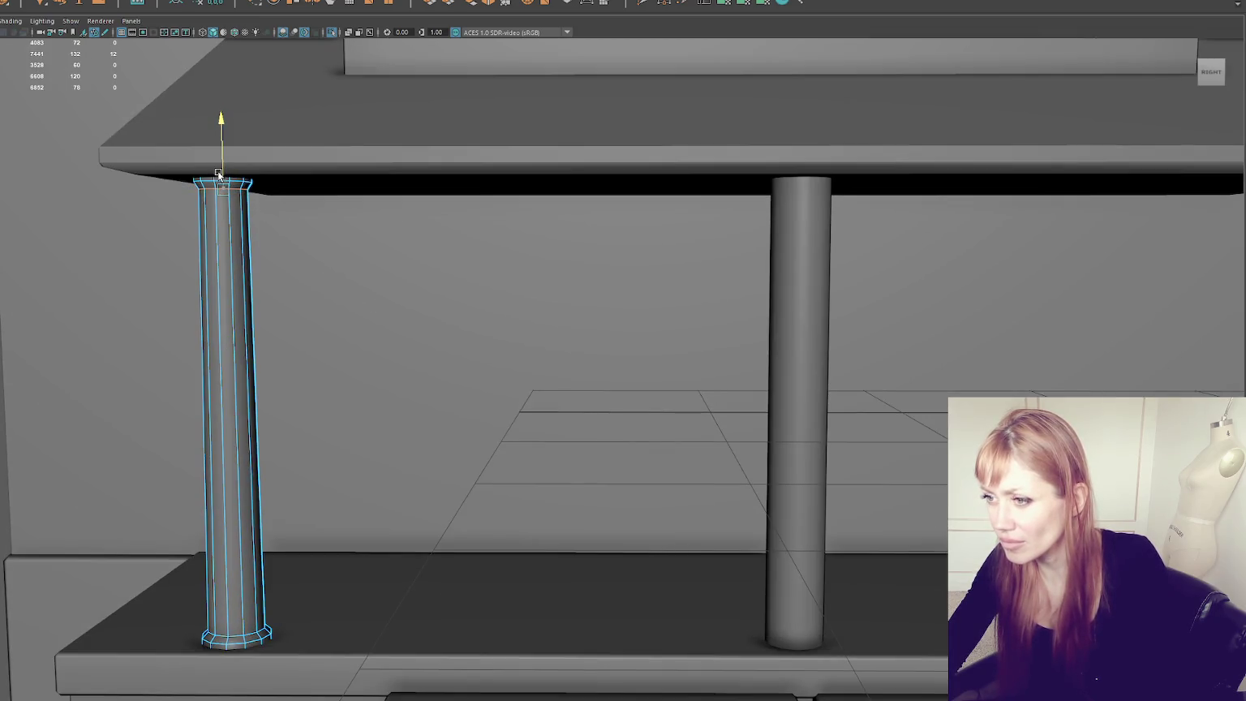
{"action": "middle_click_drag", "start_coordinate": [219, 174], "coordinate": [370, 228], "text": "alt"}
{"action": "right_click", "coordinate": [89, 245]}
{"action": "left_click", "coordinate": [96, 233]}
{"action": "scroll", "coordinate": [122, 259], "scroll_direction": "down", "scroll_amount": 5}
{"action": "right_click_drag", "start_coordinate": [151, 281], "coordinate": [170, 254], "text": "alt"}
{"action": "mouse_move", "coordinate": [169, 254]}
{"action": "left_mouse_down", "text": "alt"}
{"action": "mouse_move", "coordinate": [196, 248]}
{"action": "mouse_move", "coordinate": [155, 259]}
{"action": "left_mouse_up", "text": "alt"}
Step: Delete the middle and right porch pillars
{"action": "left_click", "coordinate": [711, 359]}
{"action": "key", "text": "Delete"}
{"action": "left_click", "coordinate": [1035, 320]}
{"action": "key", "text": "Delete"}
Step: Duplicate the left pillar with Ctrl+D, placing copies at the porch's right end and middle
{"action": "left_click", "coordinate": [384, 378]}
{"action": "left_click", "coordinate": [369, 365]}
{"action": "key", "text": "ctrl+d"}
{"action": "left_click_drag", "start_coordinate": [369, 400], "coordinate": [851, 399]}
{"action": "scroll", "coordinate": [949, 370], "scroll_direction": "down", "scroll_amount": 5}
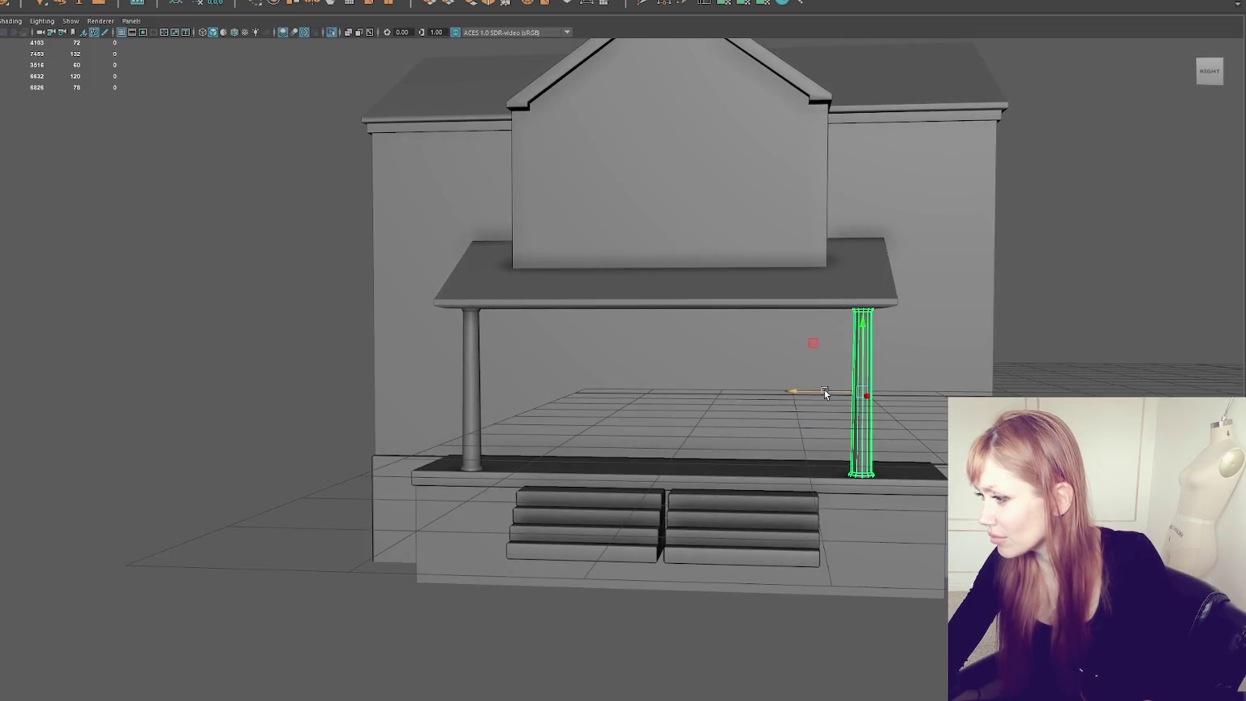
{"action": "key", "text": "ctrl+d"}
{"action": "mouse_move", "coordinate": [789, 395]}
{"action": "left_mouse_down"}
{"action": "mouse_move", "coordinate": [605, 392]}
{"action": "mouse_move", "coordinate": [428, 334]}
{"action": "left_mouse_up"}
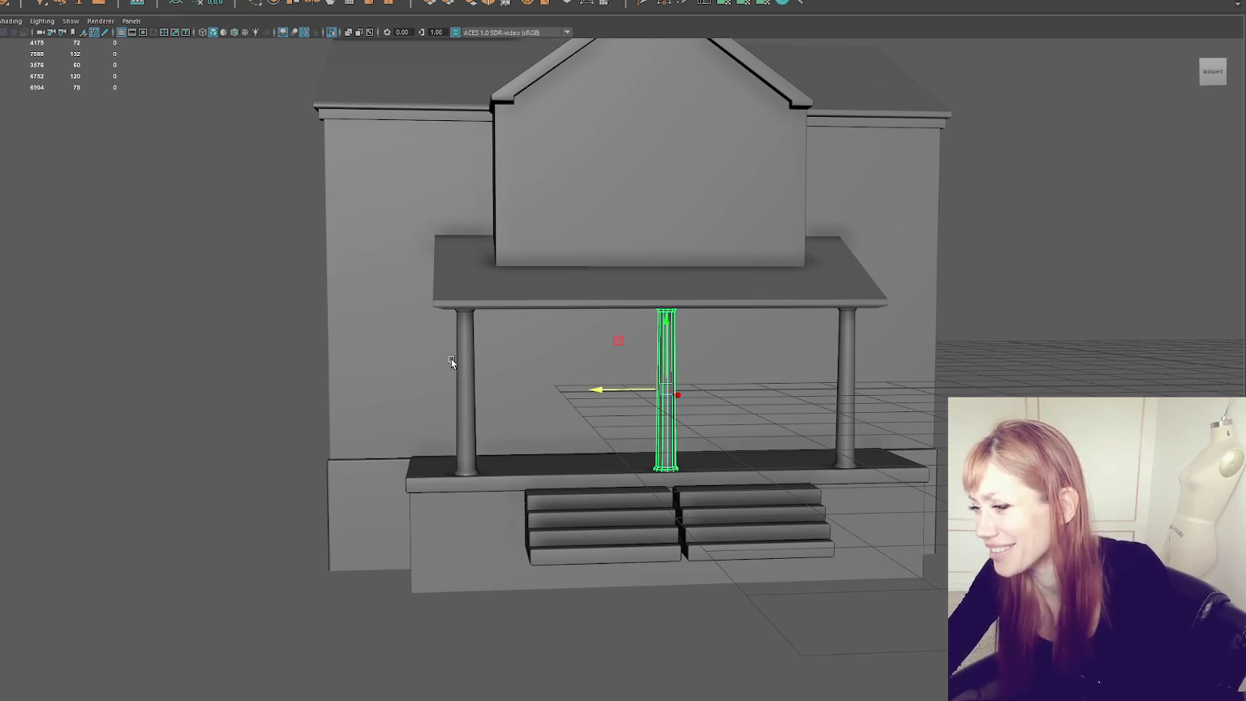
{"action": "left_click_drag", "start_coordinate": [520, 319], "coordinate": [533, 289], "text": "alt"}
{"action": "left_click", "coordinate": [466, 331]}
{"action": "mouse_move", "coordinate": [466, 330]}
{"action": "left_mouse_down", "text": "alt"}
{"action": "mouse_move", "coordinate": [644, 354]}
{"action": "mouse_move", "coordinate": [575, 496]}
{"action": "mouse_move", "coordinate": [676, 362]}
{"action": "left_mouse_up", "text": "alt"}
{"action": "left_click", "coordinate": [653, 398]}
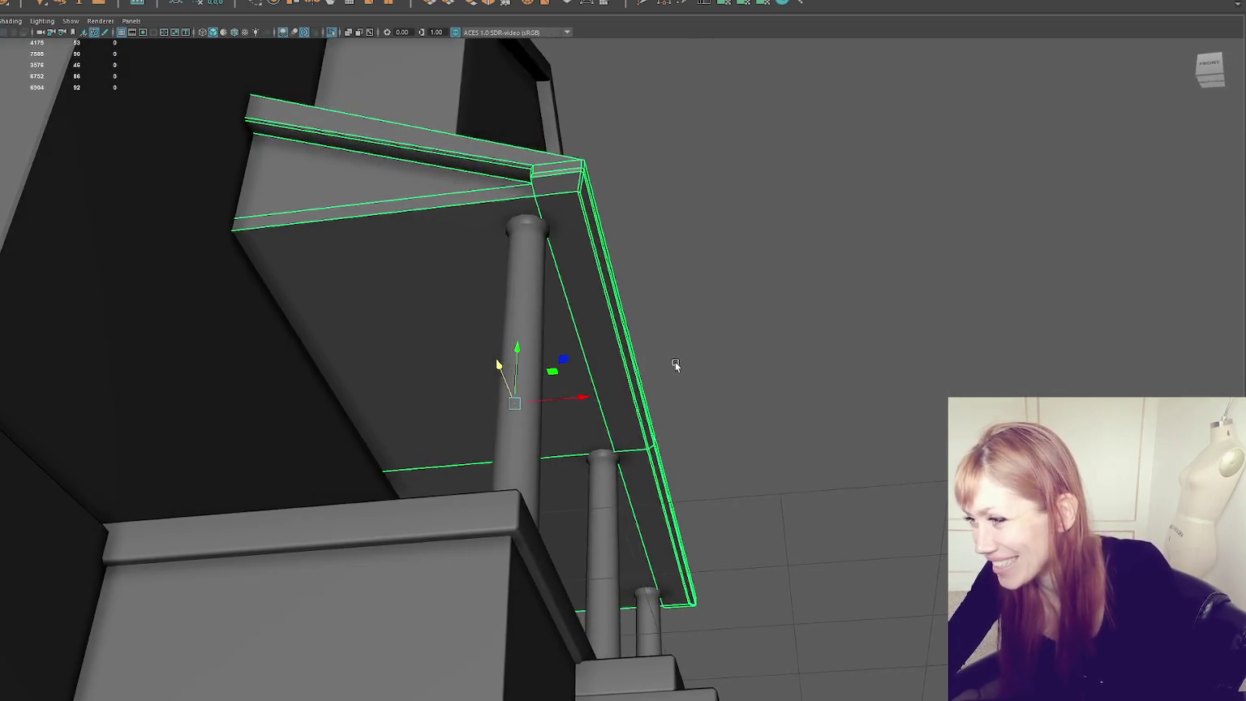
{"action": "left_click_drag", "start_coordinate": [668, 145], "coordinate": [810, 200], "text": "alt"}
{"action": "key", "text": "F10"}
{"action": "mouse_move", "coordinate": [797, 260]}
{"action": "left_mouse_down", "text": "alt"}
{"action": "mouse_move", "coordinate": [582, 253]}
{"action": "mouse_move", "coordinate": [606, 253]}
{"action": "mouse_move", "coordinate": [607, 273]}
{"action": "mouse_move", "coordinate": [617, 258]}
{"action": "left_mouse_up", "text": "alt"}
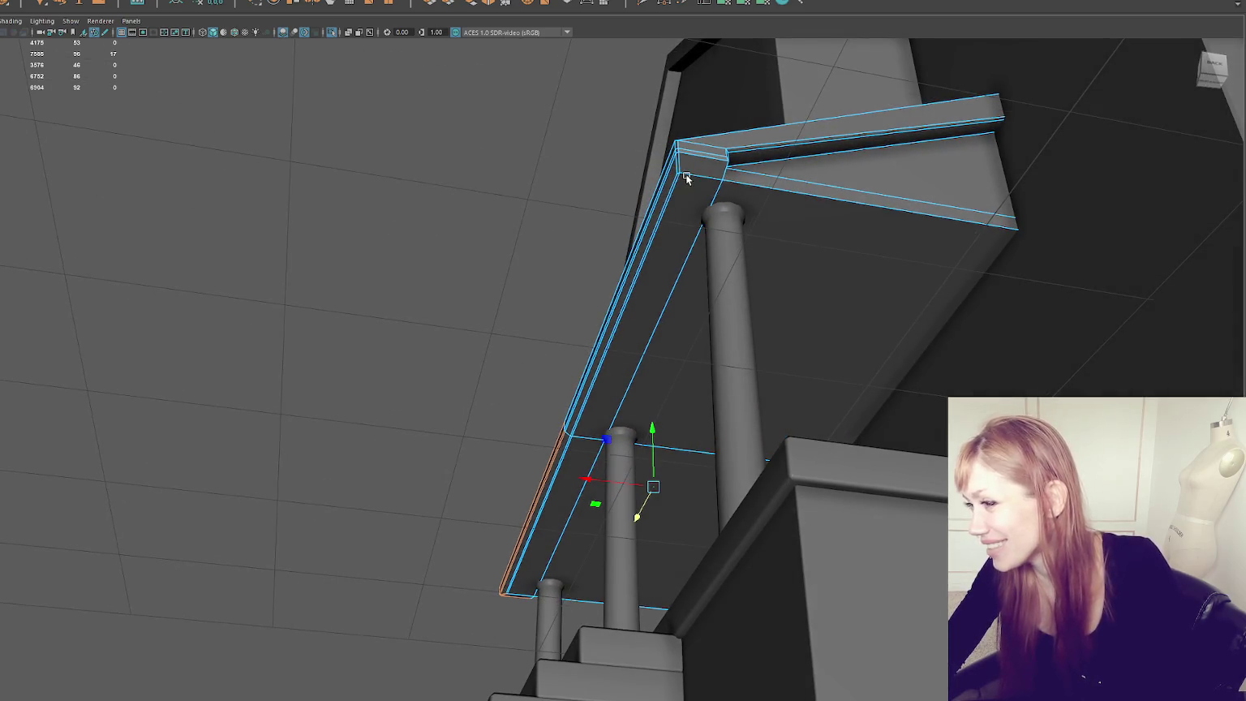
{"action": "key", "text": "F9"}
{"action": "key", "text": "5"}
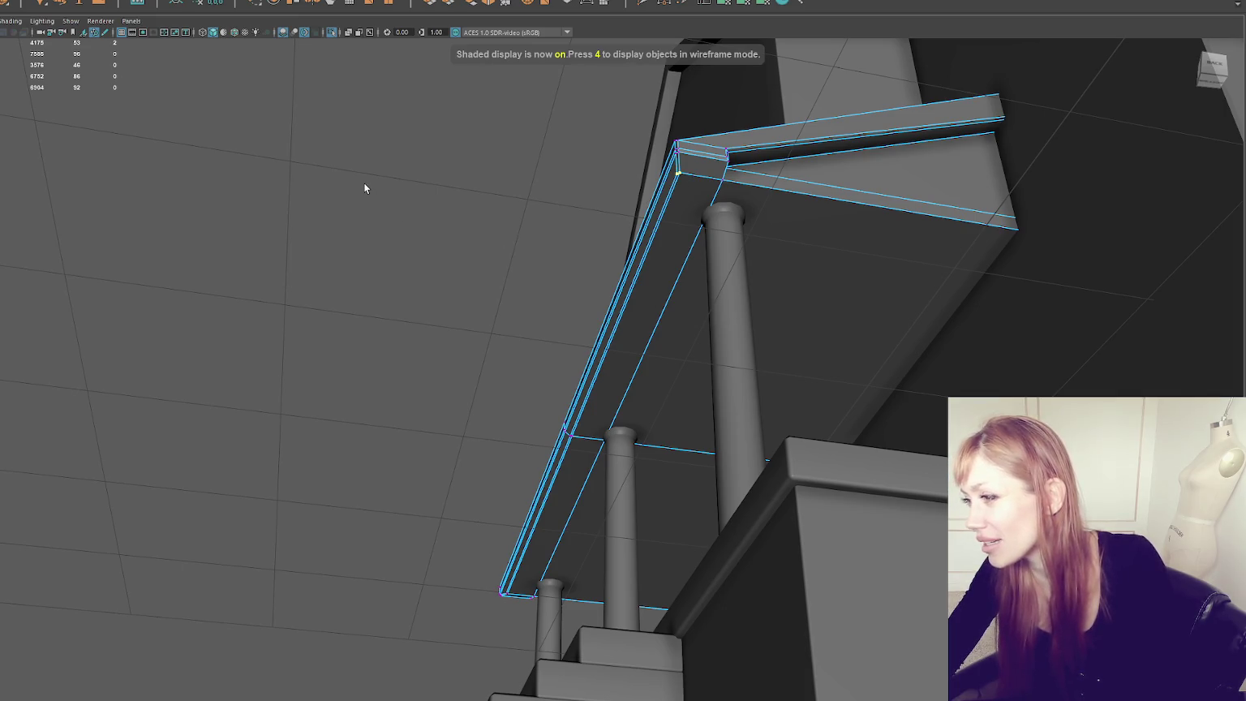
{"action": "left_click", "coordinate": [277, 138]}
{"action": "mouse_move", "coordinate": [276, 138]}
{"action": "left_mouse_down", "text": "alt"}
{"action": "mouse_move", "coordinate": [545, 211]}
{"action": "mouse_move", "coordinate": [465, 183]}
{"action": "mouse_move", "coordinate": [556, 302]}
{"action": "left_mouse_up", "text": "alt"}
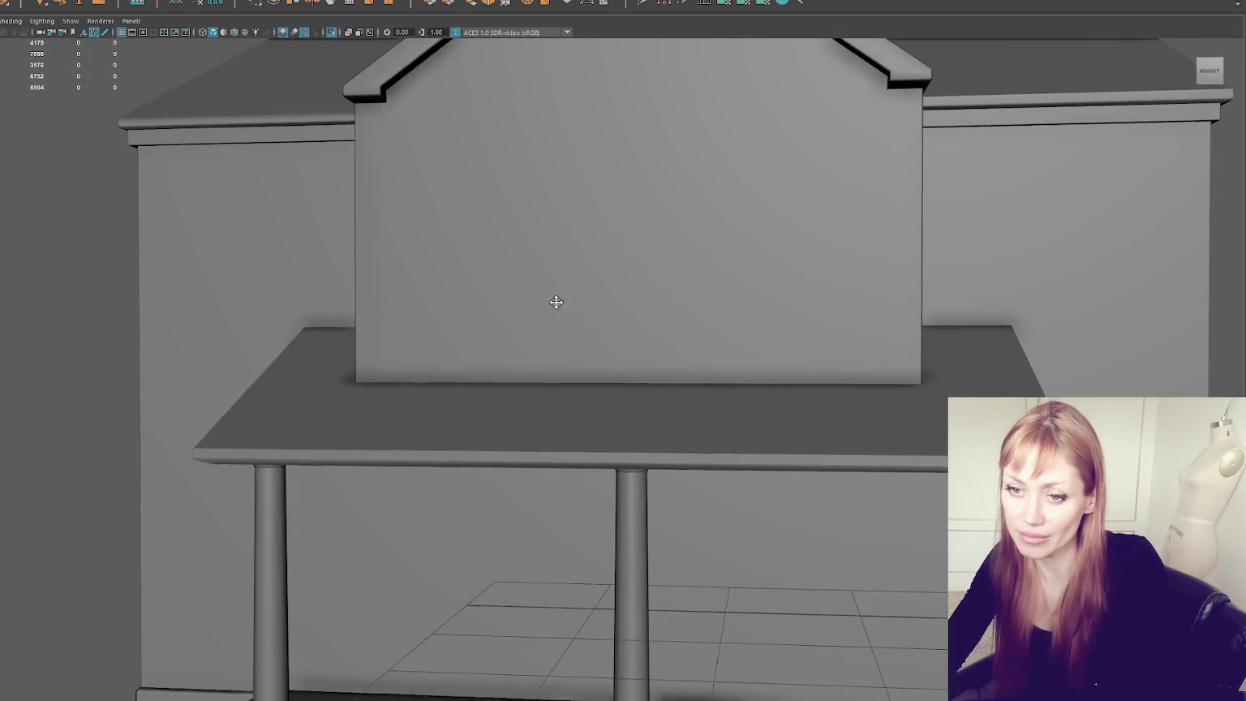
Step: Lower the trim rail strip down to the porch roof's height
{"action": "middle_click_drag", "start_coordinate": [556, 301], "coordinate": [542, 216], "text": "alt"}
{"action": "left_click", "coordinate": [431, 303]}
{"action": "scroll", "coordinate": [440, 308], "scroll_direction": "down", "scroll_amount": 3}
{"action": "mouse_move", "coordinate": [439, 308]}
{"action": "left_mouse_down", "text": "alt"}
{"action": "mouse_move", "coordinate": [627, 258]}
{"action": "mouse_move", "coordinate": [583, 253]}
{"action": "mouse_move", "coordinate": [597, 252]}
{"action": "mouse_move", "coordinate": [573, 341]}
{"action": "left_mouse_up", "text": "alt"}
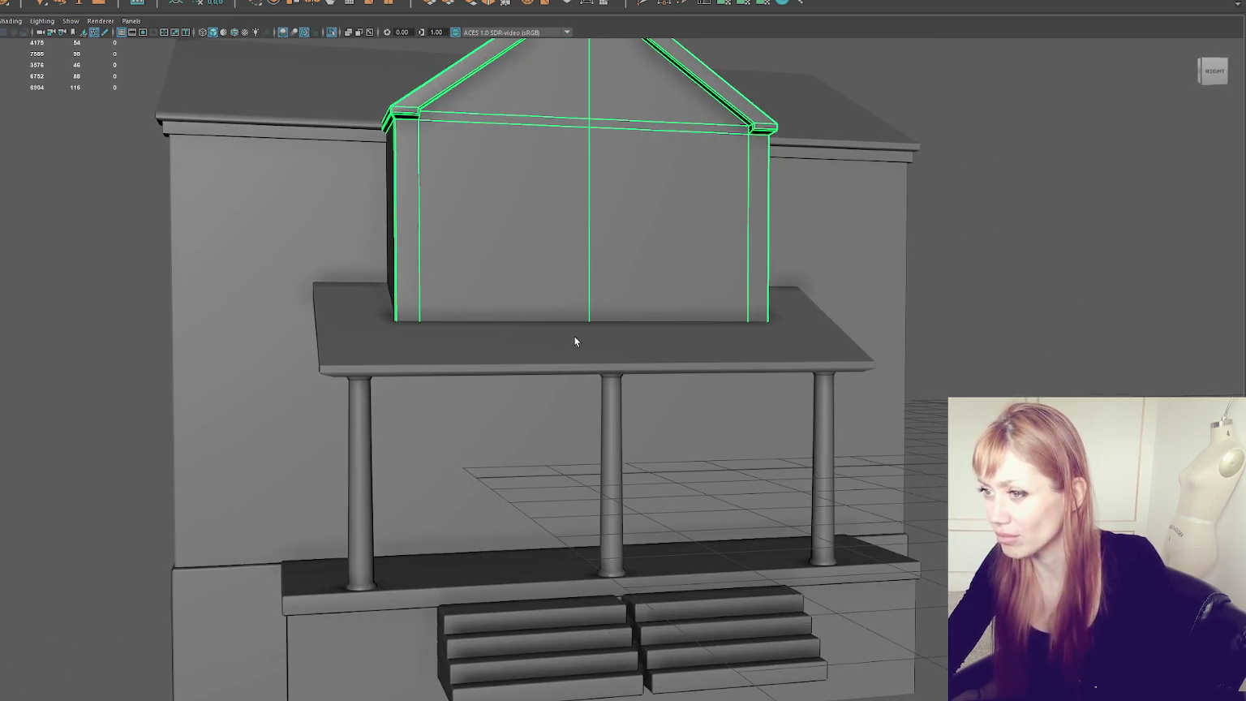
{"action": "mouse_move", "coordinate": [766, 339]}
{"action": "left_mouse_down", "text": "alt"}
{"action": "mouse_move", "coordinate": [701, 257]}
{"action": "mouse_move", "coordinate": [720, 256]}
{"action": "mouse_move", "coordinate": [506, 214]}
{"action": "left_mouse_up", "text": "alt"}
{"action": "left_click", "coordinate": [120, 271]}
{"action": "scroll", "coordinate": [120, 270], "scroll_direction": "down", "scroll_amount": 3}
{"action": "scroll", "coordinate": [192, 290], "scroll_direction": "down", "scroll_amount": 2}
{"action": "mouse_move", "coordinate": [191, 290]}
{"action": "left_mouse_down", "text": "alt"}
{"action": "mouse_move", "coordinate": [278, 294]}
{"action": "mouse_move", "coordinate": [334, 279]}
{"action": "mouse_move", "coordinate": [232, 283]}
{"action": "left_mouse_up", "text": "alt"}
{"action": "scroll", "coordinate": [319, 287], "scroll_direction": "up", "scroll_amount": 3}
{"action": "left_click", "coordinate": [378, 207]}
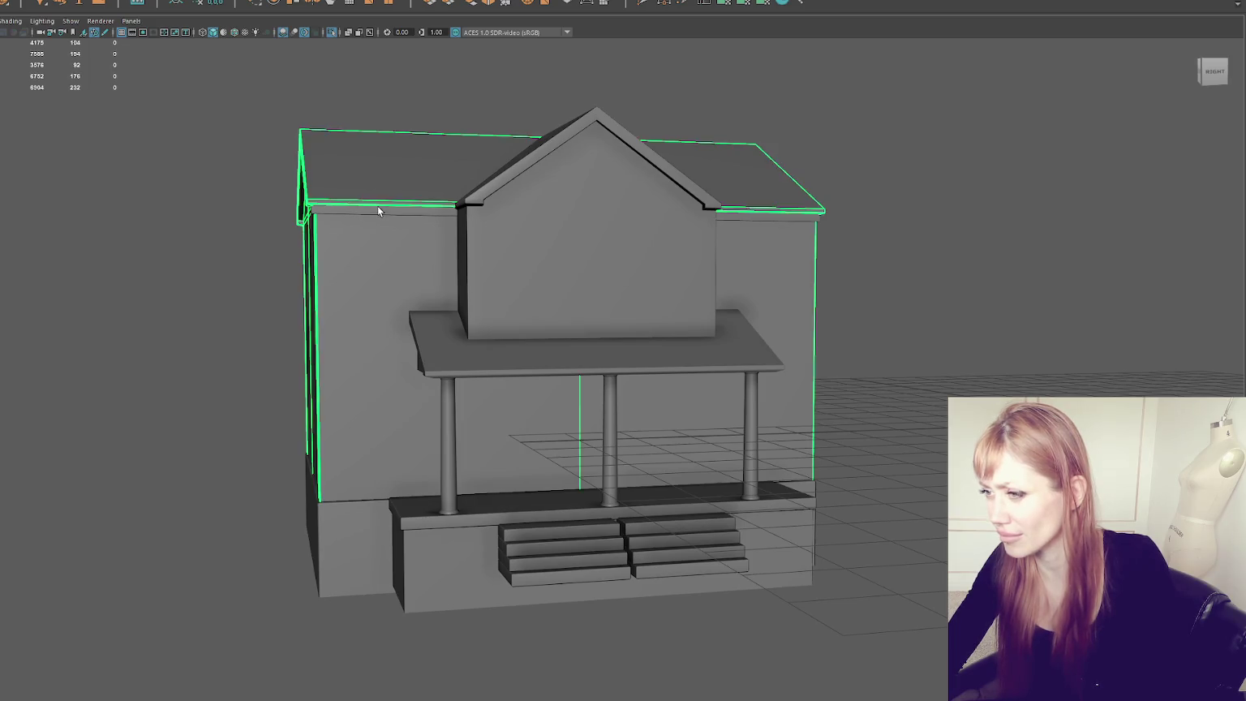
{"action": "left_click_drag", "start_coordinate": [558, 209], "coordinate": [595, 385]}
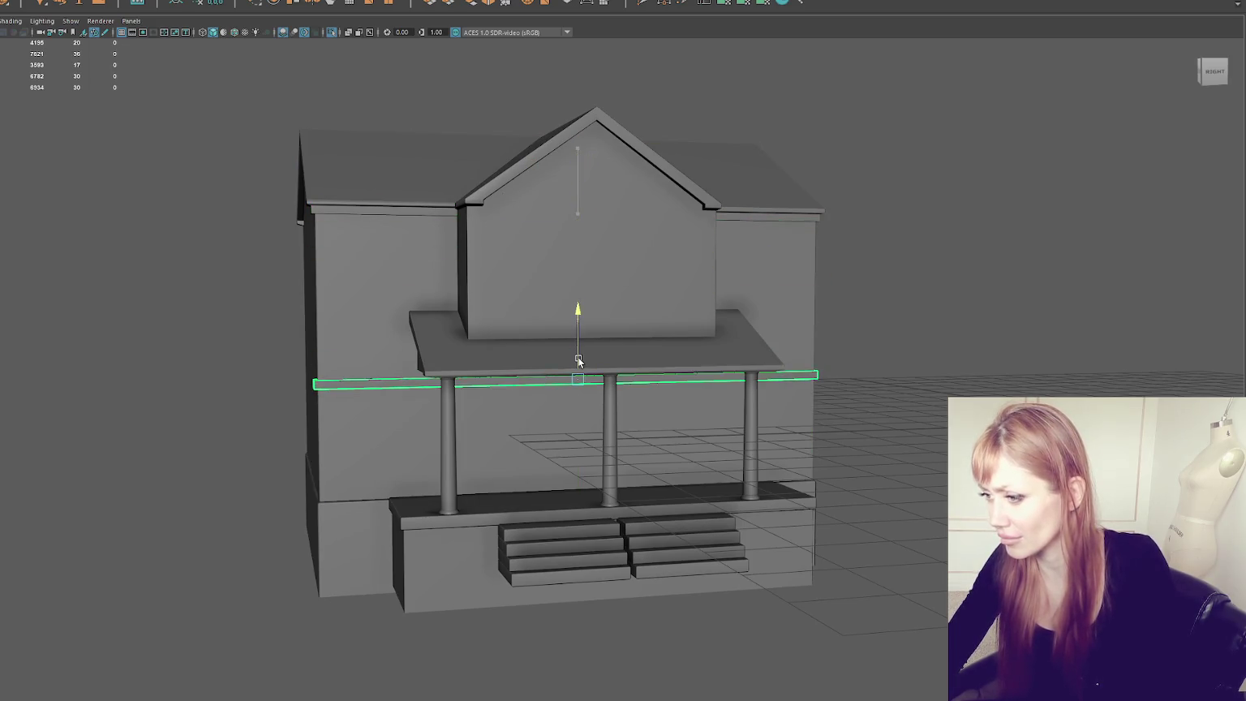
Step: Slide the rail back along X until it meets the porch pillars
{"action": "key", "text": "w"}
{"action": "scroll", "coordinate": [674, 350], "scroll_direction": "up", "scroll_amount": 3}
{"action": "mouse_move", "coordinate": [674, 349]}
{"action": "left_mouse_down", "text": "alt"}
{"action": "mouse_move", "coordinate": [643, 381]}
{"action": "mouse_move", "coordinate": [622, 379]}
{"action": "left_mouse_up", "text": "alt"}
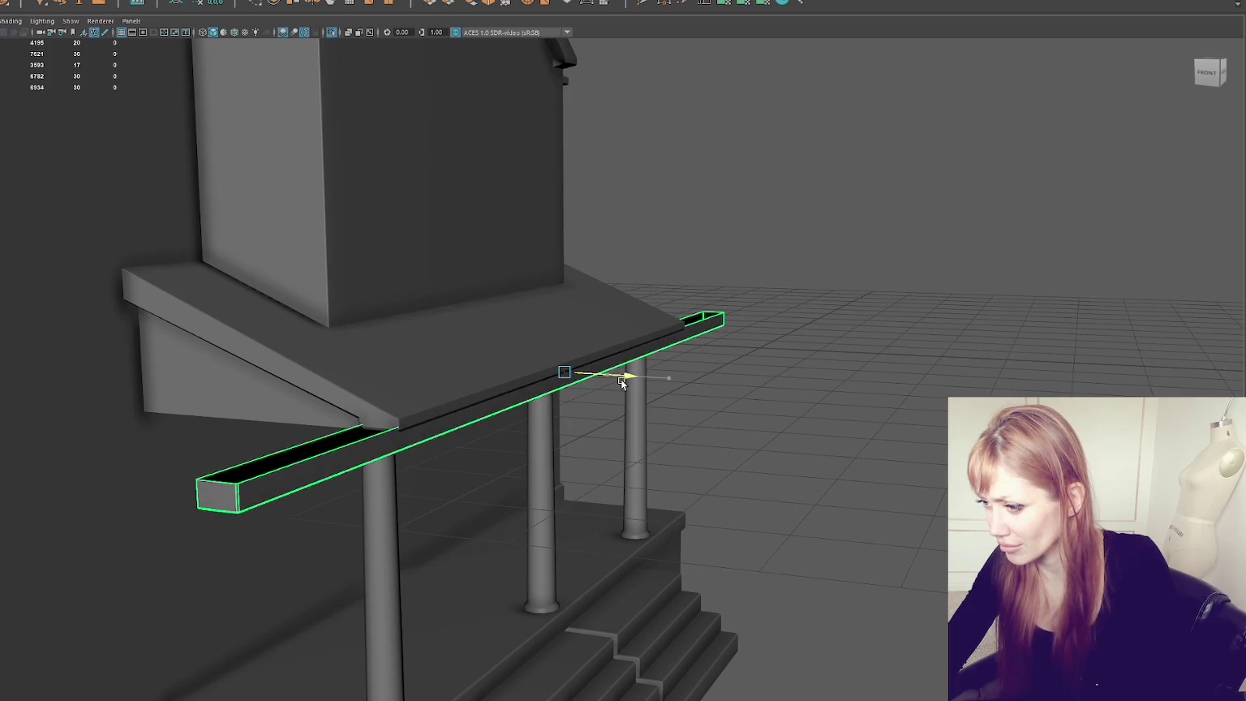
{"action": "mouse_move", "coordinate": [538, 384]}
{"action": "left_mouse_down"}
{"action": "mouse_move", "coordinate": [607, 357]}
{"action": "mouse_move", "coordinate": [685, 355]}
{"action": "left_mouse_up"}
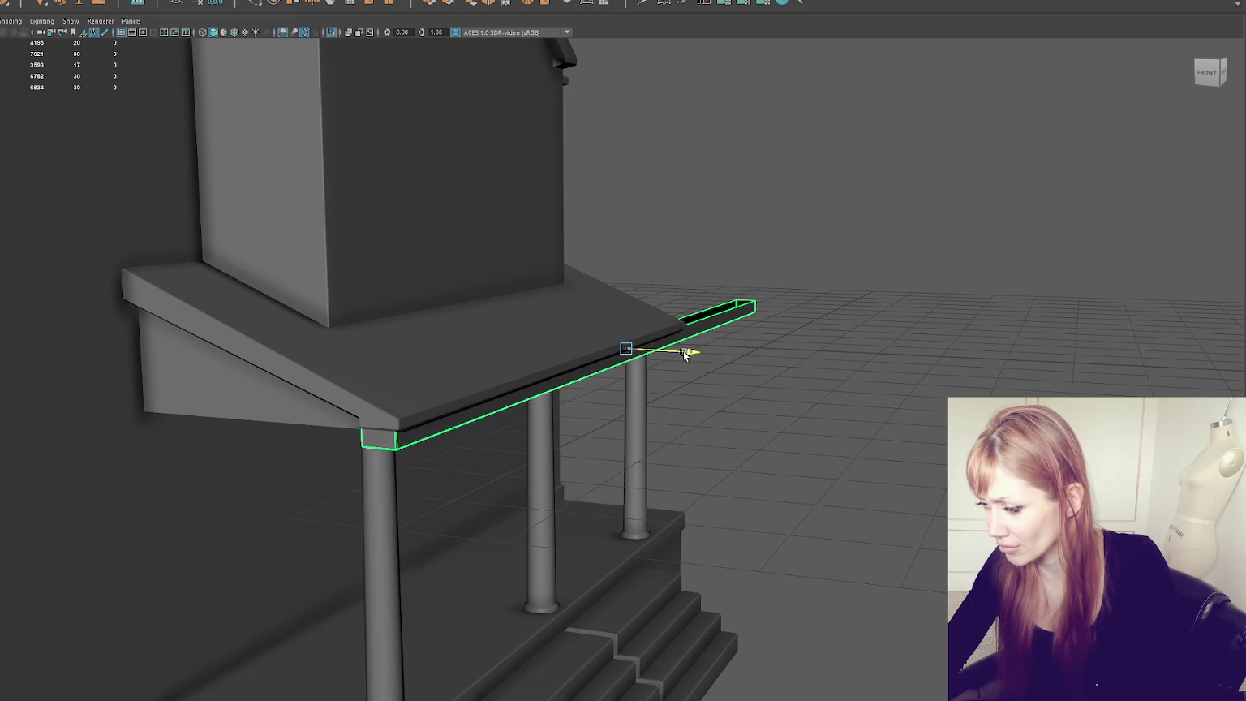
Step: Marquee the rail's end vertices and shift them to meet the porch roof
{"action": "left_click_drag", "start_coordinate": [695, 229], "coordinate": [849, 361]}
{"action": "key", "text": "f"}
{"action": "left_click_drag", "start_coordinate": [699, 349], "coordinate": [540, 339], "text": "alt"}
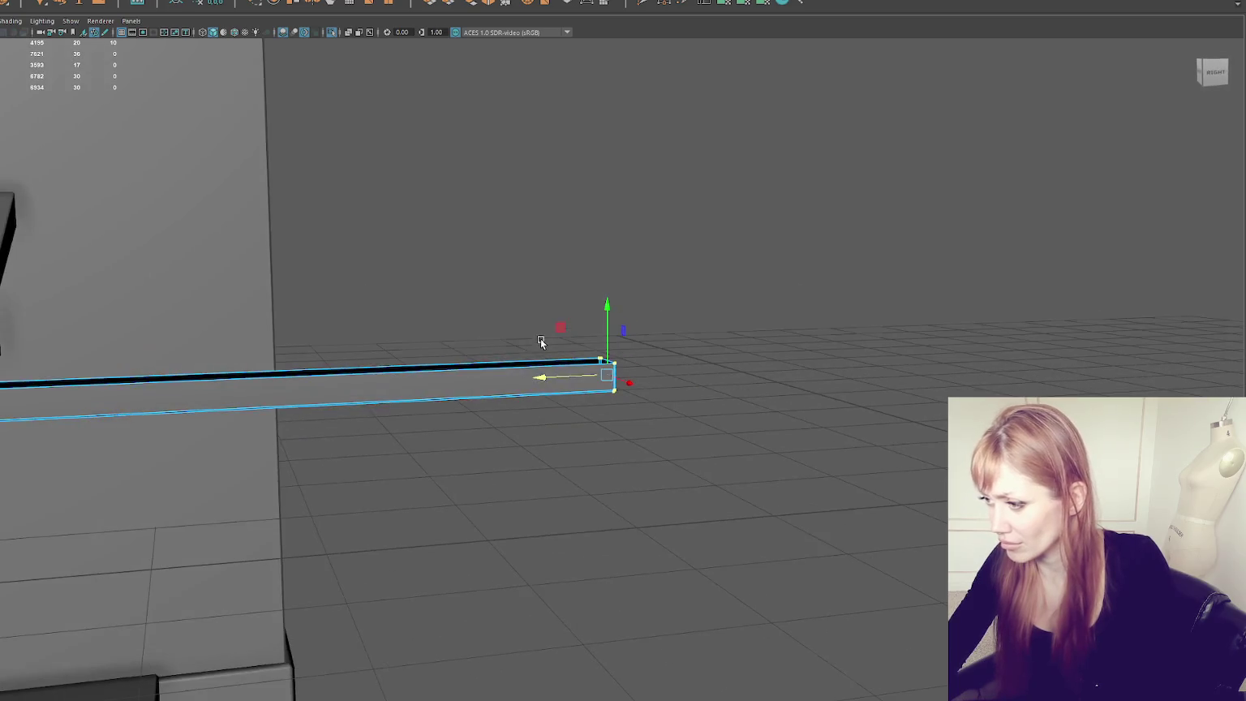
{"action": "mouse_move", "coordinate": [31, 383]}
{"action": "right_mouse_down", "text": "alt"}
{"action": "mouse_move", "coordinate": [332, 366]}
{"action": "mouse_move", "coordinate": [569, 320]}
{"action": "right_mouse_up", "text": "alt"}
{"action": "mouse_move", "coordinate": [569, 320]}
{"action": "left_mouse_down", "text": "alt"}
{"action": "mouse_move", "coordinate": [537, 290]}
{"action": "mouse_move", "coordinate": [542, 323]}
{"action": "left_mouse_up", "text": "alt"}
{"action": "scroll", "coordinate": [547, 388], "scroll_direction": "down", "scroll_amount": 5}
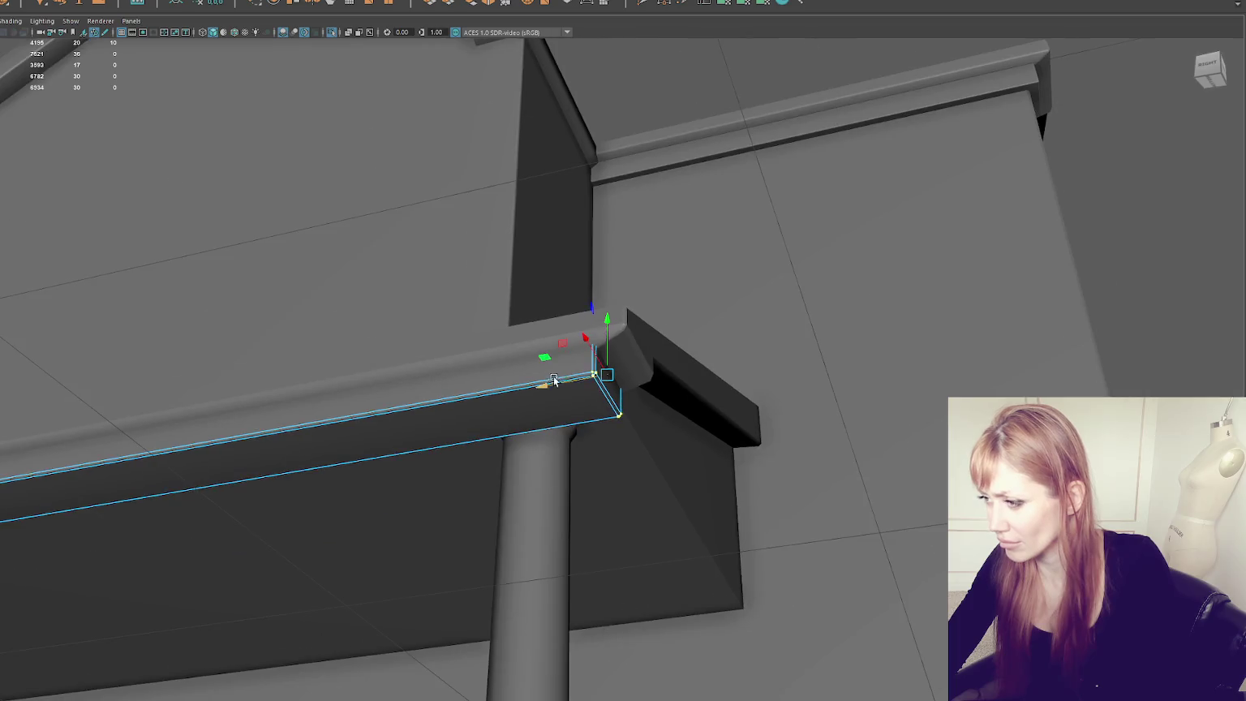
{"action": "scroll", "coordinate": [546, 388], "scroll_direction": "down", "scroll_amount": 2}
{"action": "mouse_move", "coordinate": [547, 388]}
{"action": "left_mouse_down", "text": "alt"}
{"action": "mouse_move", "coordinate": [476, 351]}
{"action": "mouse_move", "coordinate": [460, 357]}
{"action": "mouse_move", "coordinate": [481, 266]}
{"action": "left_mouse_up", "text": "alt"}
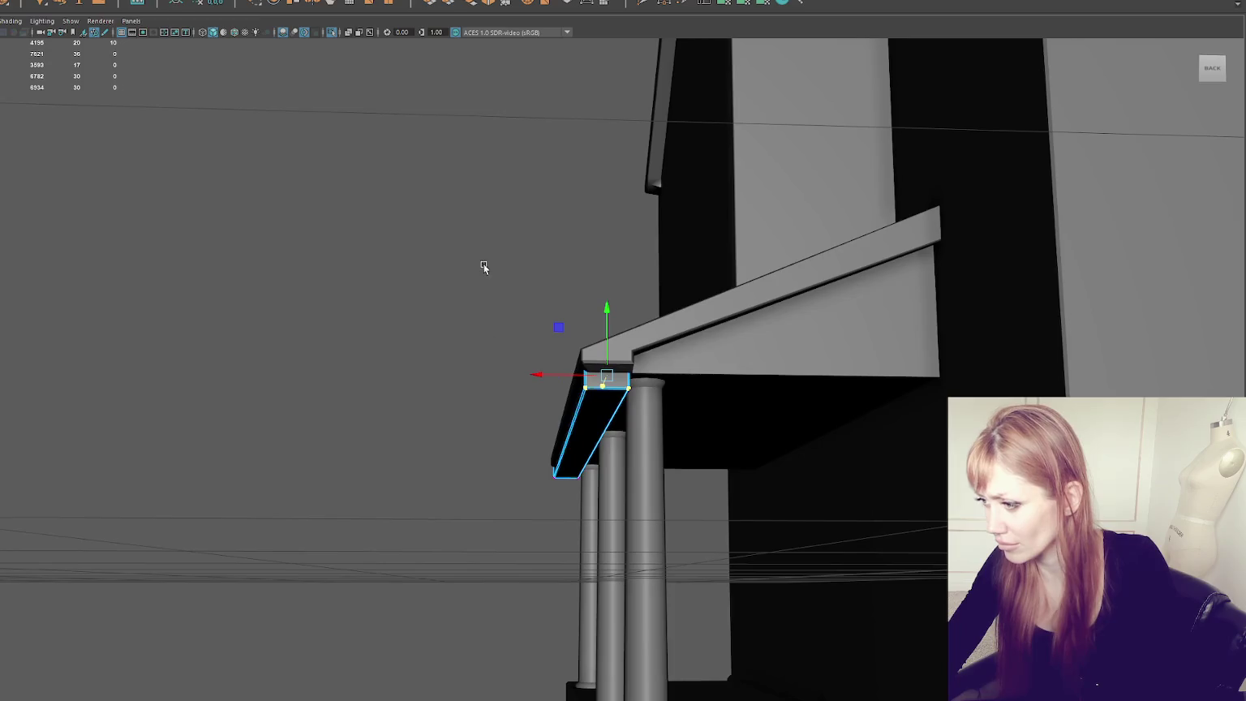
{"action": "left_click_drag", "start_coordinate": [566, 492], "coordinate": [566, 492]}
{"action": "left_click_drag", "start_coordinate": [532, 438], "coordinate": [525, 440]}
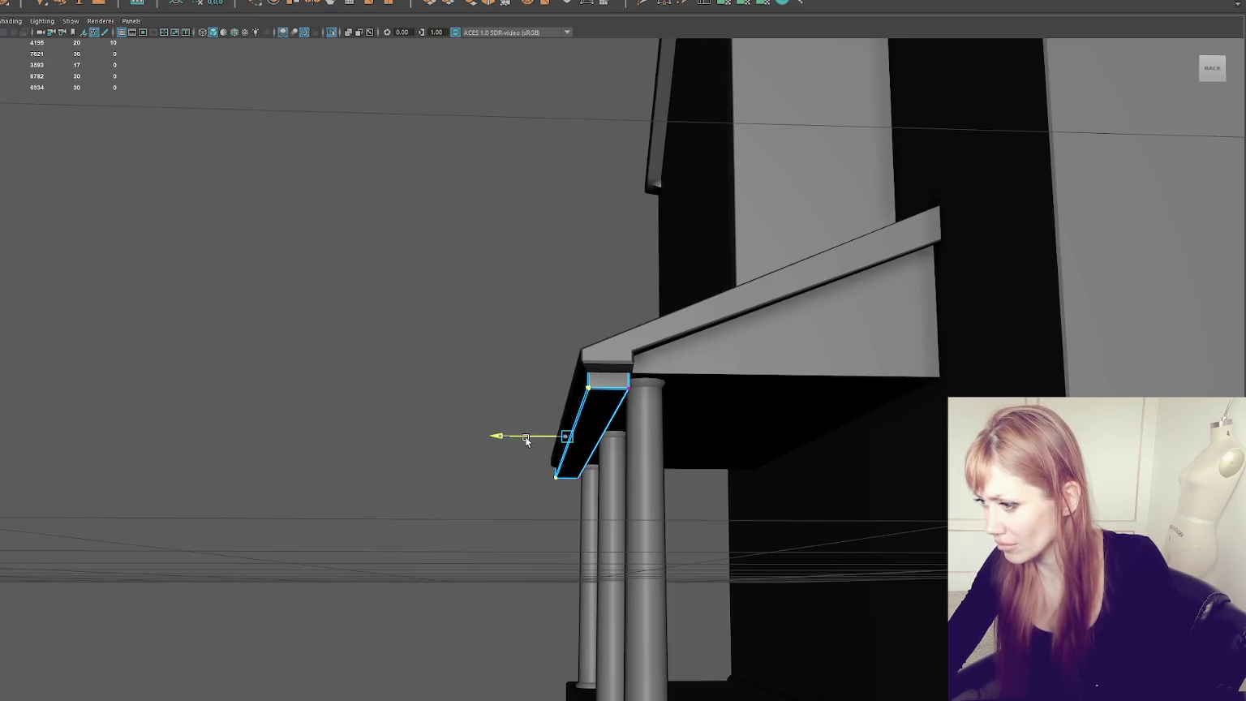
Step: Select the porch roof and the edges at its bracket end
{"action": "right_click_drag", "start_coordinate": [461, 276], "coordinate": [509, 245]}
{"action": "left_click", "coordinate": [575, 394]}
{"action": "mouse_move", "coordinate": [509, 205]}
{"action": "left_mouse_down", "text": "alt"}
{"action": "mouse_move", "coordinate": [540, 250]}
{"action": "mouse_move", "coordinate": [508, 253]}
{"action": "left_mouse_up", "text": "alt"}
{"action": "left_click", "coordinate": [571, 314]}
{"action": "right_click_drag", "start_coordinate": [578, 317], "coordinate": [579, 290]}
{"action": "mouse_move", "coordinate": [635, 329]}
{"action": "left_mouse_down", "text": "alt"}
{"action": "mouse_move", "coordinate": [522, 294]}
{"action": "mouse_move", "coordinate": [510, 261]}
{"action": "mouse_move", "coordinate": [624, 364]}
{"action": "left_mouse_up", "text": "alt"}
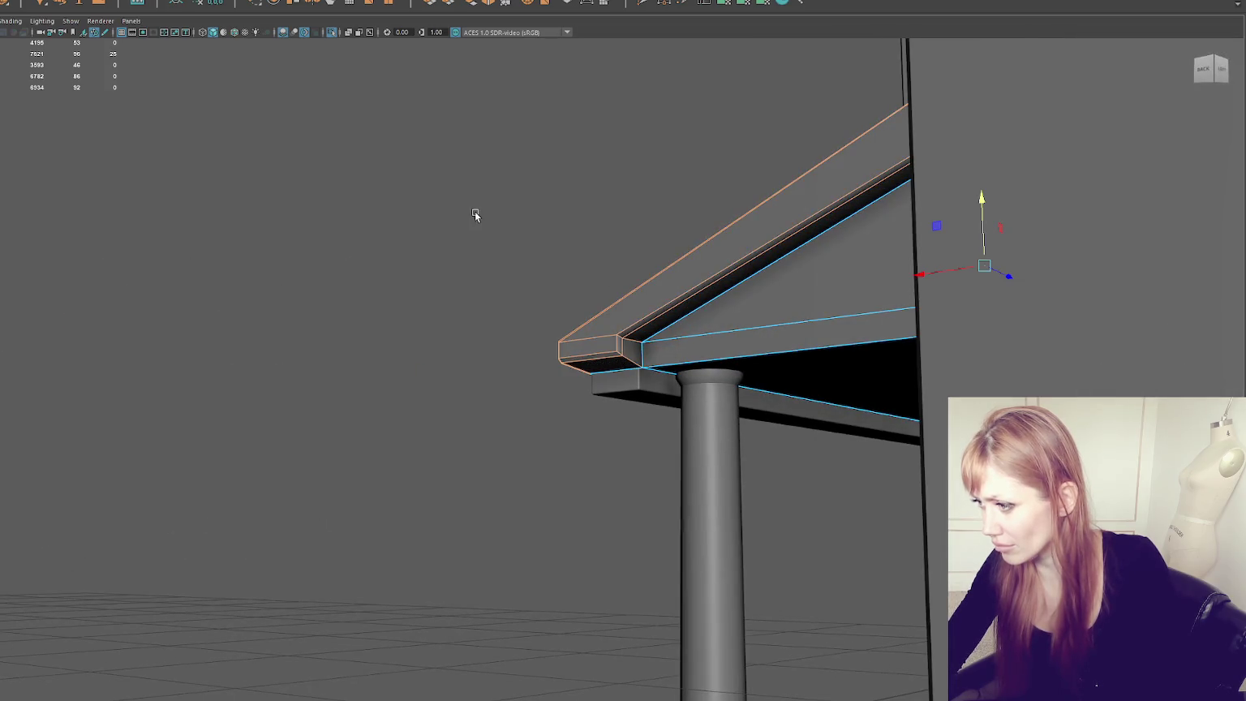
Step: Apply Soften/Harden Edge shading to the porch roof's selected edges
{"action": "right_click_drag", "start_coordinate": [475, 211], "coordinate": [617, 231]}
{"action": "mouse_move", "coordinate": [498, 177]}
{"action": "left_mouse_down", "text": "alt"}
{"action": "mouse_move", "coordinate": [473, 211]}
{"action": "mouse_move", "coordinate": [612, 218]}
{"action": "mouse_move", "coordinate": [542, 315]}
{"action": "mouse_move", "coordinate": [414, 300]}
{"action": "left_mouse_up", "text": "alt"}
{"action": "key", "text": "F10"}
{"action": "right_click_drag", "start_coordinate": [442, 252], "coordinate": [600, 274]}
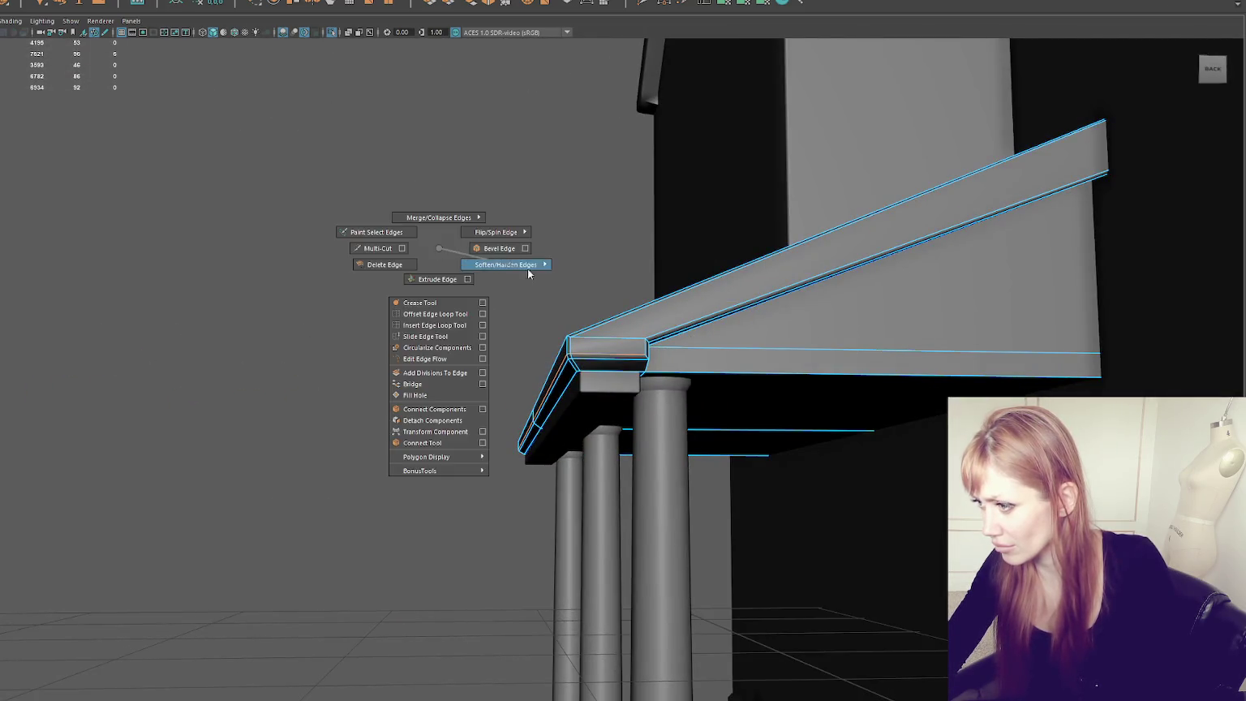
{"action": "mouse_move", "coordinate": [500, 274]}
{"action": "left_mouse_down", "text": "alt"}
{"action": "mouse_move", "coordinate": [244, 286]}
{"action": "mouse_move", "coordinate": [366, 281]}
{"action": "left_mouse_up", "text": "alt"}
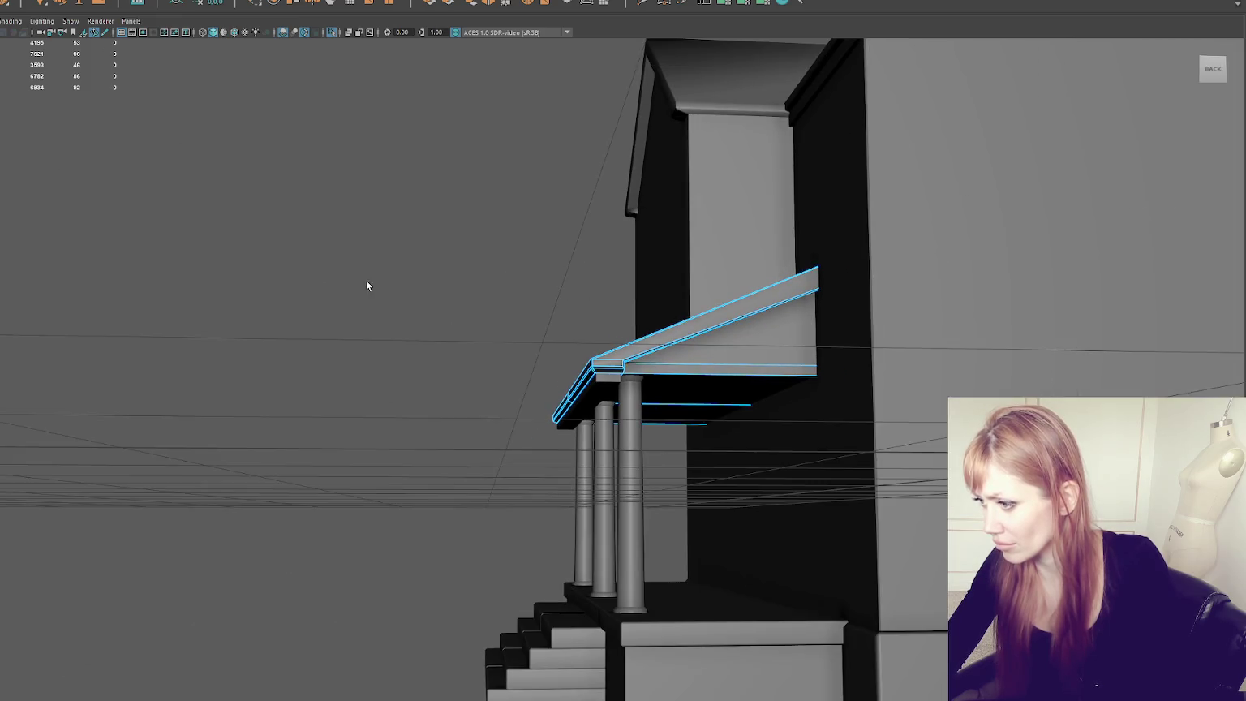
{"action": "mouse_move", "coordinate": [533, 229]}
{"action": "left_mouse_down", "text": "alt"}
{"action": "mouse_move", "coordinate": [547, 273]}
{"action": "mouse_move", "coordinate": [676, 228]}
{"action": "mouse_move", "coordinate": [298, 282]}
{"action": "mouse_move", "coordinate": [655, 397]}
{"action": "mouse_move", "coordinate": [605, 434]}
{"action": "left_mouse_up", "text": "alt"}
Step: Isolate the porch roof slab and select the vertices along its centre seam
{"action": "left_click", "coordinate": [614, 446]}
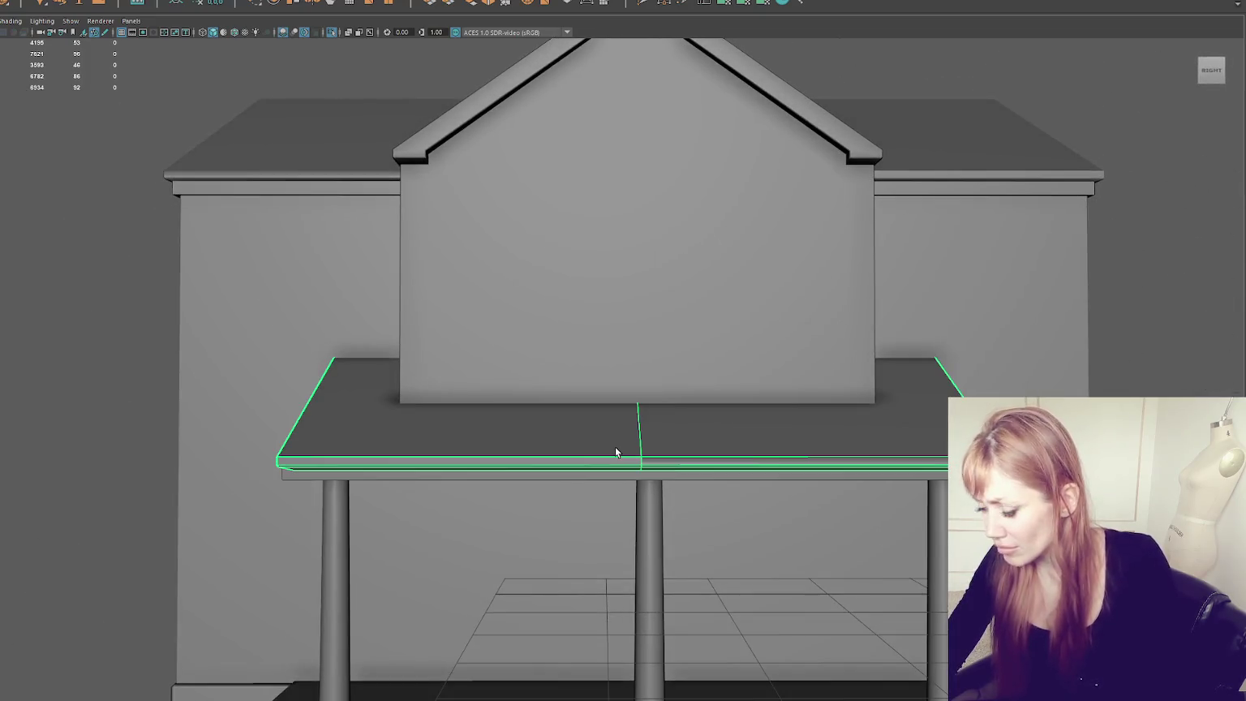
{"action": "key", "text": "ctrl+1"}
{"action": "key", "text": "f"}
{"action": "key", "text": "F10"}
{"action": "left_click_drag", "start_coordinate": [653, 504], "coordinate": [673, 535]}
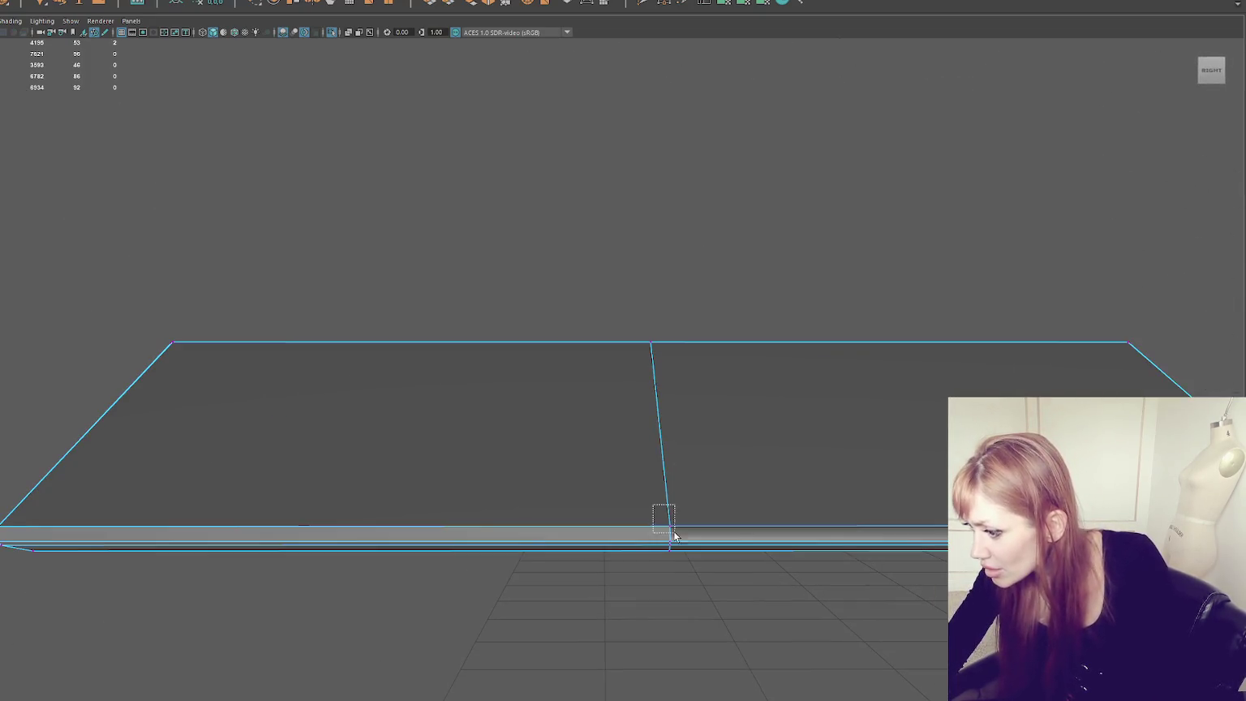
{"action": "right_click_drag", "start_coordinate": [158, 73], "coordinate": [453, 281]}
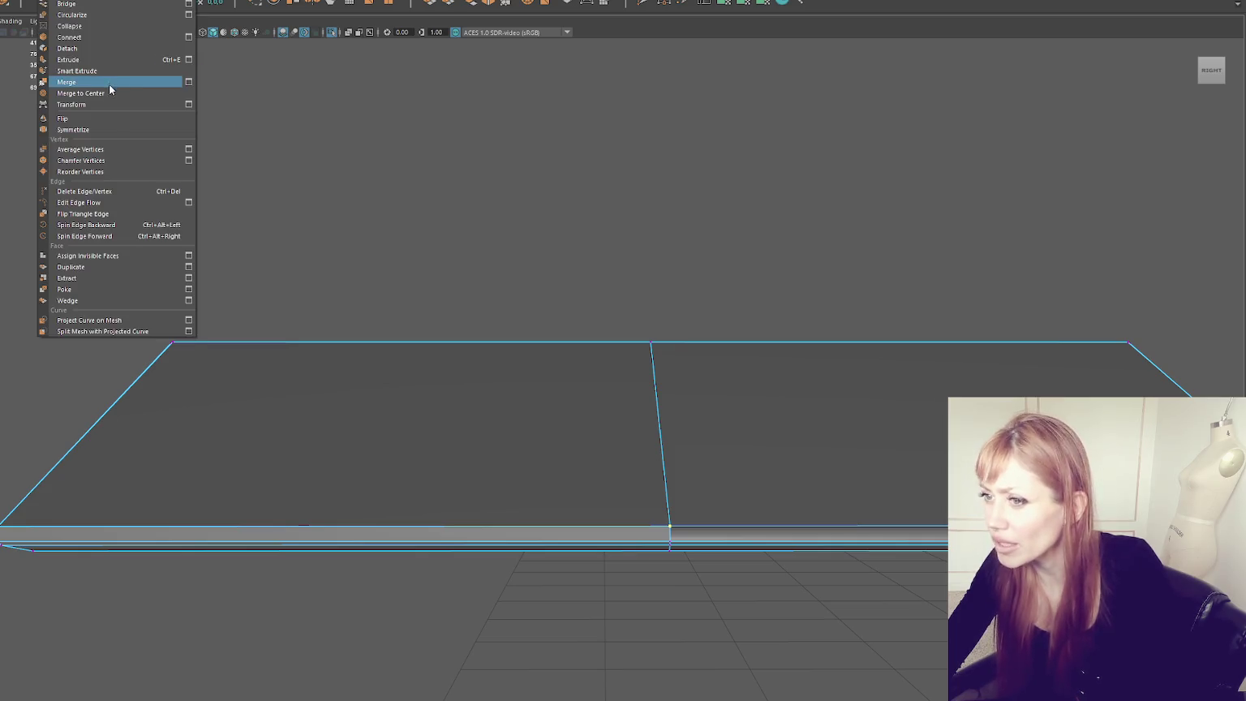
Step: In wireframe, merge the doubled seam vertices, then return to shaded display
{"action": "key", "text": "4"}
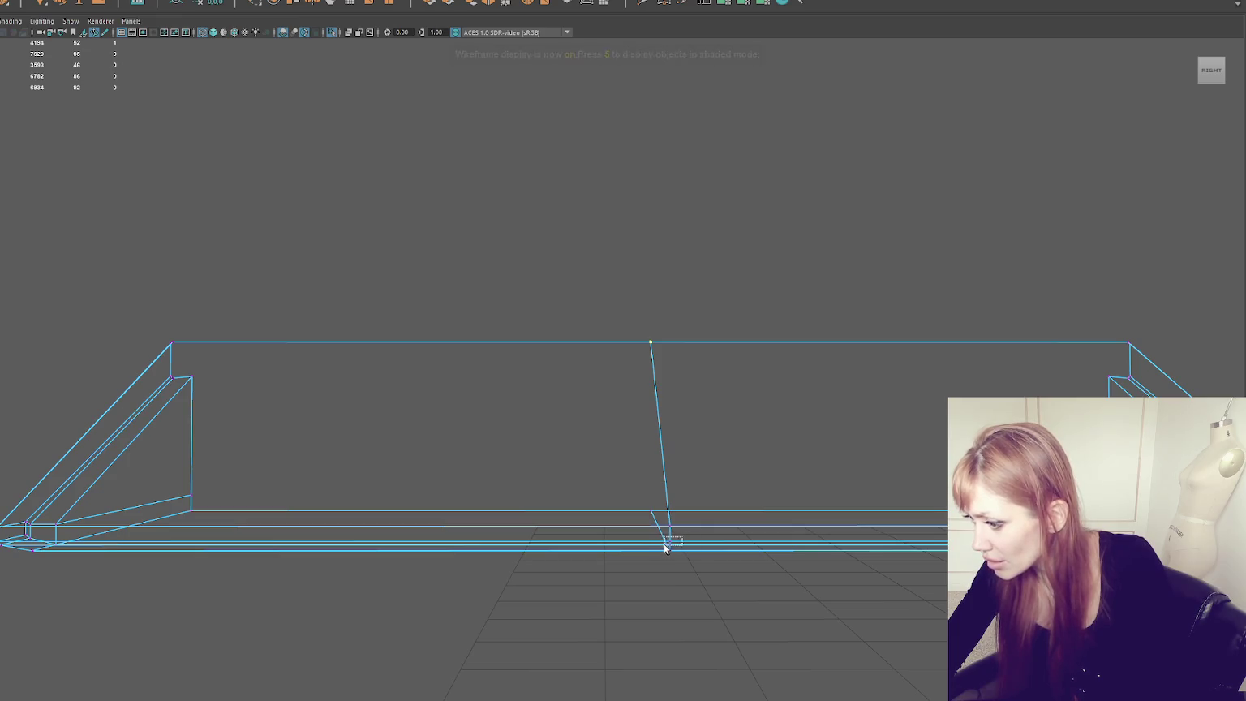
{"action": "scroll", "coordinate": [720, 526], "scroll_direction": "up", "scroll_amount": 3}
{"action": "scroll", "coordinate": [722, 514], "scroll_direction": "up", "scroll_amount": 3}
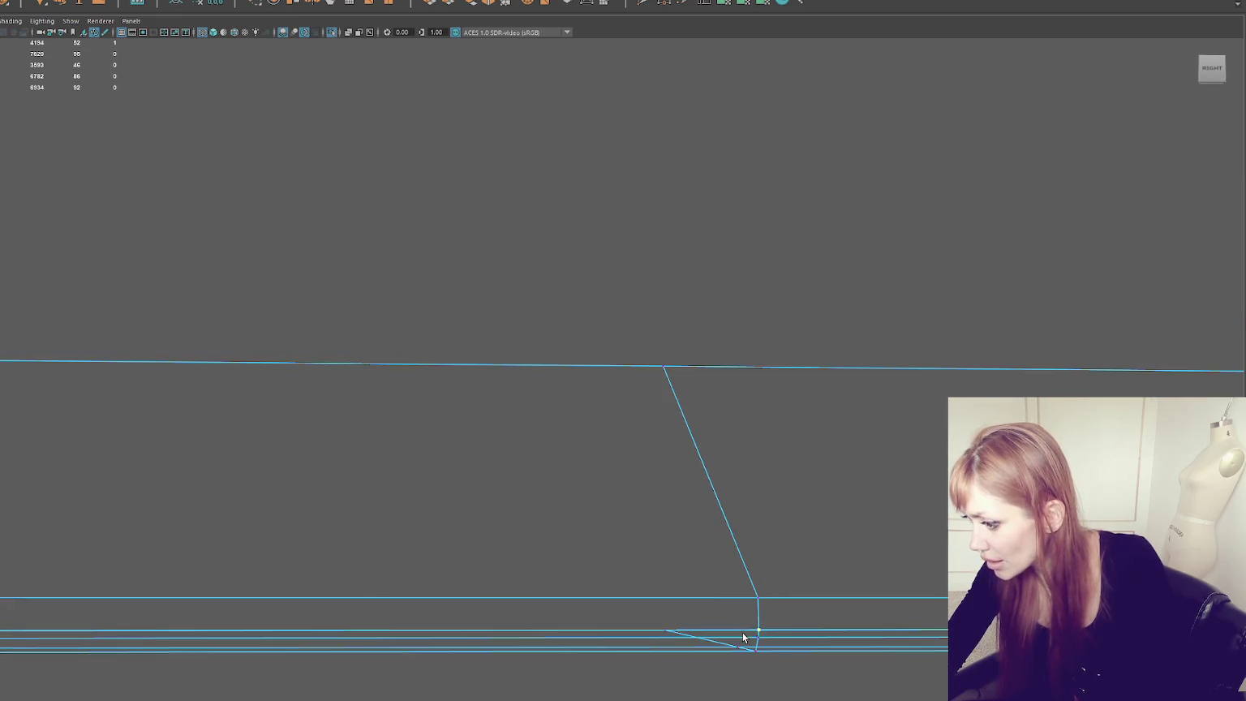
{"action": "key", "text": "f"}
{"action": "left_click_drag", "start_coordinate": [619, 417], "coordinate": [596, 425]}
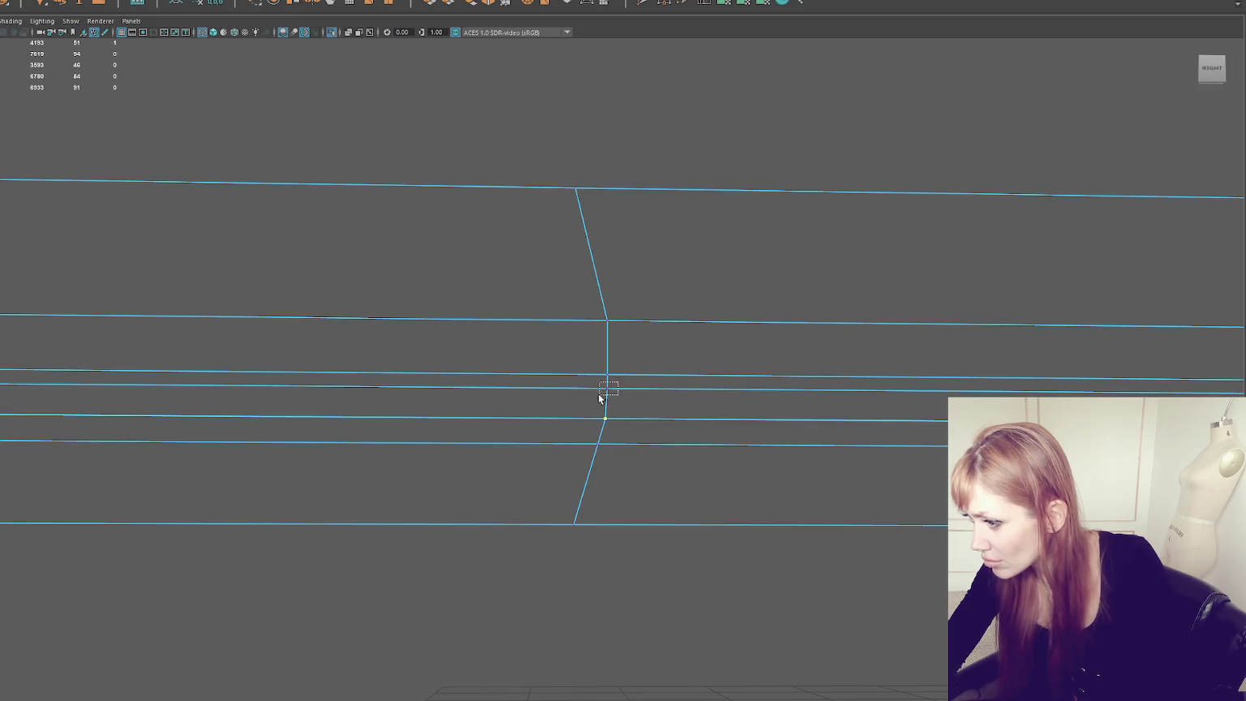
{"action": "key", "text": "6"}
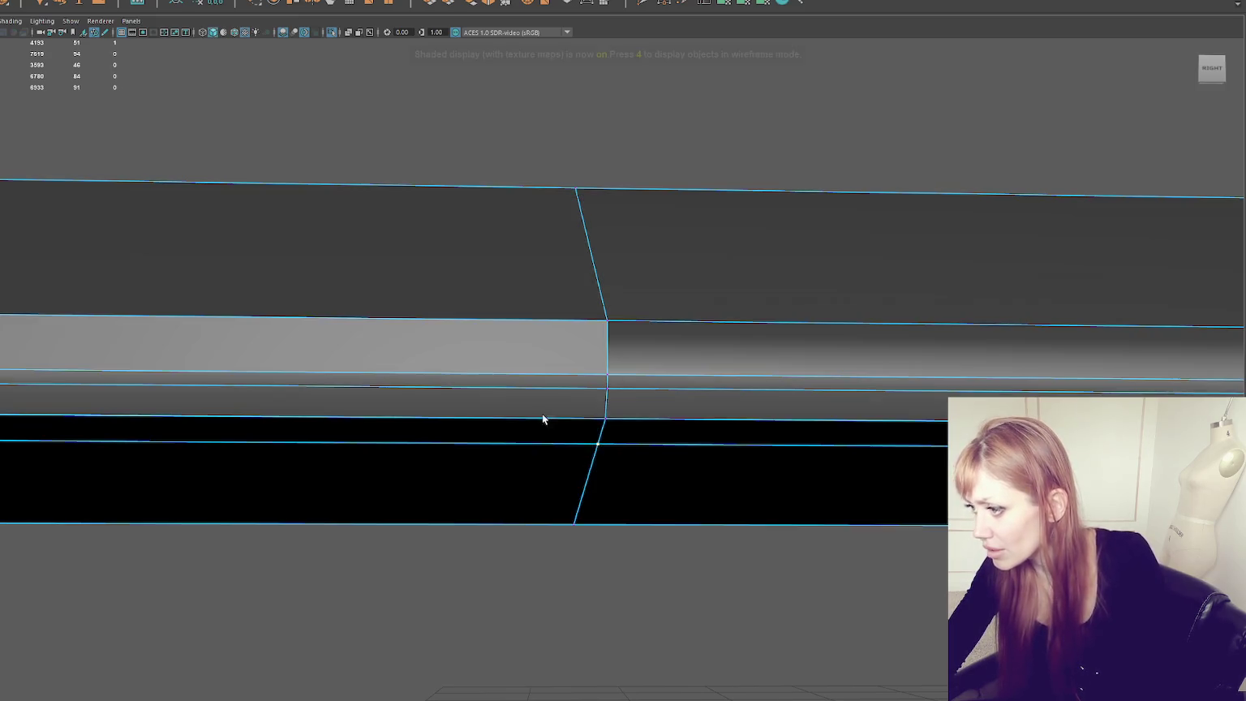
{"action": "scroll", "coordinate": [553, 327], "scroll_direction": "down", "scroll_amount": 1}
{"action": "scroll", "coordinate": [553, 327], "scroll_direction": "down", "scroll_amount": 2}
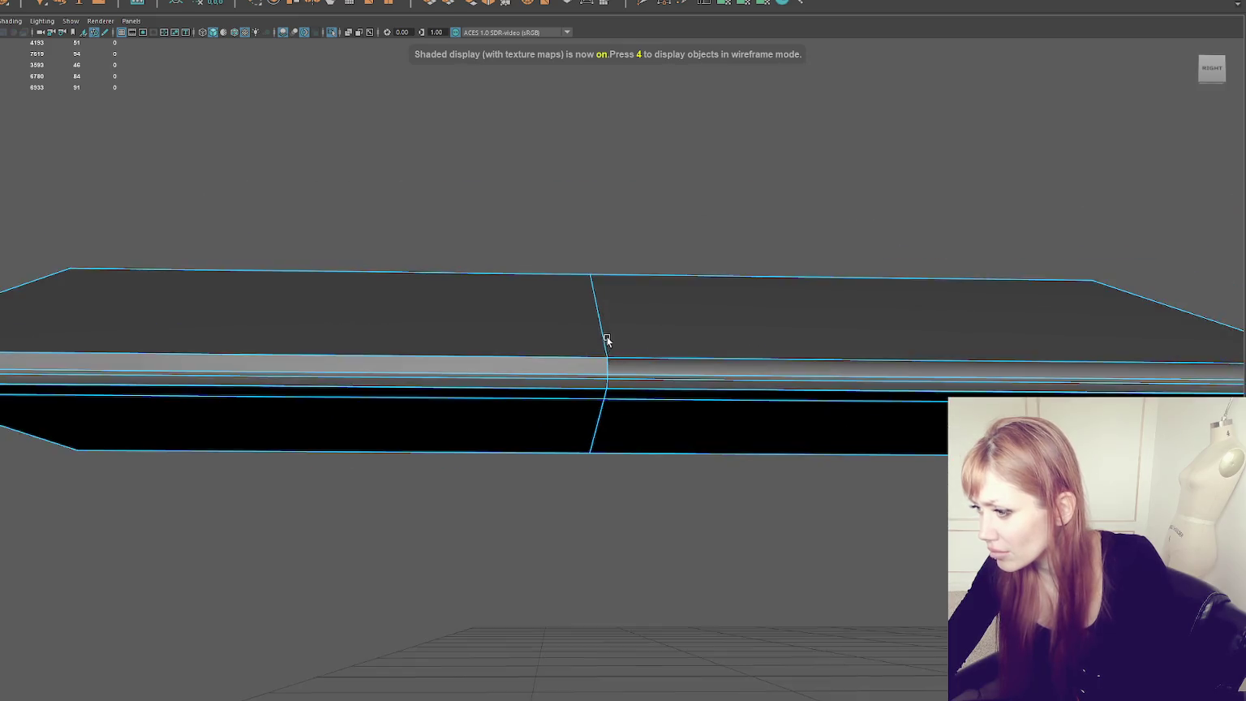
Step: Select the edge loop running around the slab's border
{"action": "mouse_move", "coordinate": [604, 339]}
{"action": "left_mouse_down", "text": "alt"}
{"action": "mouse_move", "coordinate": [606, 361]}
{"action": "mouse_move", "coordinate": [681, 340]}
{"action": "left_mouse_up", "text": "alt"}
{"action": "scroll", "coordinate": [605, 361], "scroll_direction": "up", "scroll_amount": 1}
{"action": "key", "text": "w"}
{"action": "left_click", "coordinate": [607, 358]}
{"action": "scroll", "coordinate": [610, 344], "scroll_direction": "up", "scroll_amount": 2}
{"action": "double_click", "coordinate": [784, 403]}
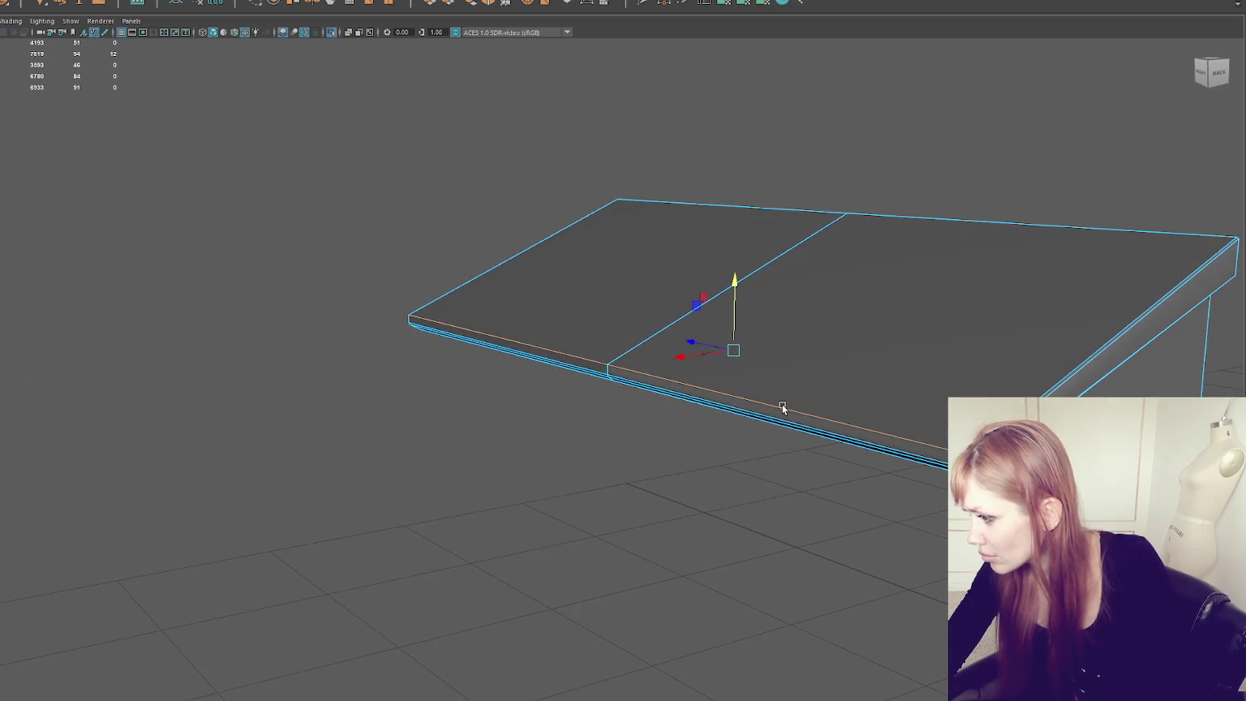
Step: Apply Soften/Harden Edge to the slab's selected edge loop
{"action": "right_click_drag", "start_coordinate": [878, 147], "coordinate": [1020, 189], "text": "shift"}
{"action": "right_click_drag", "start_coordinate": [883, 201], "coordinate": [1003, 237], "text": "shift"}
{"action": "left_click", "coordinate": [655, 186]}
{"action": "mouse_move", "coordinate": [656, 186]}
{"action": "left_mouse_down", "text": "alt"}
{"action": "mouse_move", "coordinate": [803, 169]}
{"action": "mouse_move", "coordinate": [378, 387]}
{"action": "mouse_move", "coordinate": [399, 357]}
{"action": "left_mouse_up", "text": "alt"}
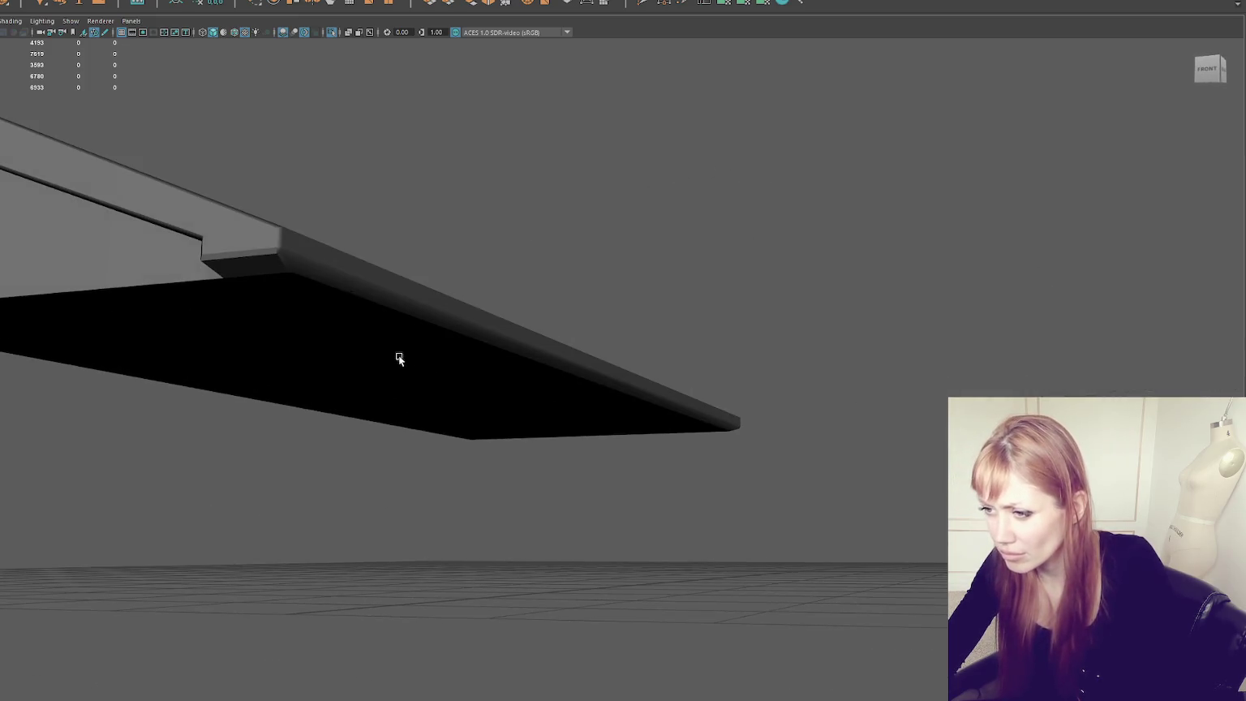
Step: Select an edge loop on the slab's underside and its single corner edge
{"action": "left_click", "coordinate": [351, 272]}
{"action": "key", "text": "F10"}
{"action": "double_click", "coordinate": [258, 246]}
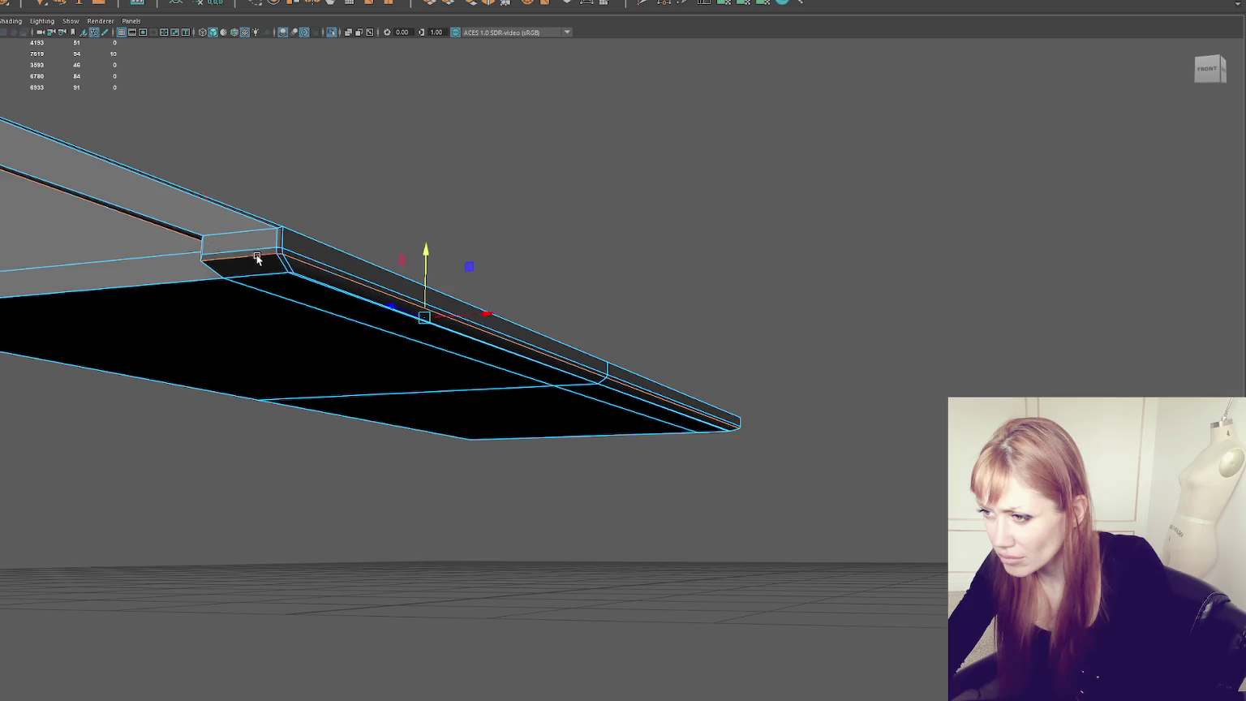
{"action": "right_click_drag", "start_coordinate": [556, 206], "coordinate": [556, 205], "text": "shift"}
{"action": "mouse_move", "coordinate": [555, 205]}
{"action": "left_mouse_down", "text": "alt"}
{"action": "mouse_move", "coordinate": [325, 261]}
{"action": "mouse_move", "coordinate": [655, 327]}
{"action": "left_mouse_up", "text": "alt"}
{"action": "left_click", "coordinate": [635, 320]}
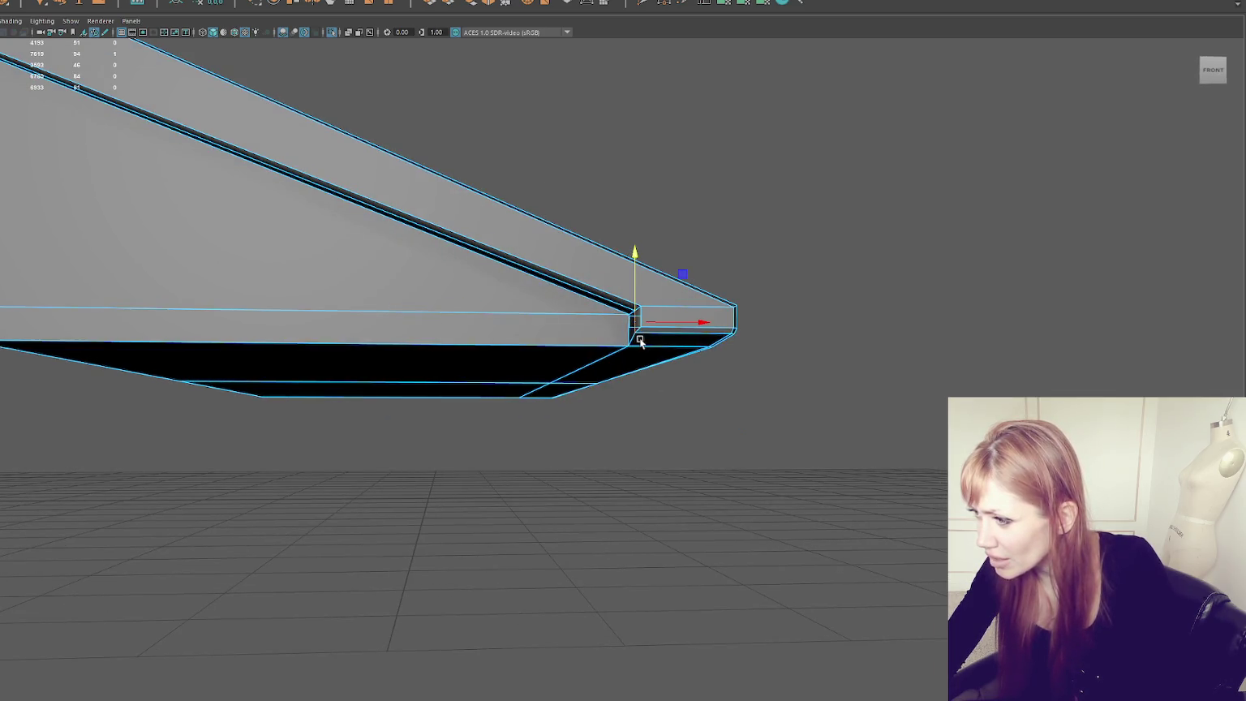
Step: Reselect the porch roof slab and pull back to show the whole street scene
{"action": "mouse_move", "coordinate": [503, 262]}
{"action": "left_mouse_down", "text": "alt"}
{"action": "mouse_move", "coordinate": [745, 290]}
{"action": "mouse_move", "coordinate": [292, 353]}
{"action": "mouse_move", "coordinate": [322, 337]}
{"action": "mouse_move", "coordinate": [517, 321]}
{"action": "mouse_move", "coordinate": [371, 378]}
{"action": "left_mouse_up", "text": "alt"}
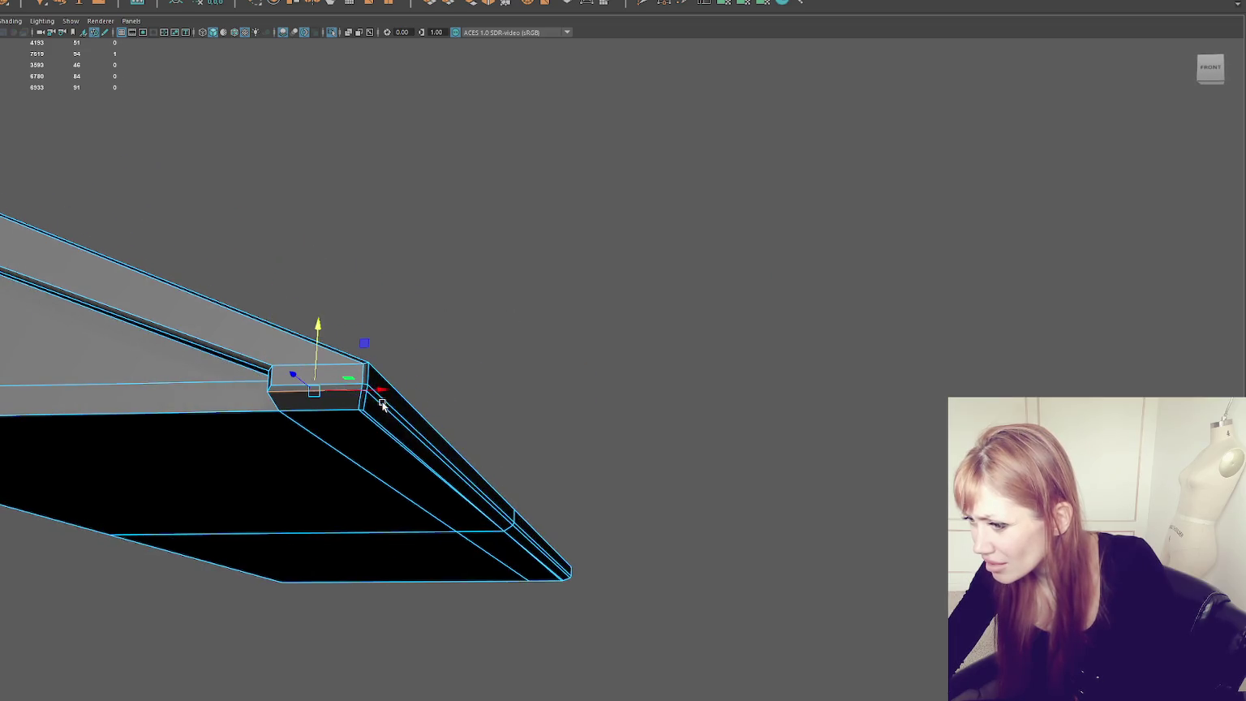
{"action": "mouse_move", "coordinate": [530, 324]}
{"action": "left_mouse_down", "text": "alt"}
{"action": "mouse_move", "coordinate": [526, 282]}
{"action": "mouse_move", "coordinate": [595, 258]}
{"action": "mouse_move", "coordinate": [531, 267]}
{"action": "mouse_move", "coordinate": [641, 237]}
{"action": "mouse_move", "coordinate": [700, 335]}
{"action": "mouse_move", "coordinate": [432, 411]}
{"action": "left_mouse_up", "text": "alt"}
{"action": "left_click", "coordinate": [526, 282]}
{"action": "left_click", "coordinate": [433, 411]}
{"action": "left_click_drag", "start_coordinate": [562, 493], "coordinate": [662, 489], "text": "alt"}
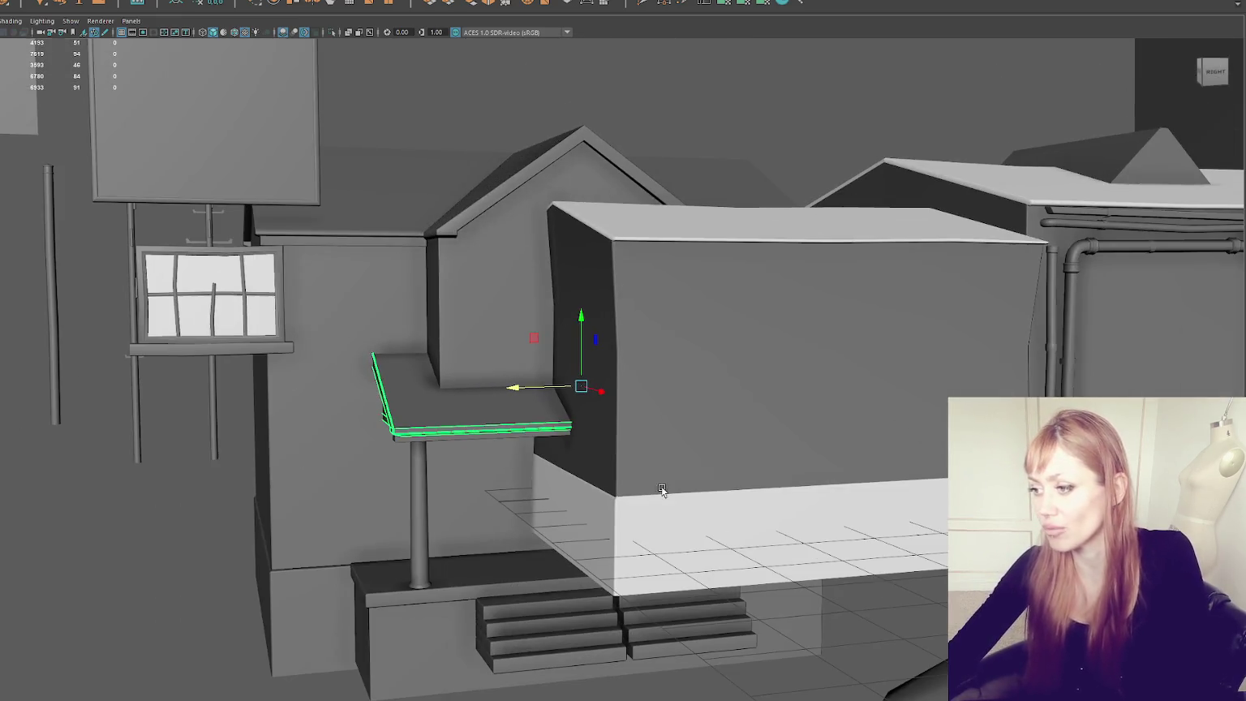
Step: Isolate the house and open the UV layout of the main house body
{"action": "left_click", "coordinate": [494, 234]}
{"action": "key", "text": "Up"}
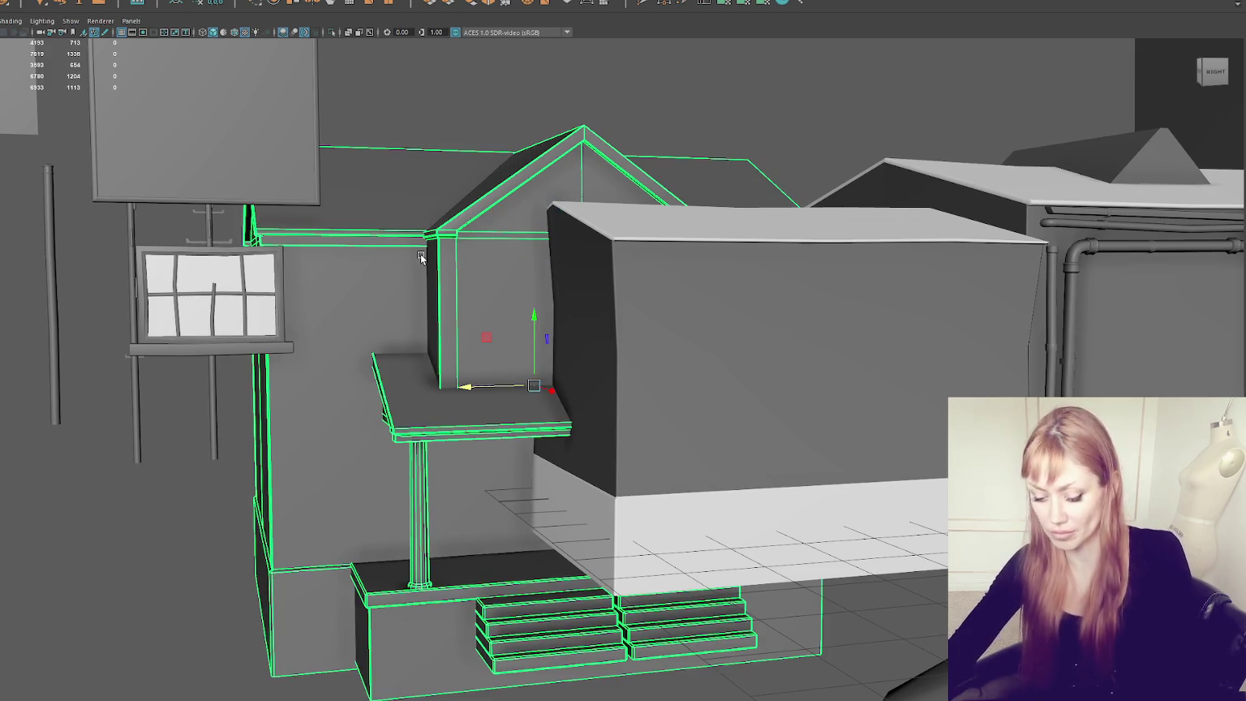
{"action": "key", "text": "ctrl+1"}
{"action": "key", "text": "f"}
{"action": "scroll", "coordinate": [745, 344], "scroll_direction": "down", "scroll_amount": 3}
{"action": "left_click", "coordinate": [892, 195]}
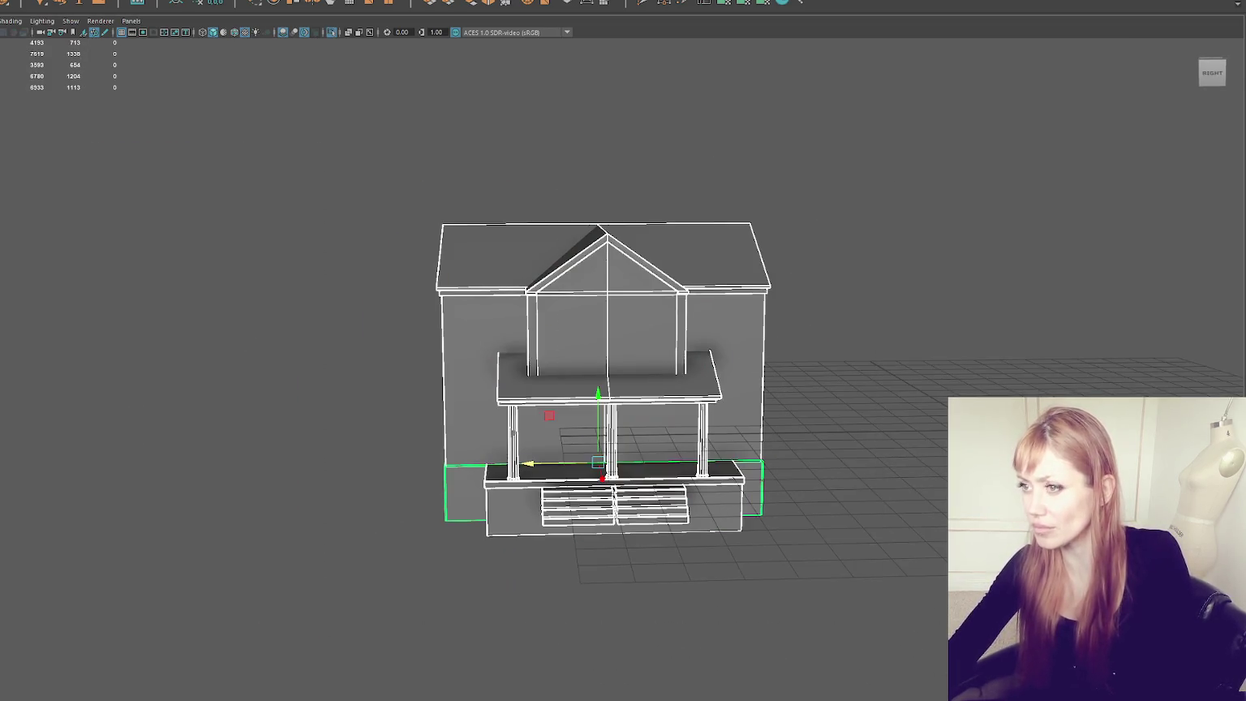
{"action": "key", "text": "Down"}
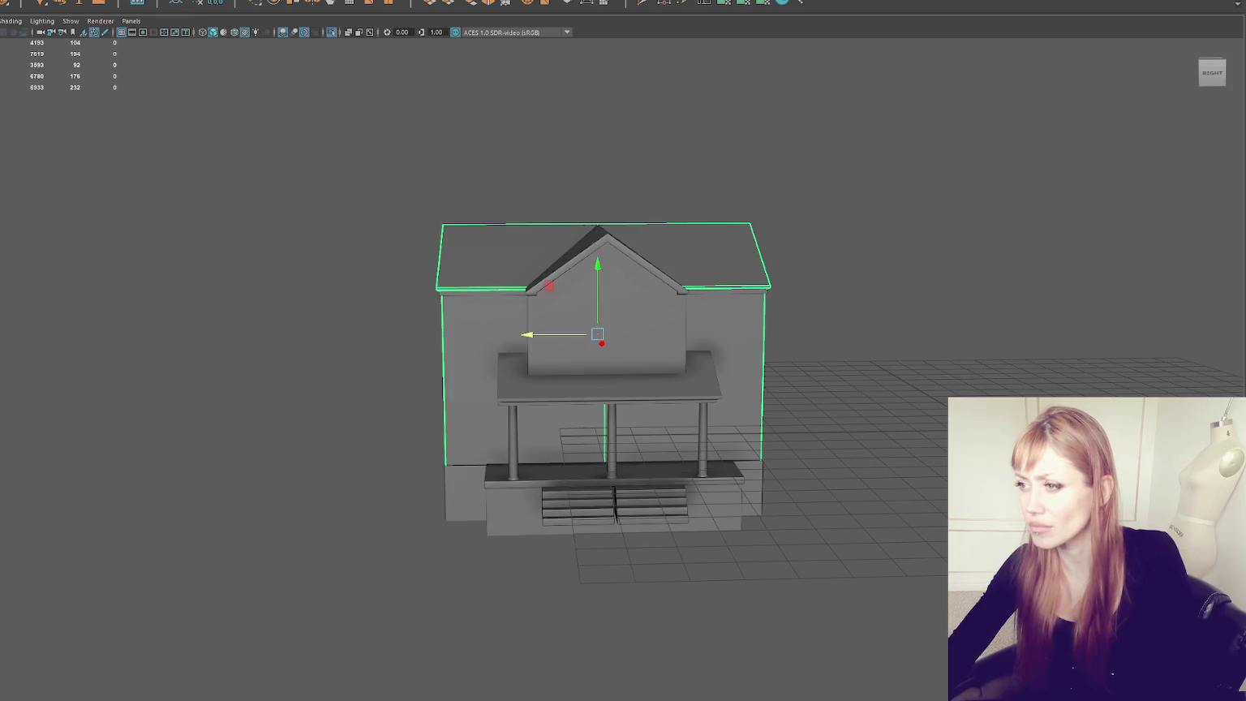
{"action": "left_click", "coordinate": [268, 1]}
{"action": "left_click", "coordinate": [275, 8]}
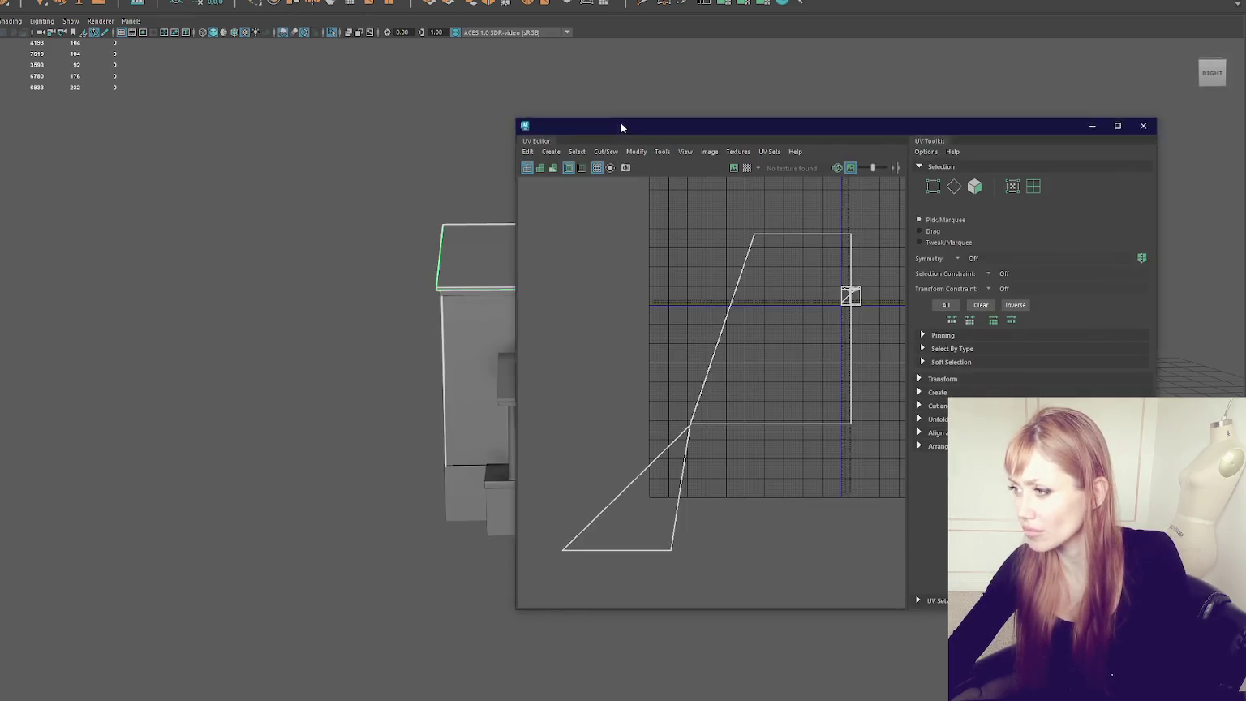
Step: Select the roof faces and assign them the existing Blinn material
{"action": "middle_click_drag", "start_coordinate": [636, 144], "coordinate": [455, 114], "text": "alt"}
{"action": "right_click", "coordinate": [455, 113]}
{"action": "left_click_drag", "start_coordinate": [206, 346], "coordinate": [206, 346]}
{"action": "left_click_drag", "start_coordinate": [589, 376], "coordinate": [103, 609]}
{"action": "right_click", "coordinate": [577, 135]}
{"action": "mouse_move", "coordinate": [579, 443]}
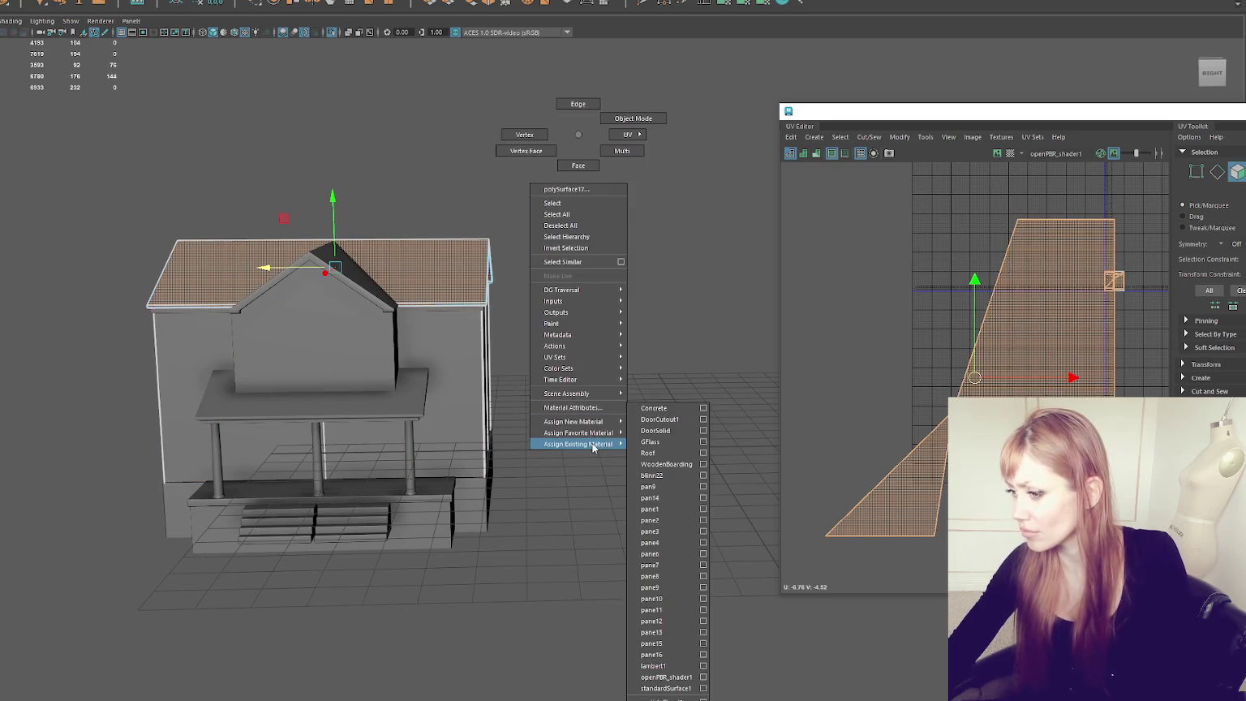
{"action": "left_click", "coordinate": [686, 455]}
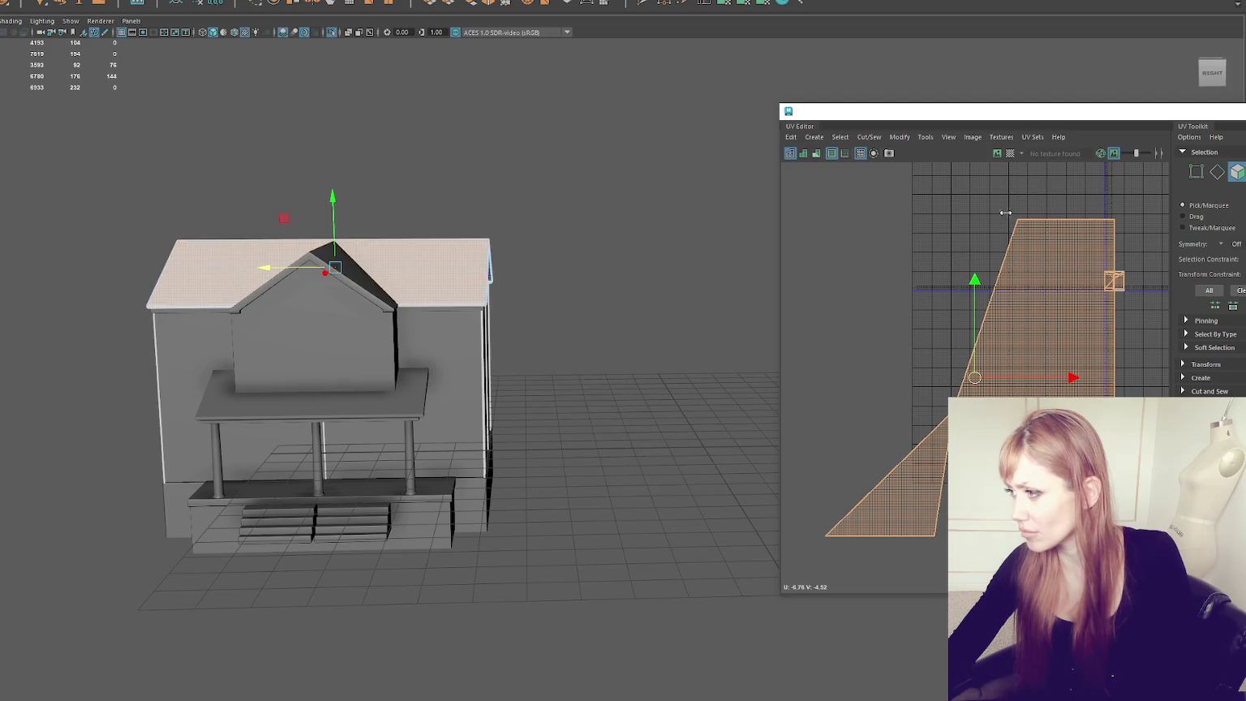
Step: Rename the roof material House_Roof and set its colour to blue
{"action": "left_click_drag", "start_coordinate": [963, 112], "coordinate": [481, 157]}
{"action": "double_click", "coordinate": [1114, 84]}
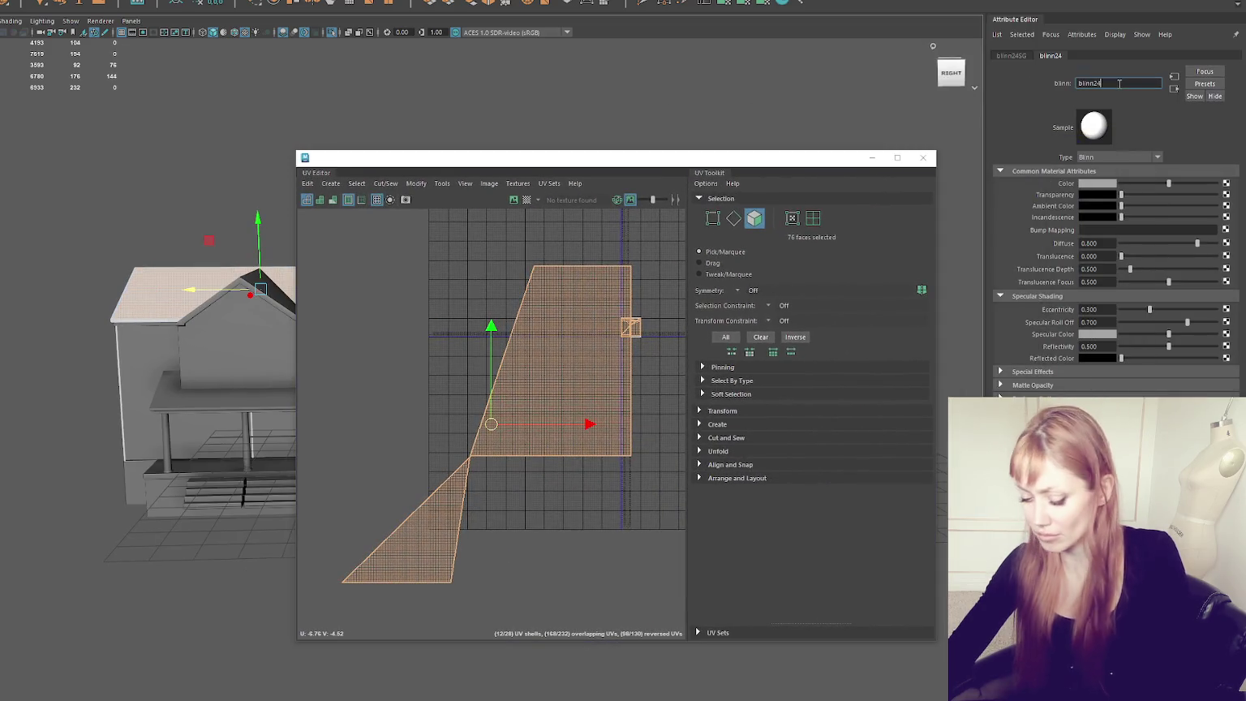
{"action": "type", "text": "Roof1"}
{"action": "key", "text": "Return"}
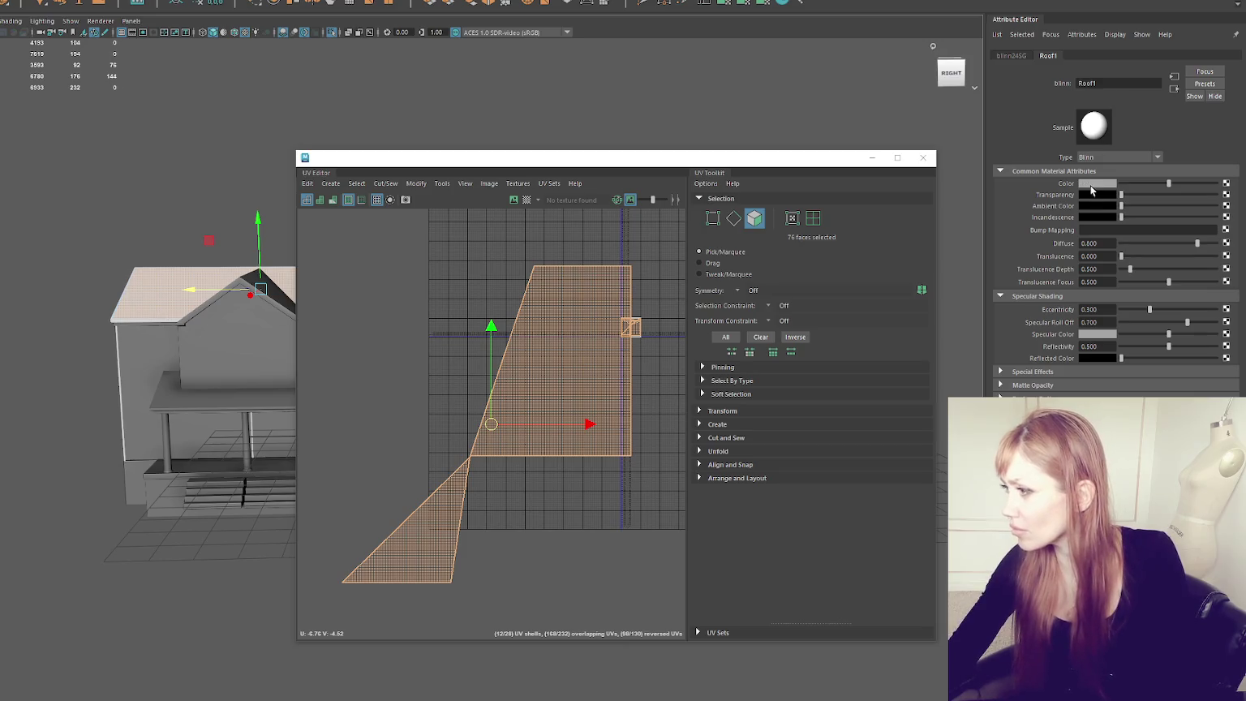
{"action": "left_click", "coordinate": [1097, 184]}
{"action": "left_click", "coordinate": [1101, 163]}
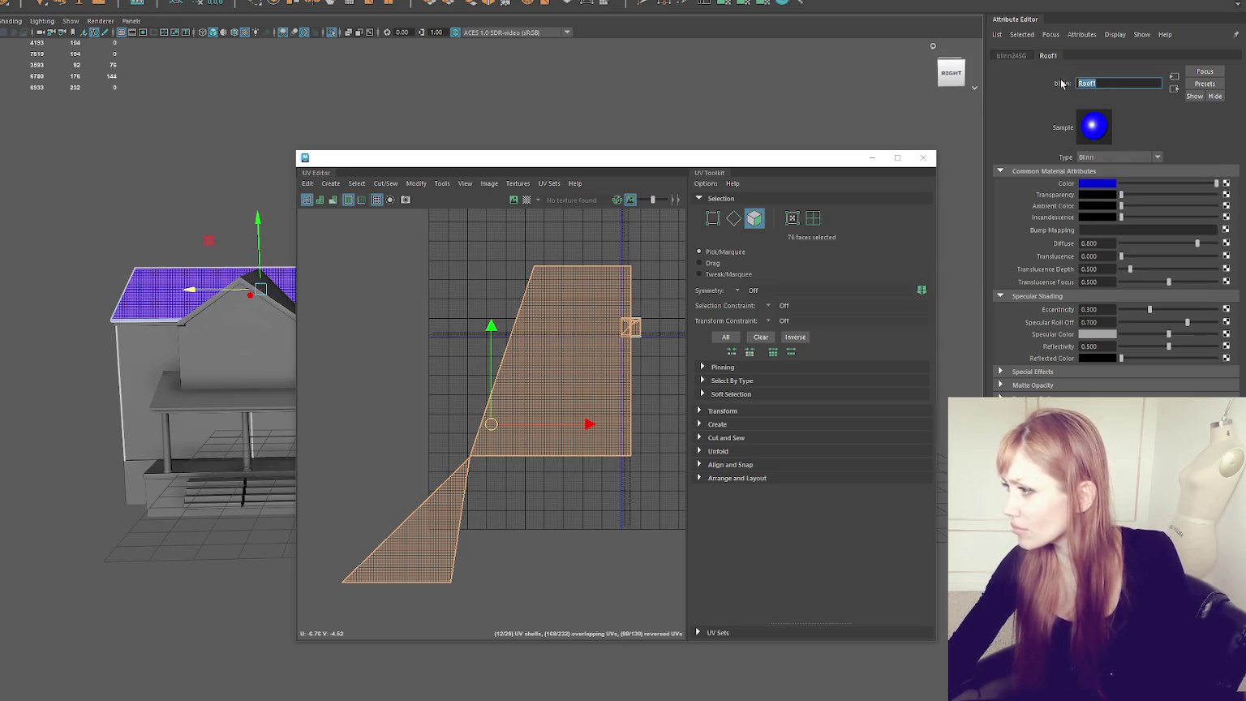
{"action": "type", "text": "House_Roof"}
{"action": "key", "text": "Return"}
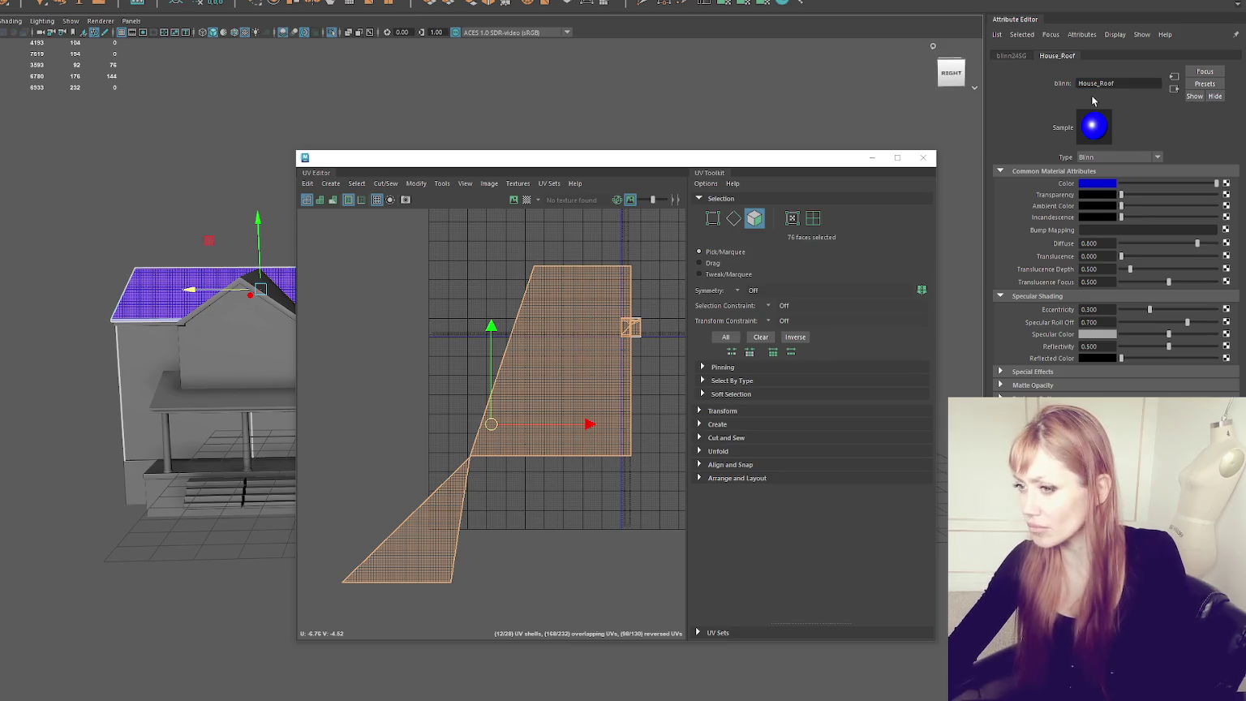
Step: Planar-project the roof faces' UVs and fix the non-manifold geometry
{"action": "left_click_drag", "start_coordinate": [782, 158], "coordinate": [958, 142]}
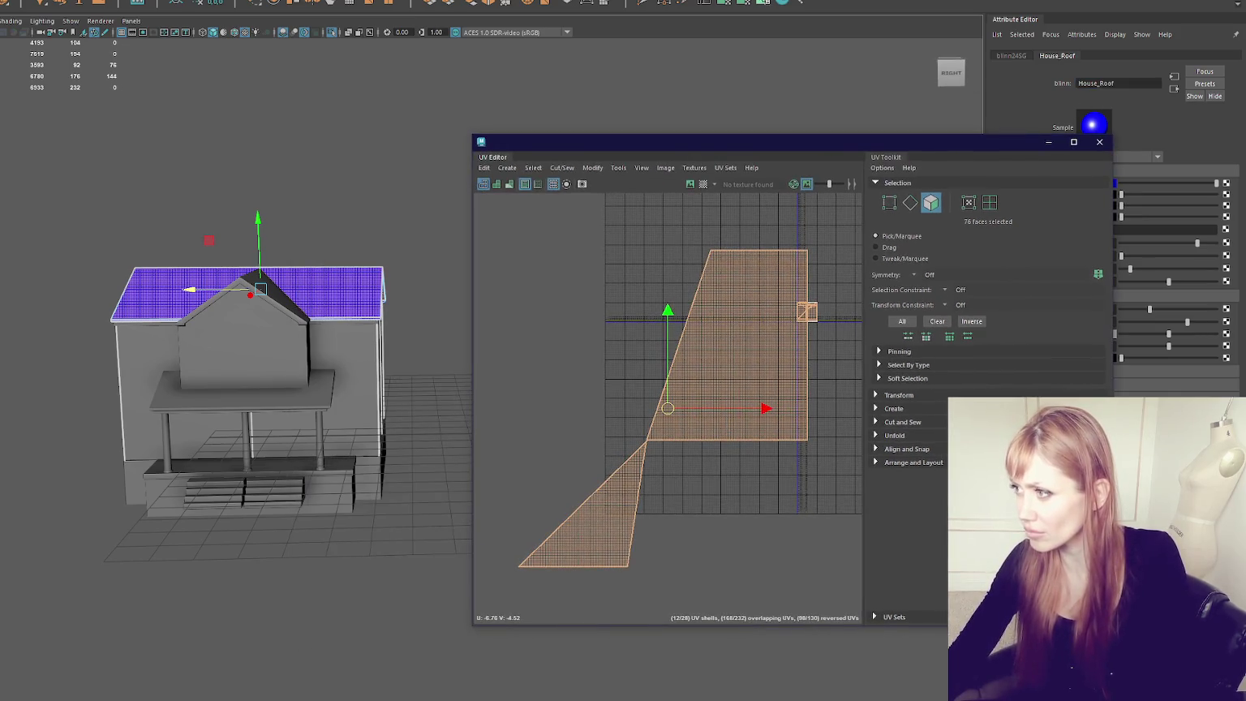
{"action": "right_click_drag", "start_coordinate": [704, 293], "coordinate": [472, 303], "text": "shift"}
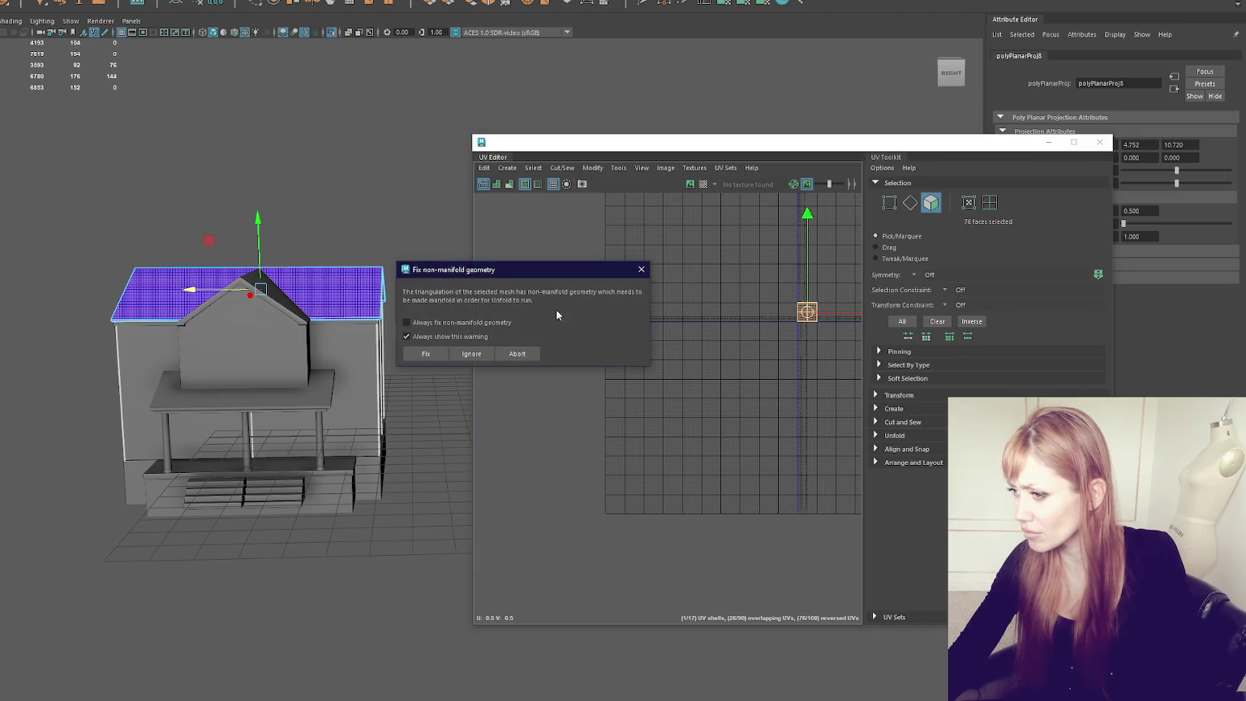
{"action": "left_click", "coordinate": [436, 355]}
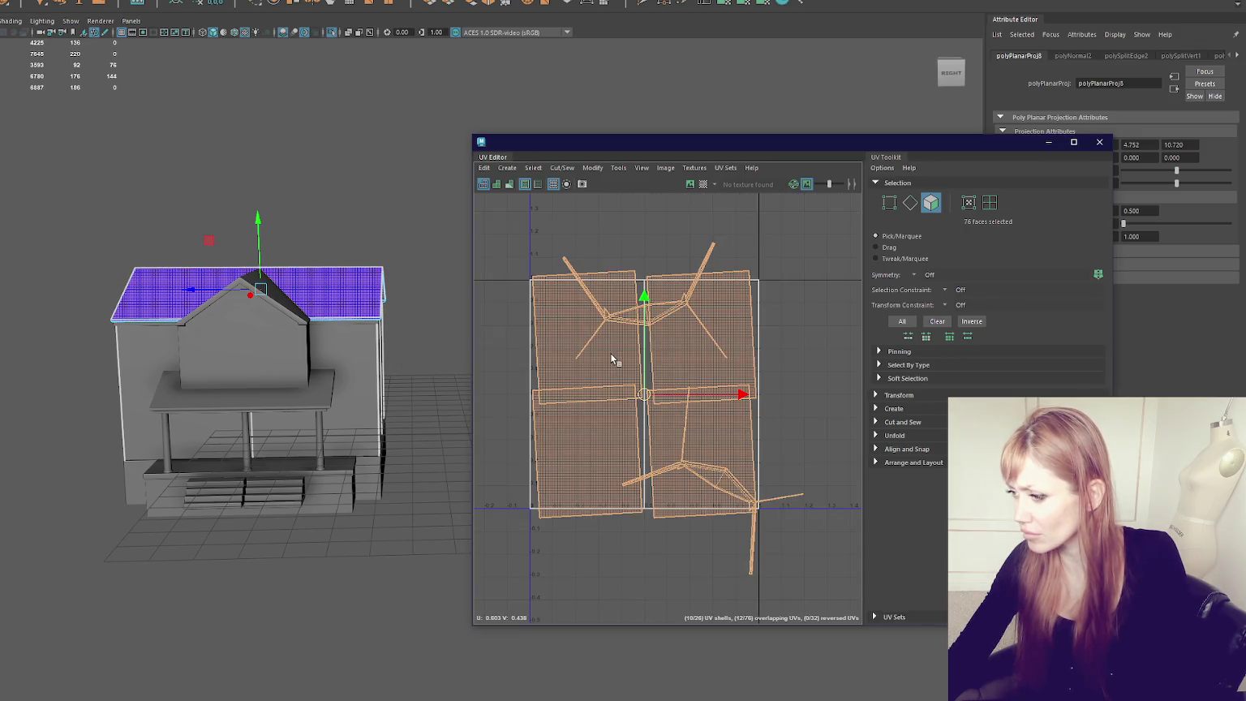
Step: Add the front wall faces to the selection and planar-map them
{"action": "left_click_drag", "start_coordinate": [579, 311], "coordinate": [863, 626], "text": "shift"}
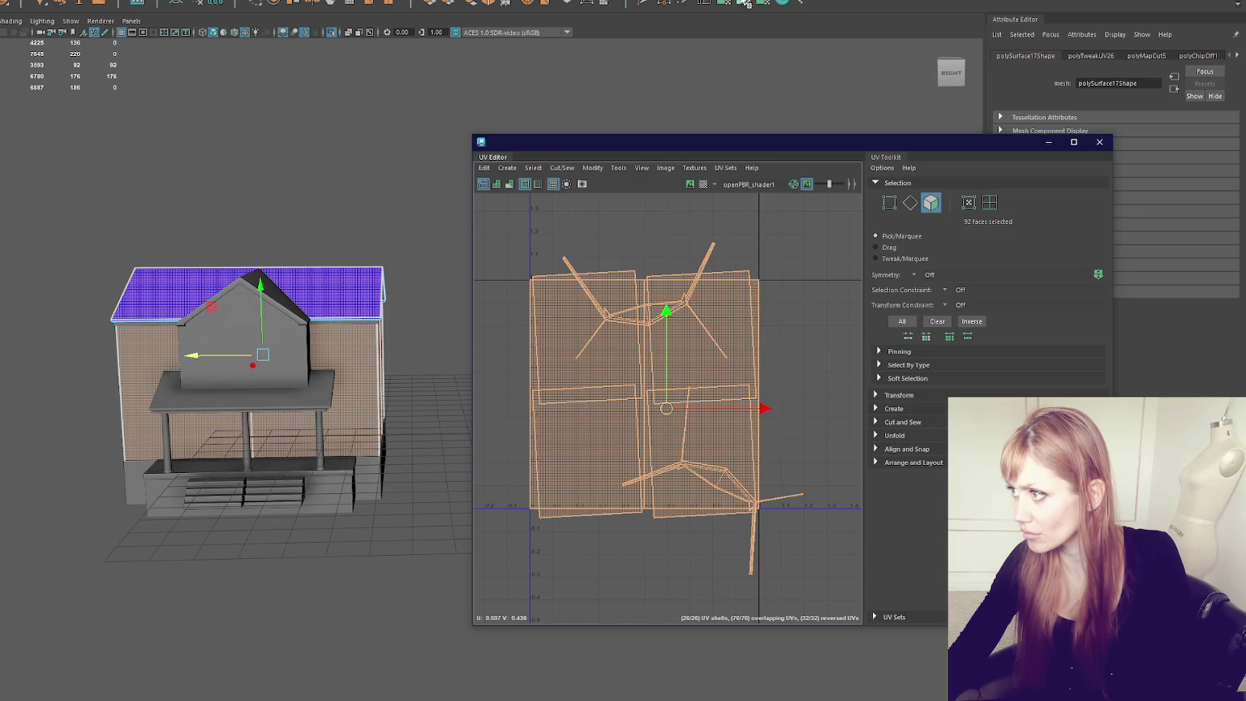
{"action": "right_click_drag", "start_coordinate": [690, 333], "coordinate": [537, 334], "text": "shift"}
{"action": "scroll", "coordinate": [441, 284], "scroll_direction": "up", "scroll_amount": 3}
{"action": "scroll", "coordinate": [422, 227], "scroll_direction": "up", "scroll_amount": 3}
{"action": "scroll", "coordinate": [392, 145], "scroll_direction": "up", "scroll_amount": 3}
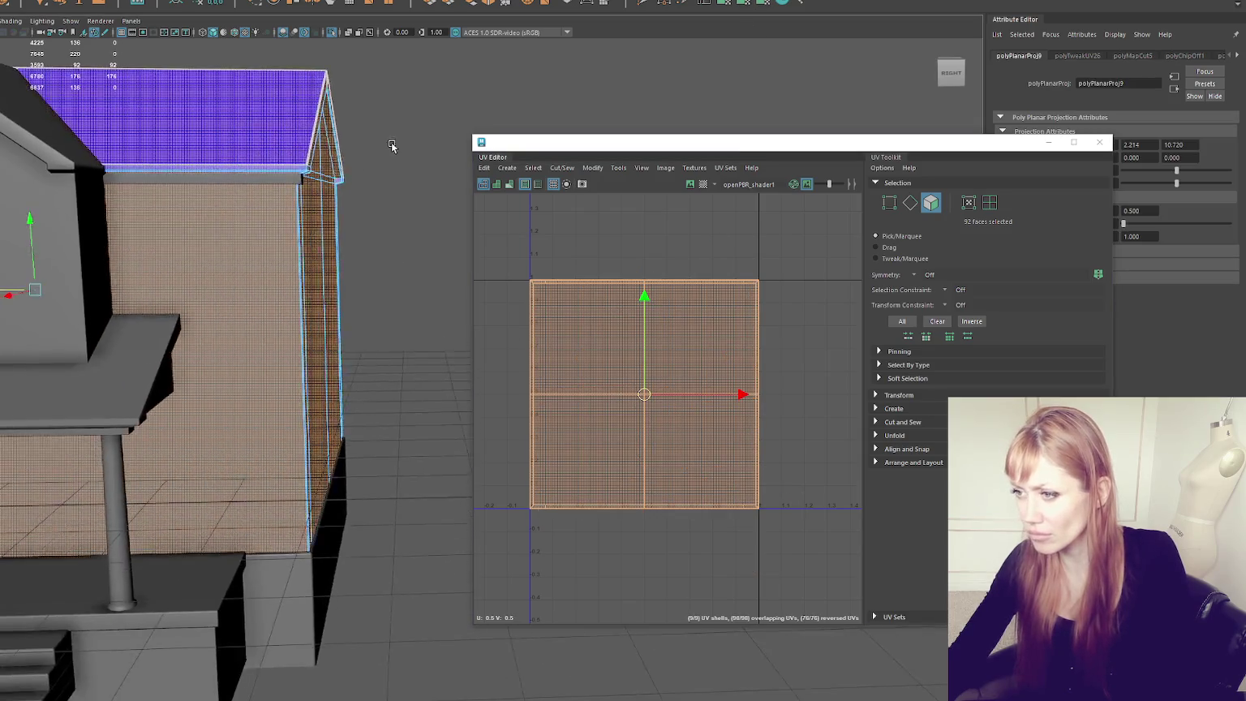
{"action": "scroll", "coordinate": [445, 333], "scroll_direction": "down", "scroll_amount": 5}
Step: Select the side walls, under-roof strip and both gable triangle halves, then planar-map them
{"action": "left_click", "coordinate": [125, 436]}
{"action": "left_click_drag", "start_coordinate": [125, 436], "coordinate": [356, 284], "text": "alt"}
{"action": "scroll", "coordinate": [356, 284], "scroll_direction": "up", "scroll_amount": 4}
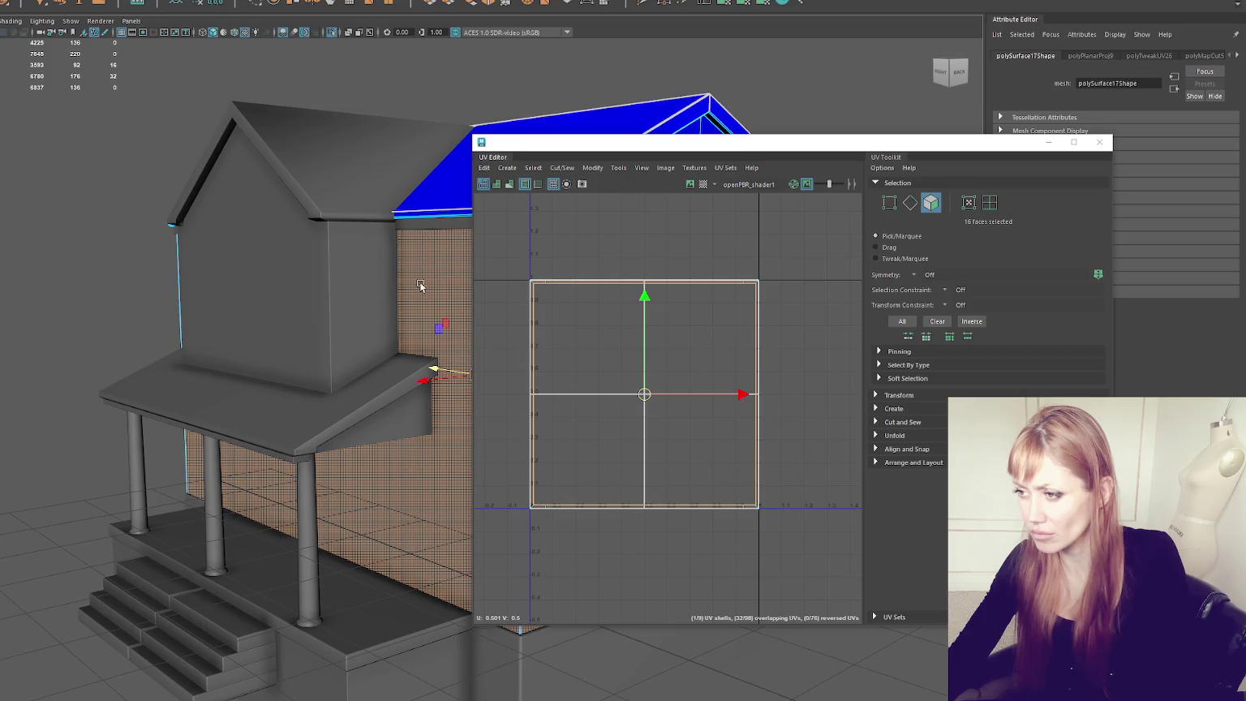
{"action": "left_click_drag", "start_coordinate": [568, 195], "coordinate": [447, 244], "text": "alt"}
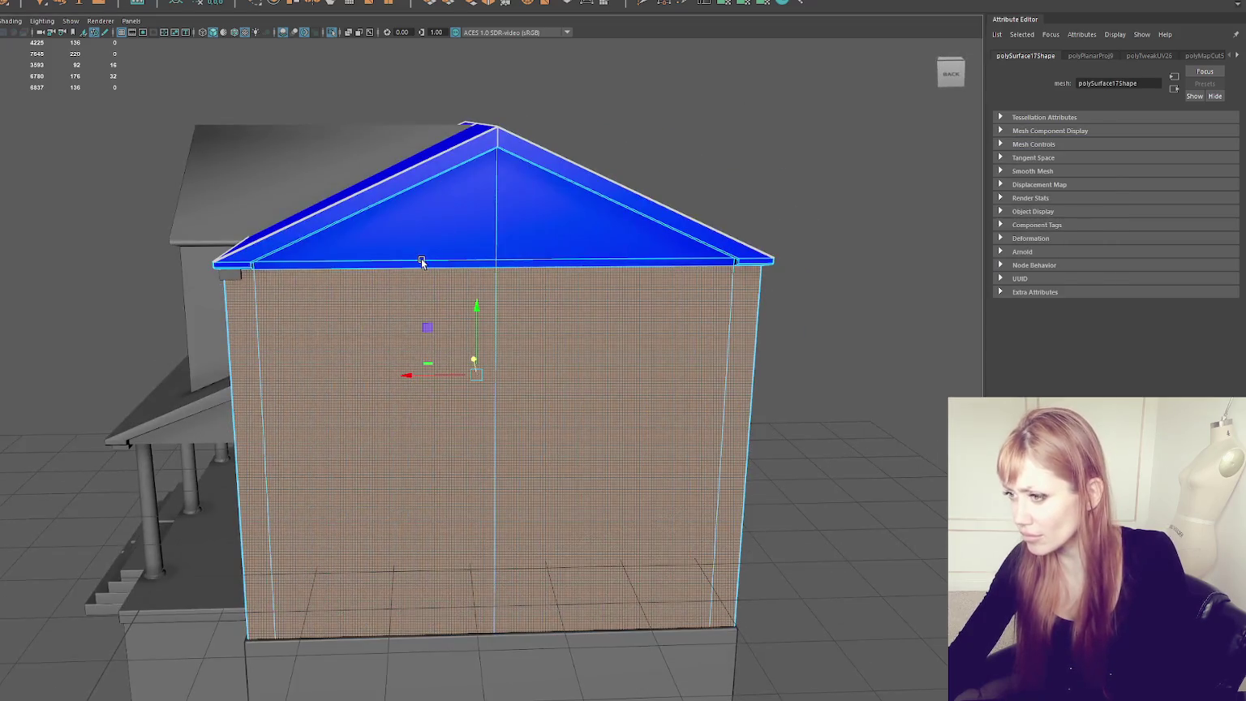
{"action": "left_click", "coordinate": [447, 244], "text": "shift"}
{"action": "left_click", "coordinate": [555, 263], "text": "shift"}
{"action": "left_click_drag", "start_coordinate": [555, 263], "coordinate": [579, 173], "text": "alt"}
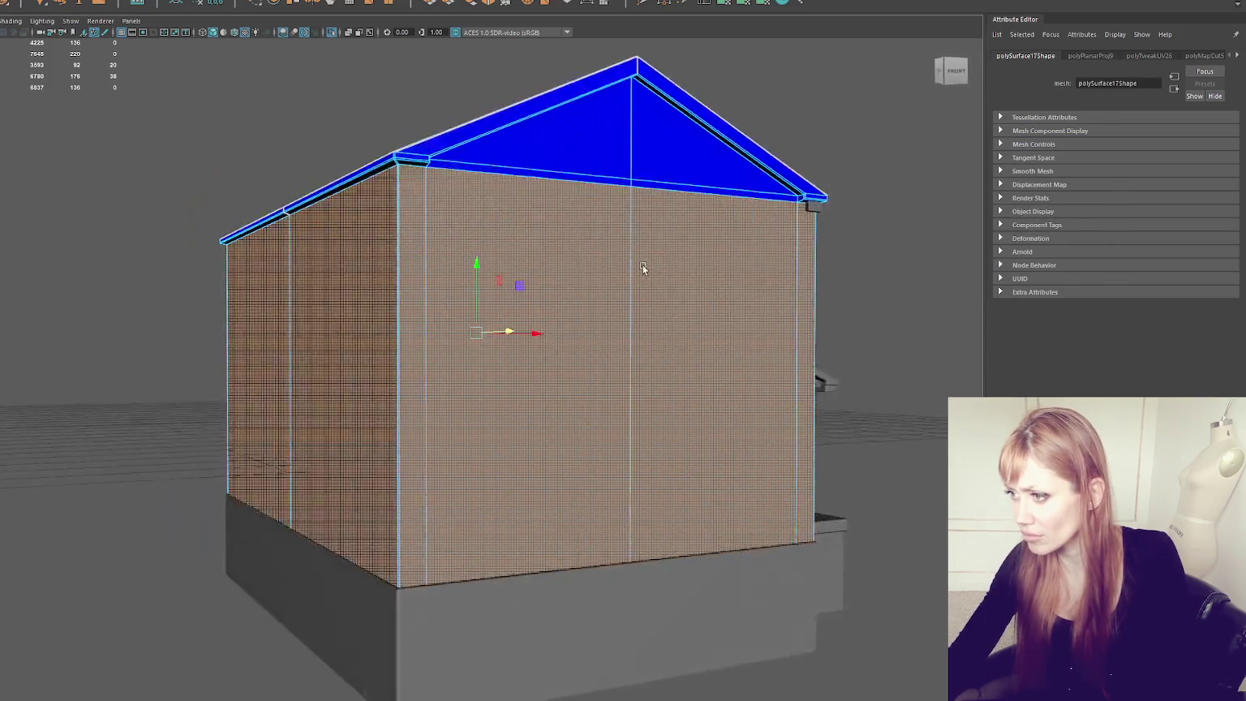
{"action": "left_click", "coordinate": [579, 173], "text": "shift"}
{"action": "left_click", "coordinate": [657, 162], "text": "shift"}
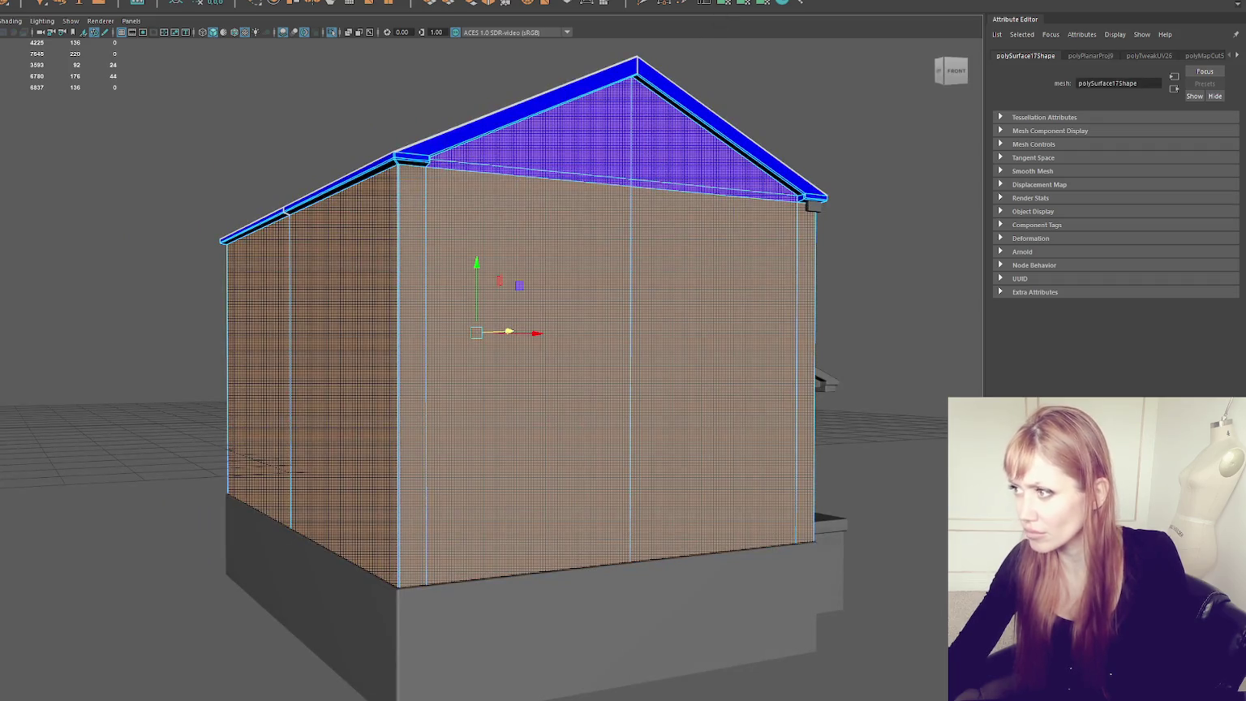
{"action": "left_click", "coordinate": [726, 3]}
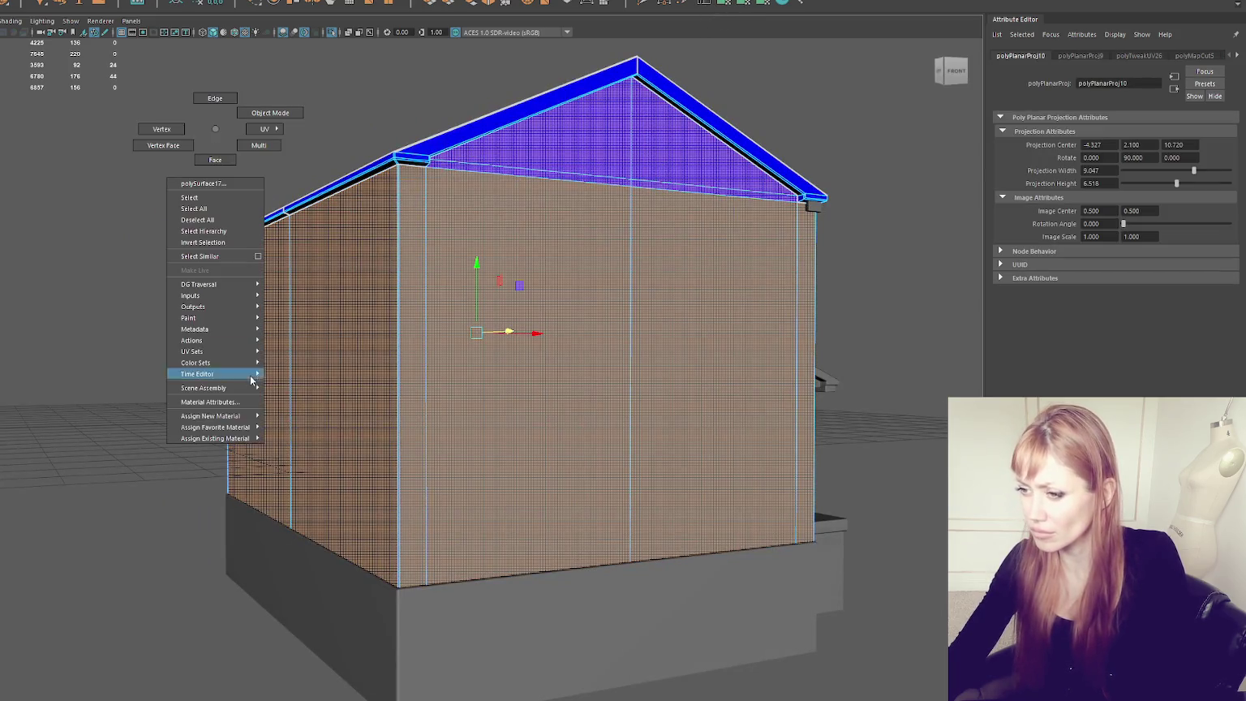
Step: Assign a new Blinn named House_Body to the wall faces and colour it red
{"action": "right_click_drag", "start_coordinate": [251, 182], "coordinate": [321, 449]}
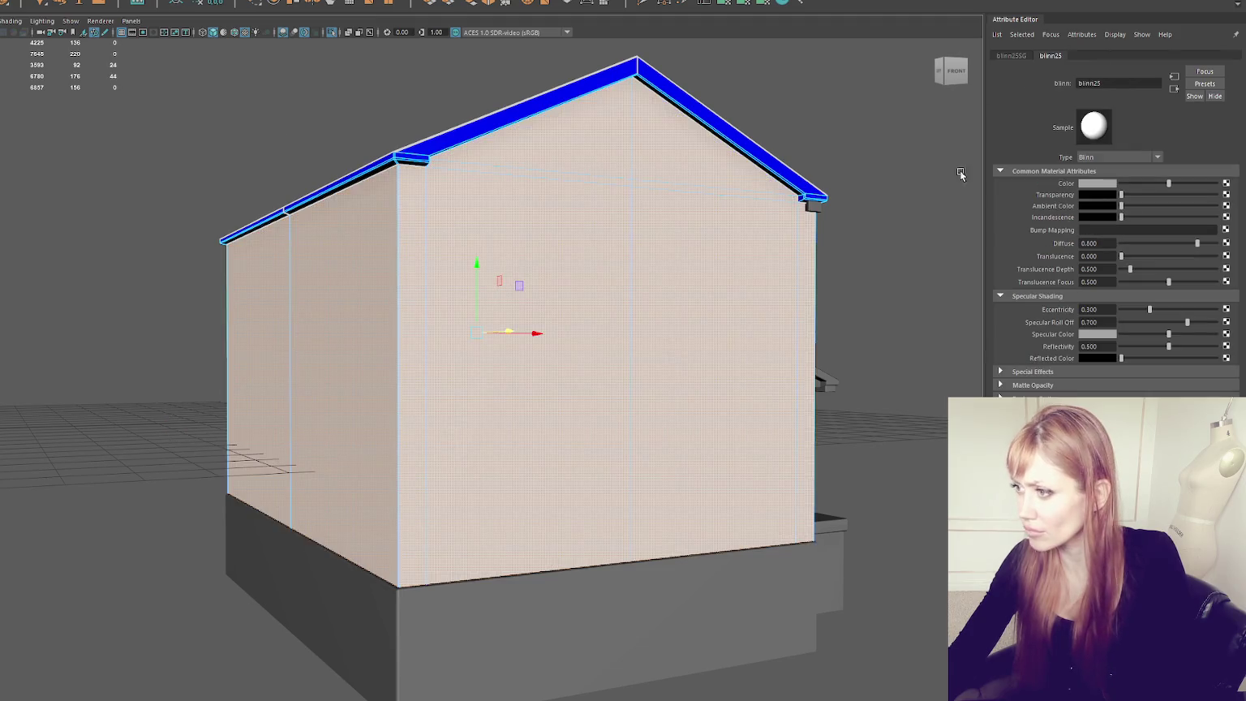
{"action": "double_click", "coordinate": [1116, 84]}
{"action": "type", "text": "House-"}
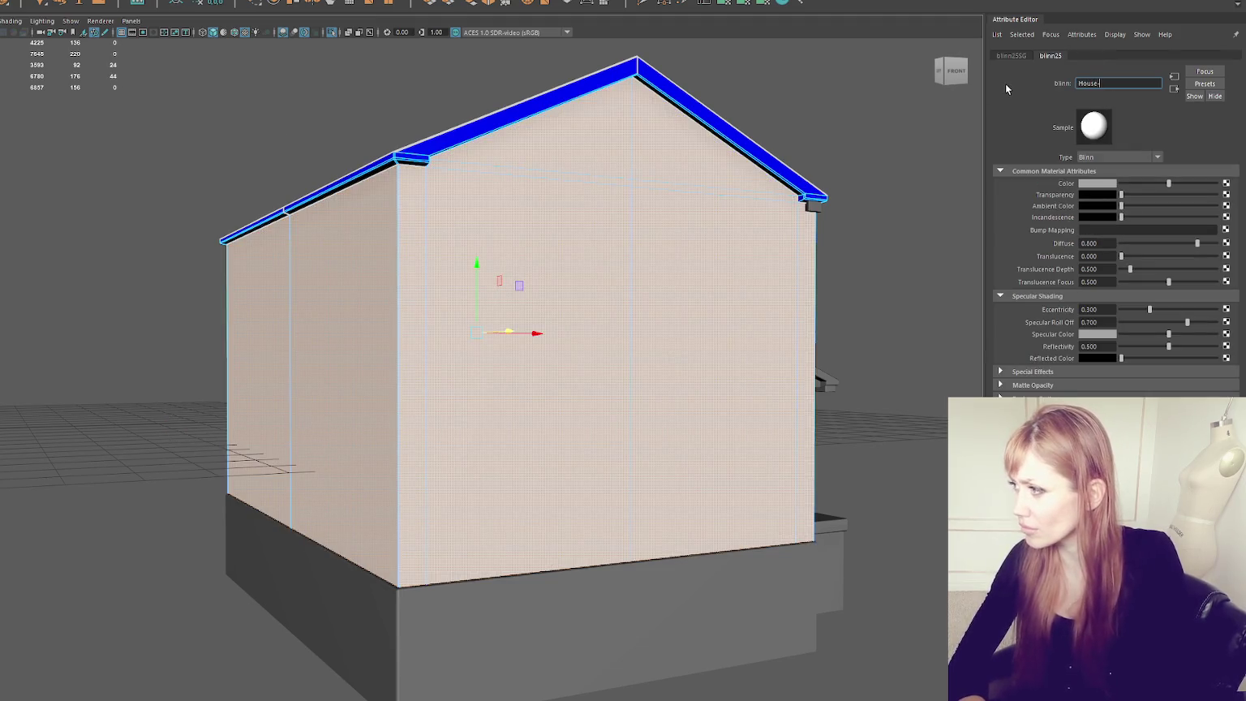
{"action": "type", "text": "_Body"}
{"action": "key", "text": "Return"}
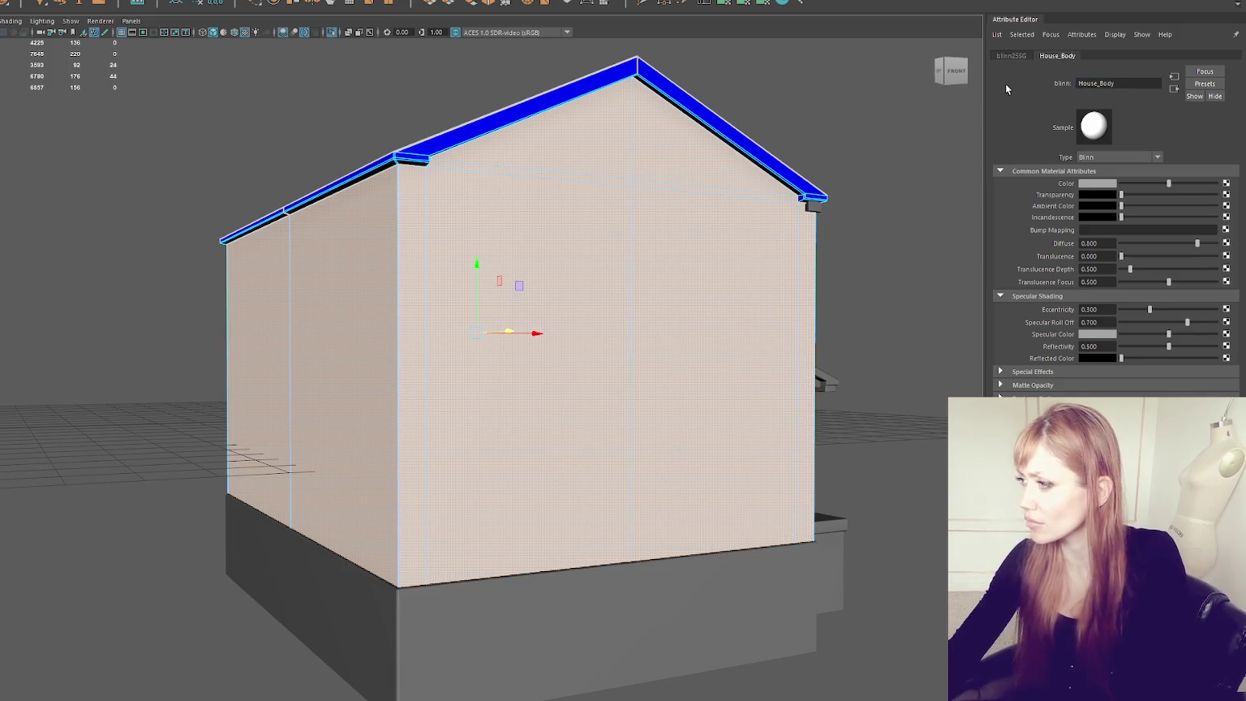
{"action": "left_click", "coordinate": [1100, 182]}
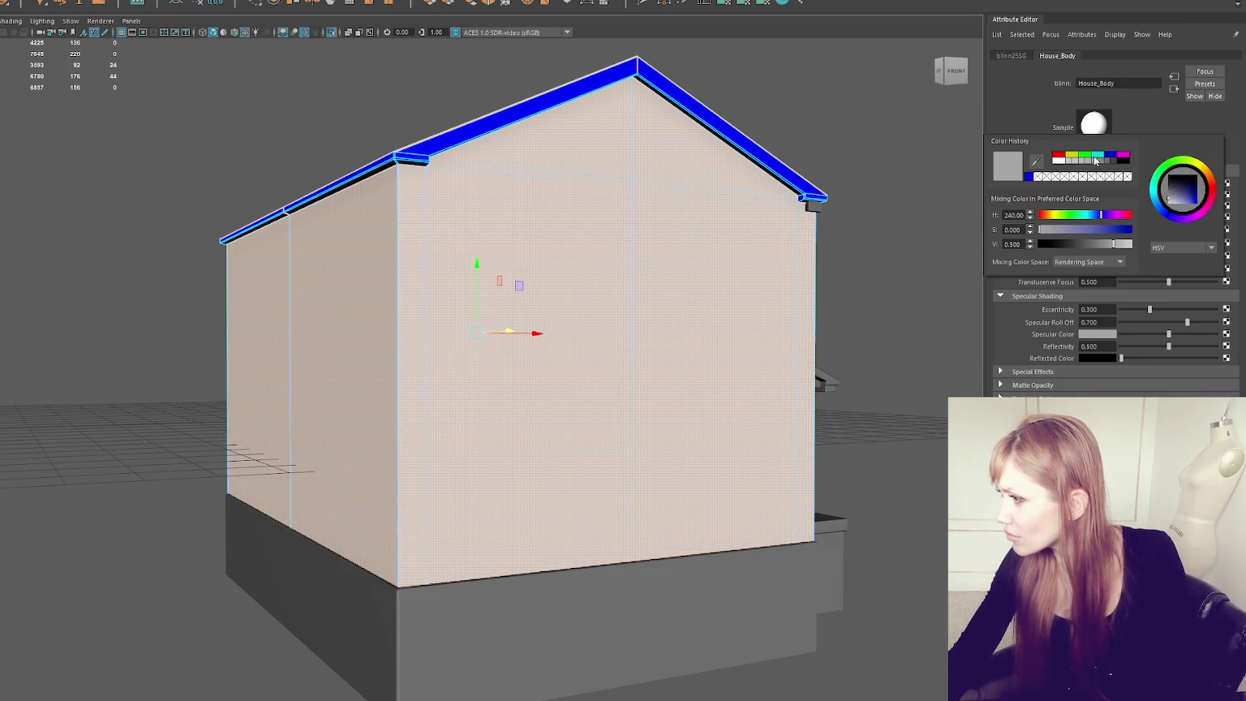
{"action": "left_click", "coordinate": [1060, 156]}
{"action": "left_click", "coordinate": [812, 98]}
Step: Inspect the porch and side gable, then reselect the roof and wall mesh
{"action": "mouse_move", "coordinate": [812, 98]}
{"action": "left_mouse_down", "text": "alt"}
{"action": "mouse_move", "coordinate": [657, 101]}
{"action": "mouse_move", "coordinate": [675, 102]}
{"action": "mouse_move", "coordinate": [568, 146]}
{"action": "left_mouse_up", "text": "alt"}
{"action": "left_click", "coordinate": [369, 217]}
{"action": "mouse_move", "coordinate": [369, 217]}
{"action": "left_mouse_down", "text": "alt"}
{"action": "mouse_move", "coordinate": [456, 213]}
{"action": "mouse_move", "coordinate": [412, 102]}
{"action": "left_mouse_up", "text": "alt"}
{"action": "left_click", "coordinate": [412, 102]}
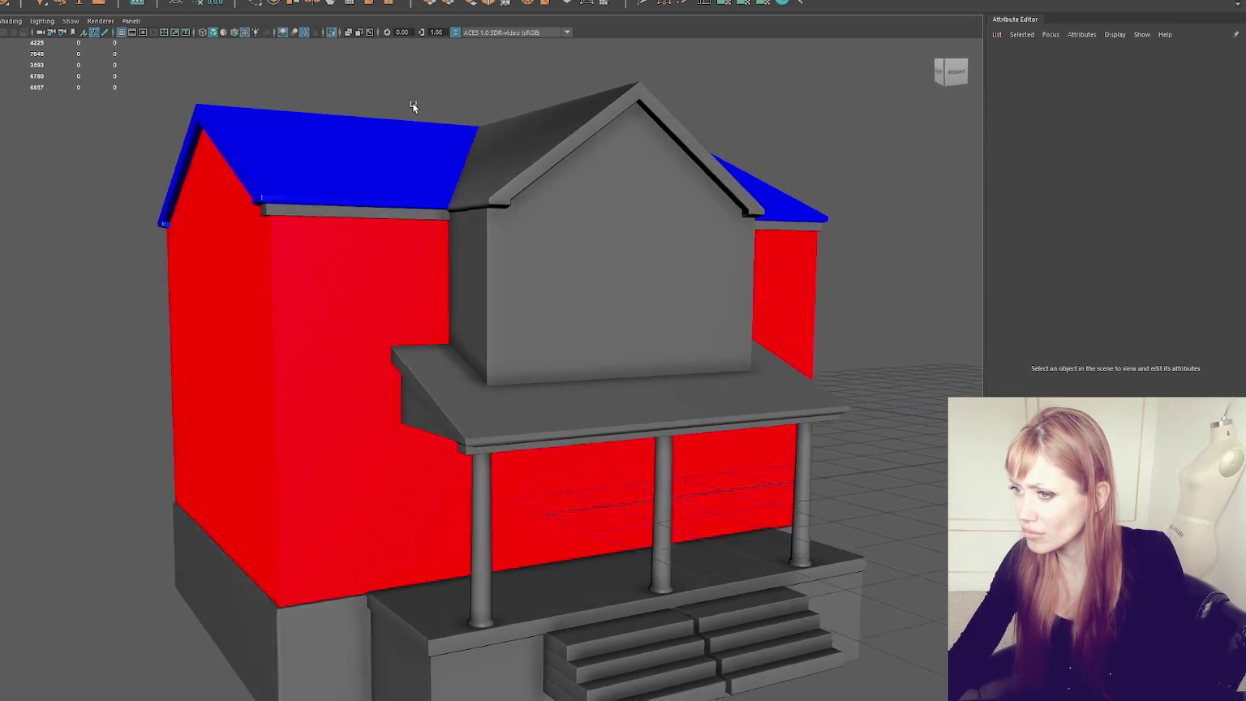
{"action": "left_click", "coordinate": [279, 178]}
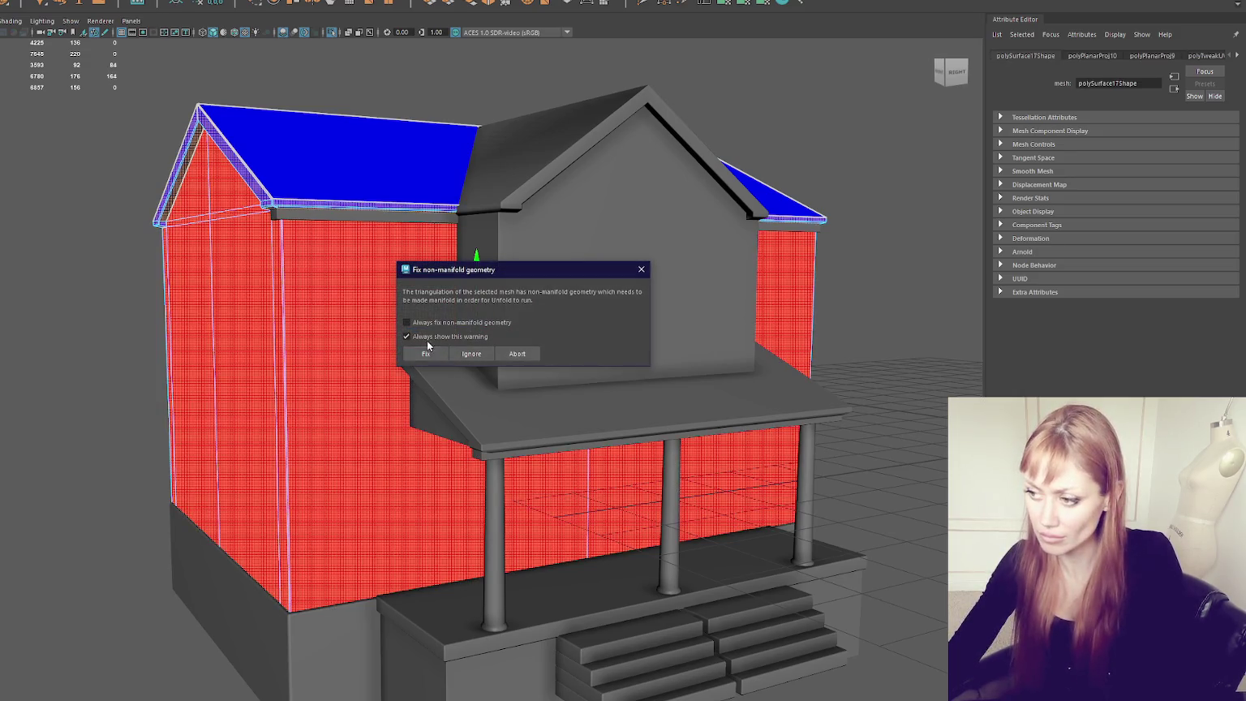
Step: Fix the wall mesh's non-manifold geometry and select the wall faces plus both back gable halves
{"action": "left_click", "coordinate": [426, 353]}
{"action": "right_click", "coordinate": [219, 229]}
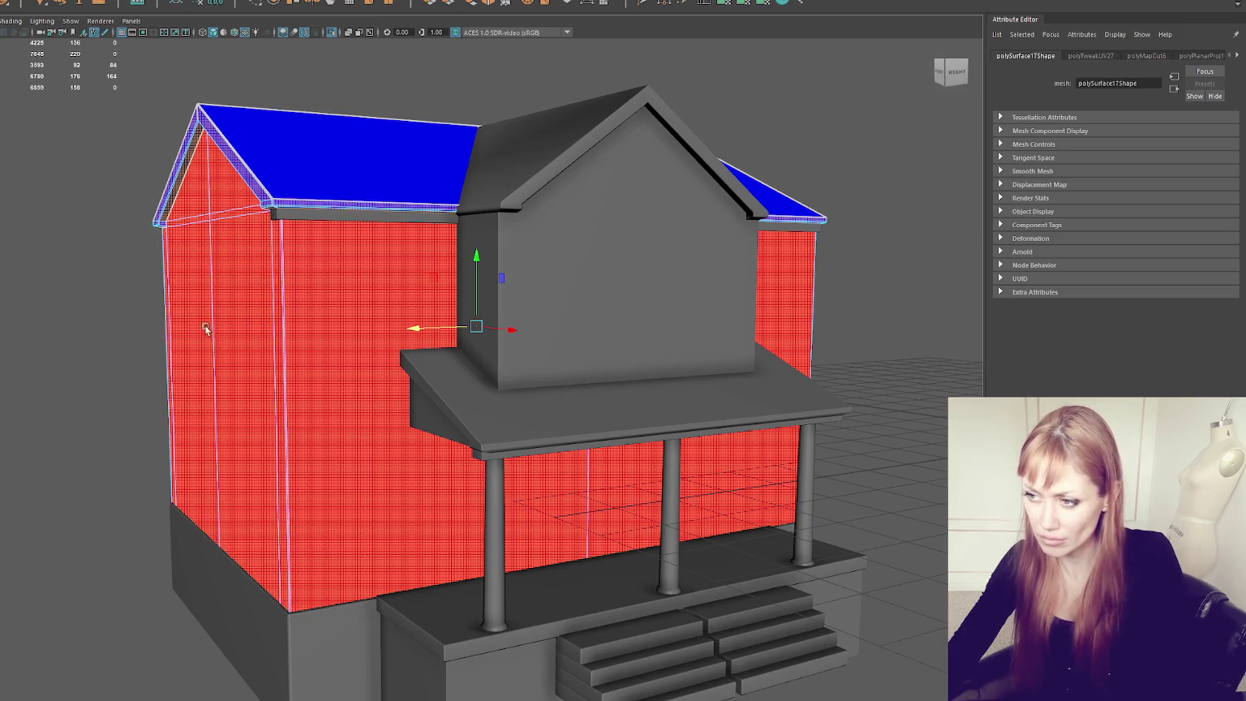
{"action": "left_click_drag", "start_coordinate": [216, 312], "coordinate": [214, 373]}
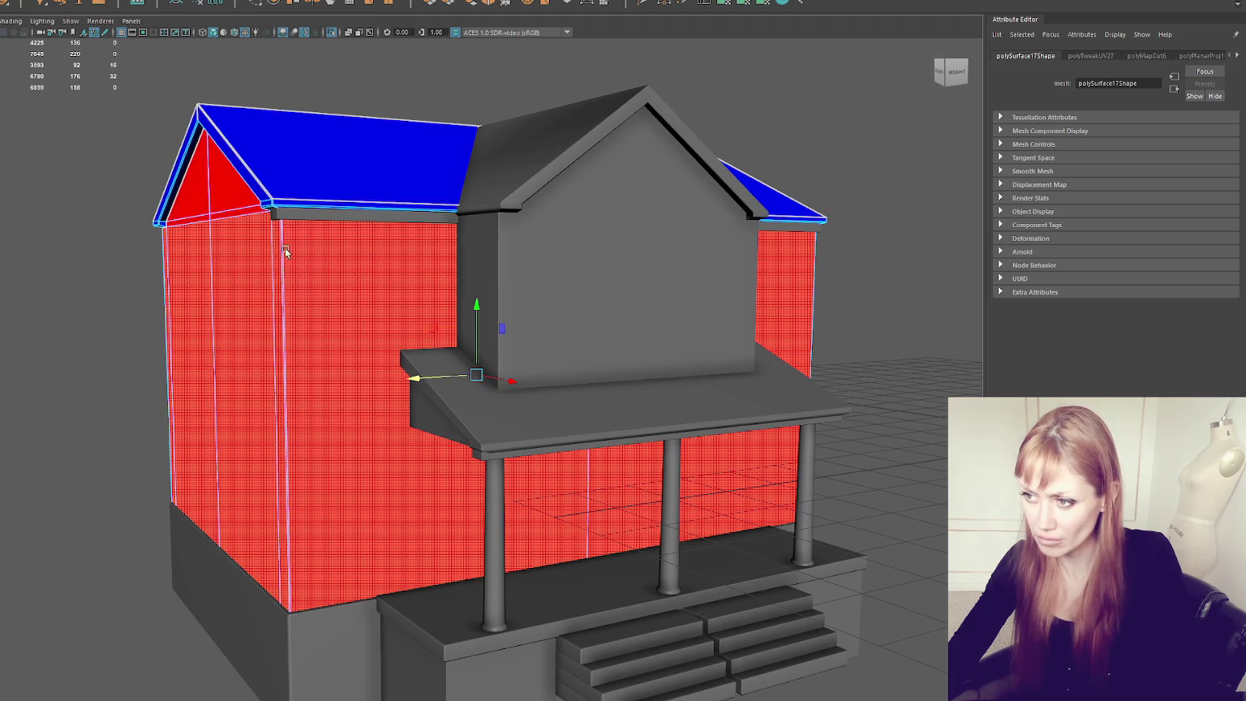
{"action": "left_click_drag", "start_coordinate": [219, 227], "coordinate": [505, 204], "text": "alt"}
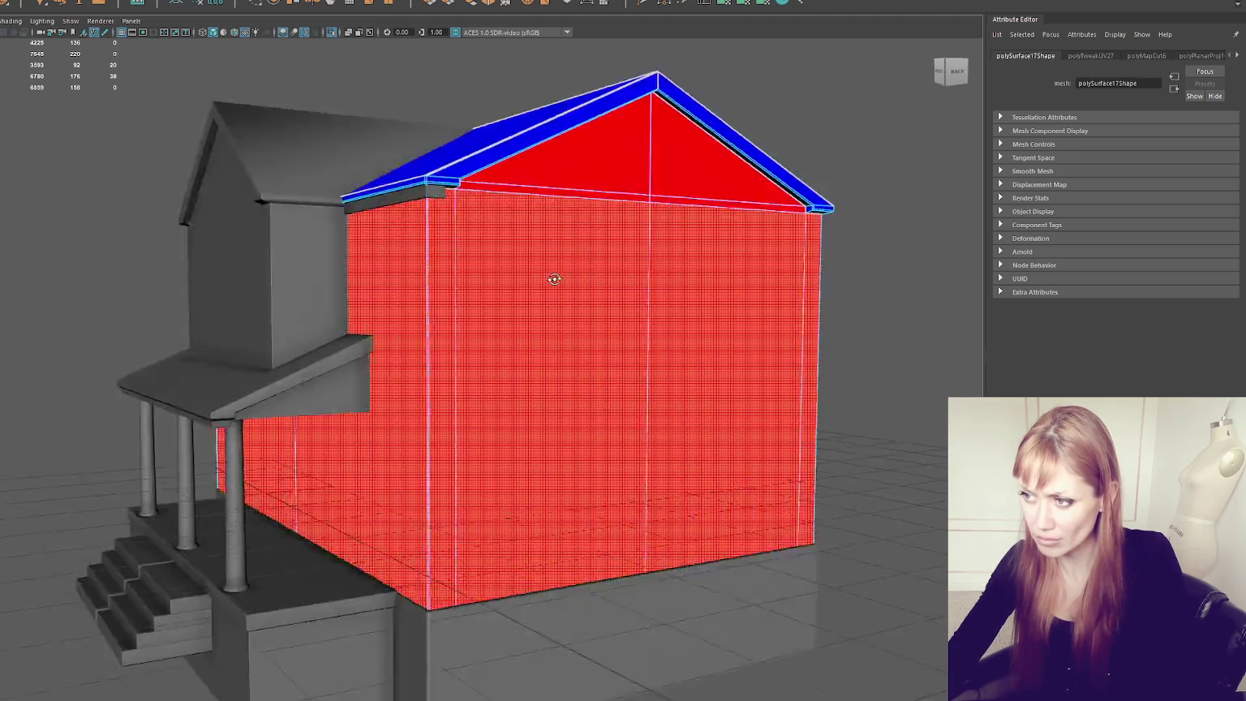
{"action": "left_click", "coordinate": [582, 160], "text": "shift"}
{"action": "left_click", "coordinate": [642, 193], "text": "shift"}
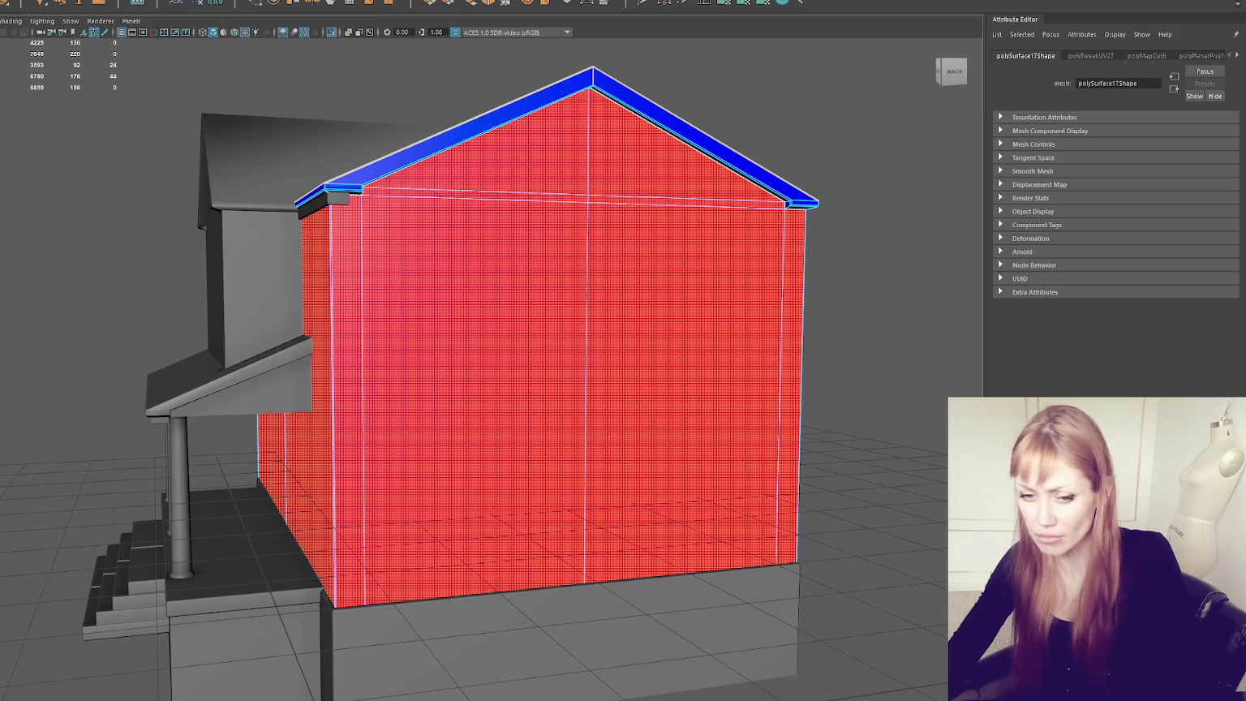
{"action": "key", "text": "w"}
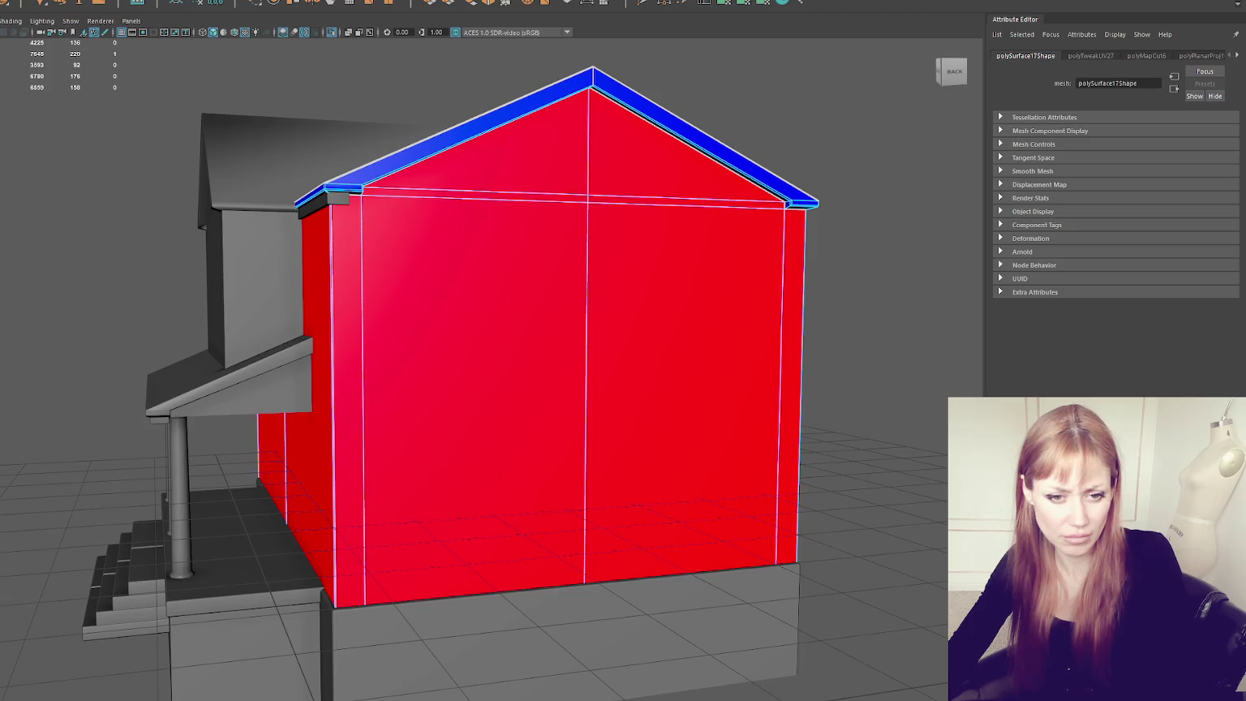
{"action": "key", "text": "ctrl+z"}
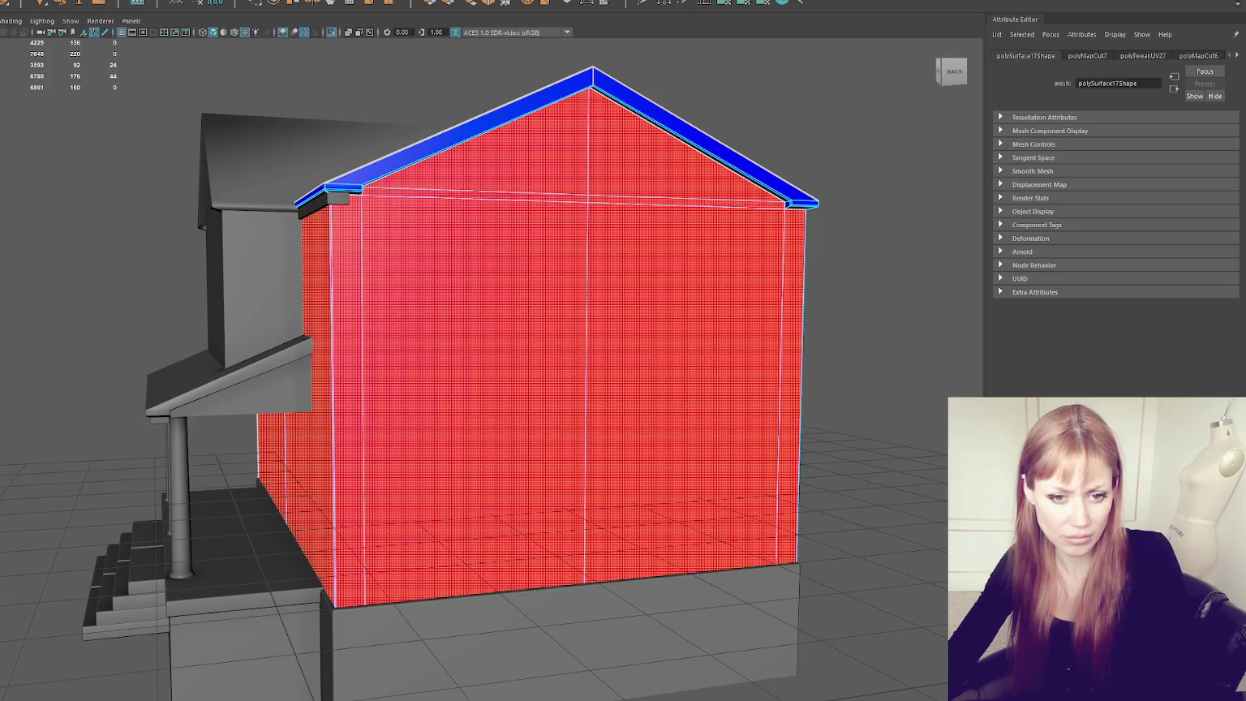
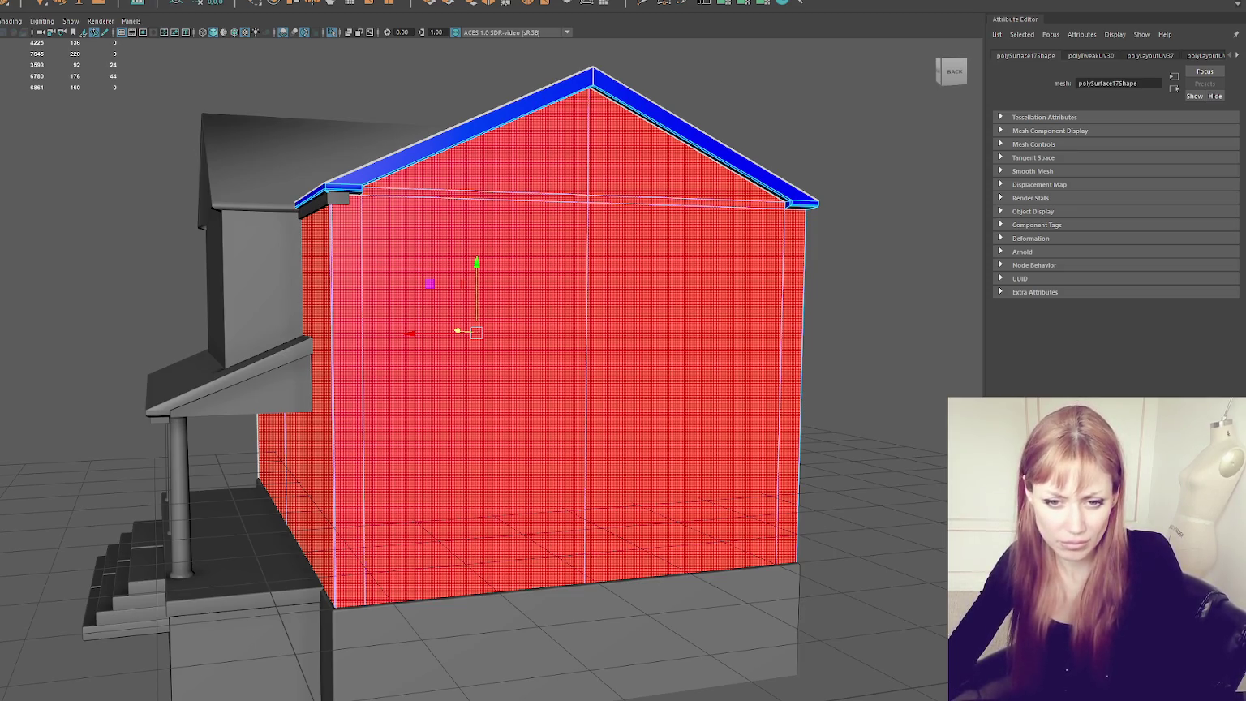
Step: Give the roof's trim faces a planar UV projection and let Maya fix the non-manifold geometry
{"action": "left_click", "coordinate": [689, 138]}
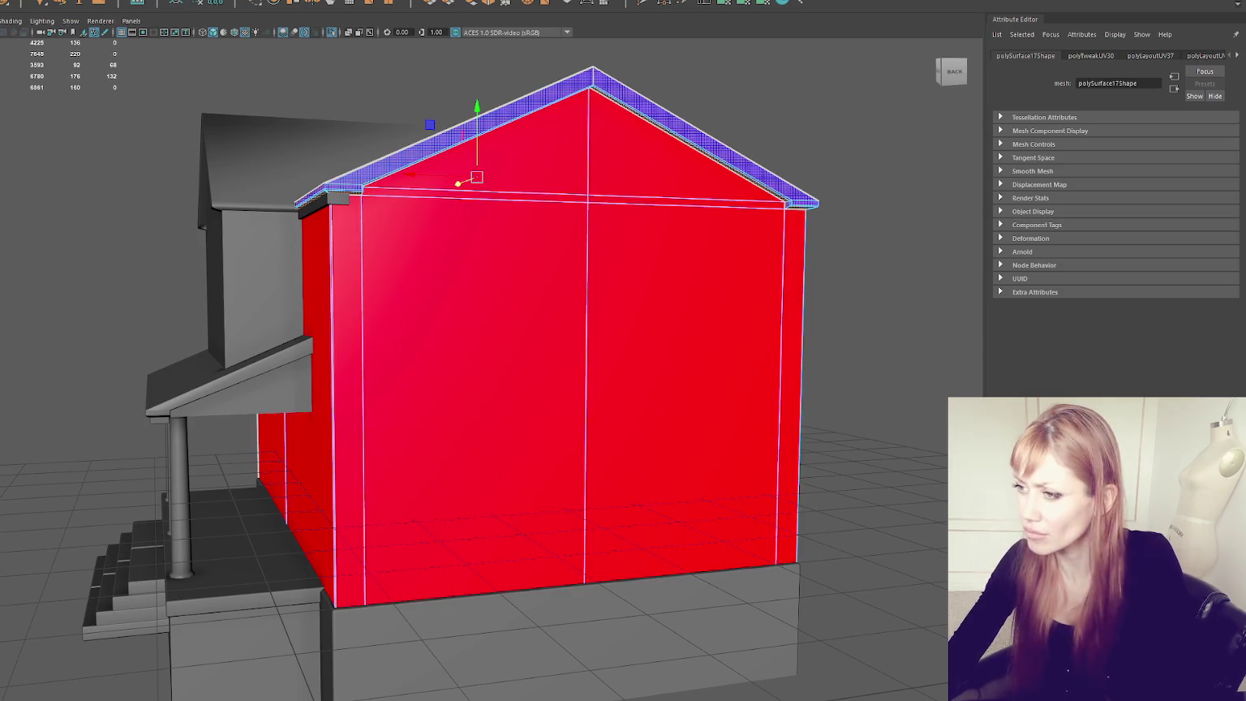
{"action": "left_click", "coordinate": [744, 4]}
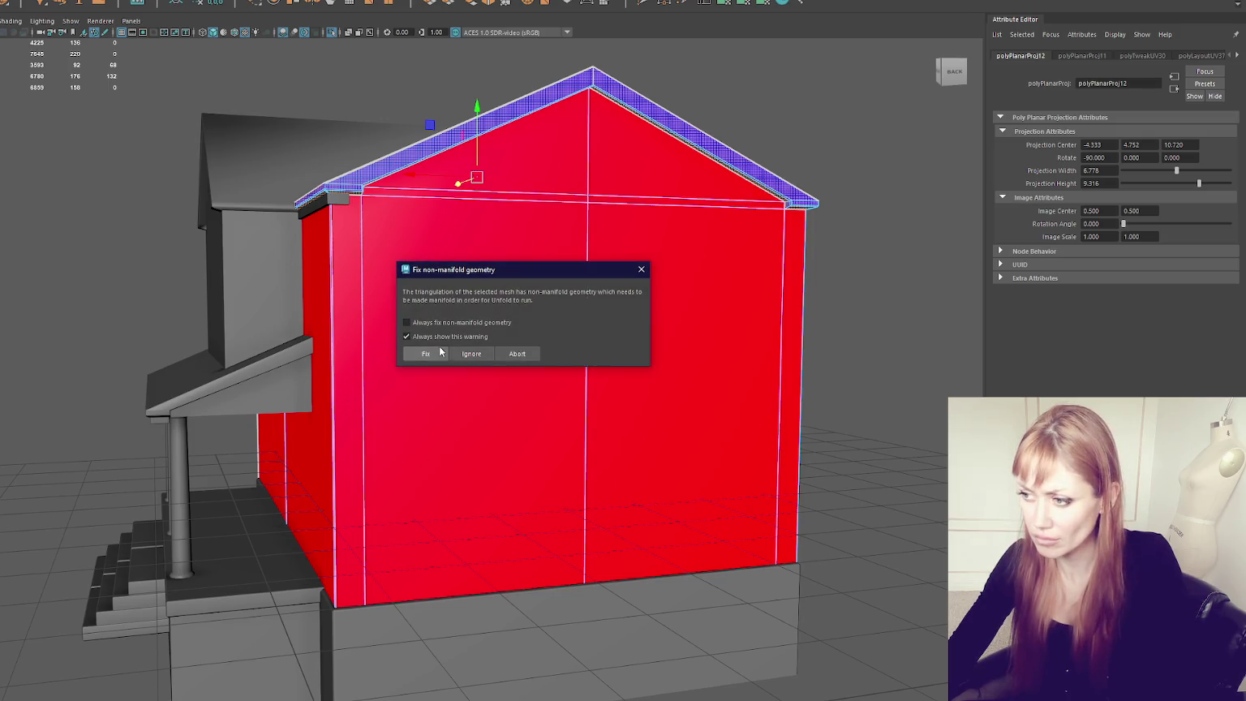
{"action": "left_click", "coordinate": [438, 352]}
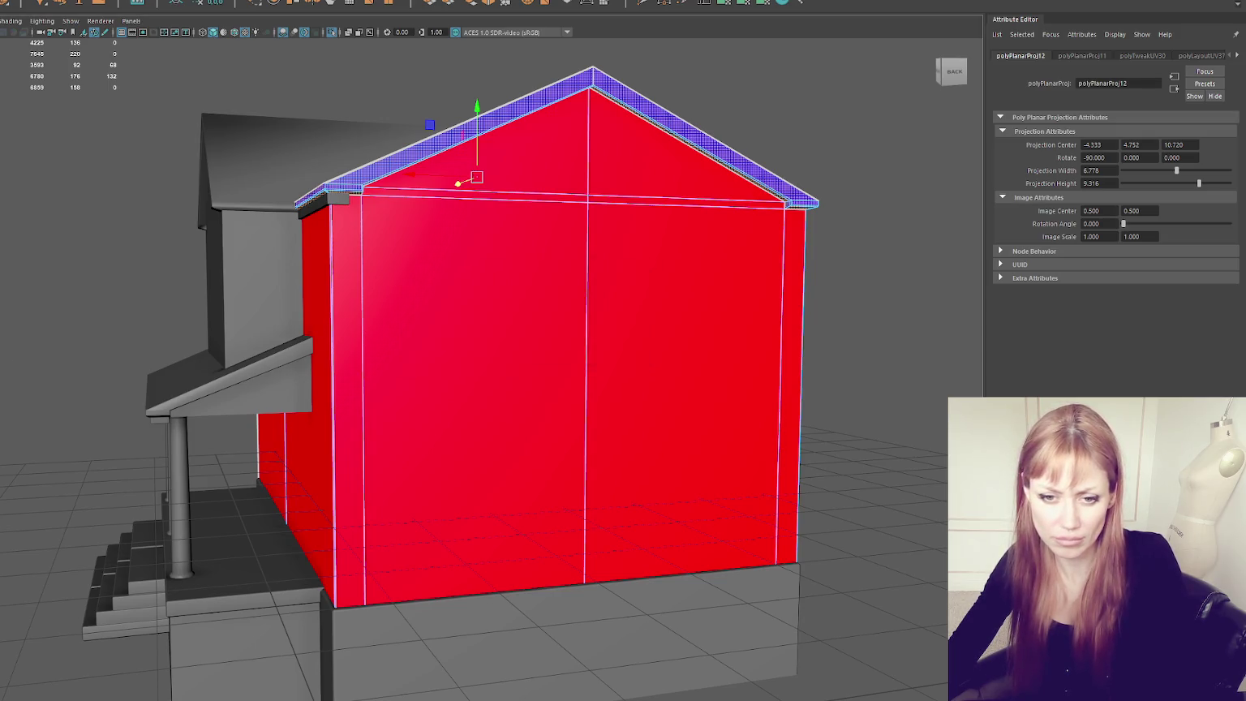
{"action": "left_click", "coordinate": [425, 354]}
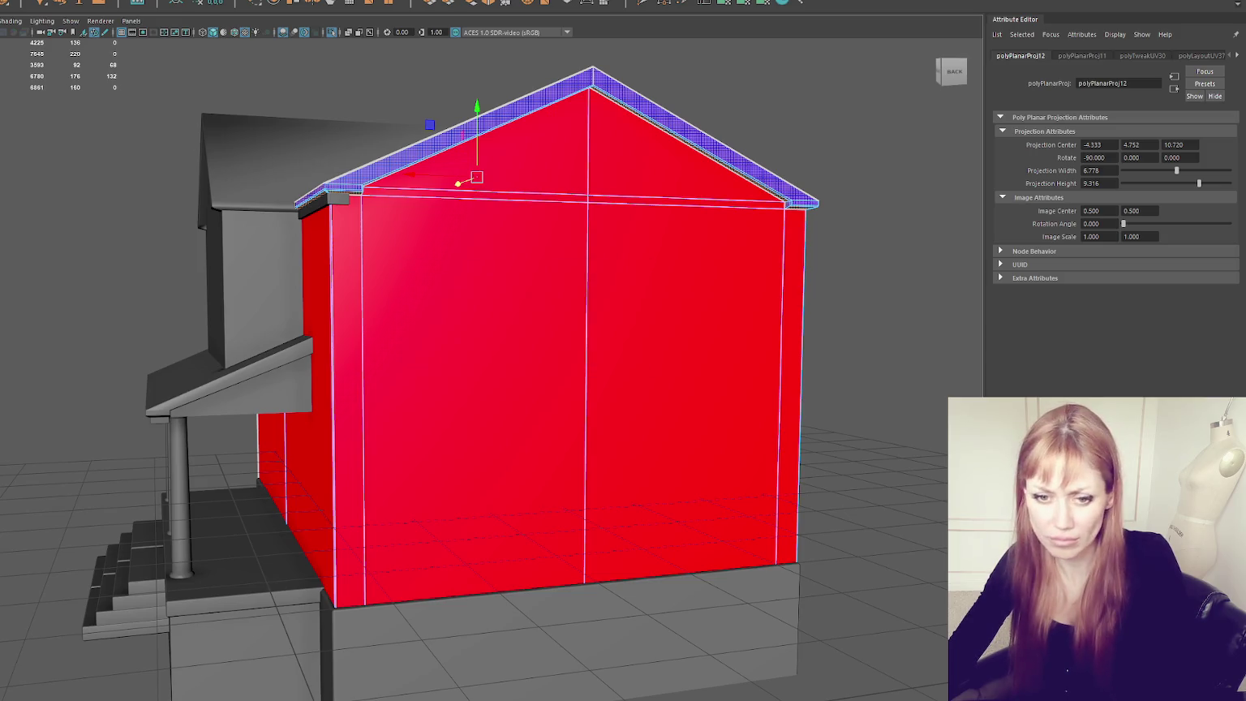
Step: Deselect the faces, select the roof object and isolate the red-and-blue house body with Ctrl+1
{"action": "left_click", "coordinate": [500, 79]}
{"action": "mouse_move", "coordinate": [558, 47]}
{"action": "left_mouse_down", "text": "alt"}
{"action": "mouse_move", "coordinate": [593, 165]}
{"action": "mouse_move", "coordinate": [636, 204]}
{"action": "mouse_move", "coordinate": [682, 200]}
{"action": "left_mouse_up", "text": "alt"}
{"action": "left_click", "coordinate": [593, 165]}
{"action": "key", "text": "ctrl+1"}
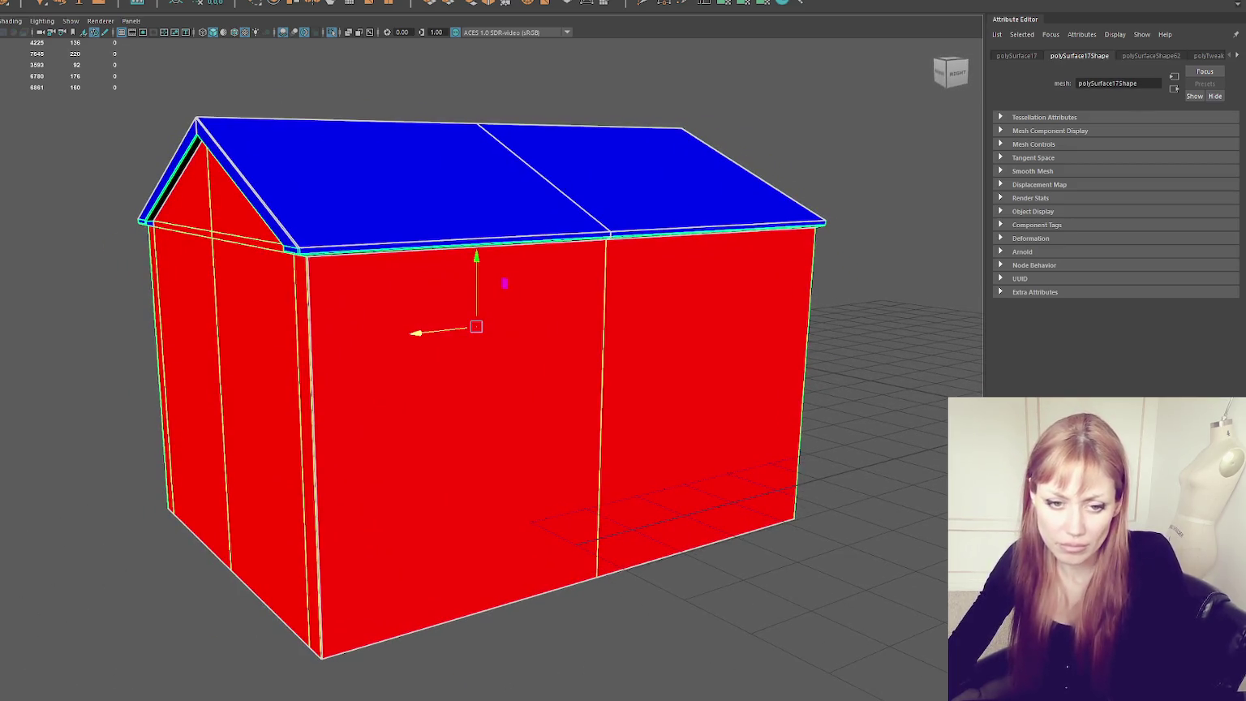
Step: Zoom into the roof's gable corner and merge the loose ridge vertices to their centre
{"action": "left_click", "coordinate": [349, 195]}
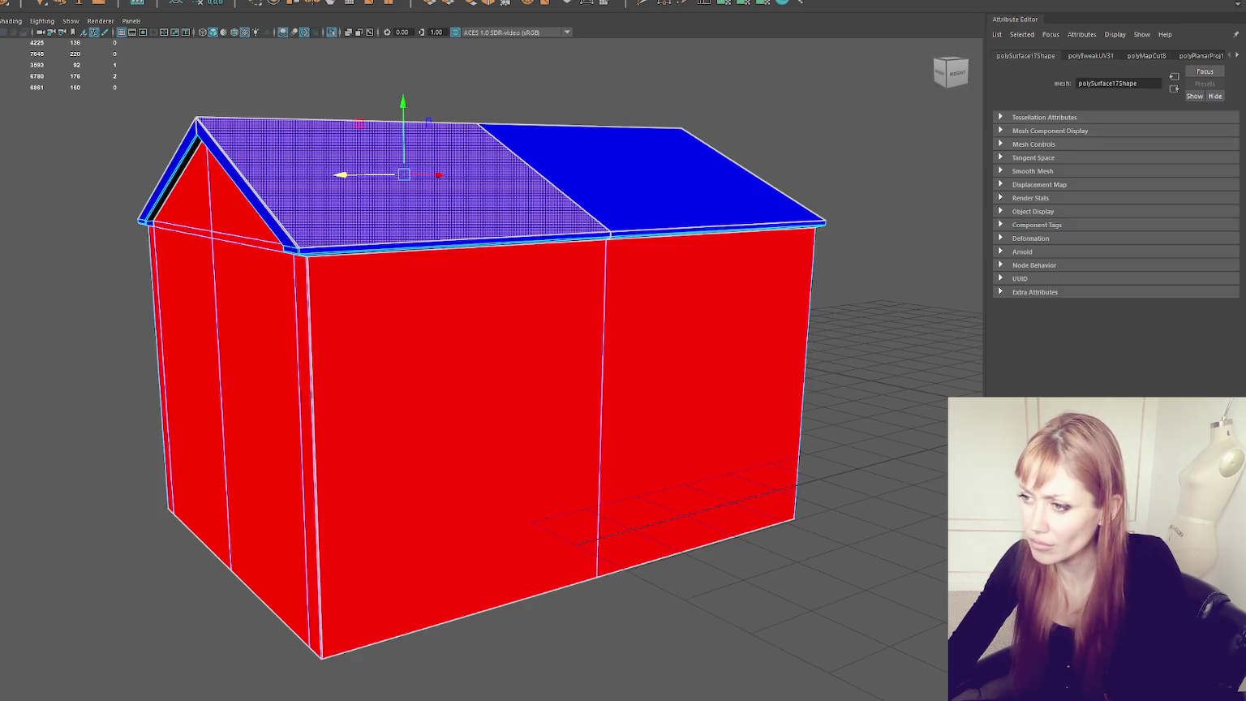
{"action": "left_click_drag", "start_coordinate": [695, 272], "coordinate": [568, 244], "text": "alt"}
{"action": "scroll", "coordinate": [361, 409], "scroll_direction": "up", "scroll_amount": 5}
{"action": "mouse_move", "coordinate": [361, 408]}
{"action": "left_mouse_down", "text": "alt"}
{"action": "mouse_move", "coordinate": [275, 278]}
{"action": "mouse_move", "coordinate": [266, 430]}
{"action": "left_mouse_up", "text": "alt"}
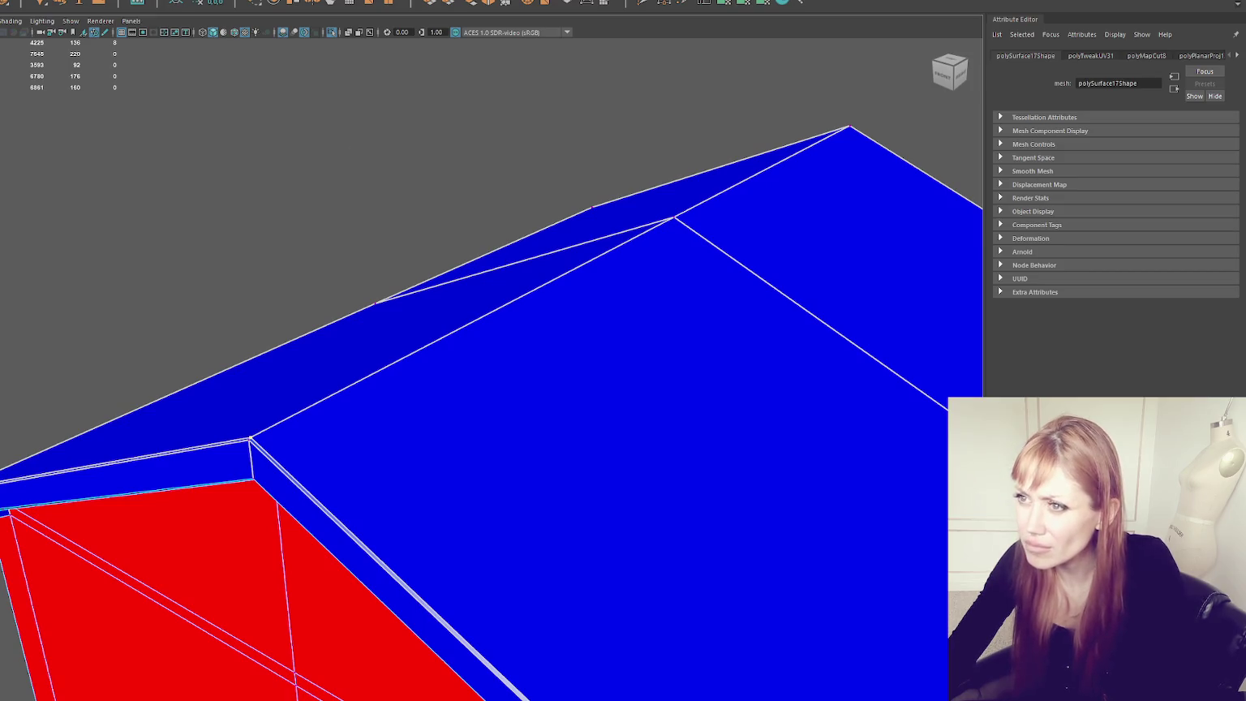
{"action": "left_click", "coordinate": [57, 1]}
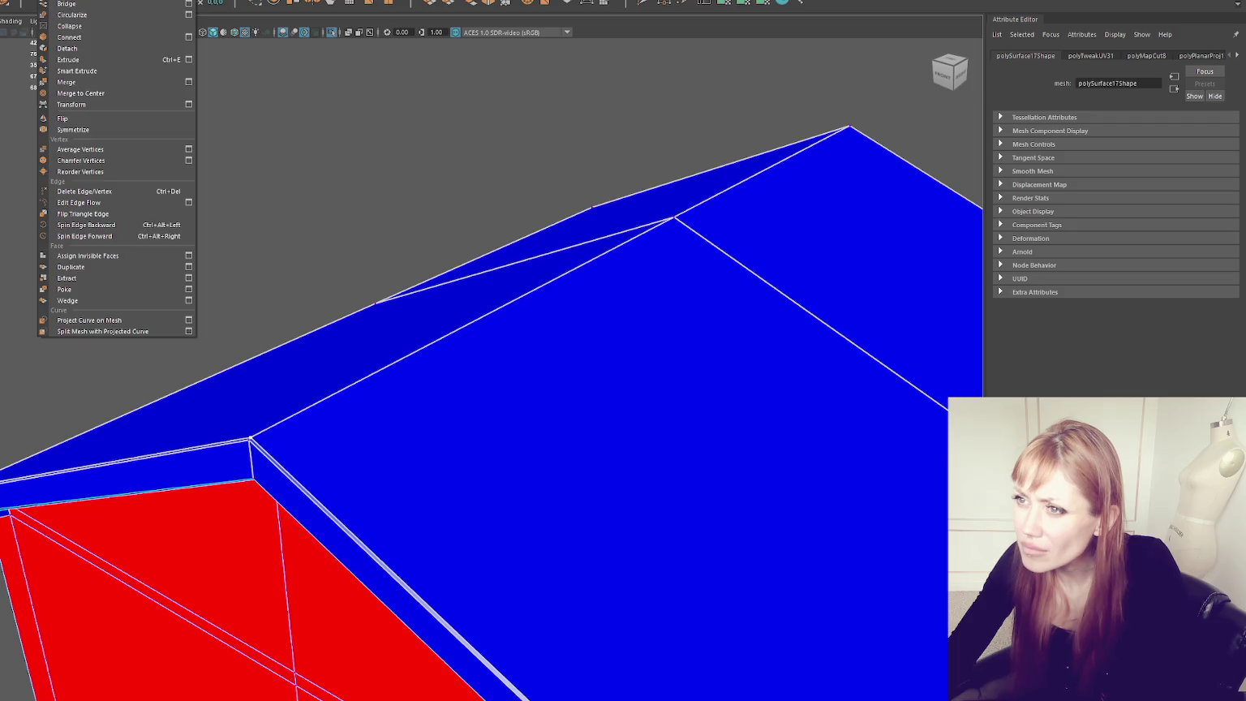
{"action": "left_click", "coordinate": [81, 93]}
Step: Check the merged ridge in wireframe, return to shaded, and select an edge on the roof slope
{"action": "key", "text": "4"}
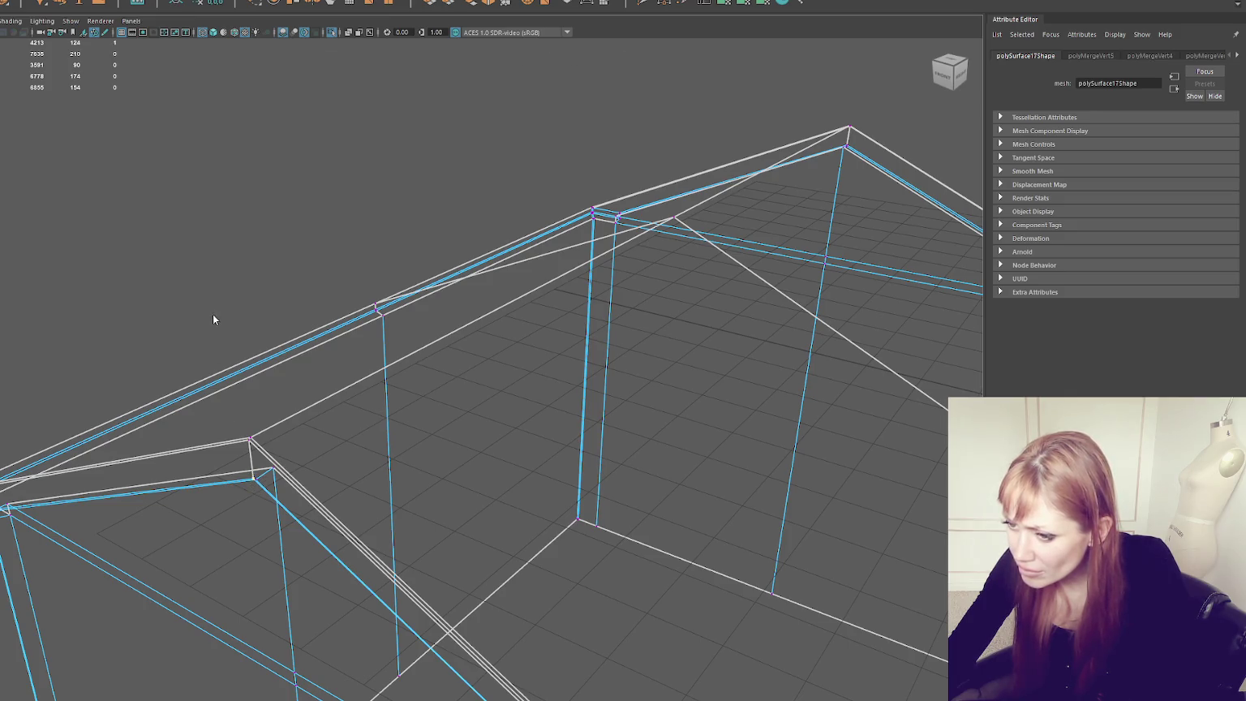
{"action": "key", "text": "5"}
{"action": "left_click_drag", "start_coordinate": [297, 321], "coordinate": [445, 376], "text": "alt"}
{"action": "right_click_drag", "start_coordinate": [270, 306], "coordinate": [217, 506]}
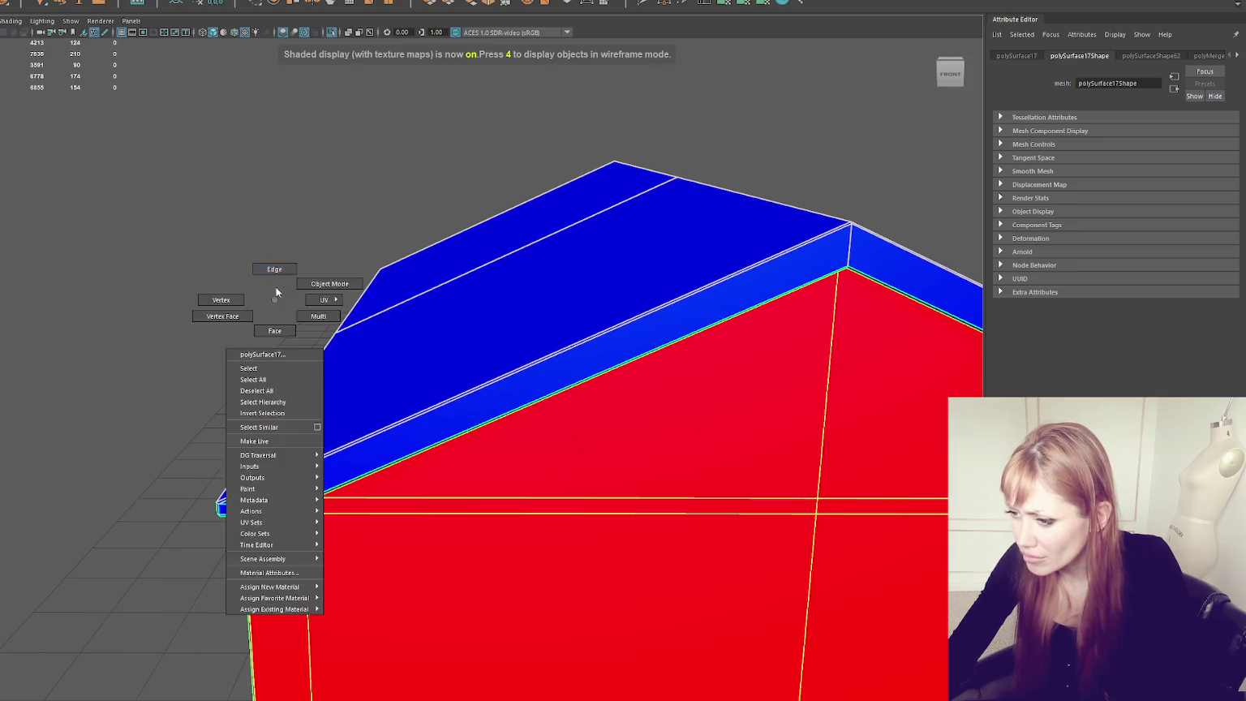
{"action": "left_click", "coordinate": [431, 415]}
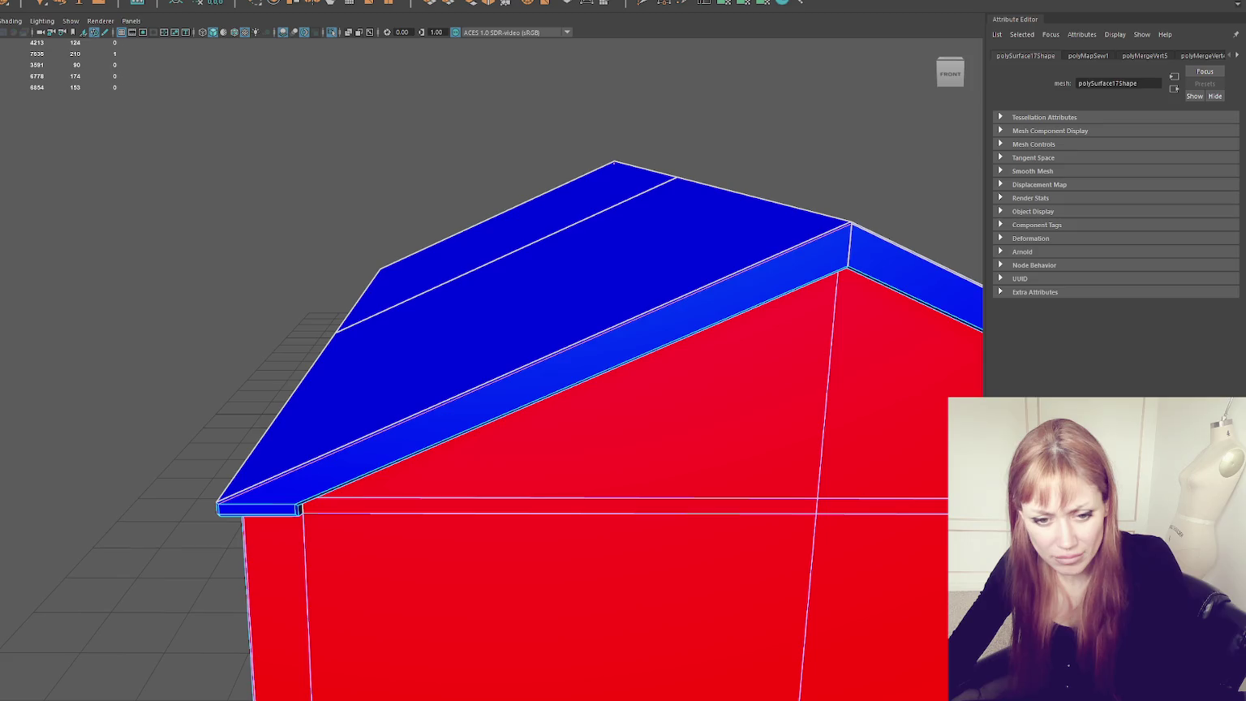
{"action": "left_click", "coordinate": [395, 417]}
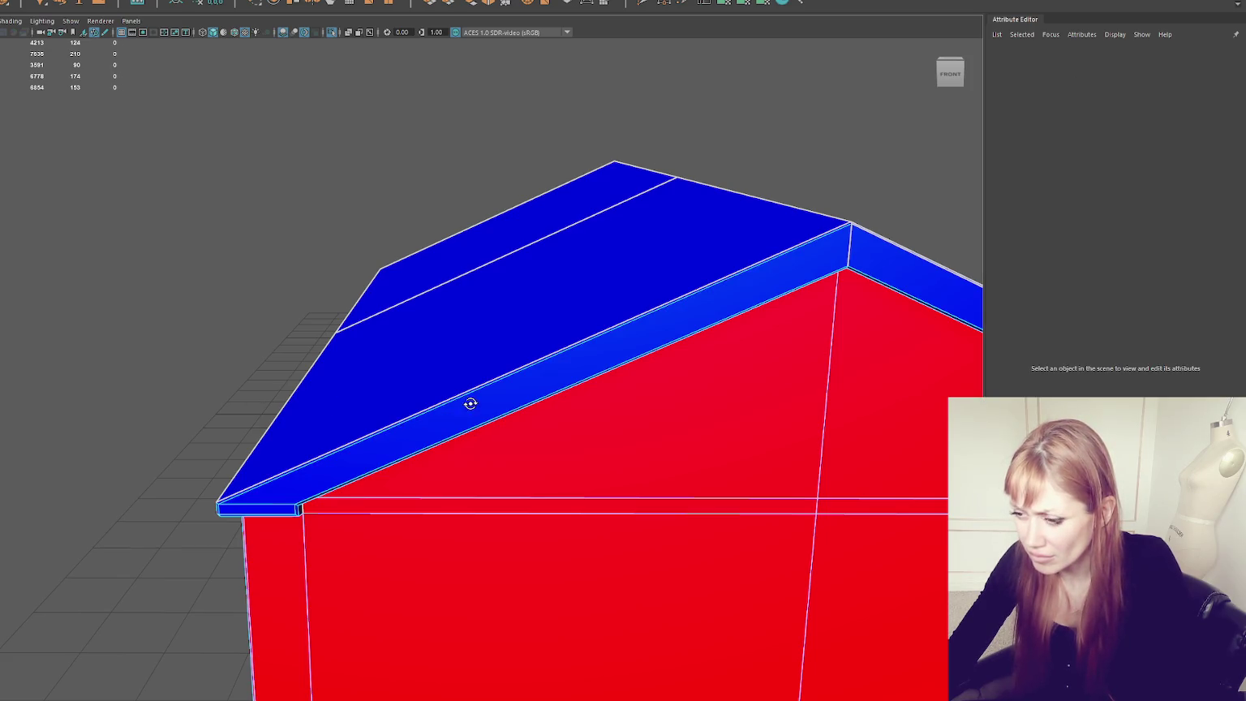
{"action": "left_click_drag", "start_coordinate": [471, 403], "coordinate": [396, 404], "text": "alt"}
{"action": "left_click", "coordinate": [253, 524]}
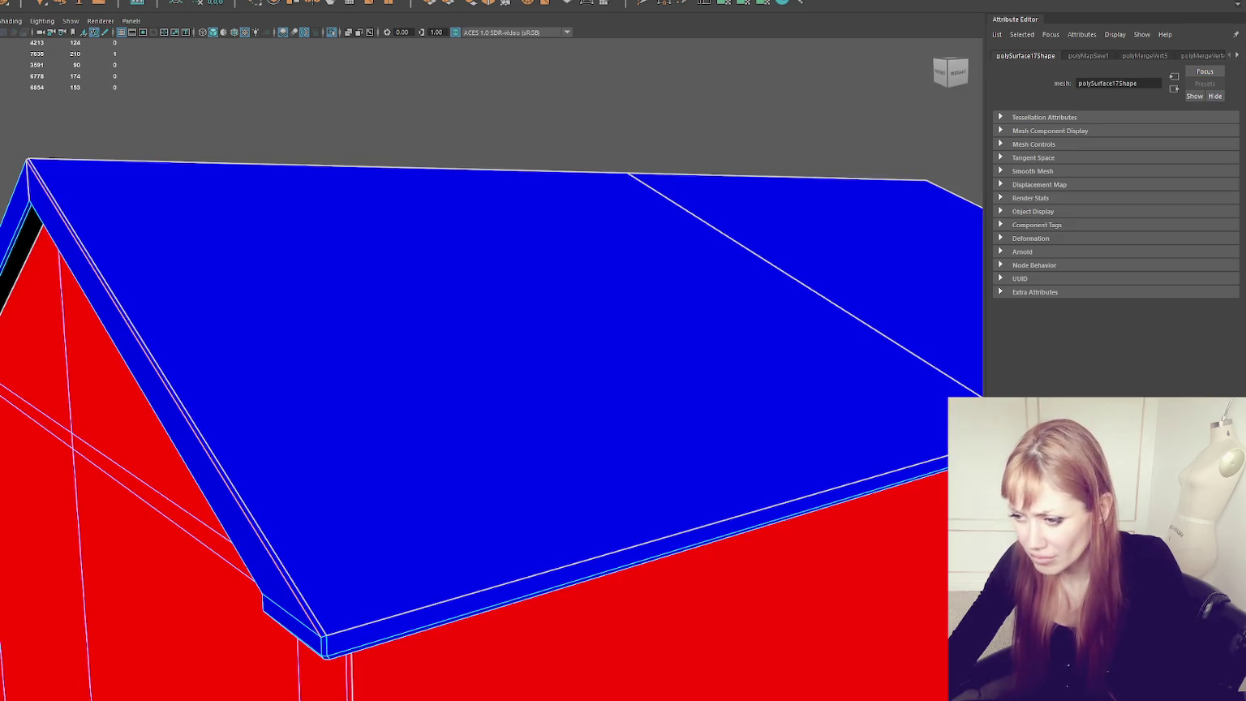
Step: Select the edge loop running along the roof eave
{"action": "left_click_drag", "start_coordinate": [365, 421], "coordinate": [325, 522], "text": "alt"}
{"action": "left_click", "coordinate": [690, 269]}
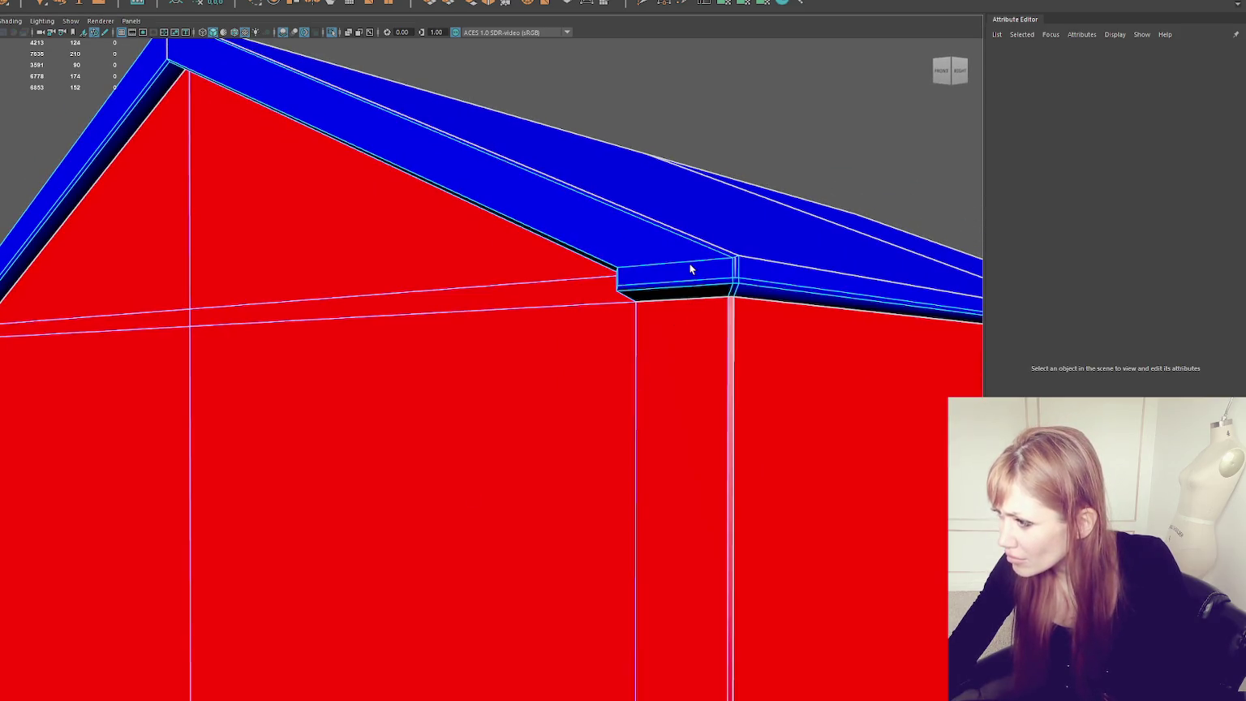
{"action": "left_click_drag", "start_coordinate": [689, 269], "coordinate": [907, 478], "text": "alt"}
{"action": "double_click", "coordinate": [907, 478]}
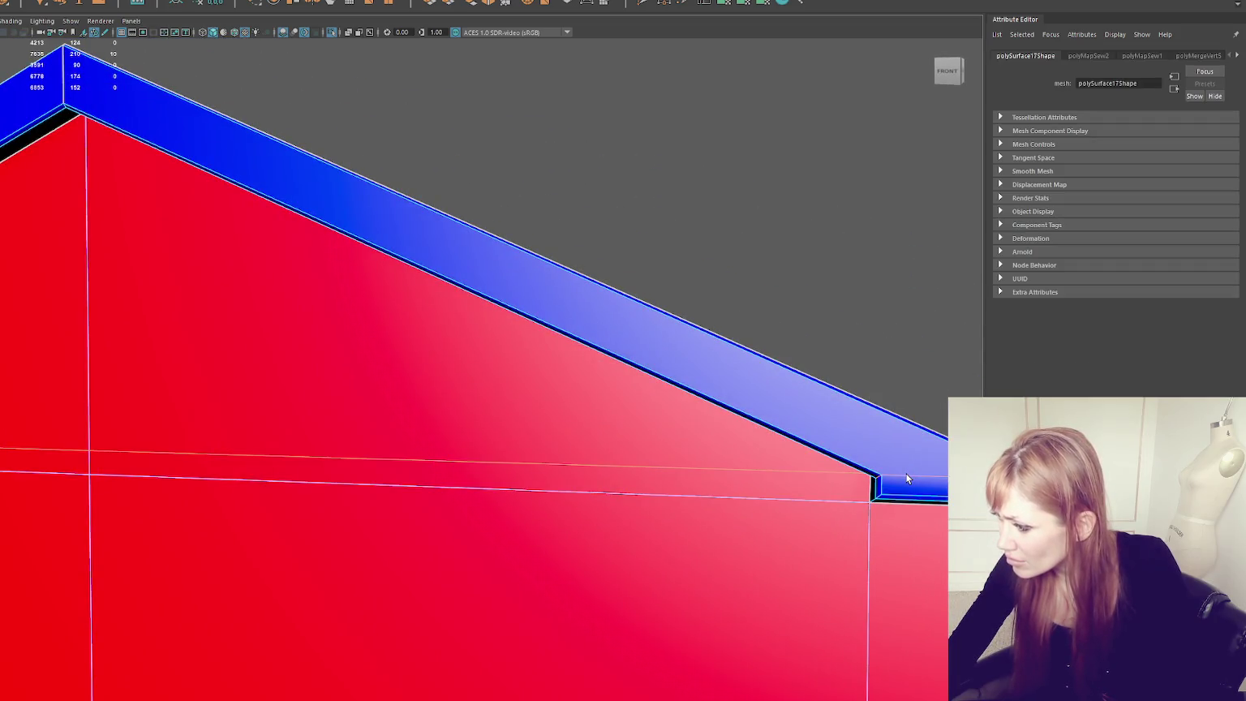
Step: Work around to the back of the roof and add another eave edge to the selection
{"action": "mouse_move", "coordinate": [887, 484]}
{"action": "right_mouse_down", "text": "alt"}
{"action": "mouse_move", "coordinate": [568, 405]}
{"action": "mouse_move", "coordinate": [602, 406]}
{"action": "right_mouse_up", "text": "alt"}
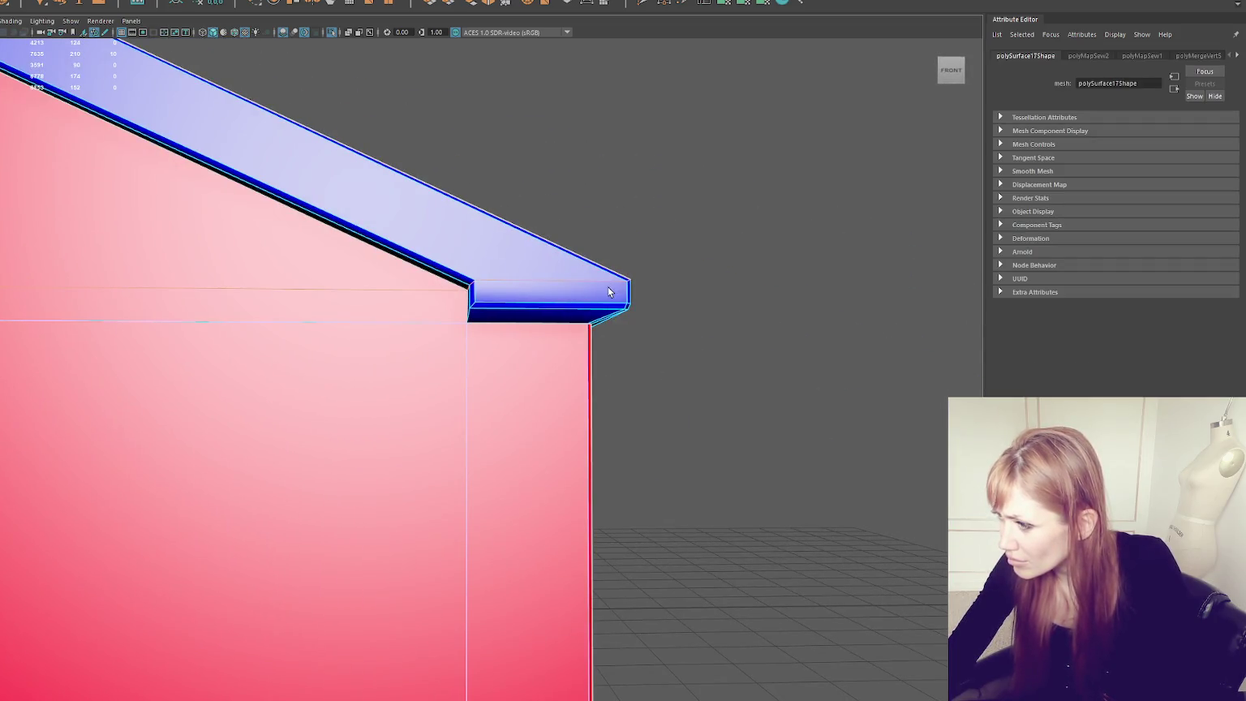
{"action": "right_click_drag", "start_coordinate": [610, 292], "coordinate": [895, 397], "text": "alt"}
{"action": "mouse_move", "coordinate": [896, 398]}
{"action": "middle_mouse_down", "text": "alt"}
{"action": "mouse_move", "coordinate": [871, 358]}
{"action": "mouse_move", "coordinate": [818, 363]}
{"action": "middle_mouse_up", "text": "alt"}
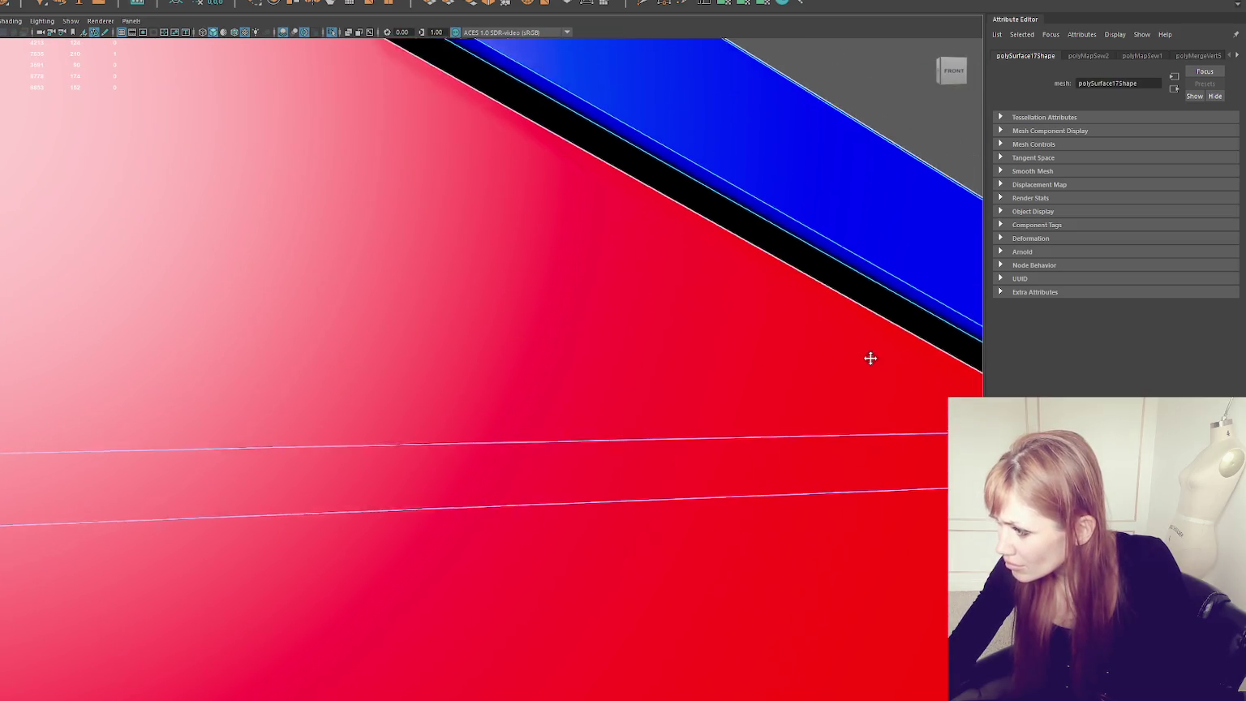
{"action": "mouse_move", "coordinate": [860, 440]}
{"action": "right_mouse_down", "text": "alt"}
{"action": "mouse_move", "coordinate": [898, 431]}
{"action": "mouse_move", "coordinate": [693, 414]}
{"action": "mouse_move", "coordinate": [728, 372]}
{"action": "mouse_move", "coordinate": [780, 402]}
{"action": "right_mouse_up", "text": "alt"}
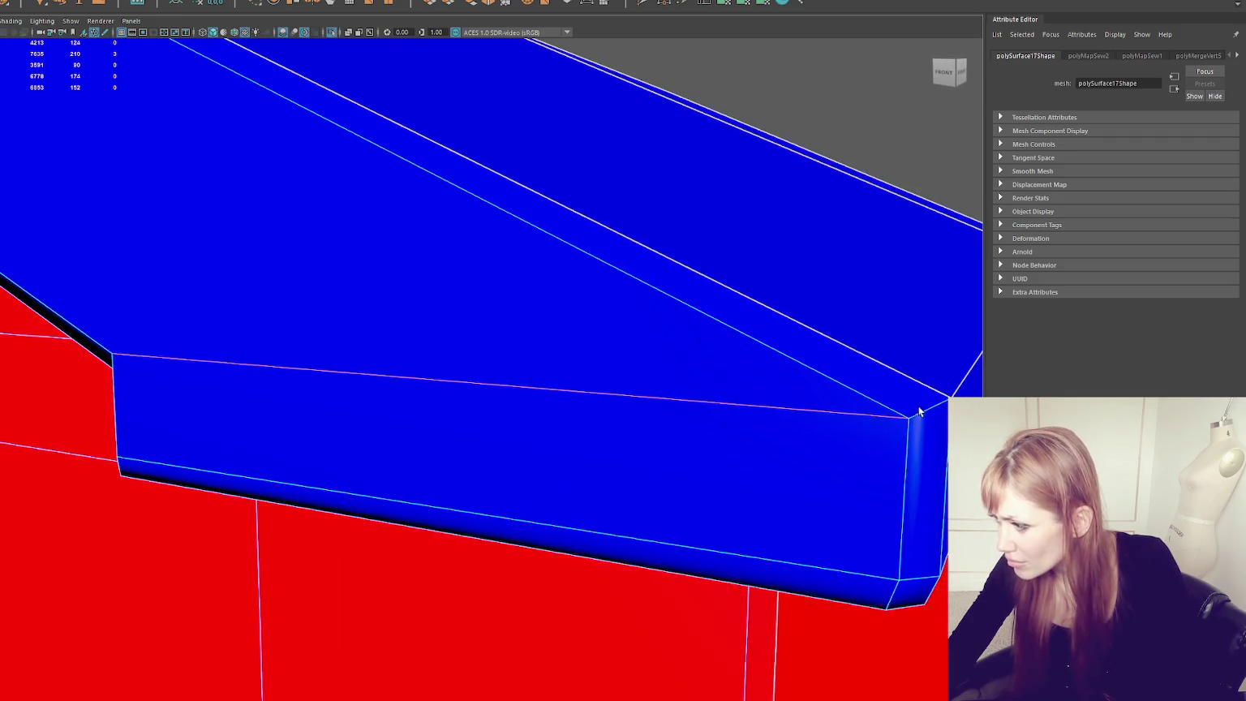
{"action": "mouse_move", "coordinate": [921, 407]}
{"action": "left_mouse_down", "text": "alt"}
{"action": "mouse_move", "coordinate": [786, 367]}
{"action": "mouse_move", "coordinate": [801, 392]}
{"action": "left_mouse_up", "text": "alt"}
{"action": "middle_click_drag", "start_coordinate": [800, 391], "coordinate": [24, 318], "text": "alt"}
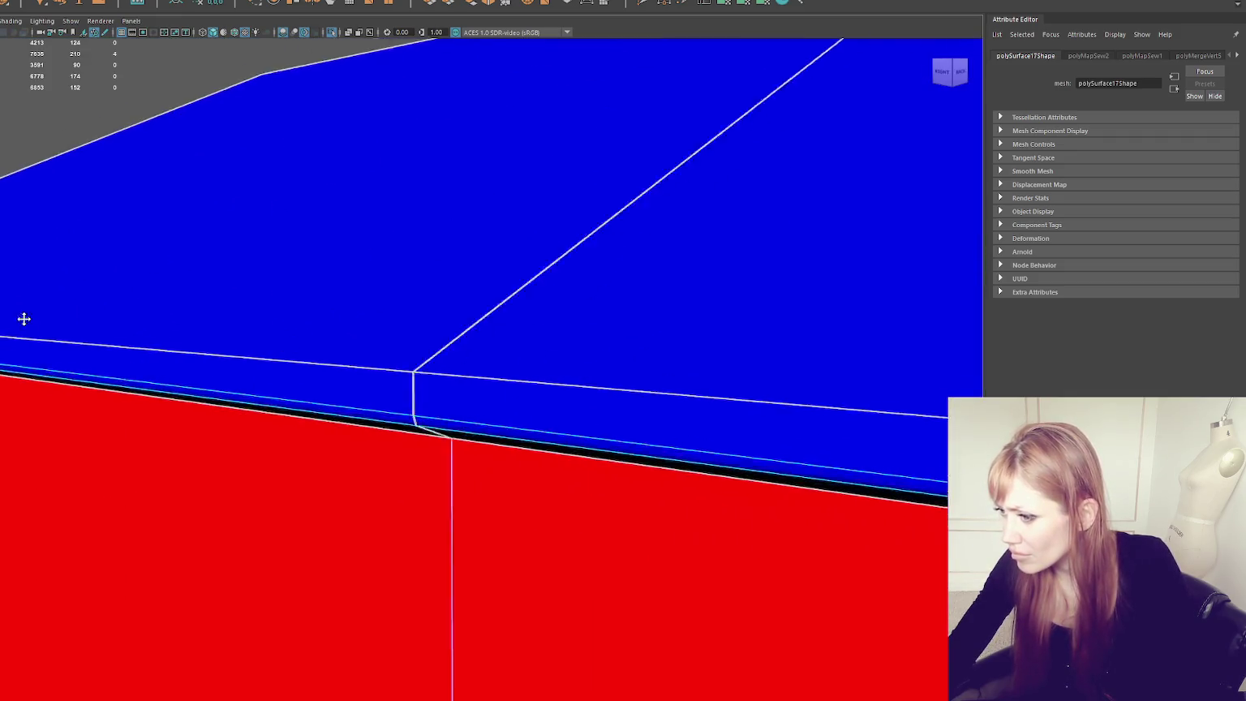
{"action": "right_click_drag", "start_coordinate": [24, 319], "coordinate": [703, 356], "text": "alt"}
{"action": "mouse_move", "coordinate": [703, 357]}
{"action": "left_mouse_down", "text": "alt"}
{"action": "mouse_move", "coordinate": [679, 348]}
{"action": "mouse_move", "coordinate": [701, 348]}
{"action": "left_mouse_up", "text": "alt"}
{"action": "right_click_drag", "start_coordinate": [701, 348], "coordinate": [458, 344], "text": "alt"}
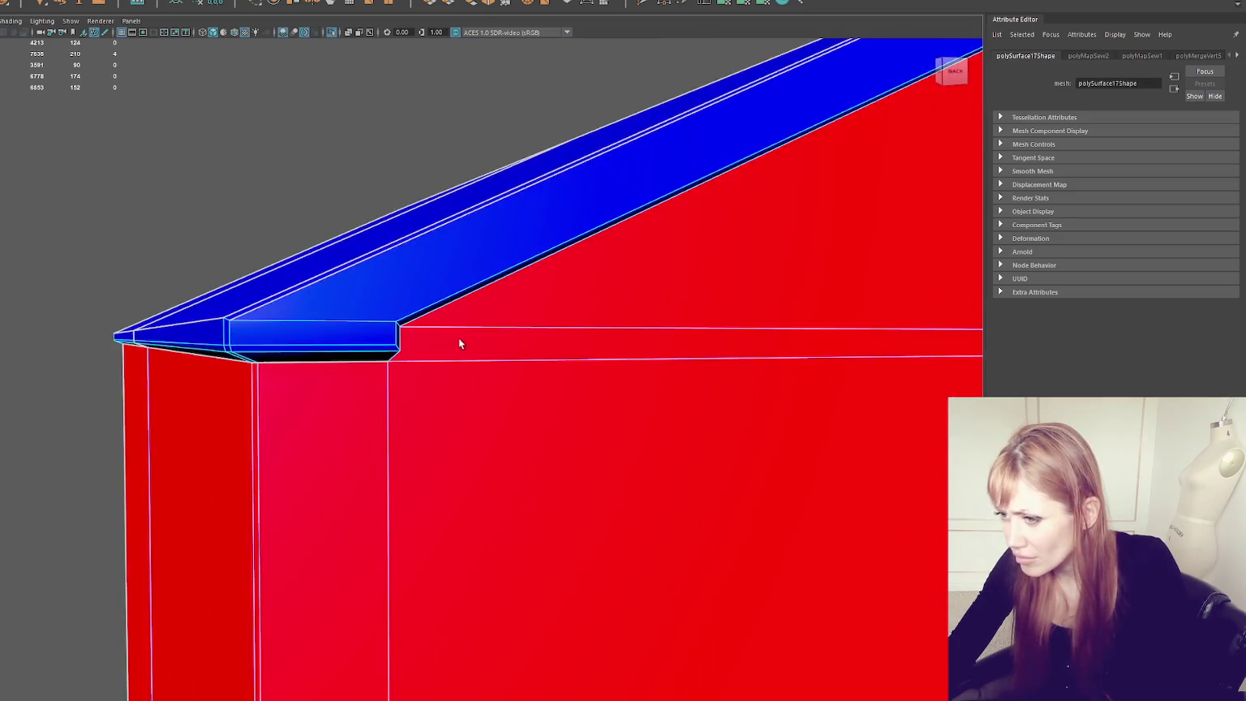
{"action": "mouse_move", "coordinate": [459, 344]}
{"action": "left_mouse_down", "text": "alt"}
{"action": "mouse_move", "coordinate": [556, 367]}
{"action": "mouse_move", "coordinate": [545, 353]}
{"action": "mouse_move", "coordinate": [468, 342]}
{"action": "left_mouse_up", "text": "alt"}
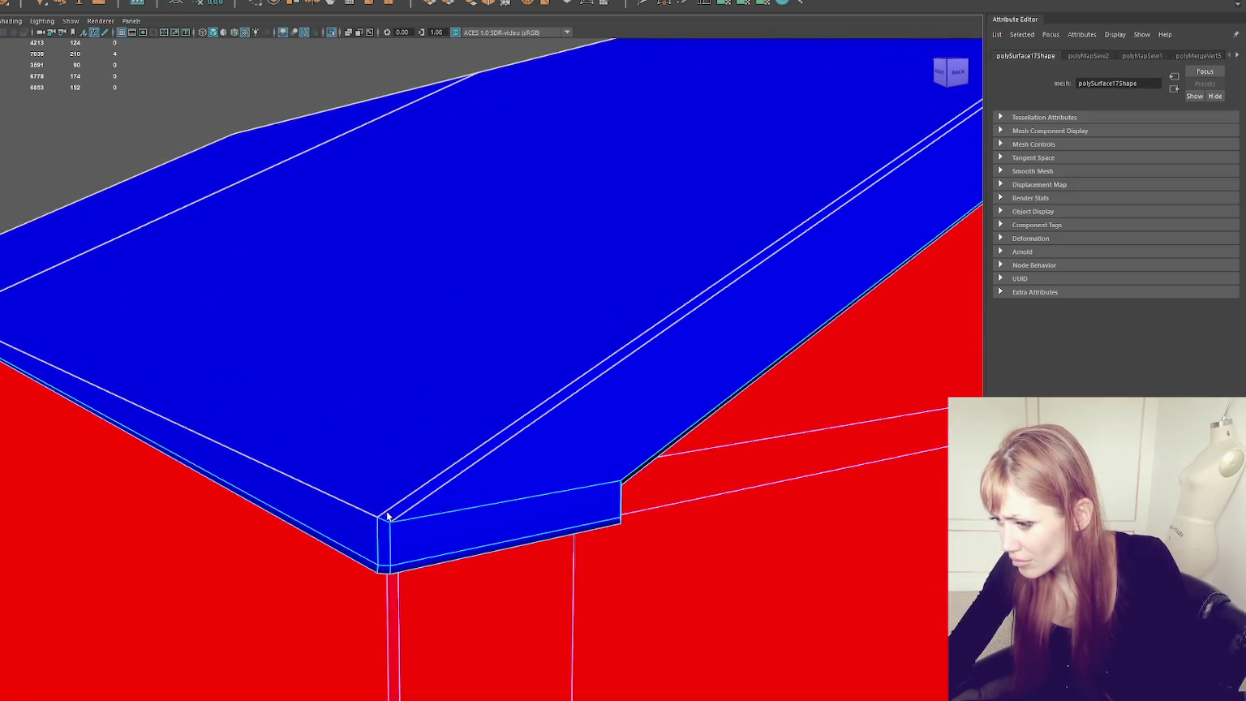
{"action": "right_click_drag", "start_coordinate": [552, 520], "coordinate": [576, 498], "text": "alt"}
{"action": "left_click_drag", "start_coordinate": [576, 498], "coordinate": [623, 493], "text": "alt"}
{"action": "right_click_drag", "start_coordinate": [623, 492], "coordinate": [617, 489], "text": "alt"}
{"action": "middle_click_drag", "start_coordinate": [618, 490], "coordinate": [348, 422], "text": "alt"}
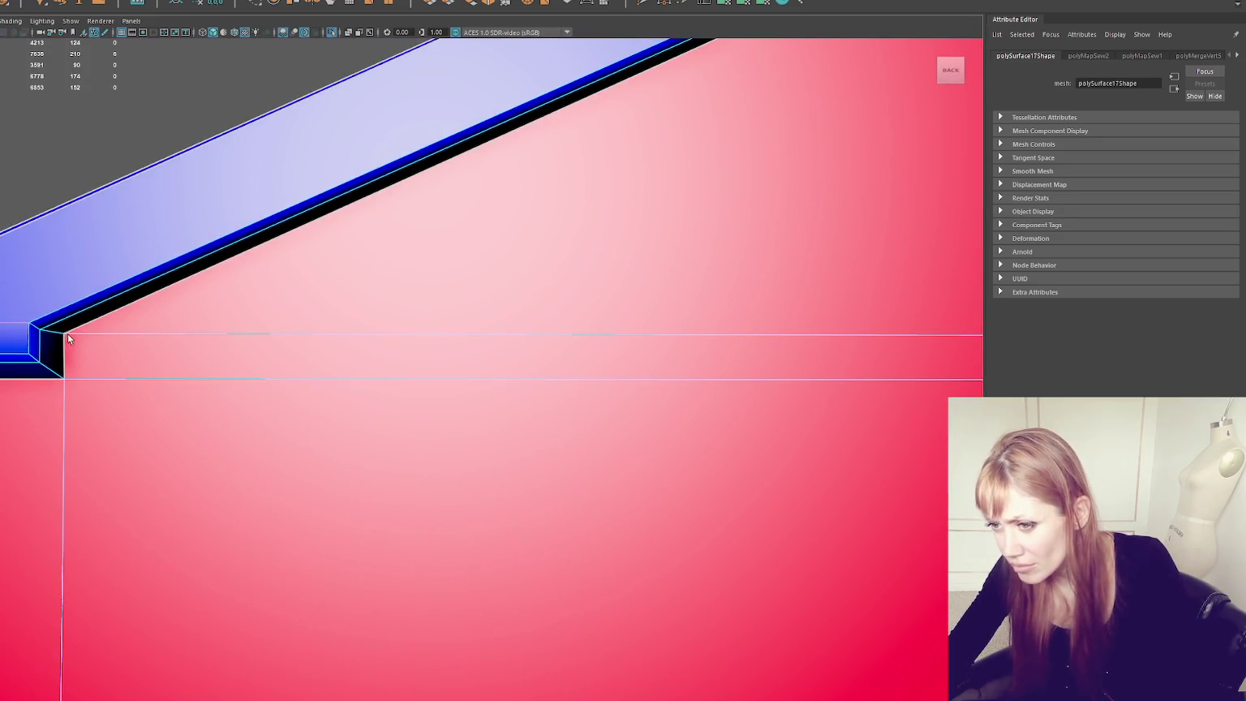
{"action": "left_click", "coordinate": [36, 329], "text": "shift"}
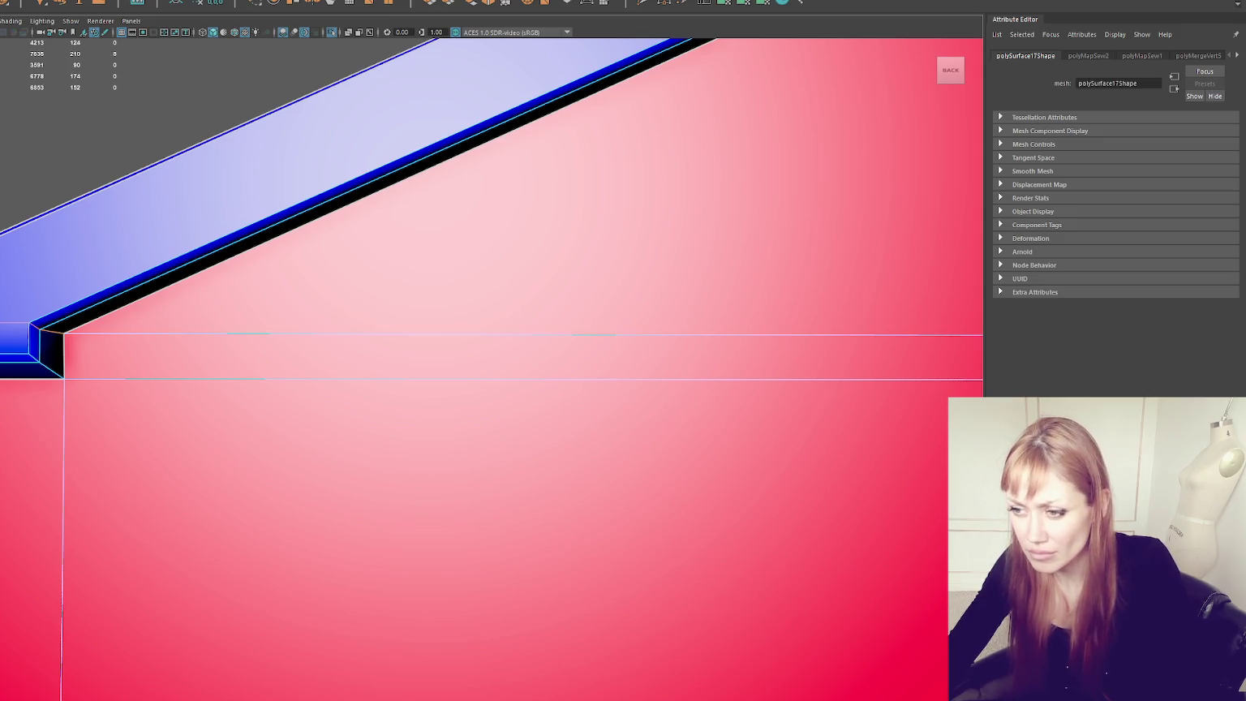
Step: Cut the UVs along the eave edges, convert to the trim faces and unfold them
{"action": "key", "text": "ctrl+x"}
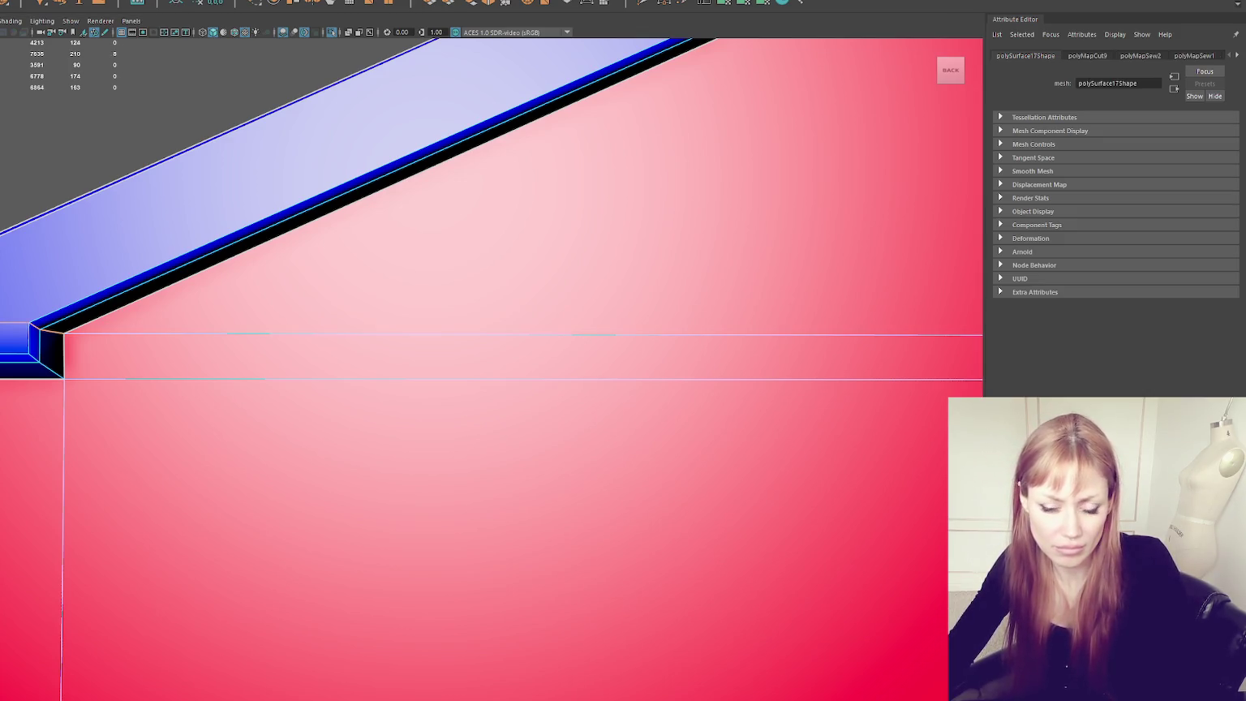
{"action": "key", "text": "ctrl+F11"}
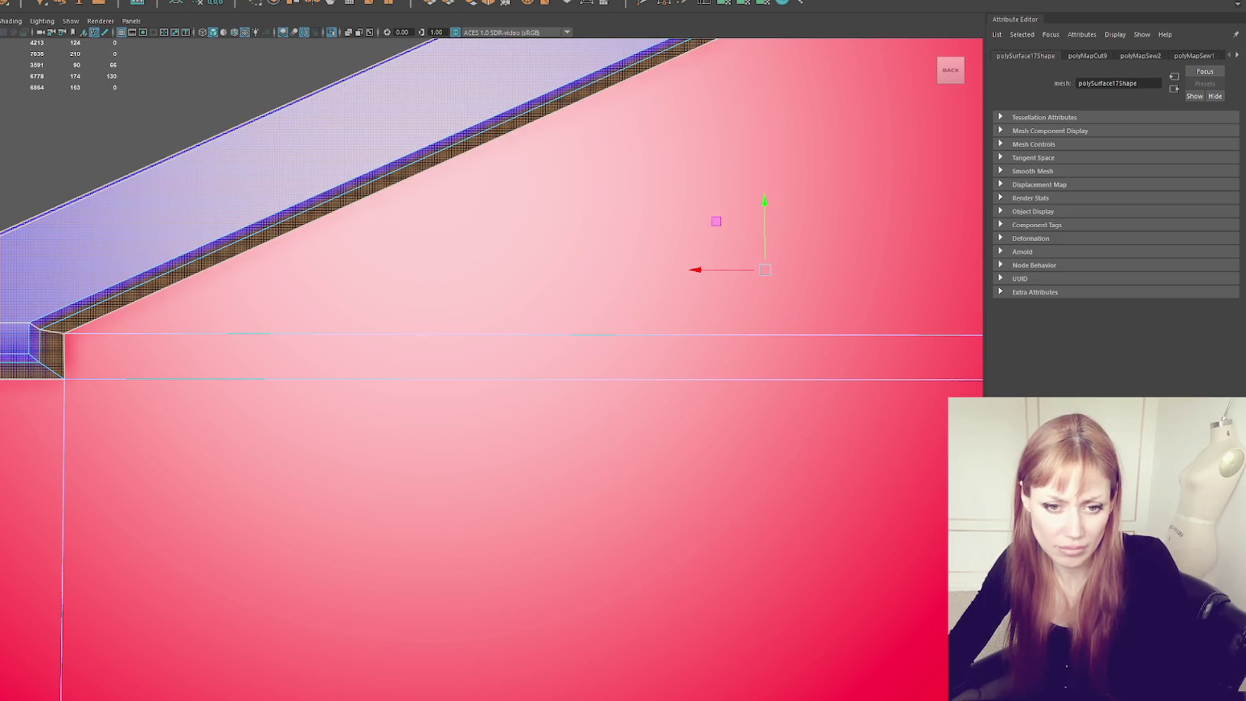
{"action": "left_click", "coordinate": [422, 353]}
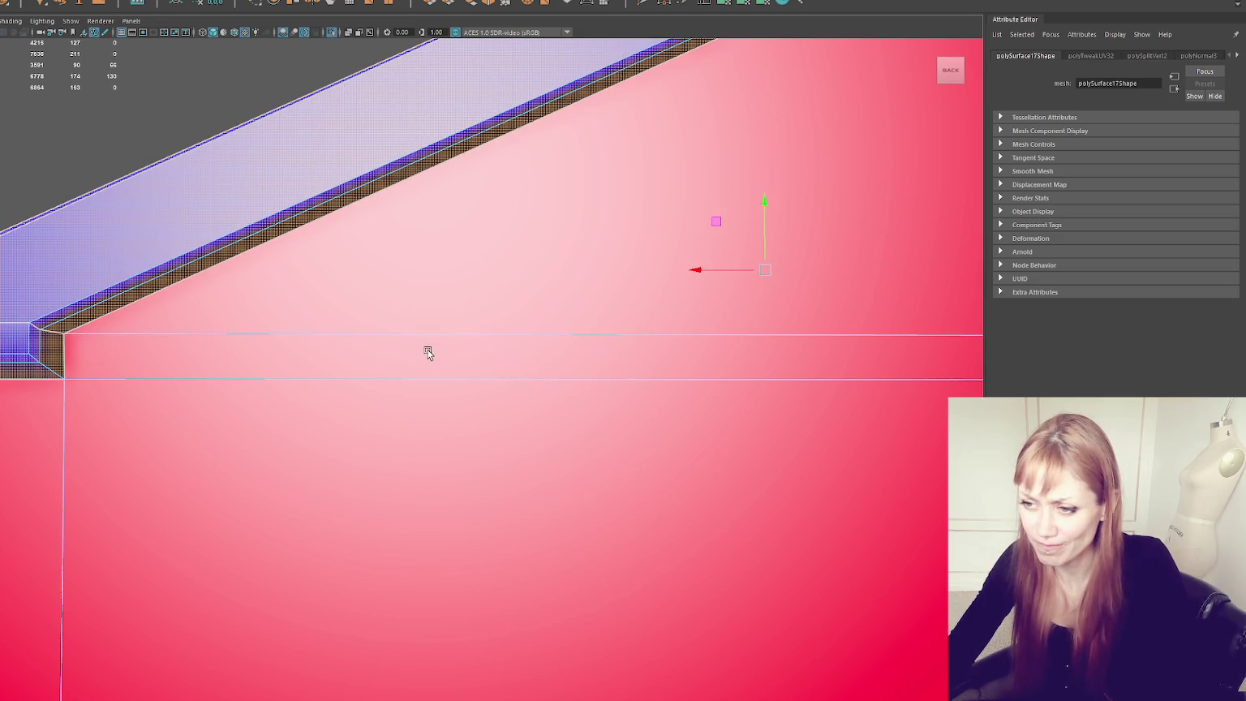
{"action": "key", "text": "Escape"}
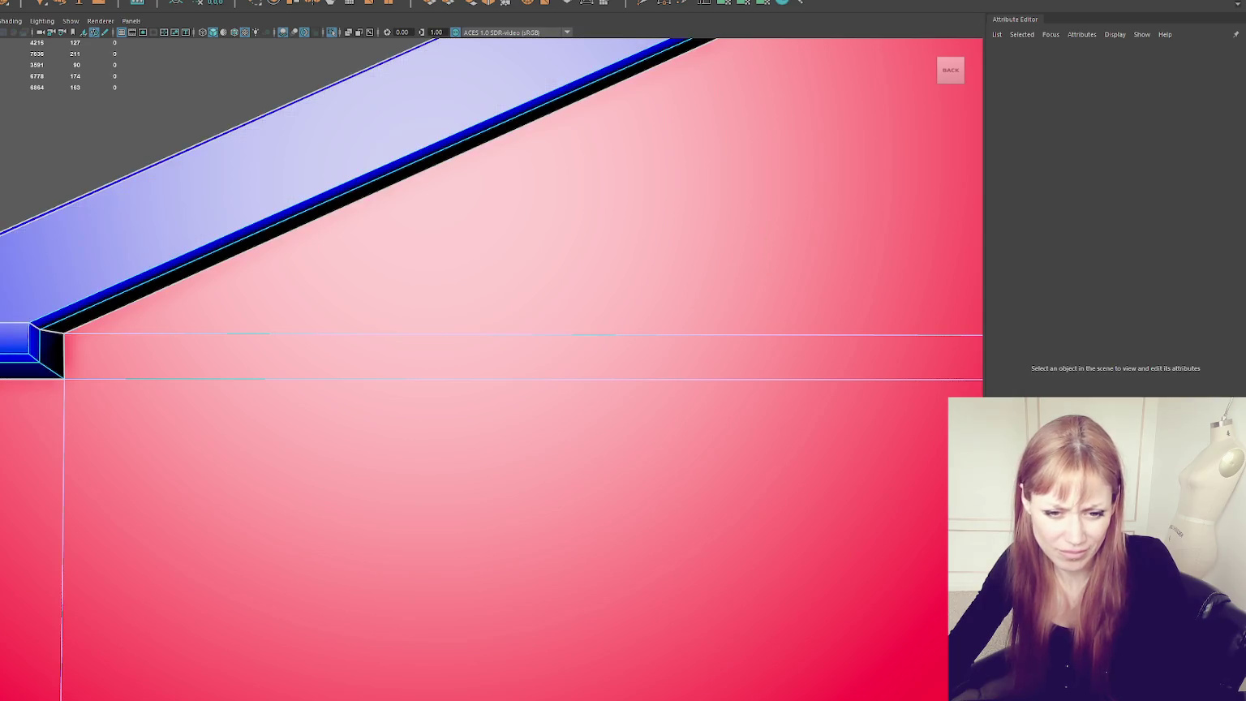
Step: Reselect the roof, switch to wireframe and box-select the vertices at the eave corner
{"action": "left_click", "coordinate": [514, 260]}
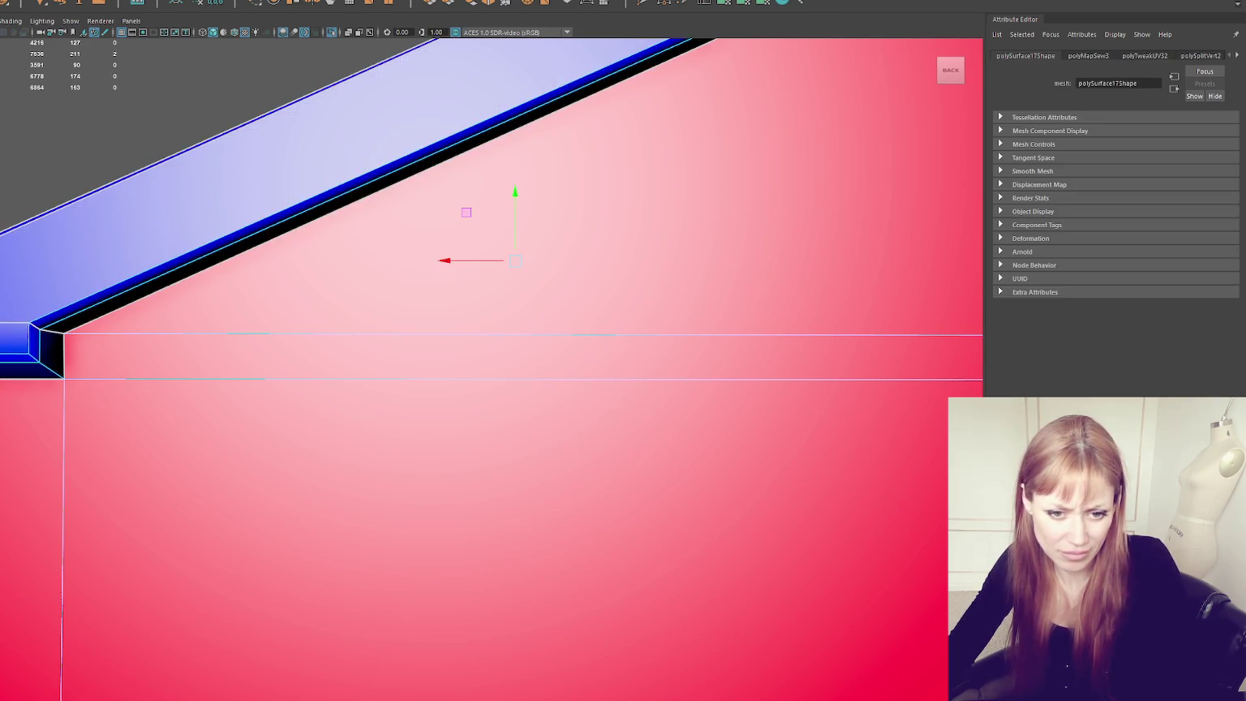
{"action": "mouse_move", "coordinate": [567, 312]}
{"action": "left_mouse_down", "text": "alt"}
{"action": "mouse_move", "coordinate": [719, 317]}
{"action": "mouse_move", "coordinate": [726, 300]}
{"action": "left_mouse_up", "text": "alt"}
{"action": "left_click", "coordinate": [576, 200]}
{"action": "left_click", "coordinate": [562, 334]}
{"action": "scroll", "coordinate": [558, 335], "scroll_direction": "up", "scroll_amount": 2}
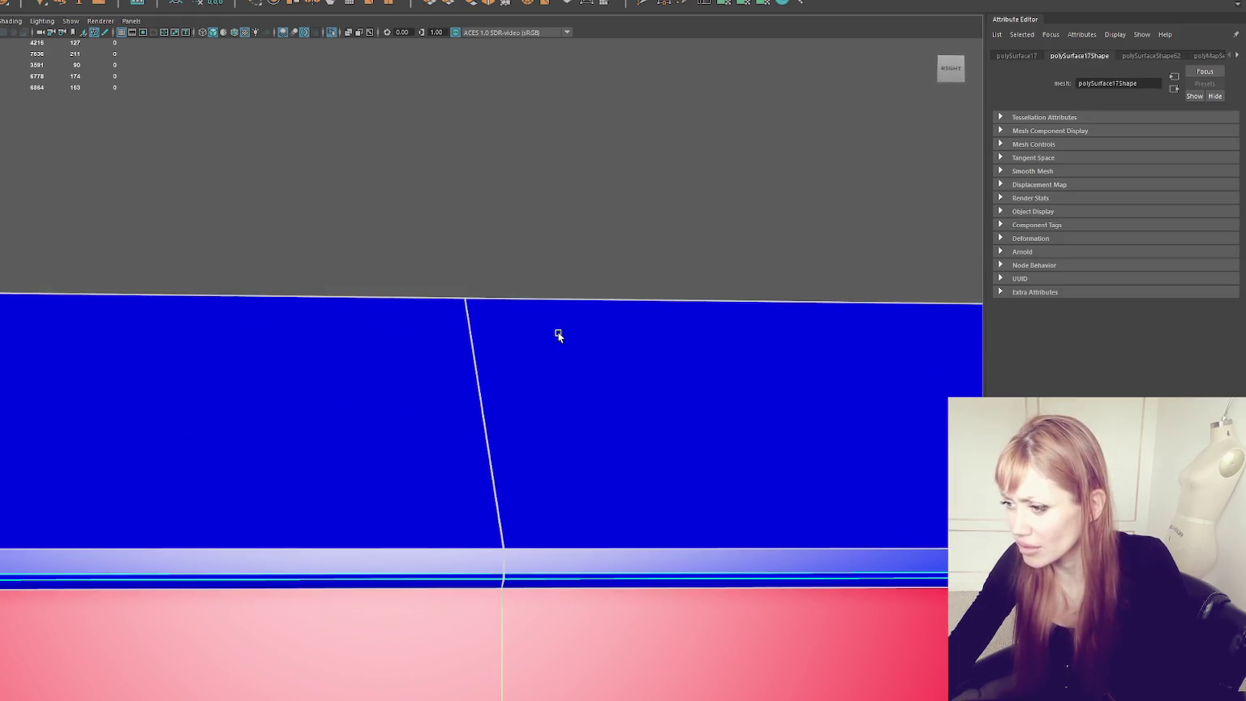
{"action": "key", "text": "4"}
{"action": "mouse_move", "coordinate": [542, 520]}
{"action": "left_mouse_down", "text": "alt"}
{"action": "mouse_move", "coordinate": [610, 476]}
{"action": "mouse_move", "coordinate": [551, 517]}
{"action": "mouse_move", "coordinate": [562, 498]}
{"action": "left_mouse_up", "text": "alt"}
Step: Merge the first two overlapping corner vertices into one and pick the next vertices to check
{"action": "scroll", "coordinate": [554, 504], "scroll_direction": "up", "scroll_amount": 2}
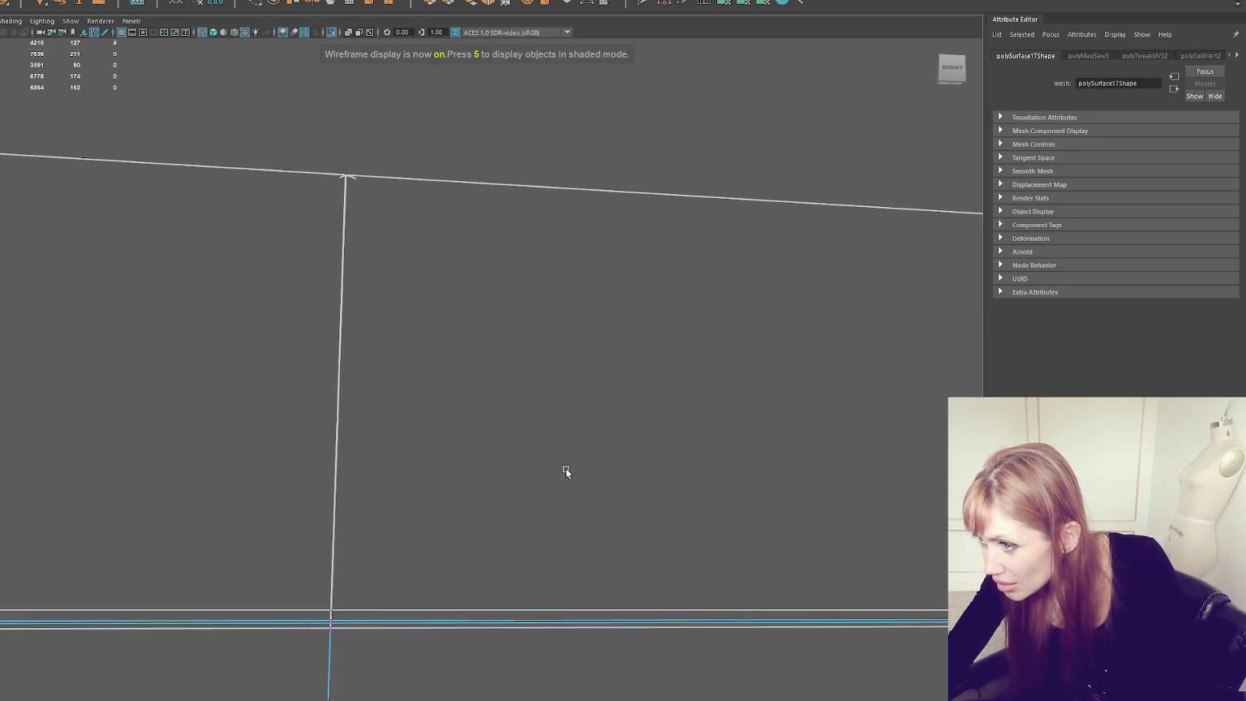
{"action": "left_click", "coordinate": [49, 2]}
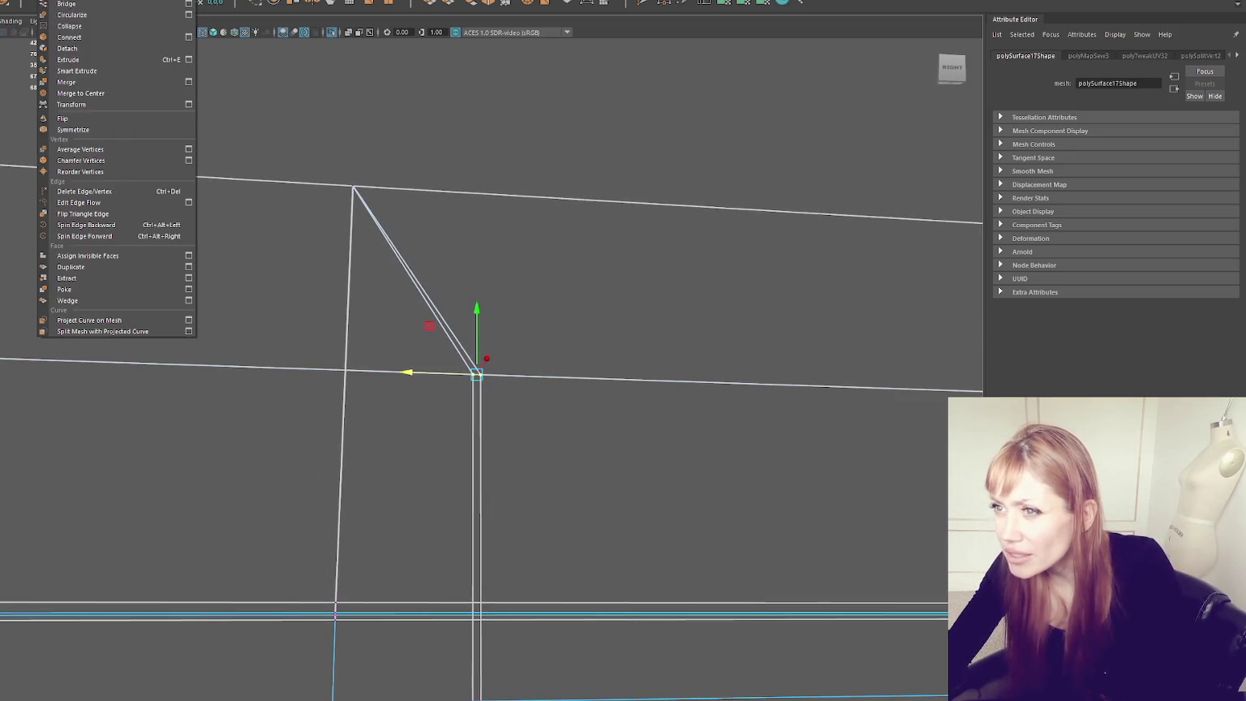
{"action": "left_click", "coordinate": [89, 98]}
{"action": "left_click_drag", "start_coordinate": [336, 217], "coordinate": [537, 325], "text": "alt"}
{"action": "left_click", "coordinate": [513, 301]}
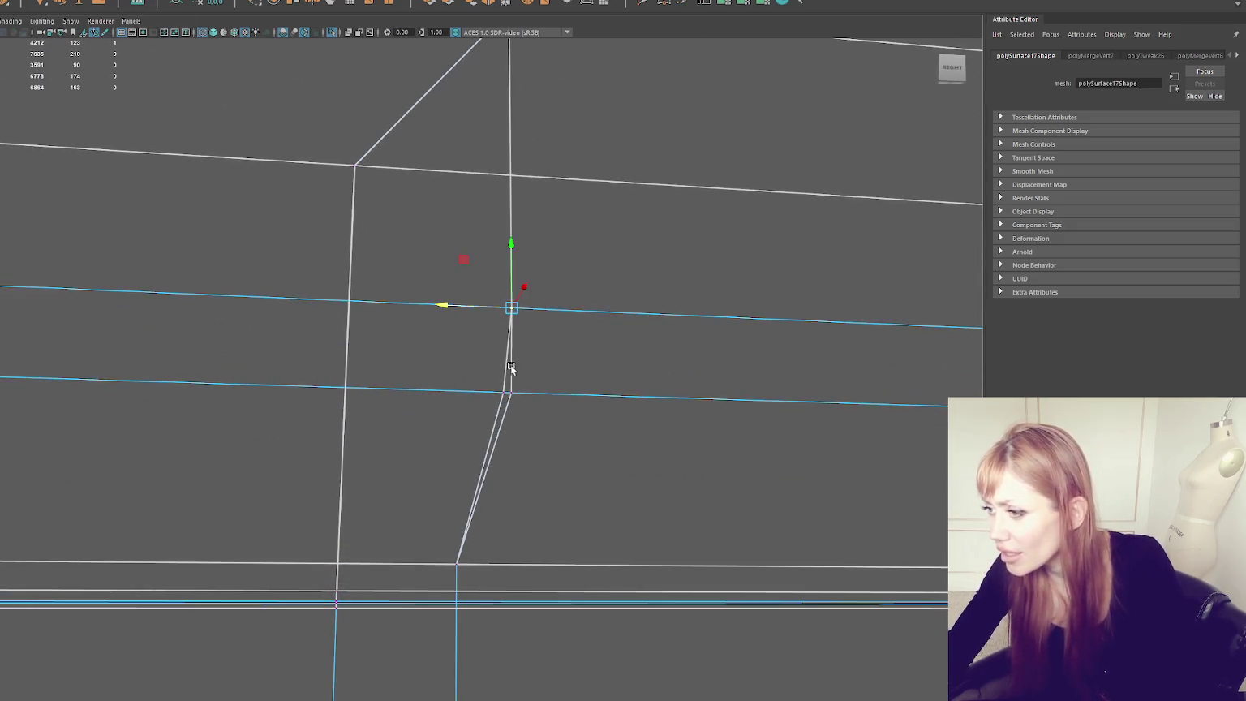
{"action": "left_click", "coordinate": [496, 492]}
{"action": "left_click_drag", "start_coordinate": [445, 568], "coordinate": [444, 568]}
{"action": "left_click_drag", "start_coordinate": [545, 364], "coordinate": [456, 420]}
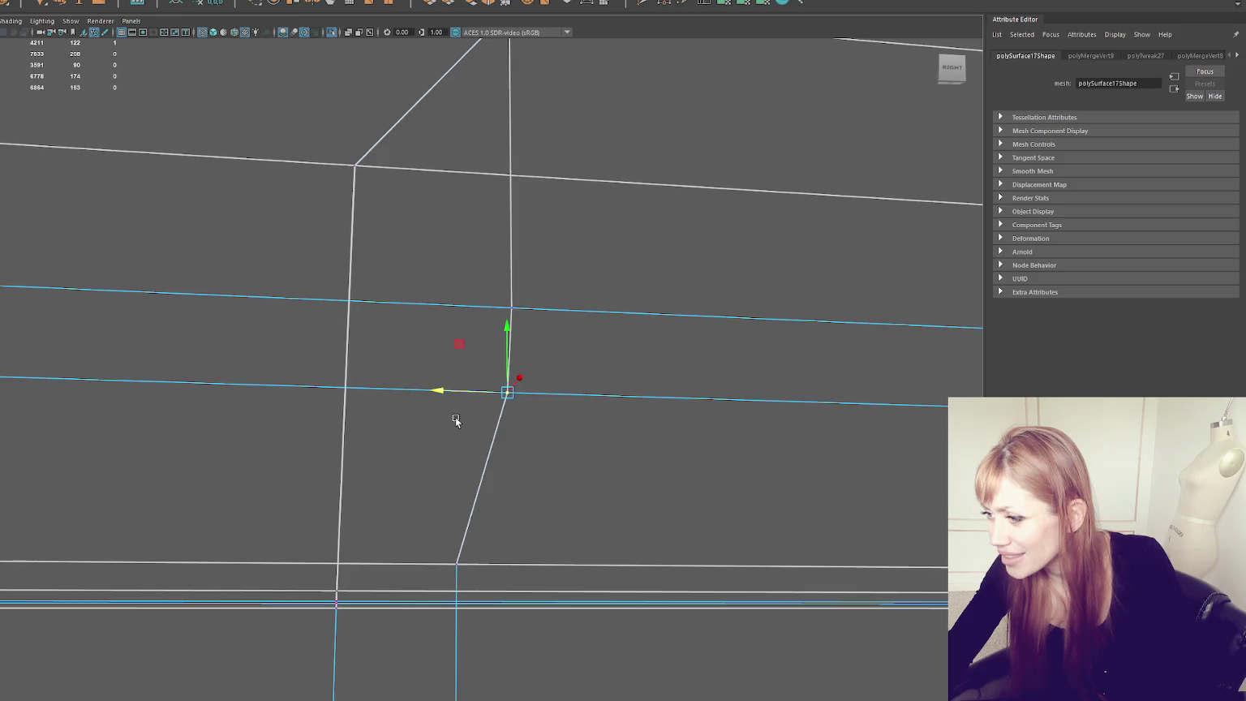
{"action": "left_click_drag", "start_coordinate": [458, 537], "coordinate": [429, 572]}
Step: Merge the remaining stacked vertex clusters at the corners, welding the loose one into the dormer apex
{"action": "left_click", "coordinate": [382, 203]}
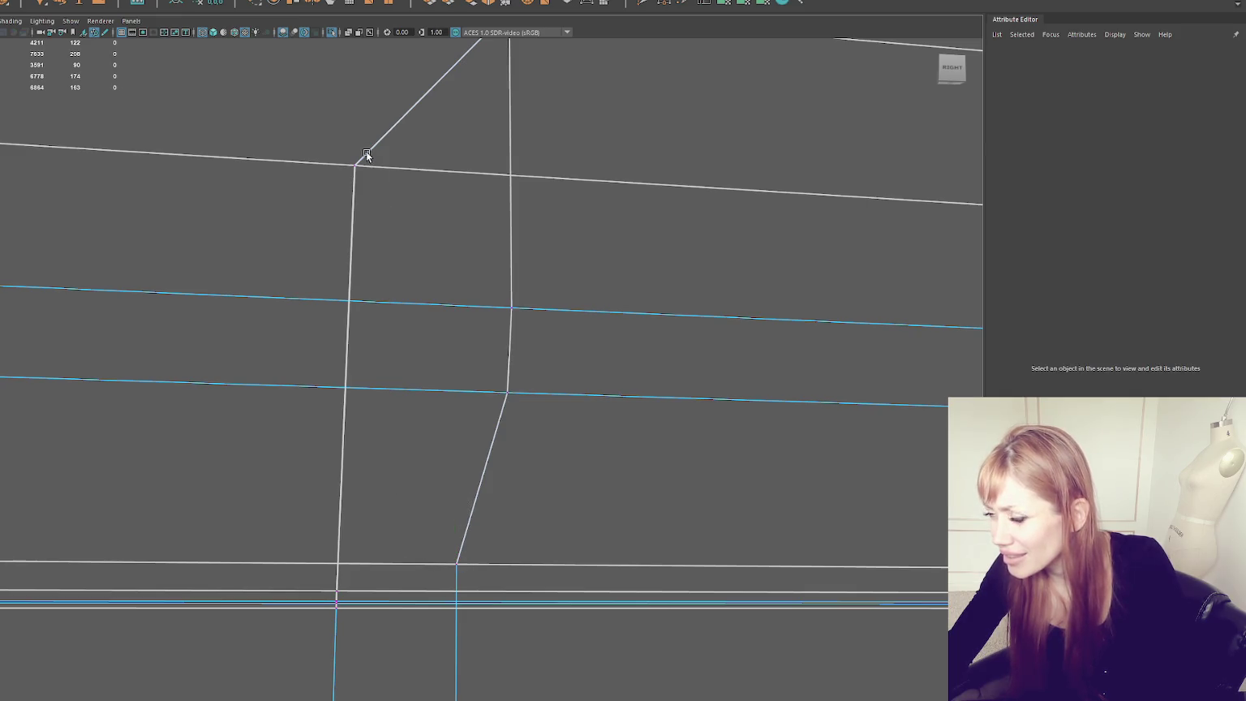
{"action": "scroll", "coordinate": [328, 202], "scroll_direction": "down", "scroll_amount": 2}
{"action": "left_click_drag", "start_coordinate": [319, 239], "coordinate": [280, 217]}
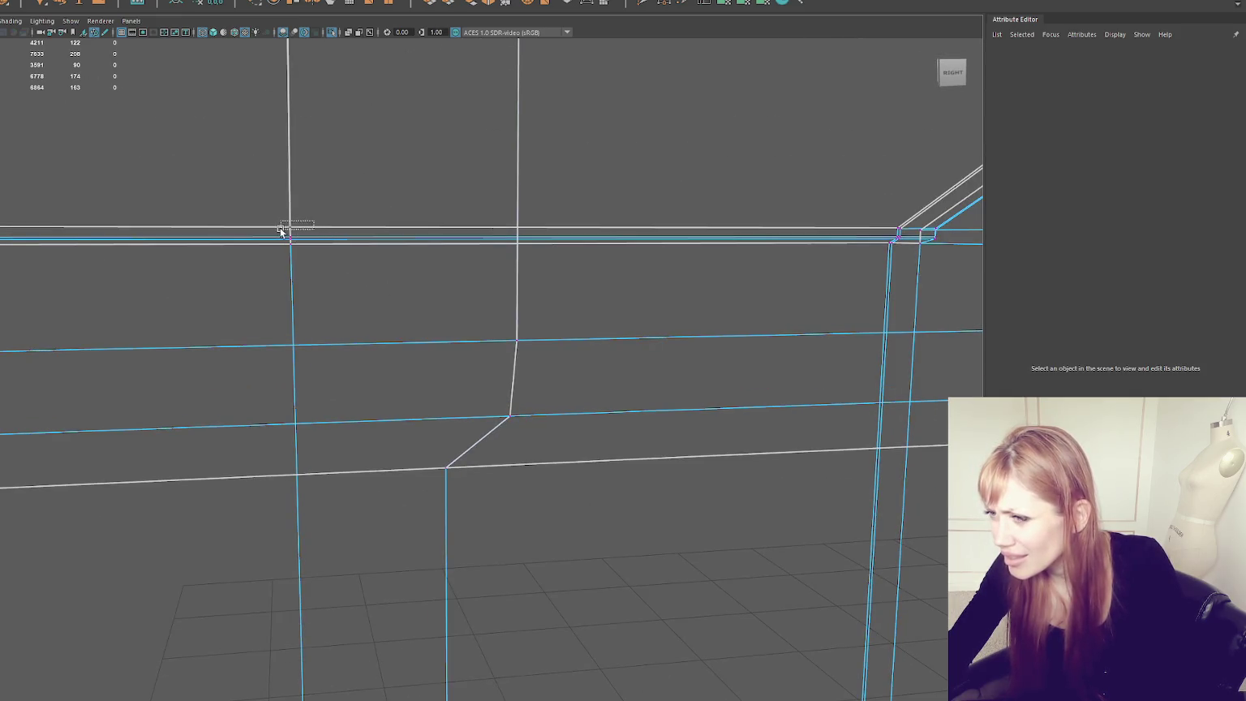
{"action": "right_click_drag", "start_coordinate": [395, 275], "coordinate": [444, 394], "text": "shift"}
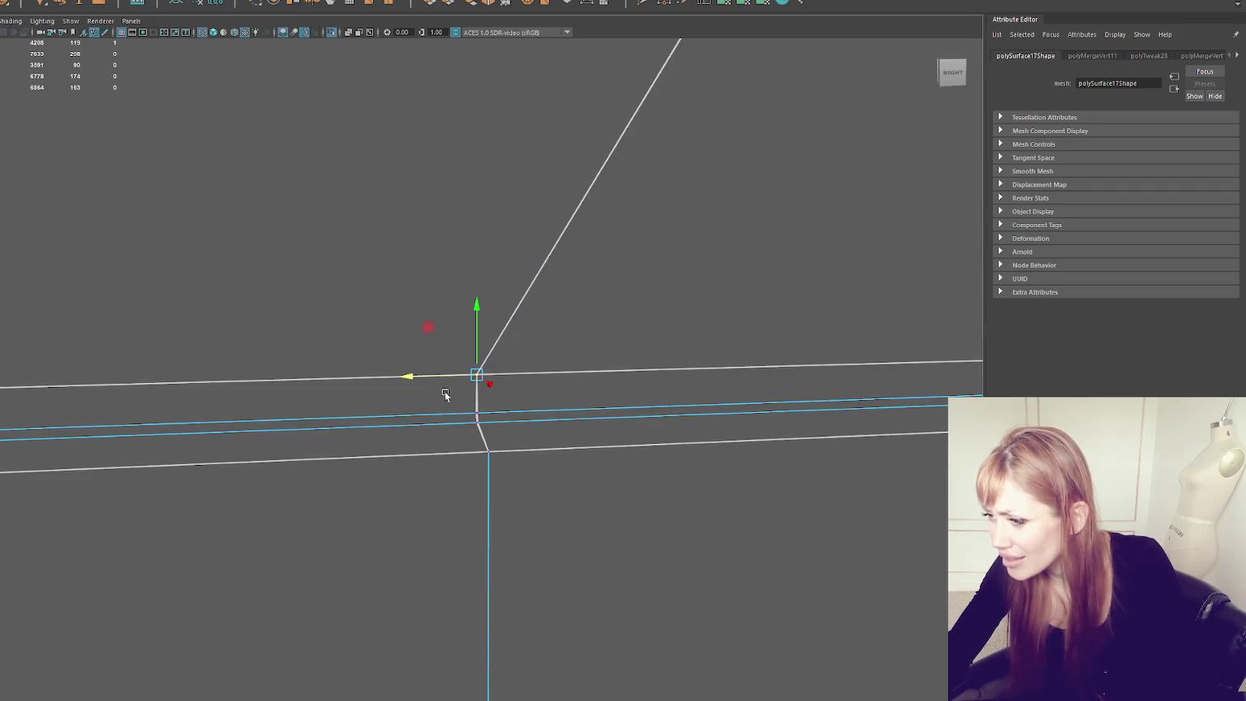
{"action": "left_click_drag", "start_coordinate": [485, 418], "coordinate": [485, 417]}
{"action": "right_click_drag", "start_coordinate": [484, 418], "coordinate": [461, 424], "text": "shift"}
{"action": "left_click_drag", "start_coordinate": [497, 423], "coordinate": [497, 424]}
{"action": "right_click_drag", "start_coordinate": [496, 424], "coordinate": [556, 440], "text": "shift"}
{"action": "middle_click_drag", "start_coordinate": [557, 440], "coordinate": [617, 345], "text": "alt"}
{"action": "right_click_drag", "start_coordinate": [616, 345], "coordinate": [500, 452], "text": "shift"}
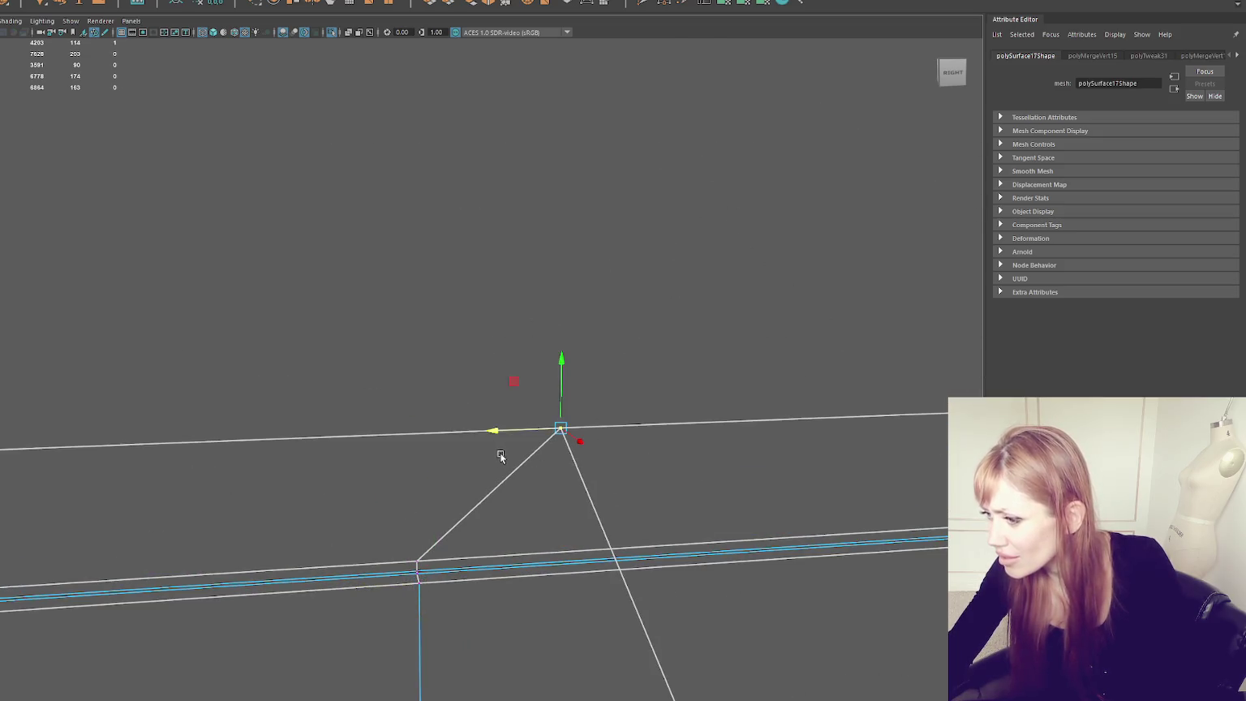
Step: Pull back to view the whole wall frame and clear the selection
{"action": "middle_click_drag", "start_coordinate": [500, 453], "coordinate": [543, 189], "text": "alt"}
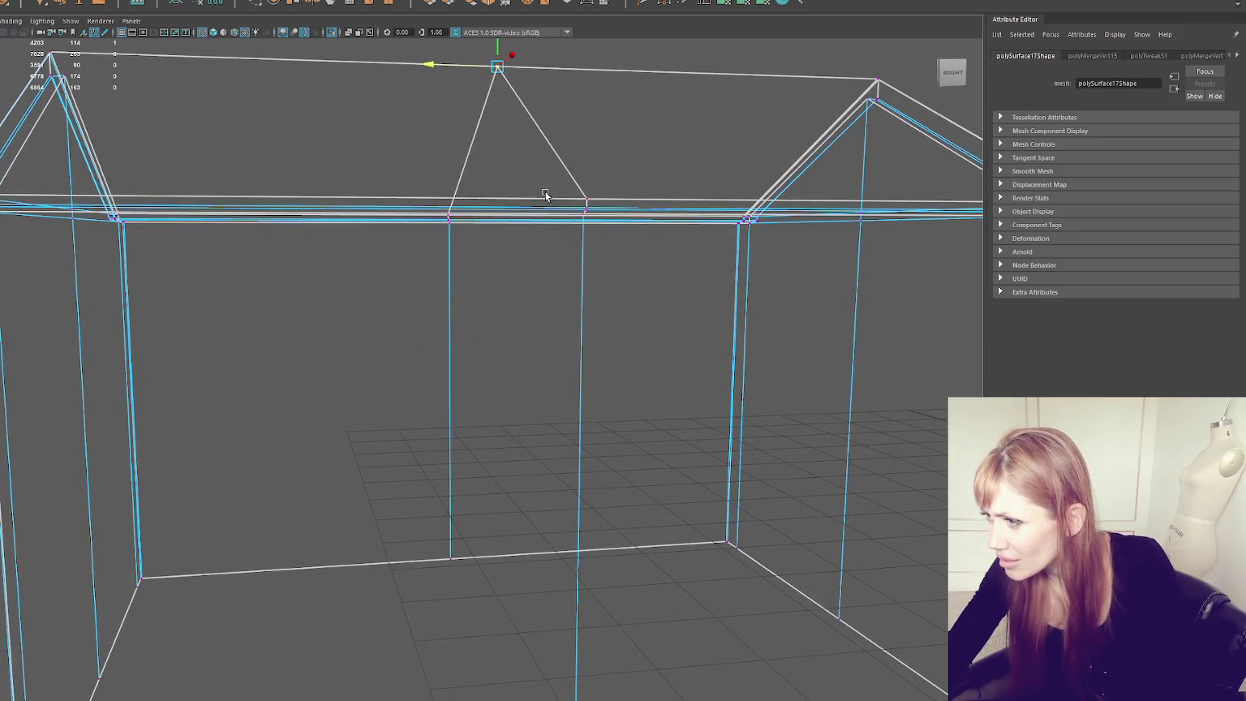
{"action": "middle_click_drag", "start_coordinate": [548, 408], "coordinate": [518, 244], "text": "alt"}
{"action": "key", "text": "F8"}
{"action": "left_click", "coordinate": [420, 186]}
Step: In textured view, give the blue roof faces a planar UV projection and fix the non-manifold geometry
{"action": "key", "text": "6"}
{"action": "mouse_move", "coordinate": [489, 138]}
{"action": "left_mouse_down", "text": "alt"}
{"action": "mouse_move", "coordinate": [498, 344]}
{"action": "mouse_move", "coordinate": [259, 388]}
{"action": "left_mouse_up", "text": "alt"}
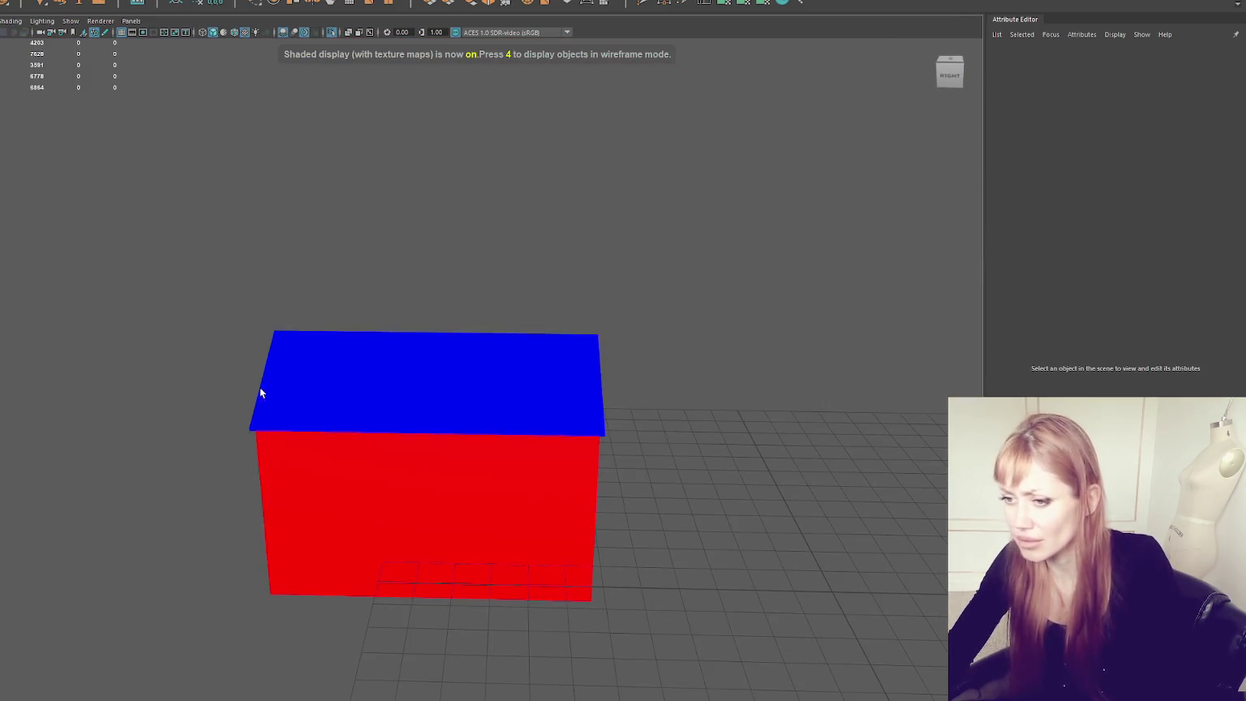
{"action": "left_click", "coordinate": [260, 388]}
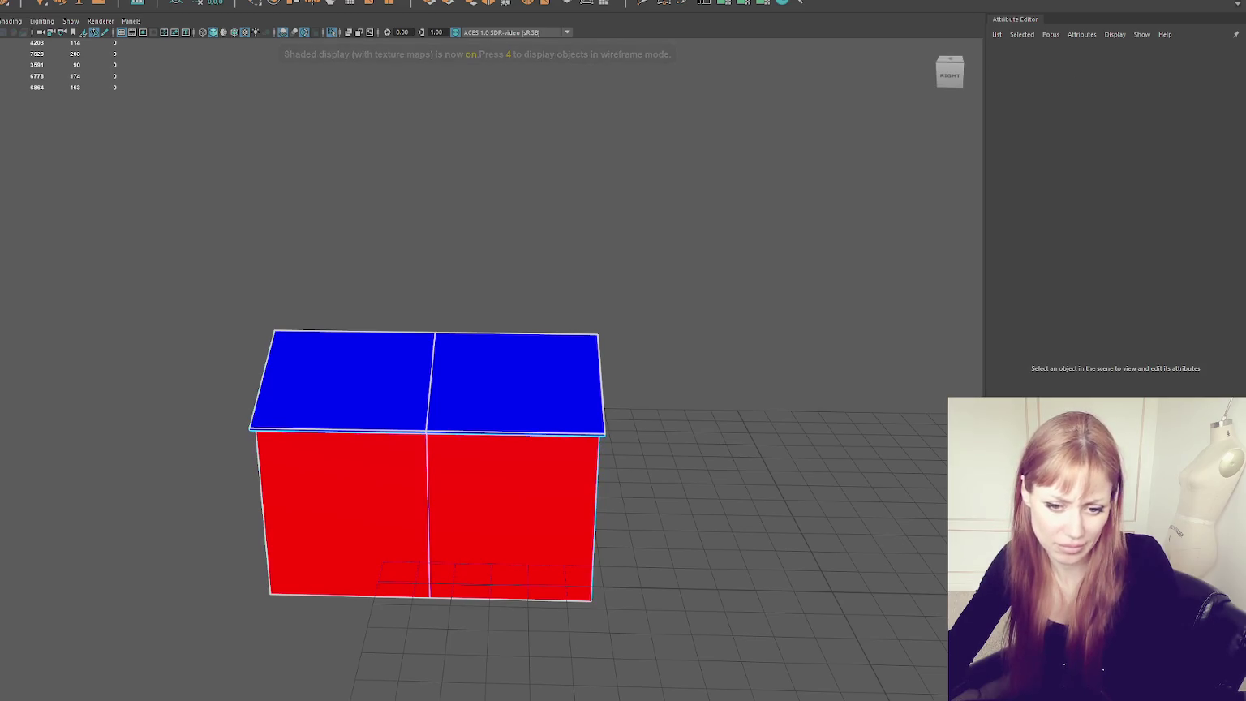
{"action": "left_click", "coordinate": [430, 381]}
{"action": "left_click", "coordinate": [738, 13]}
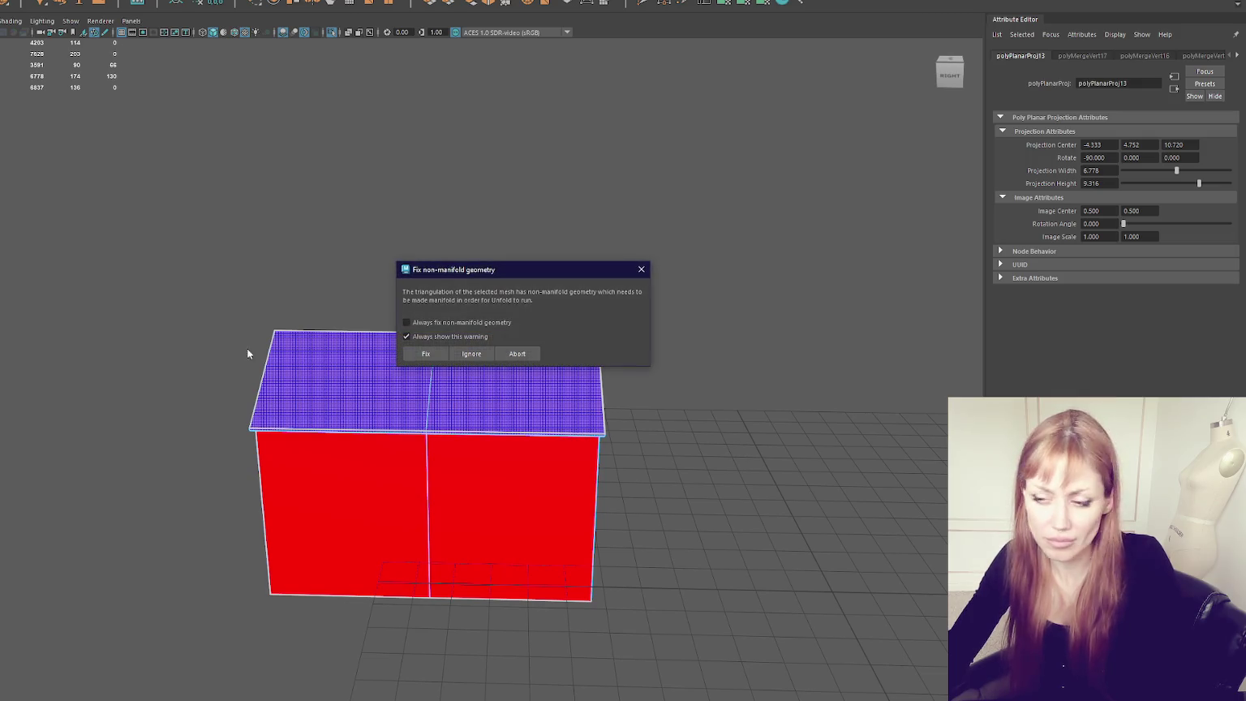
{"action": "left_click", "coordinate": [426, 354]}
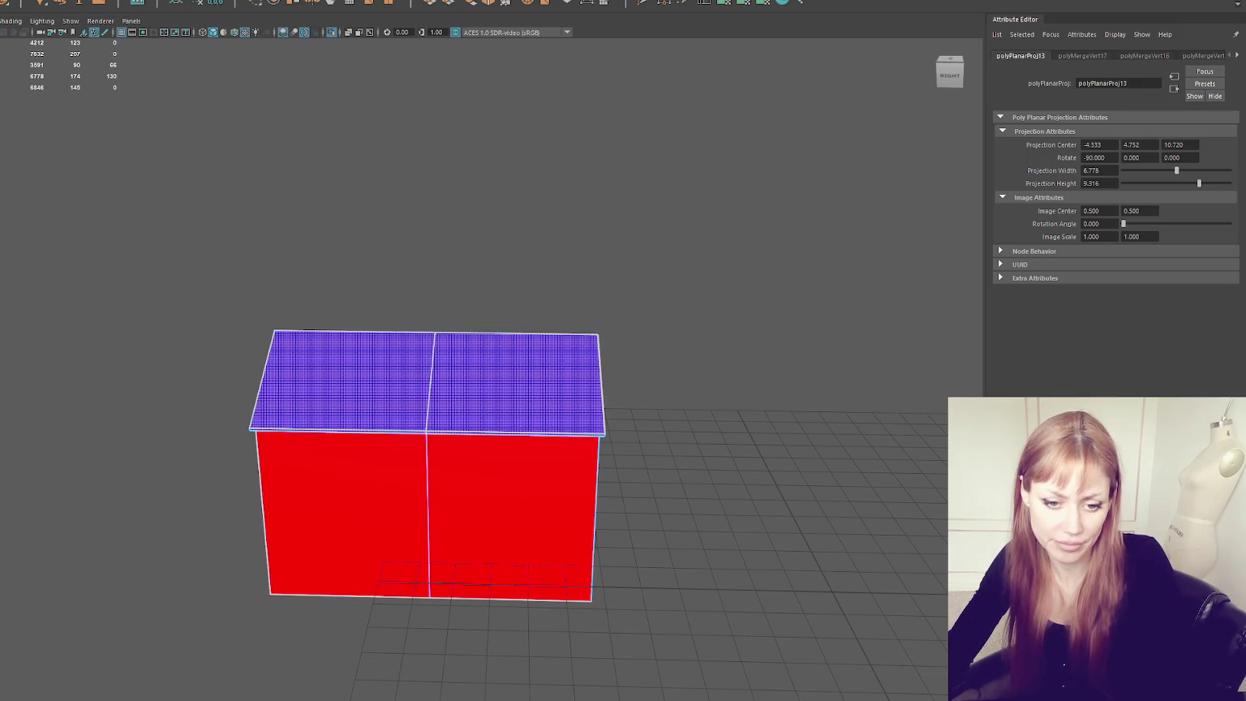
Step: Insert a new edge loop at the roof seam, undoing an accidental vertex move
{"action": "scroll", "coordinate": [420, 322], "scroll_direction": "up", "scroll_amount": 3}
{"action": "right_click_drag", "start_coordinate": [445, 209], "coordinate": [499, 190]}
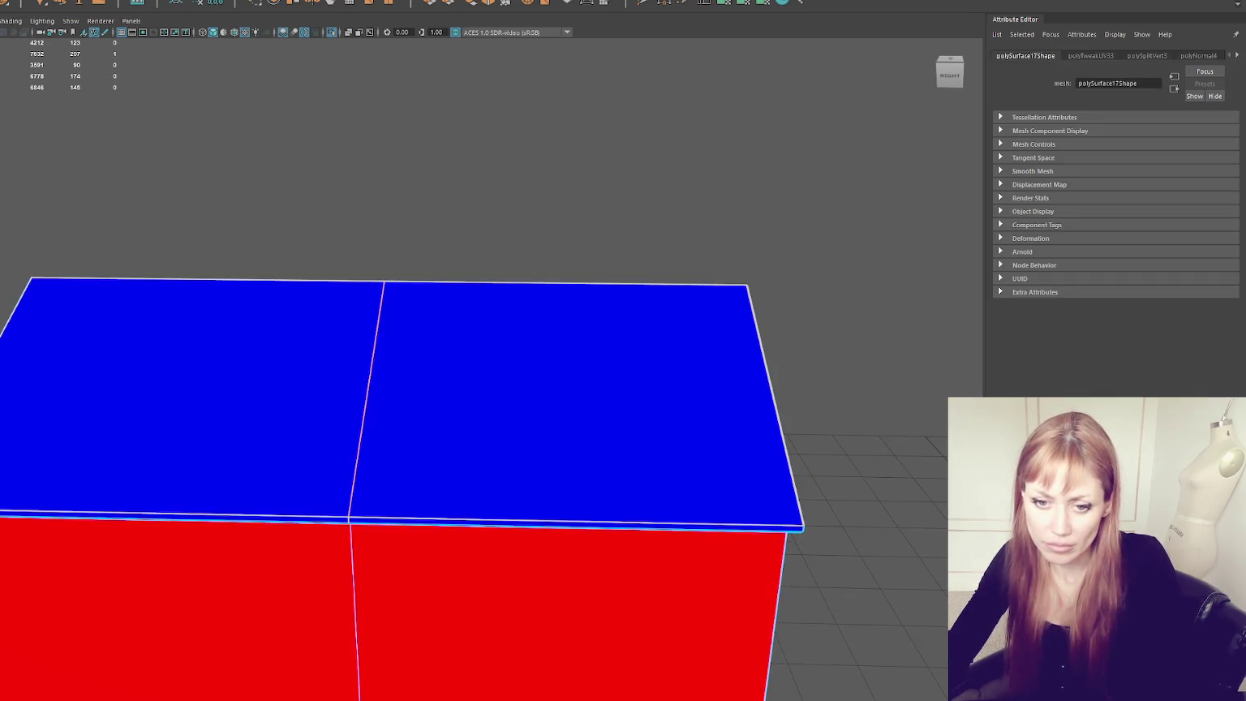
{"action": "right_click_drag", "start_coordinate": [326, 264], "coordinate": [275, 278]}
{"action": "right_click_drag", "start_coordinate": [362, 273], "coordinate": [393, 271]}
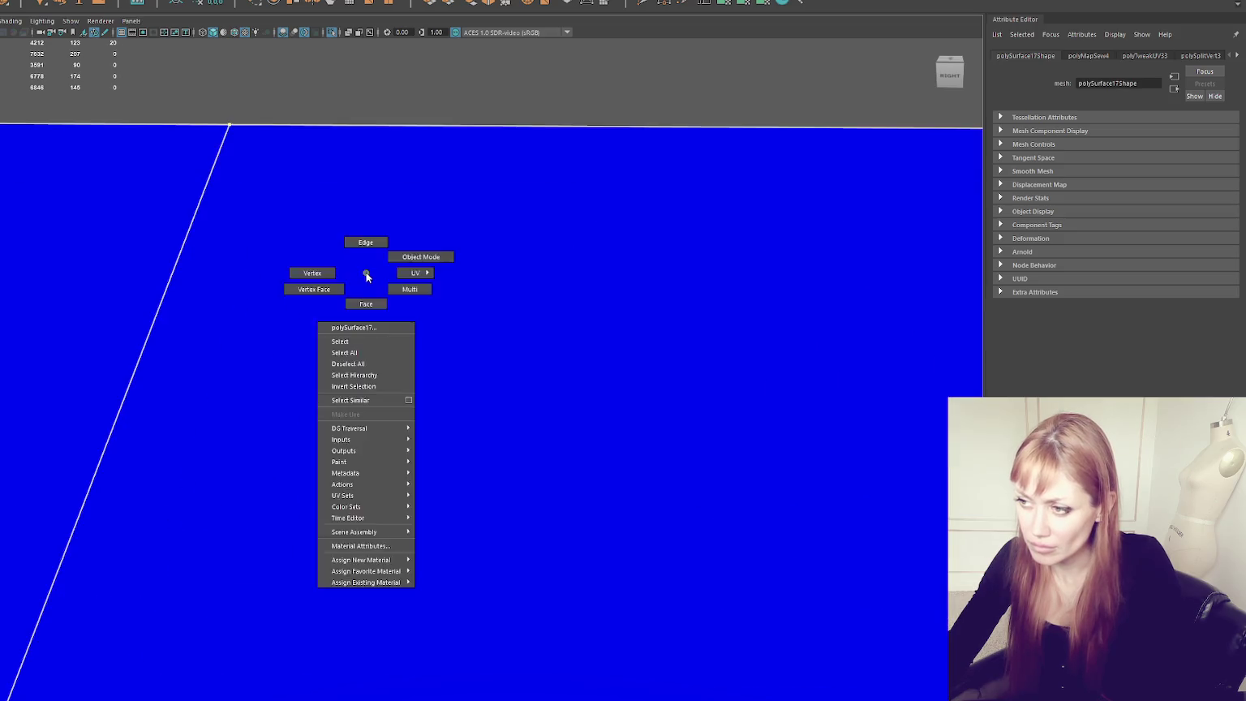
{"action": "mouse_move", "coordinate": [471, 178]}
{"action": "left_mouse_down", "text": "alt"}
{"action": "mouse_move", "coordinate": [481, 228]}
{"action": "mouse_move", "coordinate": [462, 202]}
{"action": "mouse_move", "coordinate": [498, 300]}
{"action": "mouse_move", "coordinate": [485, 283]}
{"action": "mouse_move", "coordinate": [467, 292]}
{"action": "mouse_move", "coordinate": [381, 365]}
{"action": "mouse_move", "coordinate": [404, 364]}
{"action": "mouse_move", "coordinate": [399, 330]}
{"action": "mouse_move", "coordinate": [364, 528]}
{"action": "mouse_move", "coordinate": [431, 319]}
{"action": "left_mouse_up", "text": "alt"}
{"action": "left_click", "coordinate": [458, 162]}
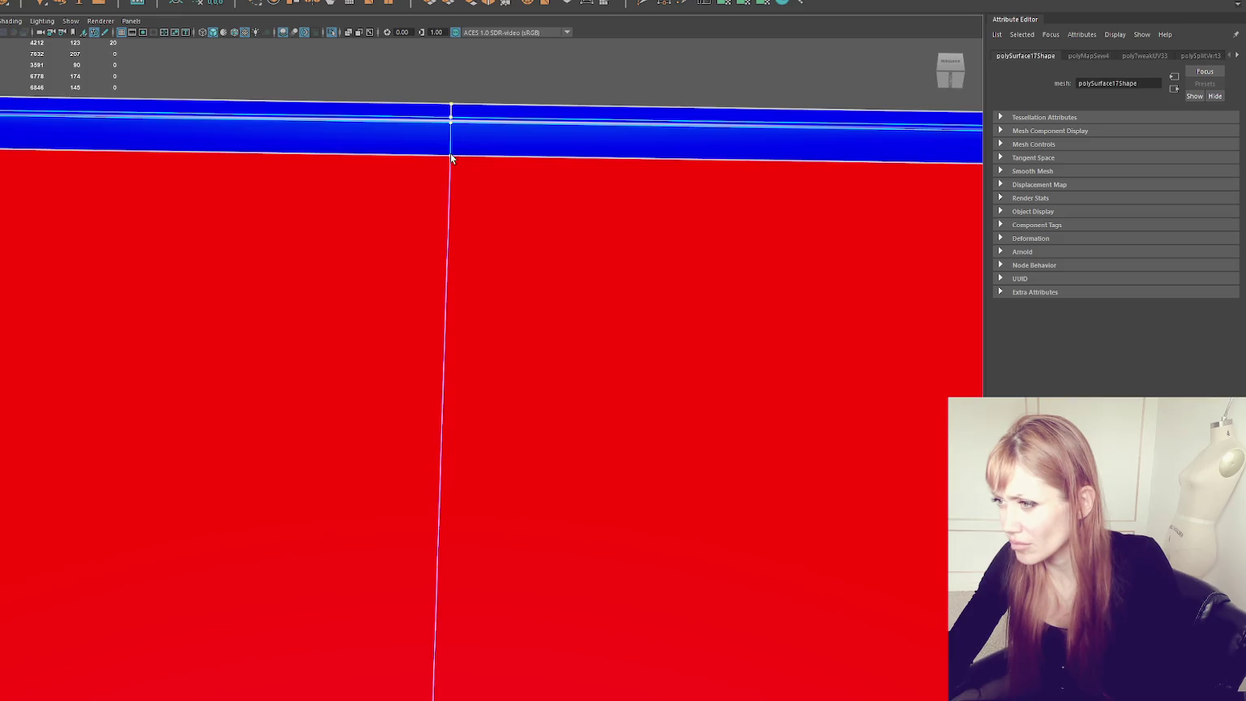
{"action": "left_click_drag", "start_coordinate": [456, 163], "coordinate": [515, 203]}
{"action": "key", "text": "ctrl+z"}
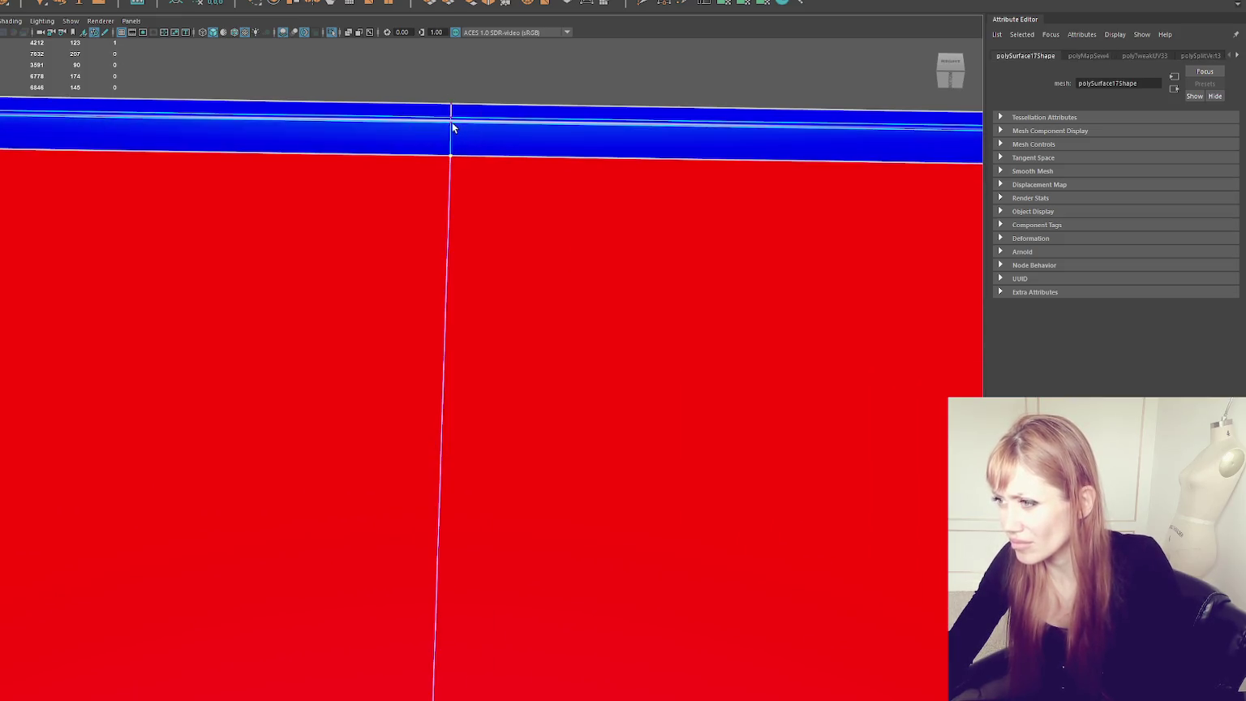
Step: Frame and select the vertex at the roof seam, then inspect it in wireframe
{"action": "key", "text": "q"}
{"action": "key", "text": "f"}
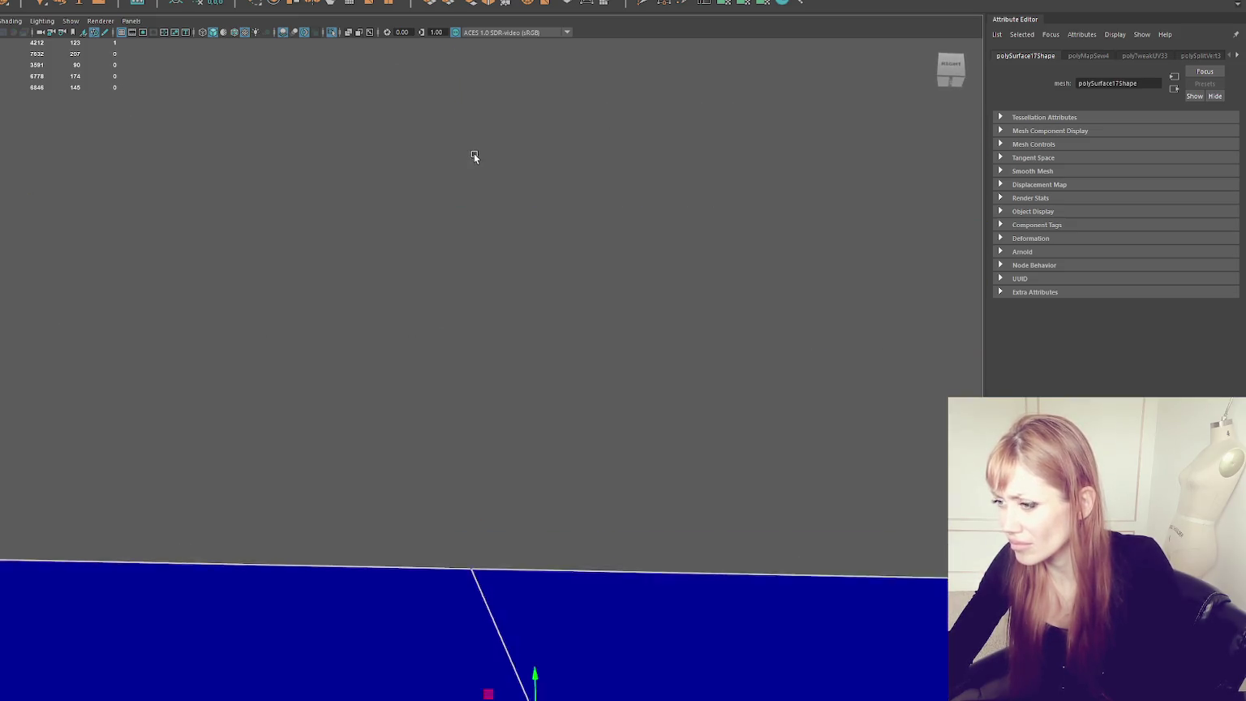
{"action": "scroll", "coordinate": [486, 324], "scroll_direction": "up", "scroll_amount": 2}
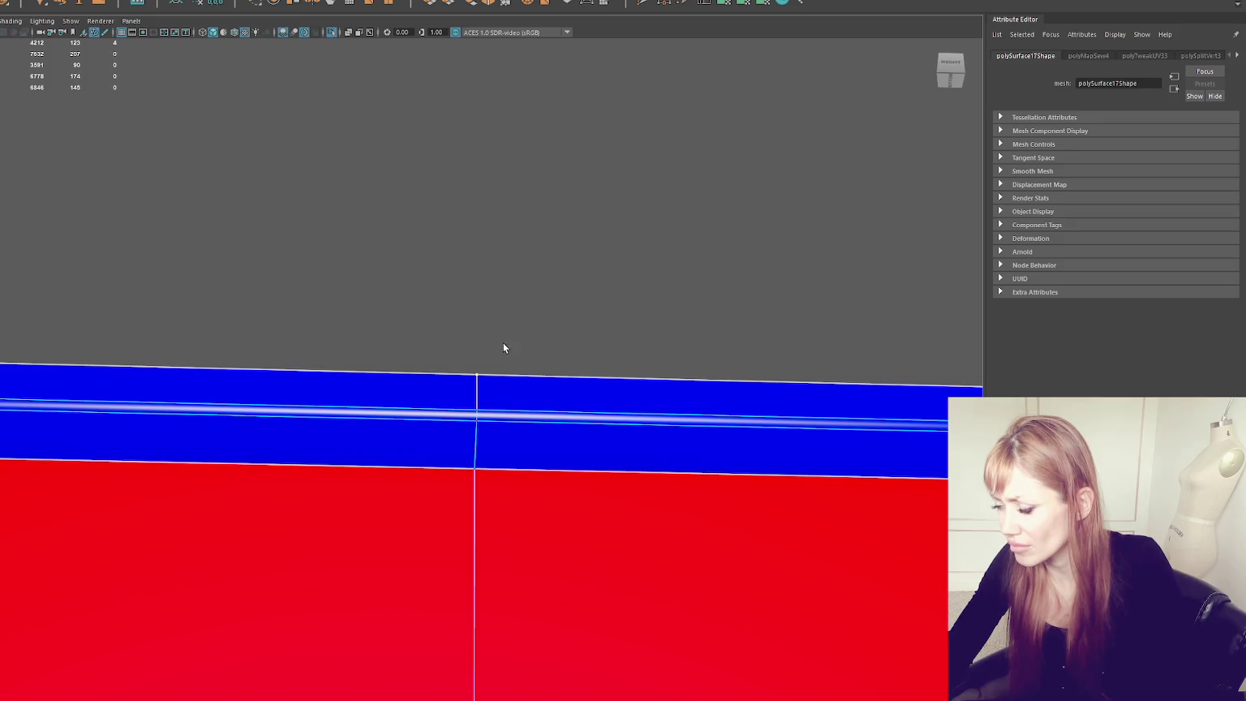
{"action": "left_click_drag", "start_coordinate": [514, 364], "coordinate": [476, 379], "text": "alt"}
{"action": "left_click", "coordinate": [475, 379]}
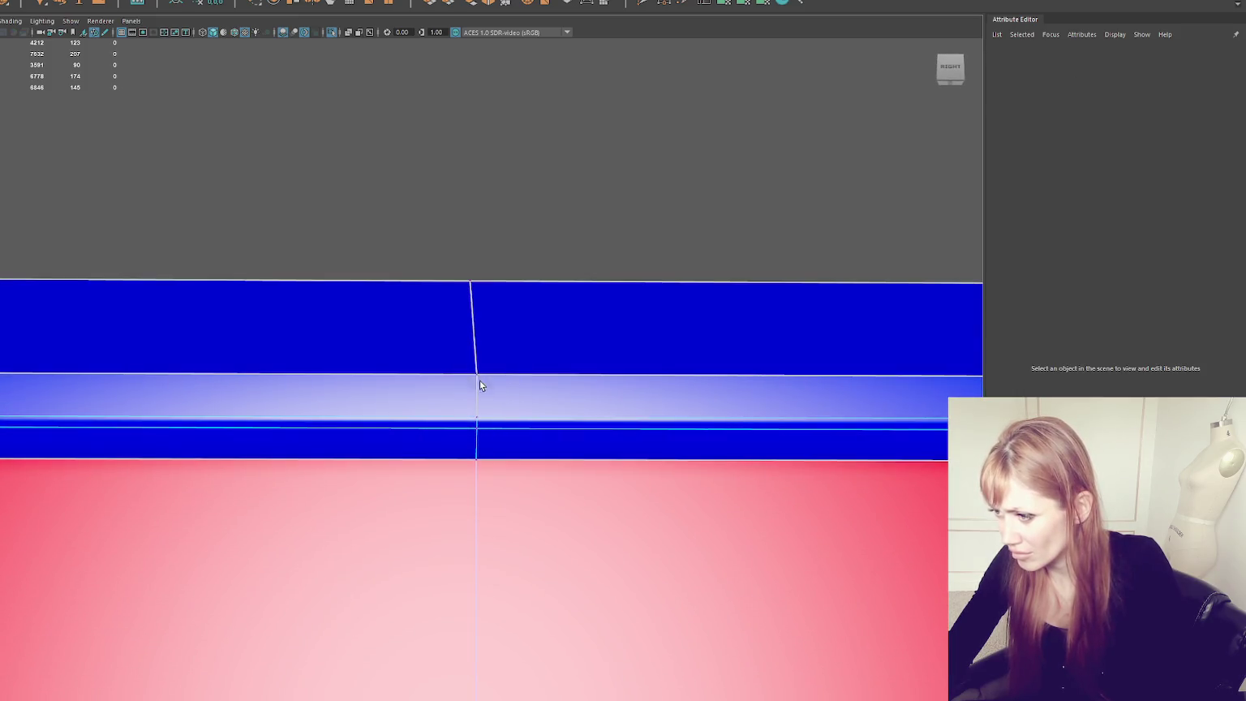
{"action": "left_click", "coordinate": [476, 375]}
{"action": "mouse_move", "coordinate": [468, 396]}
{"action": "left_mouse_down", "text": "alt"}
{"action": "mouse_move", "coordinate": [491, 354]}
{"action": "mouse_move", "coordinate": [500, 369]}
{"action": "left_mouse_up", "text": "alt"}
{"action": "key", "text": "4"}
{"action": "left_click", "coordinate": [458, 393]}
Step: Merge the vertices along the diagonal dormer edge, undoing a stray corner-vertex move
{"action": "left_click_drag", "start_coordinate": [452, 336], "coordinate": [476, 366]}
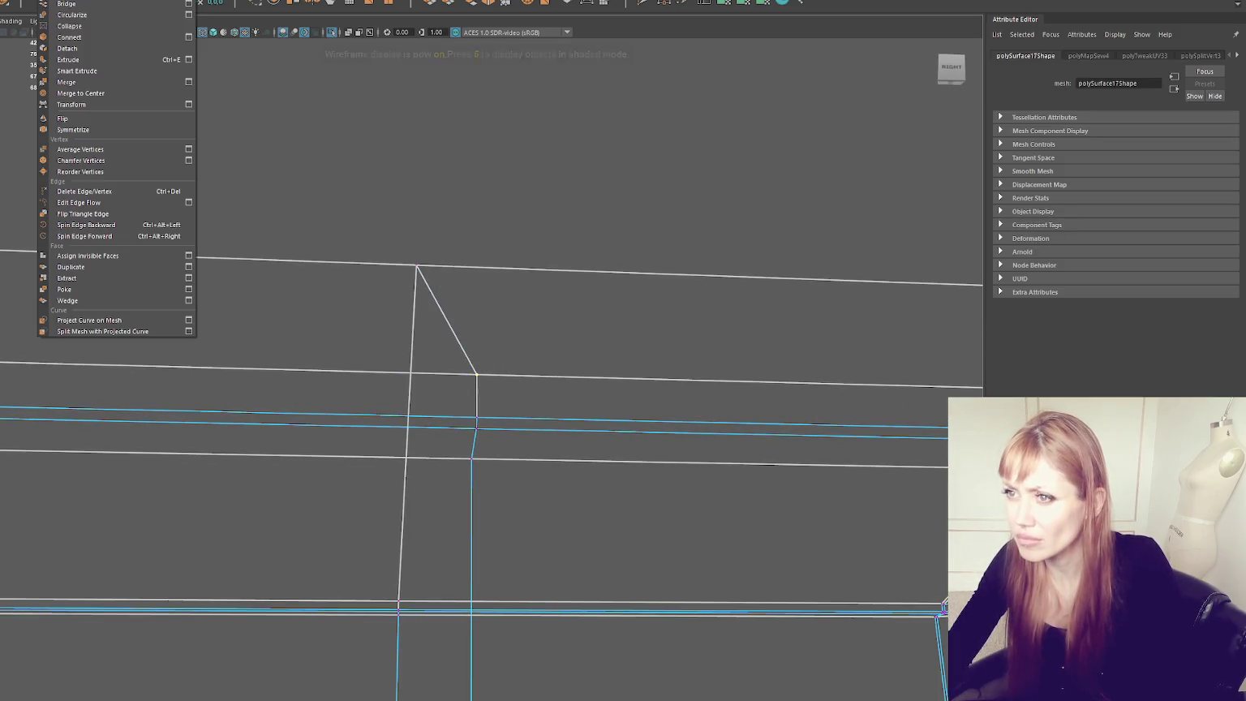
{"action": "left_click", "coordinate": [73, 92]}
{"action": "right_click_drag", "start_coordinate": [580, 258], "coordinate": [487, 227]}
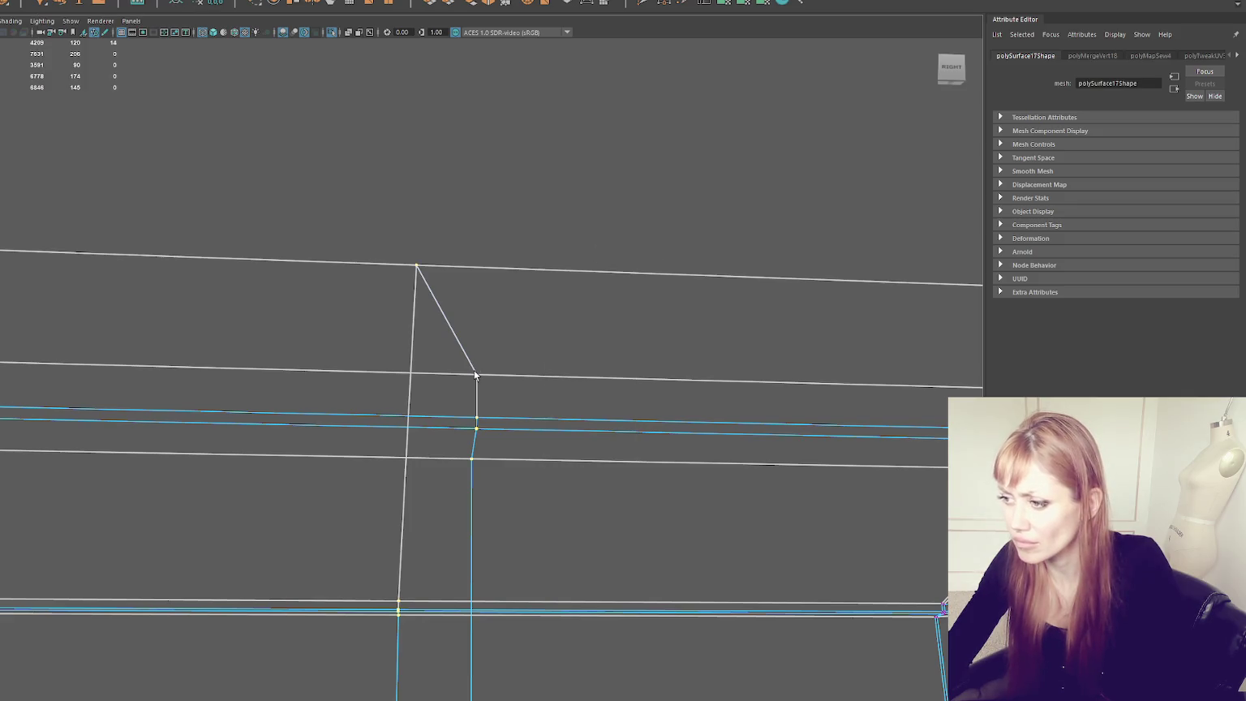
{"action": "left_click_drag", "start_coordinate": [474, 375], "coordinate": [502, 339]}
{"action": "key", "text": "ctrl+z"}
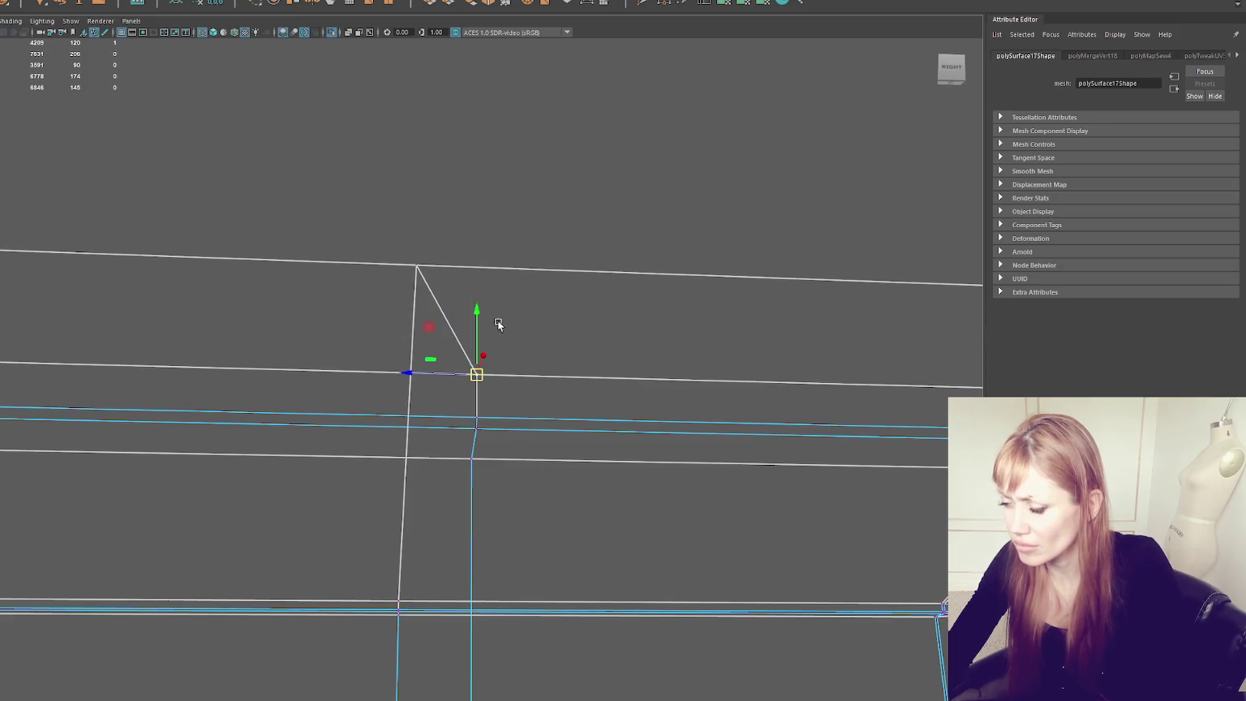
Step: Select all the stacked vertices at the dormer corner and merge them
{"action": "mouse_move", "coordinate": [415, 265]}
{"action": "left_mouse_down", "text": "alt"}
{"action": "mouse_move", "coordinate": [470, 284]}
{"action": "mouse_move", "coordinate": [489, 273]}
{"action": "left_mouse_up", "text": "alt"}
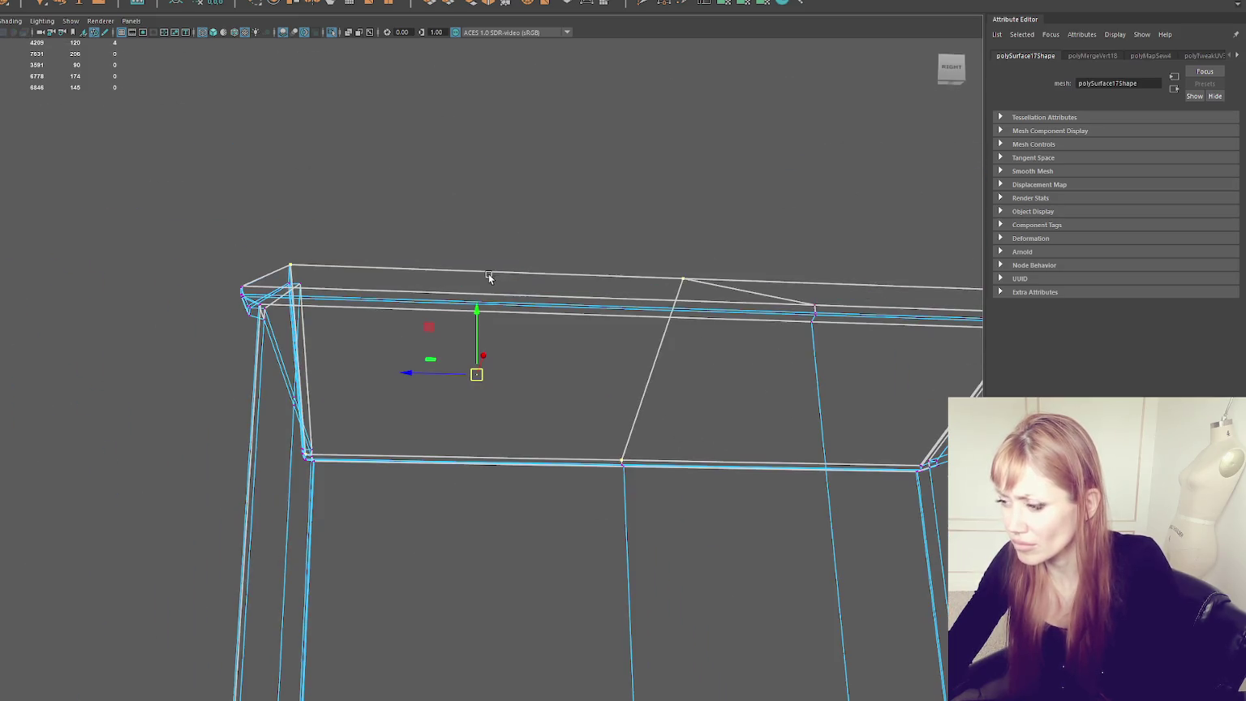
{"action": "left_click_drag", "start_coordinate": [694, 270], "coordinate": [680, 289], "text": "alt"}
{"action": "left_click", "coordinate": [534, 338]}
{"action": "left_click", "coordinate": [479, 375]}
{"action": "left_click", "coordinate": [488, 395]}
{"action": "left_click", "coordinate": [481, 377]}
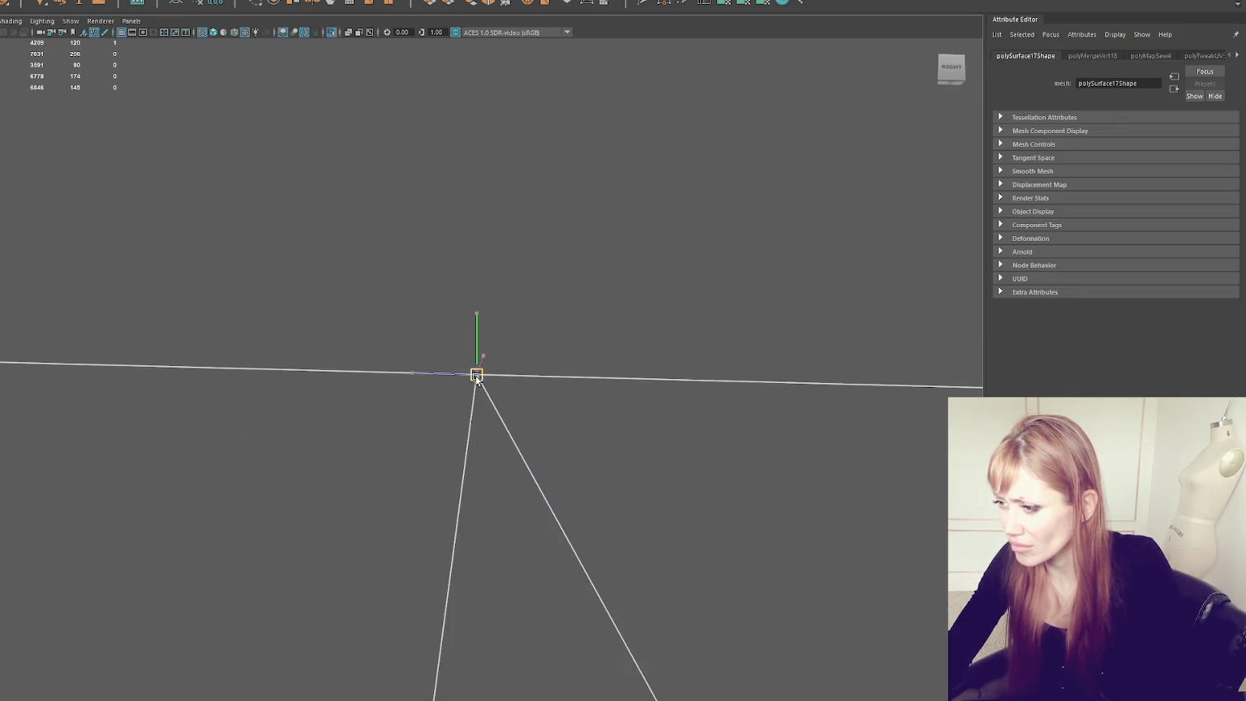
{"action": "left_click_drag", "start_coordinate": [477, 380], "coordinate": [424, 412]}
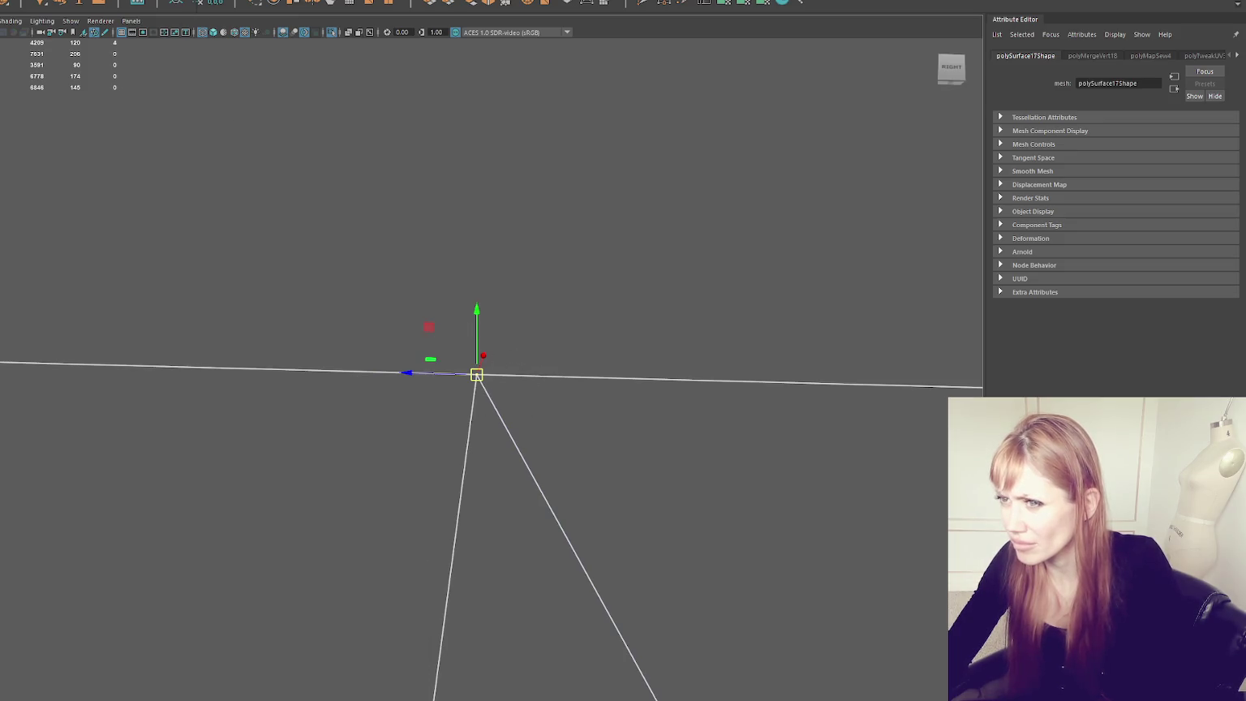
{"action": "left_click", "coordinate": [114, 92]}
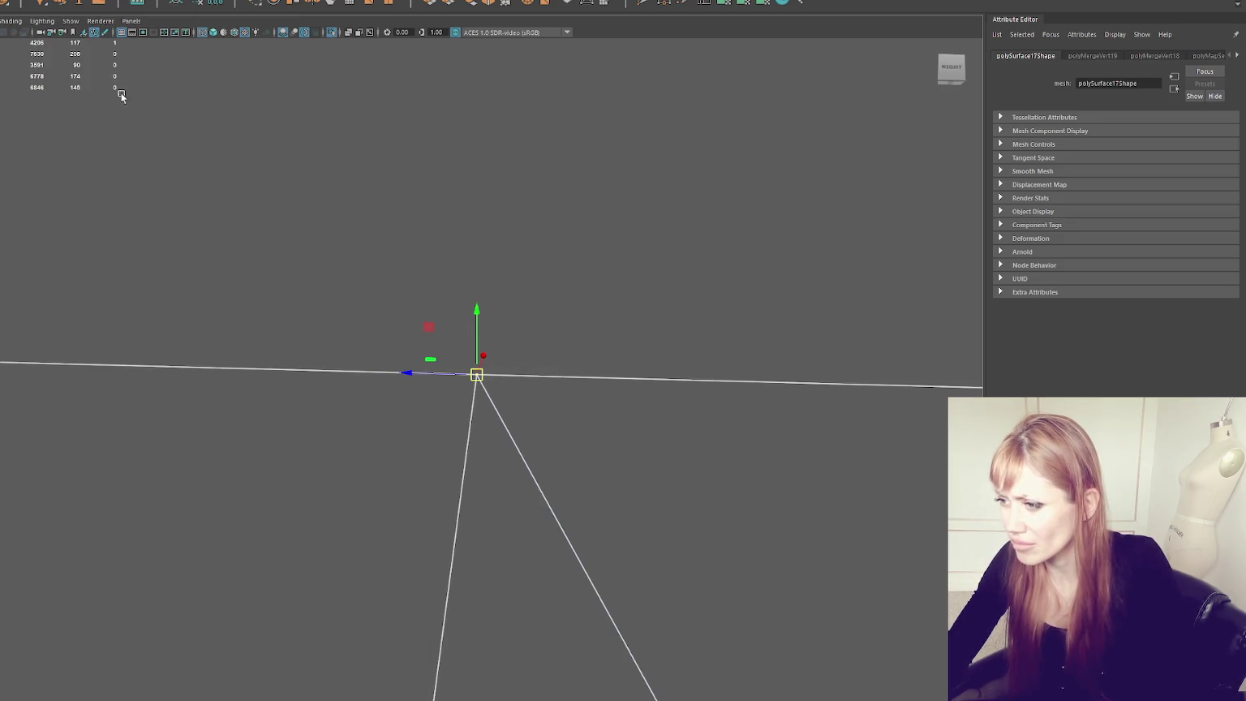
Step: Reposition the dormer corner vertex lower along its edge, onto the eave line
{"action": "left_click", "coordinate": [476, 378]}
{"action": "middle_click_drag", "start_coordinate": [475, 378], "coordinate": [458, 419]}
{"action": "mouse_move", "coordinate": [458, 420]}
{"action": "left_mouse_down", "text": "alt"}
{"action": "mouse_move", "coordinate": [542, 189]}
{"action": "mouse_move", "coordinate": [540, 294]}
{"action": "mouse_move", "coordinate": [444, 252]}
{"action": "left_mouse_up", "text": "alt"}
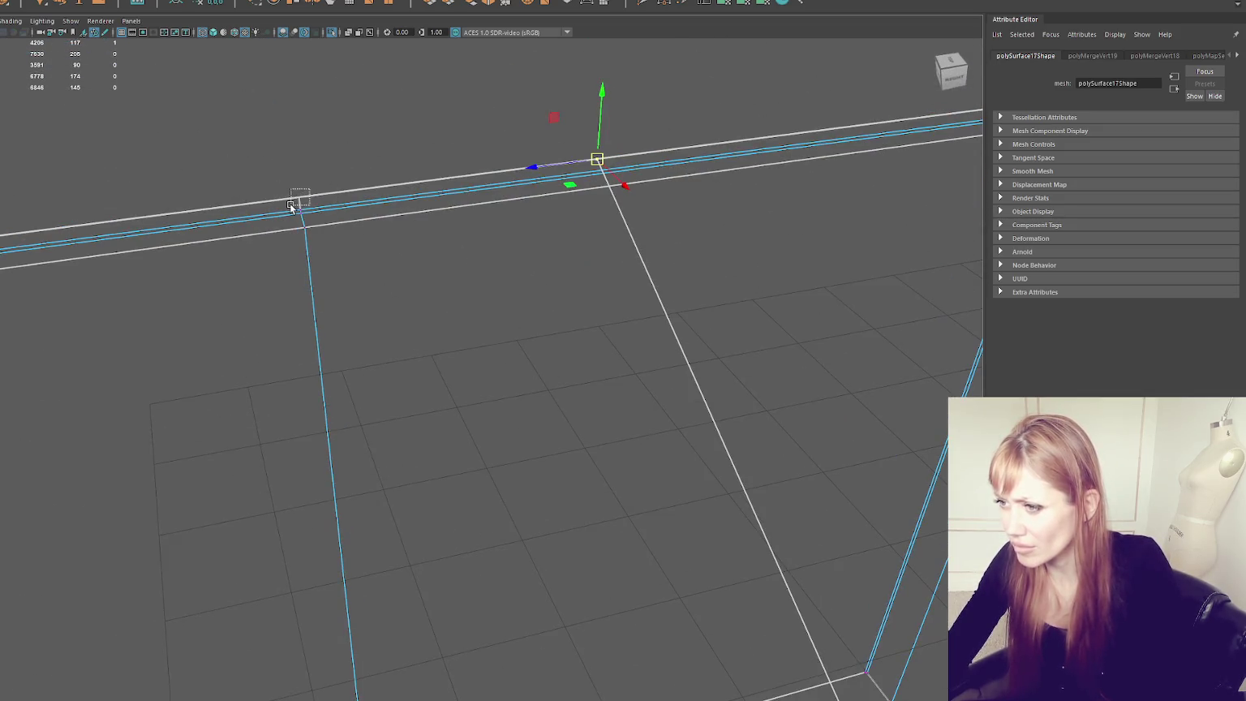
{"action": "key", "text": "f"}
{"action": "mouse_move", "coordinate": [356, 259]}
{"action": "left_mouse_down", "text": "alt"}
{"action": "mouse_move", "coordinate": [557, 278]}
{"action": "mouse_move", "coordinate": [460, 353]}
{"action": "mouse_move", "coordinate": [477, 375]}
{"action": "mouse_move", "coordinate": [428, 354]}
{"action": "mouse_move", "coordinate": [476, 353]}
{"action": "left_mouse_up", "text": "alt"}
{"action": "left_click", "coordinate": [468, 385]}
{"action": "left_click", "coordinate": [481, 380]}
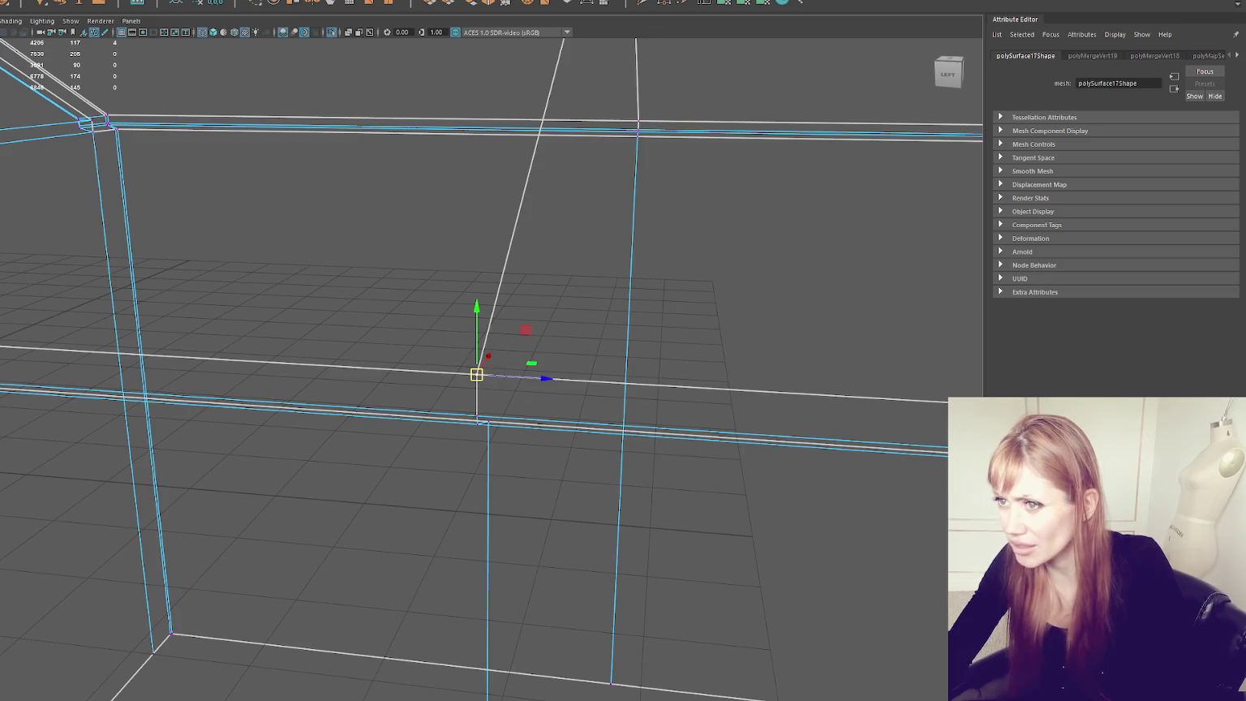
{"action": "left_click", "coordinate": [41, 0]}
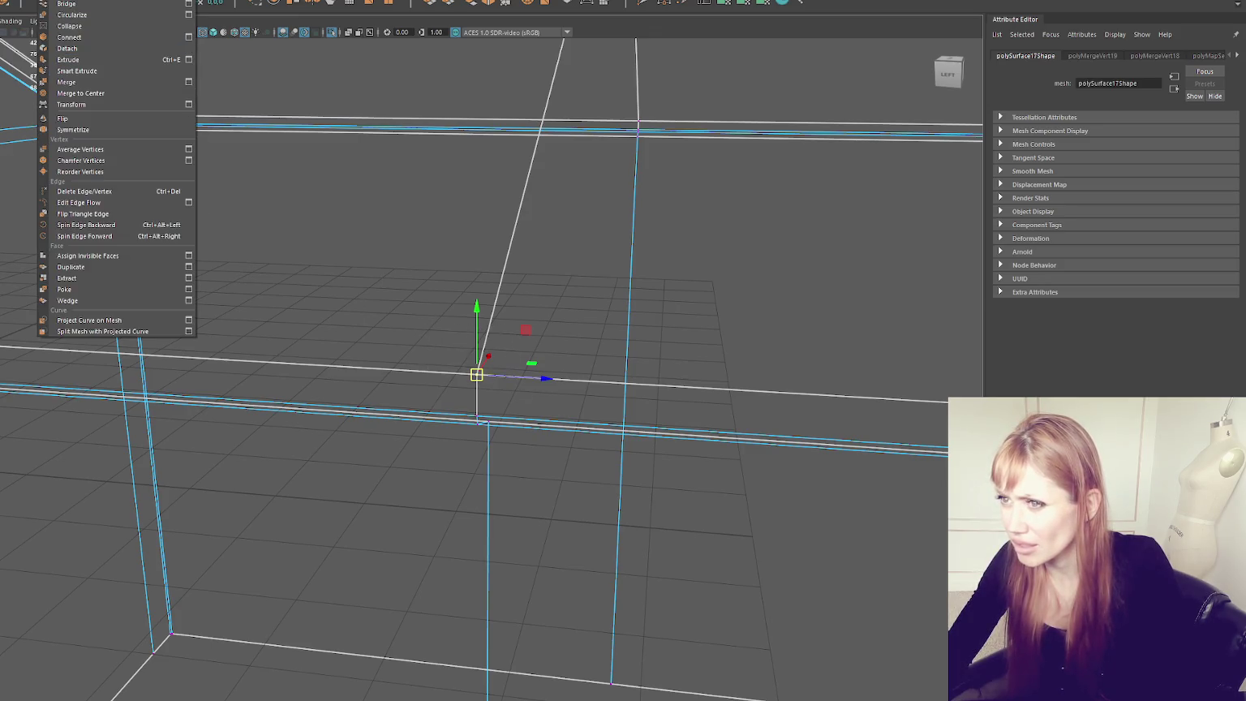
{"action": "left_click", "coordinate": [256, 211]}
Step: Snap the vertex near the dormer base onto its neighbouring wall vertex, then select all vertices
{"action": "left_click", "coordinate": [478, 371]}
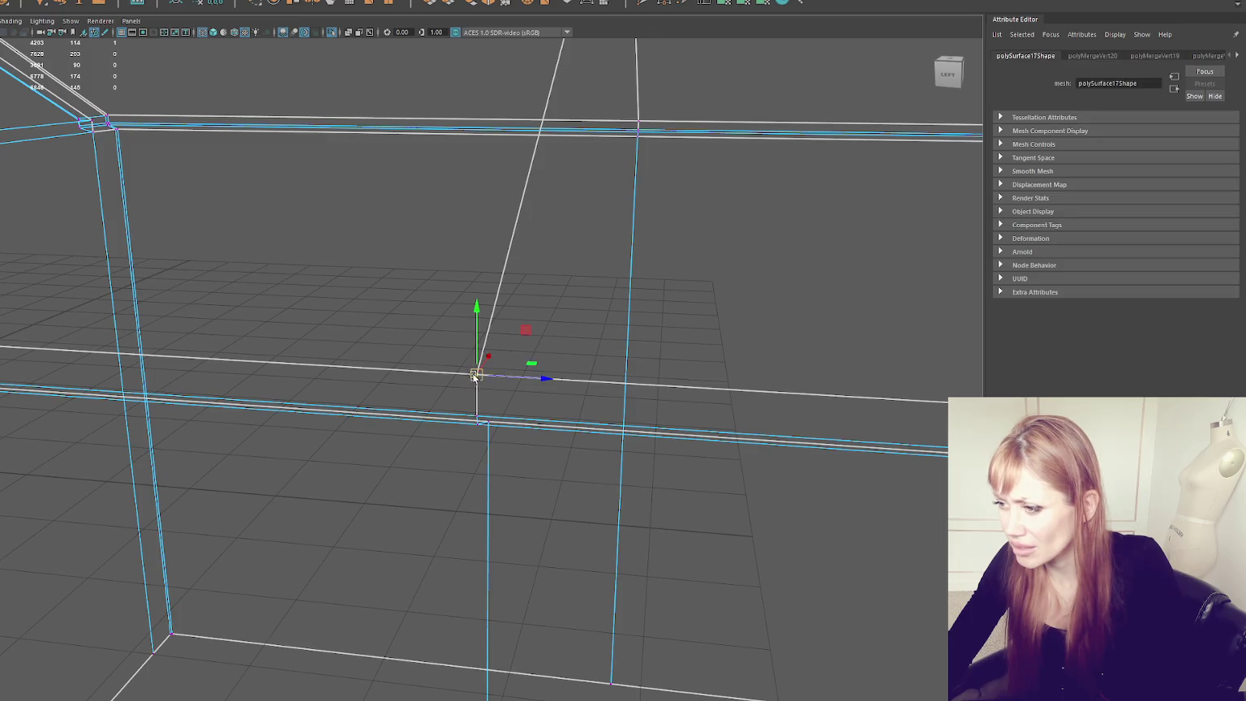
{"action": "left_click_drag", "start_coordinate": [479, 409], "coordinate": [480, 390], "text": "alt"}
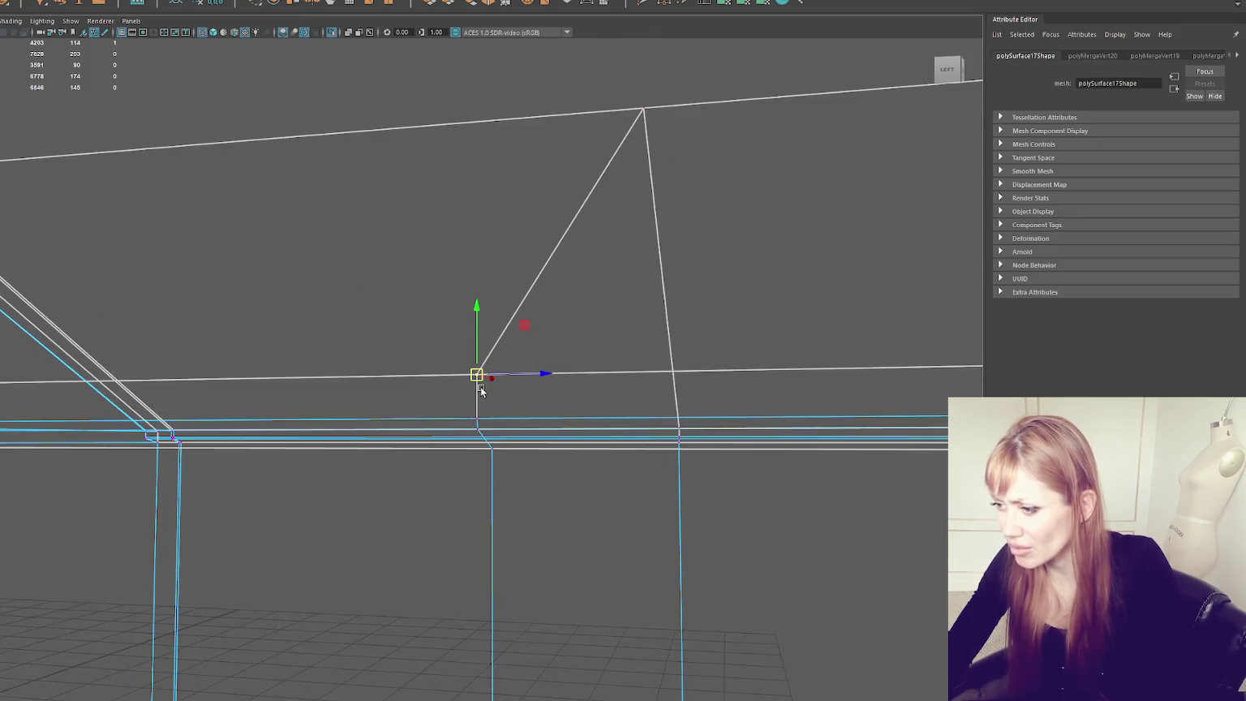
{"action": "left_click", "coordinate": [479, 434]}
{"action": "left_click", "coordinate": [478, 432]}
{"action": "mouse_move", "coordinate": [524, 462]}
{"action": "left_mouse_down", "text": "alt"}
{"action": "mouse_move", "coordinate": [478, 417]}
{"action": "mouse_move", "coordinate": [459, 451]}
{"action": "mouse_move", "coordinate": [478, 418]}
{"action": "left_mouse_up", "text": "alt"}
{"action": "left_click", "coordinate": [489, 474]}
{"action": "left_click", "coordinate": [491, 473]}
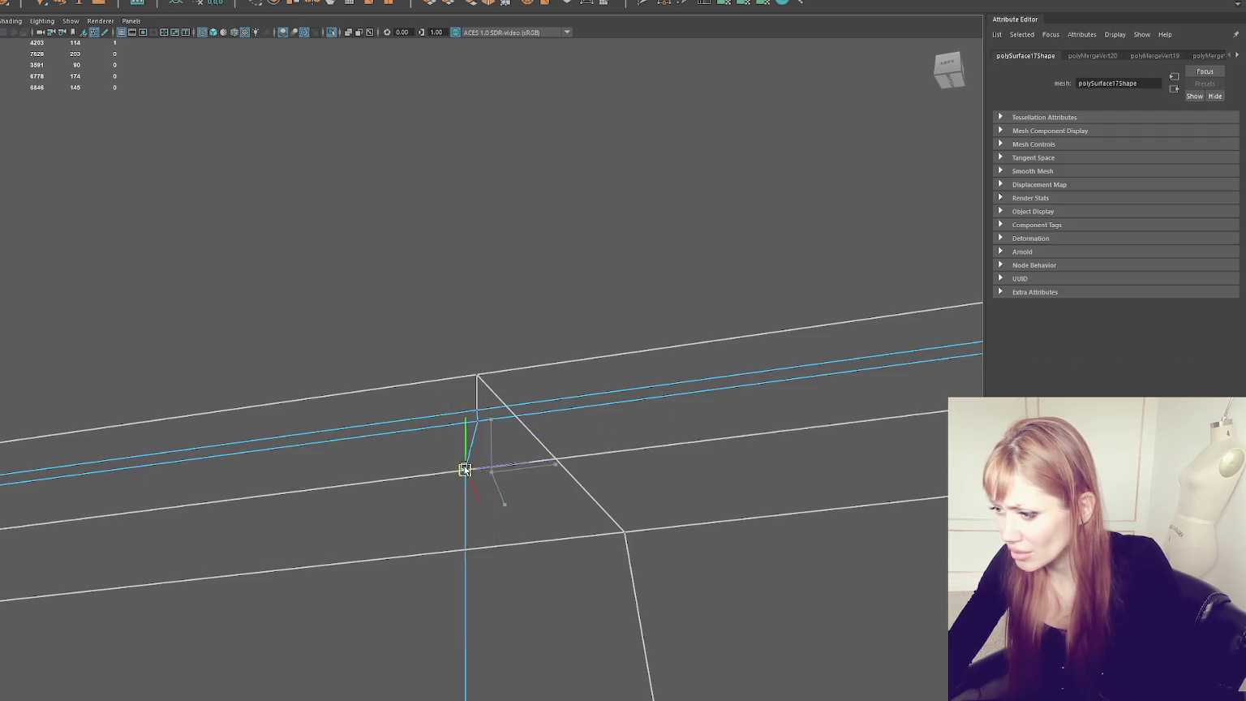
{"action": "mouse_move", "coordinate": [540, 487]}
{"action": "left_mouse_down", "text": "alt"}
{"action": "mouse_move", "coordinate": [537, 448]}
{"action": "mouse_move", "coordinate": [574, 434]}
{"action": "mouse_move", "coordinate": [590, 329]}
{"action": "mouse_move", "coordinate": [496, 565]}
{"action": "left_mouse_up", "text": "alt"}
{"action": "key", "text": "ctrl+shift+a"}
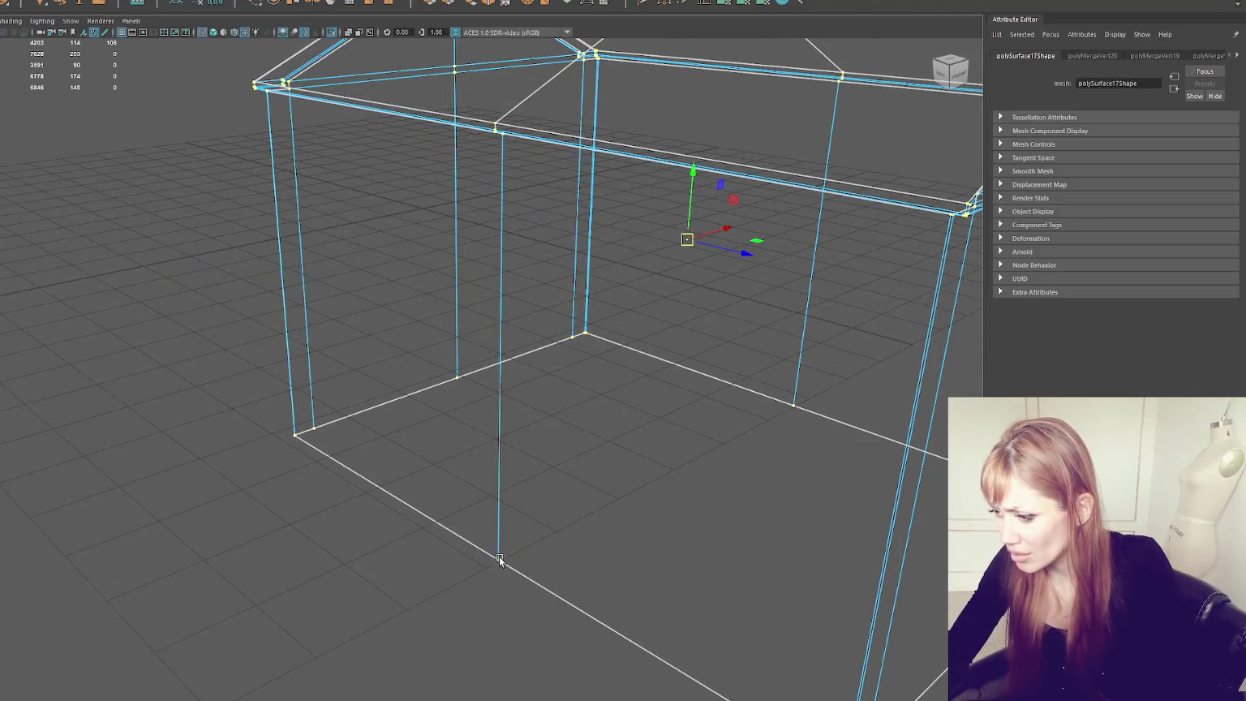
Step: Select the wall's bottom vertex and front-wall edge, then tumble in close on its vertical edges
{"action": "left_click", "coordinate": [505, 576]}
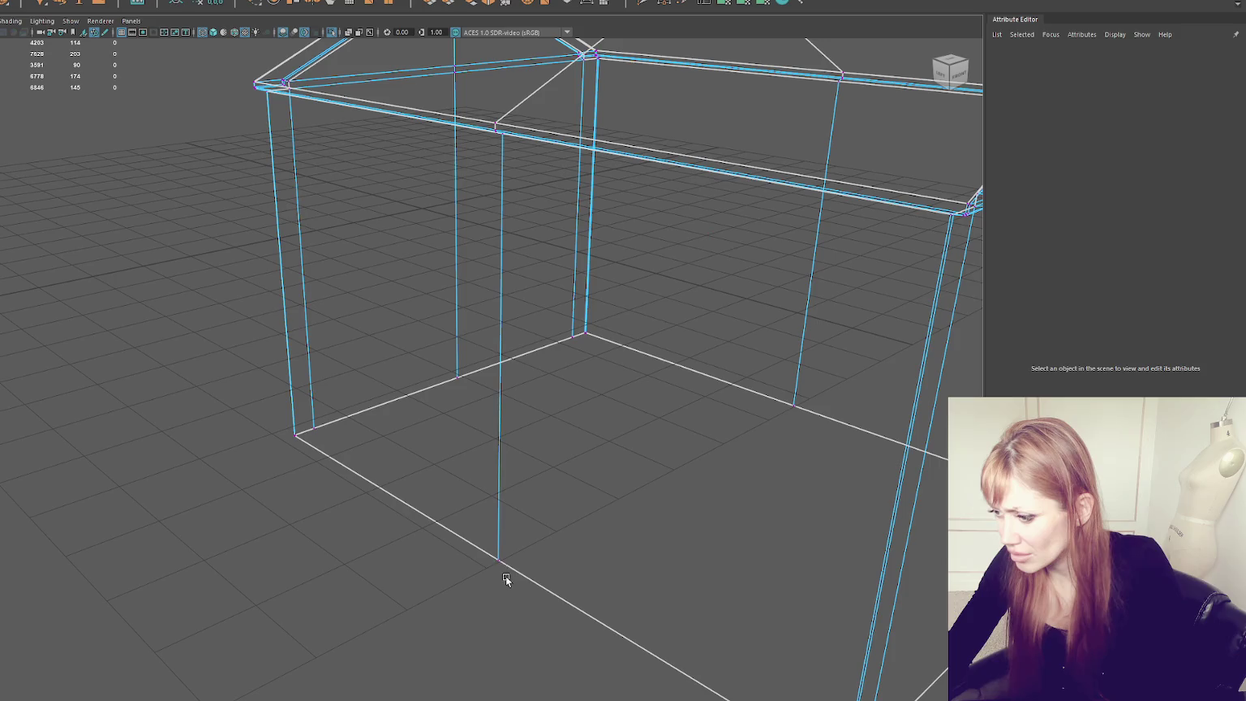
{"action": "left_click", "coordinate": [497, 559]}
{"action": "right_click_drag", "start_coordinate": [497, 560], "coordinate": [556, 495], "text": "alt"}
{"action": "left_click_drag", "start_coordinate": [557, 495], "coordinate": [611, 408], "text": "alt"}
{"action": "right_click_drag", "start_coordinate": [611, 408], "coordinate": [545, 472], "text": "alt"}
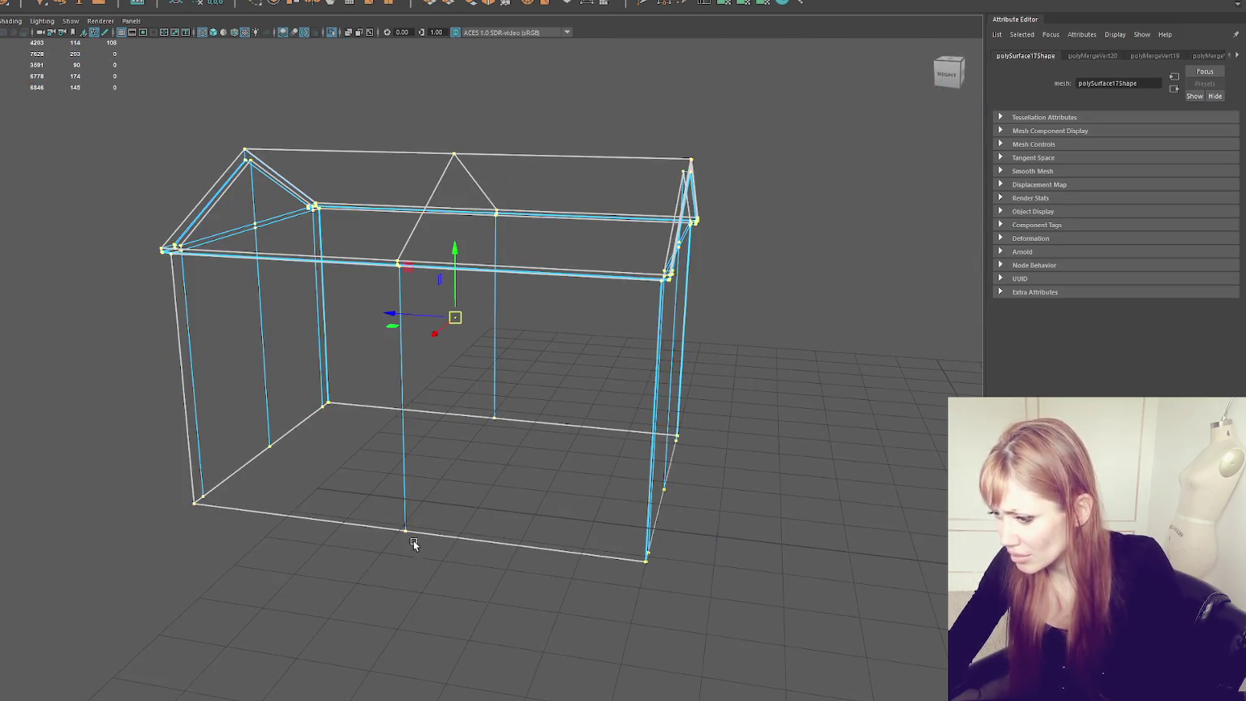
{"action": "left_click_drag", "start_coordinate": [468, 430], "coordinate": [488, 300], "text": "alt"}
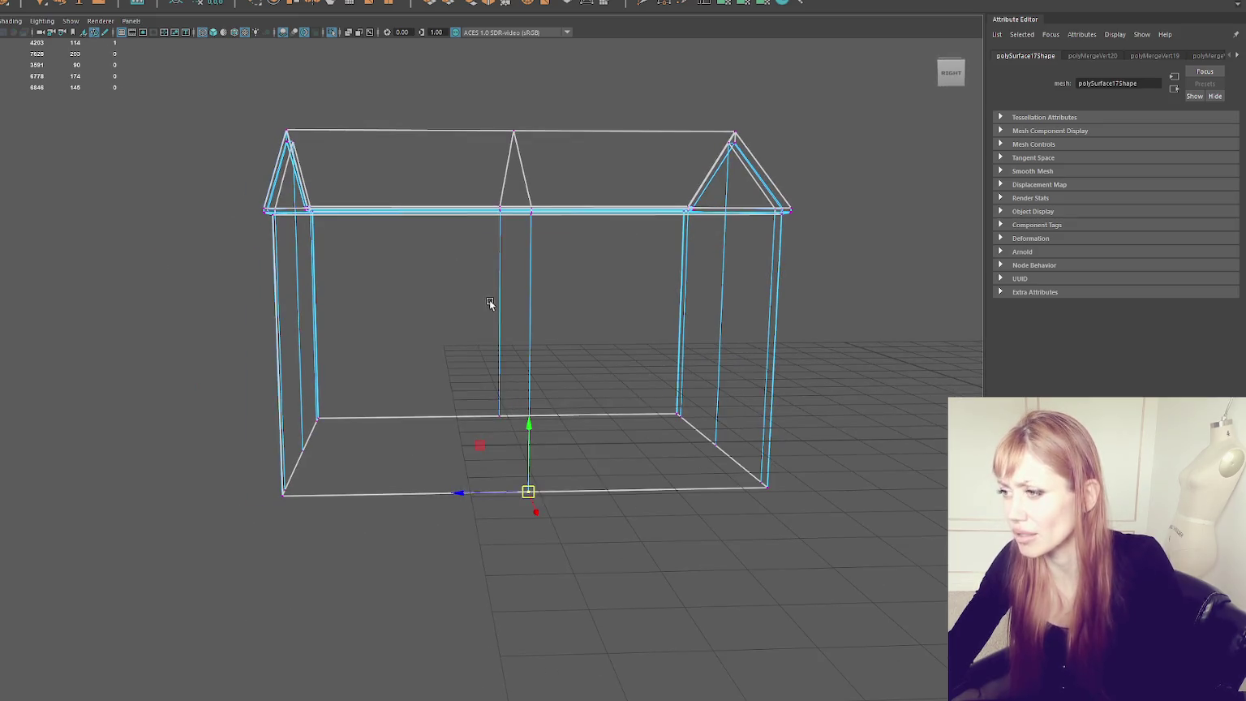
{"action": "left_click", "coordinate": [531, 270]}
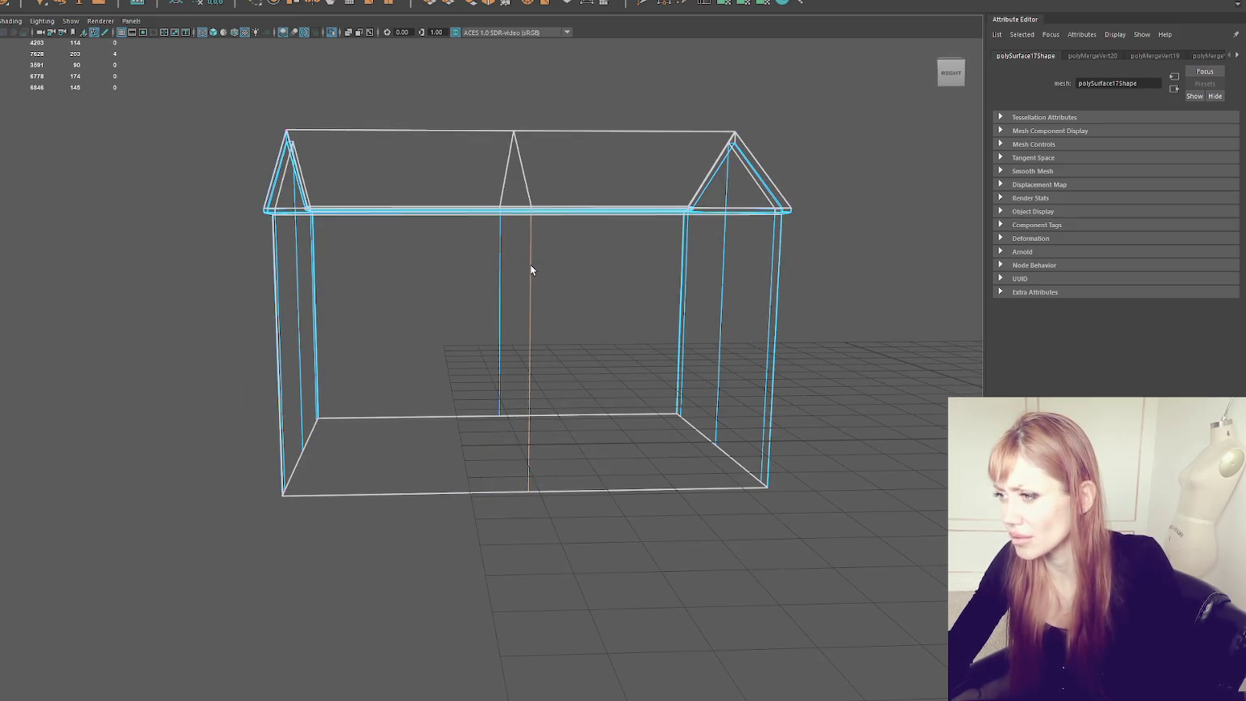
{"action": "left_click_drag", "start_coordinate": [530, 264], "coordinate": [518, 357], "text": "alt"}
{"action": "scroll", "coordinate": [517, 356], "scroll_direction": "up", "scroll_amount": 5}
{"action": "scroll", "coordinate": [469, 507], "scroll_direction": "up", "scroll_amount": 3}
{"action": "mouse_move", "coordinate": [469, 514]}
{"action": "left_mouse_down", "text": "alt"}
{"action": "mouse_move", "coordinate": [479, 415]}
{"action": "mouse_move", "coordinate": [467, 389]}
{"action": "mouse_move", "coordinate": [468, 401]}
{"action": "left_mouse_up", "text": "alt"}
Step: Test-move the wall's corner vertex twice, undoing each move
{"action": "right_click_drag", "start_coordinate": [507, 325], "coordinate": [445, 426]}
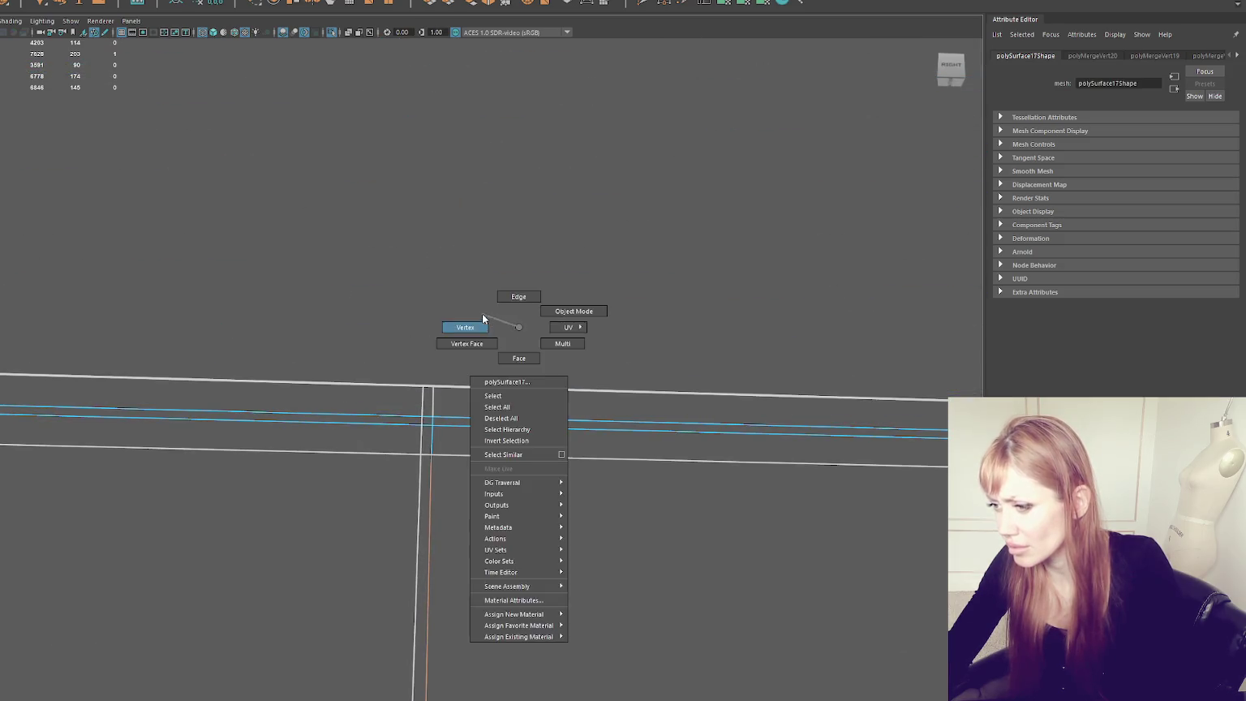
{"action": "left_click_drag", "start_coordinate": [433, 428], "coordinate": [502, 491]}
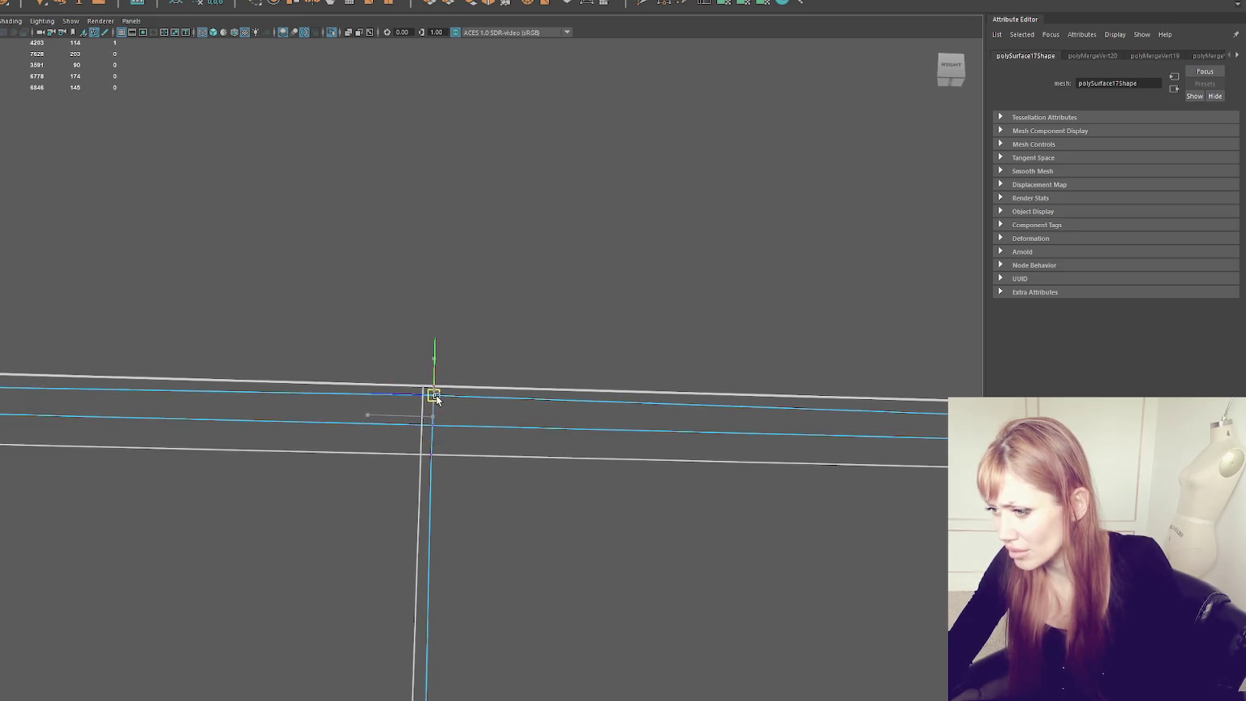
{"action": "key", "text": "ctrl+z"}
{"action": "left_click_drag", "start_coordinate": [438, 466], "coordinate": [381, 487]}
{"action": "key", "text": "ctrl+z"}
Step: Select the wall-junction edge in Edge mode and turn on textured shading (6)
{"action": "right_click", "coordinate": [505, 321]}
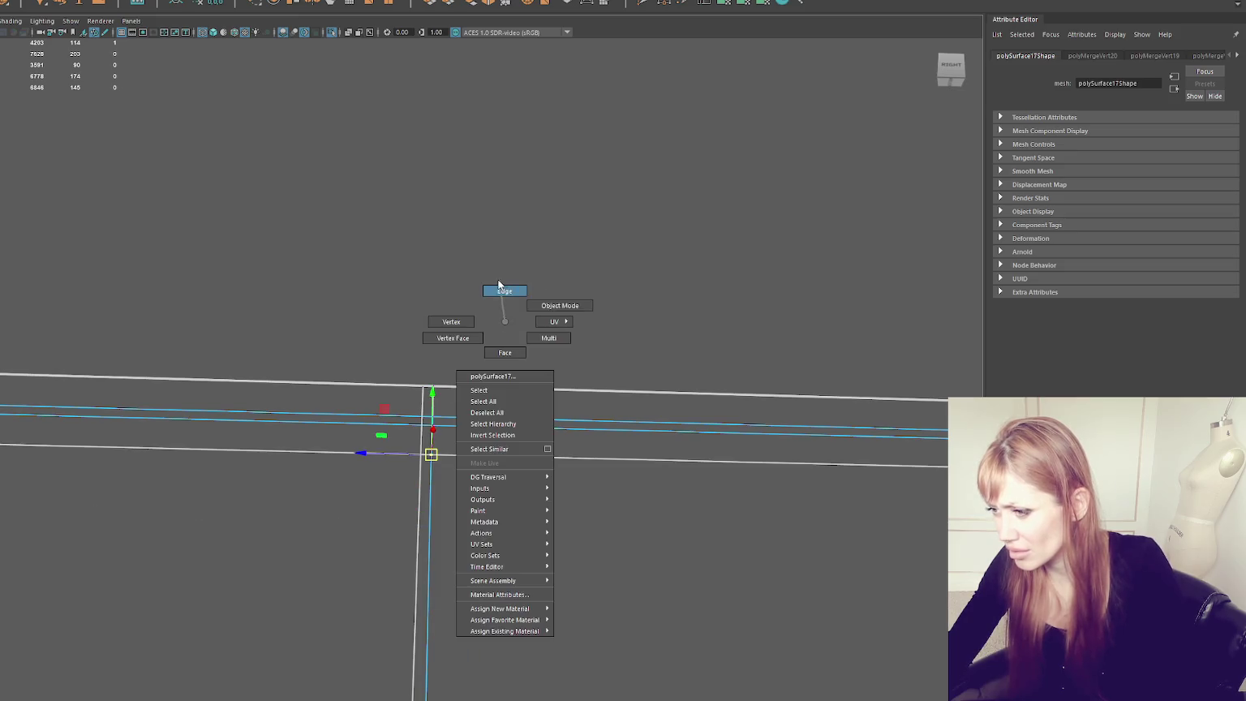
{"action": "left_click", "coordinate": [500, 289]}
{"action": "left_click", "coordinate": [433, 437]}
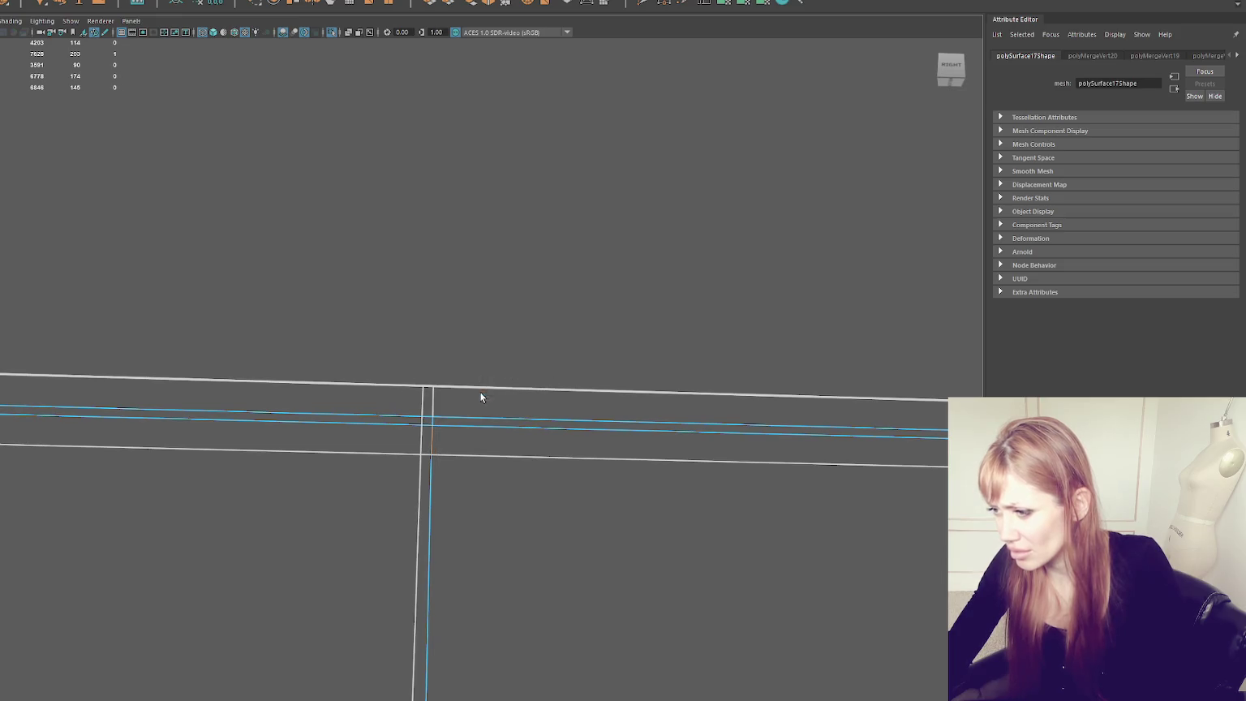
{"action": "key", "text": "6"}
{"action": "left_click", "coordinate": [661, 451]}
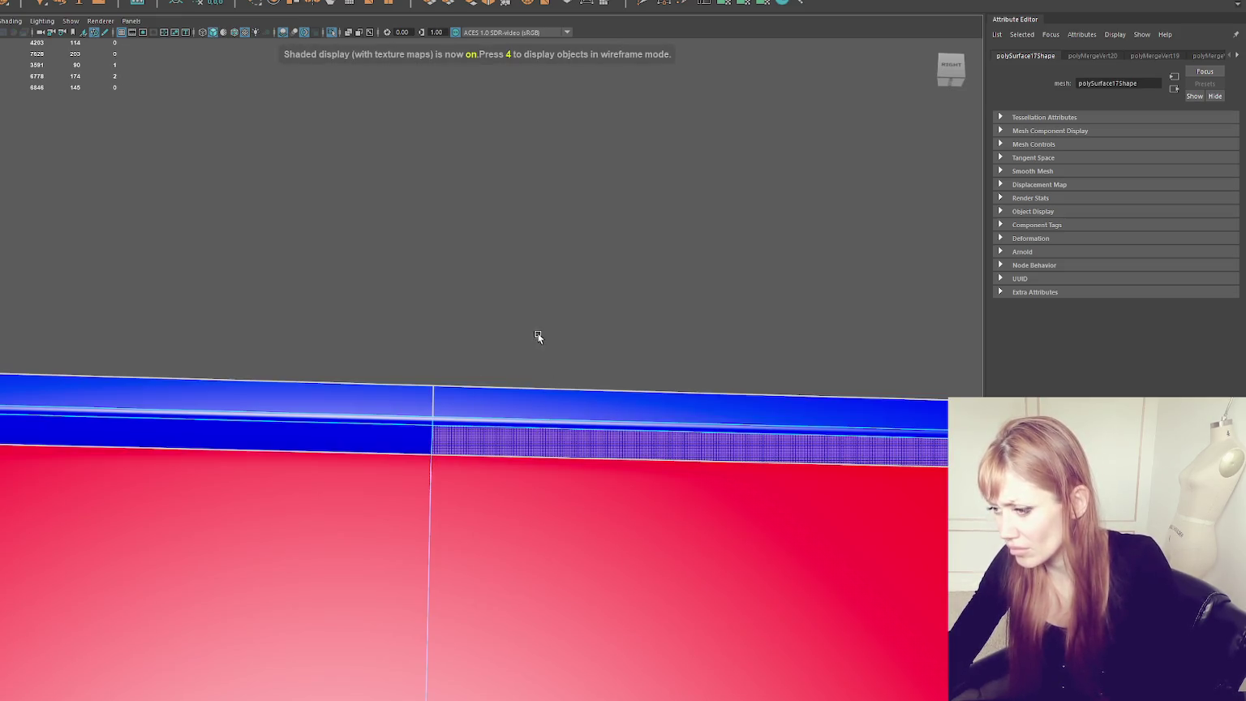
Step: Frame the box in Edge mode and delete its marquee-selected middle edge loop
{"action": "right_click_drag", "start_coordinate": [539, 334], "coordinate": [537, 317]}
{"action": "right_click_drag", "start_coordinate": [535, 363], "coordinate": [539, 365]}
{"action": "key", "text": "f"}
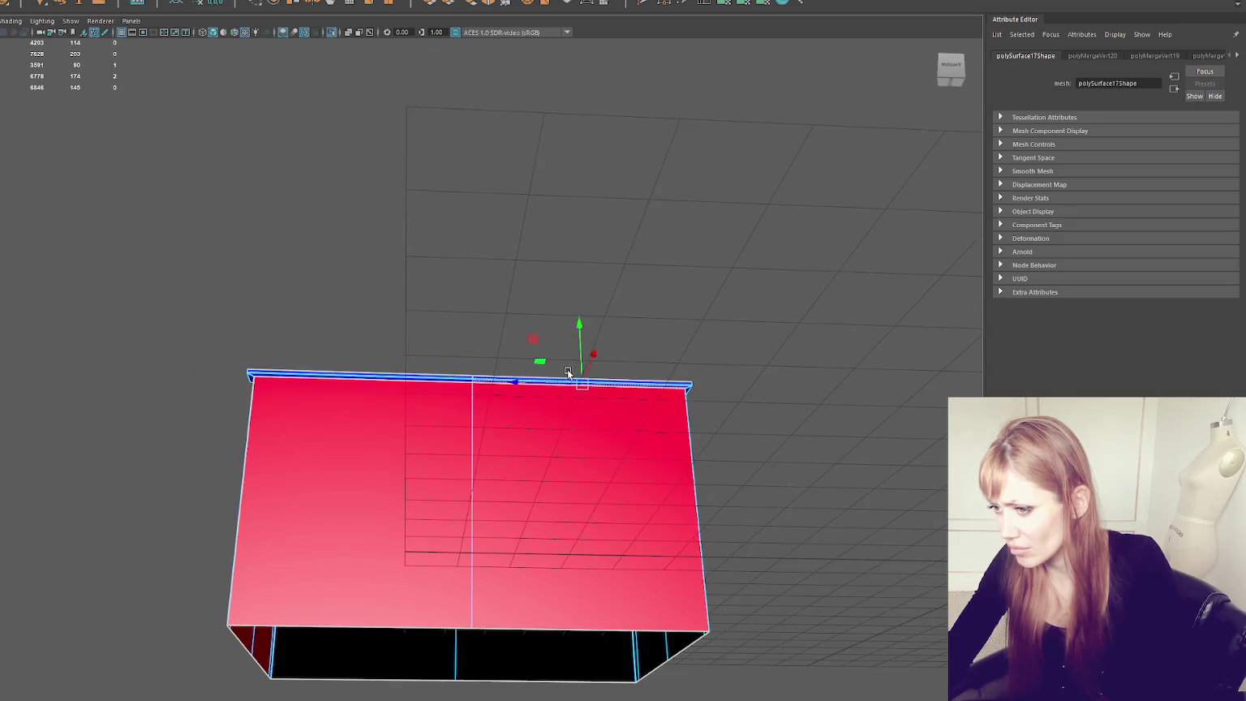
{"action": "left_click_drag", "start_coordinate": [434, 130], "coordinate": [518, 650]}
{"action": "key", "text": "Delete"}
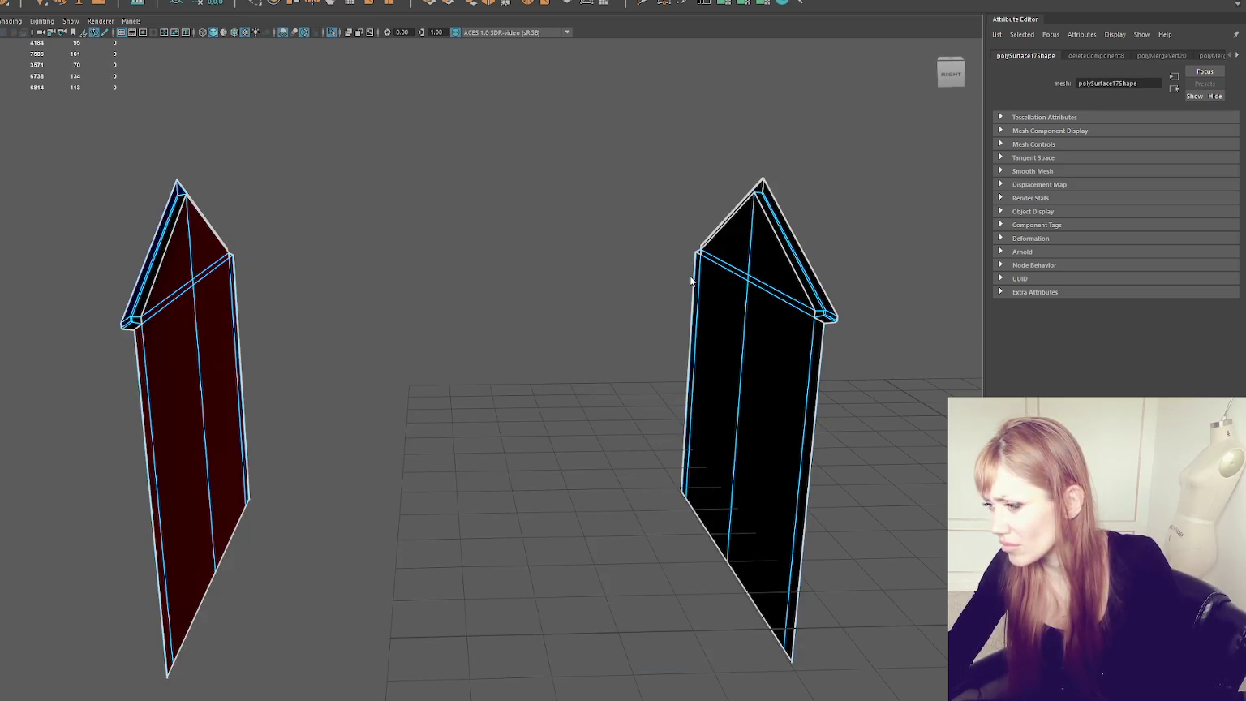
Step: Select the border edges of both end pieces while tumbling around them
{"action": "double_click", "coordinate": [771, 633]}
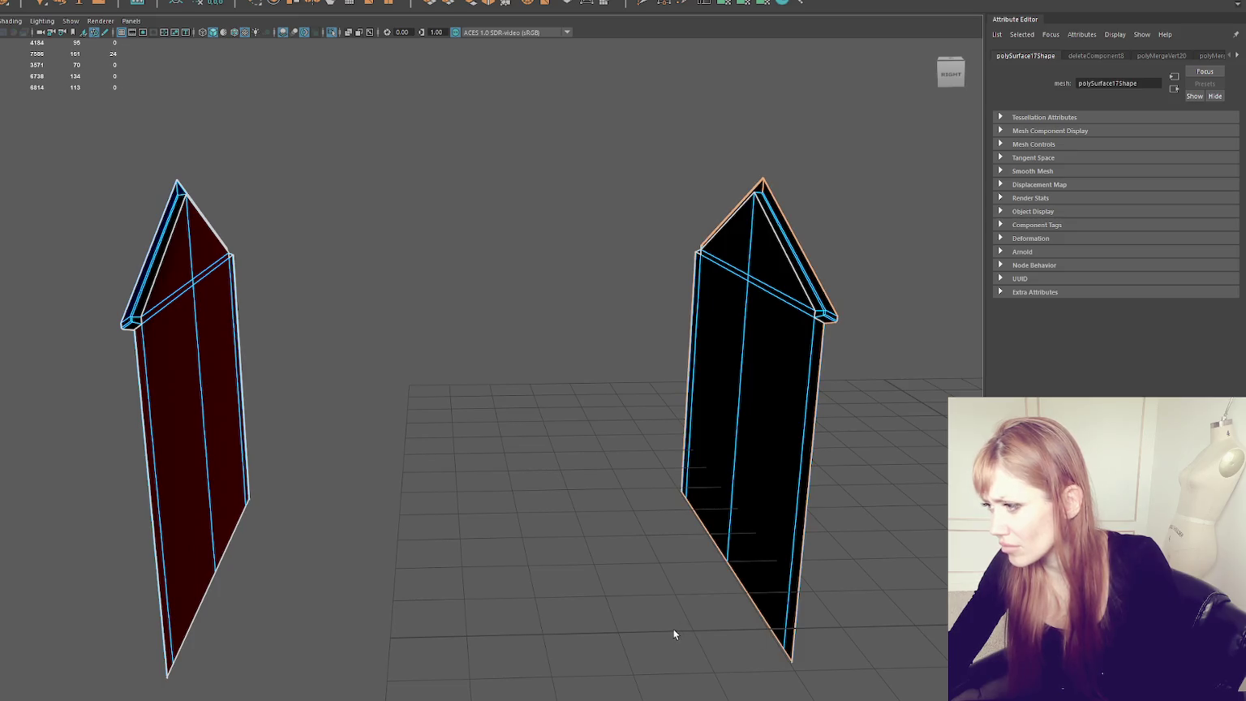
{"action": "left_click_drag", "start_coordinate": [252, 606], "coordinate": [731, 468], "text": "alt"}
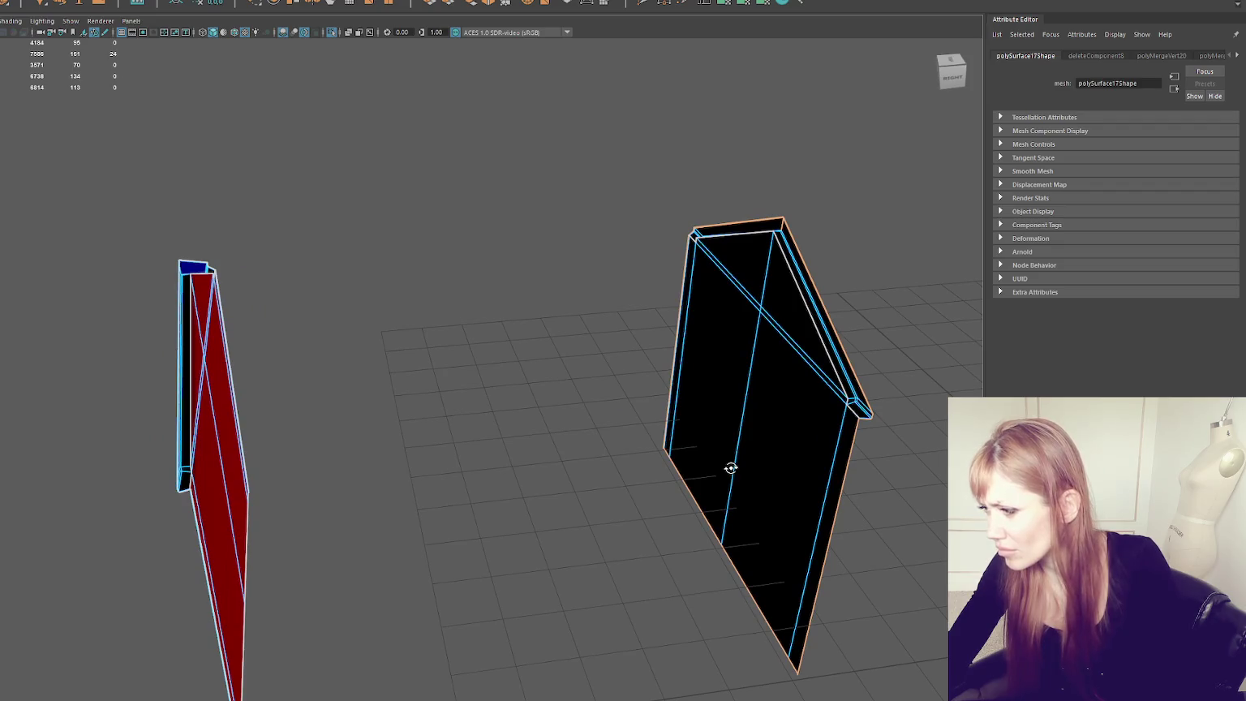
{"action": "scroll", "coordinate": [730, 468], "scroll_direction": "up", "scroll_amount": 2}
{"action": "left_click", "coordinate": [142, 604], "text": "shift"}
{"action": "mouse_move", "coordinate": [142, 604]}
{"action": "left_mouse_down", "text": "alt"}
{"action": "mouse_move", "coordinate": [222, 557]}
{"action": "mouse_move", "coordinate": [356, 542]}
{"action": "left_mouse_up", "text": "alt"}
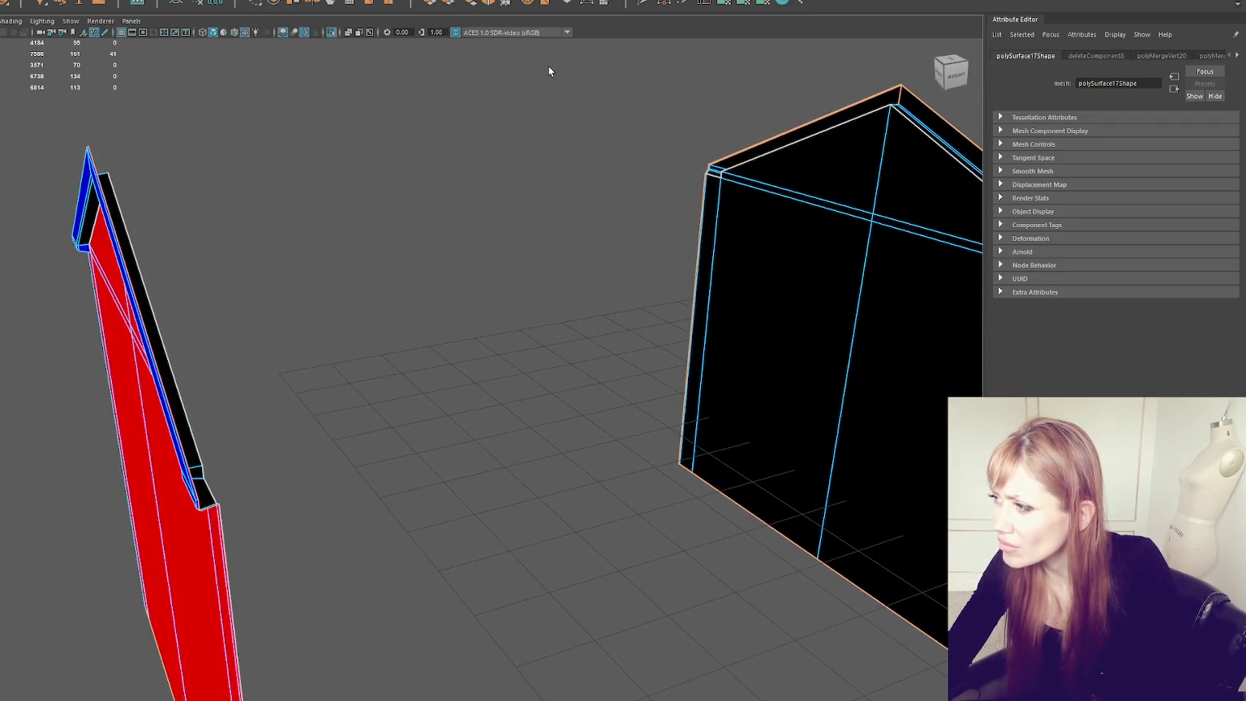
{"action": "mouse_move", "coordinate": [576, 98]}
{"action": "left_mouse_down", "text": "alt"}
{"action": "mouse_move", "coordinate": [640, 123]}
{"action": "mouse_move", "coordinate": [545, 122]}
{"action": "left_mouse_up", "text": "alt"}
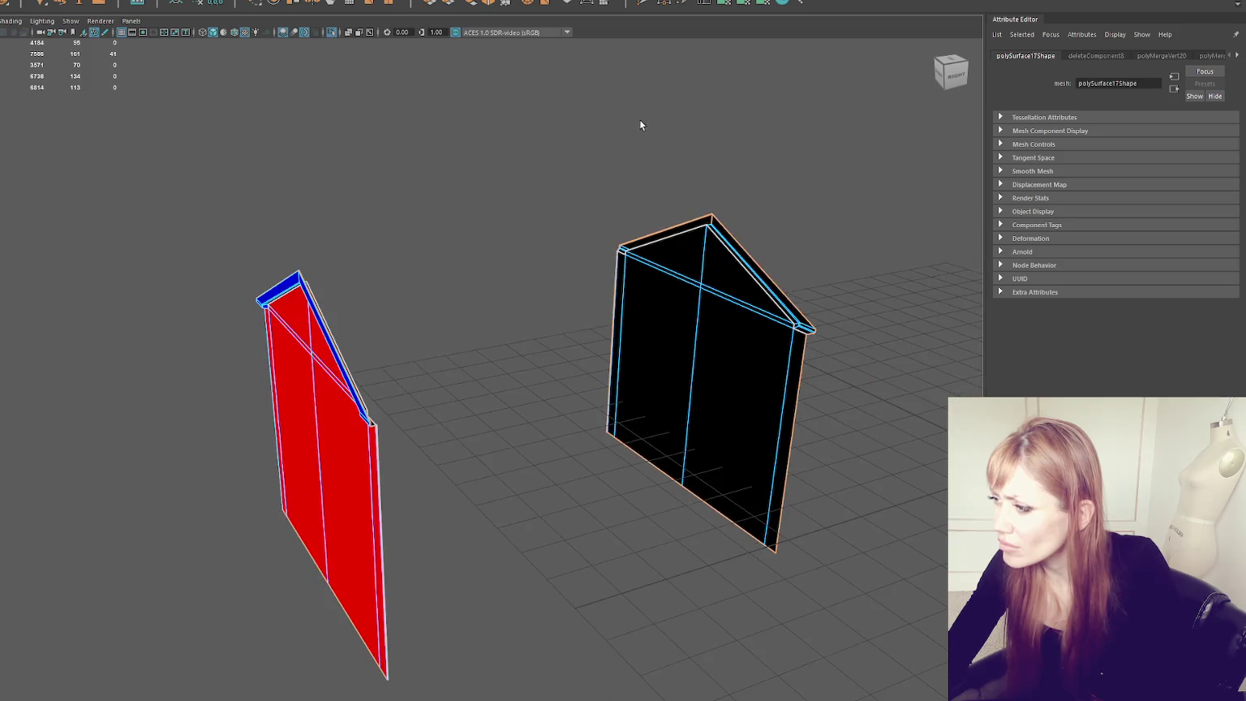
{"action": "scroll", "coordinate": [499, 185], "scroll_direction": "up", "scroll_amount": 2}
{"action": "scroll", "coordinate": [499, 184], "scroll_direction": "up", "scroll_amount": 3}
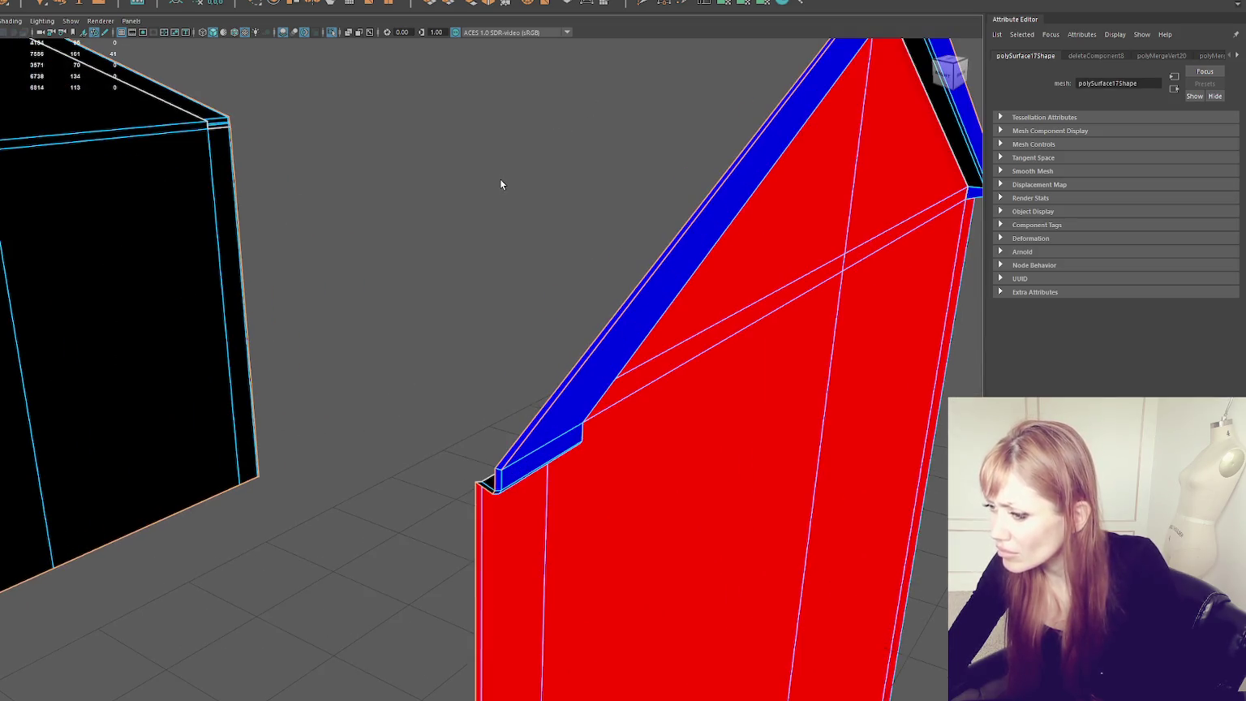
Step: Select the red gable piece and tumble around it for inspection
{"action": "left_click", "coordinate": [504, 376]}
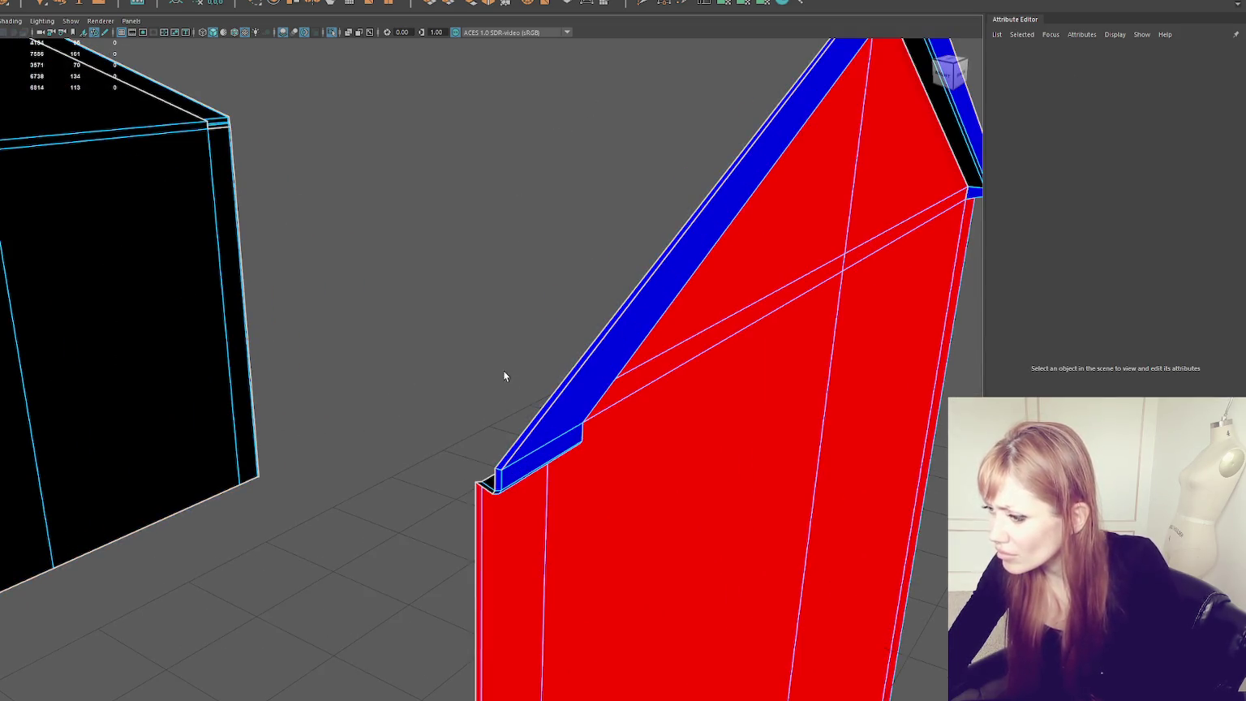
{"action": "left_click", "coordinate": [510, 442]}
{"action": "mouse_move", "coordinate": [528, 214]}
{"action": "left_mouse_down", "text": "alt"}
{"action": "mouse_move", "coordinate": [441, 316]}
{"action": "mouse_move", "coordinate": [742, 203]}
{"action": "mouse_move", "coordinate": [592, 292]}
{"action": "mouse_move", "coordinate": [585, 319]}
{"action": "mouse_move", "coordinate": [642, 253]}
{"action": "mouse_move", "coordinate": [740, 257]}
{"action": "mouse_move", "coordinate": [687, 272]}
{"action": "left_mouse_up", "text": "alt"}
{"action": "scroll", "coordinate": [581, 300], "scroll_direction": "down", "scroll_amount": 5}
{"action": "scroll", "coordinate": [738, 255], "scroll_direction": "up", "scroll_amount": 5}
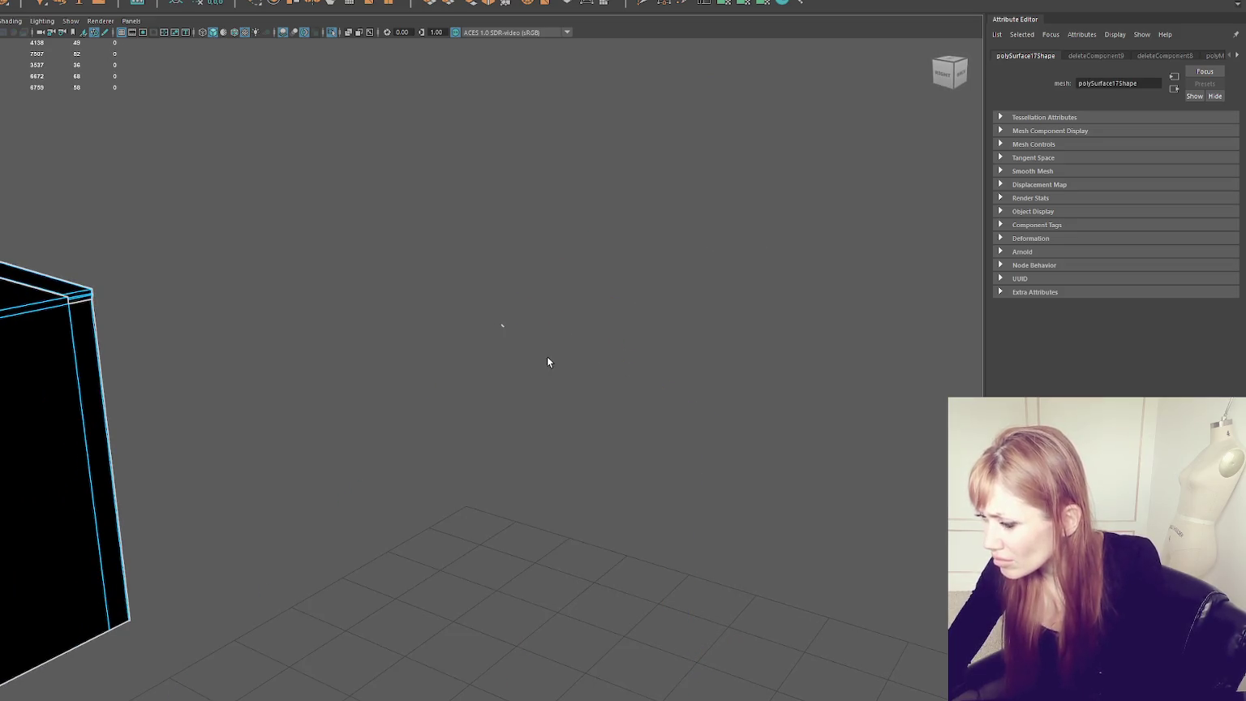
Step: Delete the blue trim's top face as a test, then undo the deletion
{"action": "left_click", "coordinate": [563, 332]}
{"action": "left_click", "coordinate": [554, 356]}
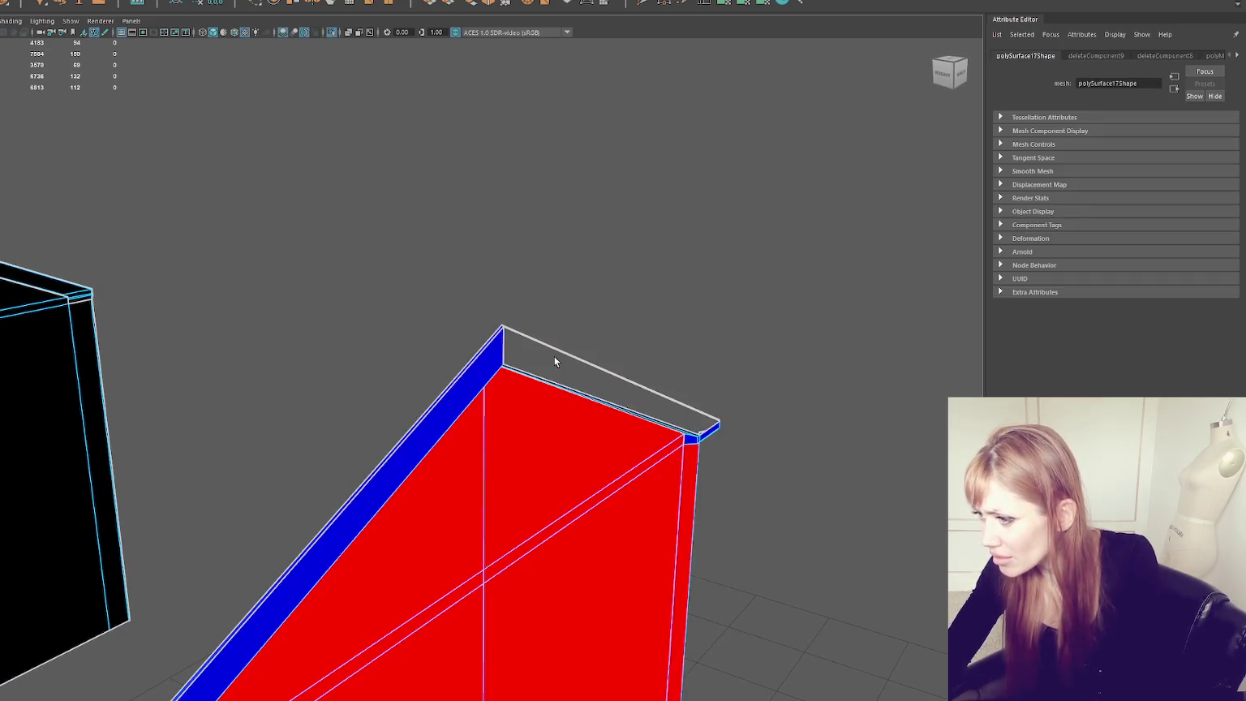
{"action": "left_click_drag", "start_coordinate": [562, 354], "coordinate": [523, 328], "text": "alt"}
{"action": "middle_click_drag", "start_coordinate": [523, 328], "coordinate": [452, 396], "text": "alt"}
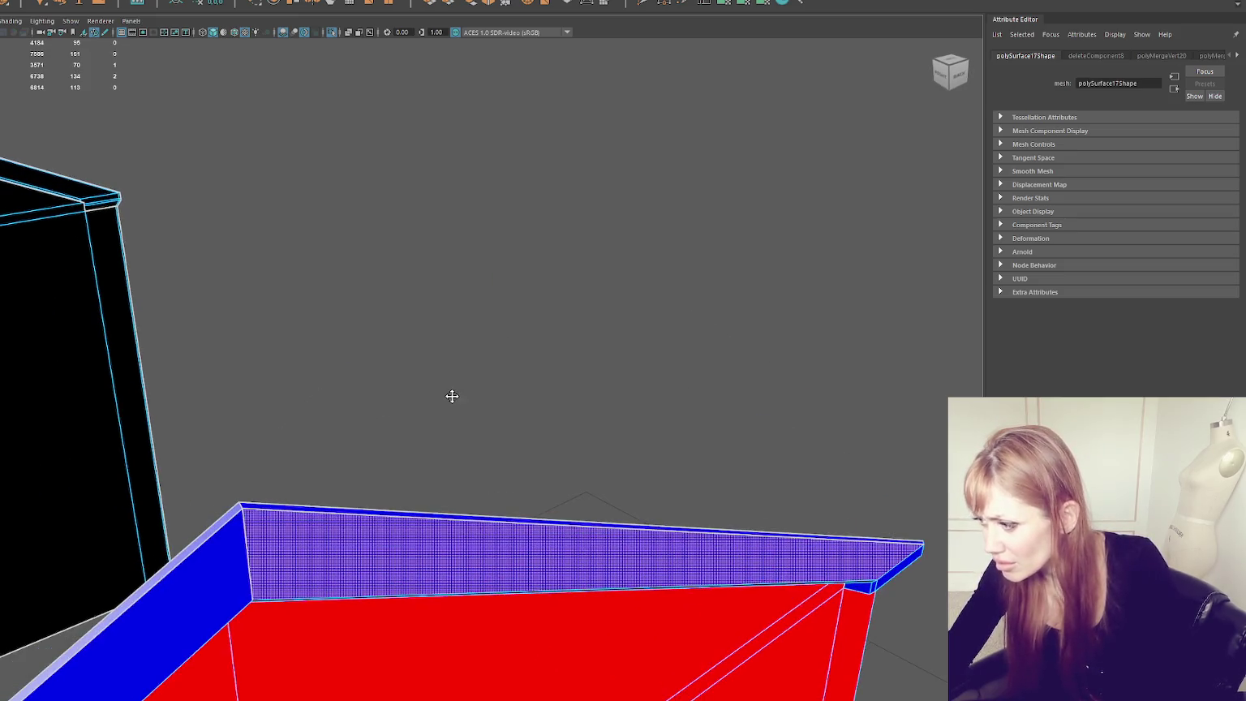
{"action": "key", "text": "Delete"}
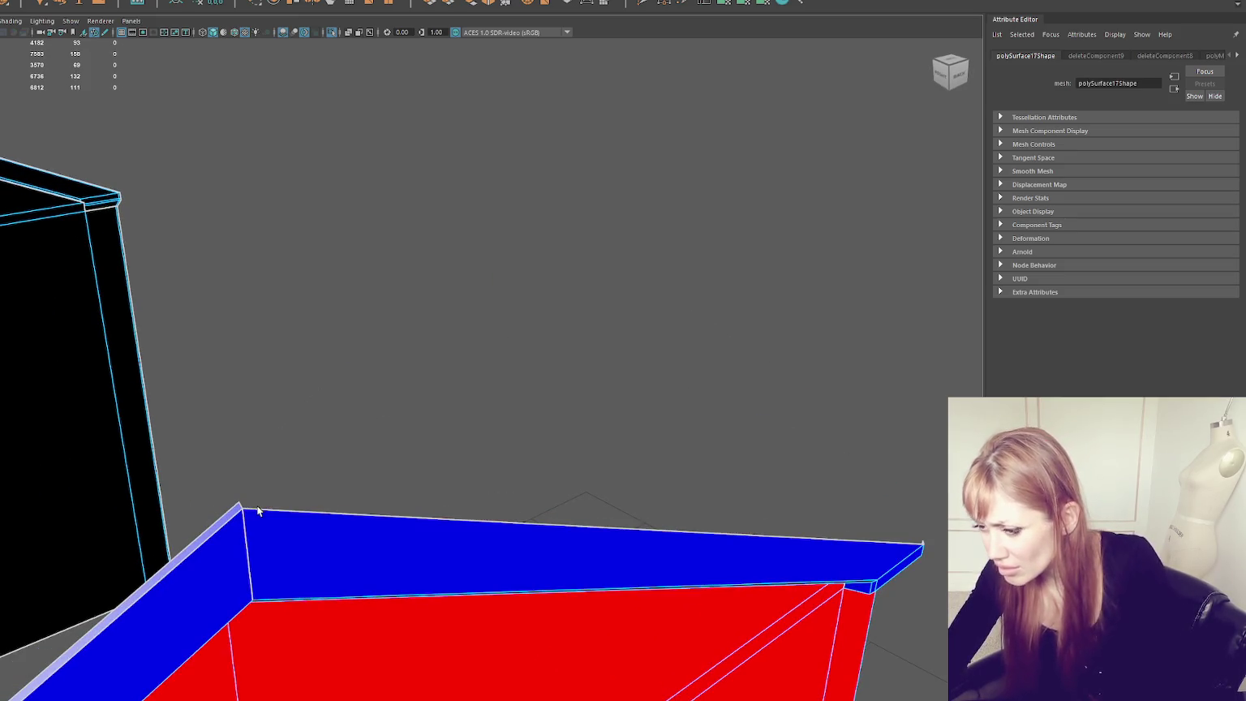
{"action": "key", "text": "ctrl+z"}
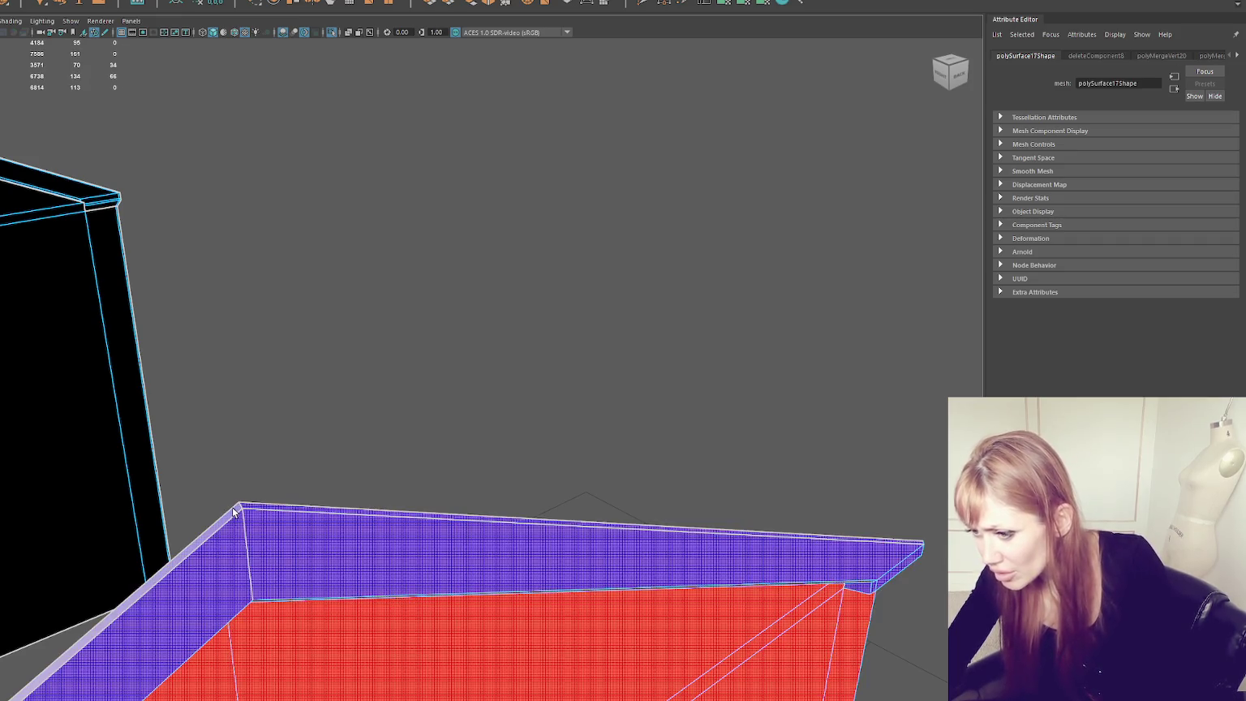
Step: Select vertices at the blue rim corner and merge them to their center
{"action": "left_click", "coordinate": [233, 511]}
{"action": "right_click_drag", "start_coordinate": [289, 392], "coordinate": [266, 459]}
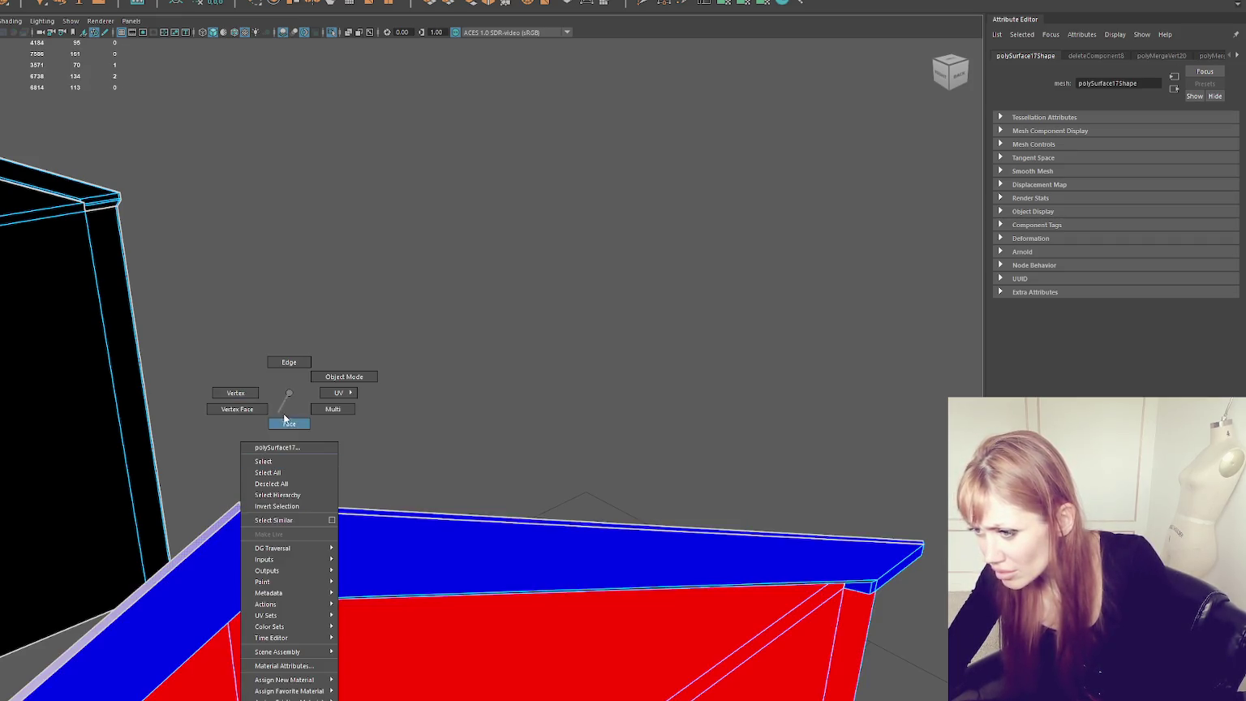
{"action": "left_click", "coordinate": [285, 418]}
{"action": "right_click_drag", "start_coordinate": [263, 459], "coordinate": [208, 393]}
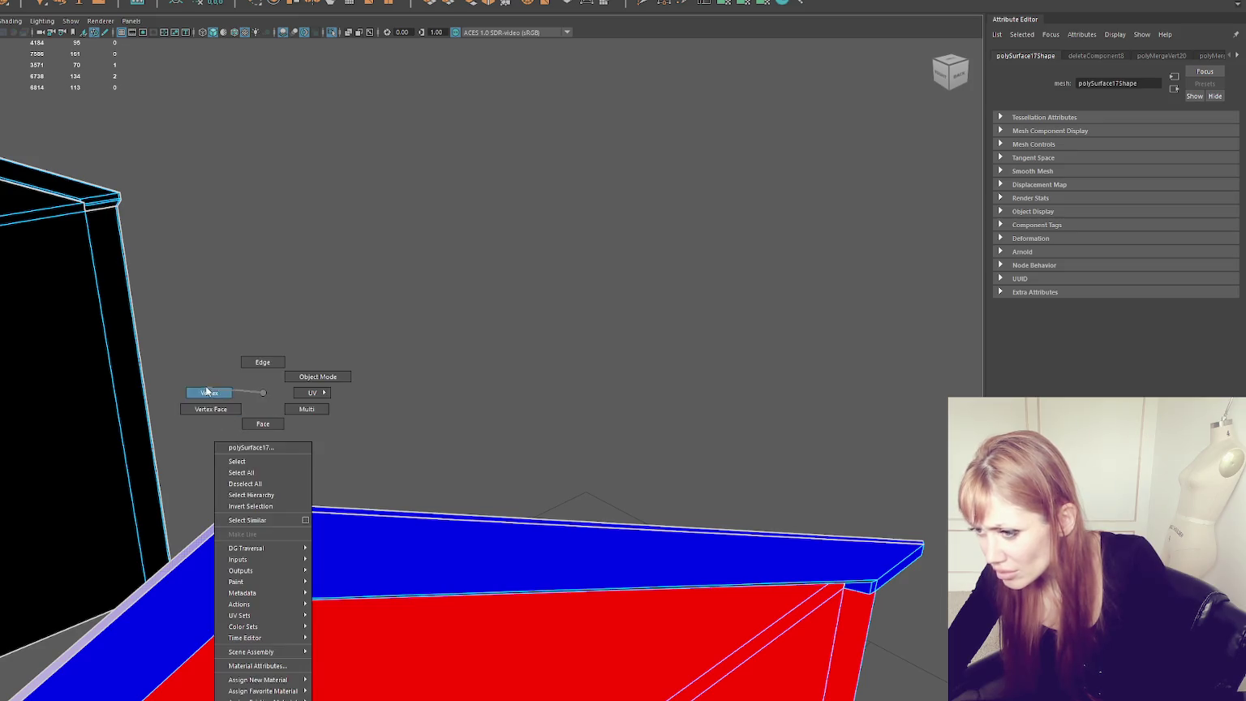
{"action": "scroll", "coordinate": [454, 436], "scroll_direction": "up", "scroll_amount": 3}
{"action": "left_click_drag", "start_coordinate": [474, 442], "coordinate": [836, 420], "text": "alt"}
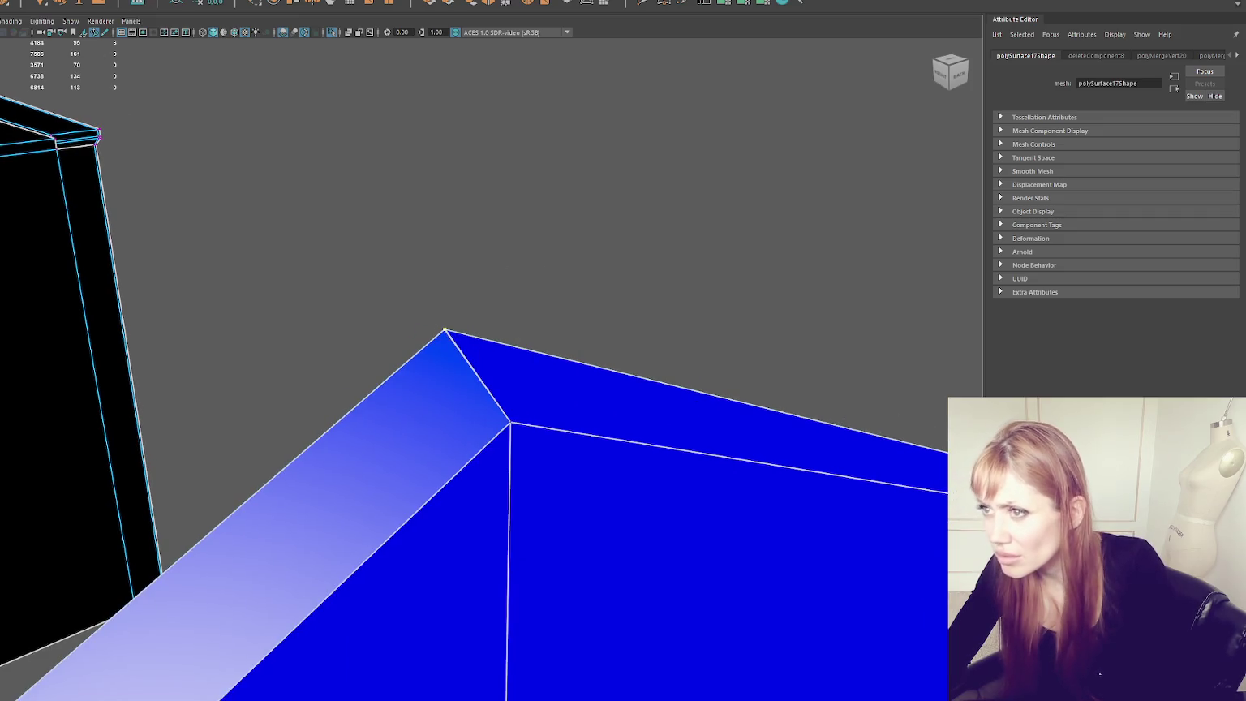
{"action": "left_click", "coordinate": [56, 1]}
{"action": "left_click", "coordinate": [111, 96]}
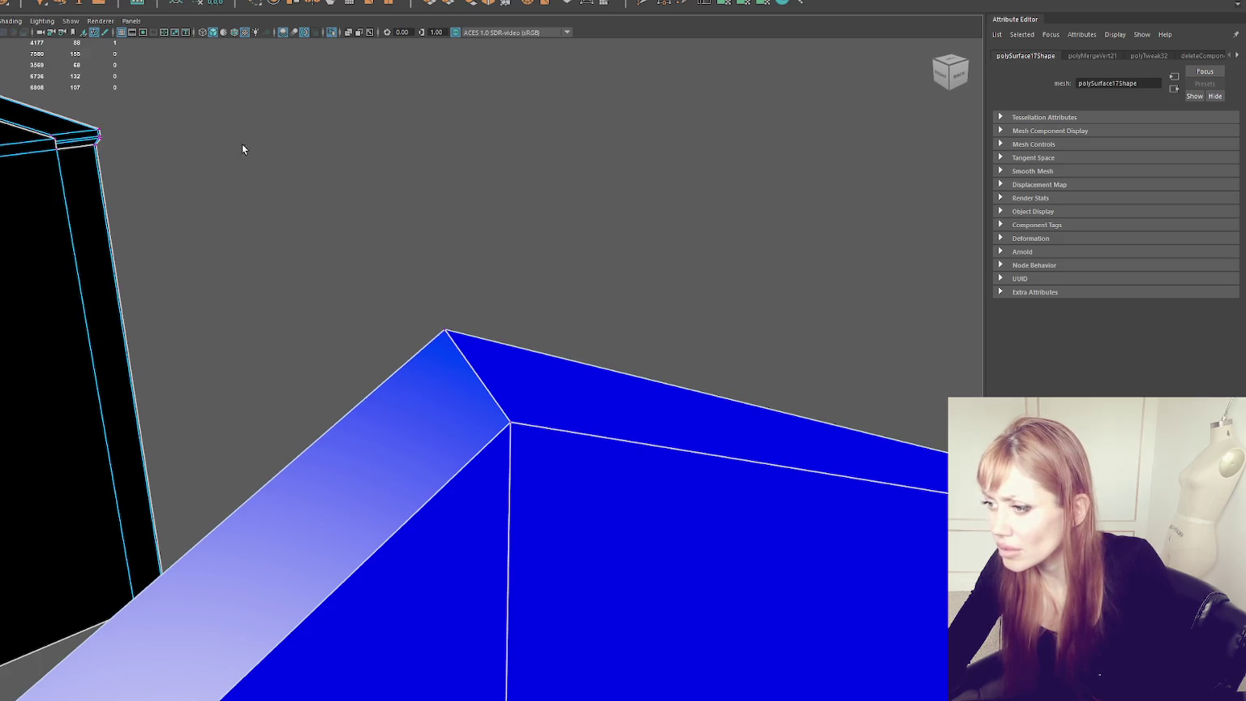
Step: Frame the top corner vertex and try a new camera near clip value, then undo it
{"action": "left_click_drag", "start_coordinate": [241, 144], "coordinate": [361, 253], "text": "alt"}
{"action": "left_click_drag", "start_coordinate": [135, 188], "coordinate": [134, 174]}
{"action": "left_click", "coordinate": [132, 175]}
{"action": "key", "text": "f"}
{"action": "left_click_drag", "start_coordinate": [342, 232], "coordinate": [512, 285], "text": "alt"}
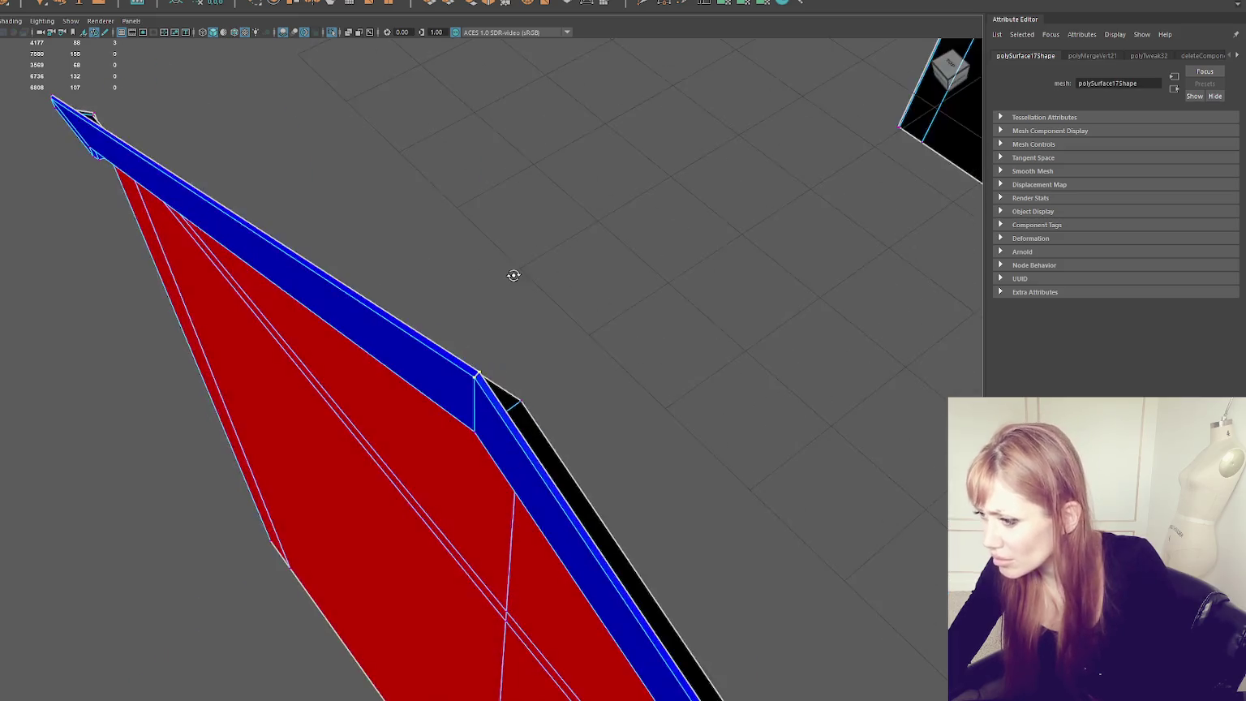
{"action": "key", "text": "f"}
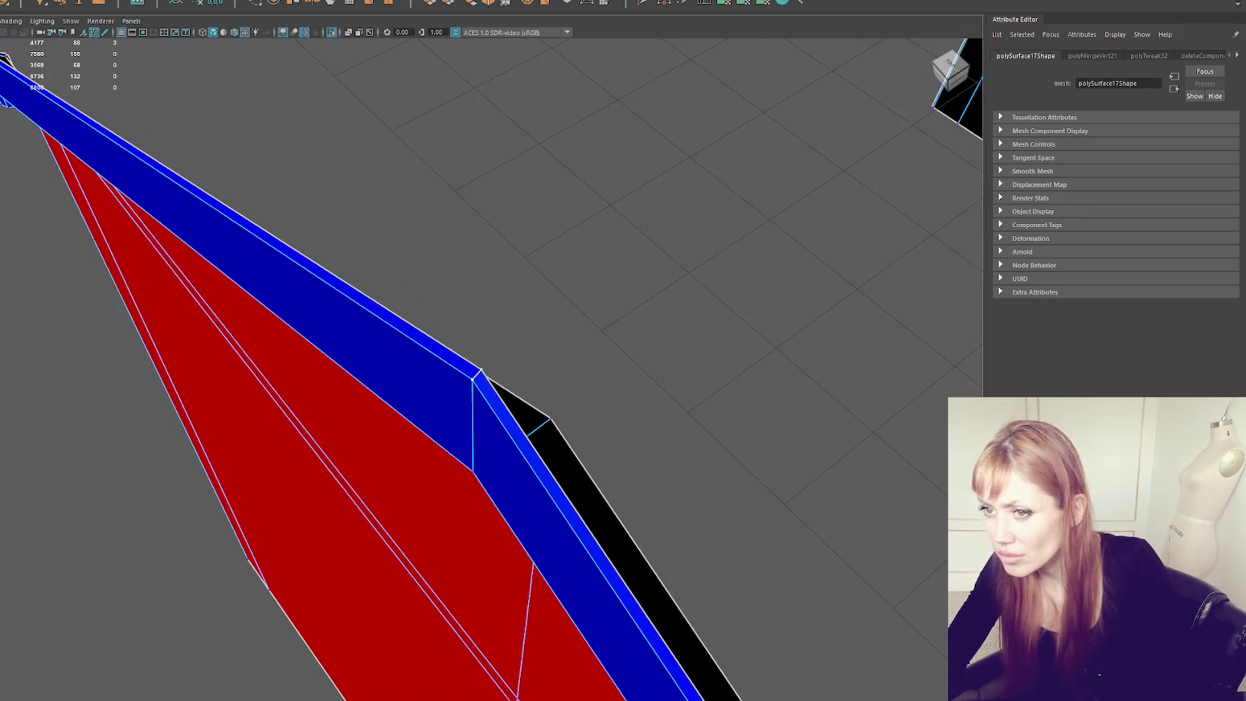
{"action": "left_click", "coordinate": [512, 283]}
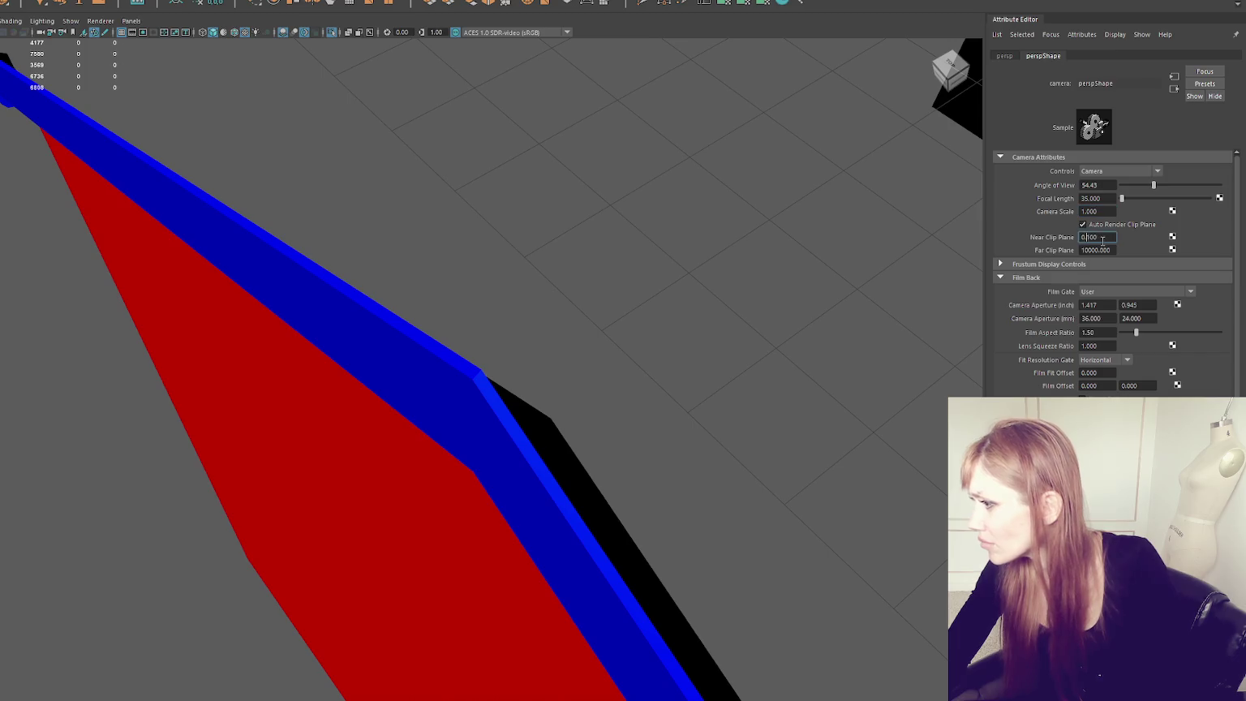
{"action": "key", "text": "Return"}
{"action": "left_click", "coordinate": [586, 326]}
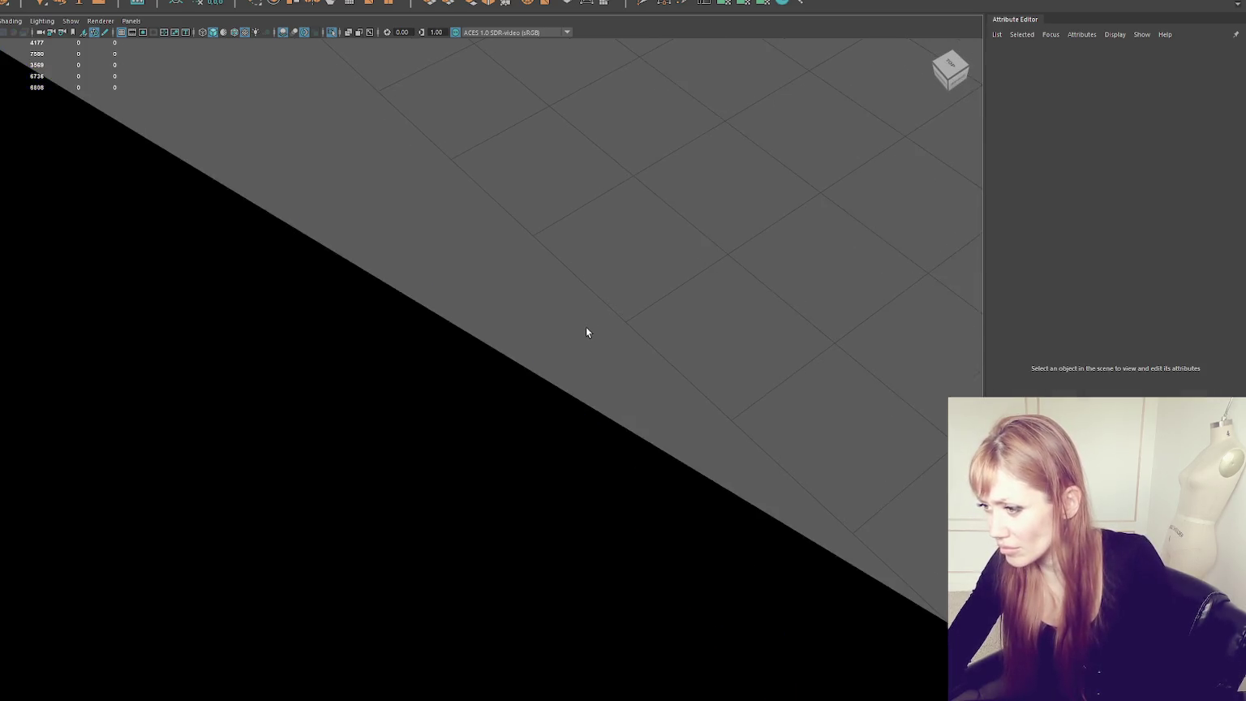
{"action": "key", "text": "ctrl+z"}
Step: Merge the two neighbouring corner vertices of the blue trim into one
{"action": "left_click", "coordinate": [502, 346]}
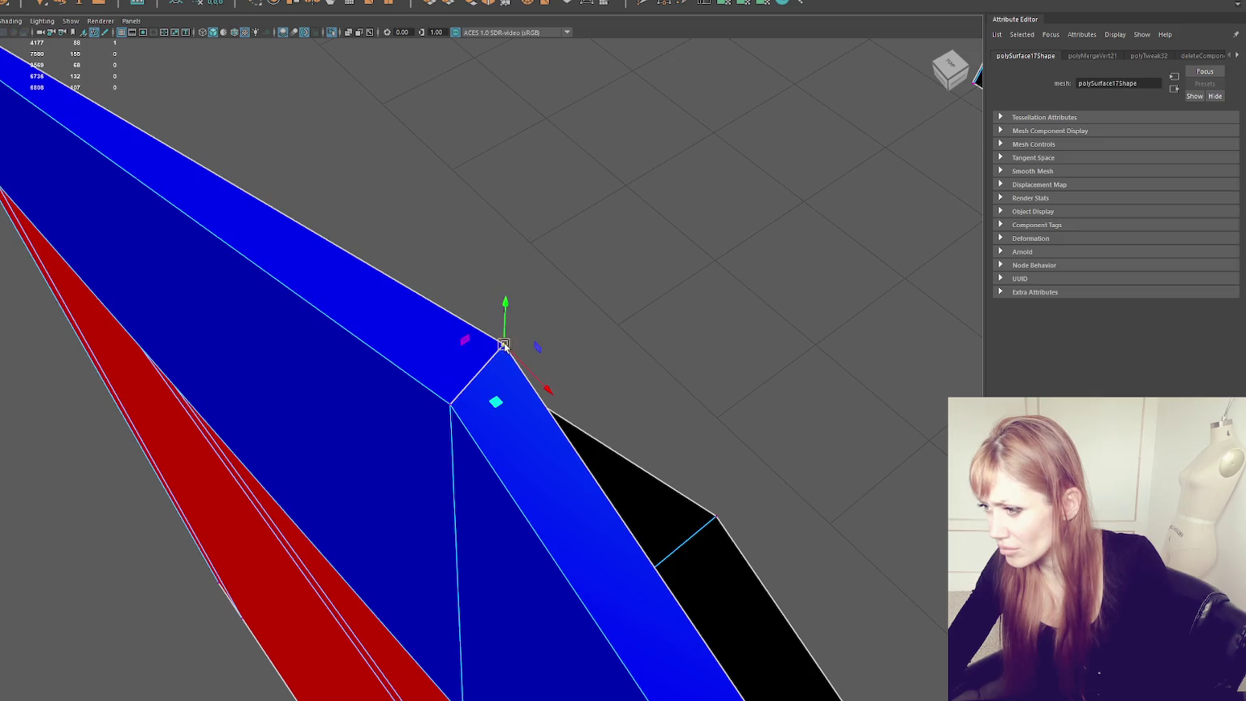
{"action": "left_click_drag", "start_coordinate": [503, 345], "coordinate": [557, 292]}
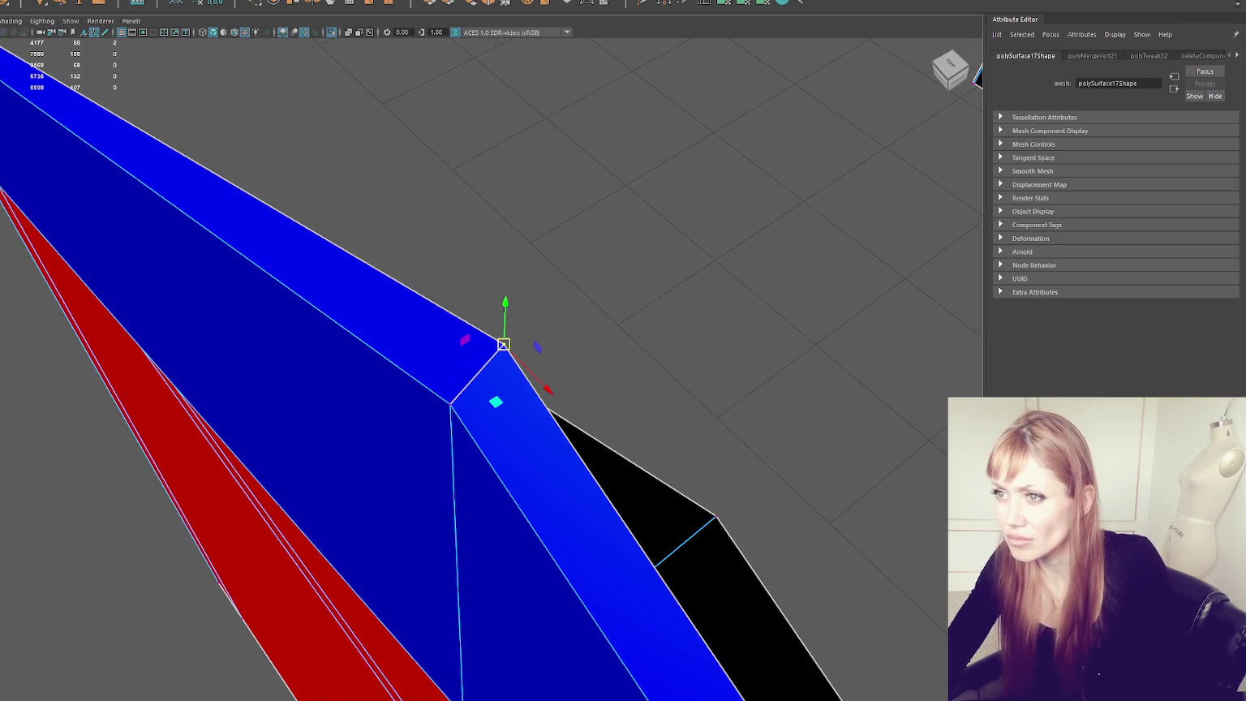
{"action": "left_click", "coordinate": [24, 0]}
{"action": "left_click", "coordinate": [73, 92]}
Step: Select the trim's upper border edge loop and inspect the gable piece's pointed tip
{"action": "right_click_drag", "start_coordinate": [461, 189], "coordinate": [493, 354]}
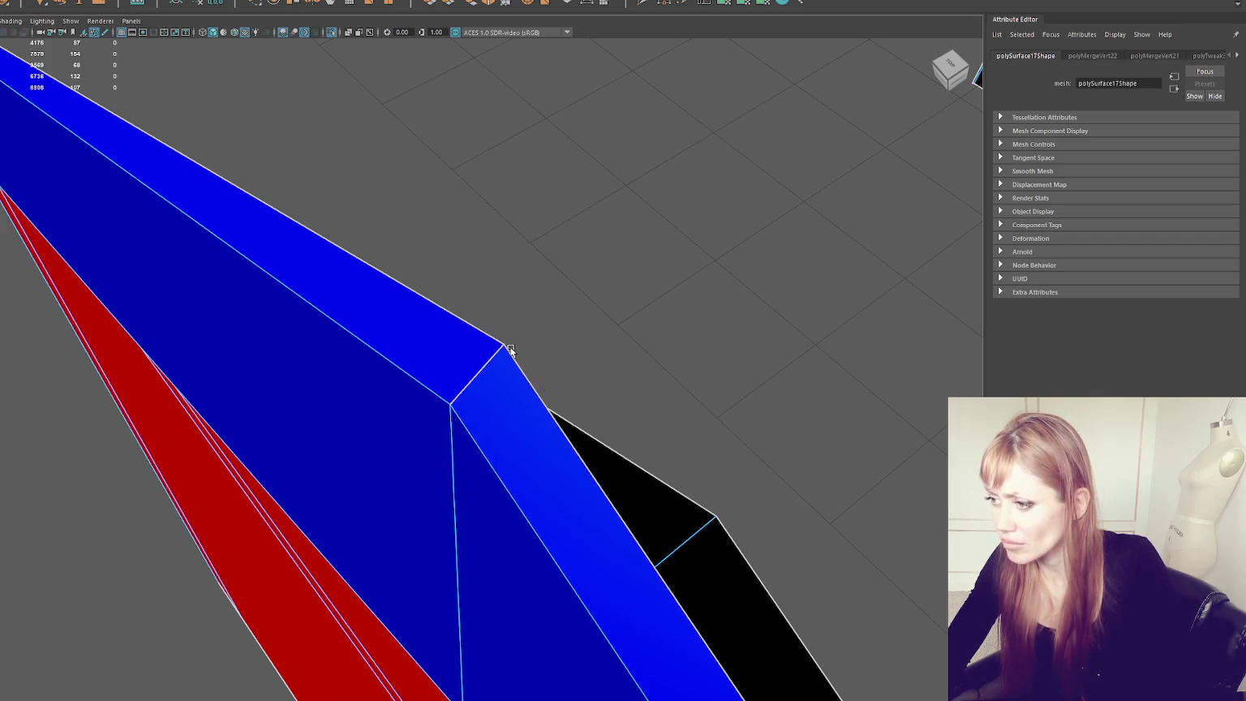
{"action": "scroll", "coordinate": [510, 357], "scroll_direction": "down", "scroll_amount": 5}
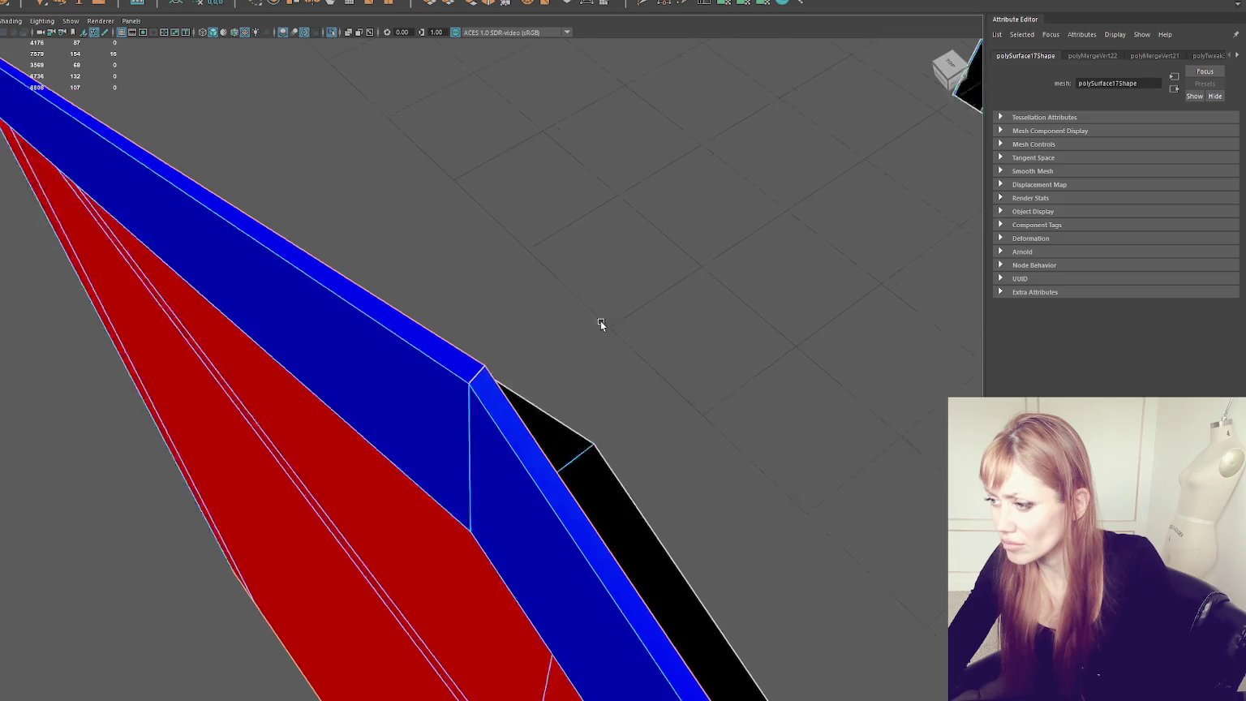
{"action": "left_click_drag", "start_coordinate": [600, 327], "coordinate": [590, 272], "text": "alt"}
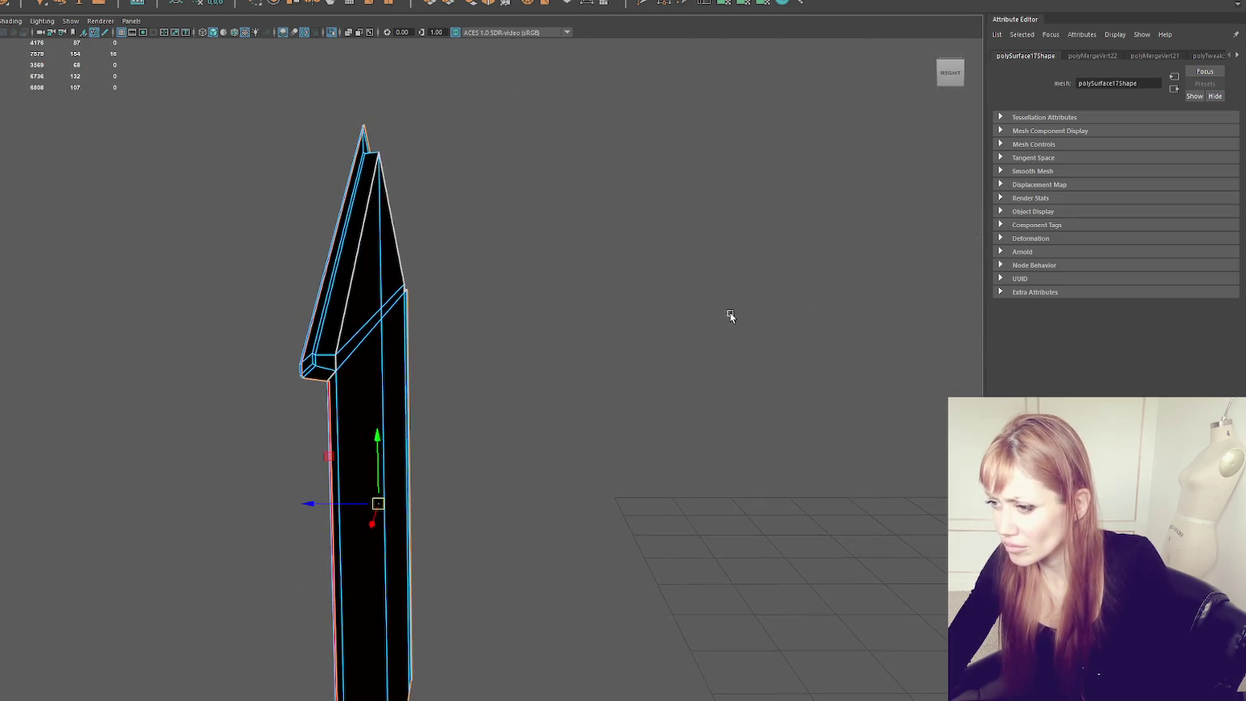
{"action": "left_click_drag", "start_coordinate": [728, 317], "coordinate": [221, 292], "text": "alt"}
{"action": "left_click_drag", "start_coordinate": [558, 256], "coordinate": [336, 360], "text": "alt"}
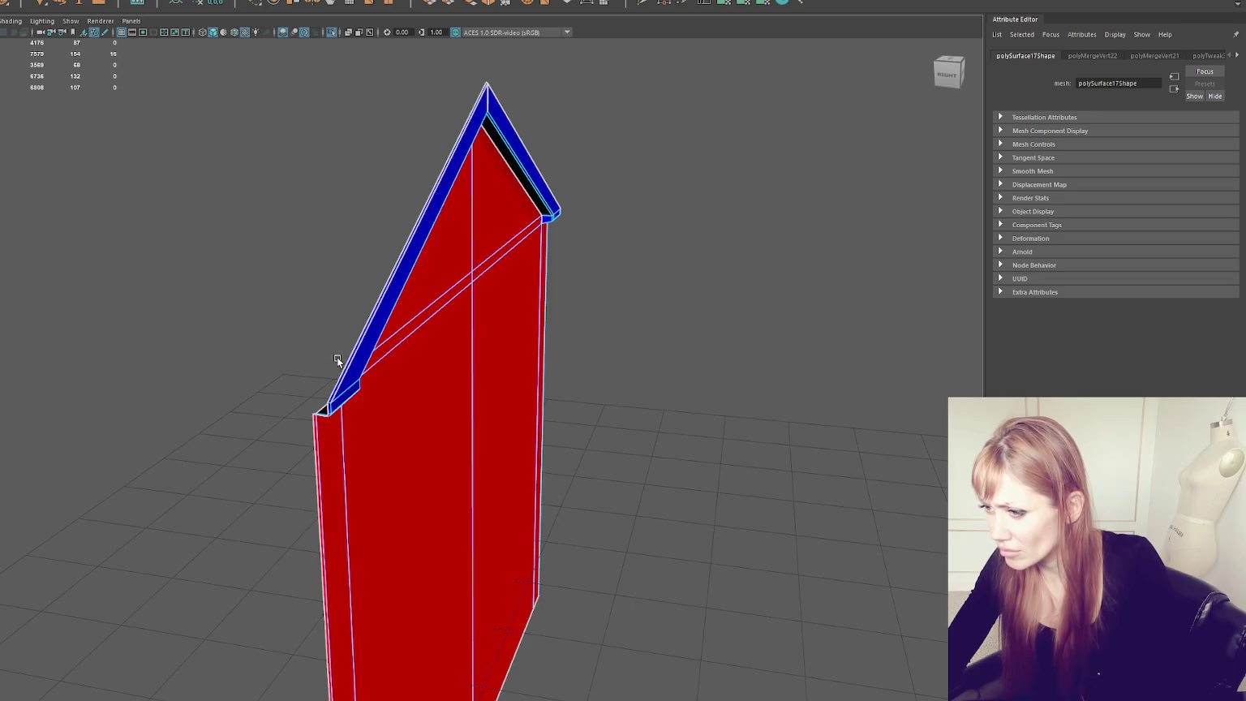
{"action": "double_click", "coordinate": [337, 378], "text": "shift"}
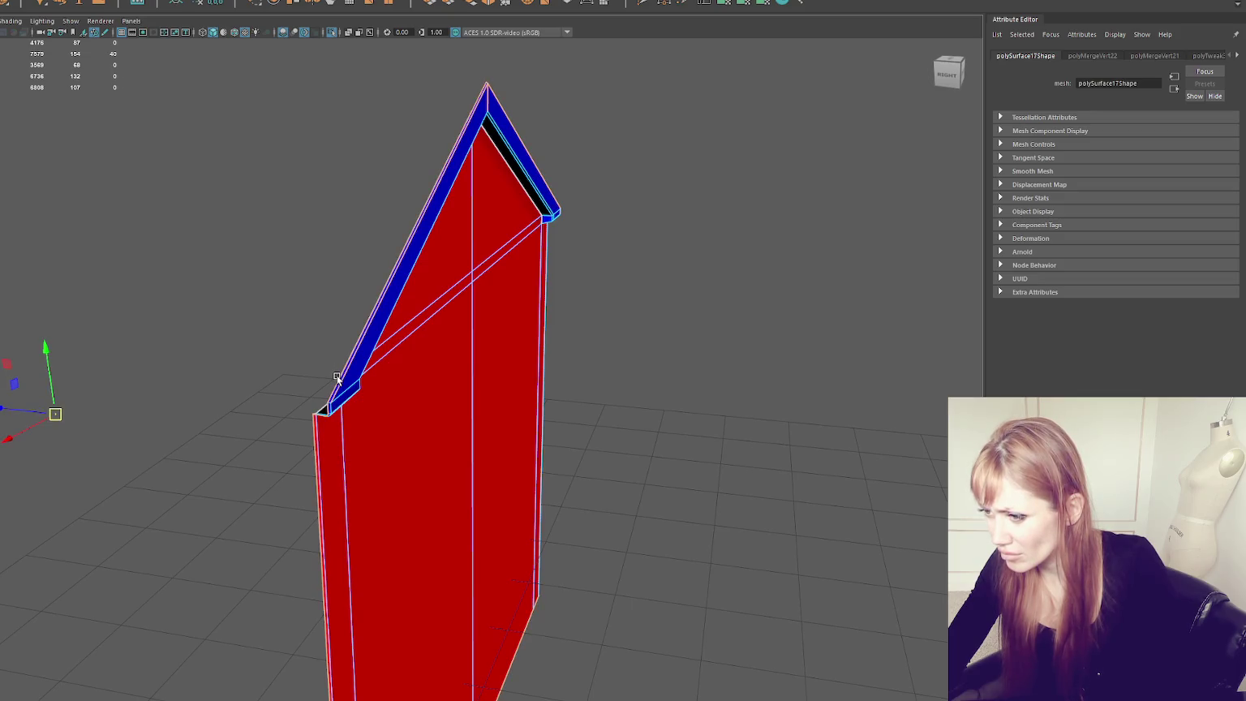
{"action": "scroll", "coordinate": [337, 377], "scroll_direction": "up", "scroll_amount": 3}
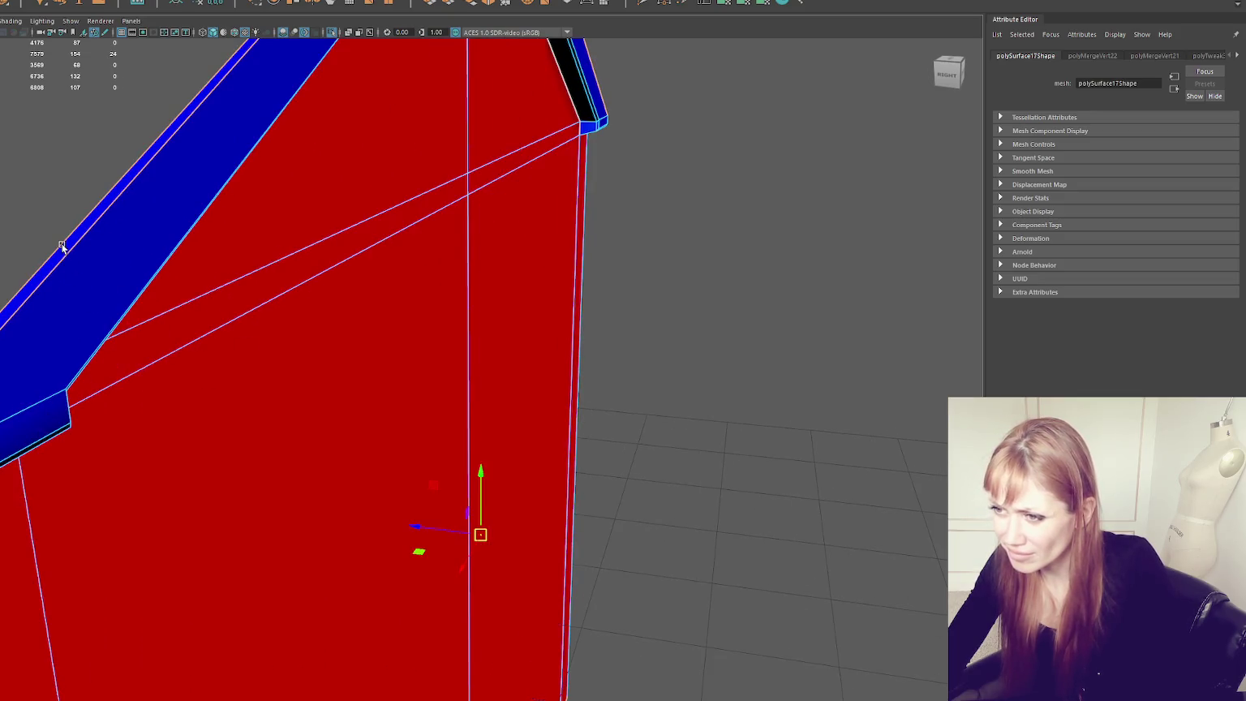
{"action": "scroll", "coordinate": [272, 288], "scroll_direction": "down", "scroll_amount": 5}
{"action": "mouse_move", "coordinate": [272, 289]}
{"action": "left_mouse_down", "text": "alt"}
{"action": "mouse_move", "coordinate": [424, 267]}
{"action": "mouse_move", "coordinate": [319, 356]}
{"action": "mouse_move", "coordinate": [481, 134]}
{"action": "mouse_move", "coordinate": [392, 167]}
{"action": "left_mouse_up", "text": "alt"}
{"action": "scroll", "coordinate": [319, 359], "scroll_direction": "up", "scroll_amount": 3}
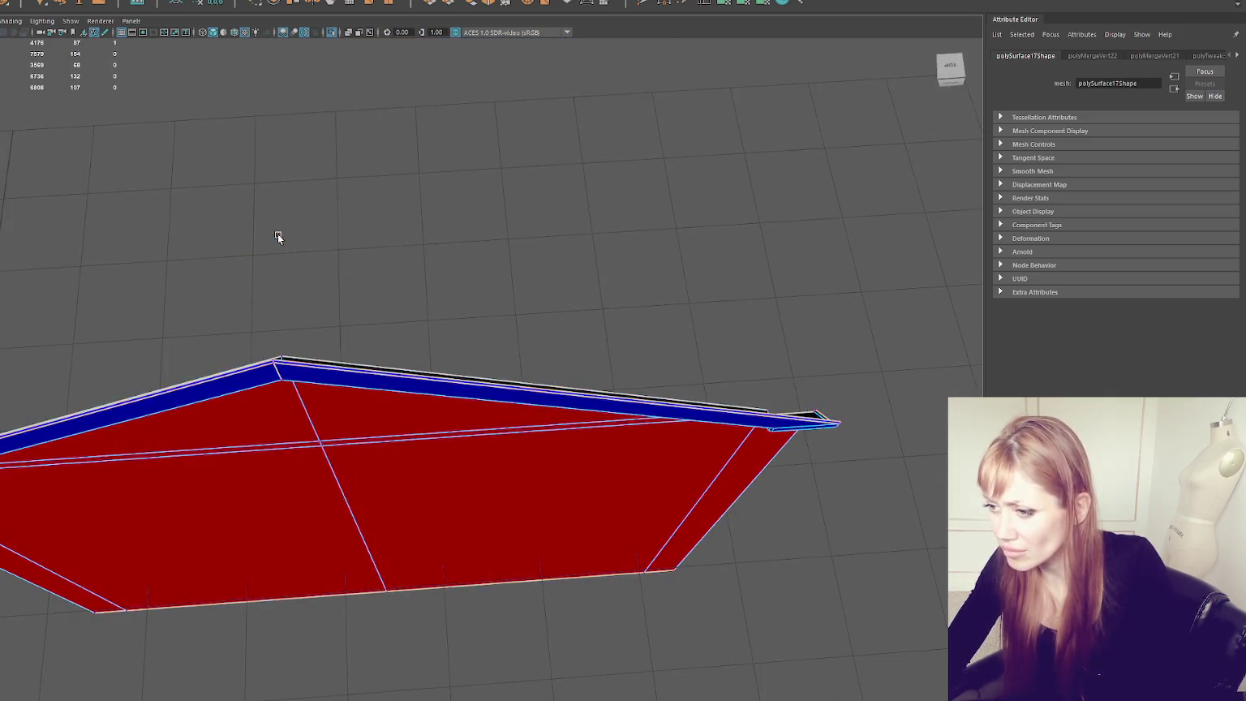
{"action": "scroll", "coordinate": [278, 235], "scroll_direction": "up", "scroll_amount": 3}
Step: Test-move and undo the trim's top corner vertex, then select overlapping corners in wireframe (4)
{"action": "middle_click_drag", "start_coordinate": [179, 209], "coordinate": [105, 151]}
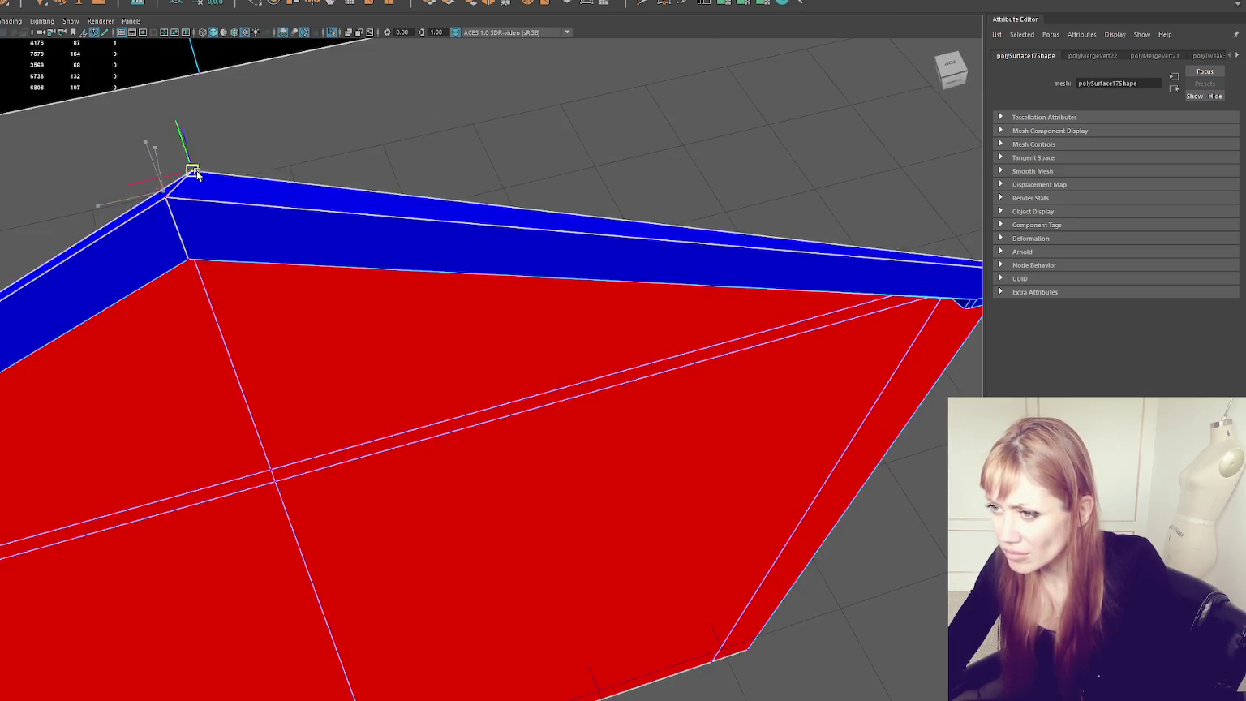
{"action": "key", "text": "ctrl+z"}
{"action": "key", "text": "ctrl+z"}
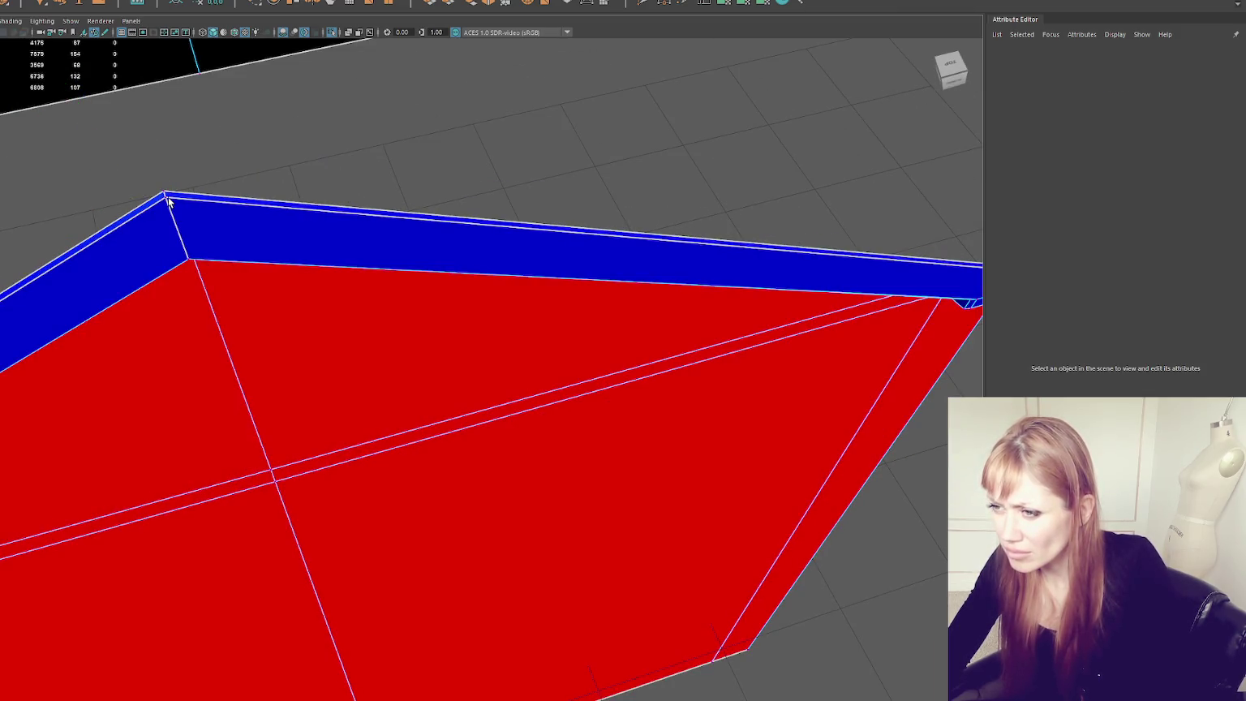
{"action": "left_click", "coordinate": [169, 202]}
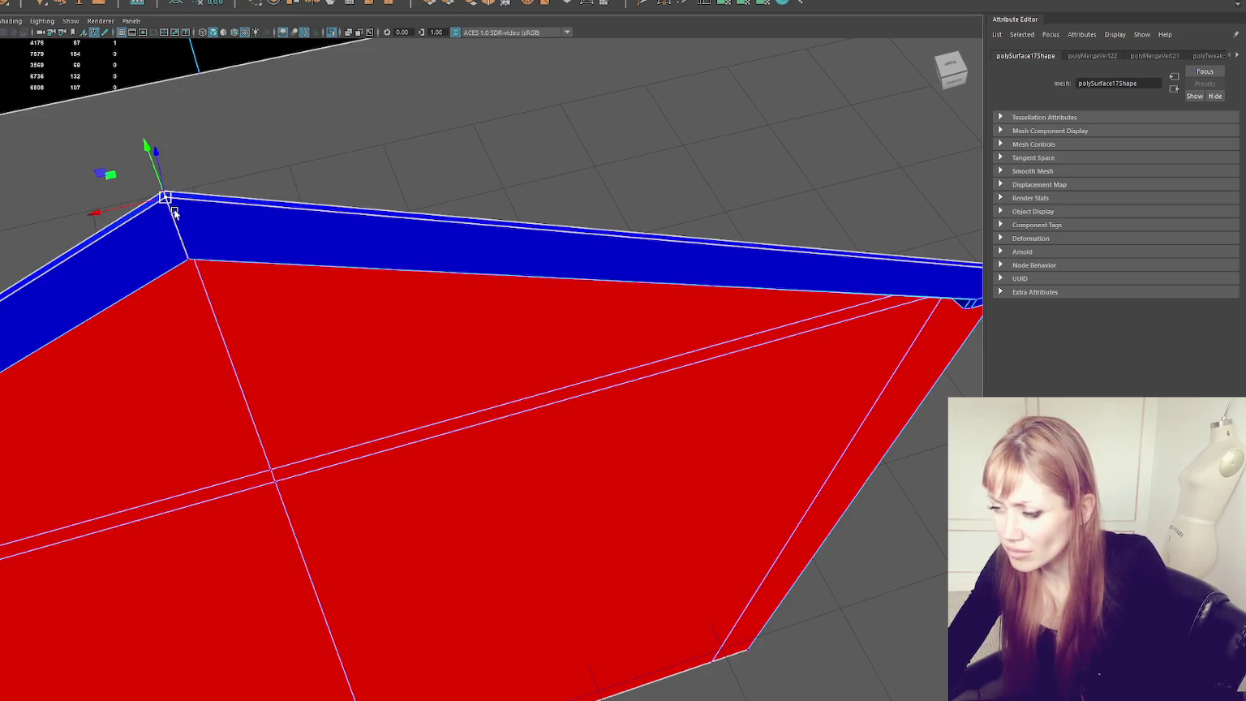
{"action": "key", "text": "4"}
{"action": "middle_click_drag", "start_coordinate": [173, 203], "coordinate": [341, 113], "text": "alt"}
{"action": "left_click", "coordinate": [325, 111]}
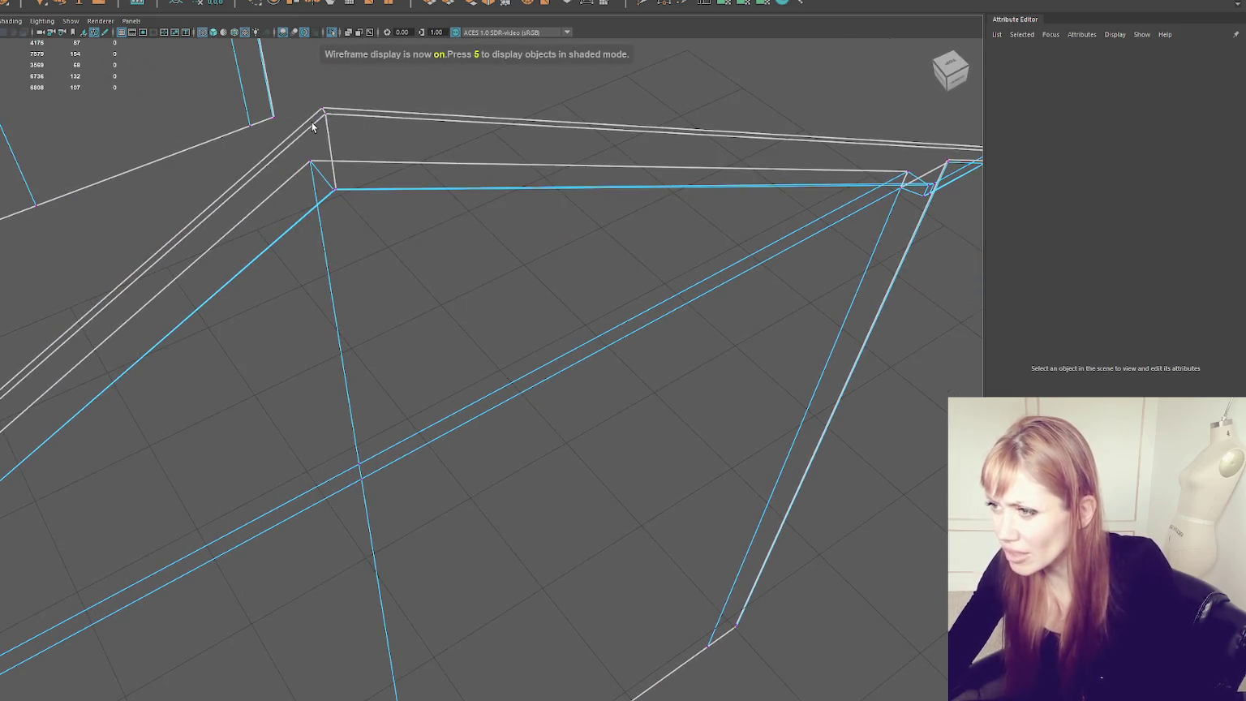
Step: Merge the stacked corner vertices and snap the corner vertex onto its neighbour
{"action": "mouse_move", "coordinate": [322, 109]}
{"action": "left_mouse_down"}
{"action": "mouse_move", "coordinate": [336, 125]}
{"action": "mouse_move", "coordinate": [299, 170]}
{"action": "mouse_move", "coordinate": [384, 211]}
{"action": "left_mouse_up"}
{"action": "left_click", "coordinate": [105, 87]}
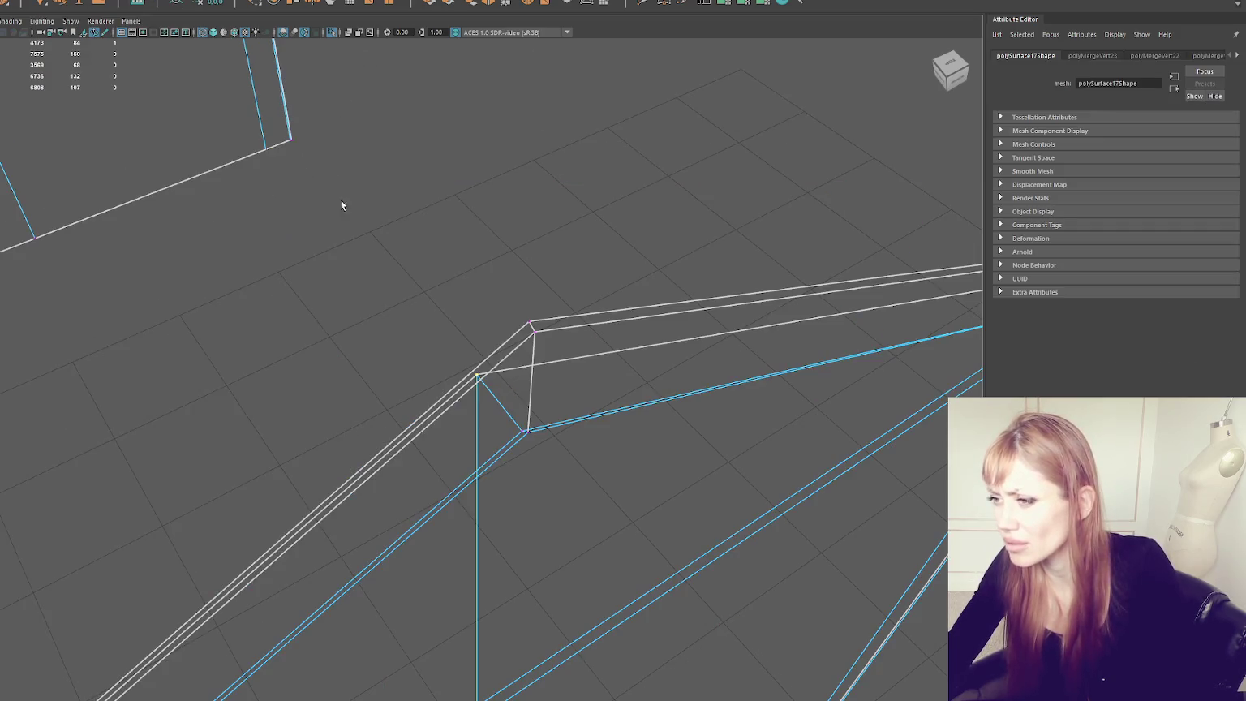
{"action": "key", "text": "g"}
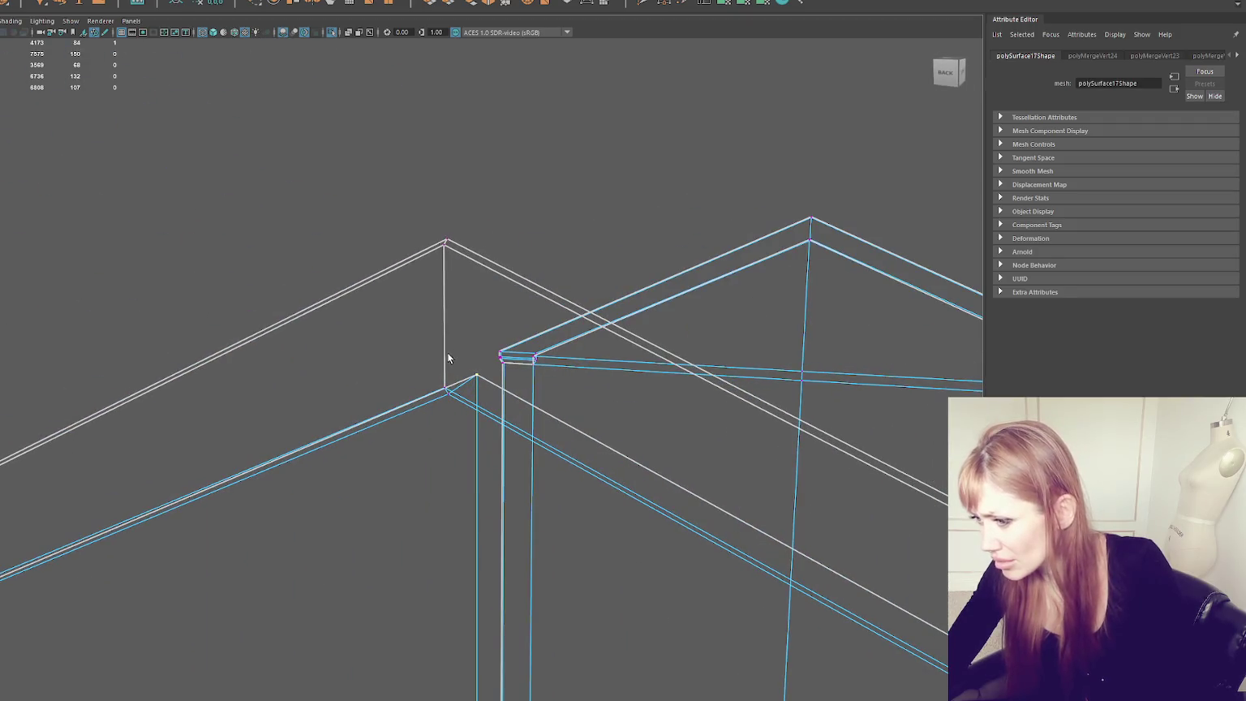
{"action": "left_click", "coordinate": [451, 393]}
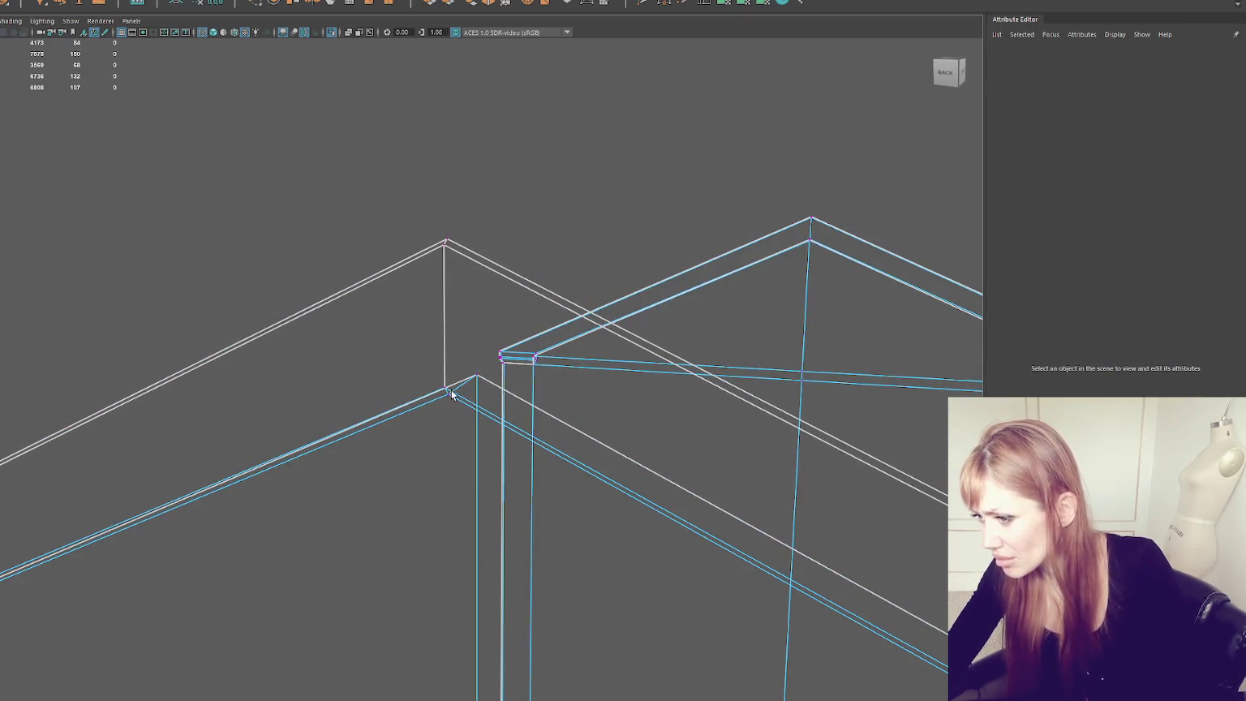
{"action": "left_click_drag", "start_coordinate": [440, 391], "coordinate": [447, 401]}
Step: Merge the stacked vertices at the gable peak into one
{"action": "left_click", "coordinate": [799, 243]}
{"action": "left_click", "coordinate": [754, 312]}
{"action": "key", "text": "f"}
{"action": "right_click_drag", "start_coordinate": [572, 64], "coordinate": [537, 134], "text": "shift"}
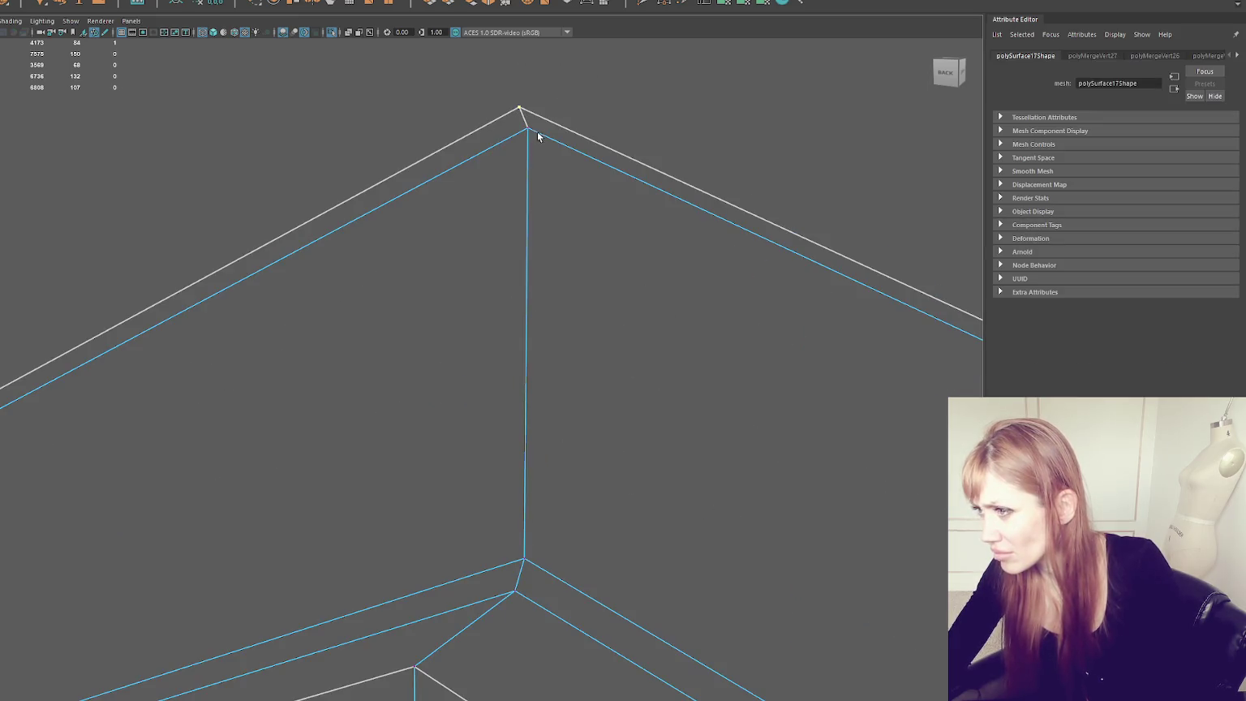
{"action": "left_click_drag", "start_coordinate": [549, 485], "coordinate": [477, 575]}
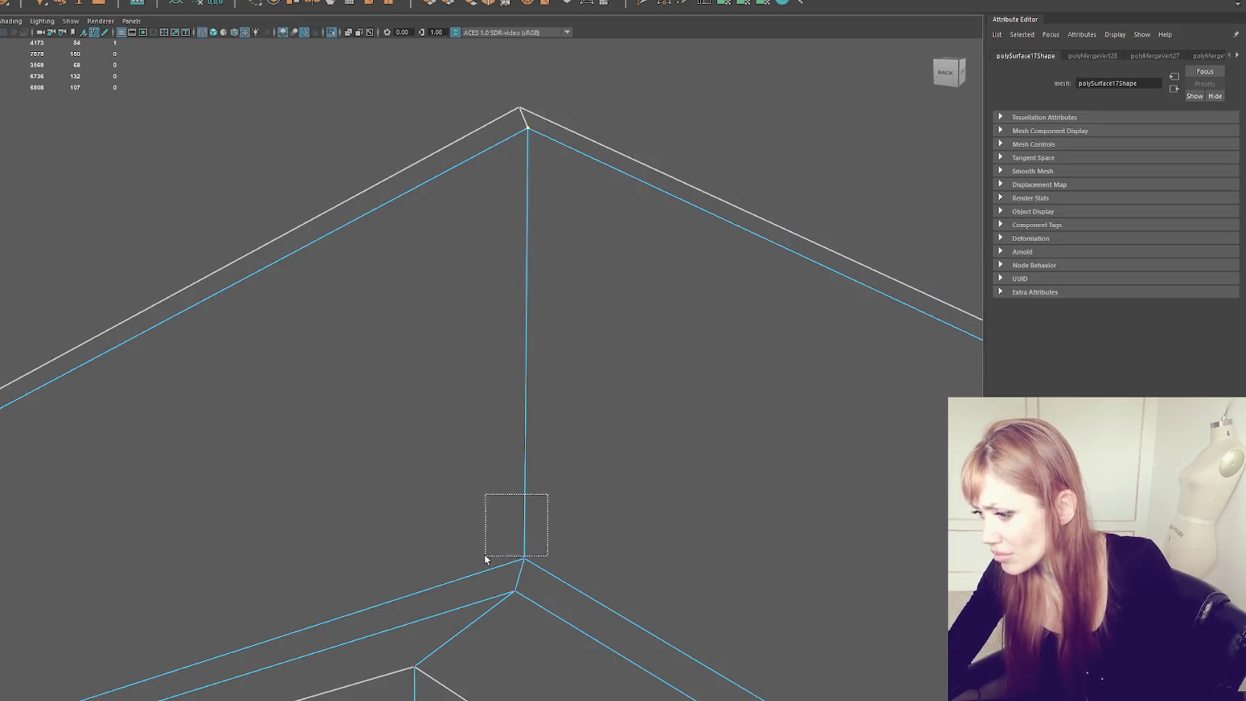
{"action": "left_click", "coordinate": [527, 131]}
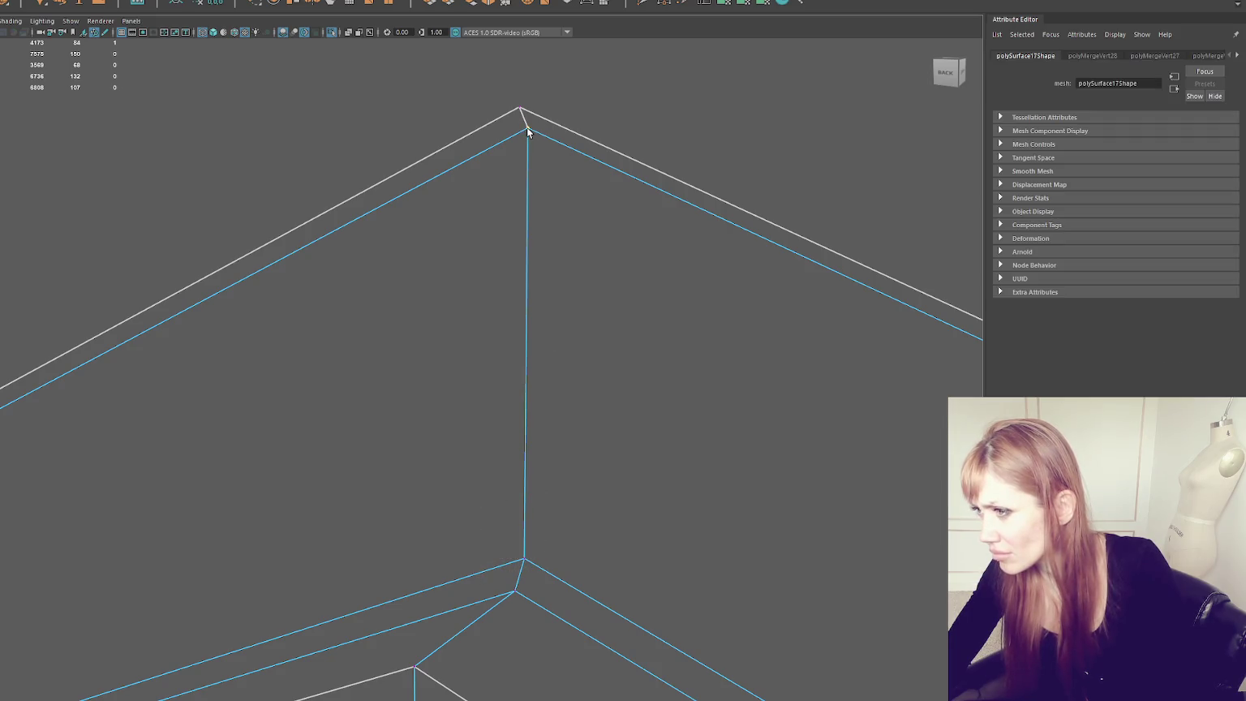
{"action": "right_click_drag", "start_coordinate": [528, 131], "coordinate": [519, 170], "text": "shift"}
Step: Snap the lower corner vertex onto its neighbour and return to shaded display (5)
{"action": "left_click", "coordinate": [524, 558]}
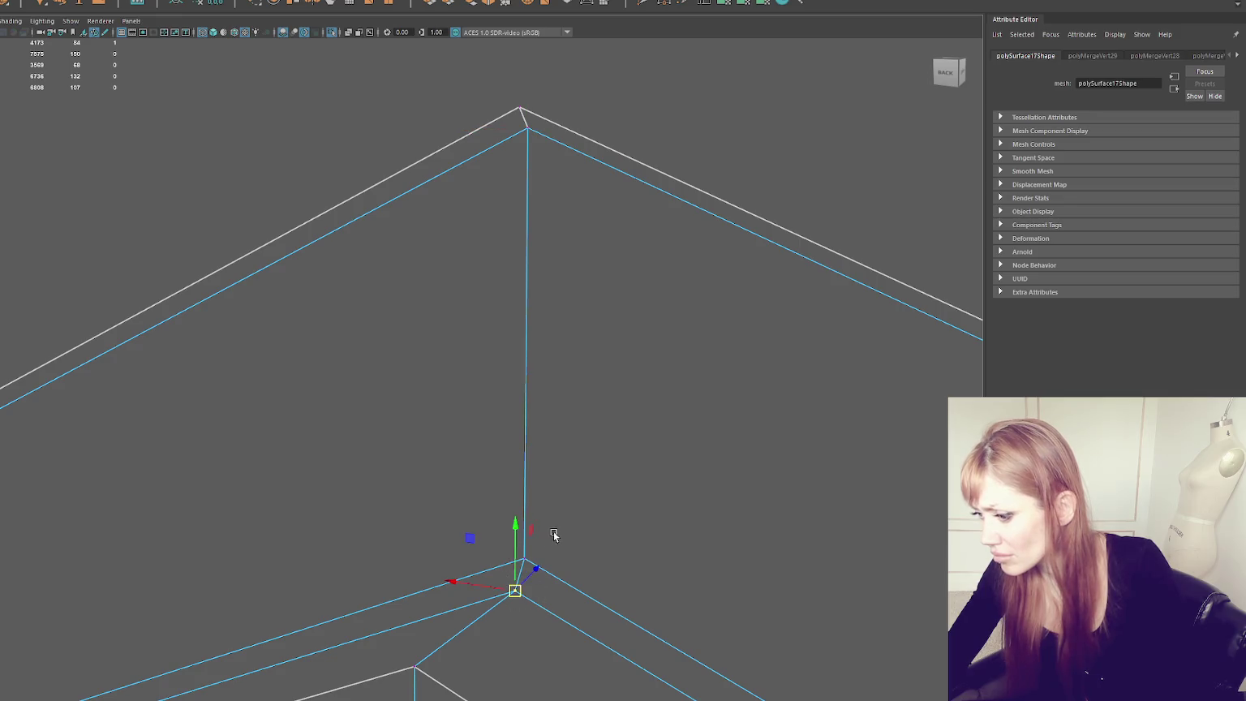
{"action": "middle_click_drag", "start_coordinate": [433, 608], "coordinate": [415, 668]}
{"action": "left_click_drag", "start_coordinate": [422, 649], "coordinate": [535, 490], "text": "alt"}
{"action": "key", "text": "5"}
{"action": "left_click_drag", "start_coordinate": [557, 397], "coordinate": [561, 313], "text": "alt"}
{"action": "left_click", "coordinate": [560, 311]}
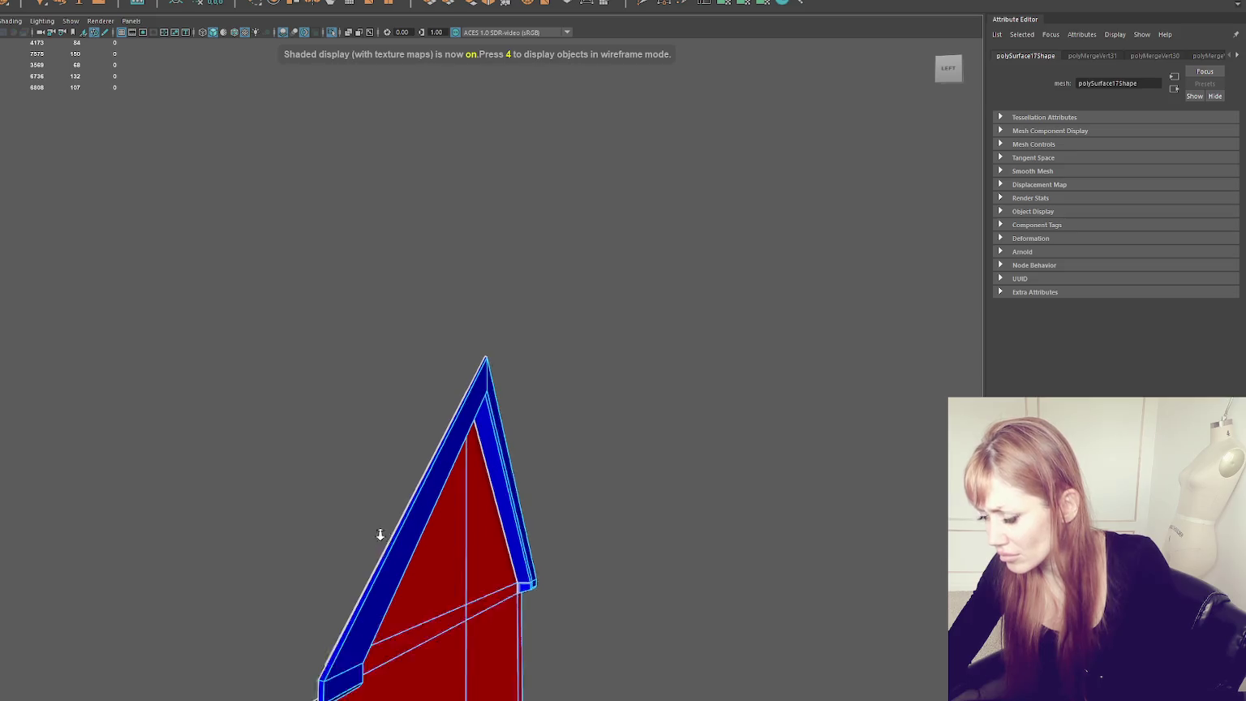
{"action": "scroll", "coordinate": [379, 531], "scroll_direction": "up", "scroll_amount": 3}
{"action": "mouse_move", "coordinate": [385, 516]}
{"action": "middle_mouse_down", "text": "alt"}
{"action": "mouse_move", "coordinate": [574, 261]}
{"action": "mouse_move", "coordinate": [771, 336]}
{"action": "mouse_move", "coordinate": [859, 339]}
{"action": "middle_mouse_up", "text": "alt"}
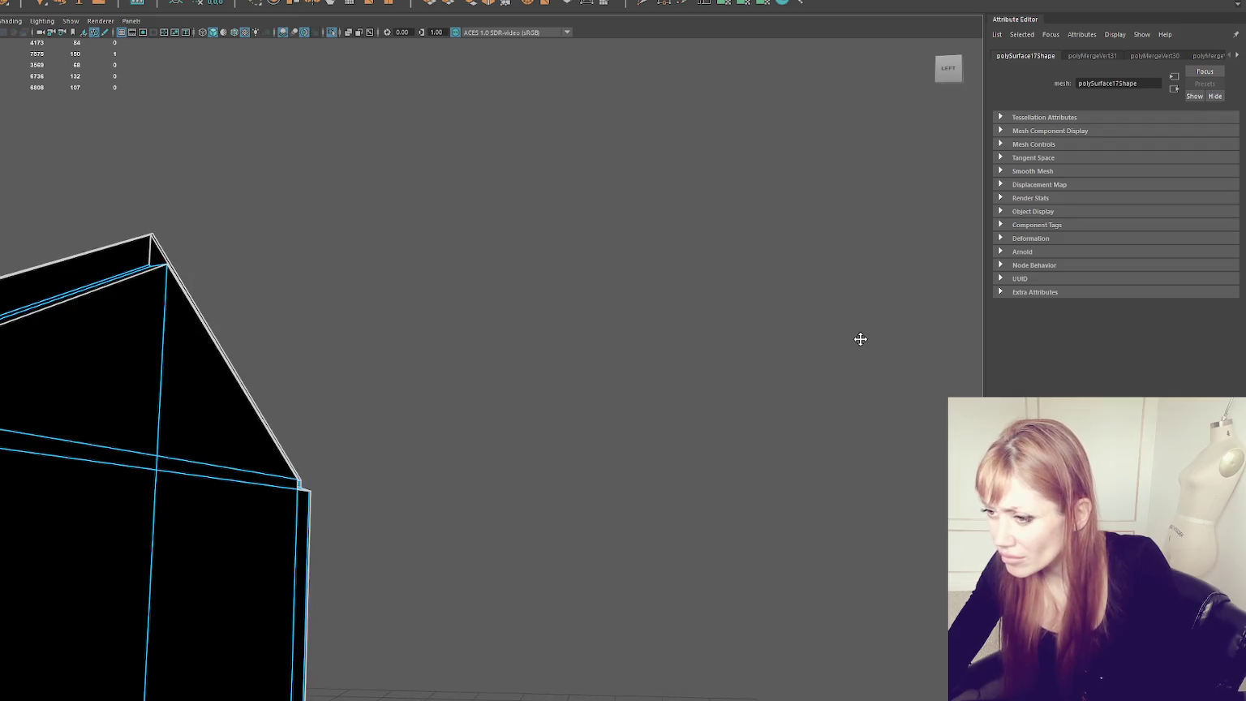
{"action": "key", "text": "f"}
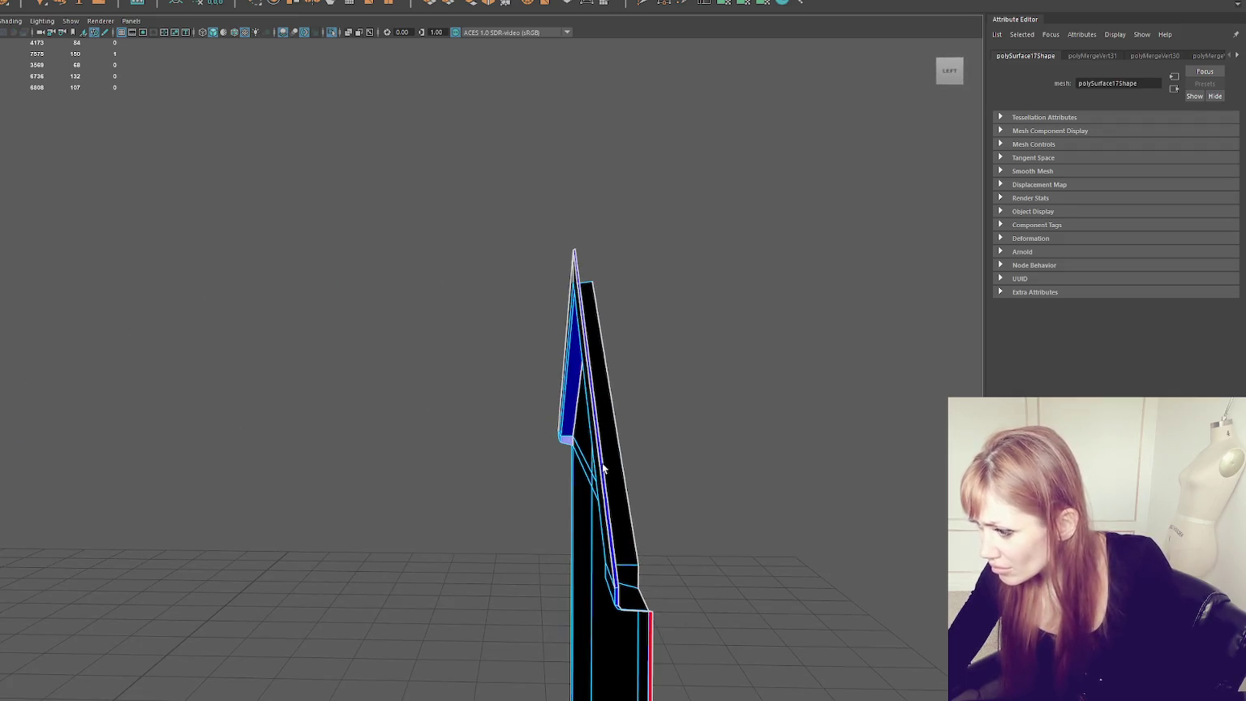
{"action": "left_click", "coordinate": [603, 468], "text": "shift"}
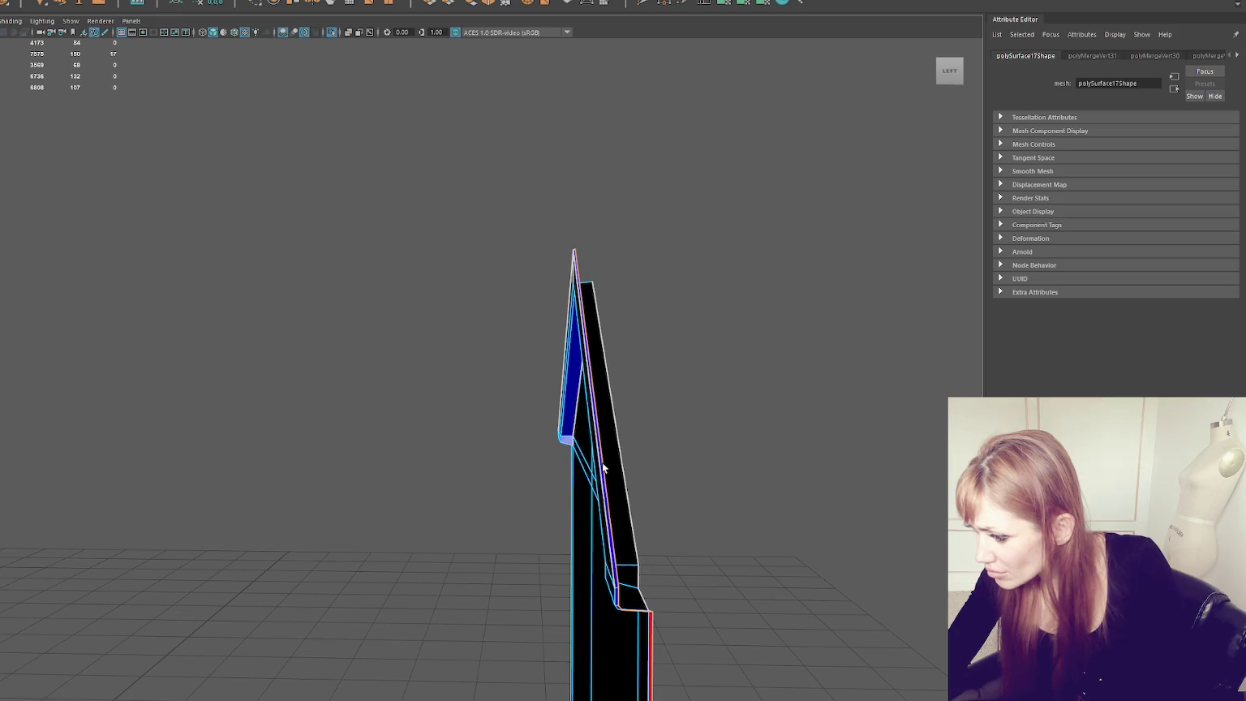
{"action": "key", "text": "["}
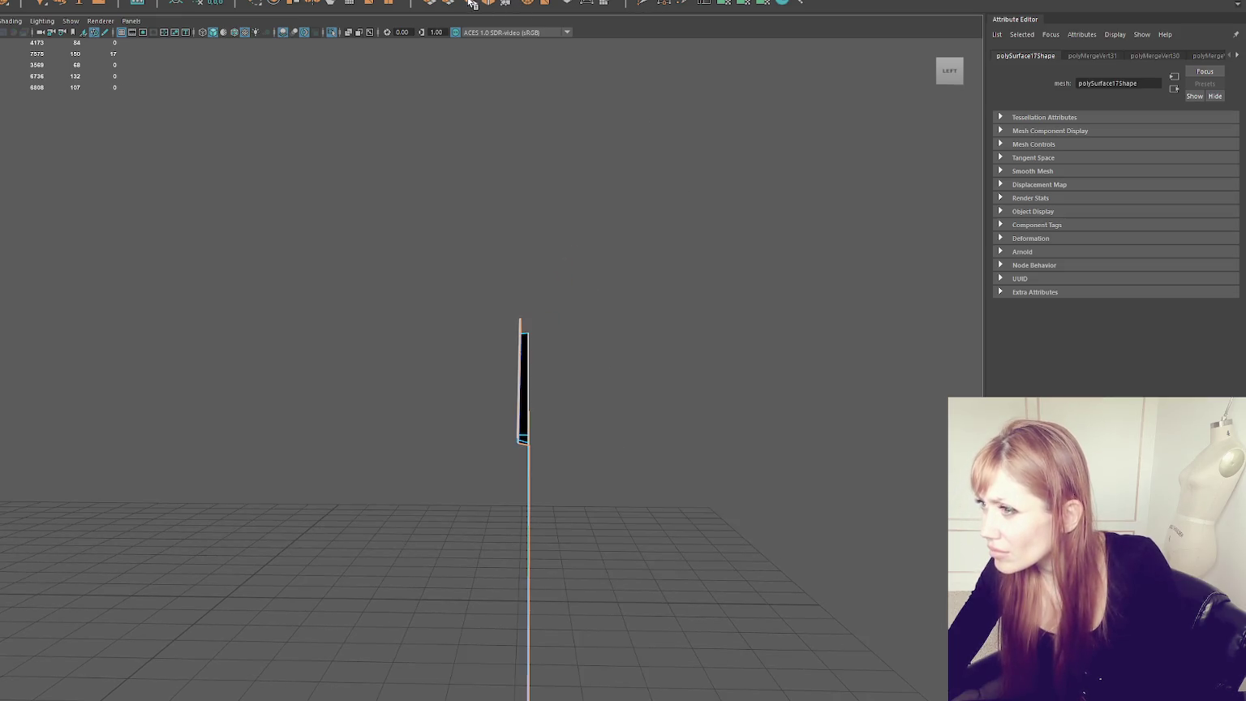
{"action": "left_click", "coordinate": [471, 5]}
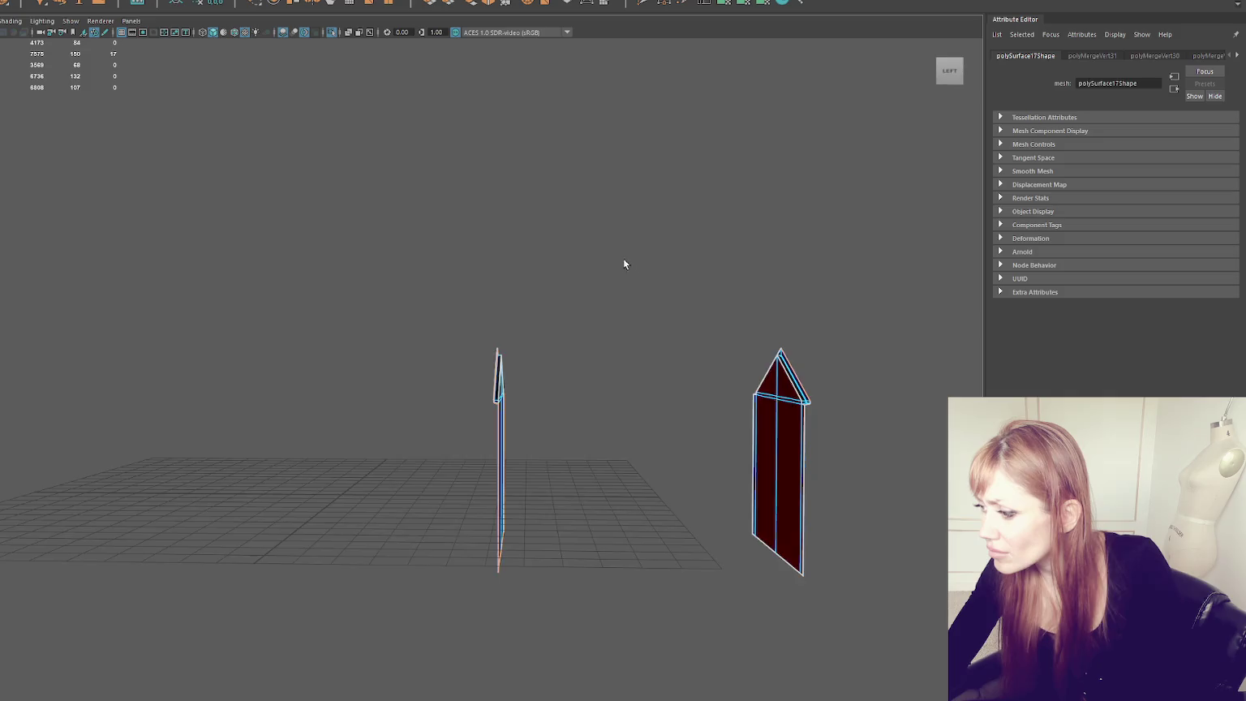
{"action": "left_click_drag", "start_coordinate": [623, 263], "coordinate": [636, 303], "text": "alt"}
{"action": "scroll", "coordinate": [531, 319], "scroll_direction": "up", "scroll_amount": 5}
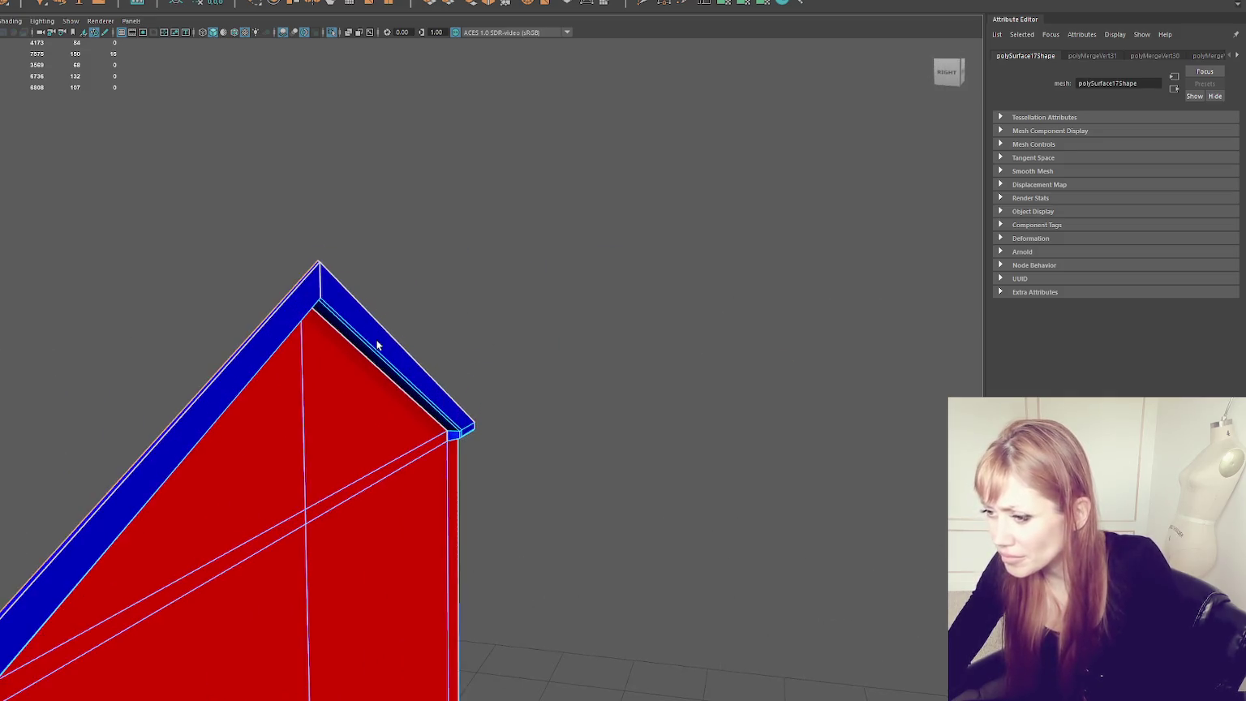
{"action": "middle_click_drag", "start_coordinate": [377, 345], "coordinate": [581, 235], "text": "alt"}
{"action": "mouse_move", "coordinate": [581, 234]}
{"action": "left_mouse_down", "text": "alt"}
{"action": "mouse_move", "coordinate": [600, 173]}
{"action": "mouse_move", "coordinate": [615, 166]}
{"action": "left_mouse_up", "text": "alt"}
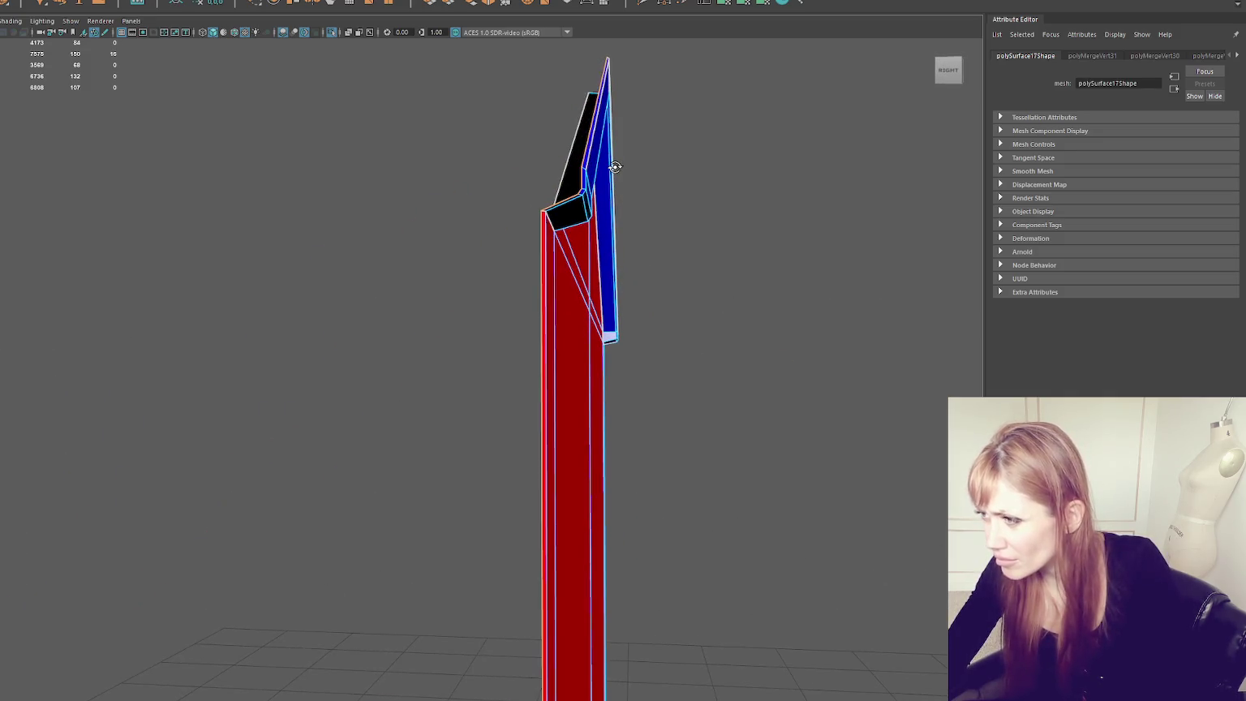
{"action": "scroll", "coordinate": [500, 211], "scroll_direction": "down", "scroll_amount": 3}
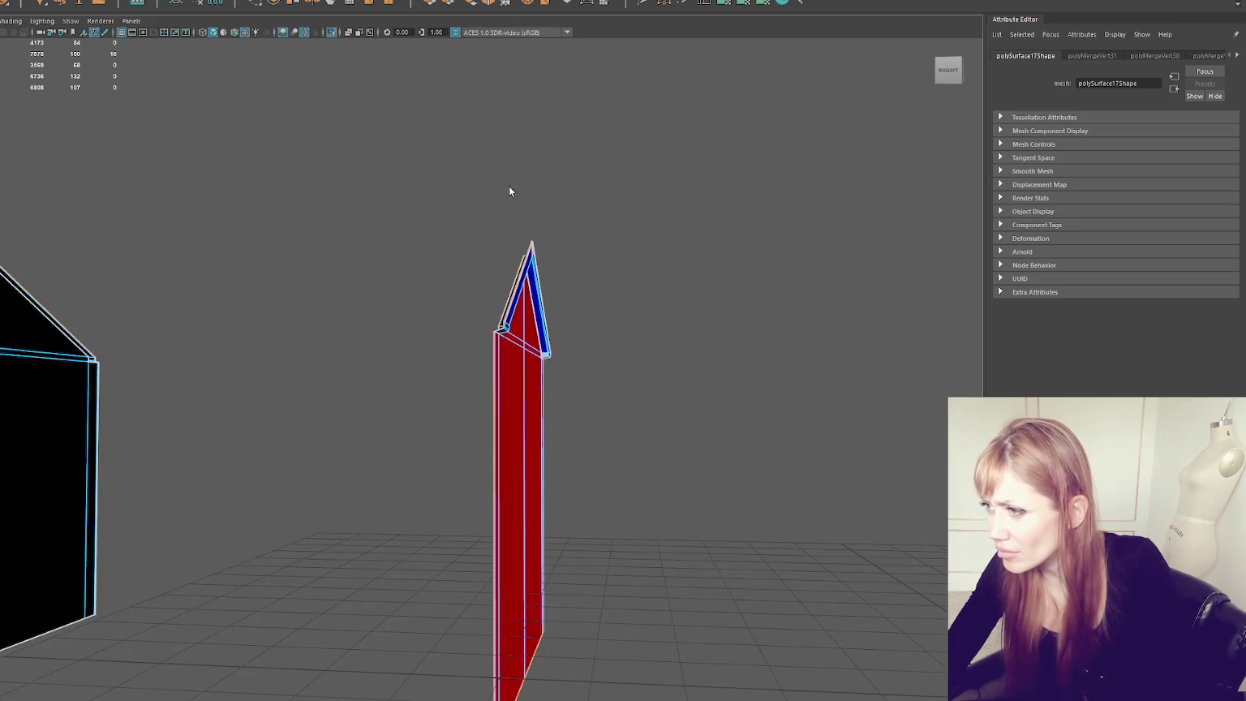
{"action": "double_click", "coordinate": [430, 2]}
{"action": "left_click", "coordinate": [746, 330]}
{"action": "left_click_drag", "start_coordinate": [204, 452], "coordinate": [86, 453]}
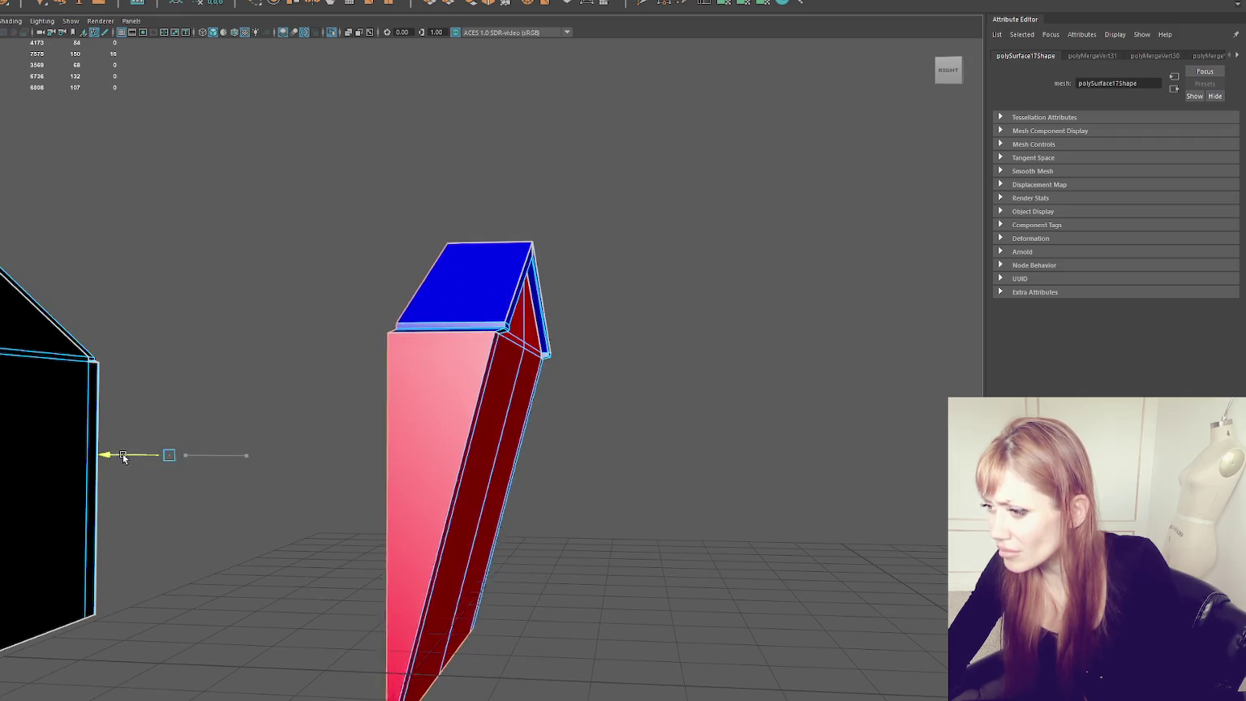
{"action": "key", "text": "ctrl+z"}
{"action": "key", "text": "ctrl+z"}
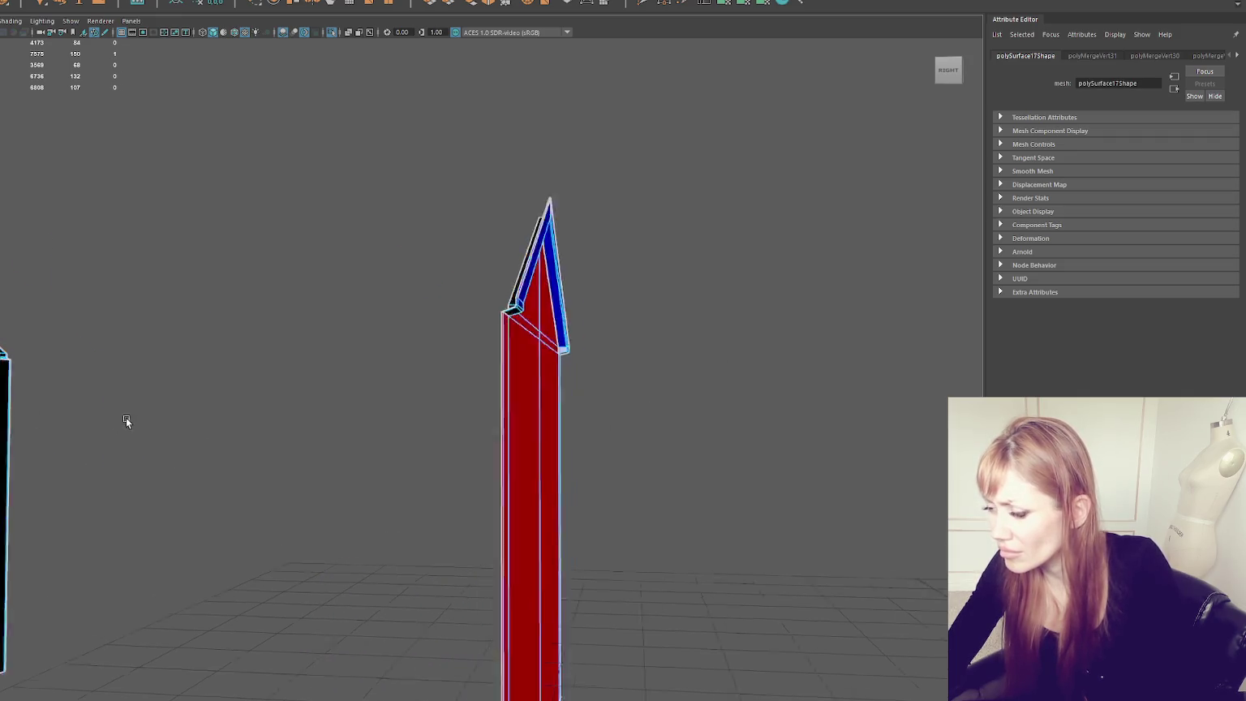
{"action": "key", "text": "f"}
{"action": "mouse_move", "coordinate": [300, 391]}
{"action": "left_mouse_down", "text": "alt"}
{"action": "mouse_move", "coordinate": [566, 313]}
{"action": "mouse_move", "coordinate": [748, 320]}
{"action": "left_mouse_up", "text": "alt"}
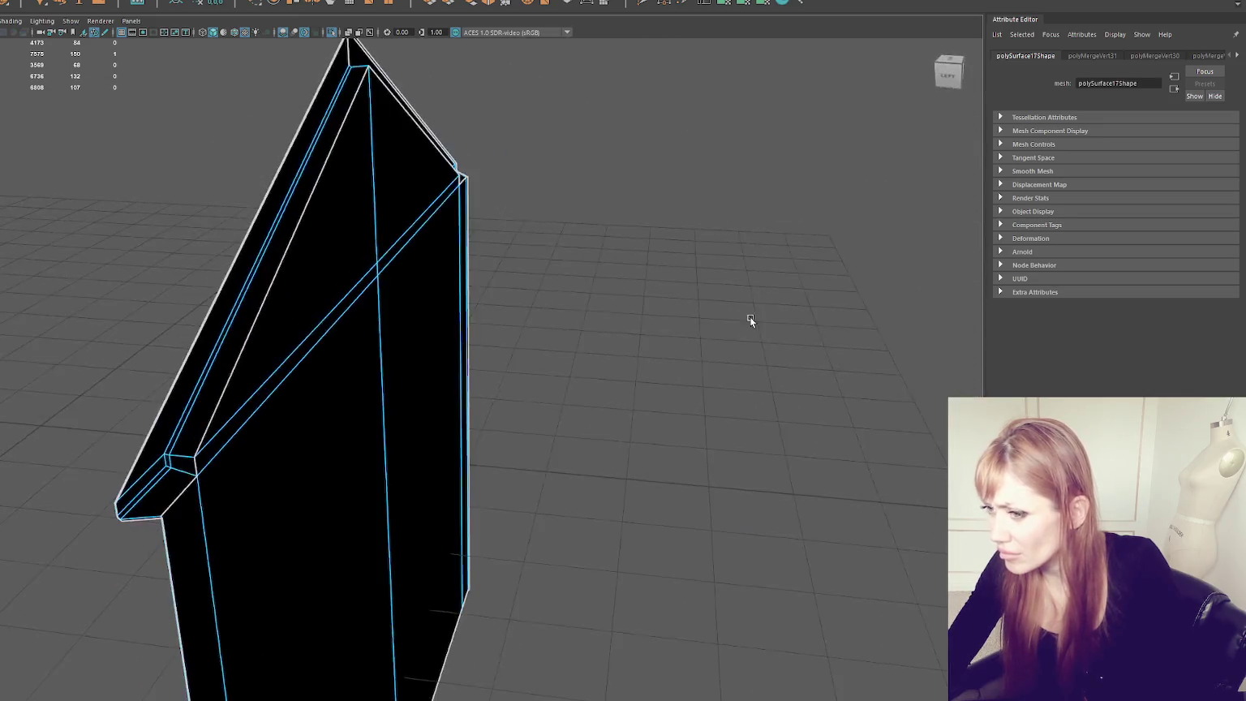
{"action": "left_click", "coordinate": [194, 358]}
{"action": "mouse_move", "coordinate": [222, 362]}
{"action": "left_mouse_down", "text": "alt"}
{"action": "mouse_move", "coordinate": [315, 353]}
{"action": "mouse_move", "coordinate": [249, 440]}
{"action": "left_mouse_up", "text": "alt"}
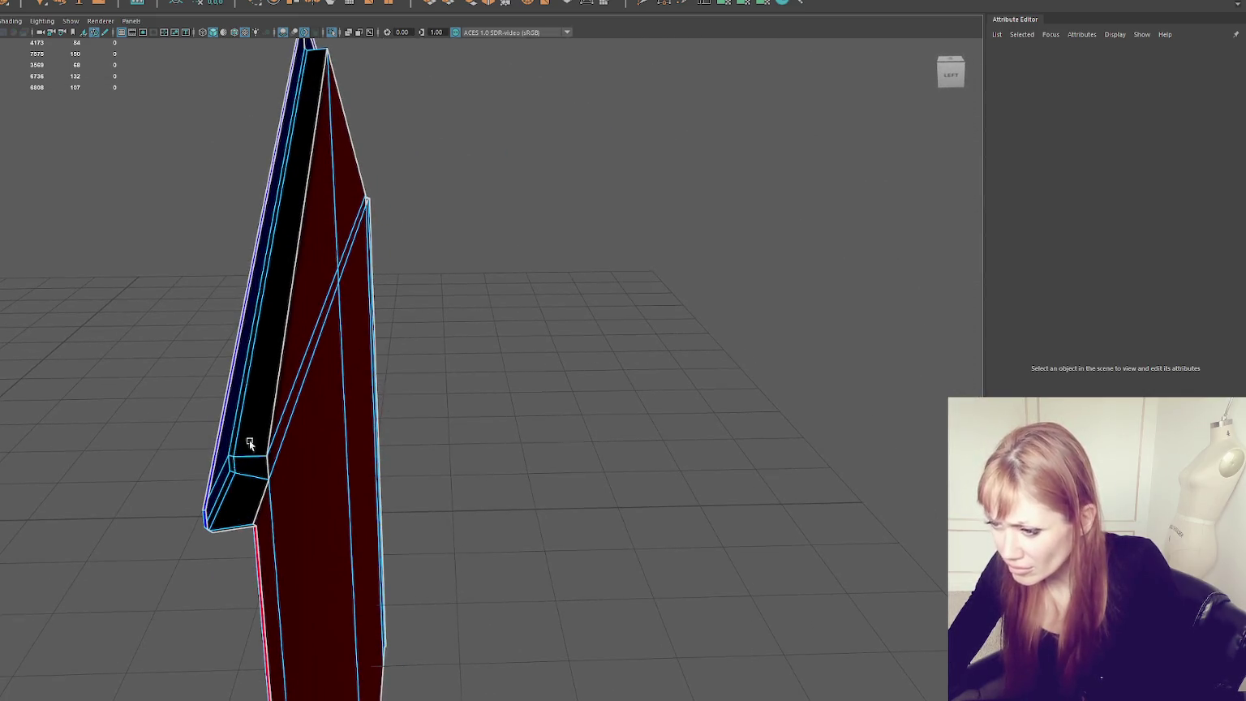
{"action": "left_click", "coordinate": [207, 486]}
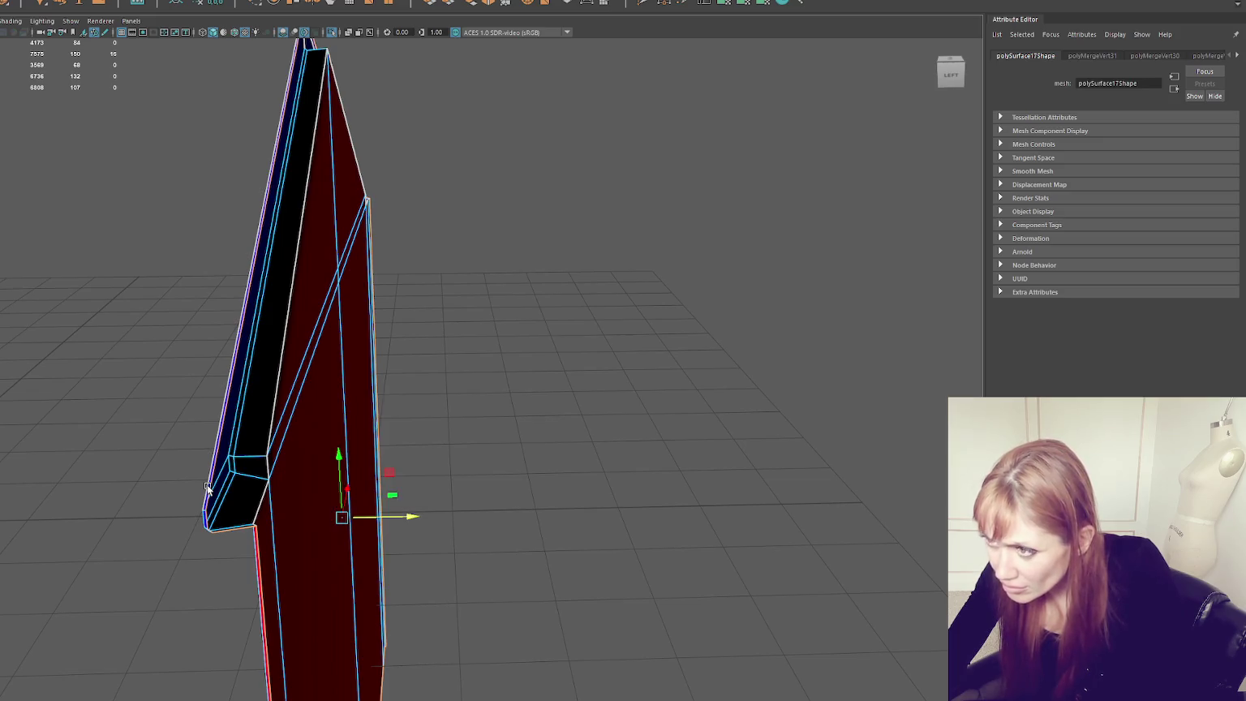
Step: Extrude the selected edge from the edge extrusion settings and select the column's vertices
{"action": "double_click", "coordinate": [431, 5]}
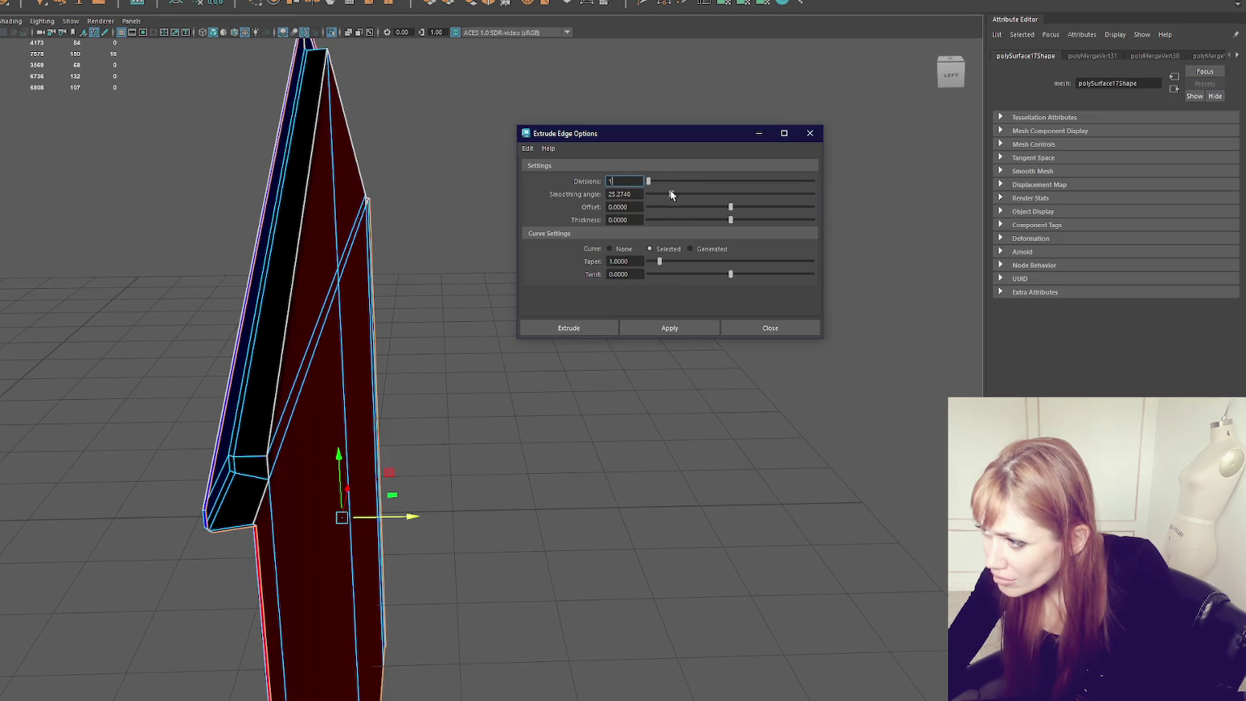
{"action": "left_click", "coordinate": [590, 326]}
{"action": "key", "text": "w"}
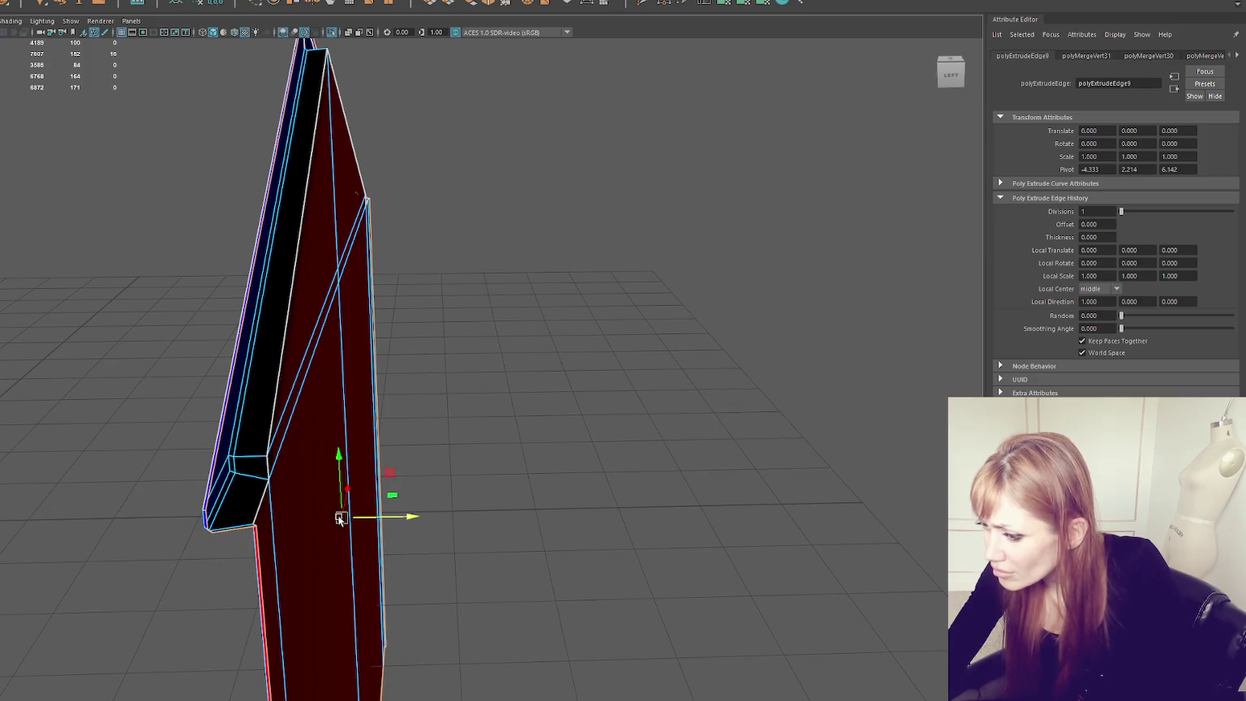
{"action": "mouse_move", "coordinate": [222, 531]}
{"action": "left_mouse_down", "text": "alt"}
{"action": "mouse_move", "coordinate": [607, 453]}
{"action": "mouse_move", "coordinate": [646, 328]}
{"action": "left_mouse_up", "text": "alt"}
{"action": "right_click_drag", "start_coordinate": [647, 328], "coordinate": [608, 280]}
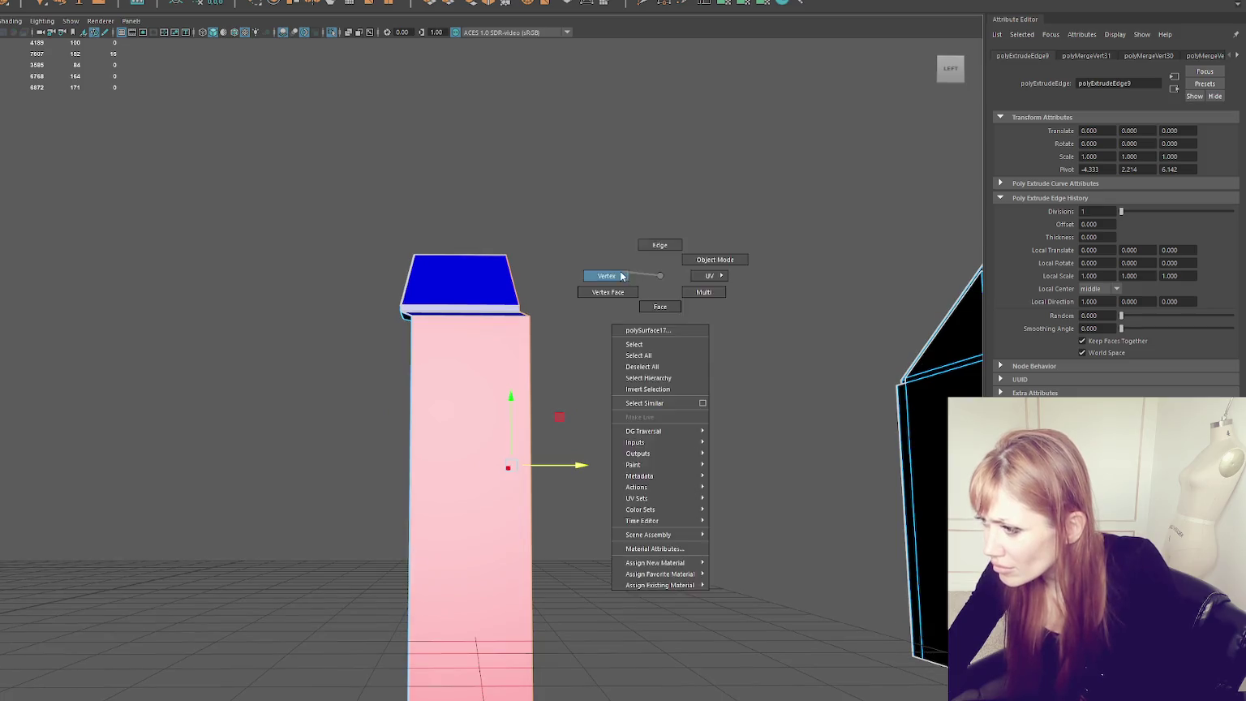
{"action": "scroll", "coordinate": [513, 274], "scroll_direction": "down", "scroll_amount": 4}
{"action": "left_click_drag", "start_coordinate": [478, 264], "coordinate": [559, 618]}
{"action": "mouse_move", "coordinate": [333, 426]}
{"action": "left_mouse_down", "text": "alt"}
{"action": "mouse_move", "coordinate": [644, 426]}
{"action": "mouse_move", "coordinate": [621, 431]}
{"action": "mouse_move", "coordinate": [753, 305]}
{"action": "left_mouse_up", "text": "alt"}
Step: Extrude the red panel's edge with Ctrl+E into a side wall and select its open-side edge loop
{"action": "key", "text": "F10"}
{"action": "scroll", "coordinate": [742, 436], "scroll_direction": "up", "scroll_amount": 3}
{"action": "mouse_move", "coordinate": [742, 437]}
{"action": "left_mouse_down", "text": "alt"}
{"action": "mouse_move", "coordinate": [772, 417]}
{"action": "mouse_move", "coordinate": [575, 397]}
{"action": "mouse_move", "coordinate": [624, 386]}
{"action": "left_mouse_up", "text": "alt"}
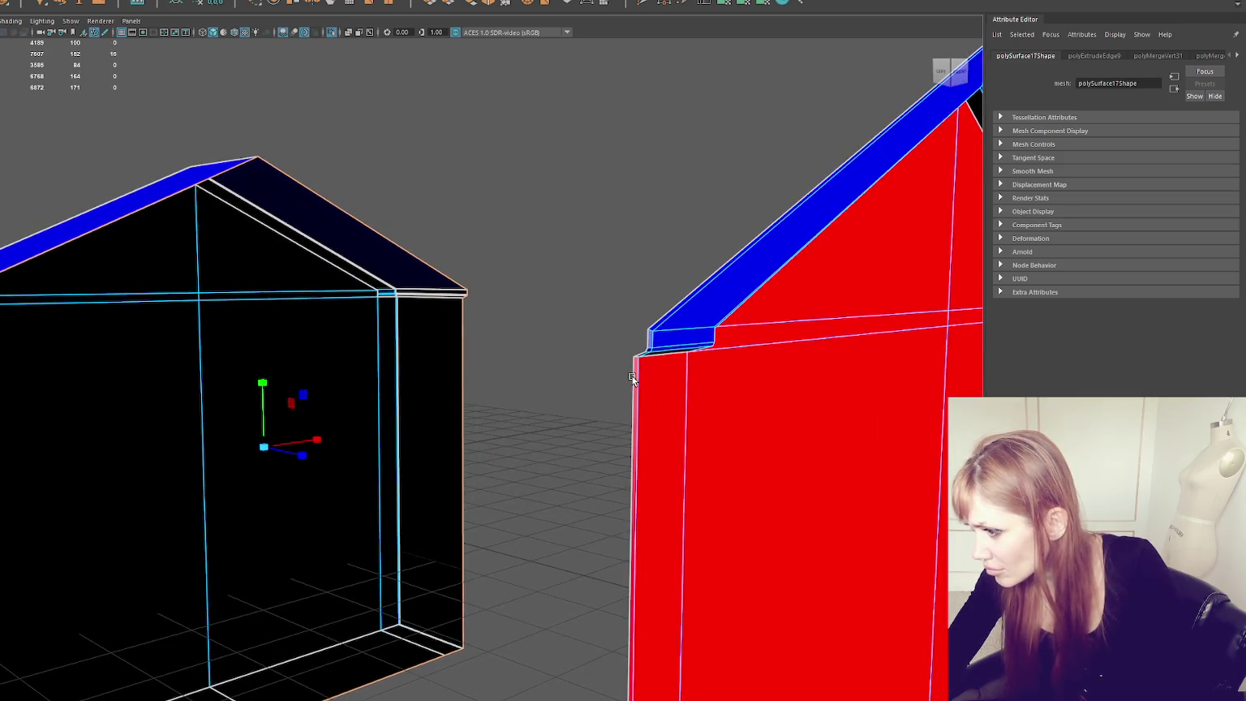
{"action": "key", "text": "a"}
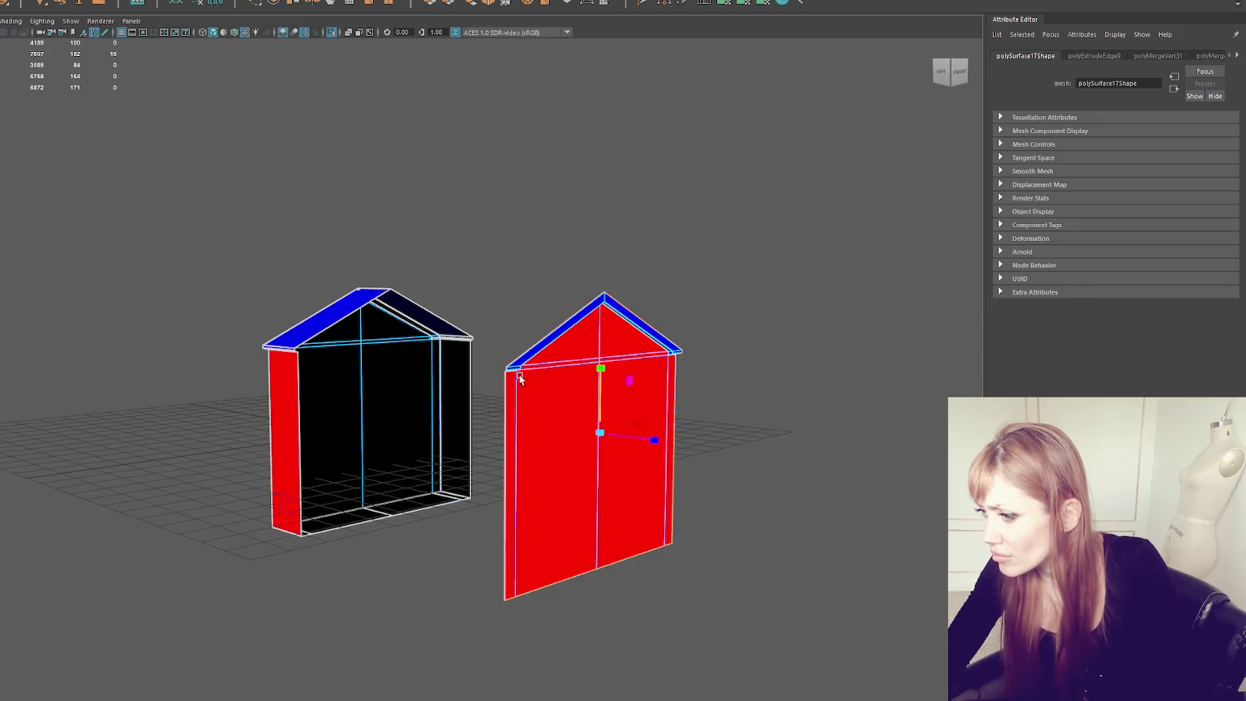
{"action": "key", "text": "ctrl+e"}
{"action": "mouse_move", "coordinate": [632, 433]}
{"action": "left_mouse_down"}
{"action": "mouse_move", "coordinate": [559, 415]}
{"action": "mouse_move", "coordinate": [619, 412]}
{"action": "left_mouse_up"}
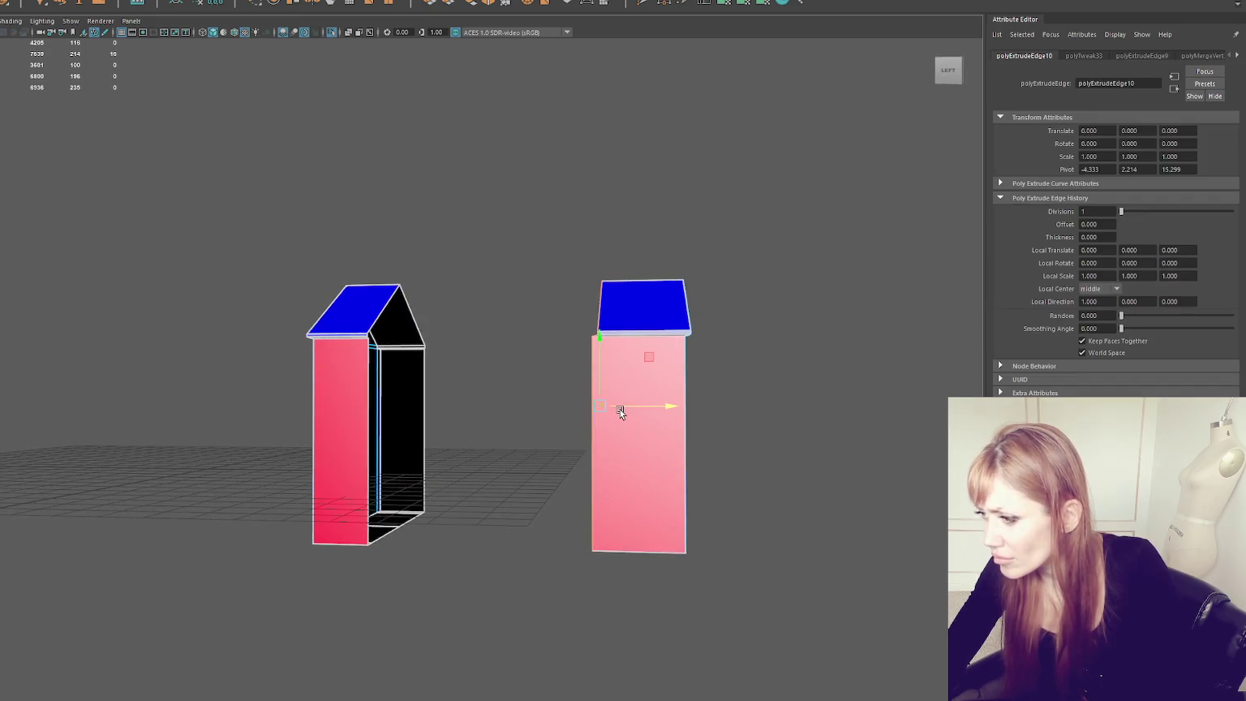
{"action": "left_click_drag", "start_coordinate": [403, 383], "coordinate": [399, 320], "text": "alt"}
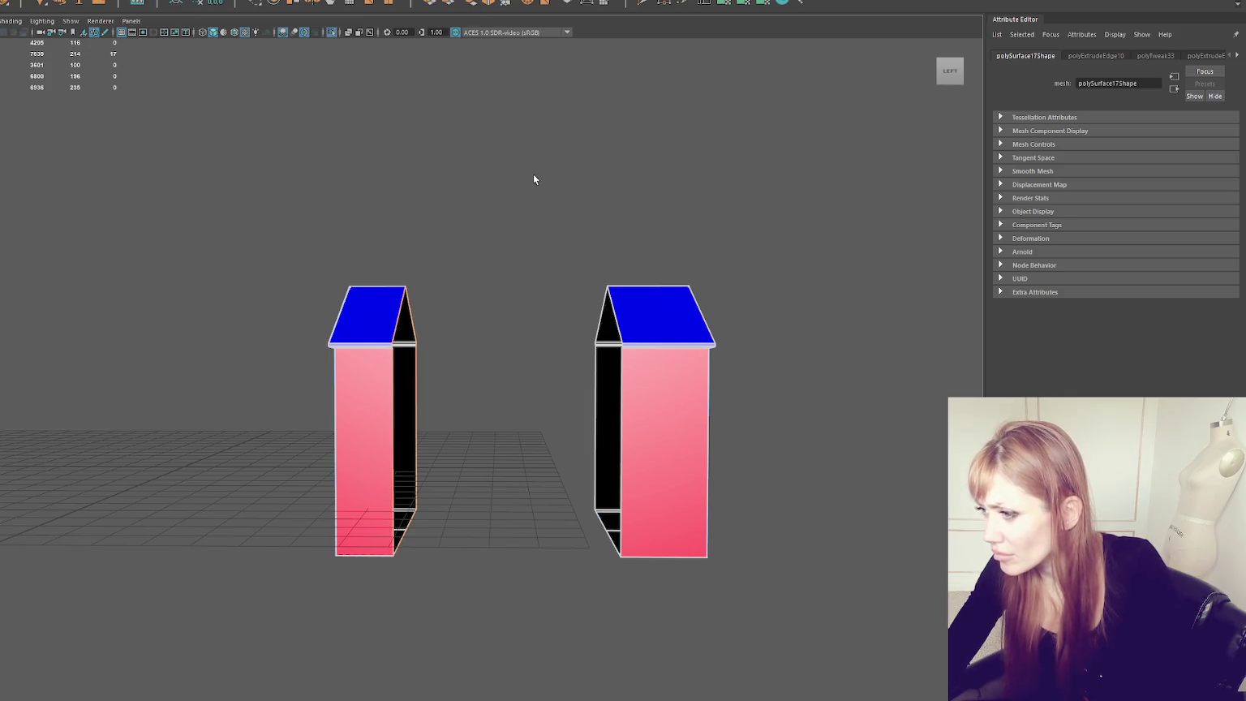
{"action": "double_click", "coordinate": [619, 327], "text": "shift"}
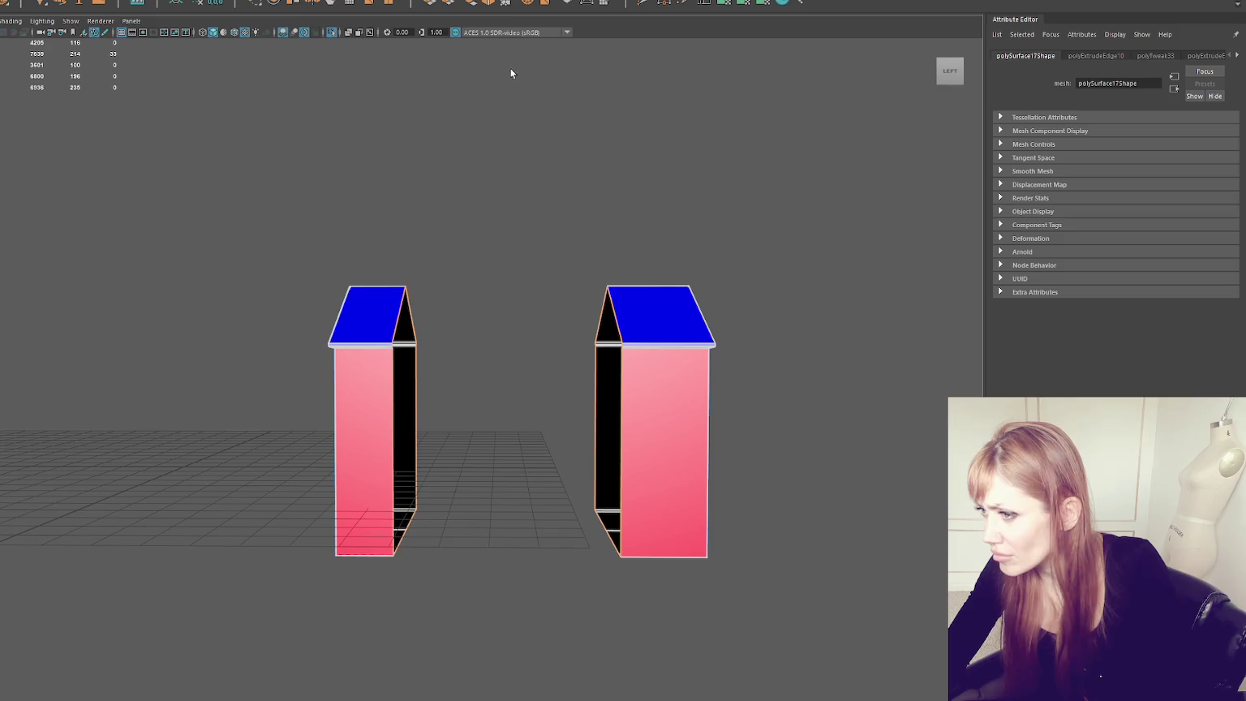
Step: Bridge the two house halves into one closed mesh and isolate the house
{"action": "left_click", "coordinate": [470, 7]}
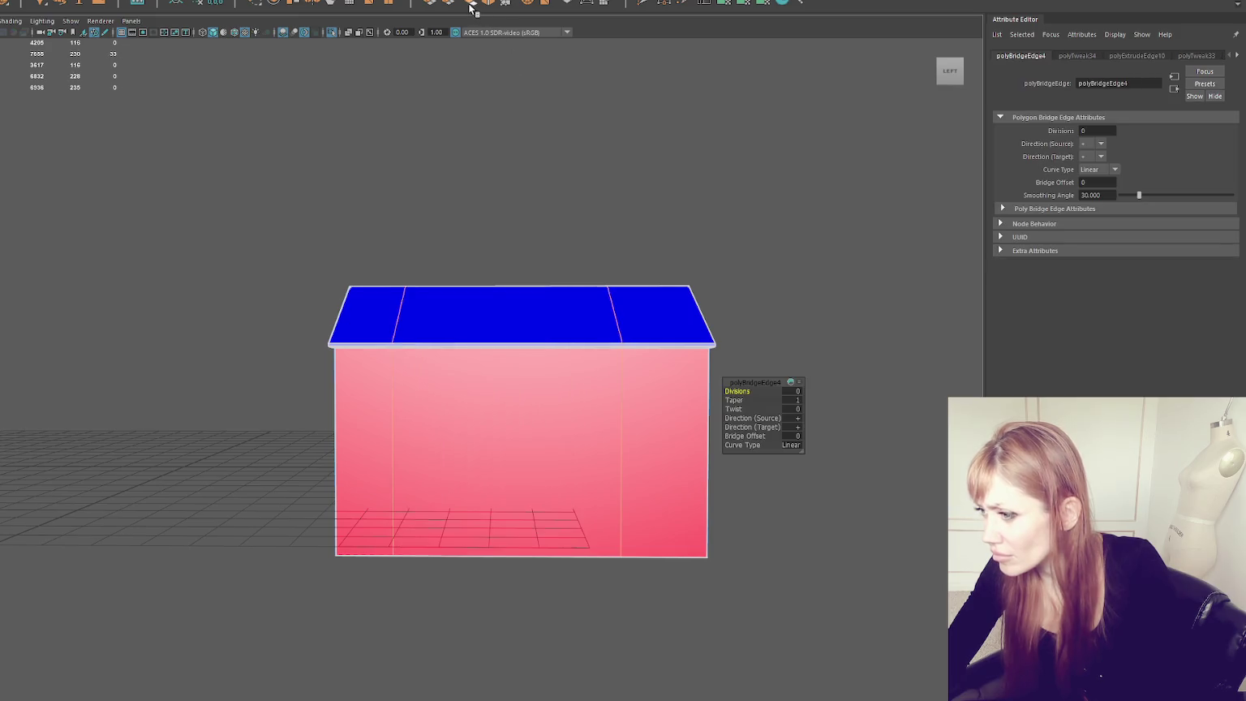
{"action": "left_click", "coordinate": [501, 245]}
{"action": "left_click_drag", "start_coordinate": [686, 225], "coordinate": [465, 225], "text": "alt"}
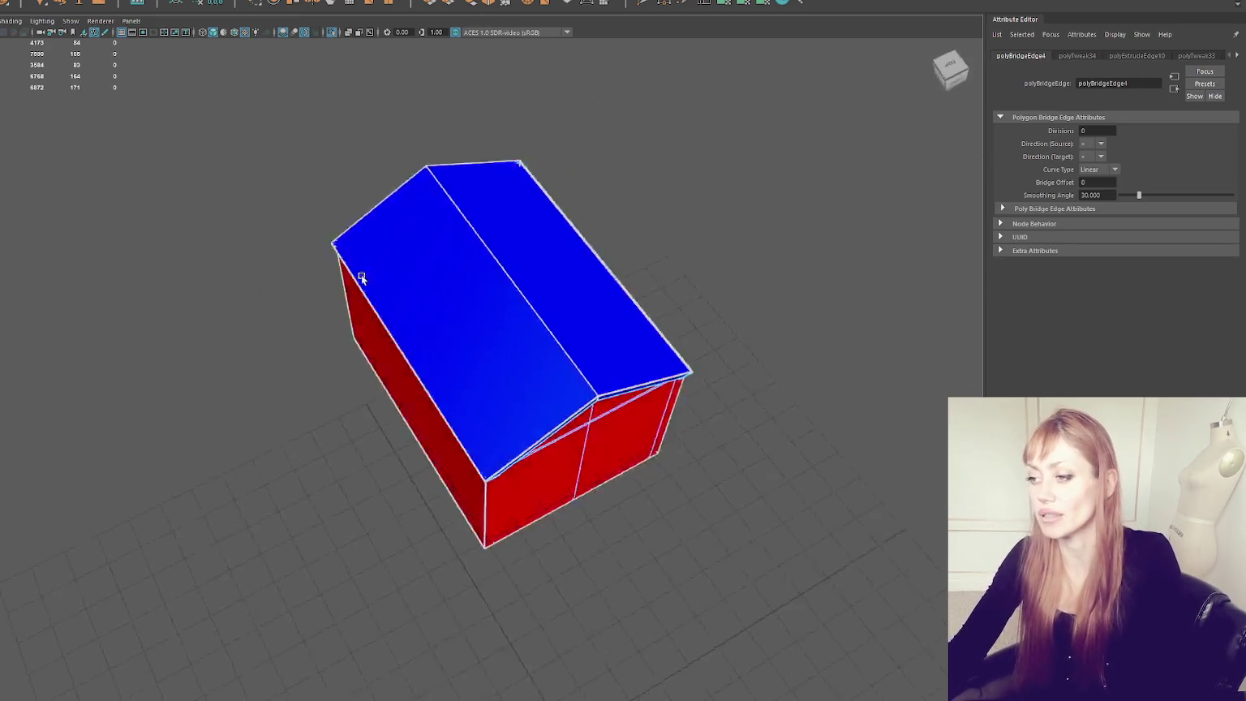
{"action": "left_click", "coordinate": [637, 146]}
{"action": "key", "text": "ctrl+1"}
{"action": "scroll", "coordinate": [203, 272], "scroll_direction": "up", "scroll_amount": 3}
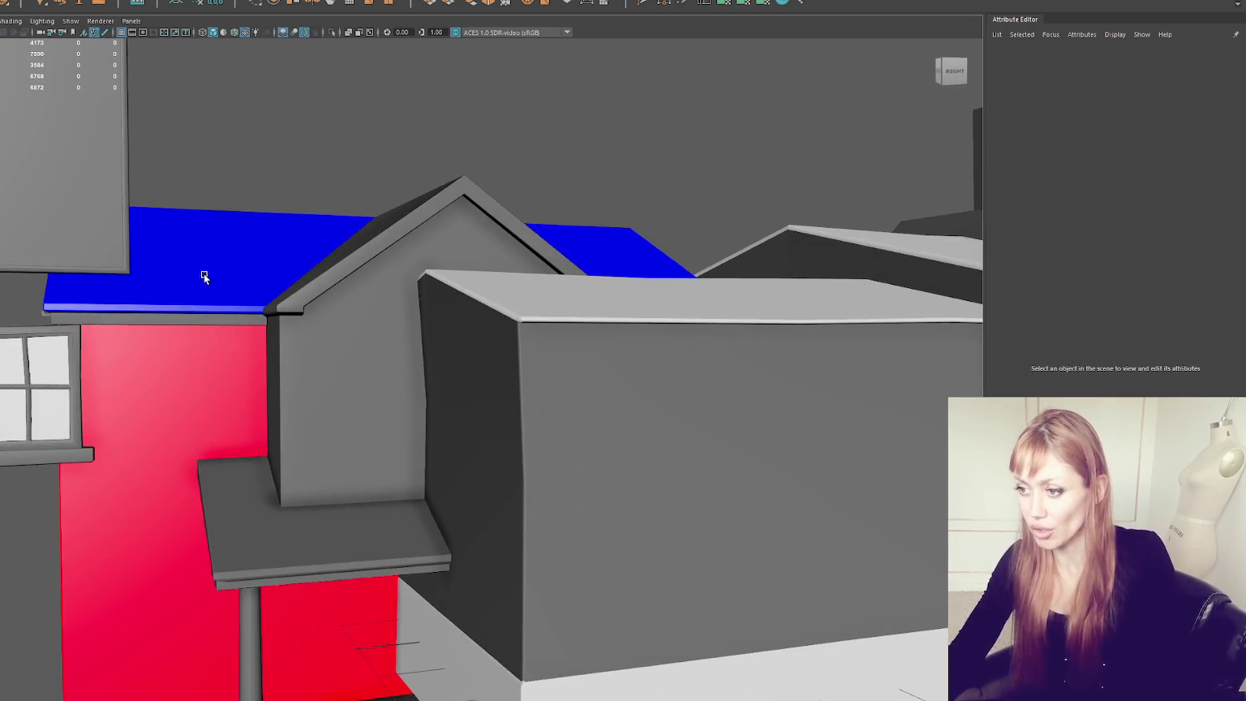
{"action": "left_click", "coordinate": [203, 272]}
{"action": "left_click_drag", "start_coordinate": [203, 272], "coordinate": [300, 285], "text": "alt"}
{"action": "key", "text": "ctrl+1"}
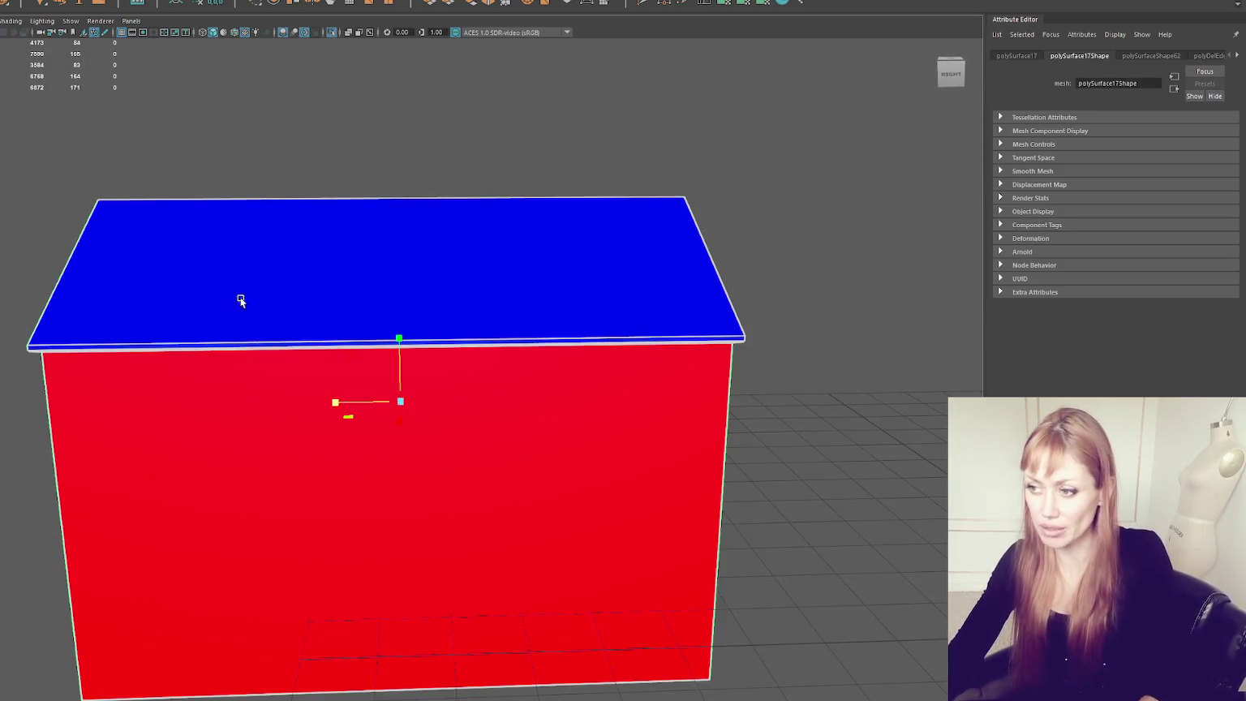
Step: Select the gabled roof faces and apply a planar UV projection to them
{"action": "left_click_drag", "start_coordinate": [128, 311], "coordinate": [519, 197], "text": "alt"}
{"action": "right_click", "coordinate": [761, 151]}
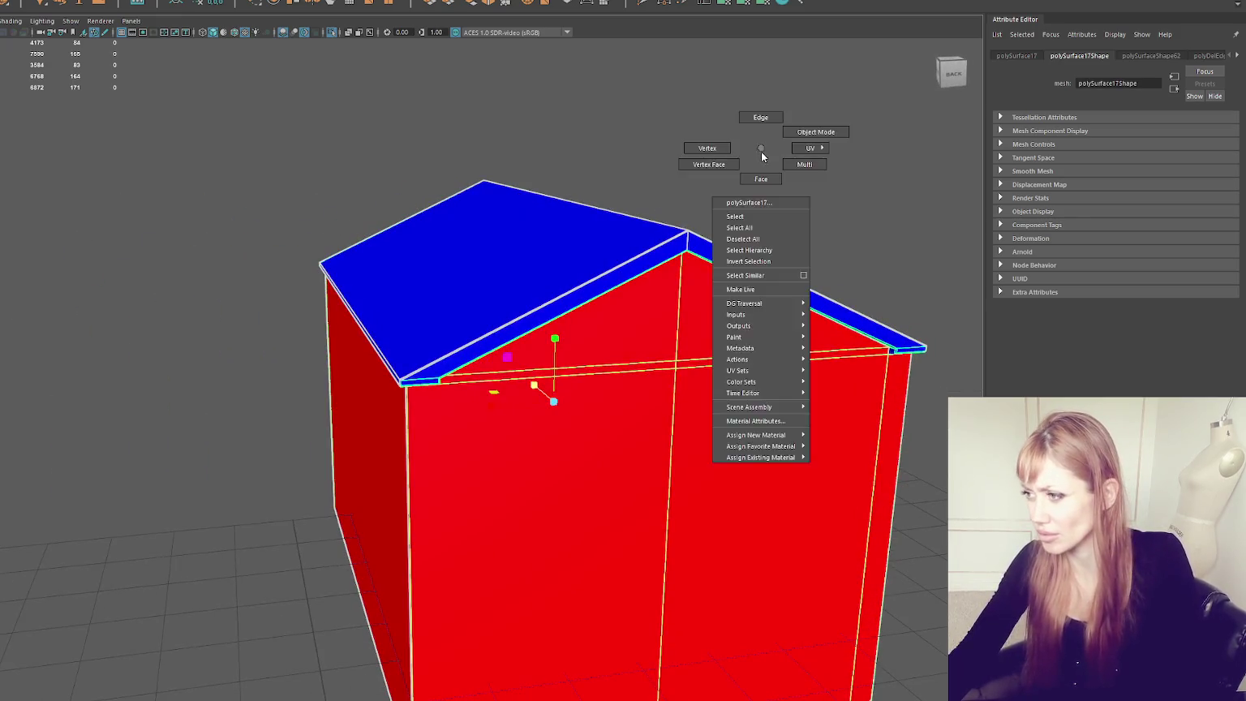
{"action": "left_click_drag", "start_coordinate": [689, 221], "coordinate": [768, 135], "text": "alt"}
{"action": "key", "text": "ctrl+F11"}
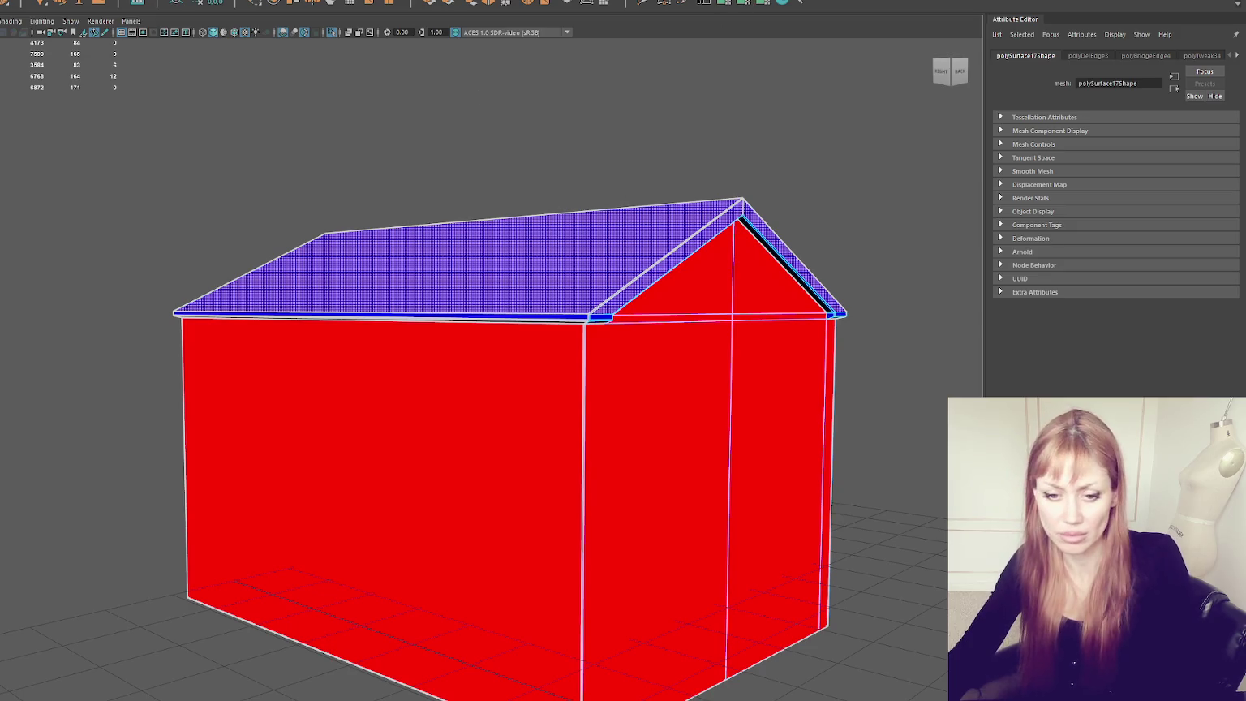
{"action": "key", "text": "g"}
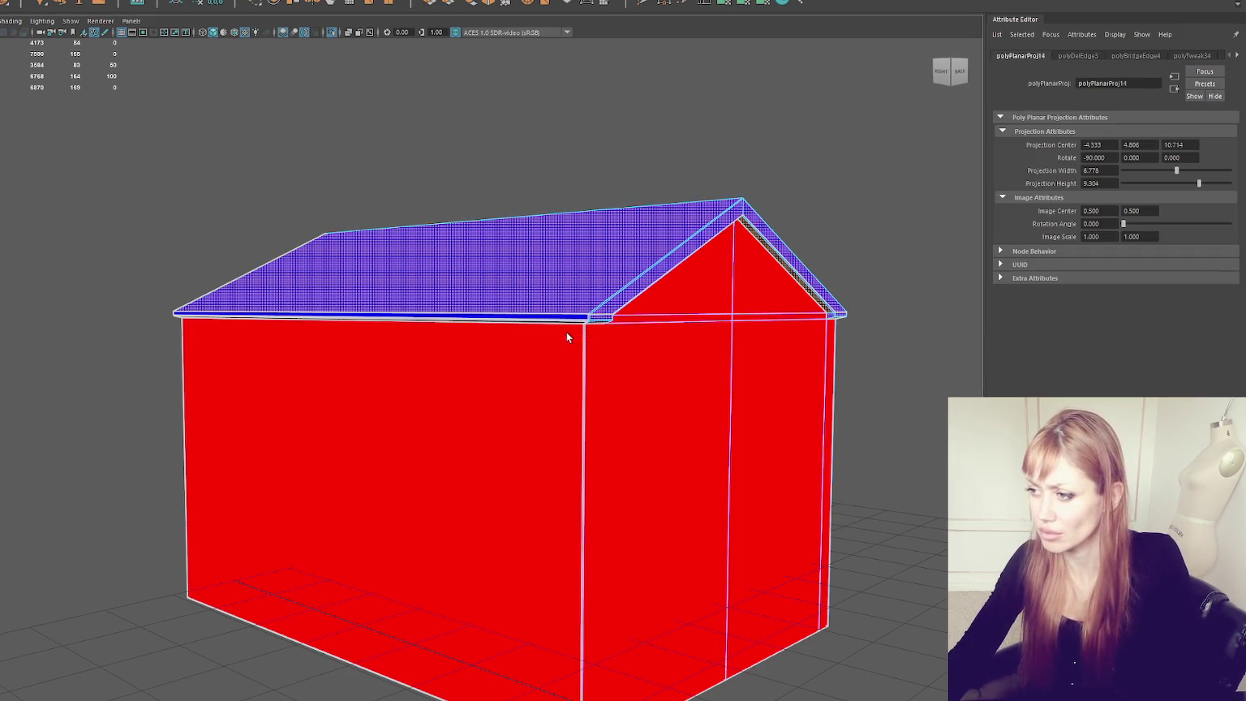
{"action": "left_click", "coordinate": [566, 332]}
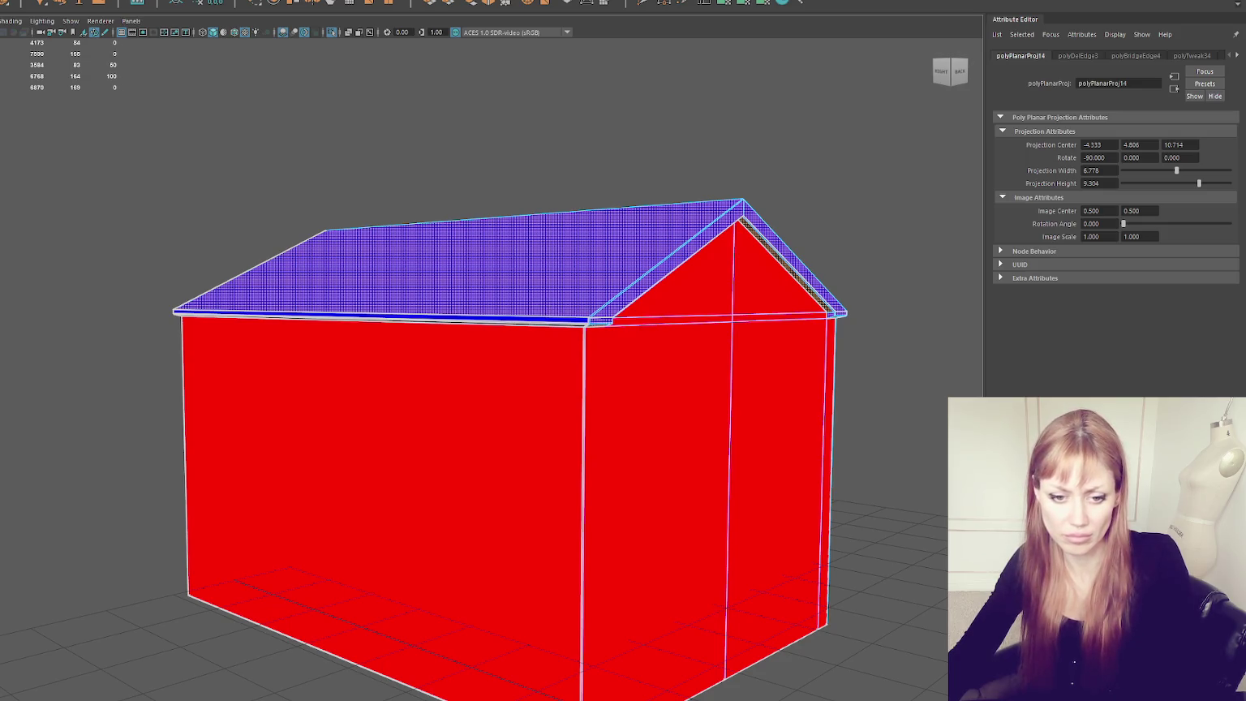
Step: Select the wall and gable trim faces and give them a planar UV projection
{"action": "left_click", "coordinate": [641, 398]}
{"action": "mouse_move", "coordinate": [641, 404]}
{"action": "right_mouse_down", "text": "alt"}
{"action": "mouse_move", "coordinate": [577, 410]}
{"action": "mouse_move", "coordinate": [748, 440]}
{"action": "right_mouse_up", "text": "alt"}
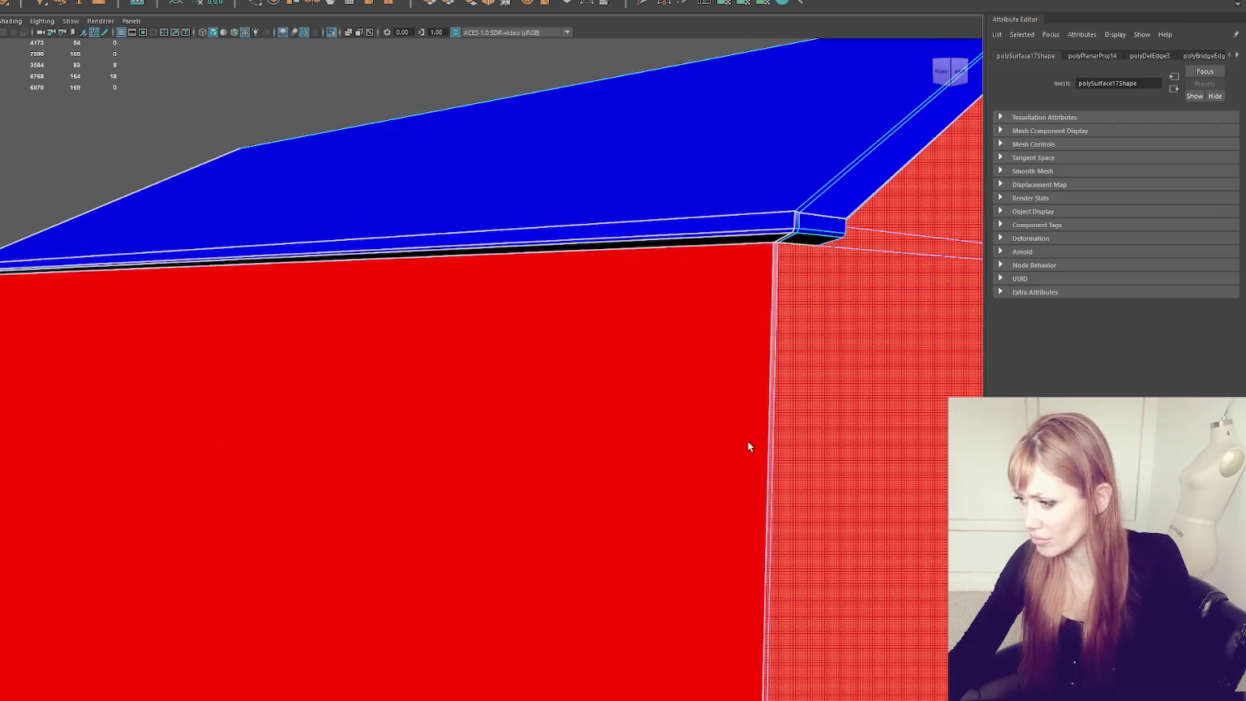
{"action": "left_click", "coordinate": [791, 443]}
{"action": "key", "text": "f"}
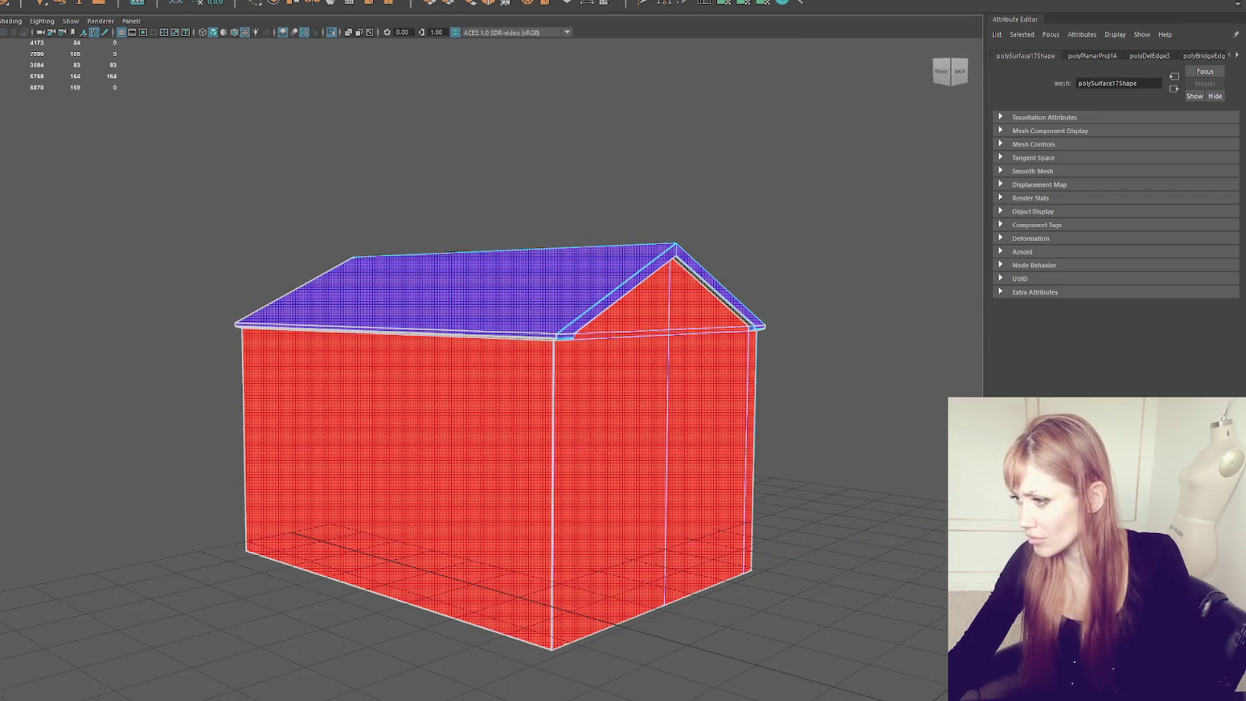
{"action": "left_click_drag", "start_coordinate": [813, 444], "coordinate": [566, 418], "text": "alt"}
{"action": "left_click", "coordinate": [567, 418]}
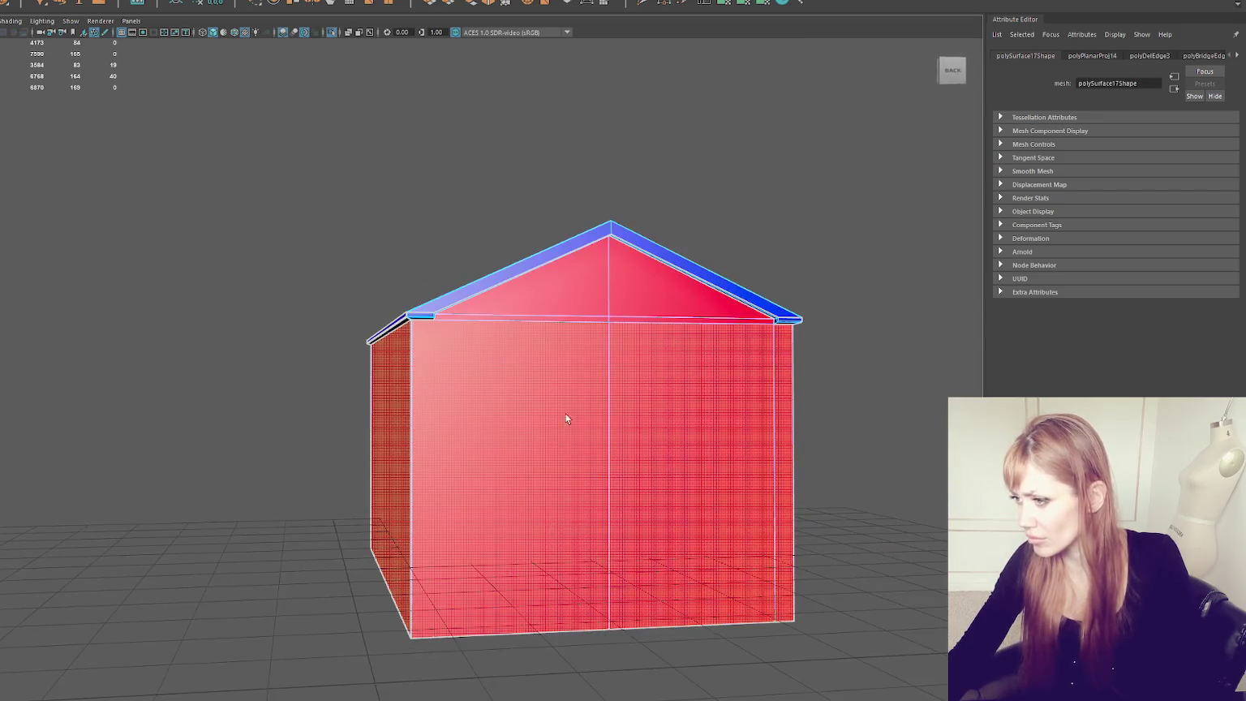
{"action": "left_click", "coordinate": [660, 306], "text": "shift"}
{"action": "left_click_drag", "start_coordinate": [660, 305], "coordinate": [704, 271], "text": "alt"}
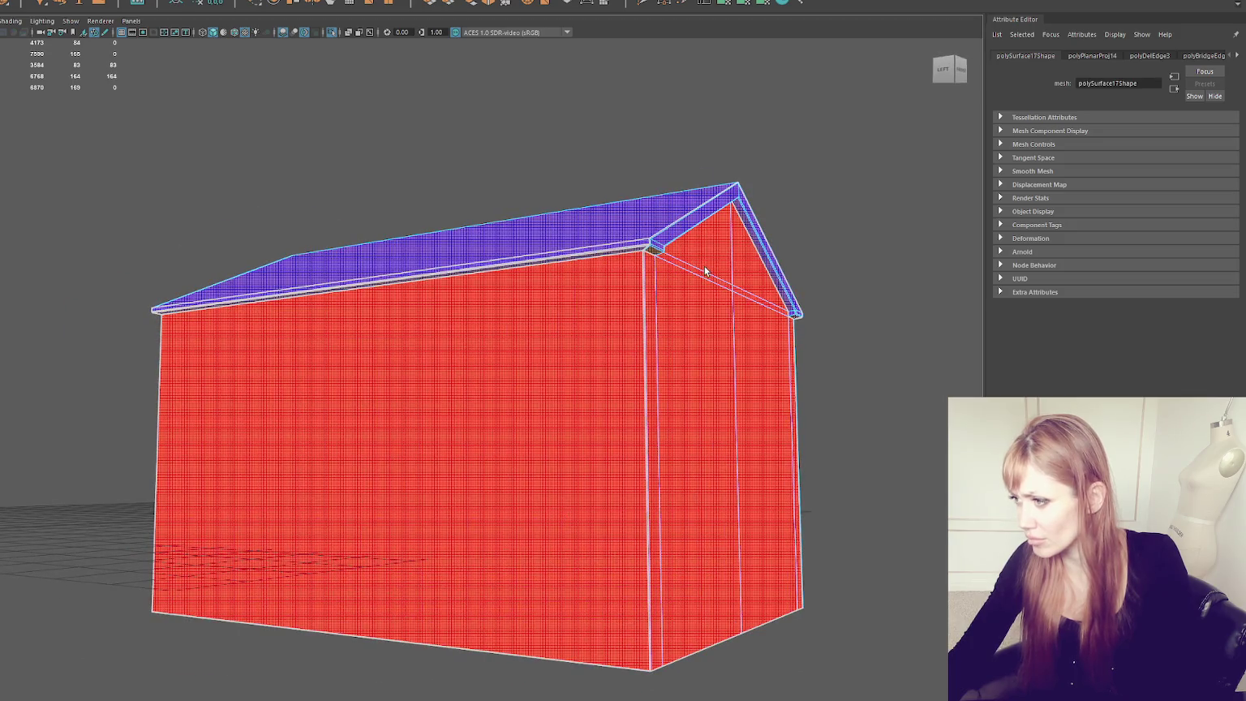
{"action": "left_click", "coordinate": [756, 287]}
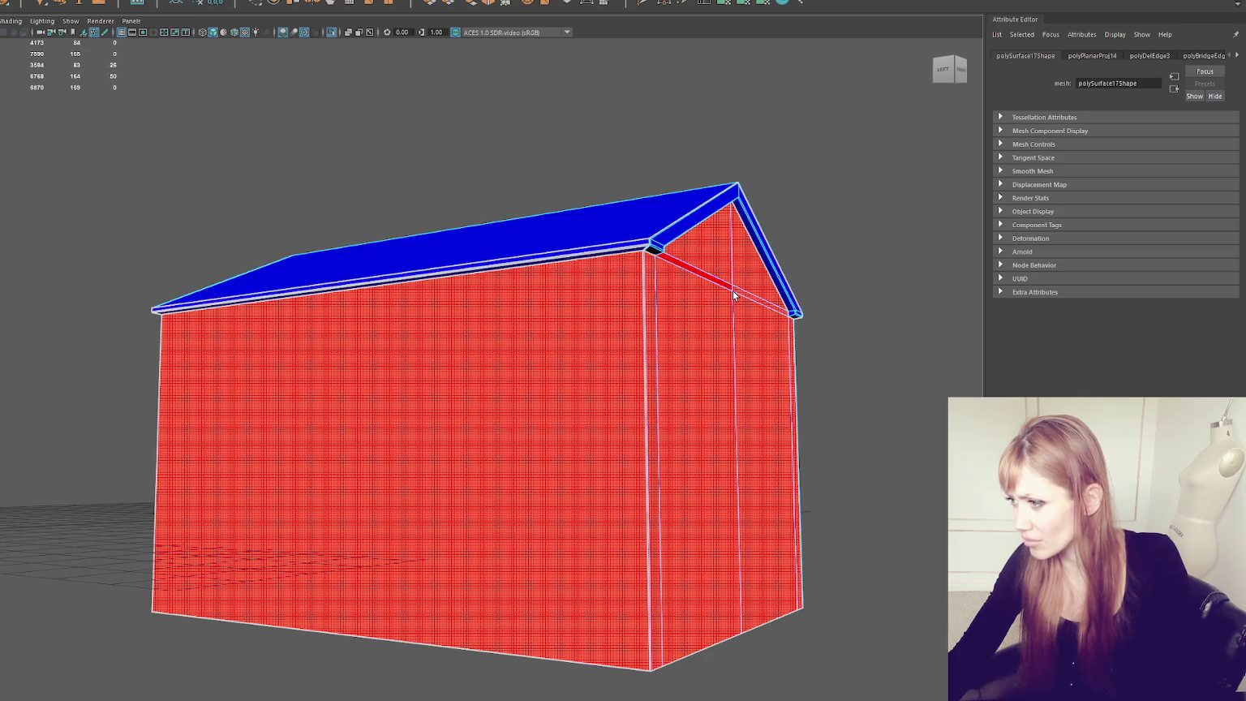
{"action": "left_click", "coordinate": [728, 287], "text": "shift"}
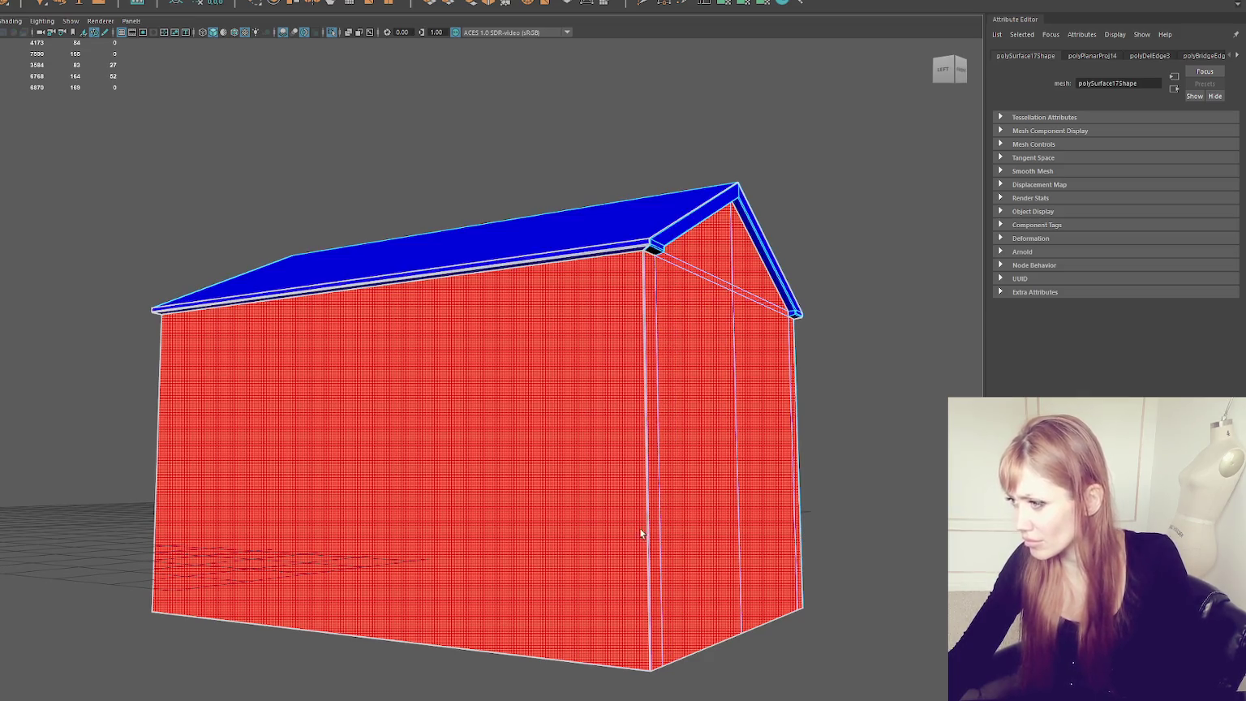
{"action": "left_click", "coordinate": [723, 5]}
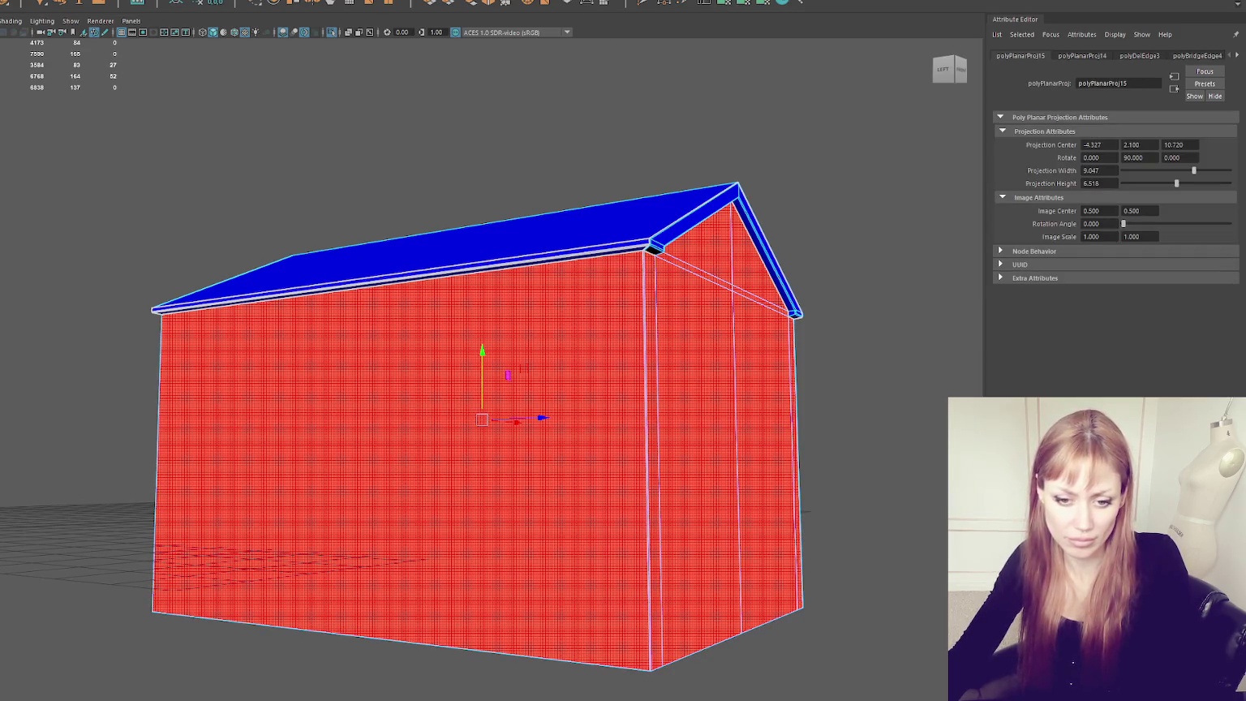
Step: Reselect the house in face mode and tumble to look at it from below
{"action": "key", "text": "F8"}
{"action": "left_click", "coordinate": [422, 417]}
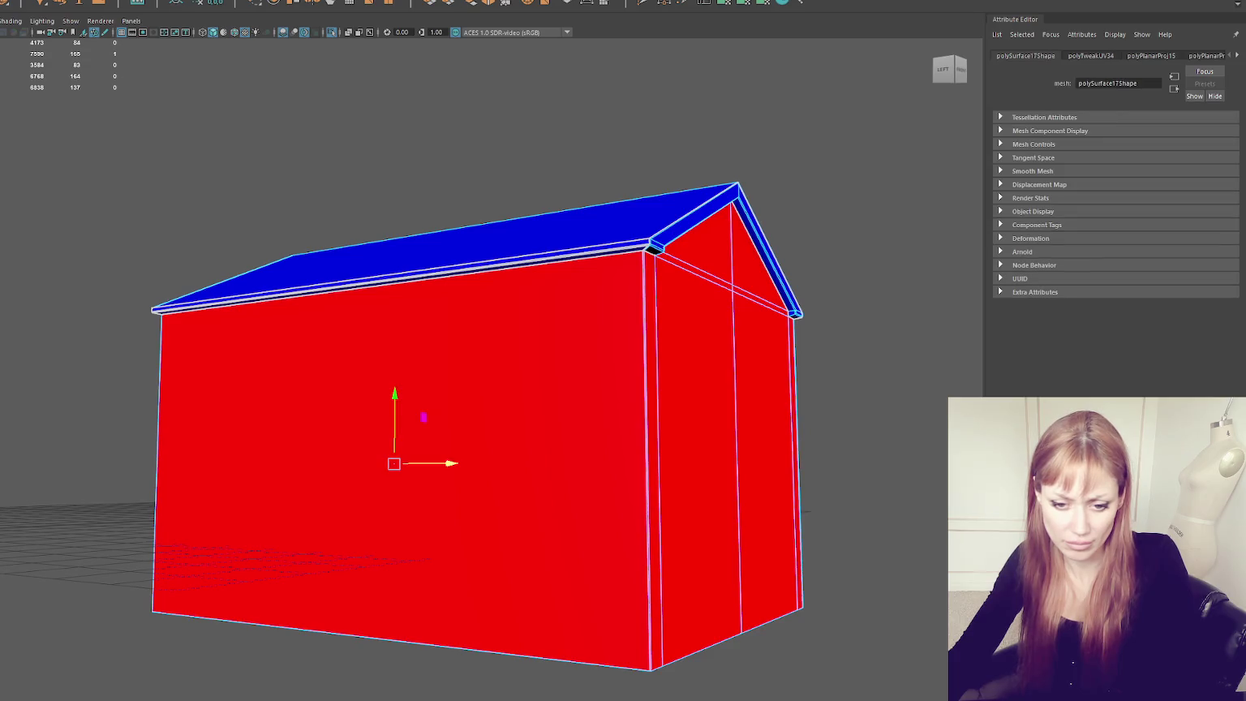
{"action": "key", "text": "F8"}
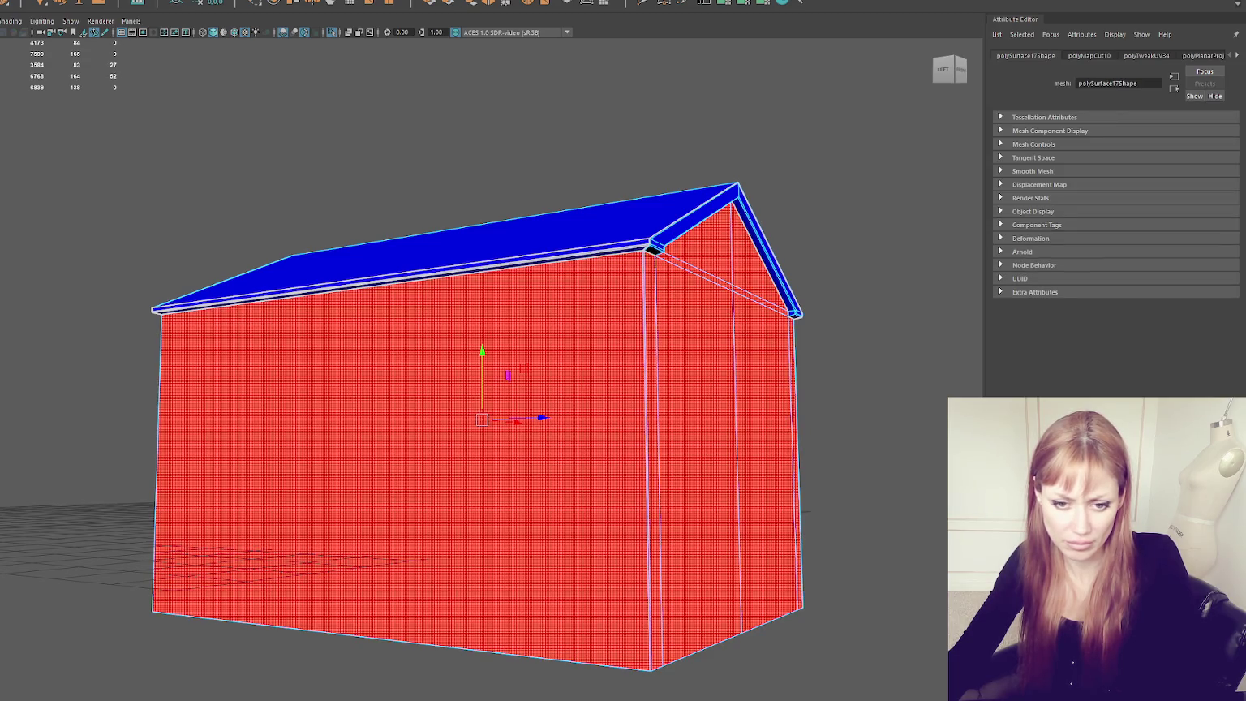
{"action": "mouse_move", "coordinate": [2, 253]}
{"action": "left_mouse_down", "text": "alt"}
{"action": "mouse_move", "coordinate": [49, 228]}
{"action": "mouse_move", "coordinate": [704, 460]}
{"action": "left_mouse_up", "text": "alt"}
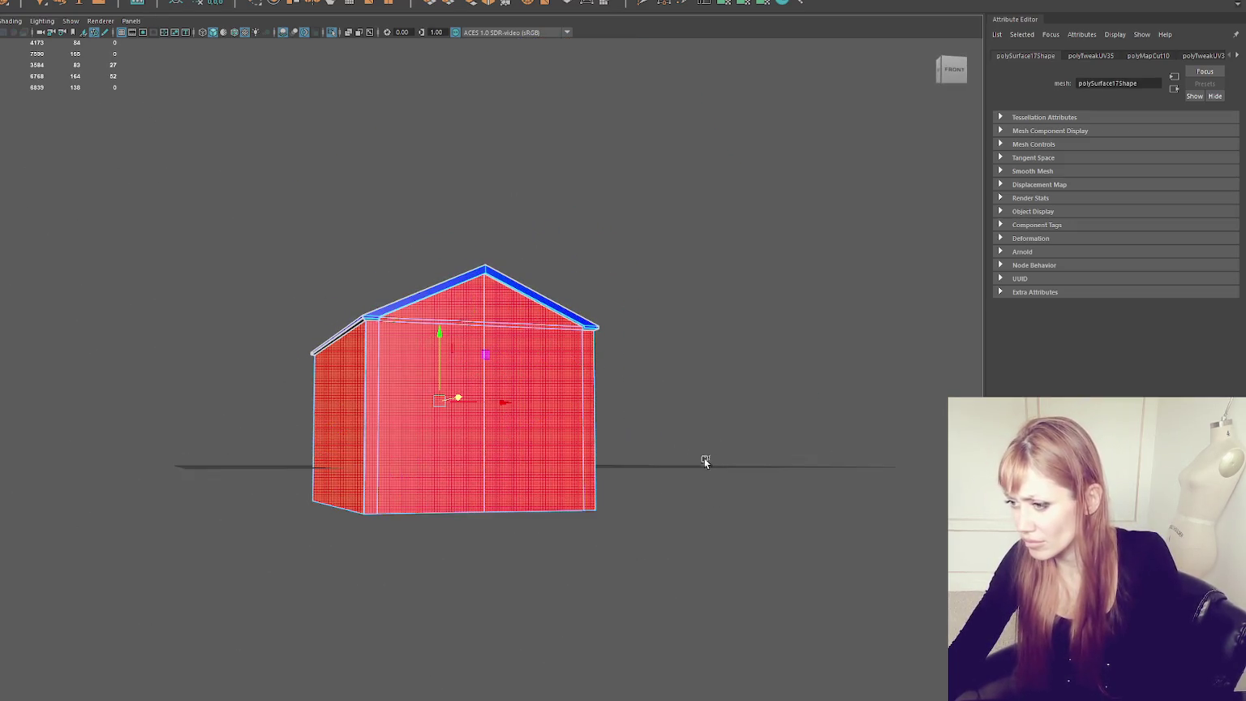
Step: Delete the selected faces, unfold the UVs with the non-manifold fix, and reapply planar mapping
{"action": "key", "text": "Delete"}
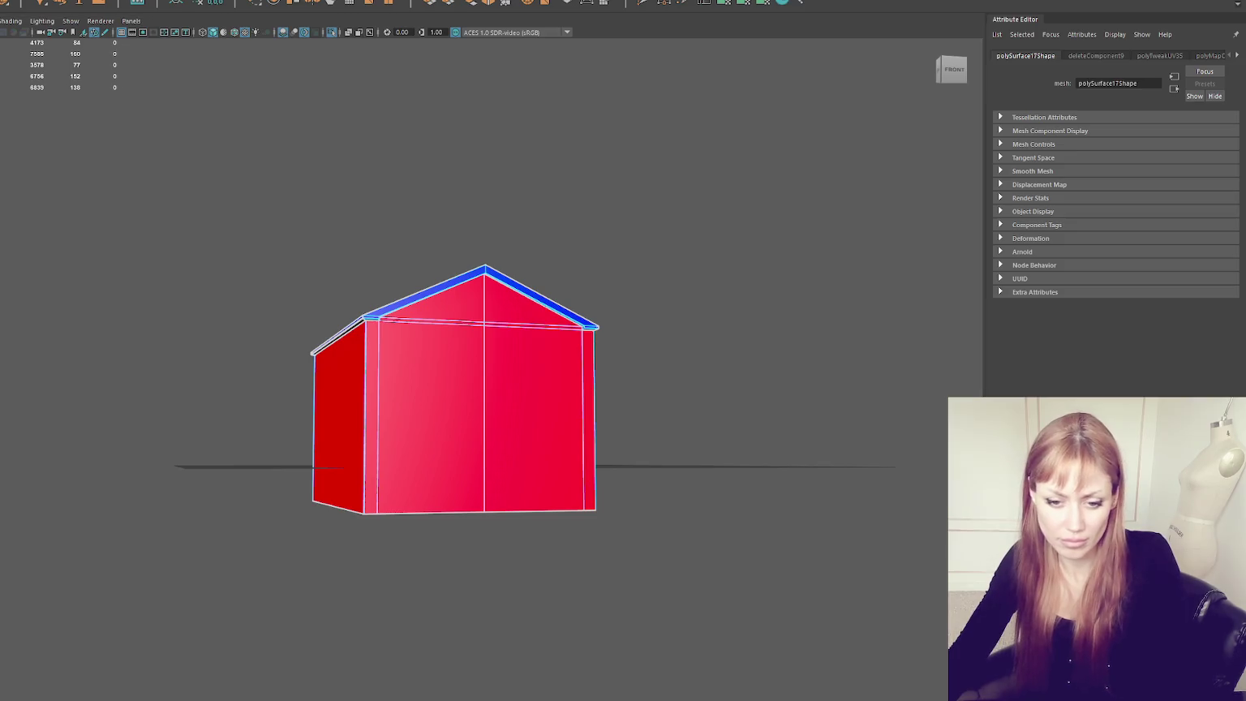
{"action": "right_click_drag", "start_coordinate": [324, 365], "coordinate": [309, 349], "text": "shift"}
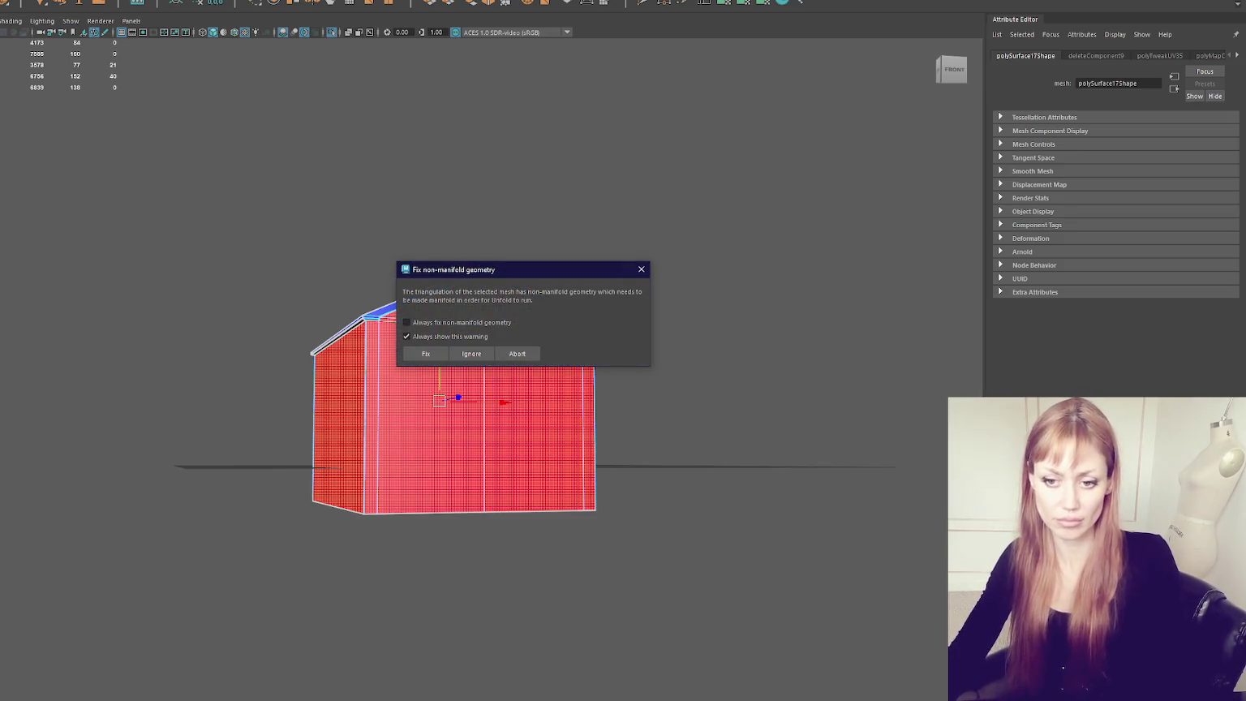
{"action": "left_click", "coordinate": [425, 354]}
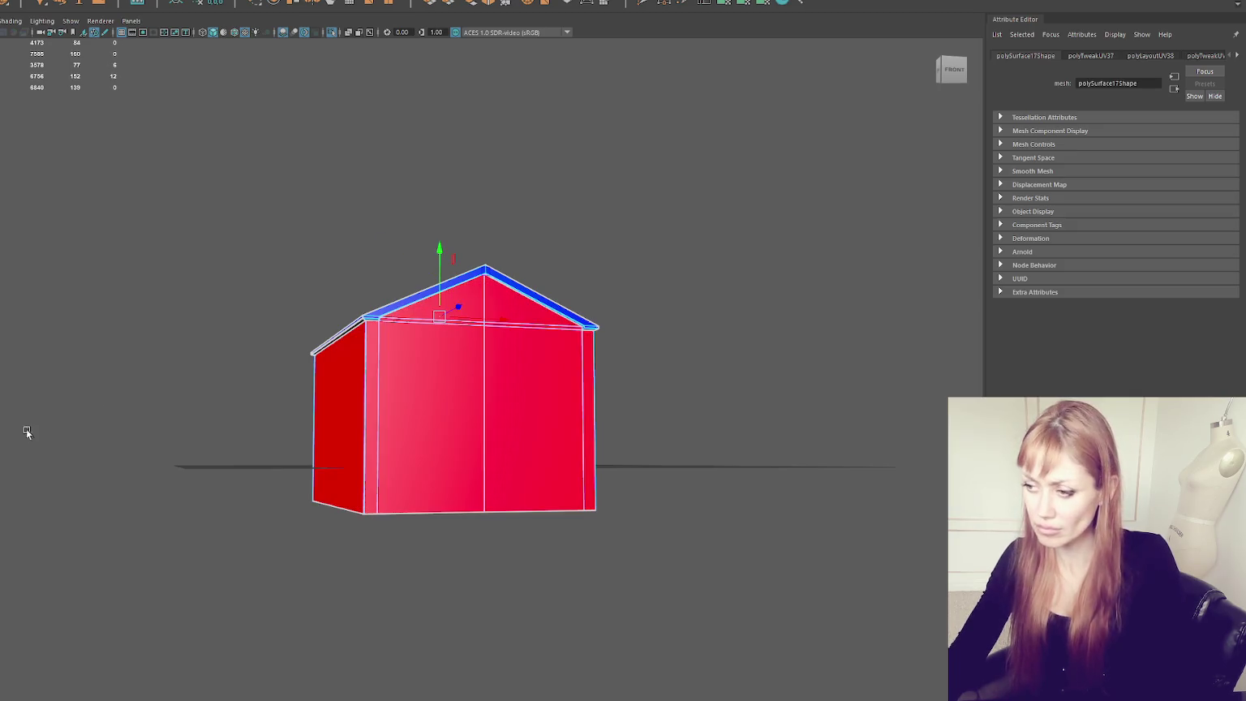
{"action": "left_click_drag", "start_coordinate": [78, 149], "coordinate": [791, 600]}
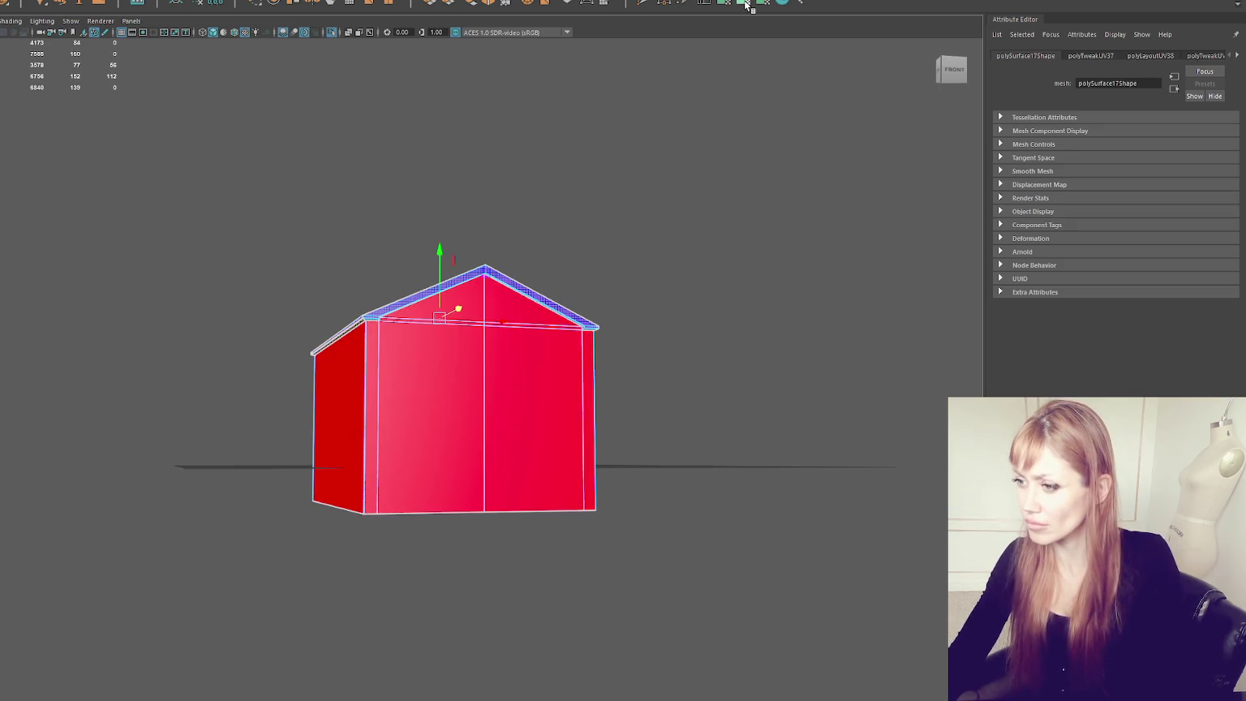
{"action": "double_click", "coordinate": [746, 5]}
{"action": "left_click", "coordinate": [668, 326]}
{"action": "left_click", "coordinate": [765, 330]}
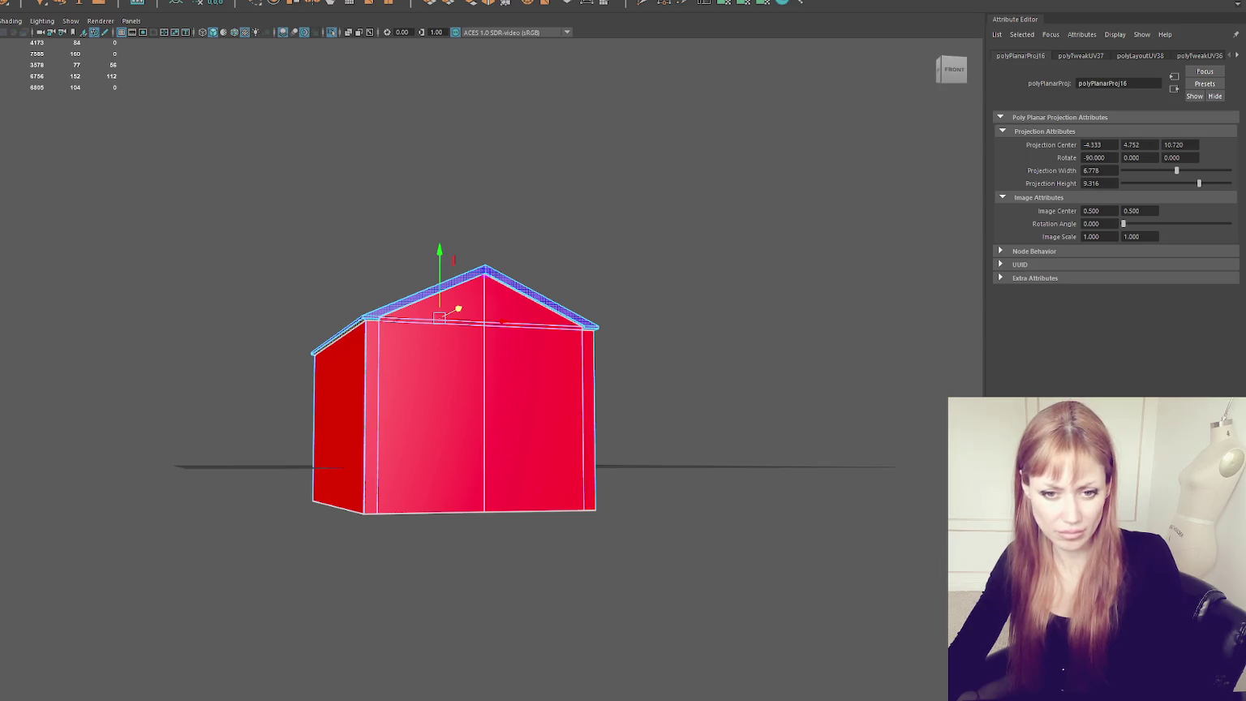
Step: Cut the UVs along the left and right roof edges and adjust the roof trim shells
{"action": "key", "text": "q"}
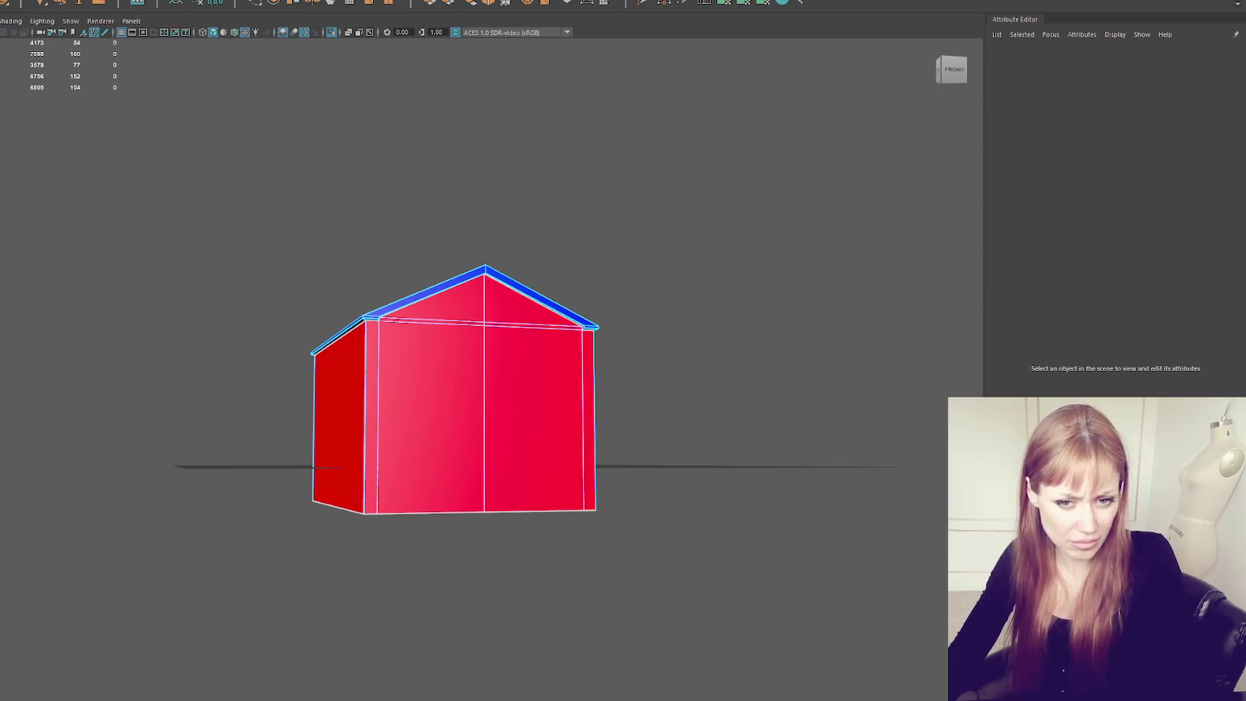
{"action": "left_click", "coordinate": [446, 333]}
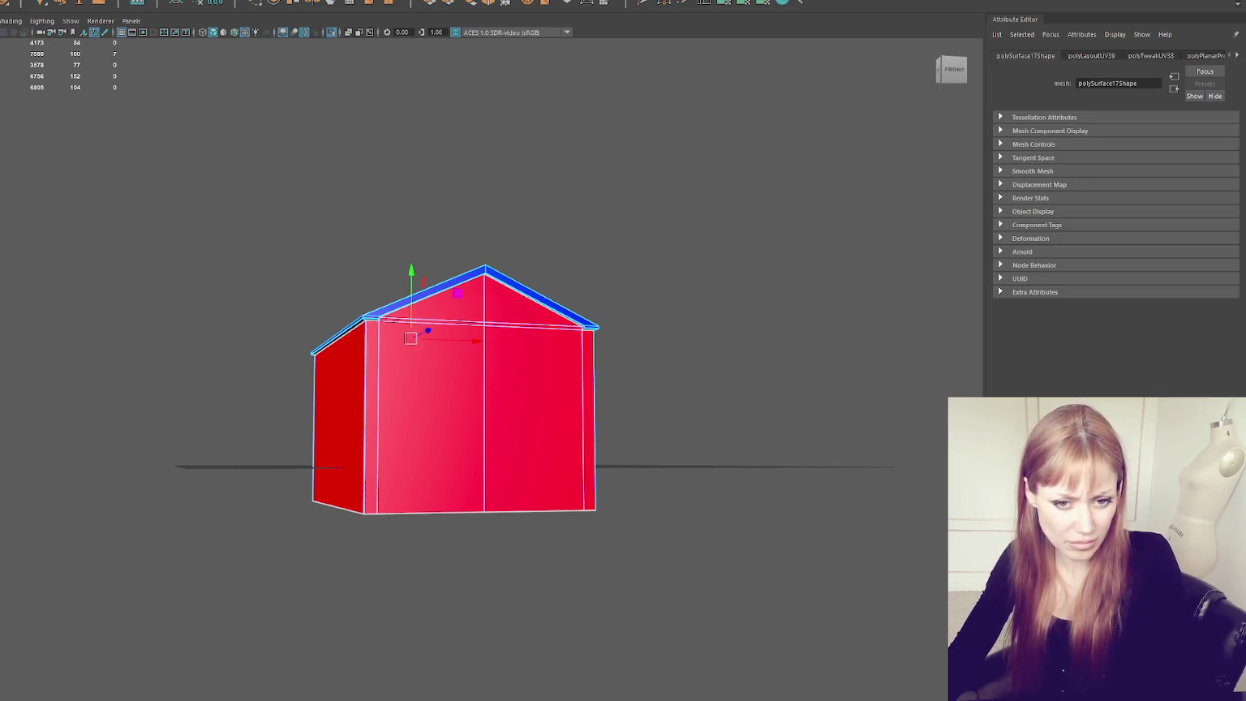
{"action": "left_click", "coordinate": [591, 341], "text": "shift"}
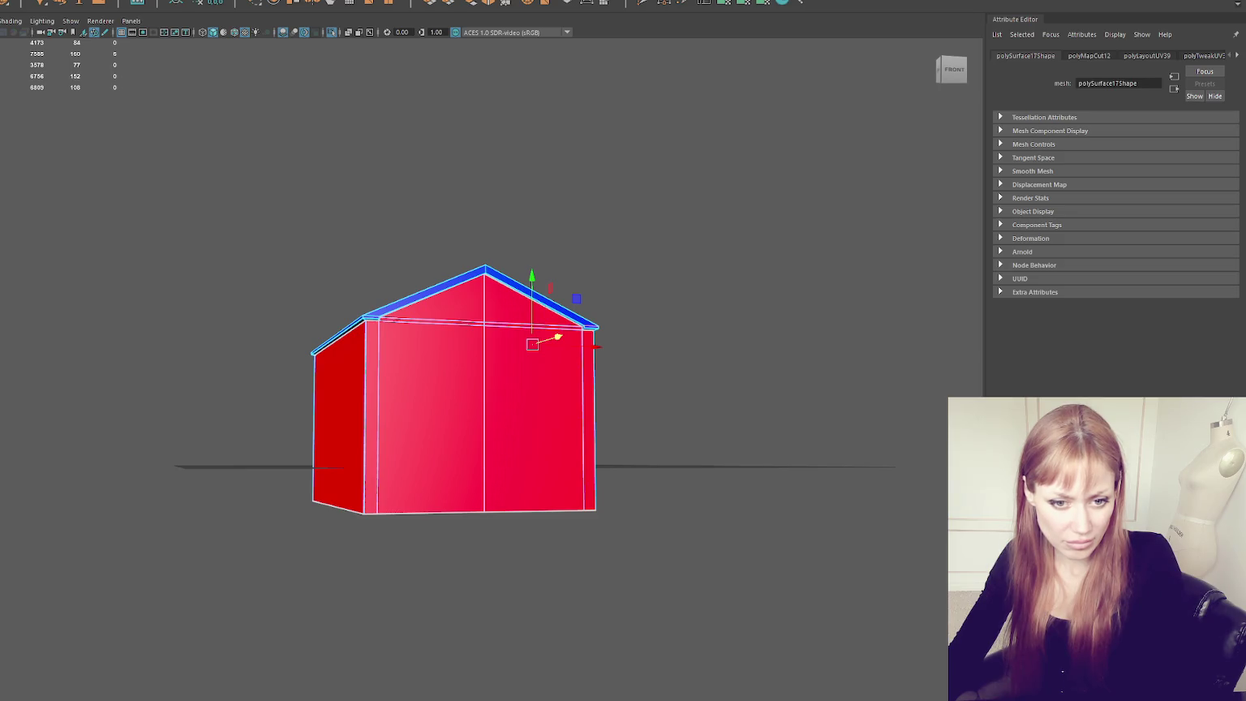
{"action": "left_click", "coordinate": [351, 328], "text": "shift"}
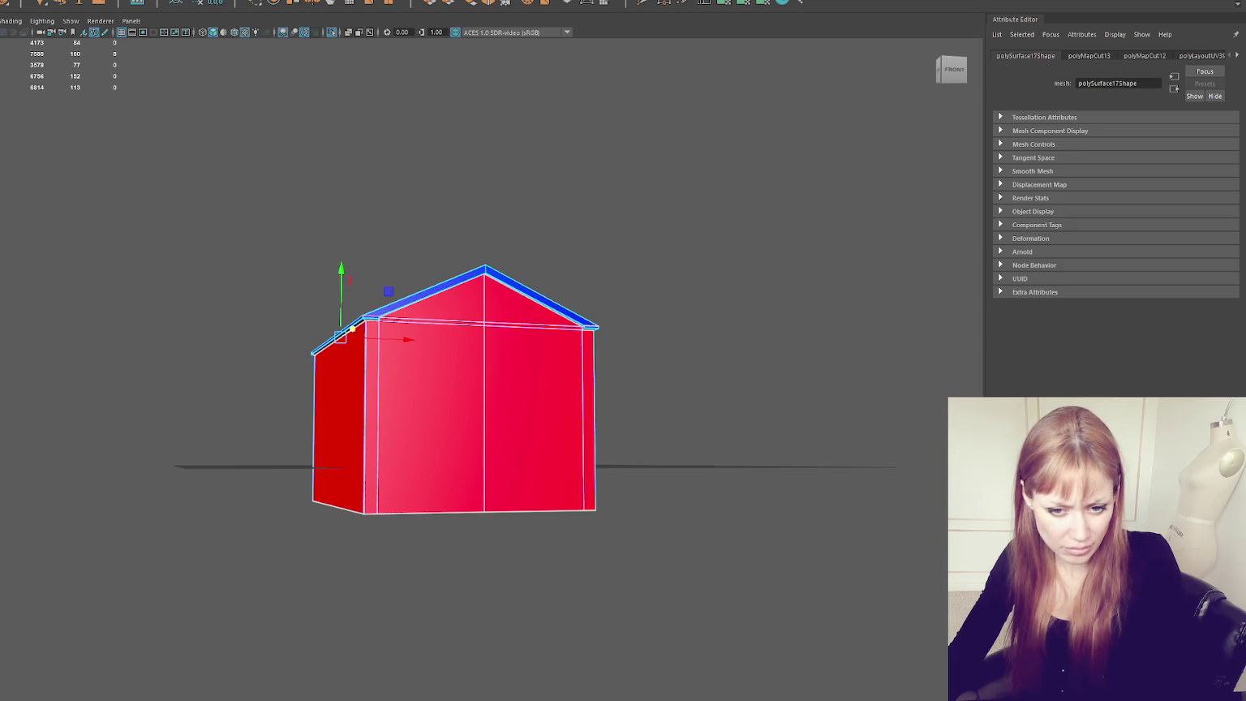
{"action": "left_click", "coordinate": [403, 304], "text": "shift"}
{"action": "double_click", "coordinate": [403, 304]}
{"action": "left_click", "coordinate": [459, 309]}
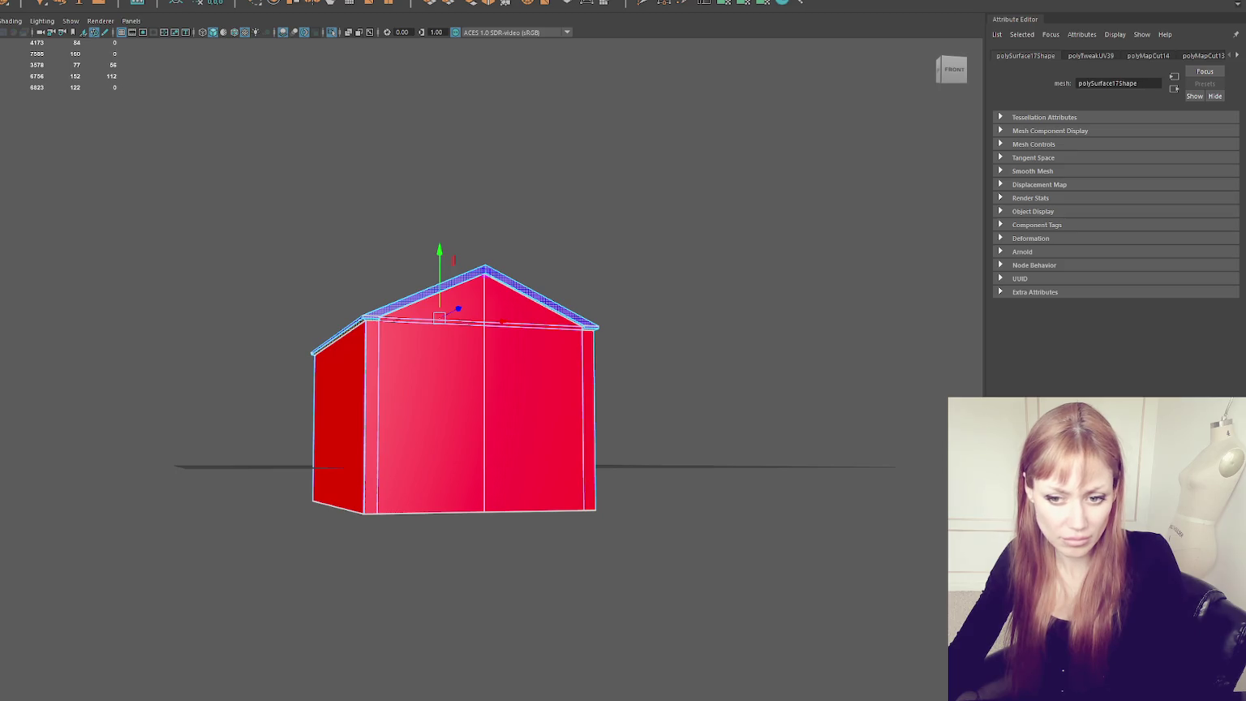
Step: Select the whole roof trim band, then clear the selection and show the full scene
{"action": "key", "text": "F10"}
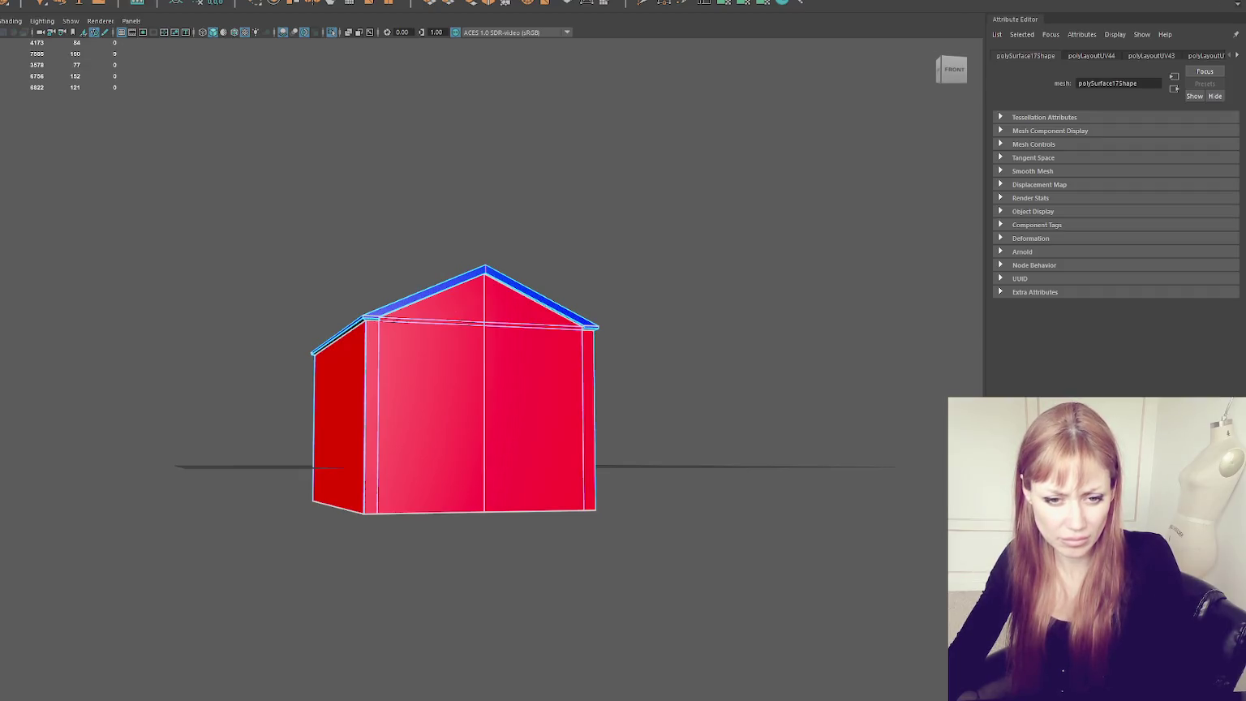
{"action": "left_click", "coordinate": [422, 293]}
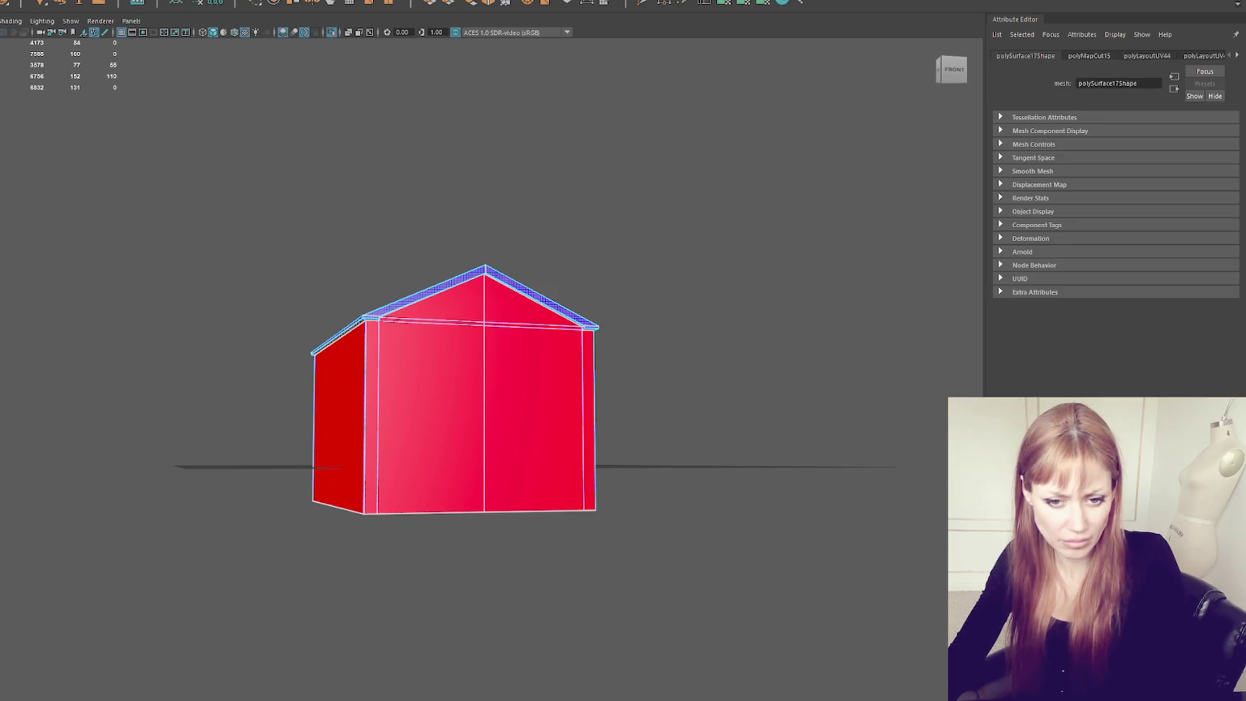
{"action": "left_click", "coordinate": [422, 291]}
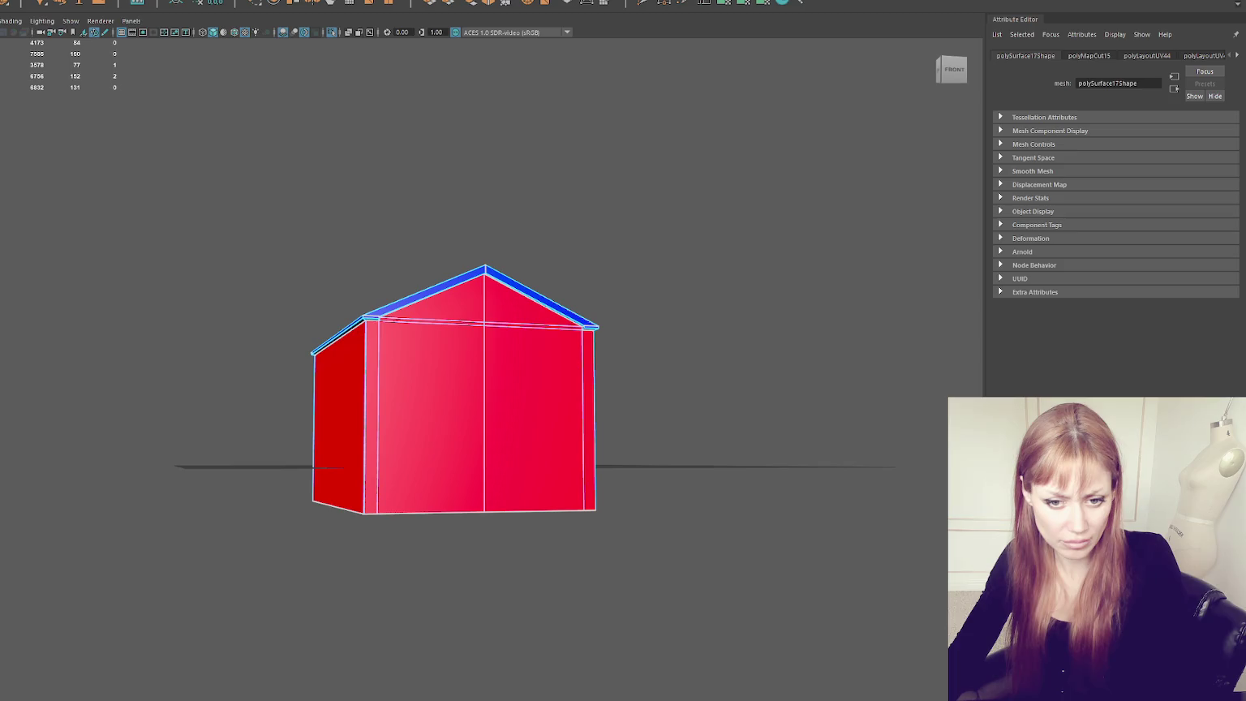
{"action": "double_click", "coordinate": [541, 296]}
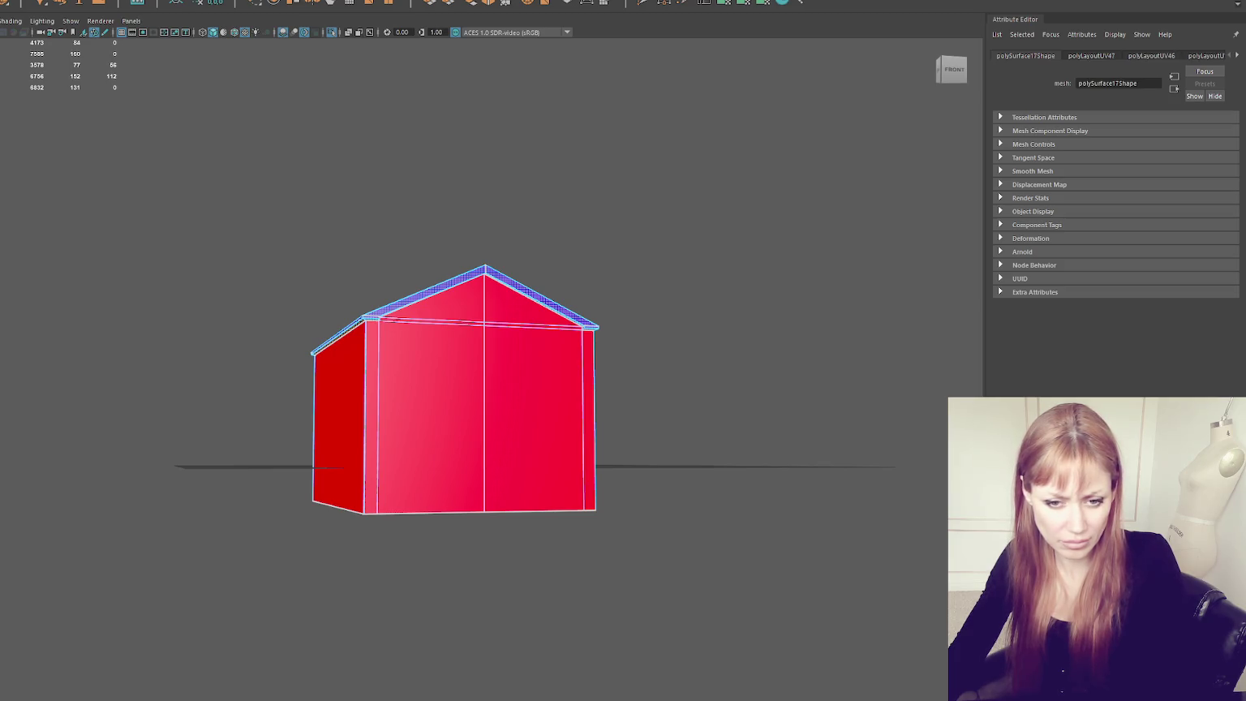
{"action": "left_click", "coordinate": [245, 211]}
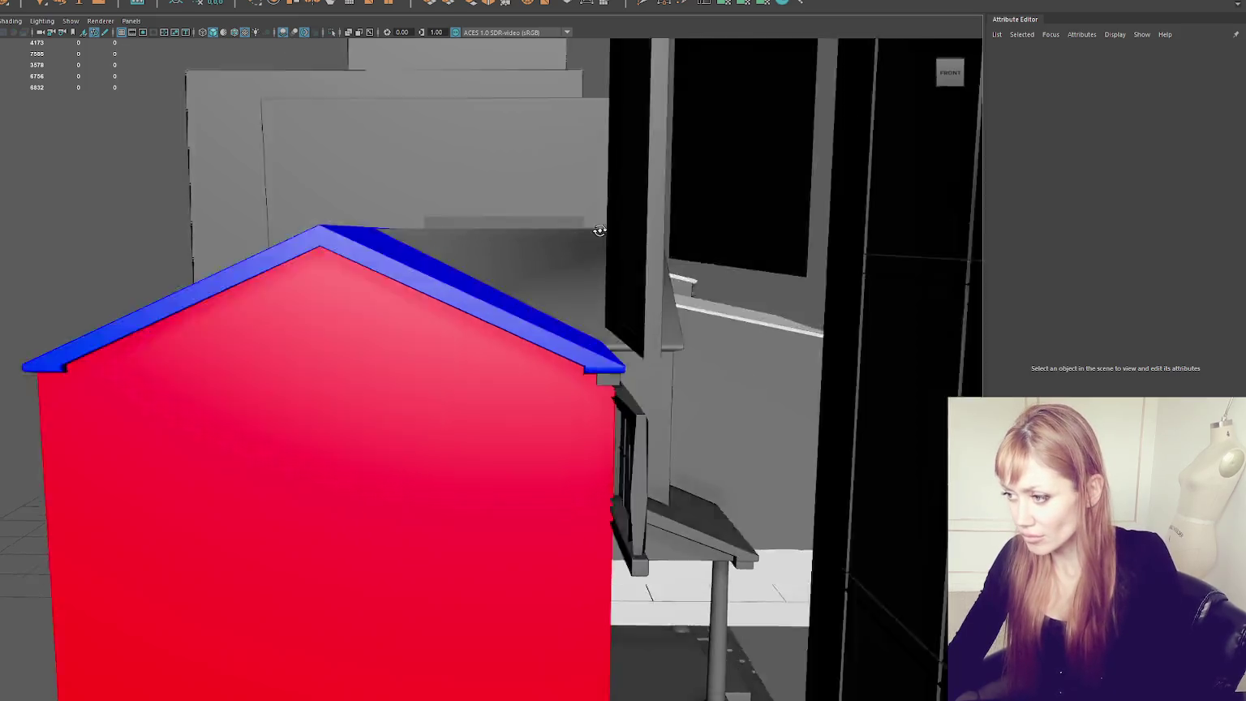
Step: Orbit around the house and pick through its dormer roof, ledge trim and red body
{"action": "left_click_drag", "start_coordinate": [530, 267], "coordinate": [332, 415], "text": "alt"}
{"action": "left_click", "coordinate": [487, 417]}
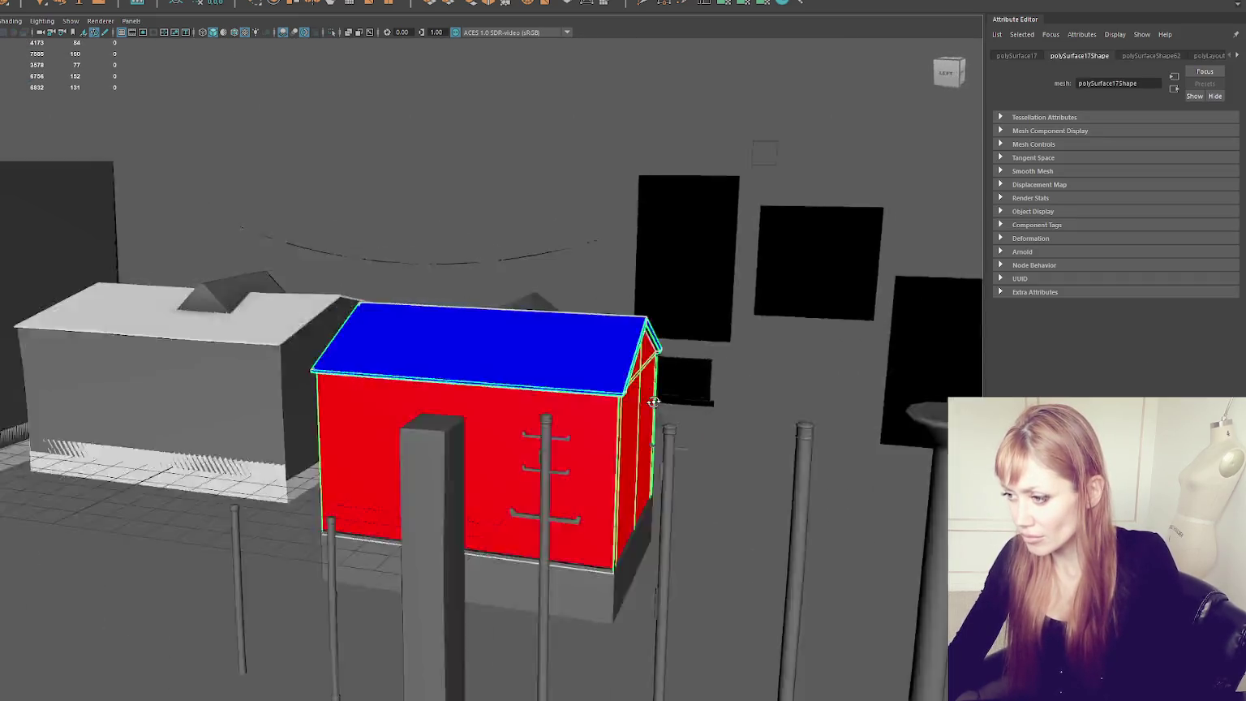
{"action": "left_click_drag", "start_coordinate": [487, 417], "coordinate": [687, 404], "text": "alt"}
{"action": "left_click_drag", "start_coordinate": [471, 389], "coordinate": [503, 320], "text": "alt"}
{"action": "scroll", "coordinate": [503, 320], "scroll_direction": "up", "scroll_amount": 5}
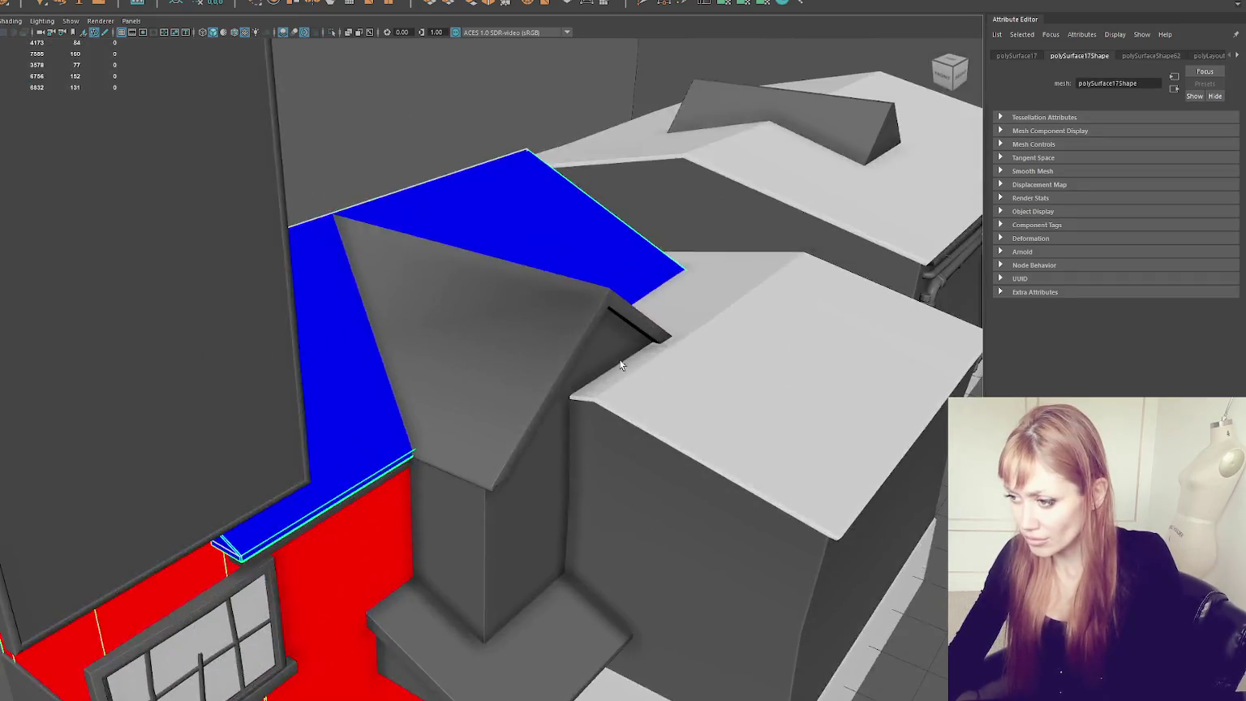
{"action": "scroll", "coordinate": [503, 321], "scroll_direction": "up", "scroll_amount": 5}
{"action": "left_click", "coordinate": [502, 320]}
{"action": "left_click", "coordinate": [351, 323]}
{"action": "key", "text": "ctrl+z"}
{"action": "left_click", "coordinate": [296, 326]}
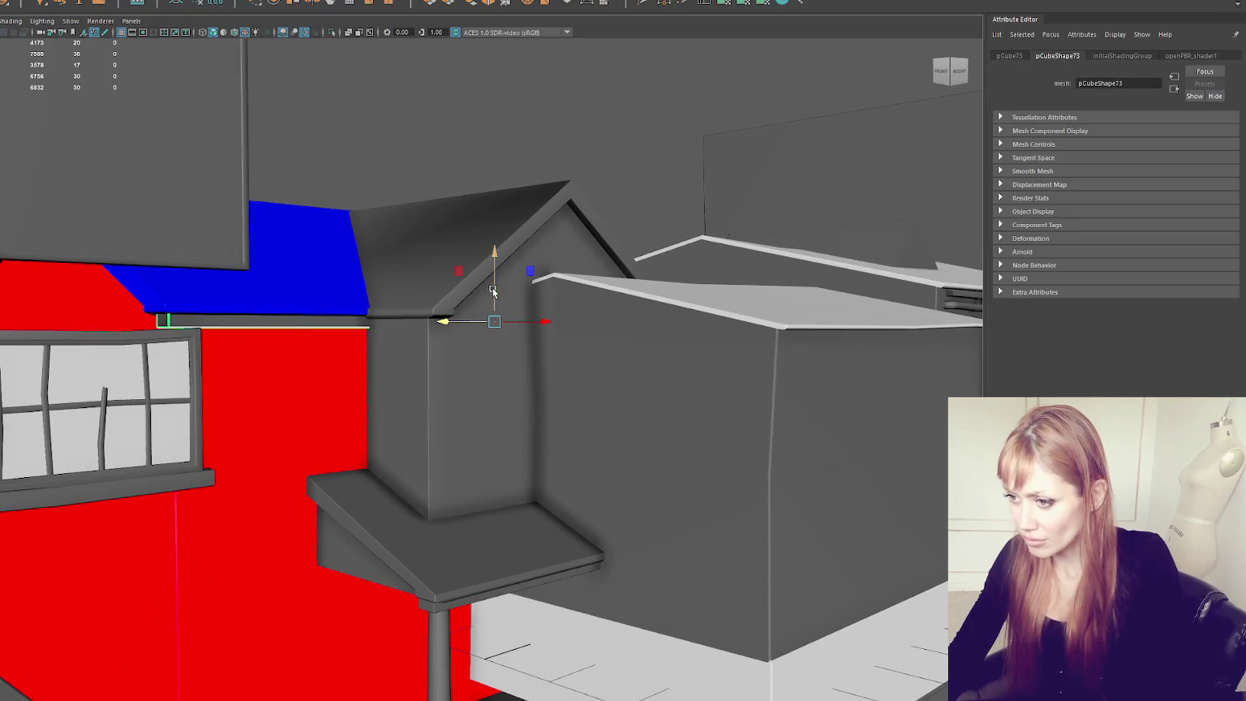
{"action": "left_click", "coordinate": [492, 290]}
Step: Select the whole House1 group, isolate it with Ctrl+1, and pick the dormer gable trim
{"action": "scroll", "coordinate": [438, 341], "scroll_direction": "down", "scroll_amount": 5}
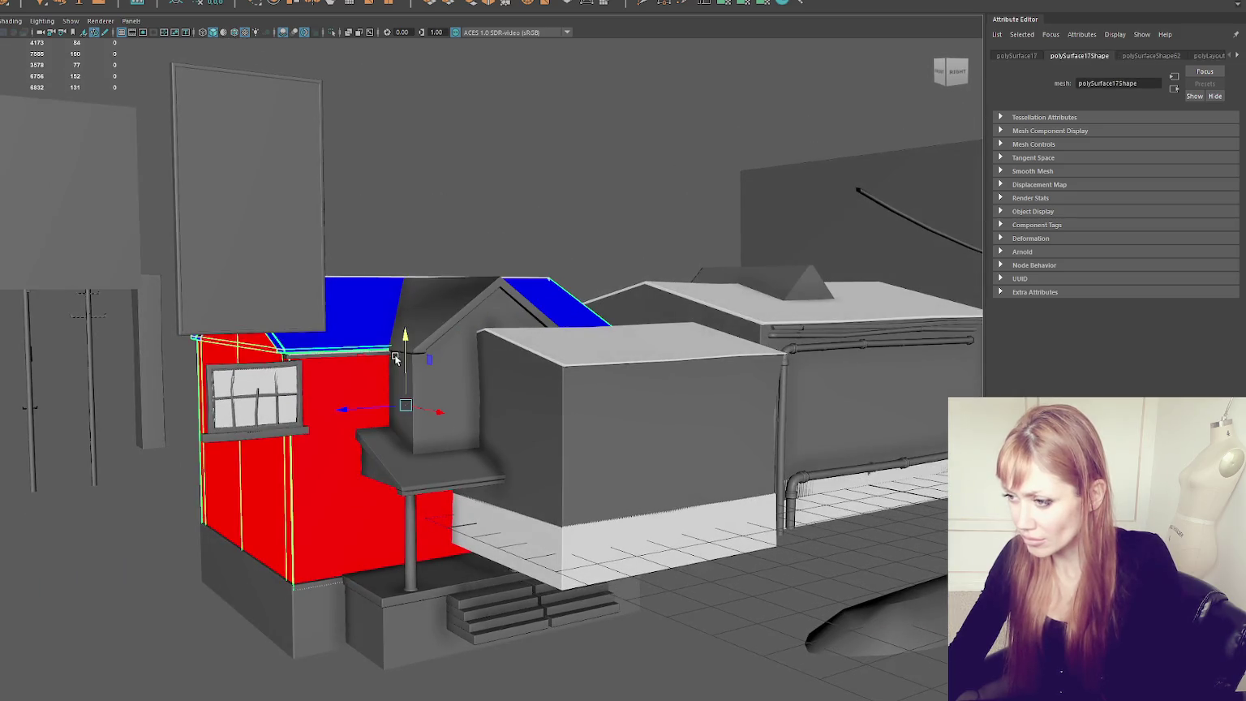
{"action": "key", "text": "Up"}
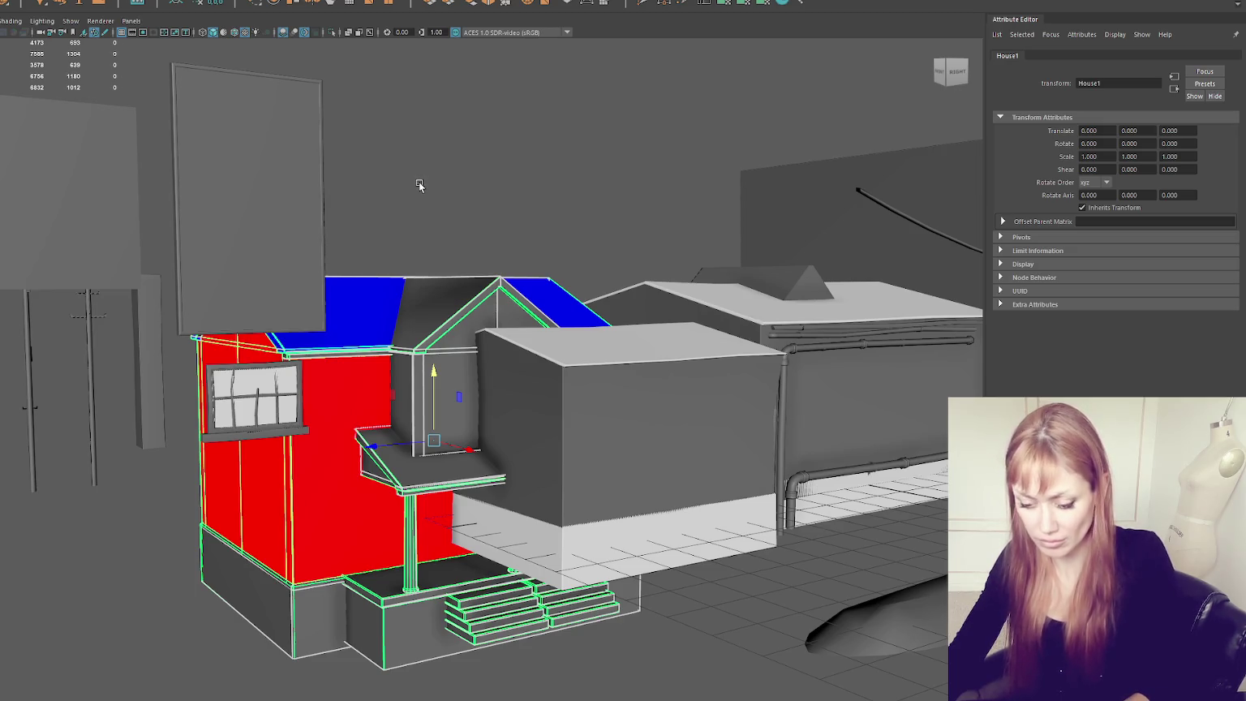
{"action": "key", "text": "ctrl+1"}
{"action": "left_click", "coordinate": [448, 302]}
{"action": "scroll", "coordinate": [455, 310], "scroll_direction": "up", "scroll_amount": 5}
{"action": "left_click_drag", "start_coordinate": [453, 310], "coordinate": [477, 296], "text": "alt"}
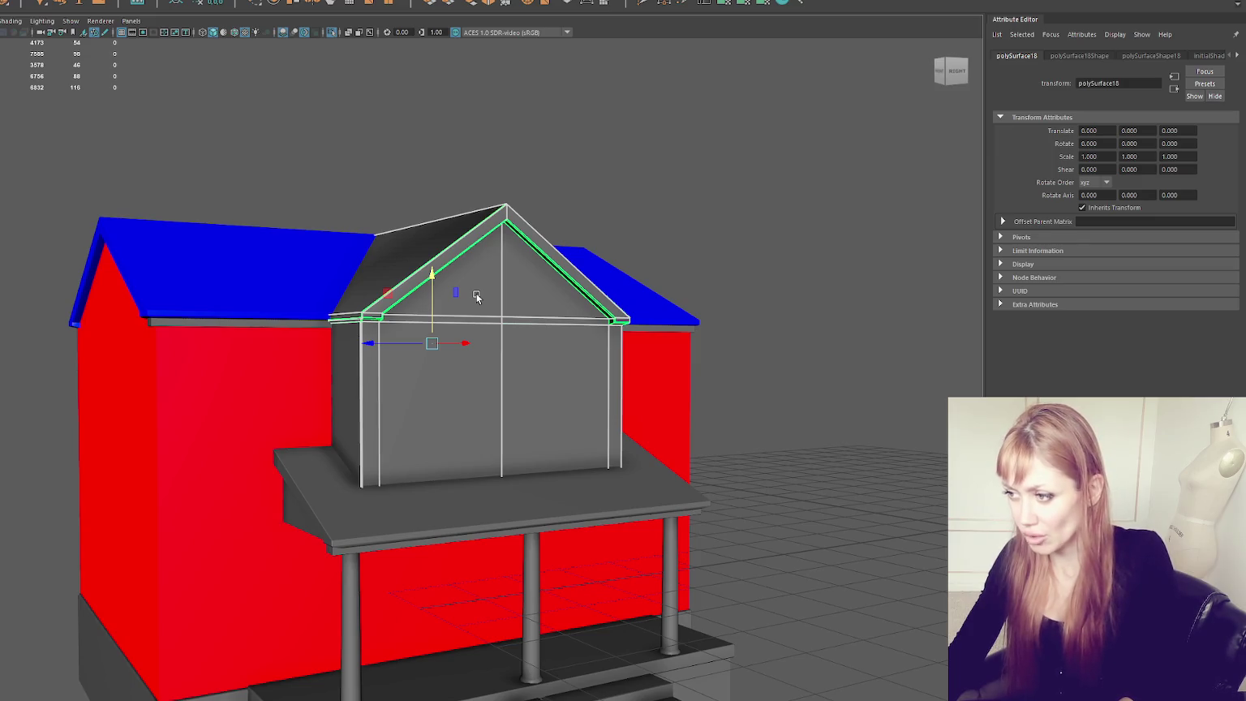
Step: Isolate the dormer gable, fill its open triangle, and planar-map and unfold the front faces
{"action": "key", "text": "ctrl+1"}
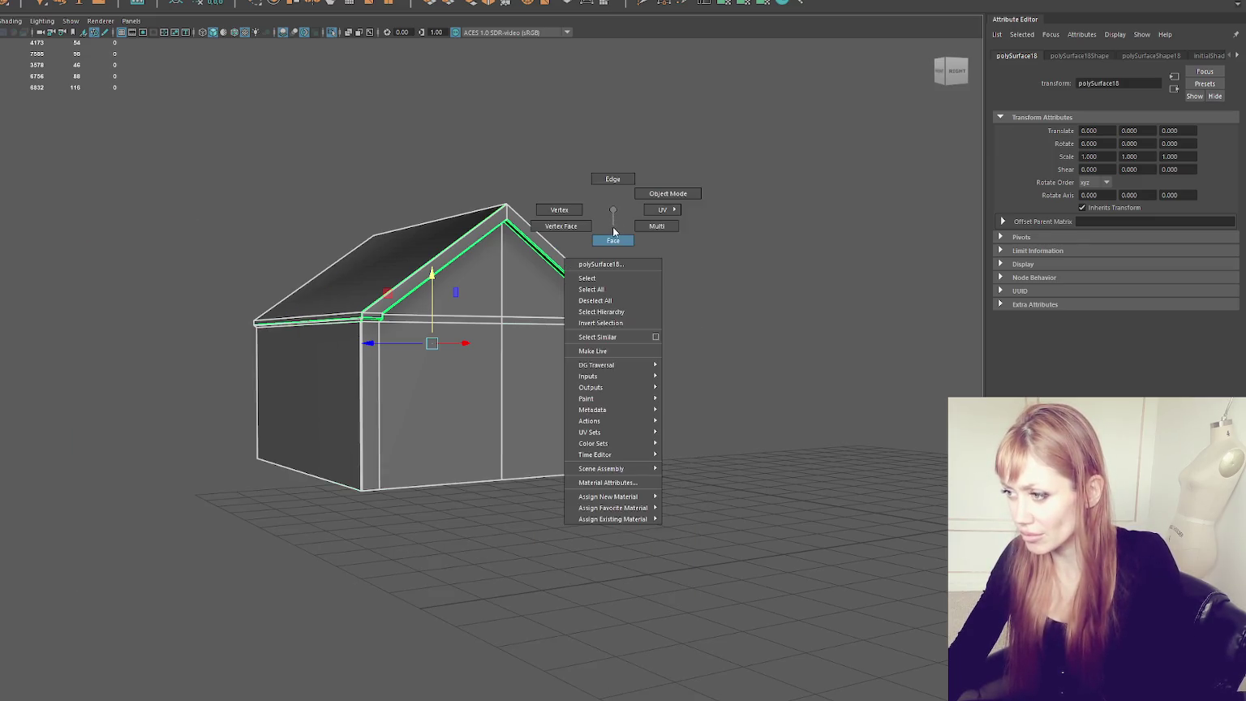
{"action": "right_click_drag", "start_coordinate": [613, 208], "coordinate": [608, 236]}
{"action": "left_click_drag", "start_coordinate": [718, 432], "coordinate": [583, 375]}
{"action": "right_click_drag", "start_coordinate": [524, 320], "coordinate": [522, 300], "text": "shift"}
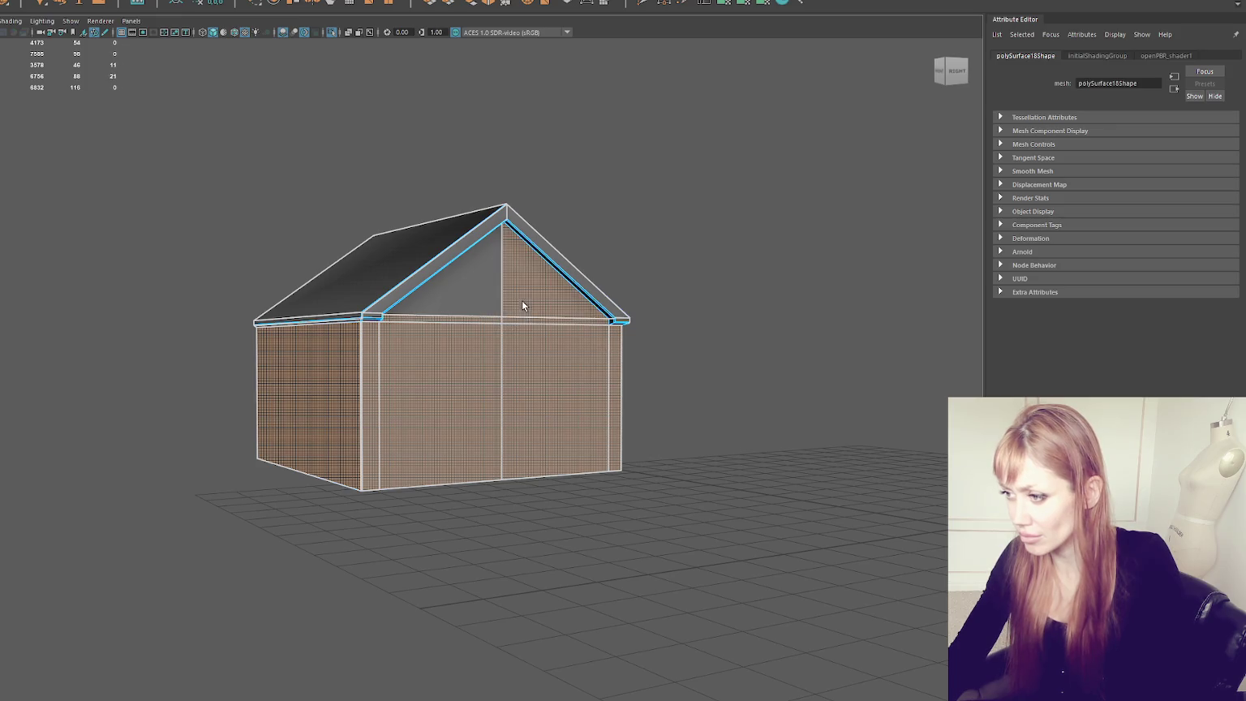
{"action": "left_click", "coordinate": [727, 3]}
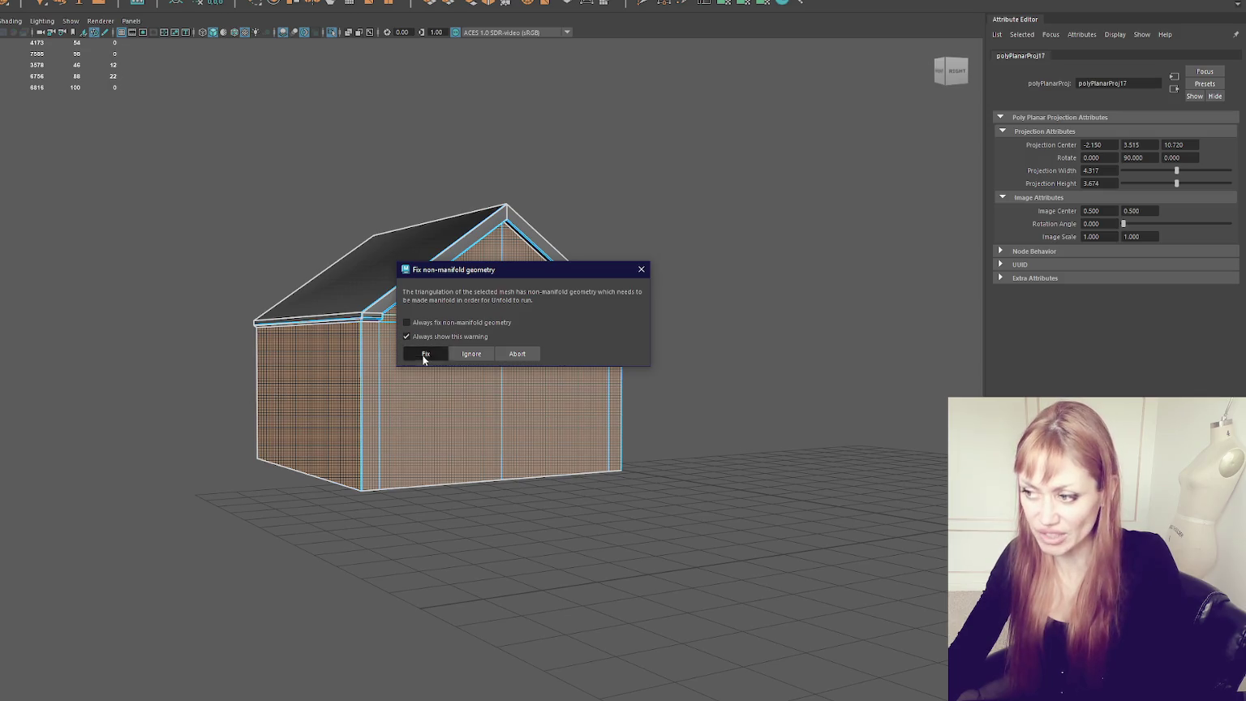
{"action": "left_click", "coordinate": [424, 355]}
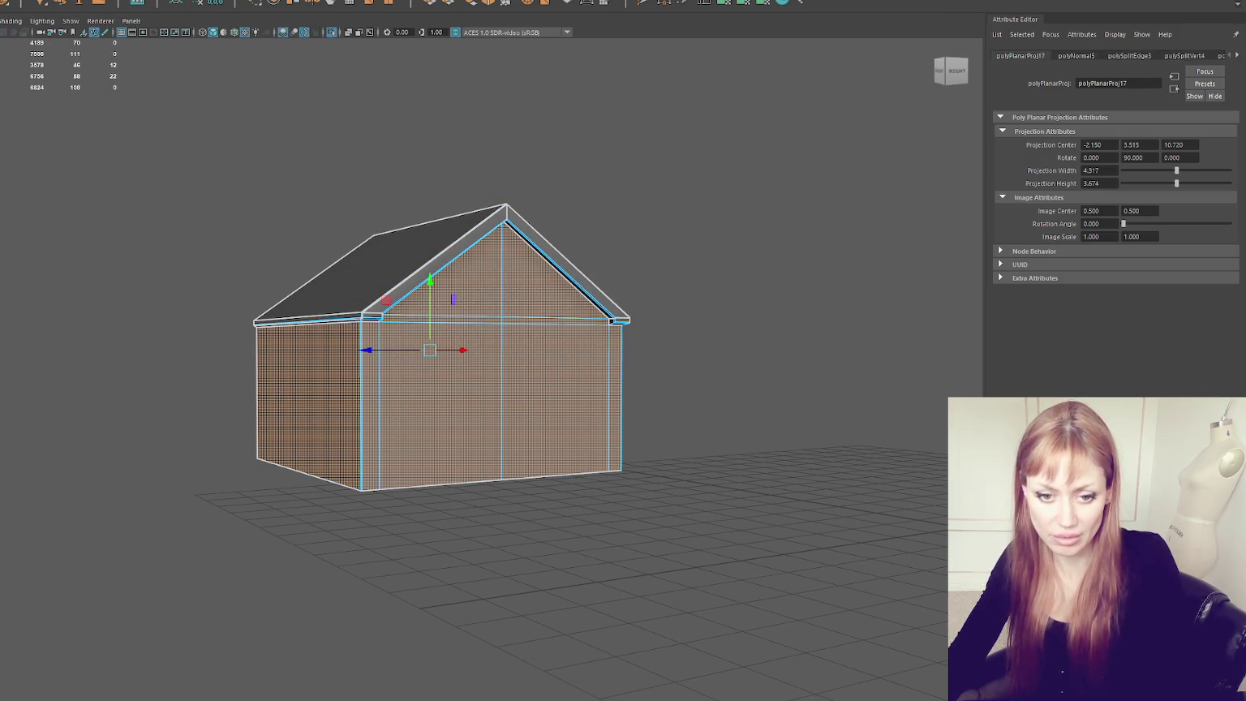
Step: Apply a planar UV projection to the dormer roof faces
{"action": "left_click_drag", "start_coordinate": [152, 152], "coordinate": [651, 455]}
{"action": "left_click", "coordinate": [719, 5]}
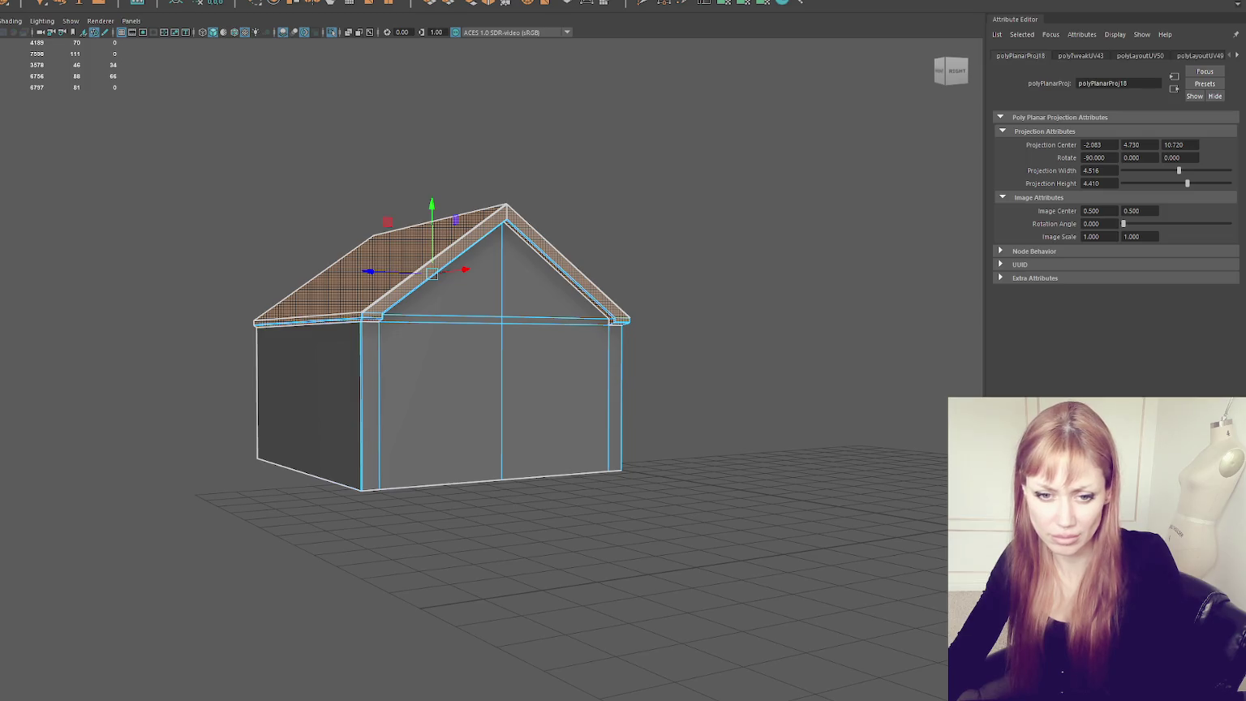
{"action": "key", "text": "F9"}
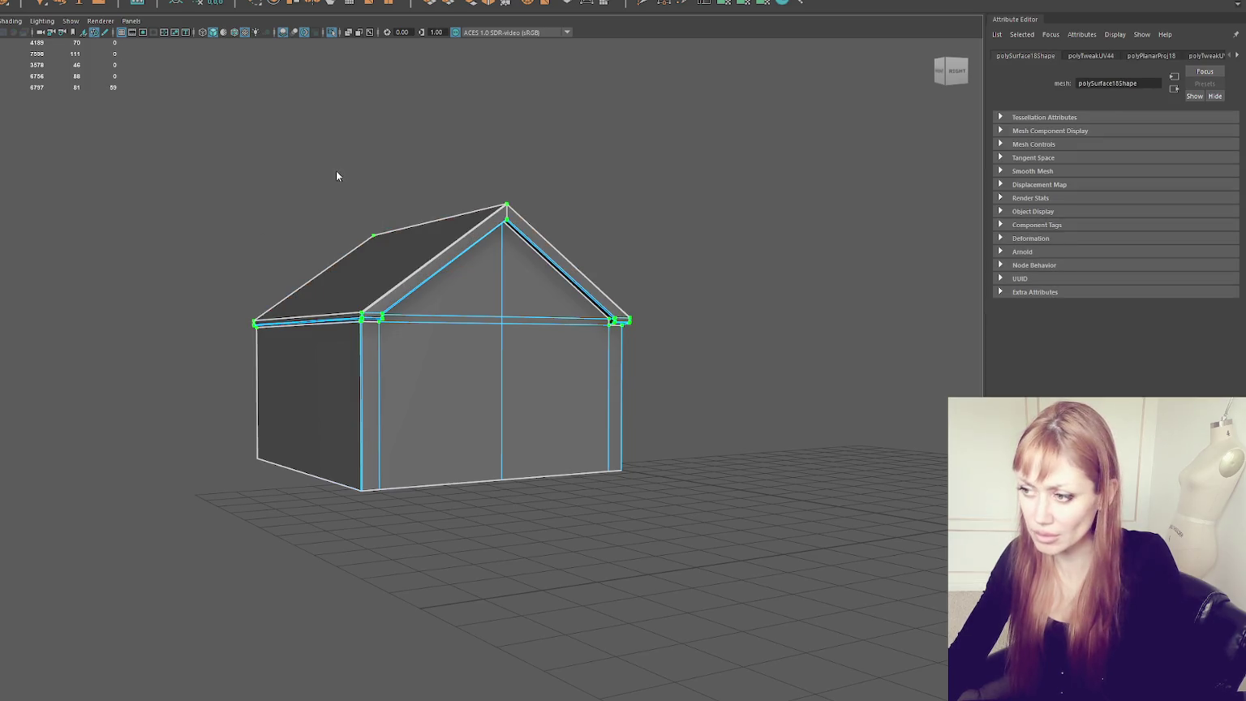
Step: Switch to wireframe and marquee-select the vertices along the gable trim
{"action": "right_click_drag", "start_coordinate": [622, 203], "coordinate": [545, 199]}
{"action": "key", "text": "F8"}
{"action": "mouse_move", "coordinate": [459, 158]}
{"action": "left_mouse_down", "text": "alt"}
{"action": "mouse_move", "coordinate": [487, 255]}
{"action": "mouse_move", "coordinate": [448, 253]}
{"action": "left_mouse_up", "text": "alt"}
{"action": "key", "text": "4"}
{"action": "scroll", "coordinate": [452, 129], "scroll_direction": "down", "scroll_amount": 3}
{"action": "left_click_drag", "start_coordinate": [378, 154], "coordinate": [453, 514]}
{"action": "left_click", "coordinate": [454, 334]}
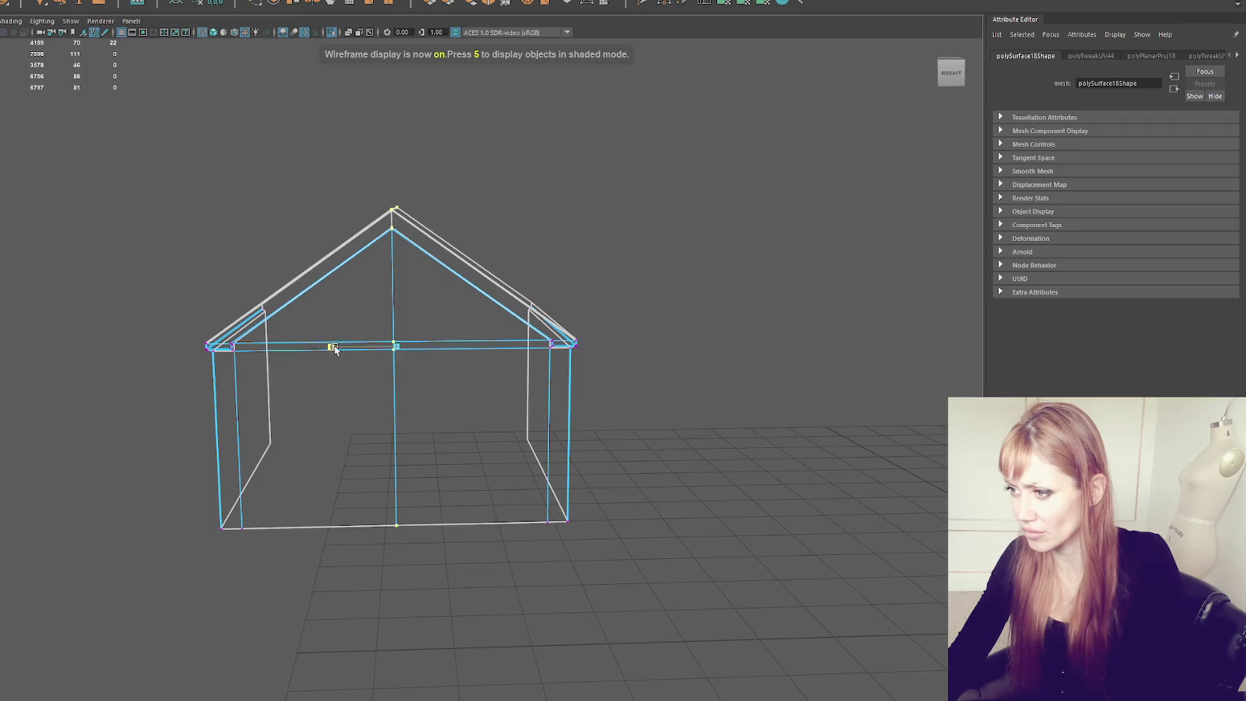
Step: Merge the selected trim vertices with Edit Mesh > Merge at a 0.0001 threshold
{"action": "left_click", "coordinate": [553, 175]}
{"action": "key", "text": "F8"}
{"action": "left_click", "coordinate": [49, 0]}
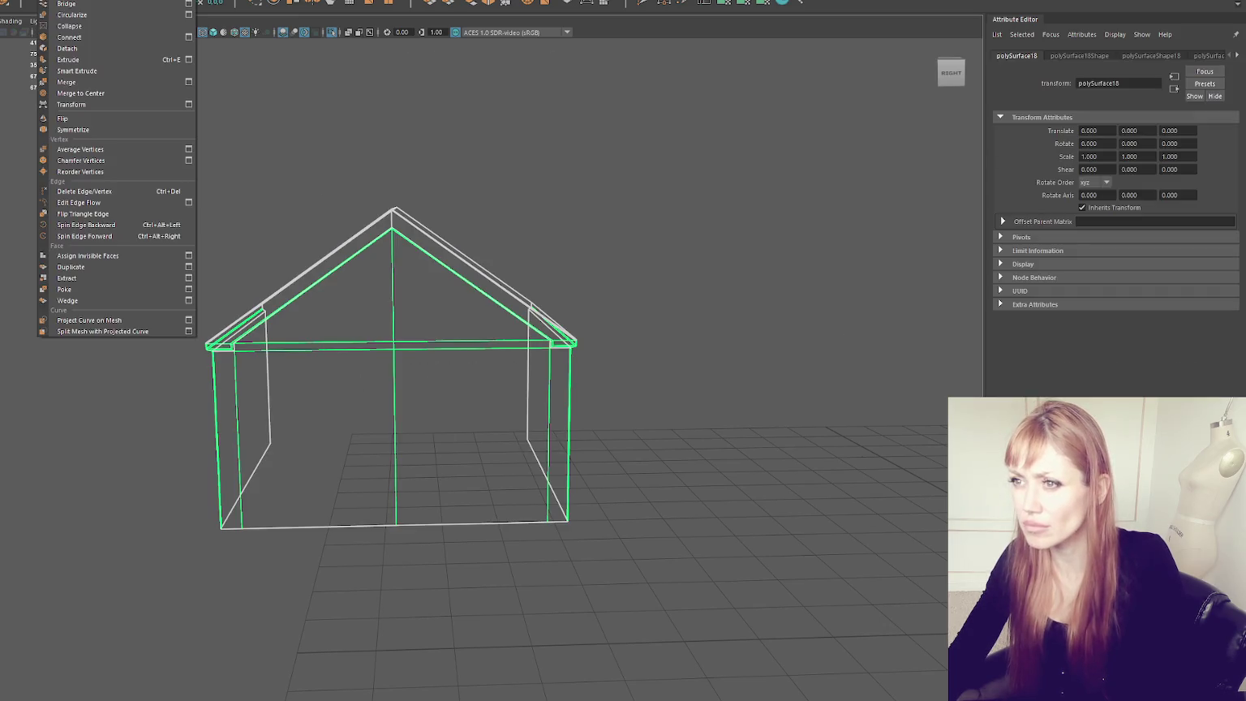
{"action": "right_click_drag", "start_coordinate": [487, 118], "coordinate": [305, 86]}
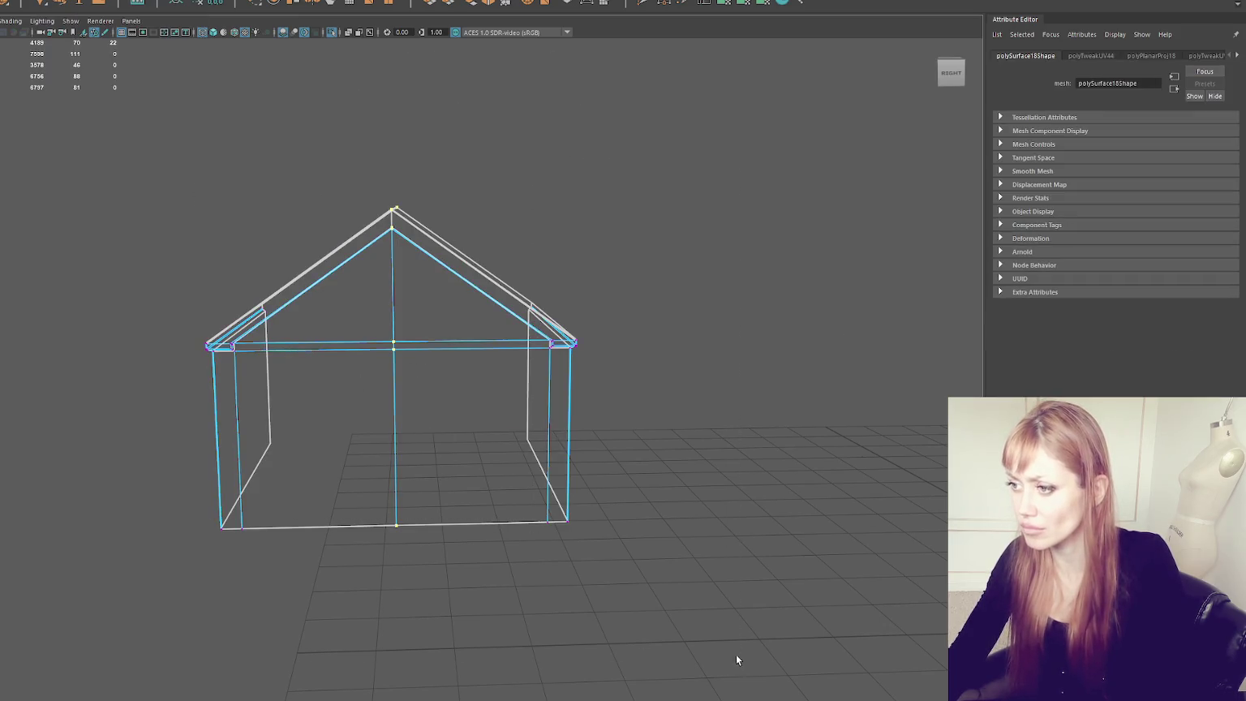
{"action": "left_click", "coordinate": [49, 2]}
{"action": "left_click", "coordinate": [188, 82]}
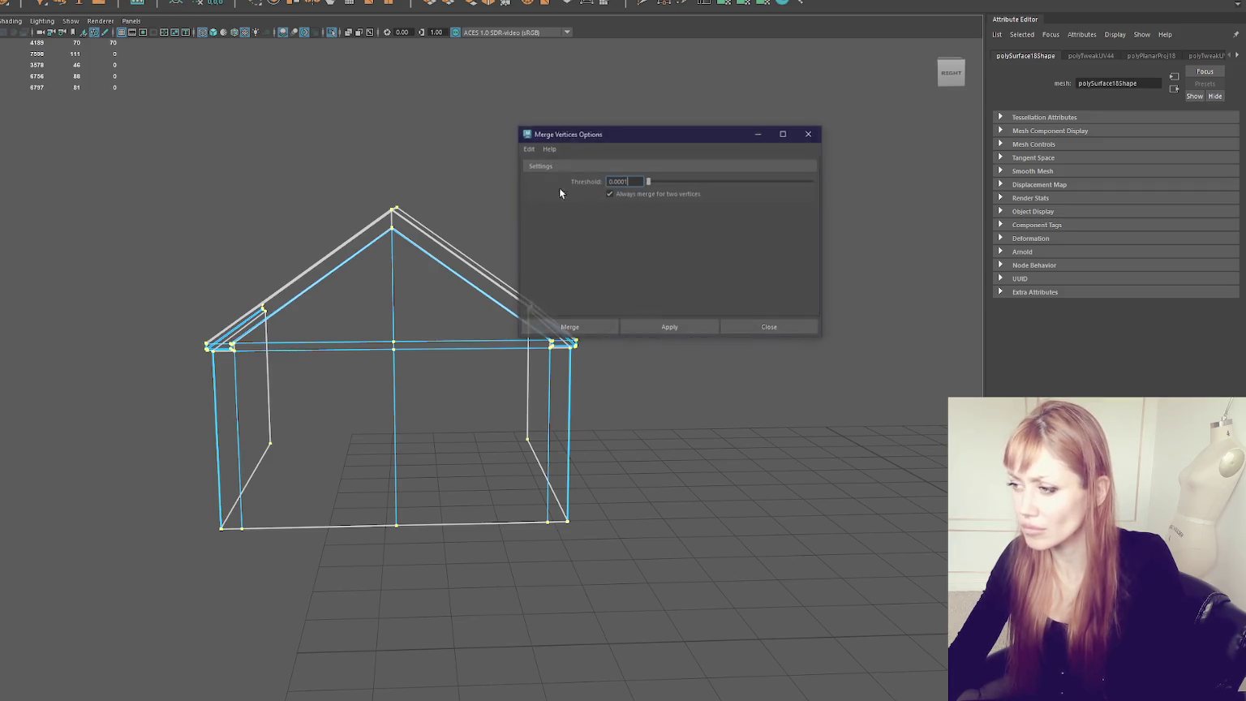
{"action": "left_click", "coordinate": [568, 328]}
{"action": "right_click_drag", "start_coordinate": [550, 200], "coordinate": [546, 151]}
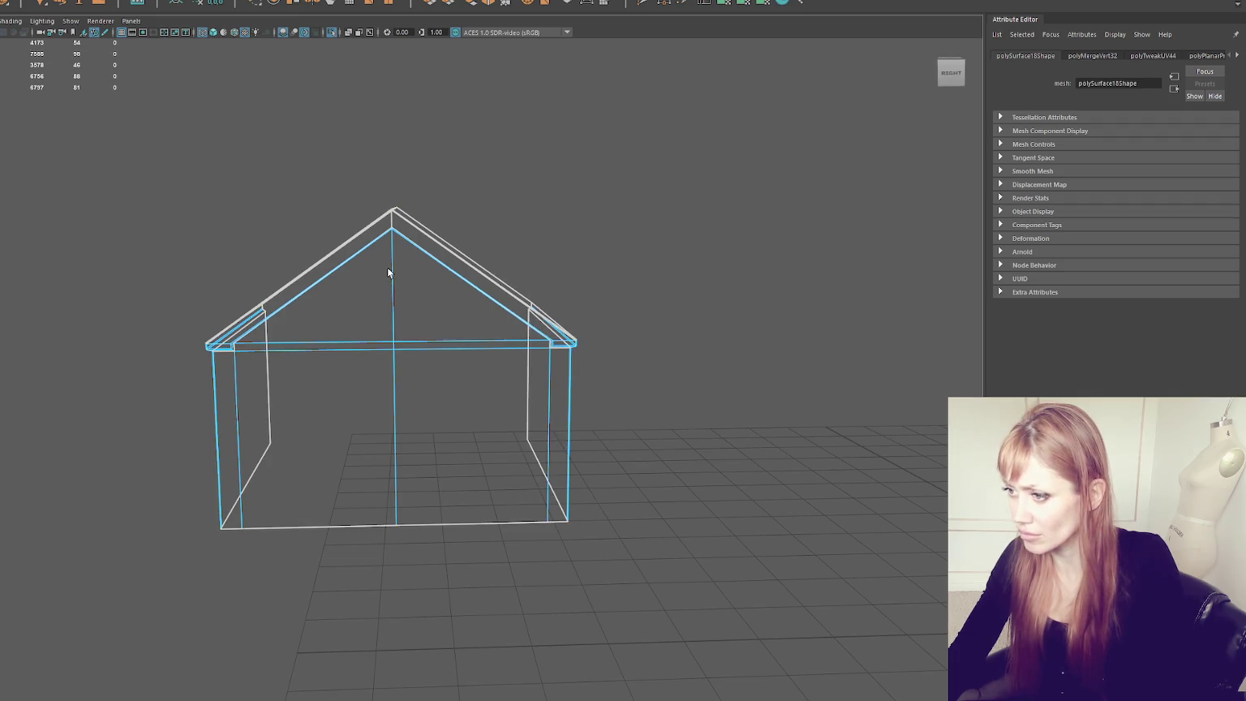
{"action": "left_click_drag", "start_coordinate": [389, 265], "coordinate": [446, 325], "text": "alt"}
{"action": "scroll", "coordinate": [406, 267], "scroll_direction": "up", "scroll_amount": 5}
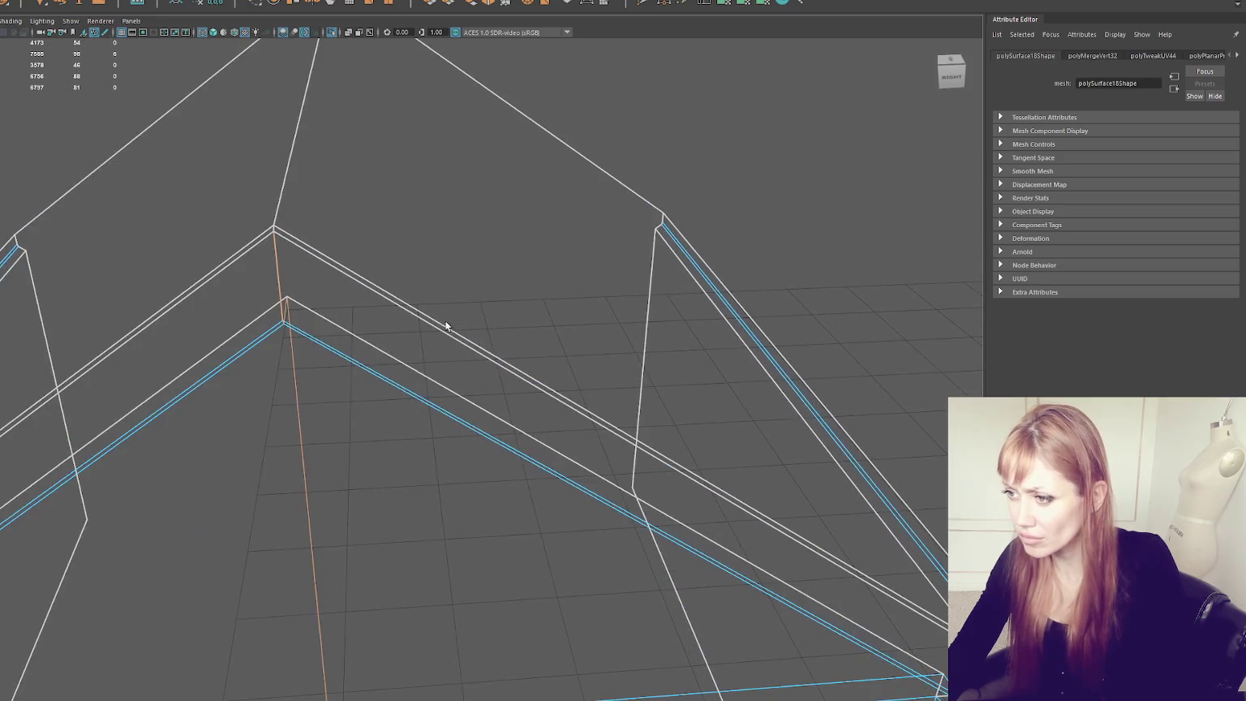
Step: Frame the roof peak vertex in textured view, try moving it, then undo the move
{"action": "left_click", "coordinate": [274, 228]}
{"action": "key", "text": "f"}
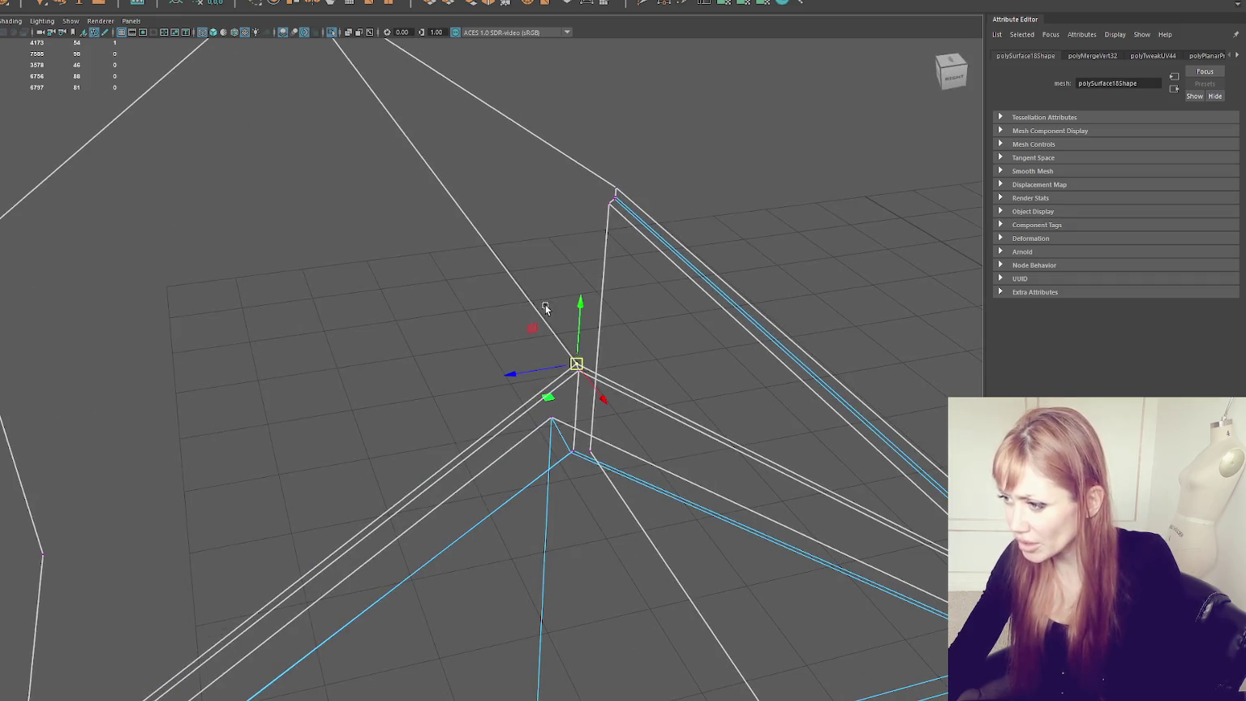
{"action": "left_click", "coordinate": [414, 280]}
{"action": "key", "text": "6"}
{"action": "mouse_move", "coordinate": [100, 292]}
{"action": "left_mouse_down"}
{"action": "mouse_move", "coordinate": [61, 228]}
{"action": "mouse_move", "coordinate": [111, 278]}
{"action": "left_mouse_up"}
{"action": "key", "text": "ctrl+z"}
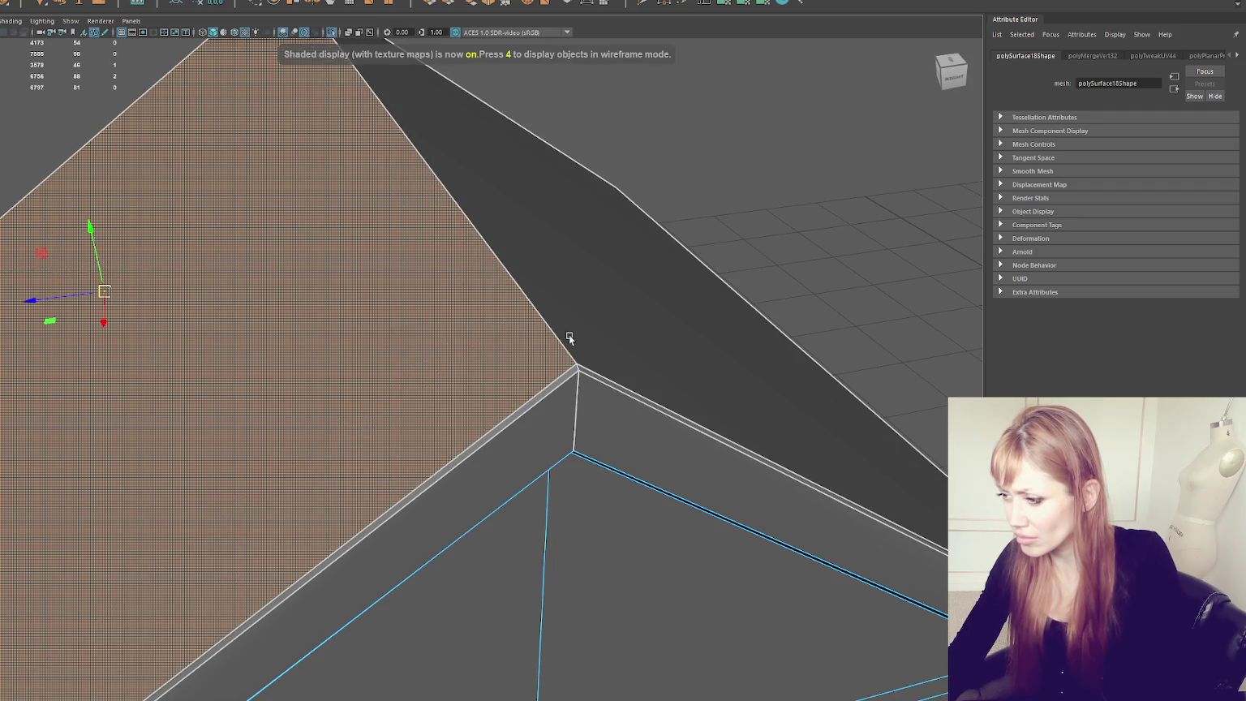
{"action": "key", "text": "ctrl+z"}
{"action": "left_click_drag", "start_coordinate": [606, 218], "coordinate": [625, 207]}
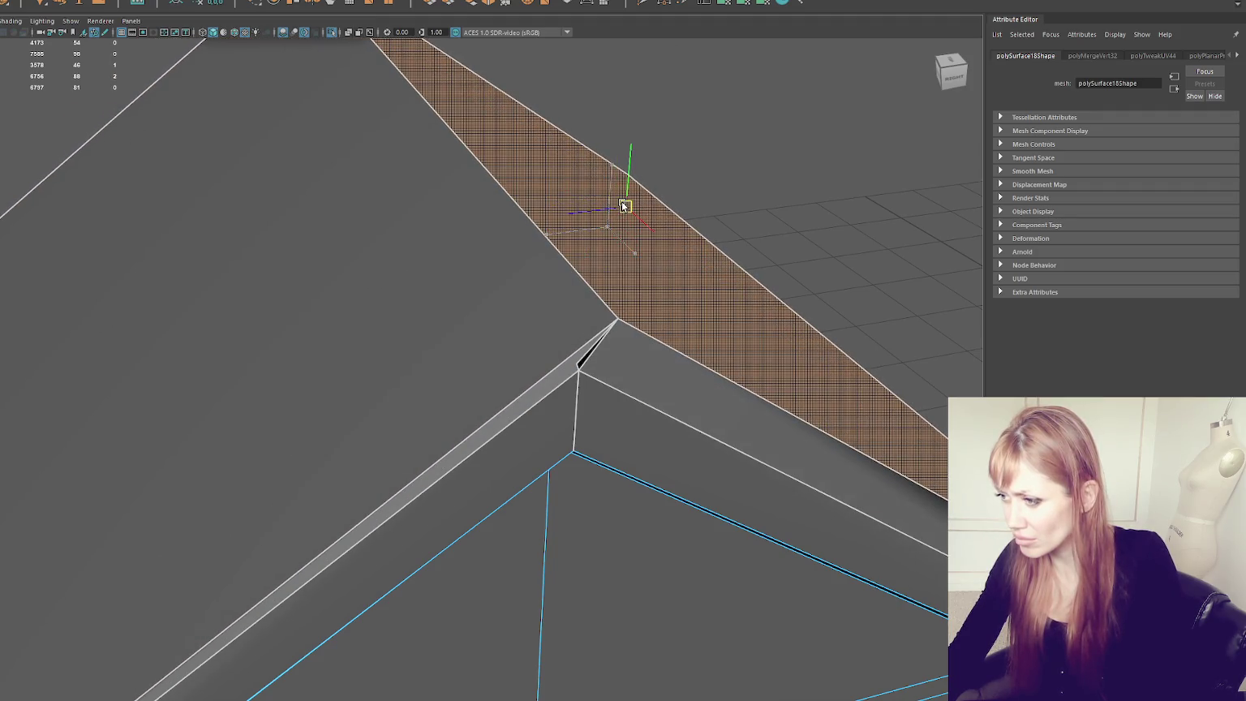
Step: Delete the thin sliver faces beside the roof, then undo the deletions
{"action": "left_click", "coordinate": [587, 362]}
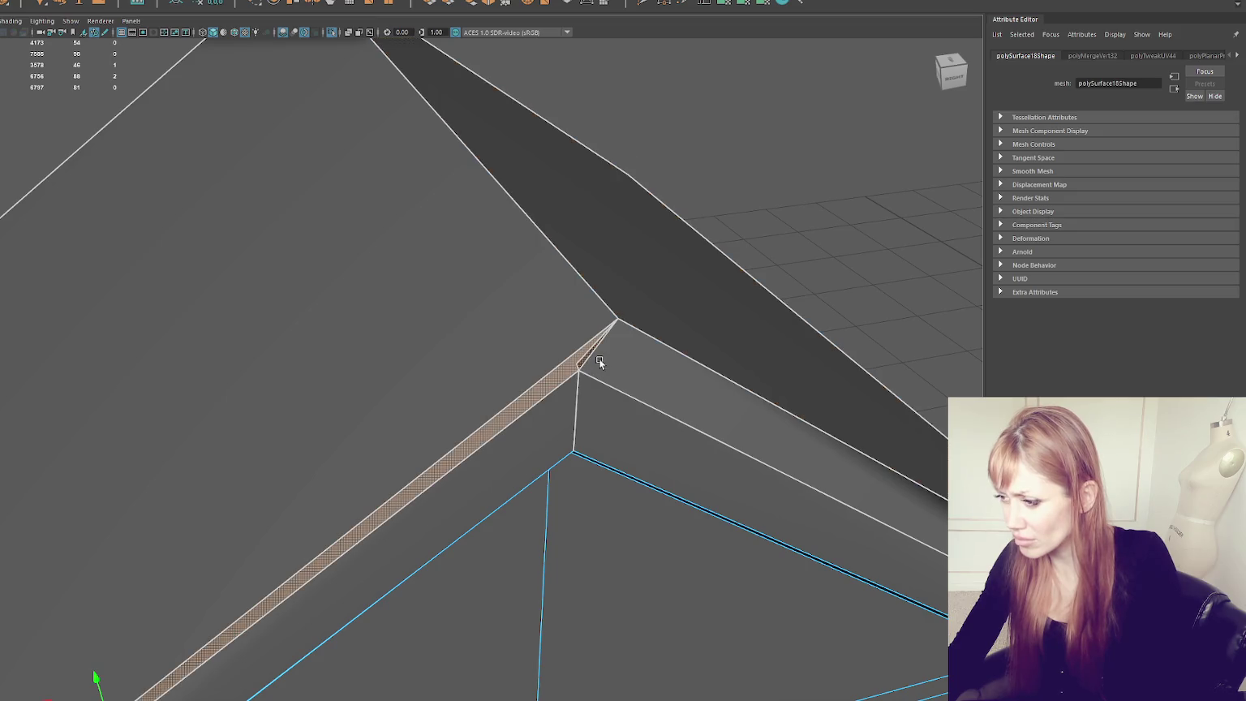
{"action": "left_click", "coordinate": [600, 362]}
{"action": "key", "text": "Delete"}
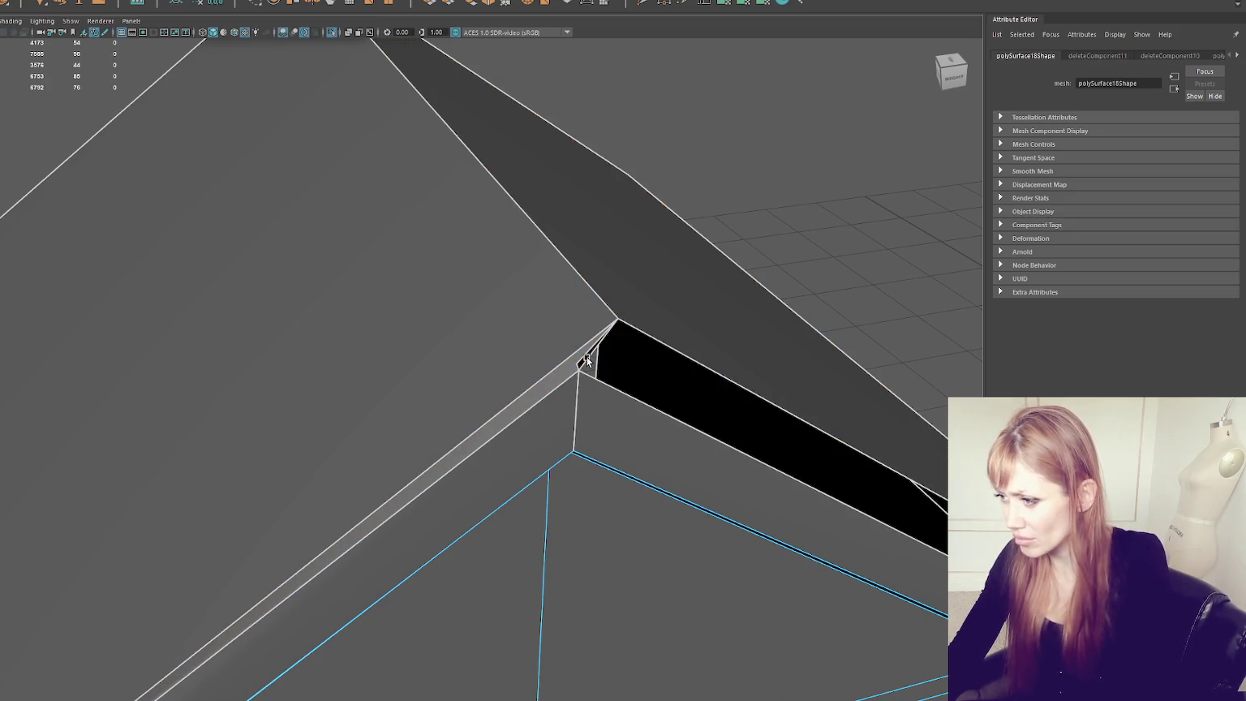
{"action": "key", "text": "ctrl+shift+i"}
{"action": "left_click", "coordinate": [585, 364]}
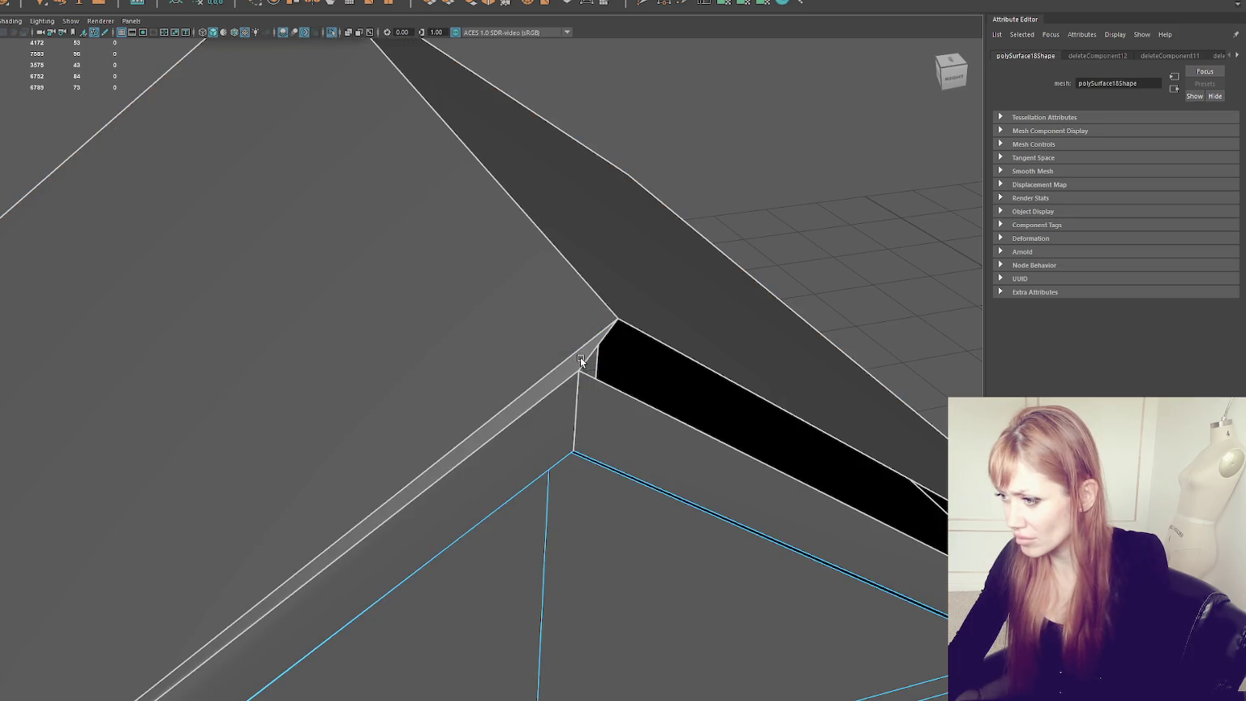
{"action": "key", "text": "Delete"}
{"action": "scroll", "coordinate": [640, 250], "scroll_direction": "down", "scroll_amount": 5}
{"action": "key", "text": "ctrl+z"}
{"action": "key", "text": "ctrl+z"}
{"action": "key", "text": "shift+z"}
{"action": "key", "text": "ctrl+z"}
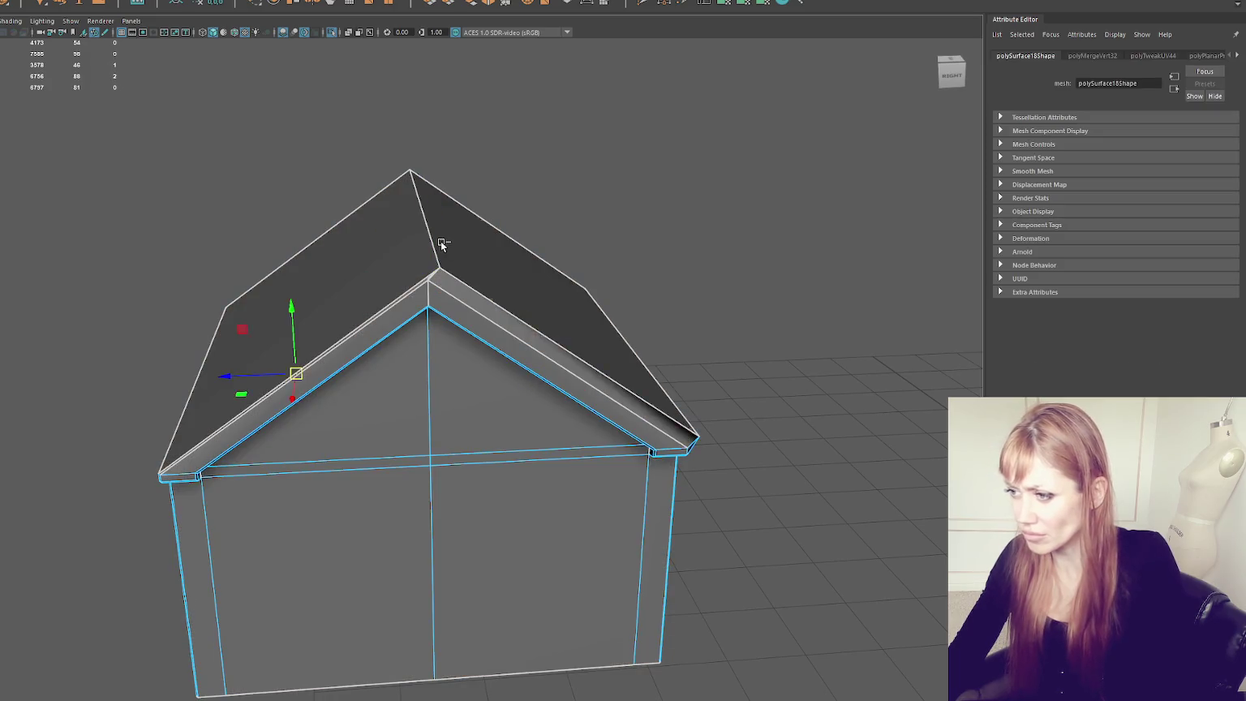
Step: Reselect the house in object mode and frame it in shaded view
{"action": "left_click", "coordinate": [439, 242]}
{"action": "scroll", "coordinate": [440, 241], "scroll_direction": "up", "scroll_amount": 5}
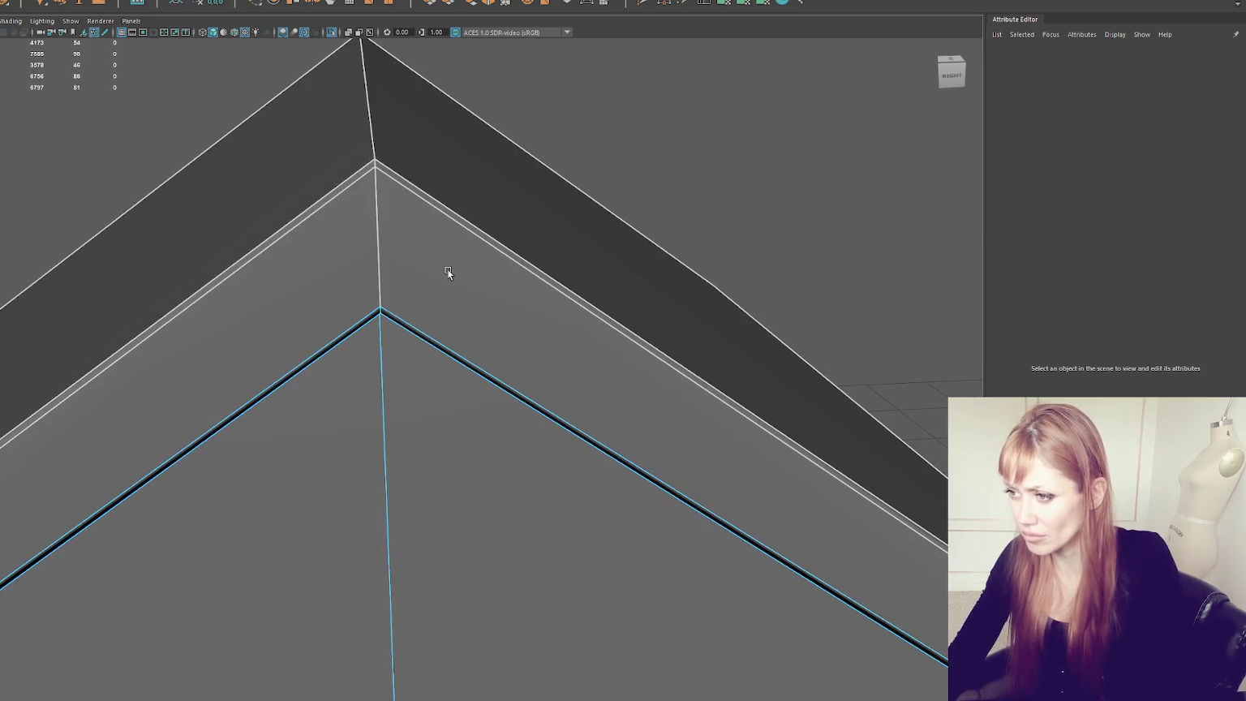
{"action": "key", "text": "4"}
{"action": "mouse_move", "coordinate": [438, 257]}
{"action": "left_mouse_down", "text": "alt"}
{"action": "mouse_move", "coordinate": [422, 238]}
{"action": "mouse_move", "coordinate": [349, 247]}
{"action": "left_mouse_up", "text": "alt"}
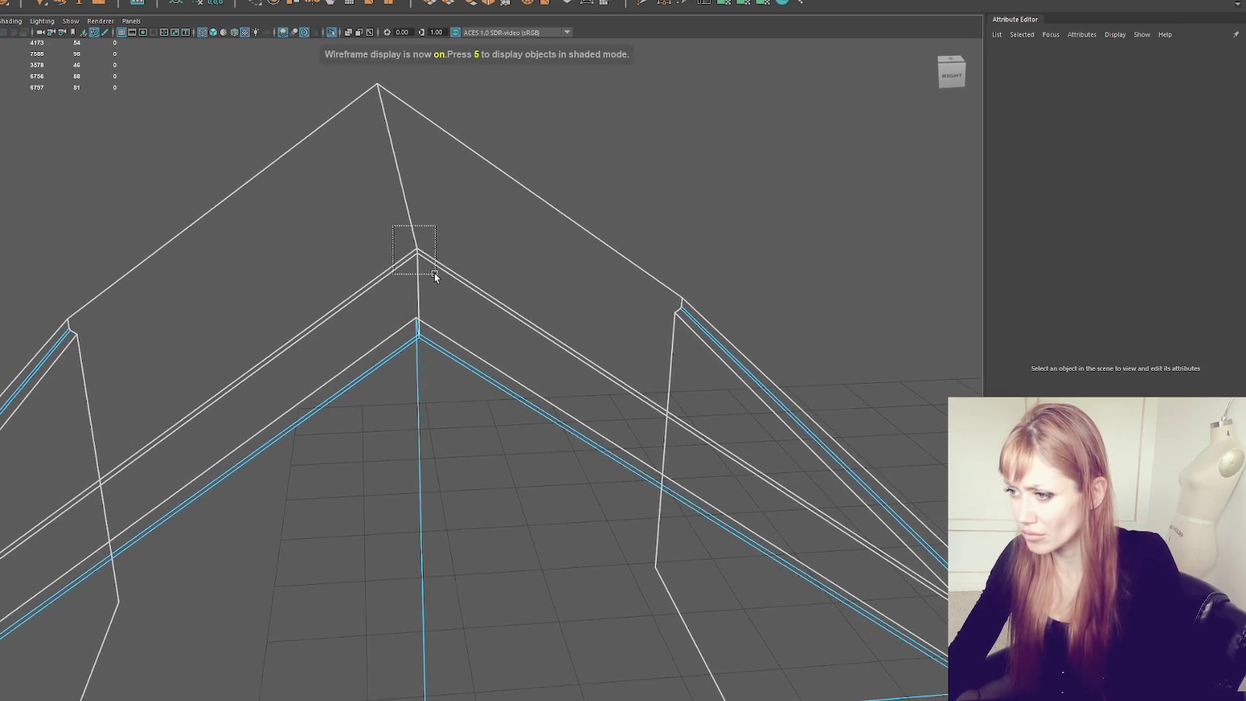
{"action": "left_click_drag", "start_coordinate": [434, 273], "coordinate": [428, 274]}
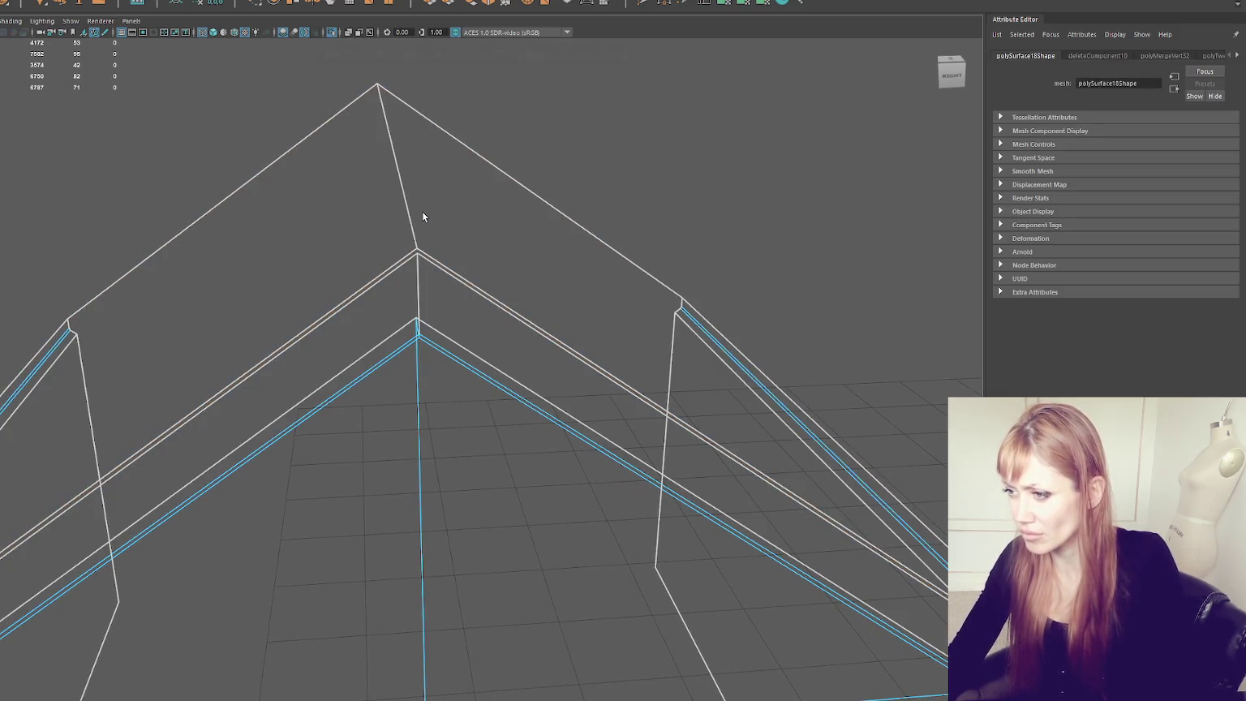
{"action": "right_click_drag", "start_coordinate": [423, 216], "coordinate": [373, 238]}
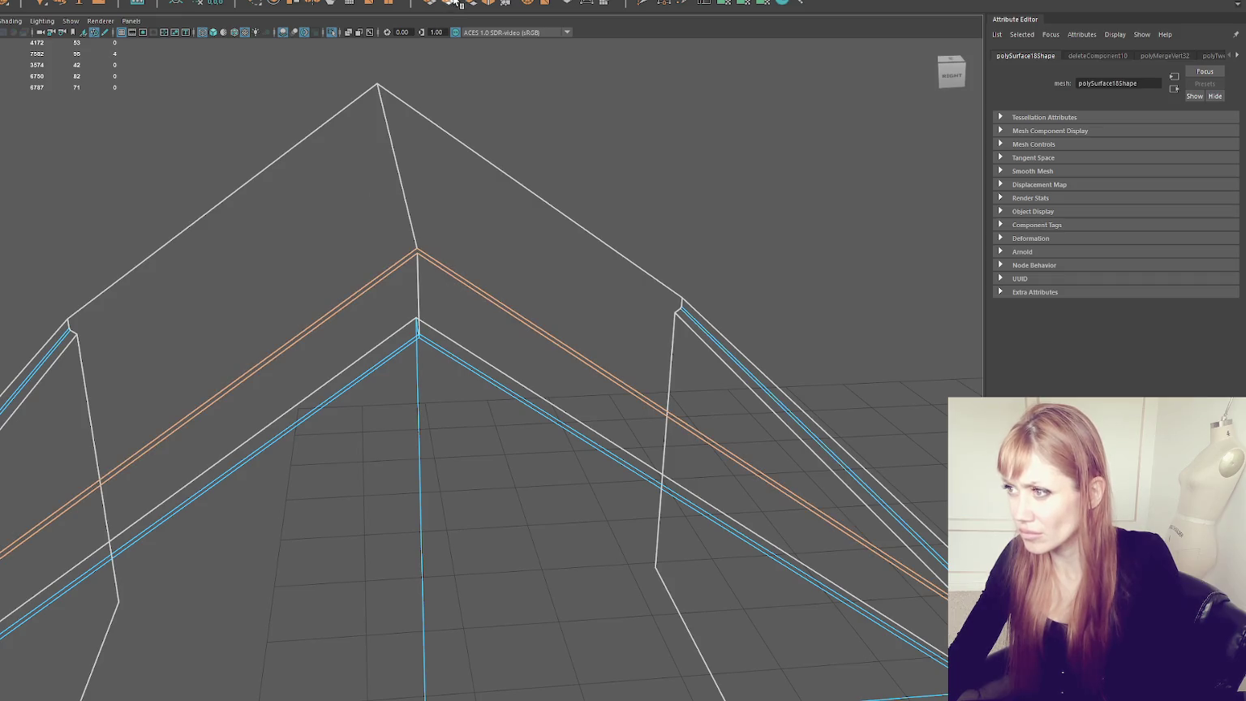
{"action": "key", "text": "5"}
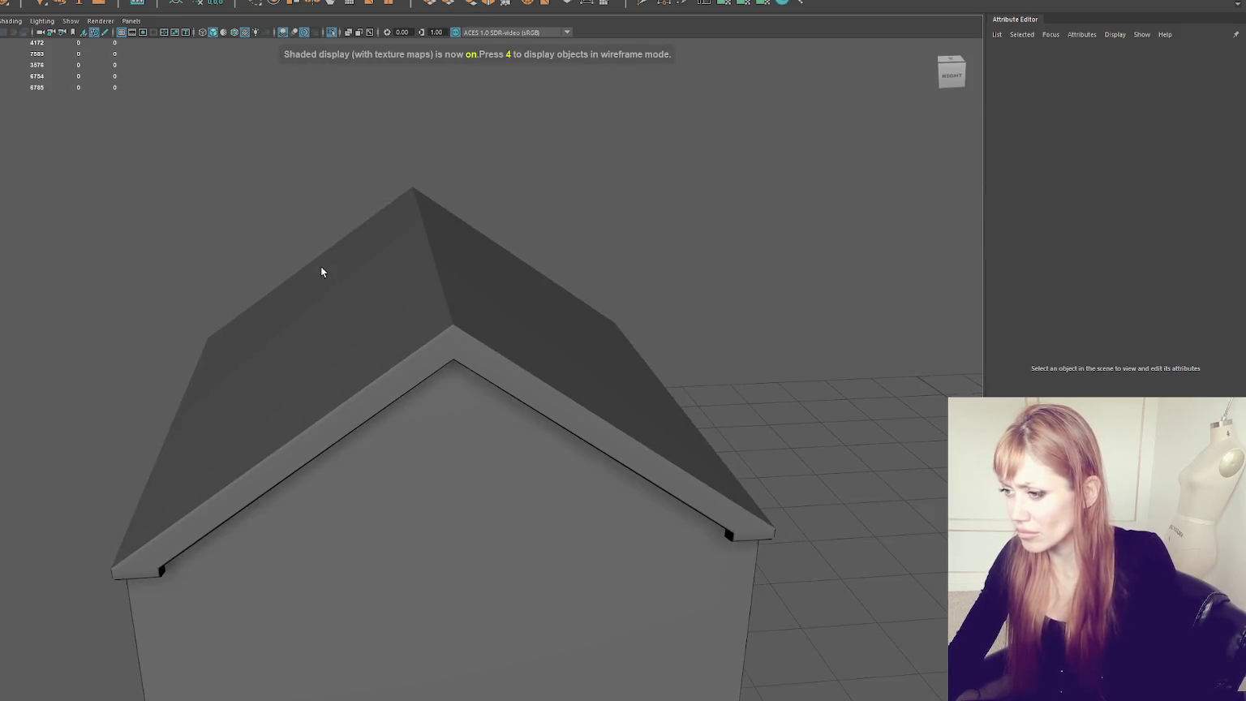
{"action": "left_click", "coordinate": [323, 270]}
{"action": "right_click_drag", "start_coordinate": [624, 202], "coordinate": [799, 213]}
{"action": "key", "text": "f"}
{"action": "scroll", "coordinate": [600, 257], "scroll_direction": "up", "scroll_amount": 3}
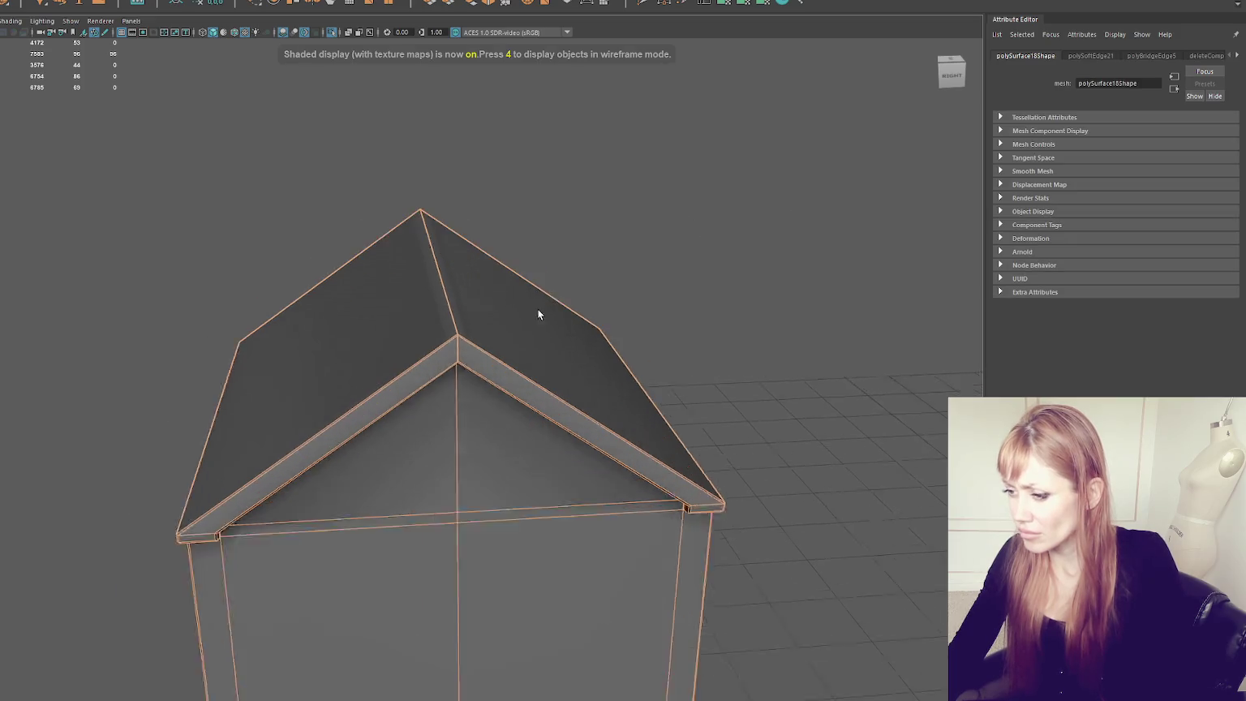
{"action": "scroll", "coordinate": [537, 308], "scroll_direction": "up", "scroll_amount": 3}
Step: Select the inner edge loops of both roof slopes and set them to Harden Edge
{"action": "key", "text": "F10"}
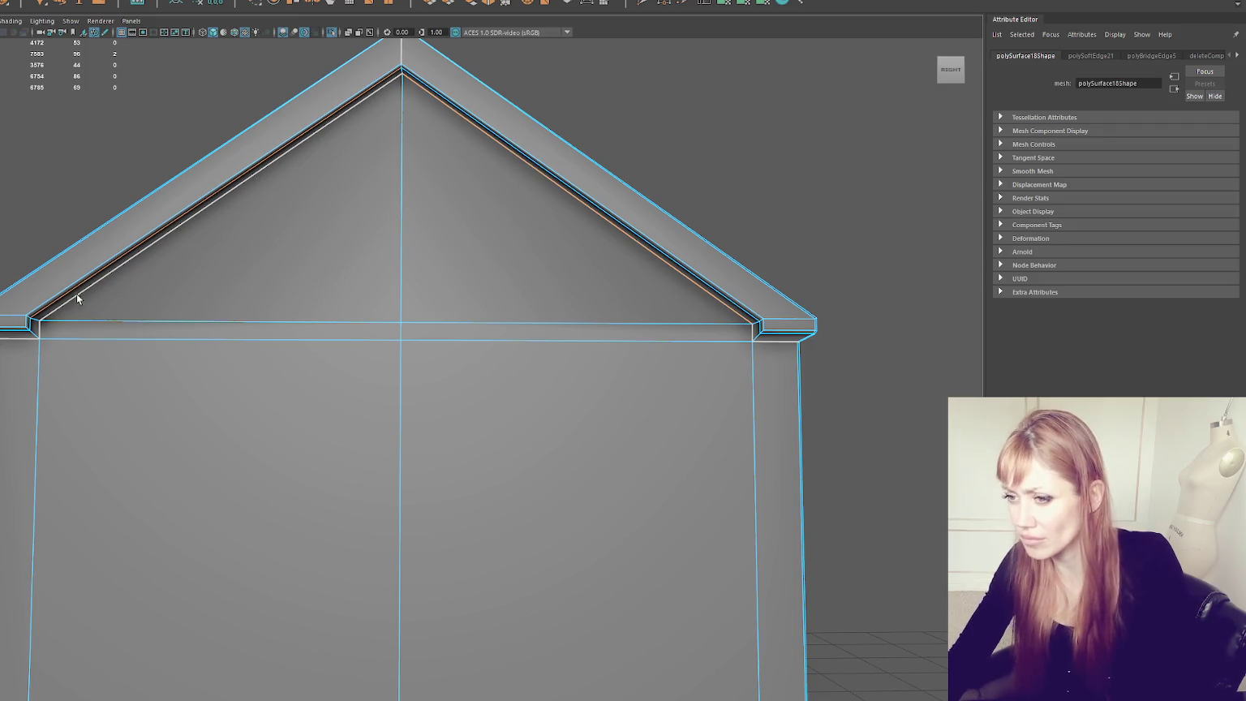
{"action": "left_click", "coordinate": [38, 333]}
{"action": "left_click", "coordinate": [37, 335]}
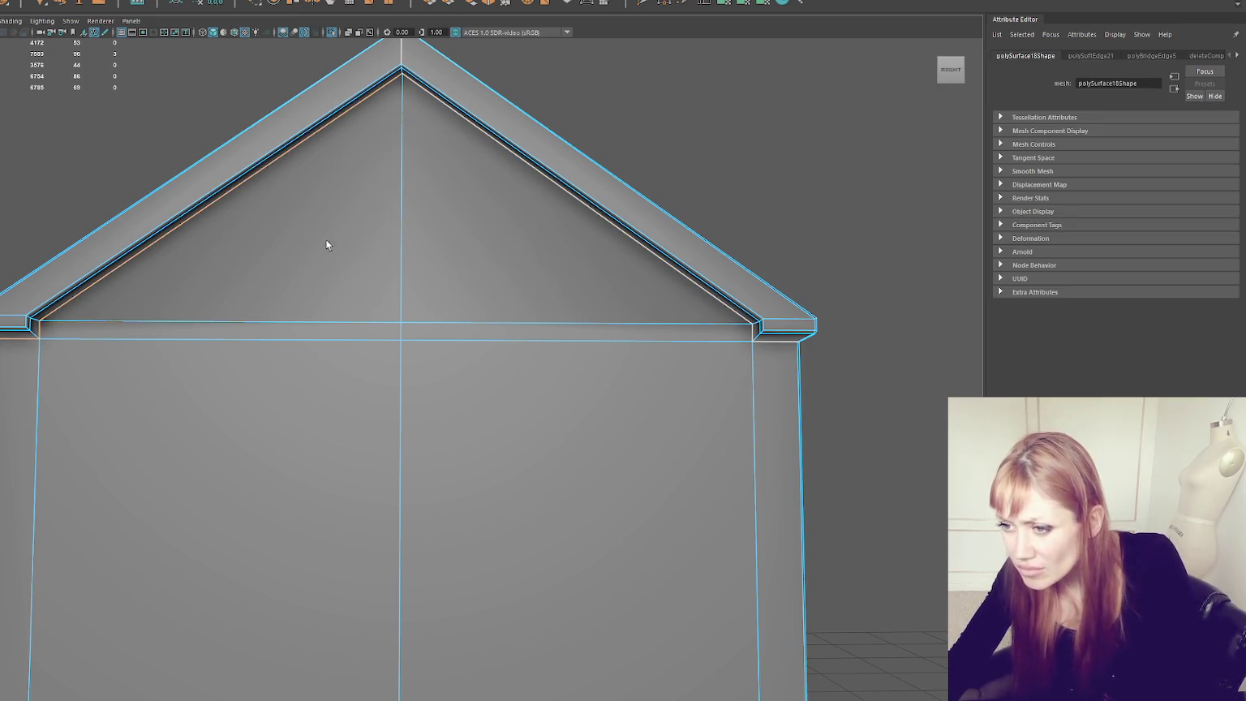
{"action": "double_click", "coordinate": [507, 151], "text": "shift"}
{"action": "right_click_drag", "start_coordinate": [842, 210], "coordinate": [951, 242], "text": "shift"}
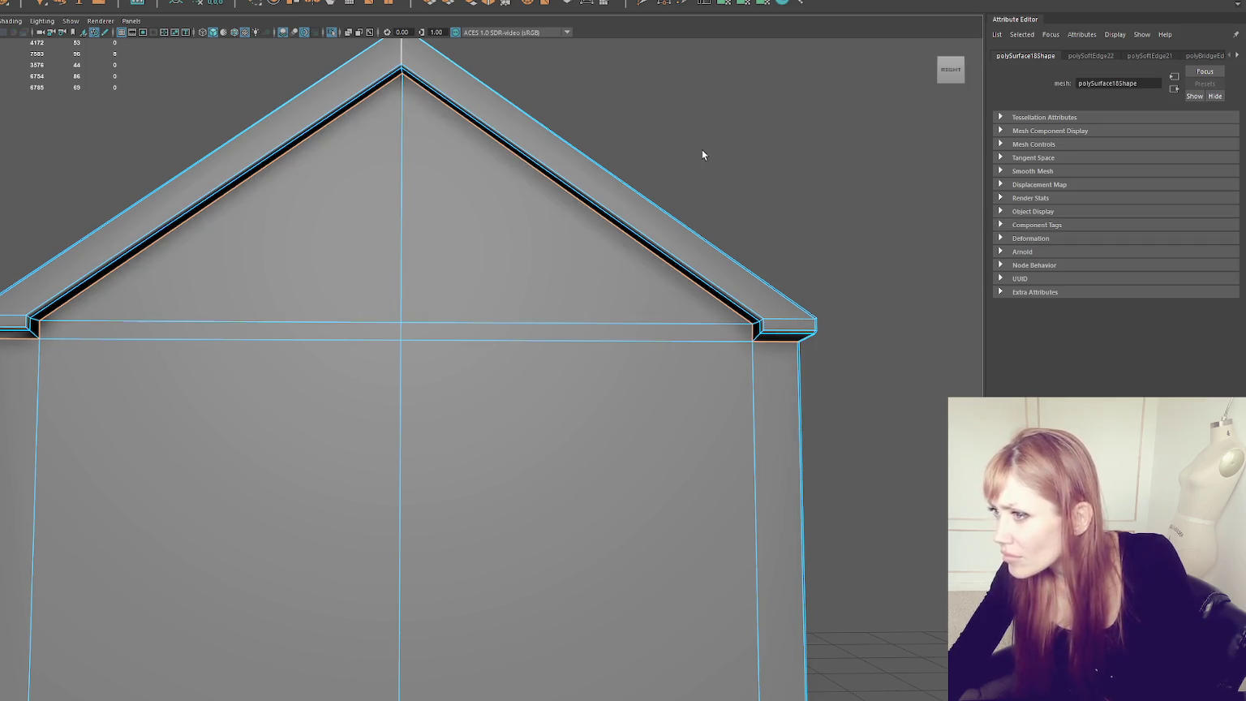
{"action": "scroll", "coordinate": [702, 154], "scroll_direction": "down", "scroll_amount": 5}
{"action": "left_click", "coordinate": [563, 166]}
{"action": "mouse_move", "coordinate": [563, 166]}
{"action": "left_mouse_down", "text": "alt"}
{"action": "mouse_move", "coordinate": [689, 212]}
{"action": "mouse_move", "coordinate": [793, 204]}
{"action": "mouse_move", "coordinate": [602, 258]}
{"action": "left_mouse_up", "text": "alt"}
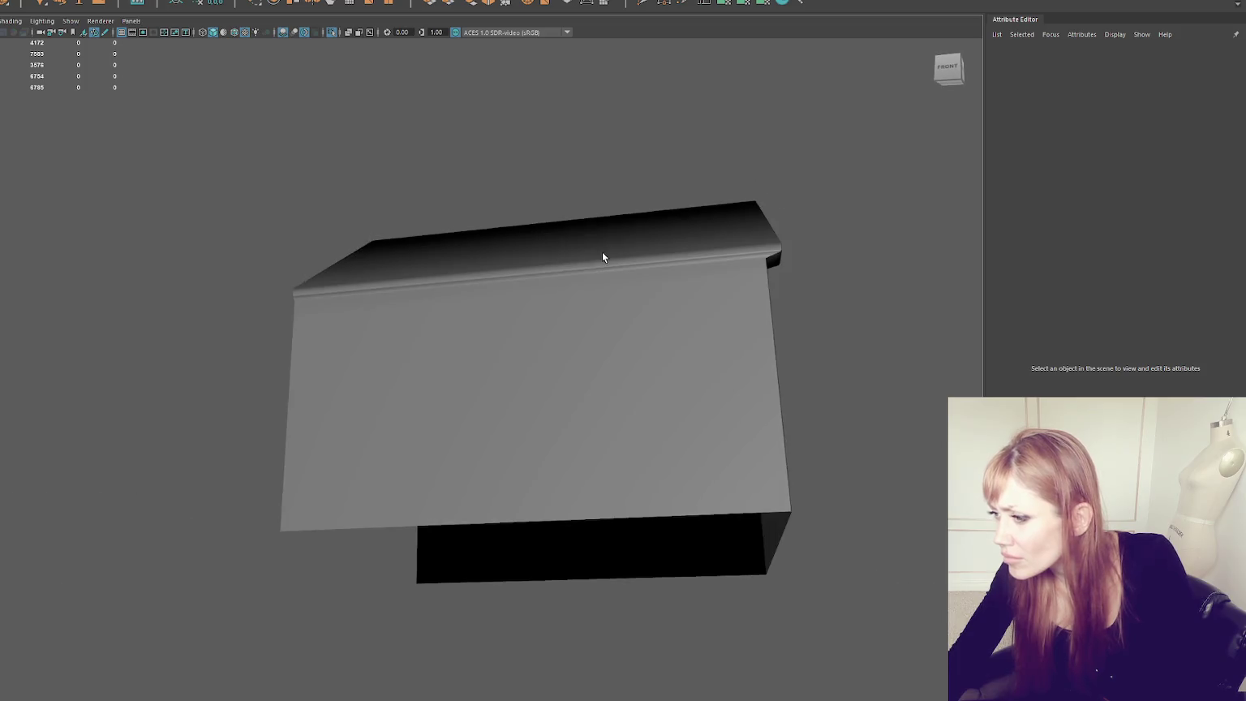
Step: Harden two sets of roof-corner trim edges on the house
{"action": "left_click", "coordinate": [602, 257]}
{"action": "right_click_drag", "start_coordinate": [578, 191], "coordinate": [637, 162]}
{"action": "left_click_drag", "start_coordinate": [686, 263], "coordinate": [526, 302], "text": "alt"}
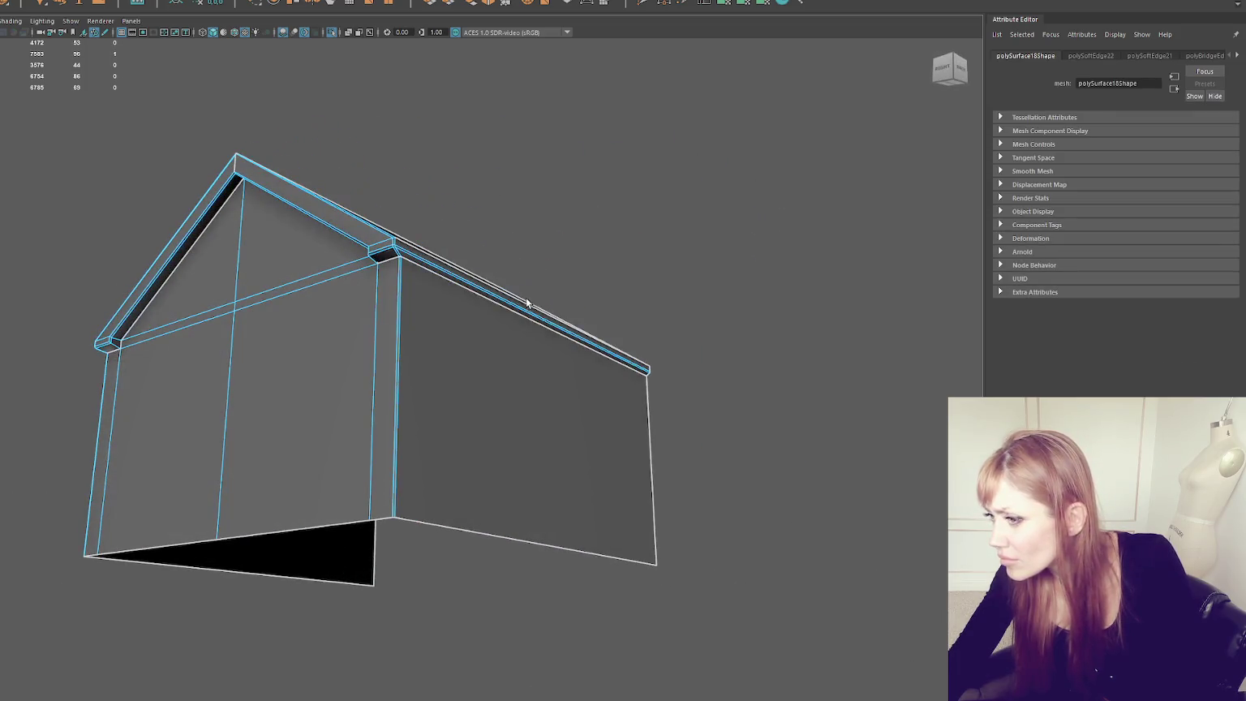
{"action": "right_click_drag", "start_coordinate": [572, 227], "coordinate": [732, 272], "text": "shift"}
{"action": "scroll", "coordinate": [292, 176], "scroll_direction": "up", "scroll_amount": 3}
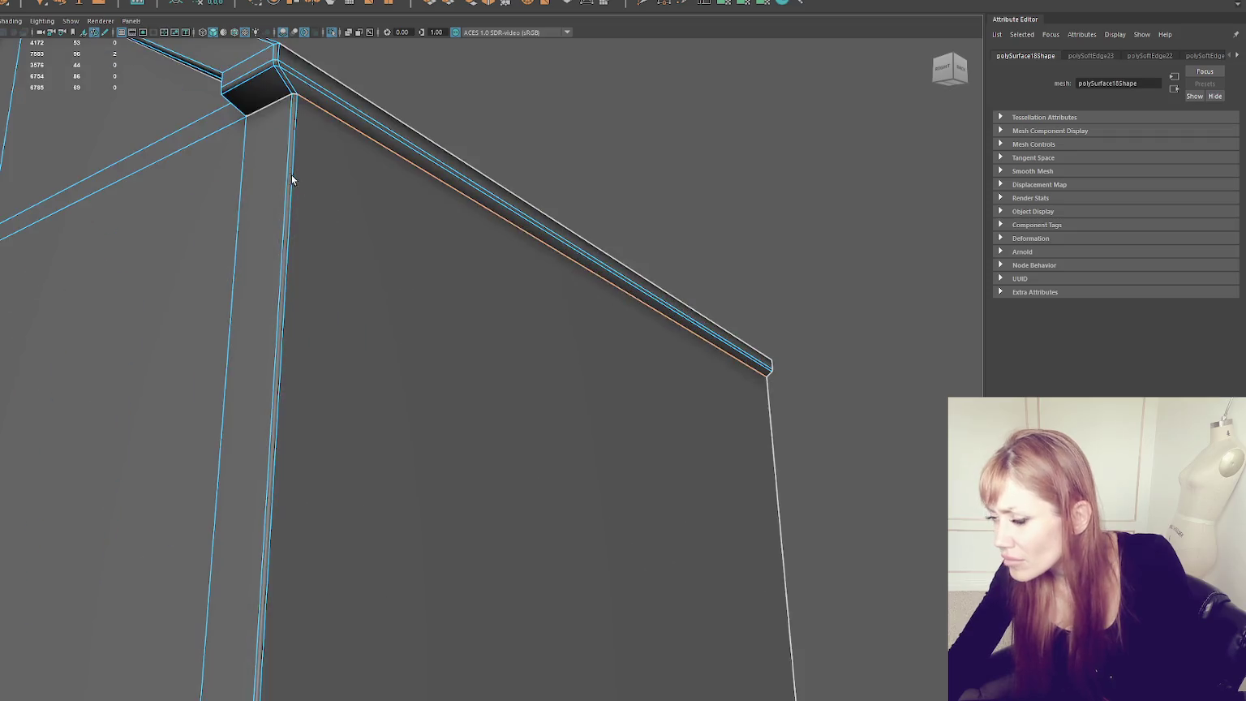
{"action": "scroll", "coordinate": [403, 288], "scroll_direction": "up", "scroll_amount": 2}
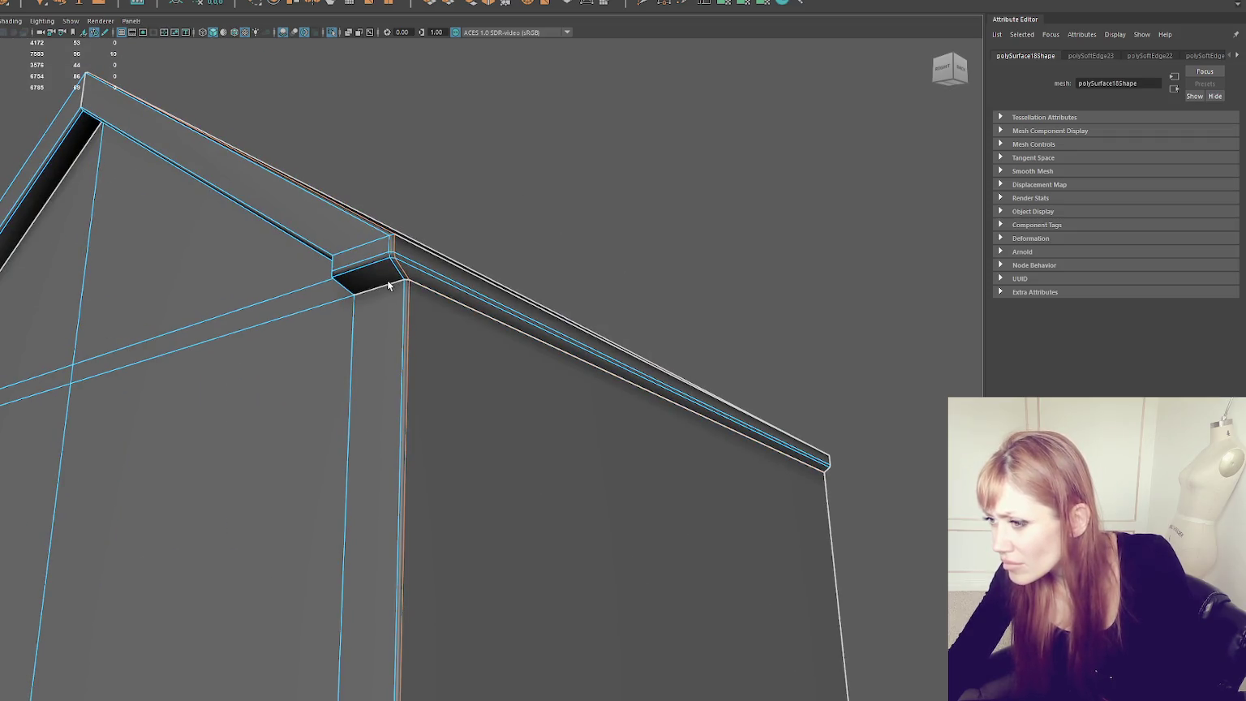
{"action": "right_click_drag", "start_coordinate": [529, 199], "coordinate": [730, 264], "text": "shift"}
{"action": "left_click_drag", "start_coordinate": [729, 265], "coordinate": [712, 269], "text": "alt"}
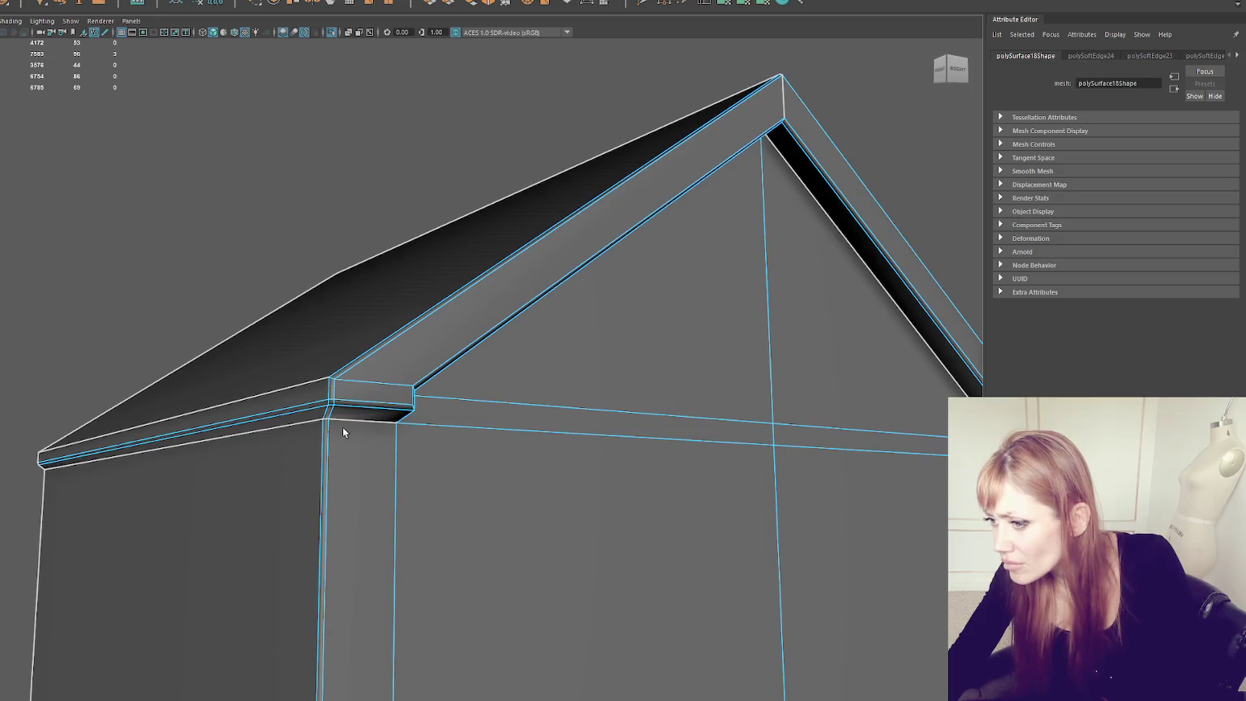
Step: Harden the long roof fascia edge loop, then reselect the house and isolate it
{"action": "double_click", "coordinate": [301, 424], "text": "shift"}
{"action": "right_click_drag", "start_coordinate": [302, 422], "coordinate": [436, 271], "text": "shift"}
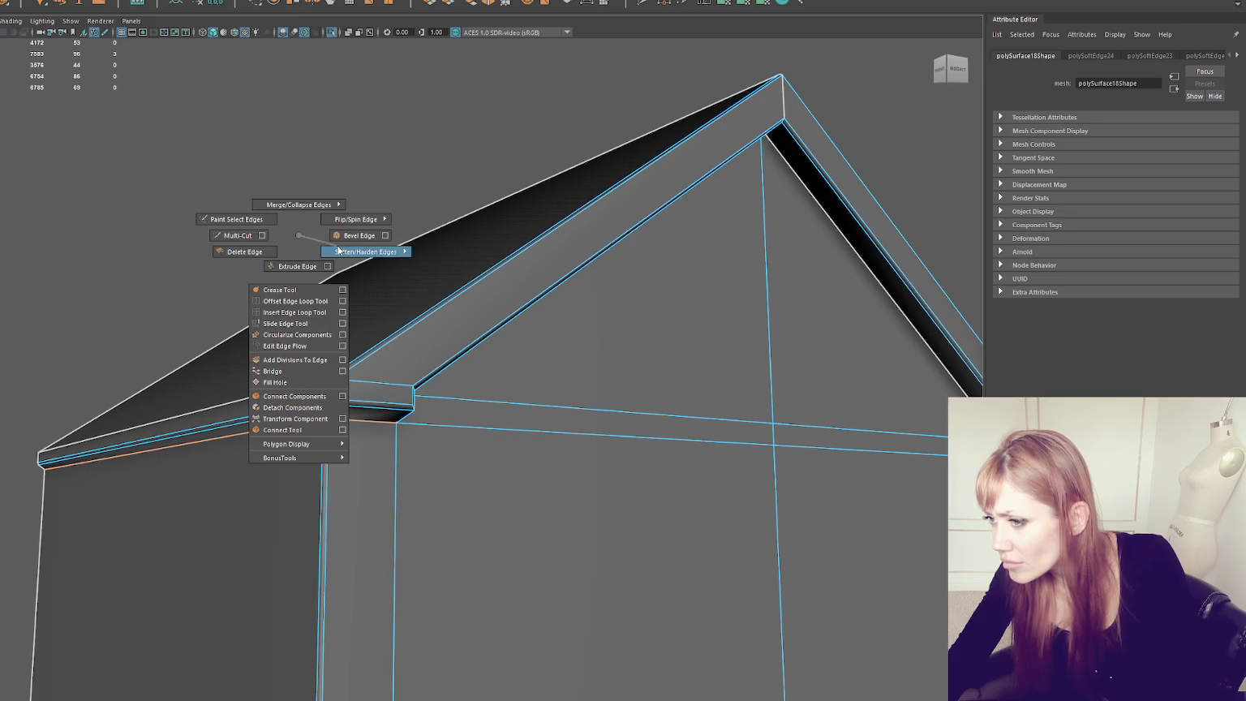
{"action": "left_click", "coordinate": [428, 194]}
{"action": "mouse_move", "coordinate": [429, 194]}
{"action": "left_mouse_down", "text": "alt"}
{"action": "mouse_move", "coordinate": [498, 341]}
{"action": "mouse_move", "coordinate": [506, 411]}
{"action": "mouse_move", "coordinate": [455, 227]}
{"action": "left_mouse_up", "text": "alt"}
{"action": "left_click", "coordinate": [498, 341]}
{"action": "left_click", "coordinate": [339, 203]}
{"action": "key", "text": "ctrl+1"}
Step: Assign the red House_Body material to the front wall, gable triangles and lower-left wall faces
{"action": "key", "text": "f"}
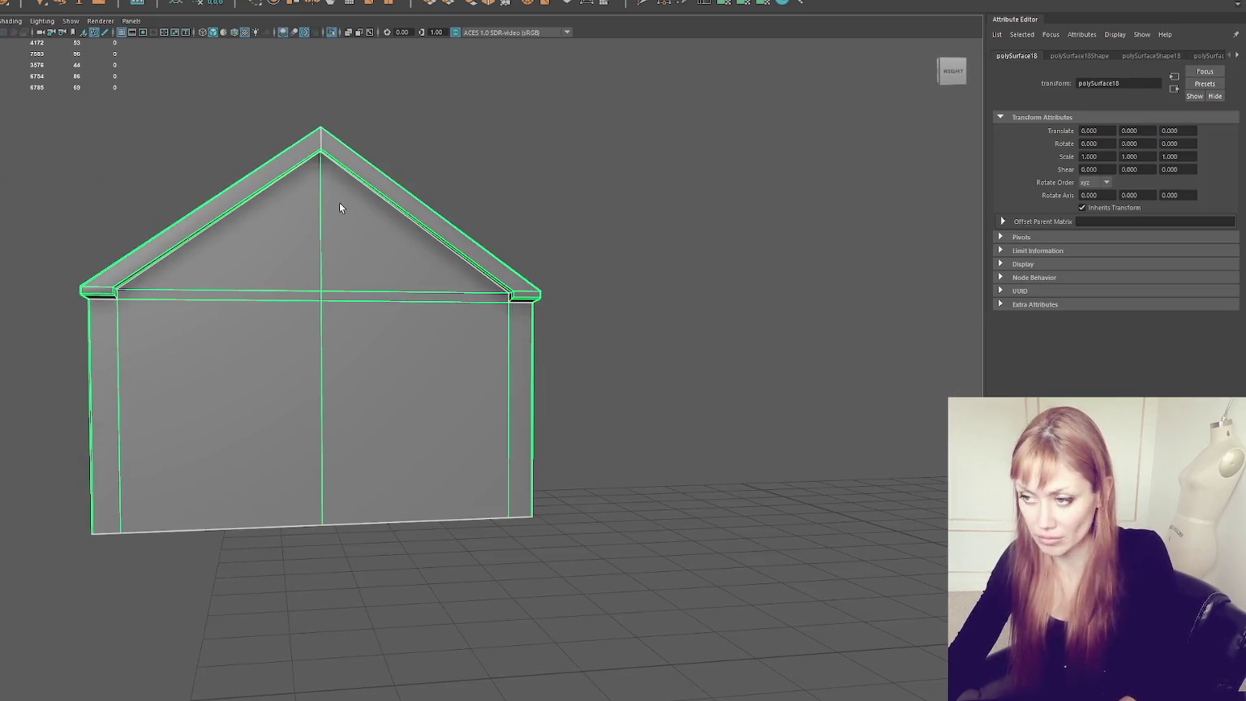
{"action": "key", "text": "F11"}
{"action": "left_click", "coordinate": [263, 307]}
{"action": "left_click", "coordinate": [262, 307], "text": "shift"}
{"action": "left_click", "coordinate": [305, 279], "text": "shift"}
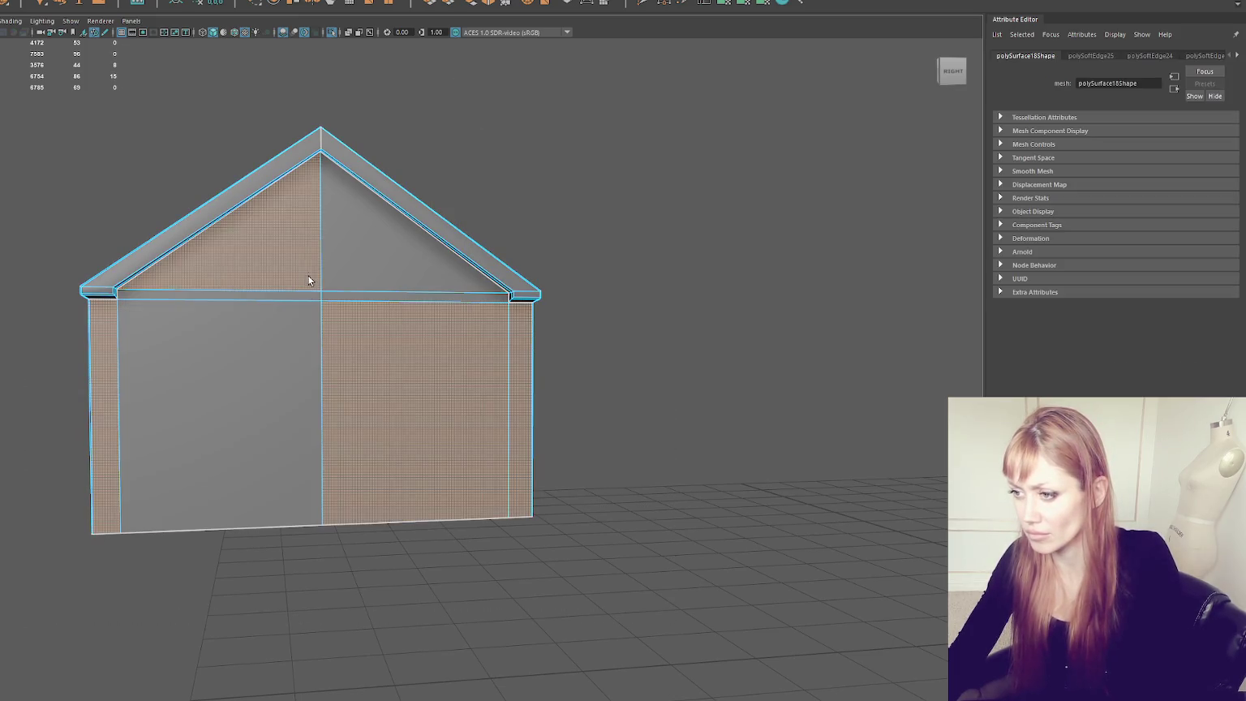
{"action": "left_click", "coordinate": [305, 278], "text": "shift"}
{"action": "left_click", "coordinate": [367, 294], "text": "shift"}
{"action": "left_click", "coordinate": [302, 282], "text": "shift"}
{"action": "left_click", "coordinate": [301, 306], "text": "shift"}
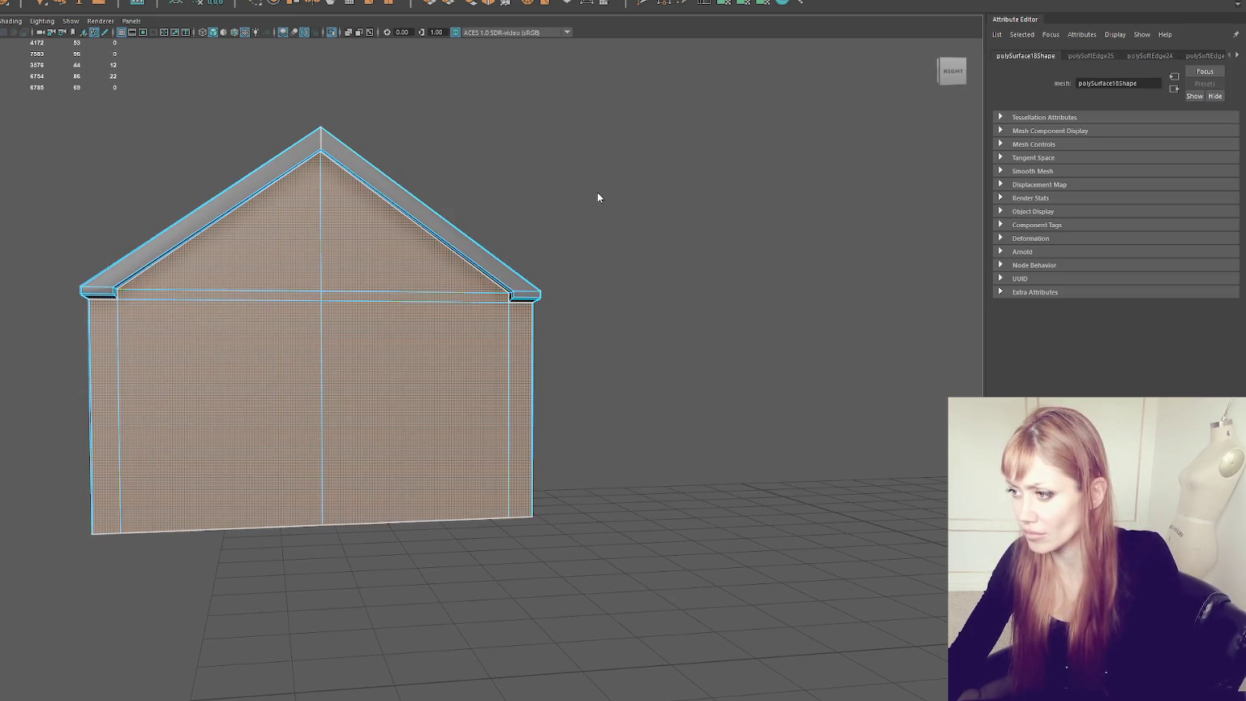
{"action": "right_click", "coordinate": [629, 153]}
{"action": "mouse_move", "coordinate": [651, 505]}
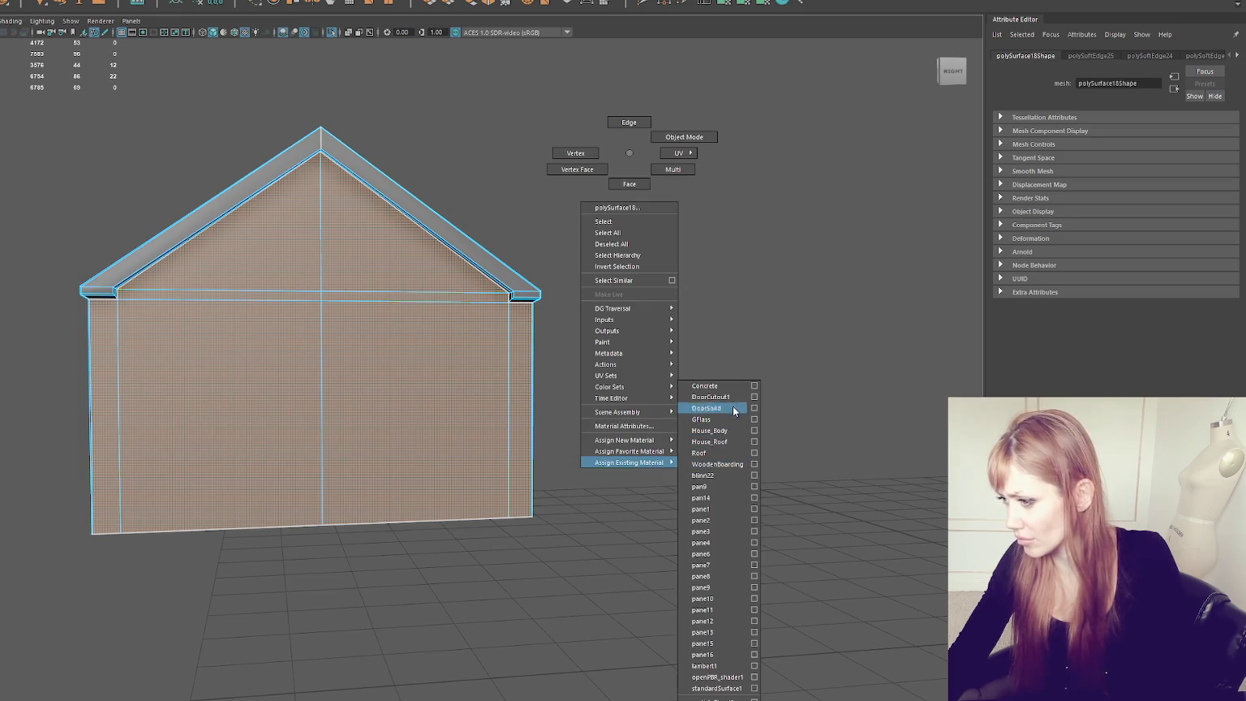
{"action": "left_click", "coordinate": [718, 430]}
Step: Assign the blue House_Roof material to the roof trim faces and apply a planar UV projection
{"action": "left_click_drag", "start_coordinate": [182, 125], "coordinate": [612, 547]}
{"action": "right_click", "coordinate": [651, 196]}
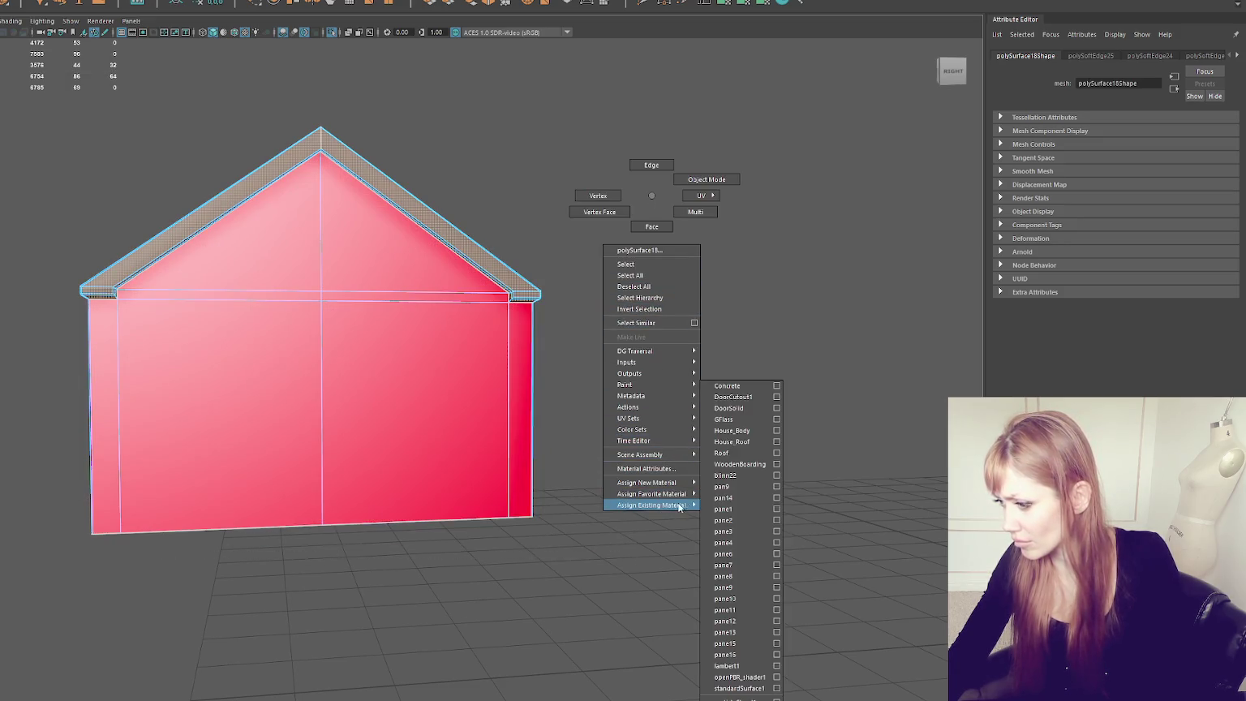
{"action": "left_click", "coordinate": [732, 441]}
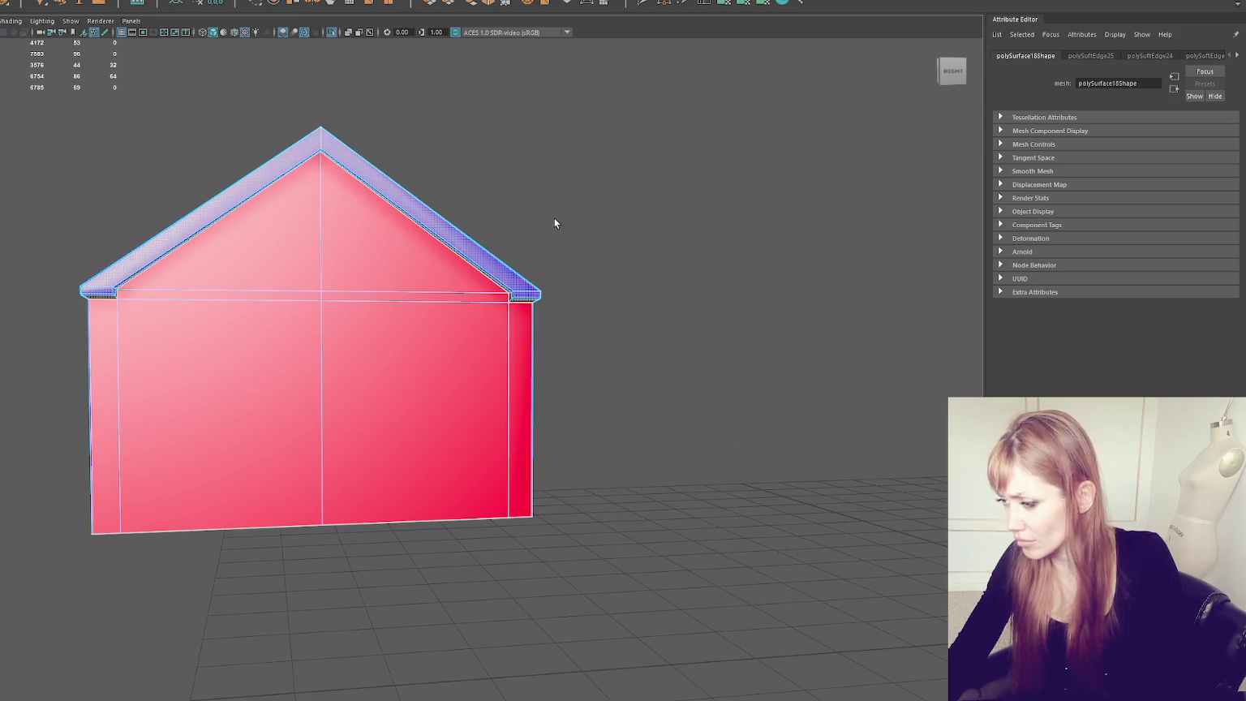
{"action": "left_click", "coordinate": [762, 2]}
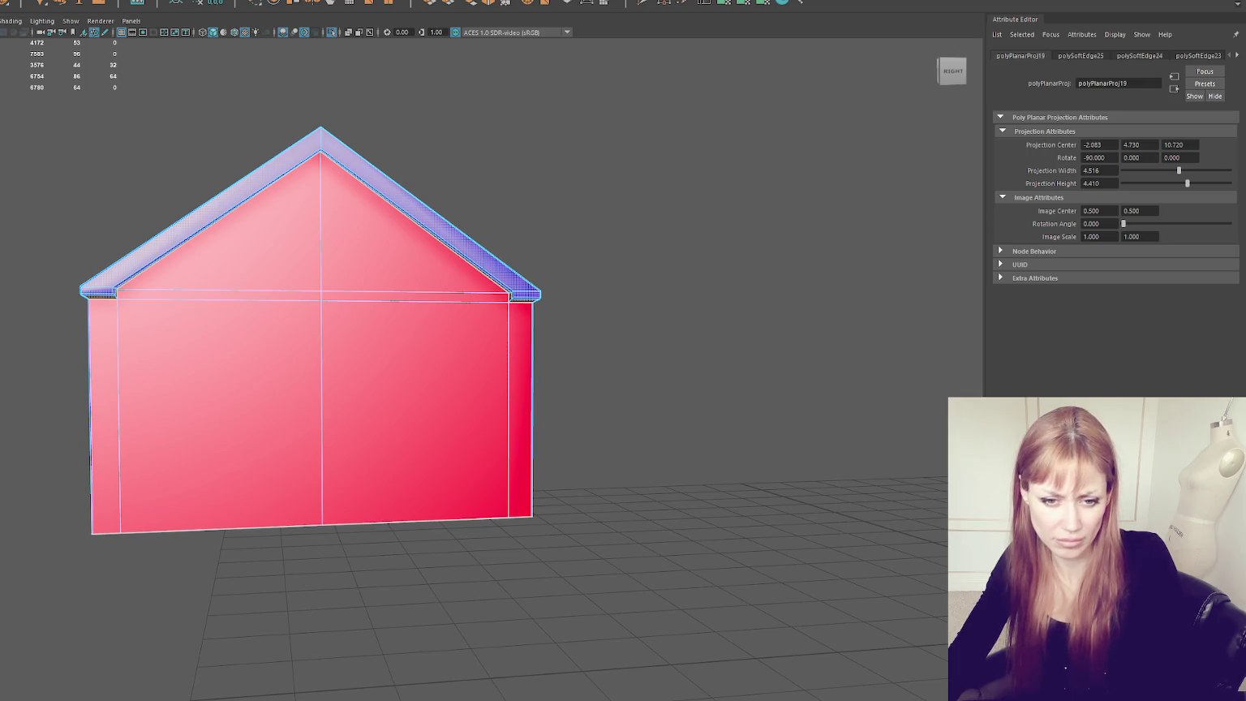
Step: Cut, unfold and lay out UVs on the right roof trim faces, then deselect everything
{"action": "key", "text": "F8"}
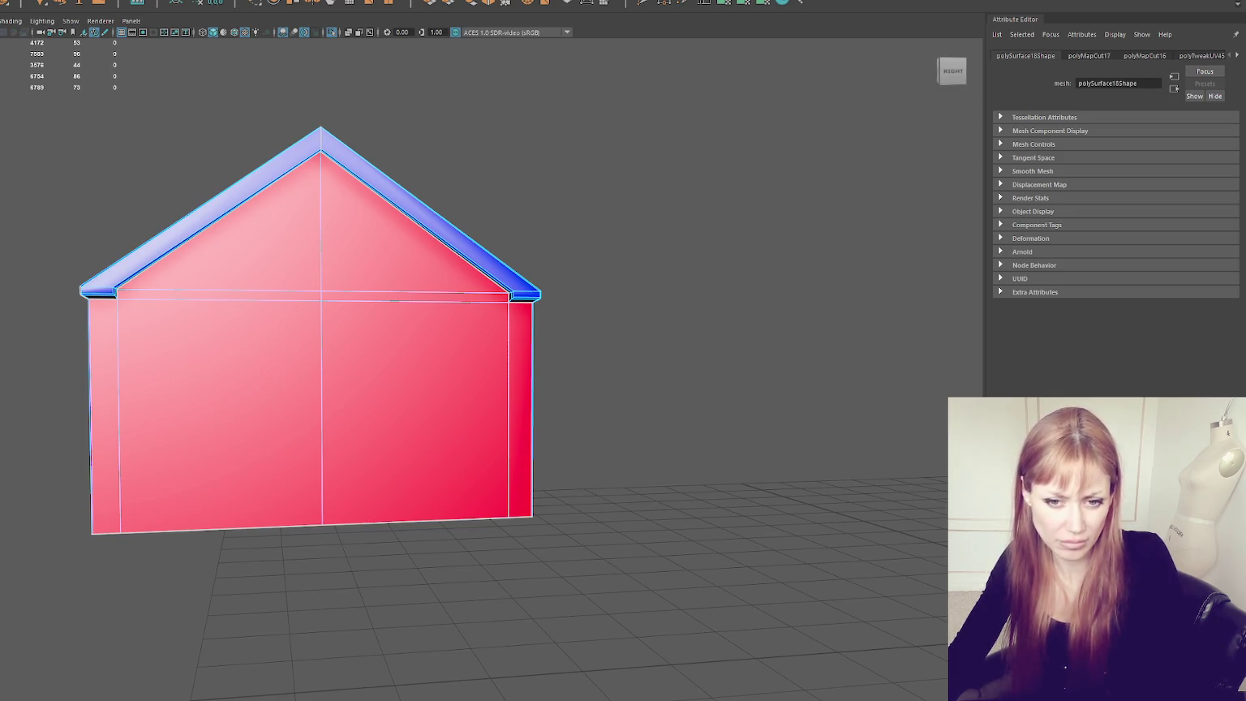
{"action": "key", "text": "ctrl+F11"}
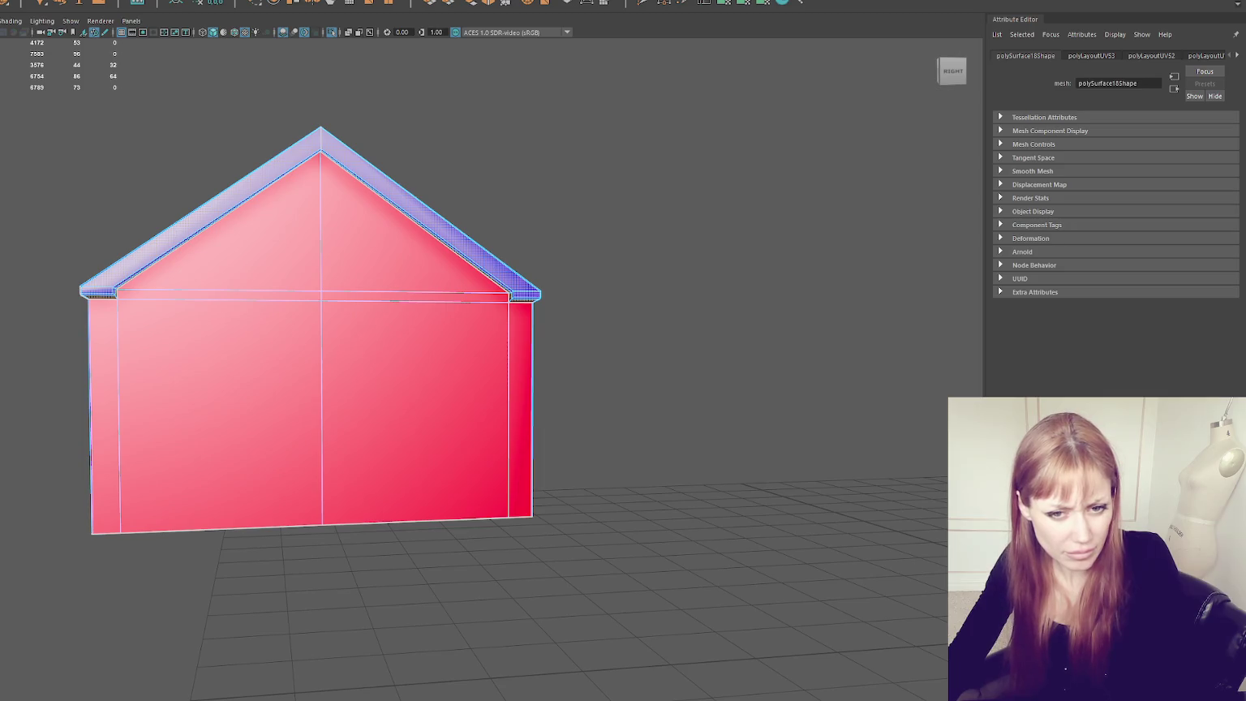
{"action": "key", "text": "F8"}
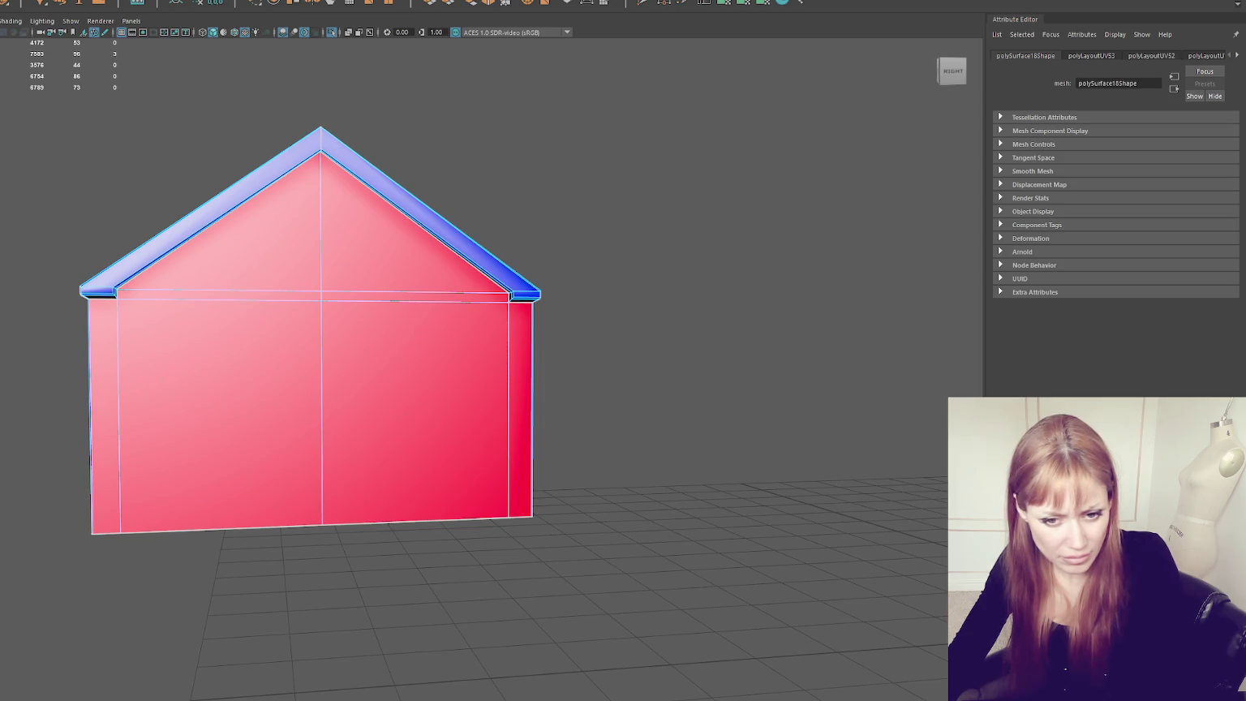
{"action": "key", "text": "F8"}
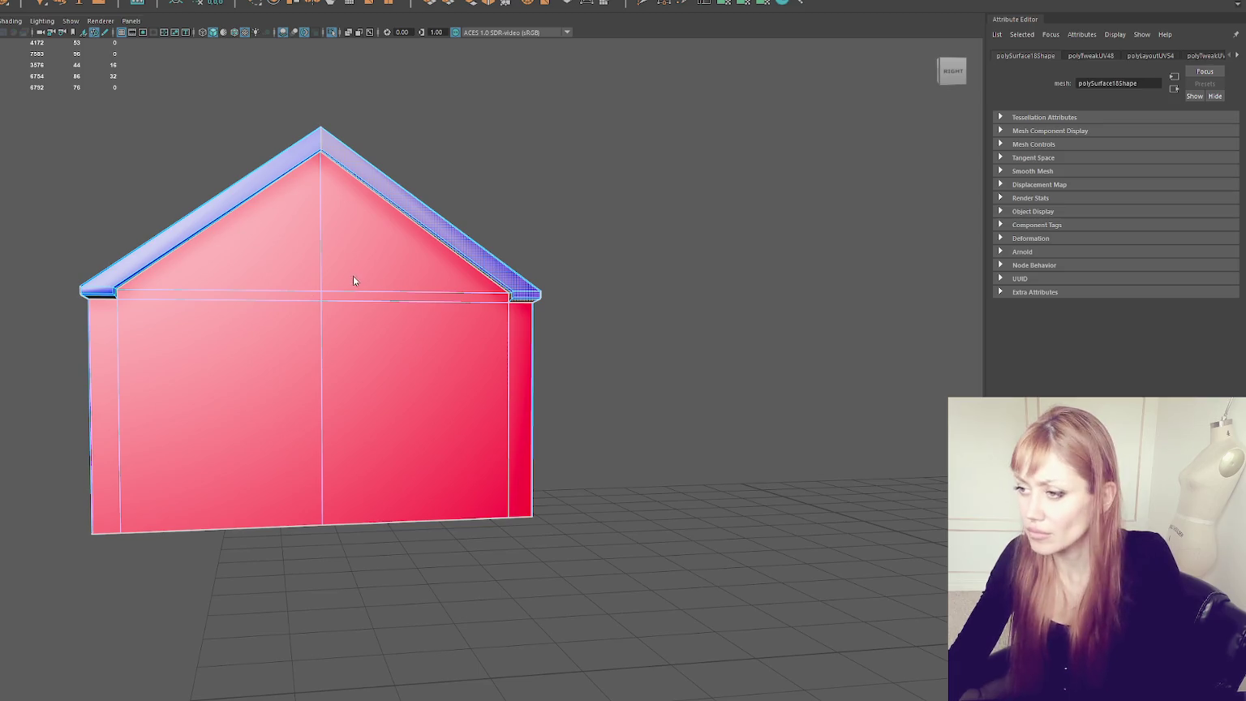
{"action": "key", "text": "F8"}
{"action": "scroll", "coordinate": [560, 191], "scroll_direction": "down", "scroll_amount": 3}
{"action": "left_click", "coordinate": [561, 190]}
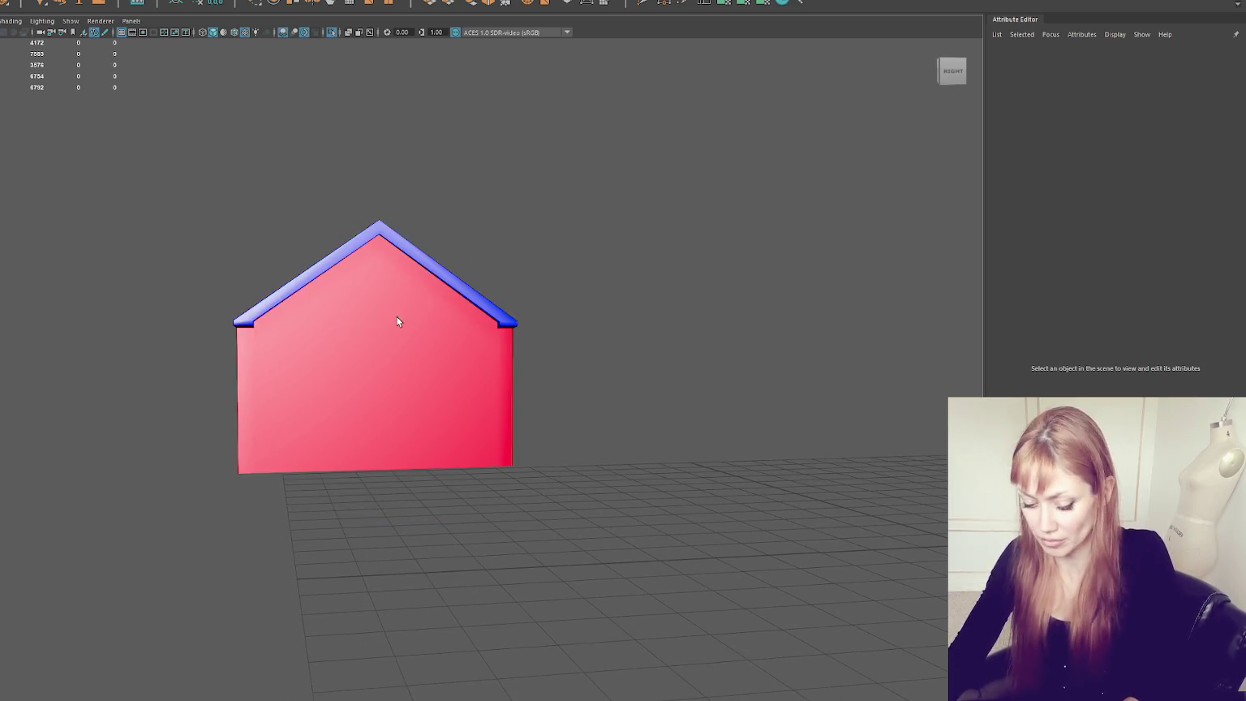
Step: Restore the full street scene and combine the roof and gable into one mesh
{"action": "key", "text": "ctrl+1"}
{"action": "left_click", "coordinate": [308, 307]}
{"action": "left_click", "coordinate": [33, 2]}
{"action": "left_click", "coordinate": [49, 40]}
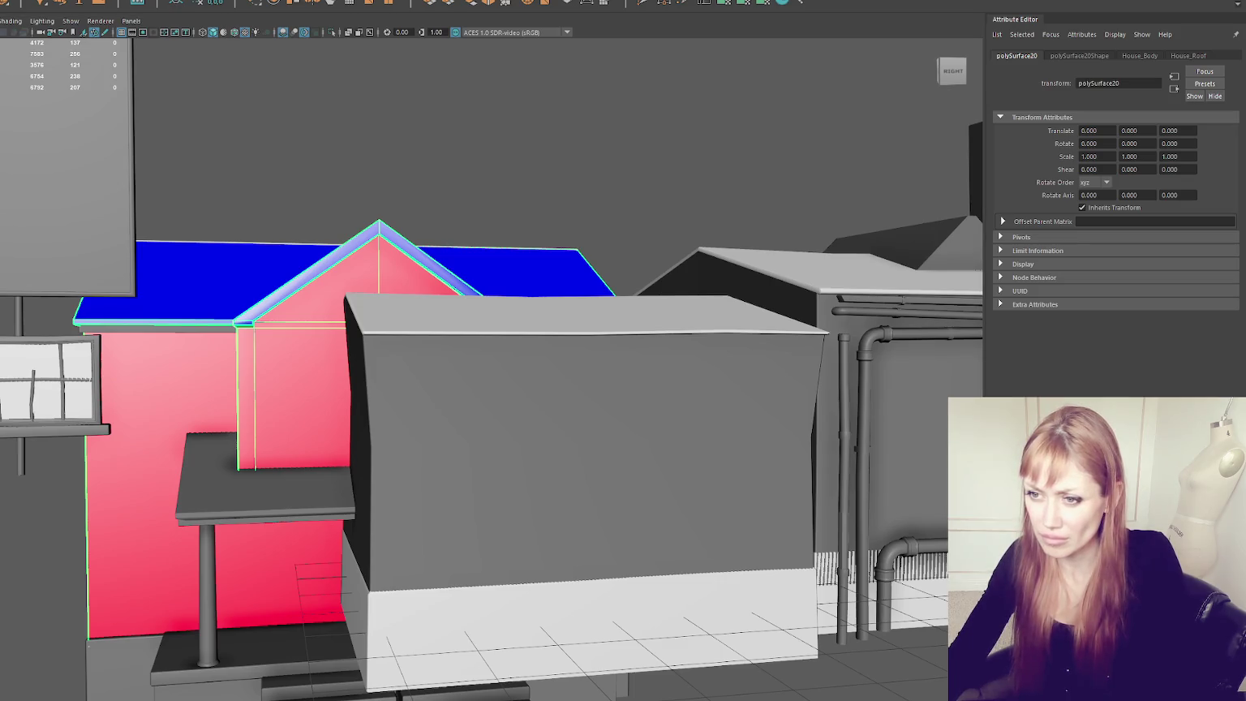
Step: Hide the house body and roof, leaving the porch roof selected
{"action": "key", "text": "Up"}
{"action": "key", "text": "ctrl+1"}
{"action": "key", "text": "ctrl+h"}
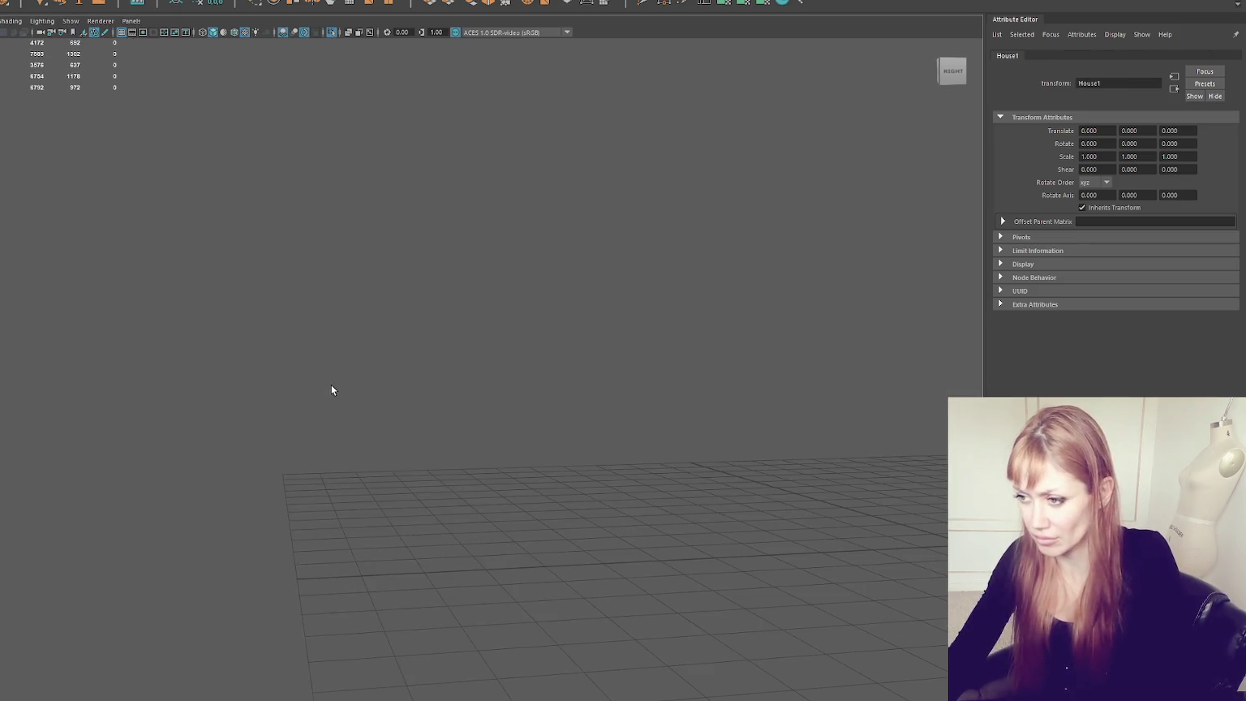
{"action": "left_click", "coordinate": [301, 227]}
{"action": "key", "text": "ctrl+shift+h"}
{"action": "left_click", "coordinate": [371, 328]}
{"action": "key", "text": "ctrl+h"}
{"action": "left_click", "coordinate": [401, 528]}
Step: Select all of the porch roof's vertices and merge them at a 0.000 threshold
{"action": "mouse_move", "coordinate": [413, 424]}
{"action": "left_mouse_down", "text": "alt"}
{"action": "mouse_move", "coordinate": [458, 412]}
{"action": "mouse_move", "coordinate": [398, 426]}
{"action": "left_mouse_up", "text": "alt"}
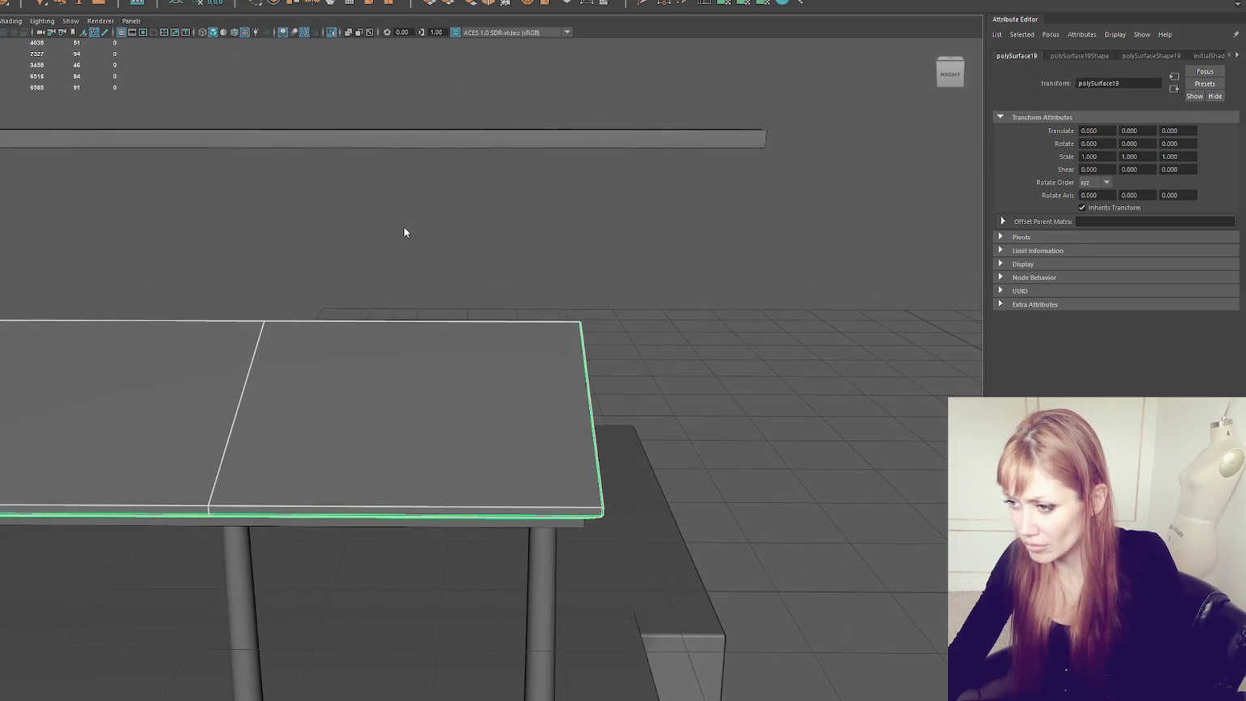
{"action": "right_click_drag", "start_coordinate": [405, 231], "coordinate": [281, 323]}
{"action": "left_click_drag", "start_coordinate": [195, 232], "coordinate": [200, 358]}
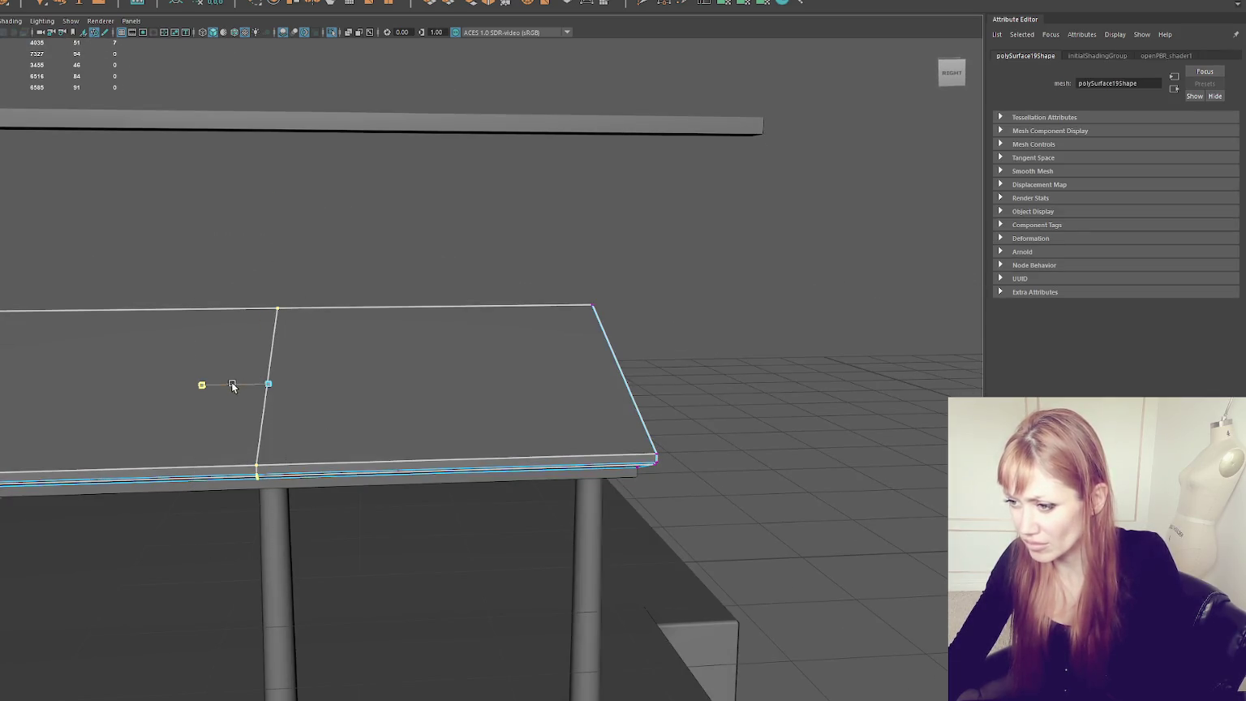
{"action": "scroll", "coordinate": [356, 234], "scroll_direction": "down", "scroll_amount": 5}
{"action": "left_click_drag", "start_coordinate": [139, 278], "coordinate": [662, 500]}
{"action": "left_click", "coordinate": [142, 0]}
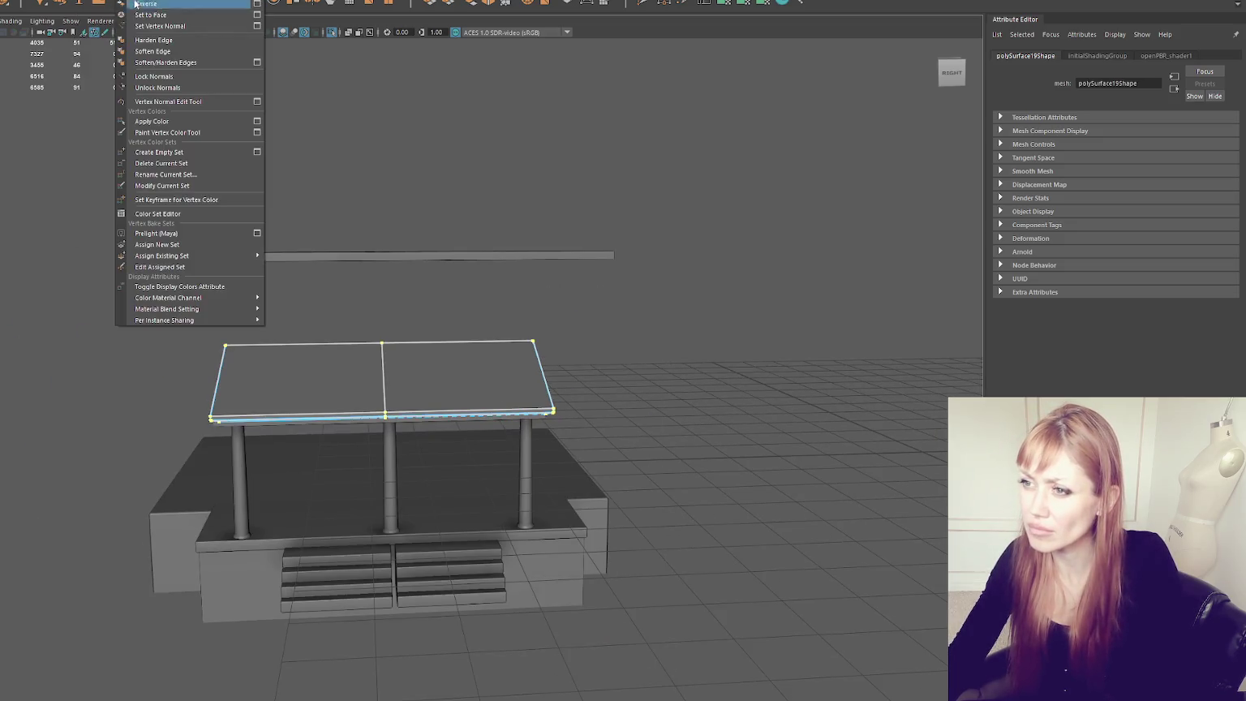
{"action": "left_click", "coordinate": [48, 2]}
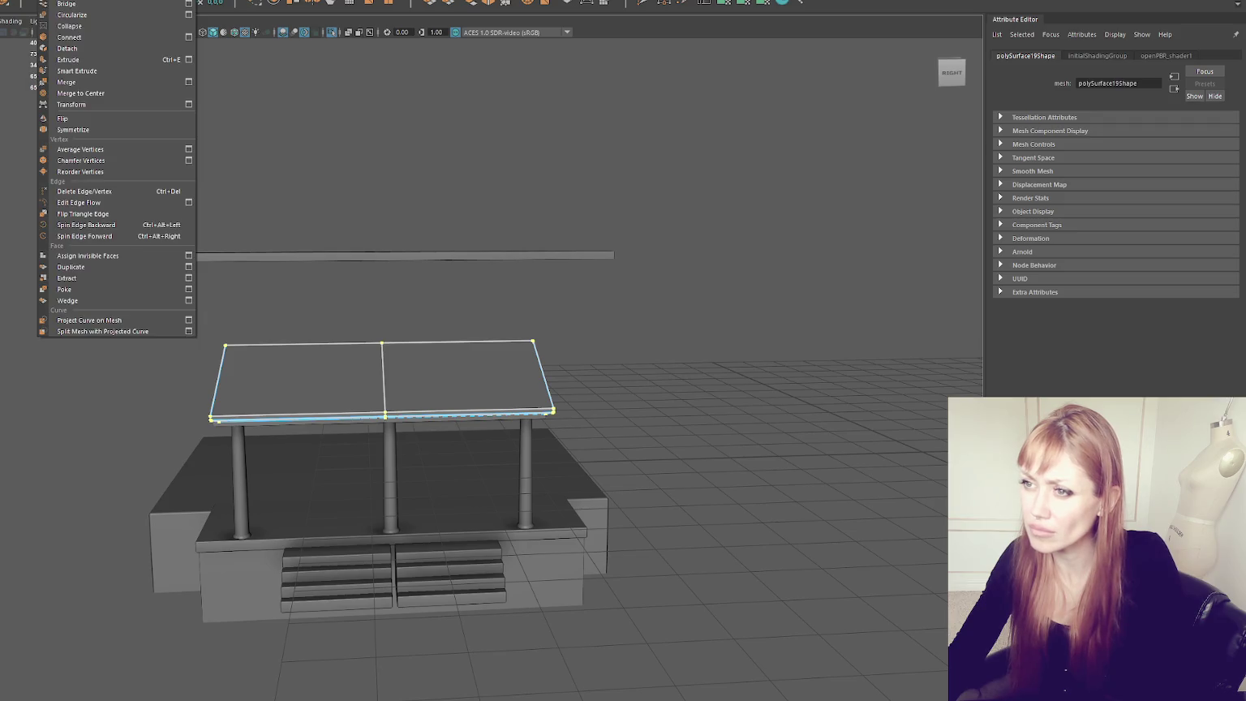
{"action": "left_click", "coordinate": [57, 81]}
Step: Switch the porch roof mesh to edge mode and clear the selection
{"action": "scroll", "coordinate": [344, 244], "scroll_direction": "up", "scroll_amount": 3}
{"action": "right_click", "coordinate": [344, 243]}
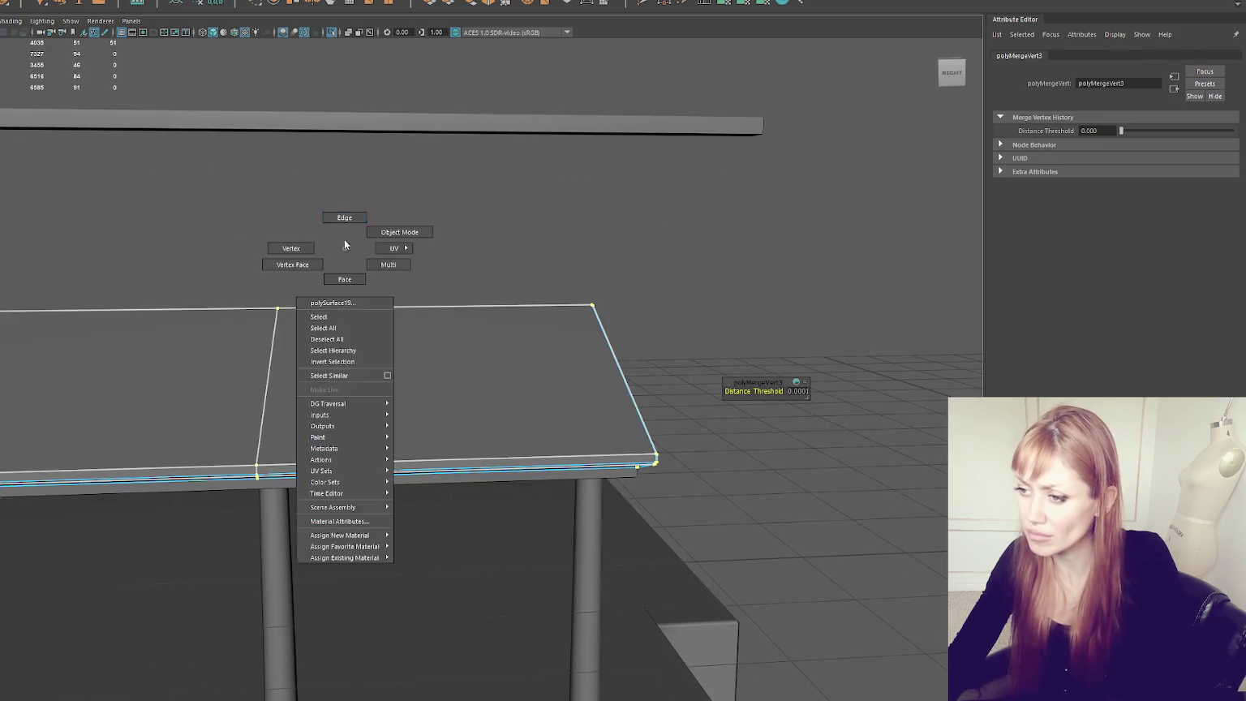
{"action": "left_click", "coordinate": [272, 334]}
{"action": "scroll", "coordinate": [281, 335], "scroll_direction": "up", "scroll_amount": 3}
{"action": "scroll", "coordinate": [290, 293], "scroll_direction": "up", "scroll_amount": 3}
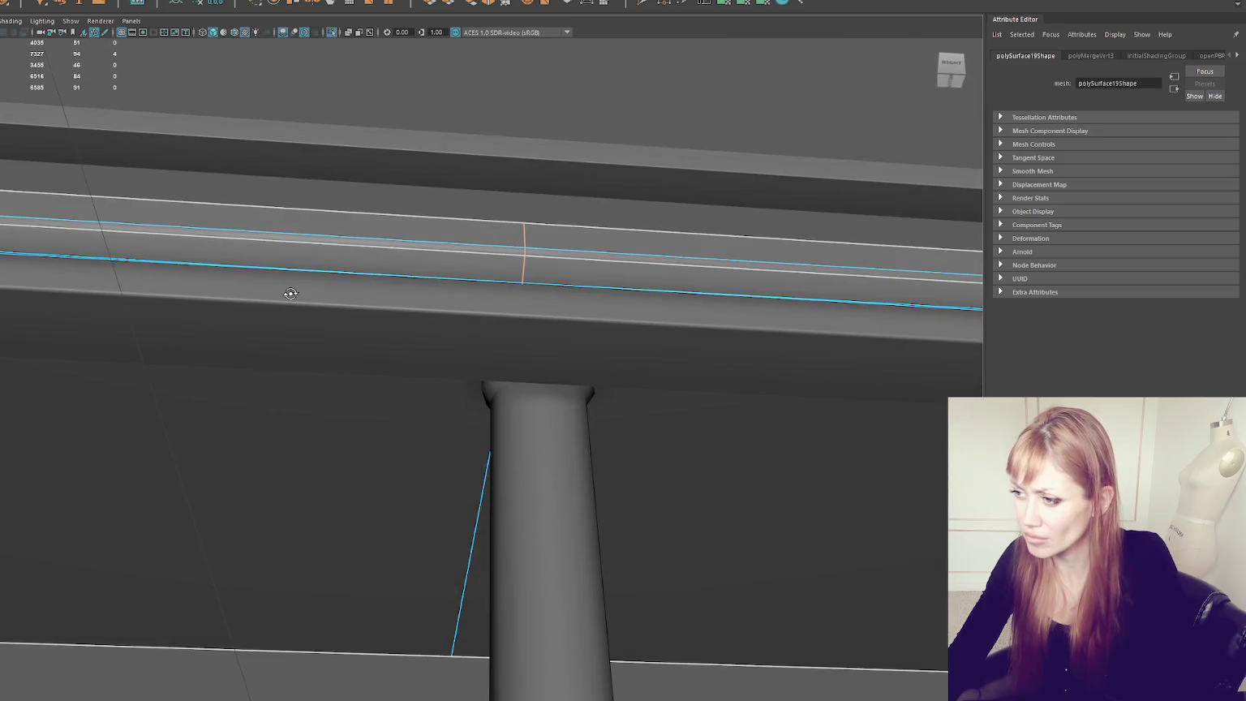
{"action": "scroll", "coordinate": [290, 294], "scroll_direction": "down", "scroll_amount": 3}
{"action": "scroll", "coordinate": [270, 290], "scroll_direction": "up", "scroll_amount": 3}
{"action": "scroll", "coordinate": [331, 284], "scroll_direction": "up", "scroll_amount": 5}
{"action": "left_click", "coordinate": [475, 252]}
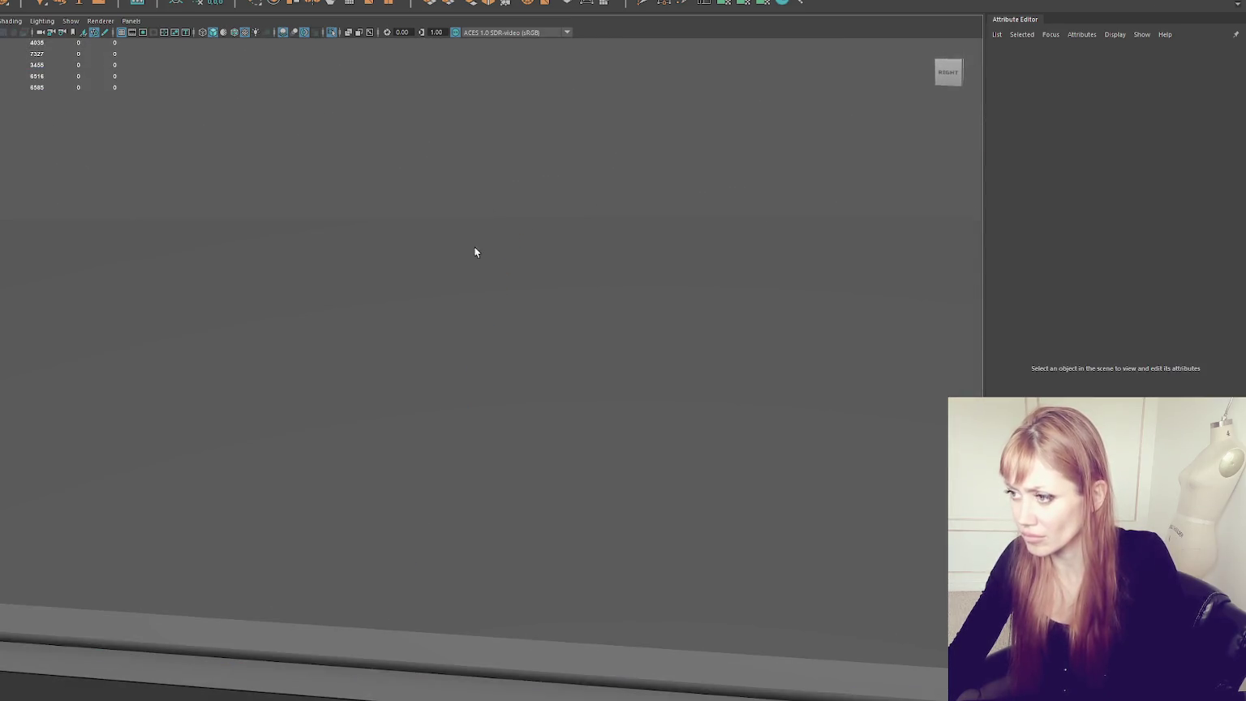
Step: Try snapping a stray strip vertex onto the edge crossing, then undo the move
{"action": "scroll", "coordinate": [474, 252], "scroll_direction": "down", "scroll_amount": 5}
{"action": "right_click", "coordinate": [542, 169]}
{"action": "left_click", "coordinate": [542, 120]}
{"action": "left_click", "coordinate": [518, 229]}
{"action": "mouse_move", "coordinate": [517, 229]}
{"action": "left_mouse_down", "text": "alt"}
{"action": "mouse_move", "coordinate": [499, 245]}
{"action": "mouse_move", "coordinate": [492, 234]}
{"action": "left_mouse_up", "text": "alt"}
{"action": "right_click_drag", "start_coordinate": [302, 145], "coordinate": [270, 168]}
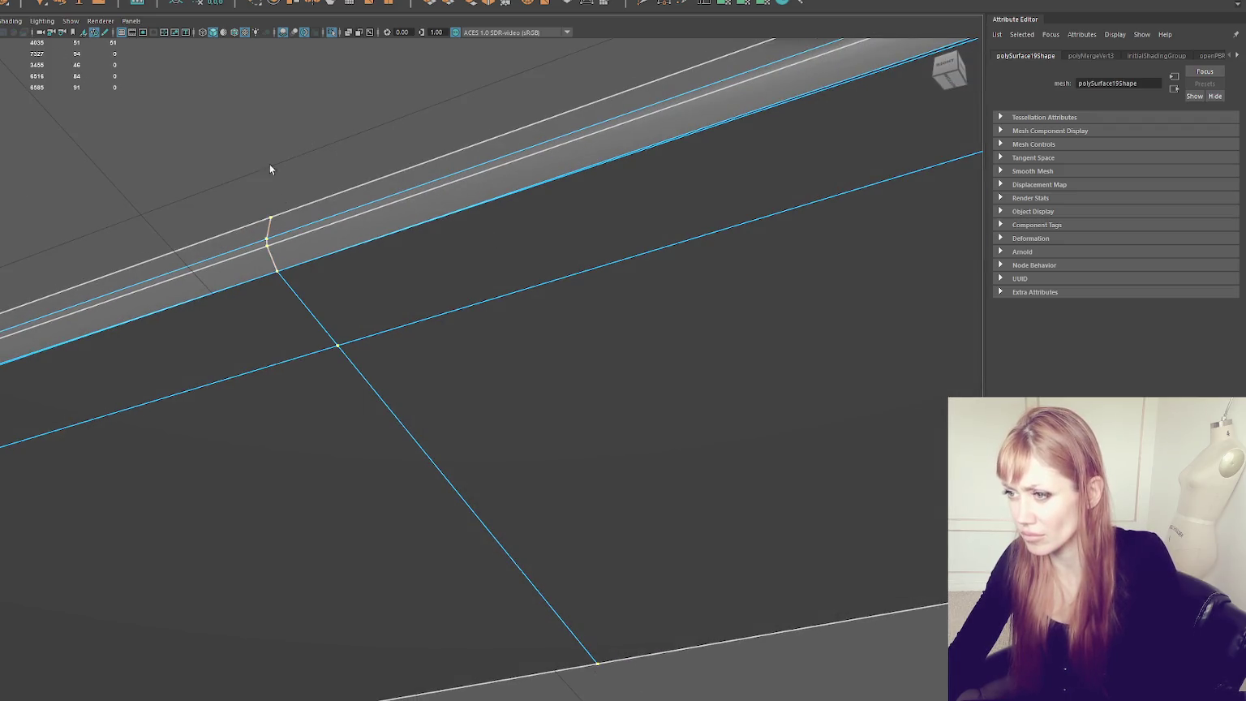
{"action": "left_click", "coordinate": [276, 275]}
{"action": "middle_click_drag", "start_coordinate": [336, 353], "coordinate": [338, 348]}
{"action": "key", "text": "ctrl+z"}
Step: Reselect the stray vertex and inspect its neighbouring edge and vertex on the strip
{"action": "left_click", "coordinate": [267, 246]}
{"action": "left_click_drag", "start_coordinate": [281, 288], "coordinate": [320, 251], "text": "alt"}
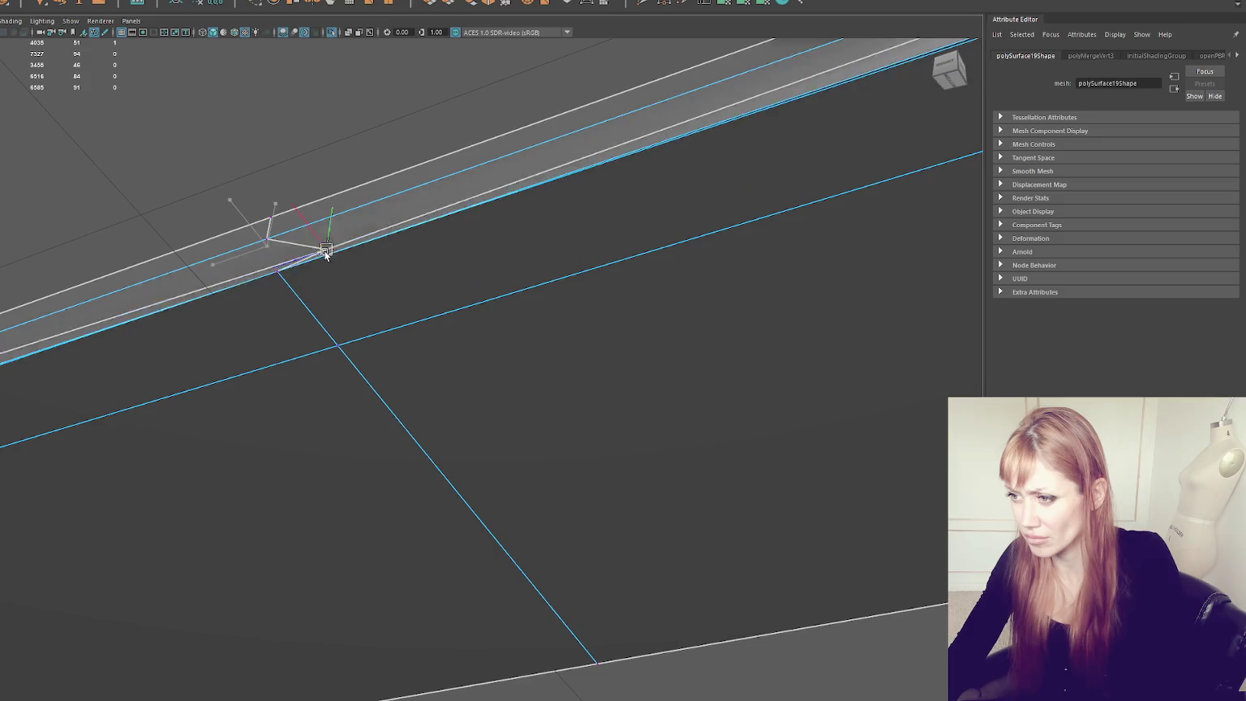
{"action": "left_click_drag", "start_coordinate": [362, 303], "coordinate": [462, 186], "text": "alt"}
{"action": "left_click", "coordinate": [376, 309]}
{"action": "left_click", "coordinate": [362, 263]}
{"action": "mouse_move", "coordinate": [439, 264]}
{"action": "left_mouse_down", "text": "alt"}
{"action": "mouse_move", "coordinate": [565, 260]}
{"action": "mouse_move", "coordinate": [564, 197]}
{"action": "mouse_move", "coordinate": [568, 271]}
{"action": "left_mouse_up", "text": "alt"}
{"action": "right_click", "coordinate": [531, 178]}
{"action": "left_click_drag", "start_coordinate": [531, 178], "coordinate": [474, 230], "text": "alt"}
Step: Select the strip's faces, then pick the vertex at the strip junction in wireframe
{"action": "right_click_drag", "start_coordinate": [474, 229], "coordinate": [481, 214]}
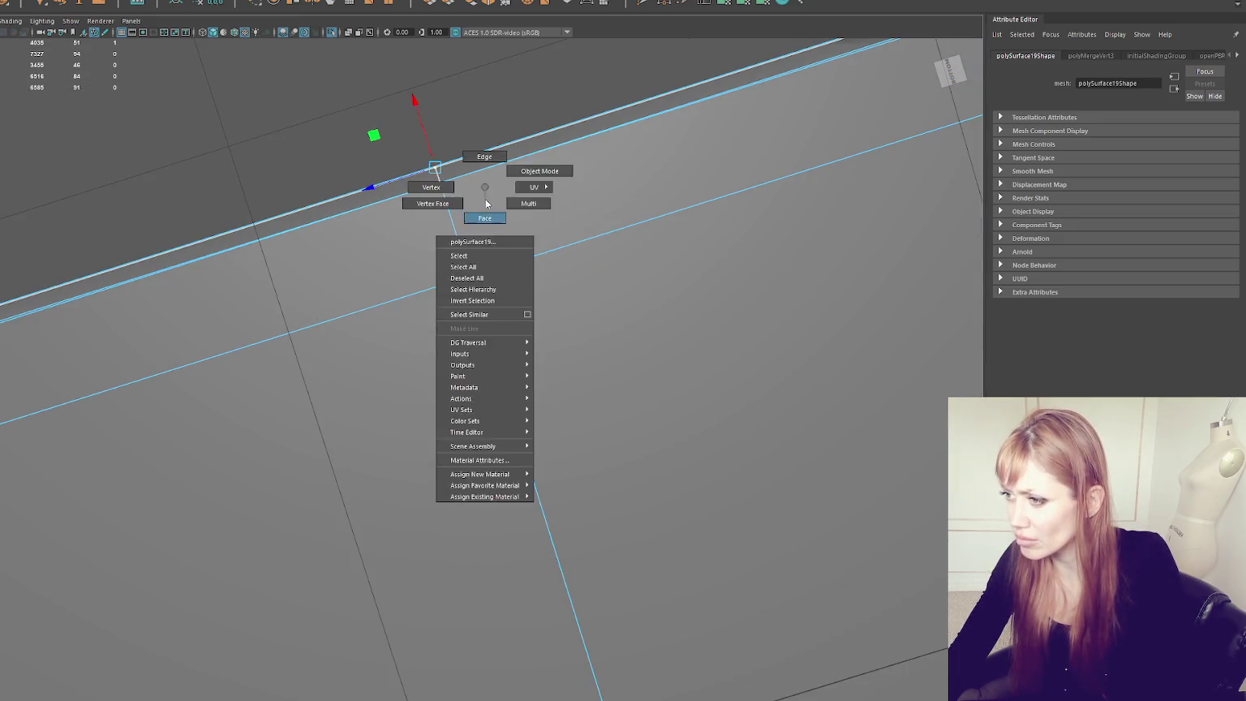
{"action": "left_click", "coordinate": [425, 224]}
{"action": "left_click_drag", "start_coordinate": [443, 185], "coordinate": [696, 258], "text": "alt"}
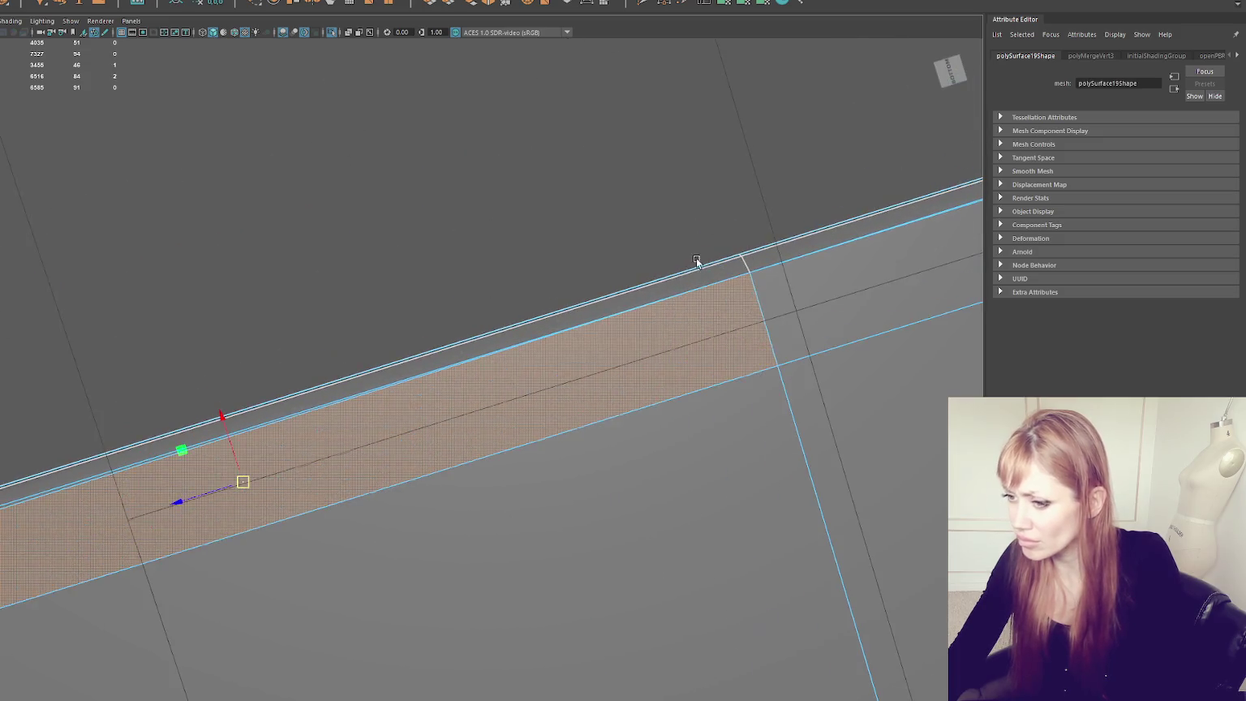
{"action": "left_click", "coordinate": [142, 462]}
{"action": "left_click_drag", "start_coordinate": [202, 453], "coordinate": [436, 400], "text": "alt"}
{"action": "left_click", "coordinate": [570, 334]}
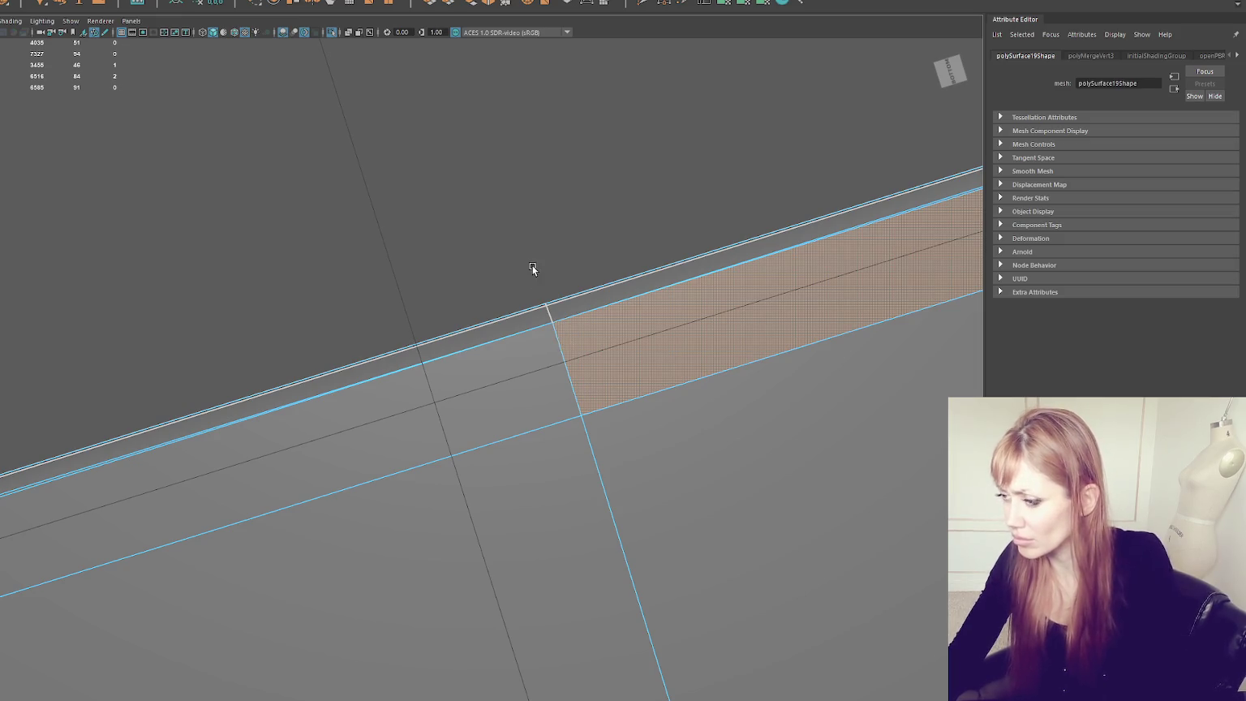
{"action": "mouse_move", "coordinate": [495, 261]}
{"action": "left_mouse_down"}
{"action": "mouse_move", "coordinate": [559, 329]}
{"action": "mouse_move", "coordinate": [566, 377]}
{"action": "left_mouse_up"}
{"action": "key", "text": "4"}
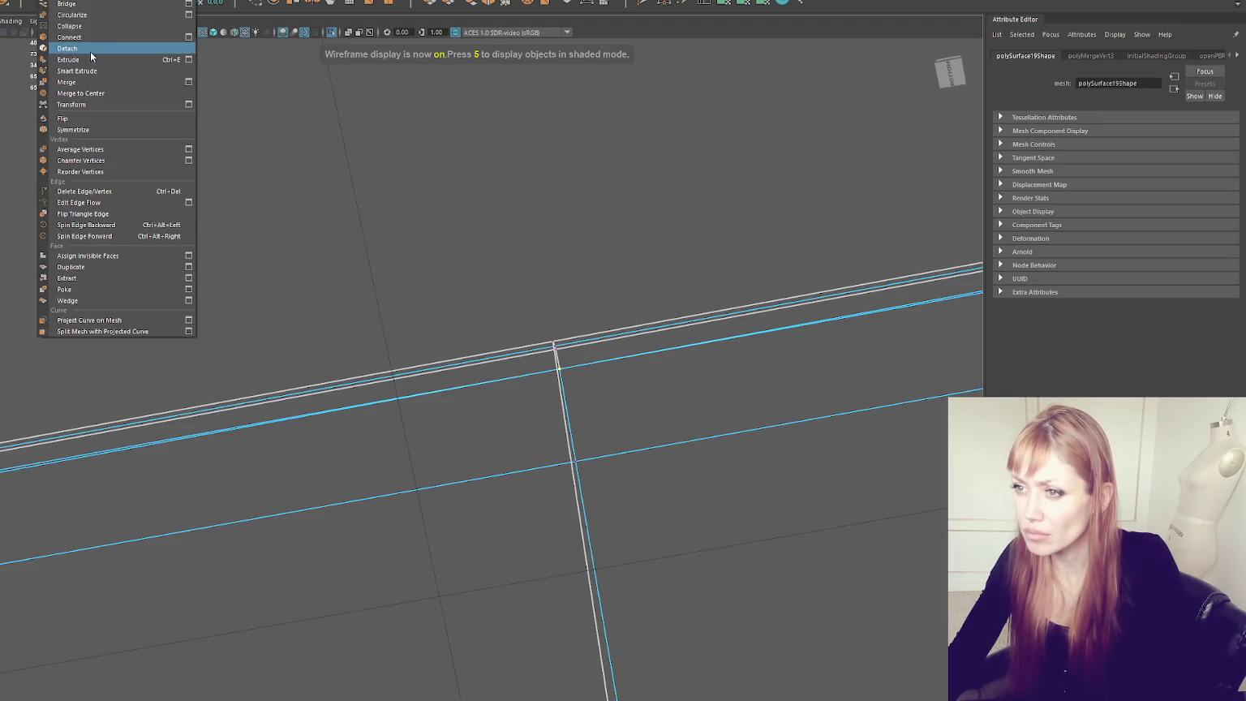
{"action": "left_click", "coordinate": [89, 50]}
{"action": "right_click_drag", "start_coordinate": [554, 245], "coordinate": [550, 220]}
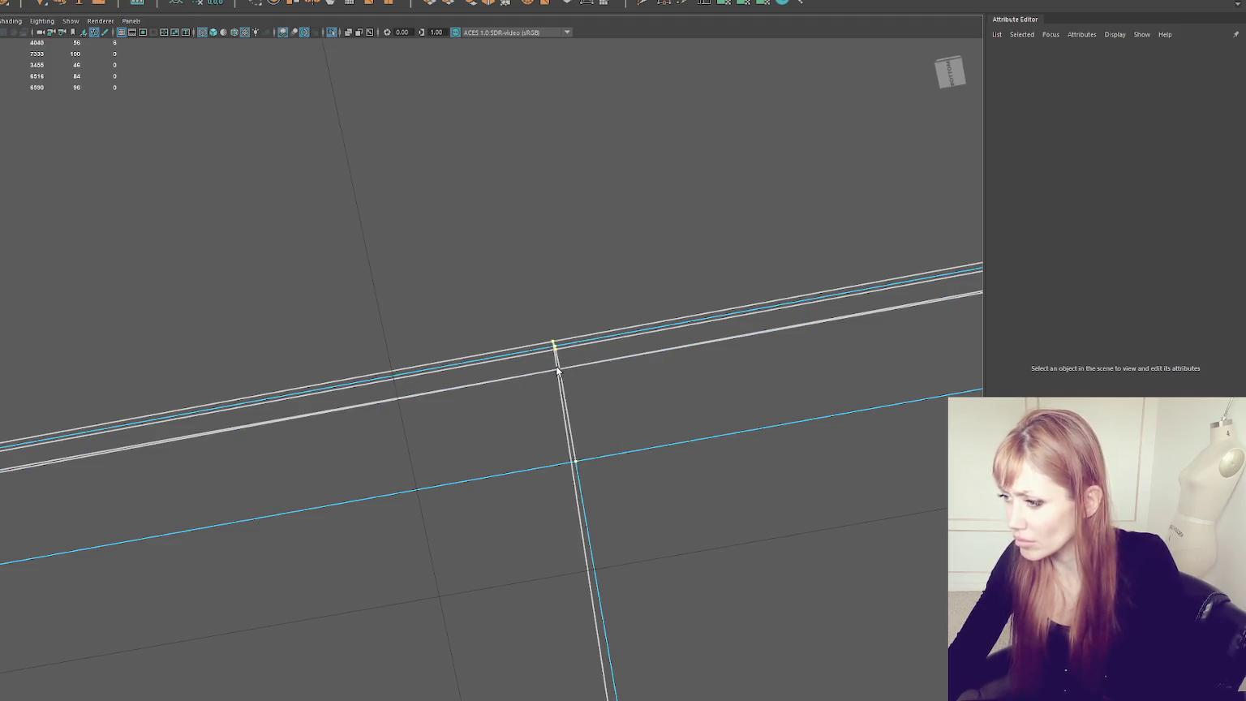
{"action": "left_click", "coordinate": [556, 370]}
{"action": "key", "text": "5"}
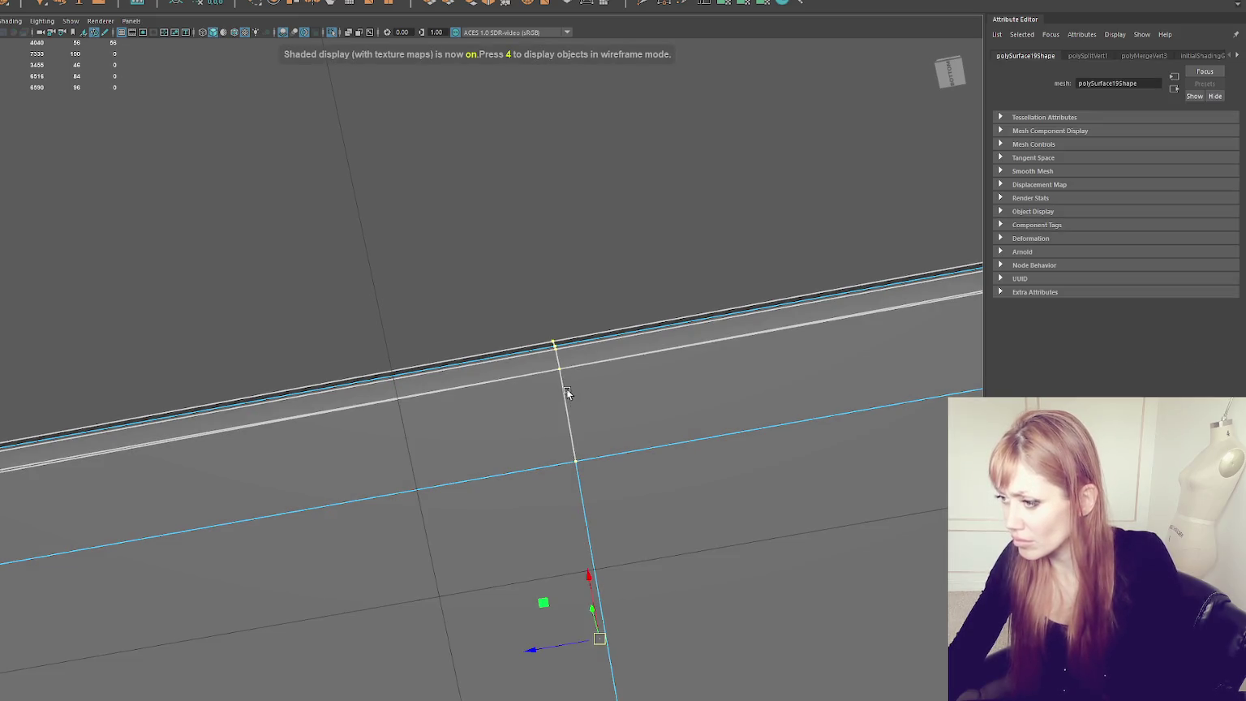
Step: Nudge the junction vertices vertically so they line up
{"action": "left_click_drag", "start_coordinate": [549, 307], "coordinate": [554, 350]}
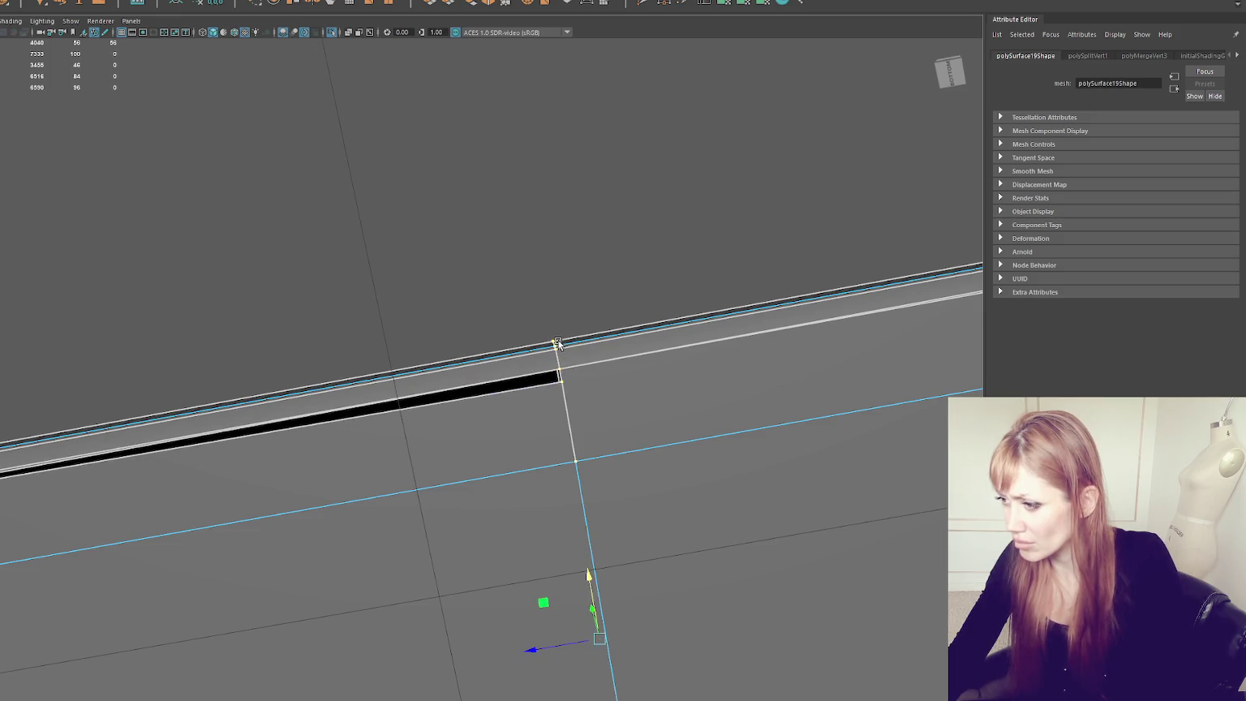
{"action": "left_click", "coordinate": [558, 371]}
{"action": "left_click", "coordinate": [564, 370]}
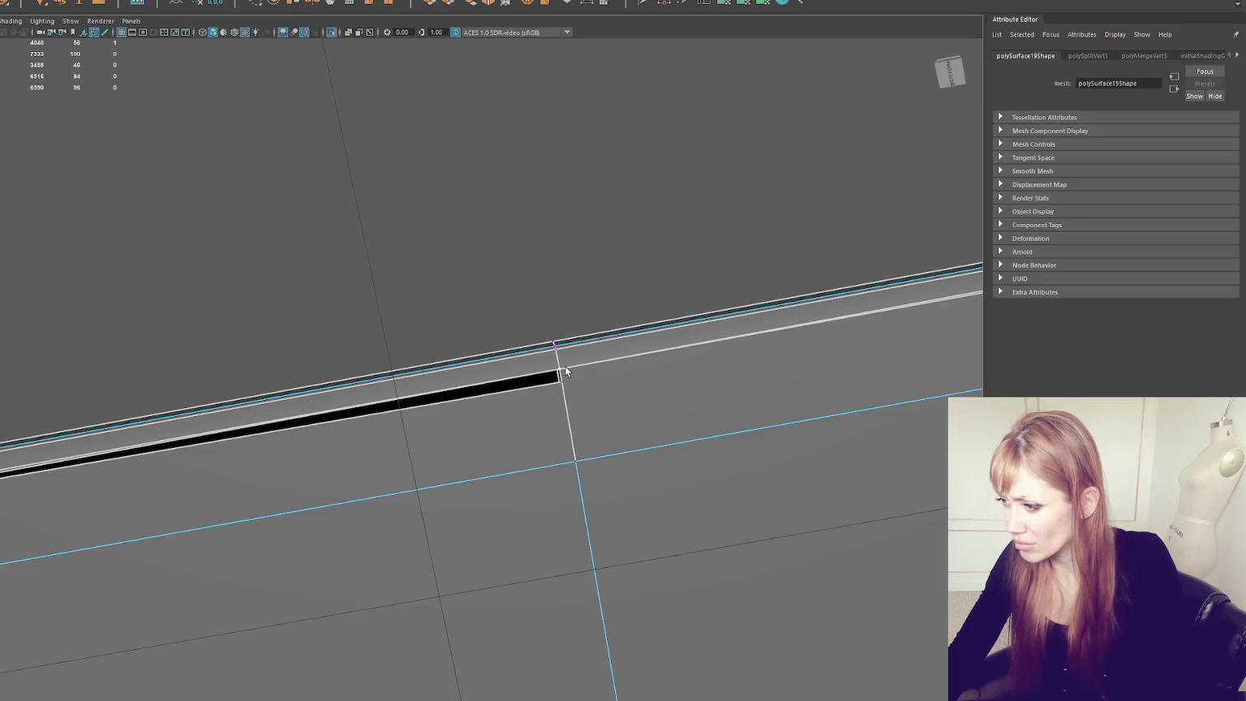
{"action": "left_click_drag", "start_coordinate": [557, 347], "coordinate": [554, 354]}
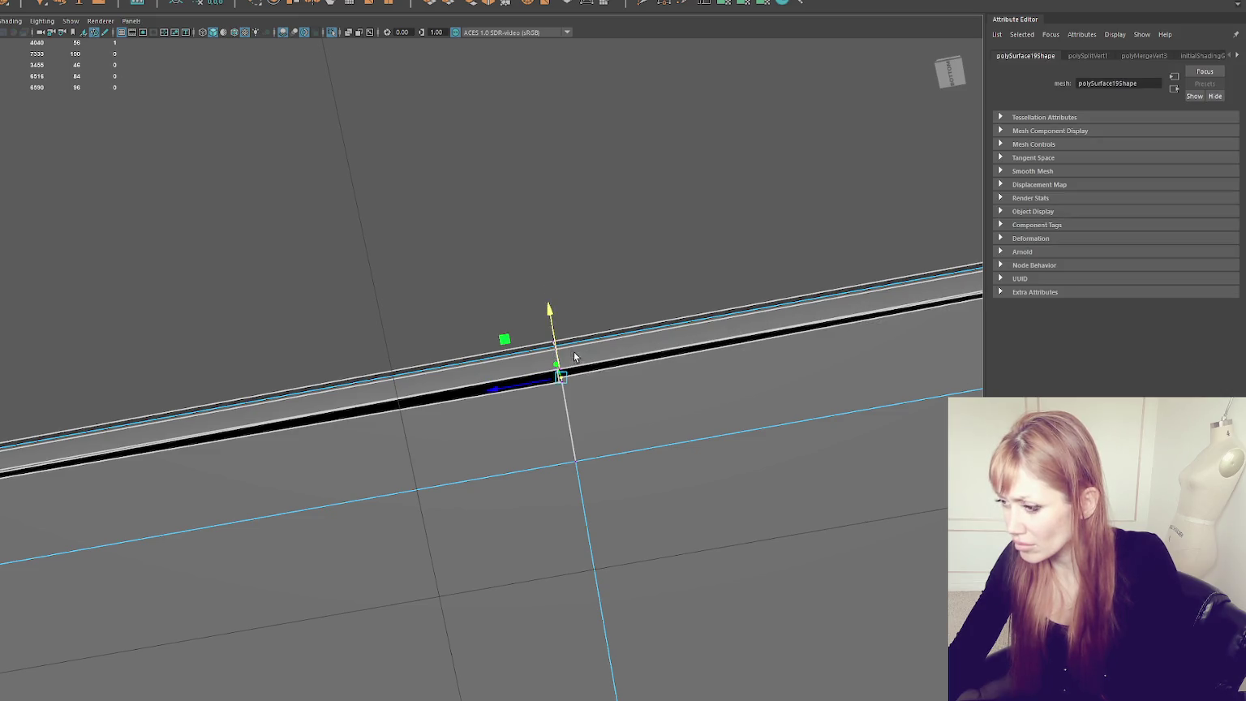
{"action": "key", "text": "4"}
{"action": "left_click", "coordinate": [307, 220]}
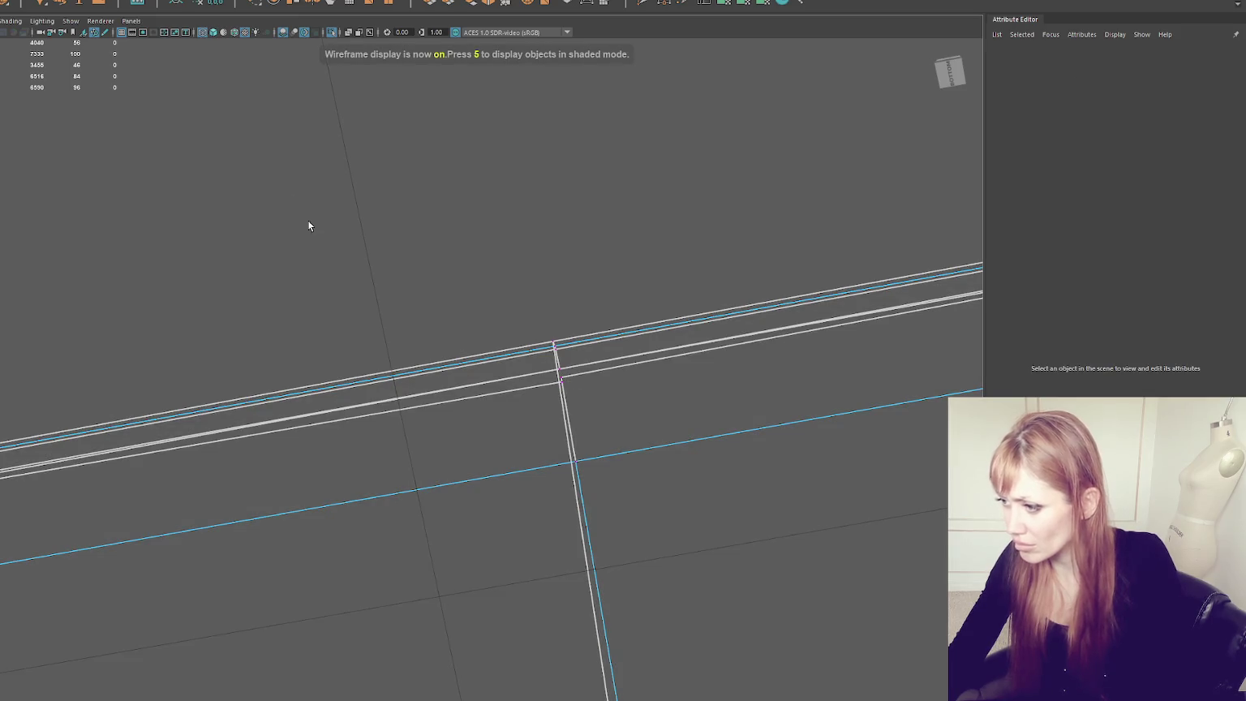
Step: Merge the four overlapping junction vertices to their centre
{"action": "left_click_drag", "start_coordinate": [555, 394], "coordinate": [573, 378]}
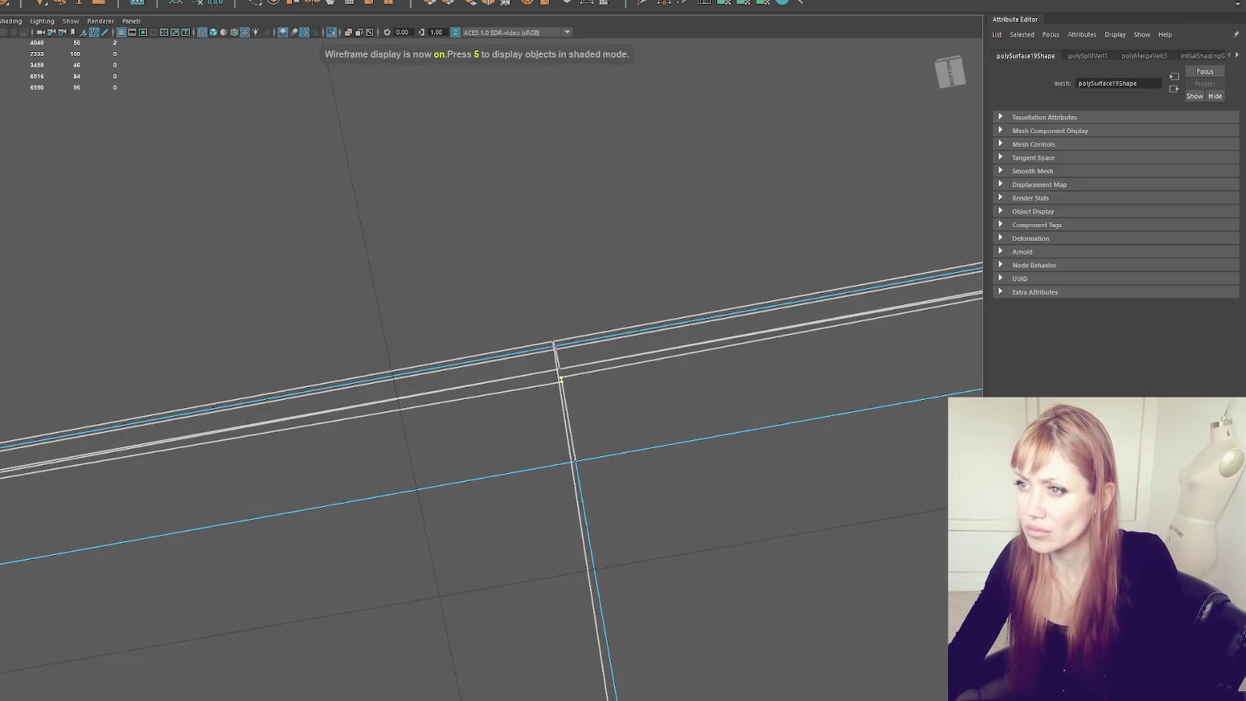
{"action": "left_click", "coordinate": [61, 1]}
{"action": "left_click", "coordinate": [94, 95]}
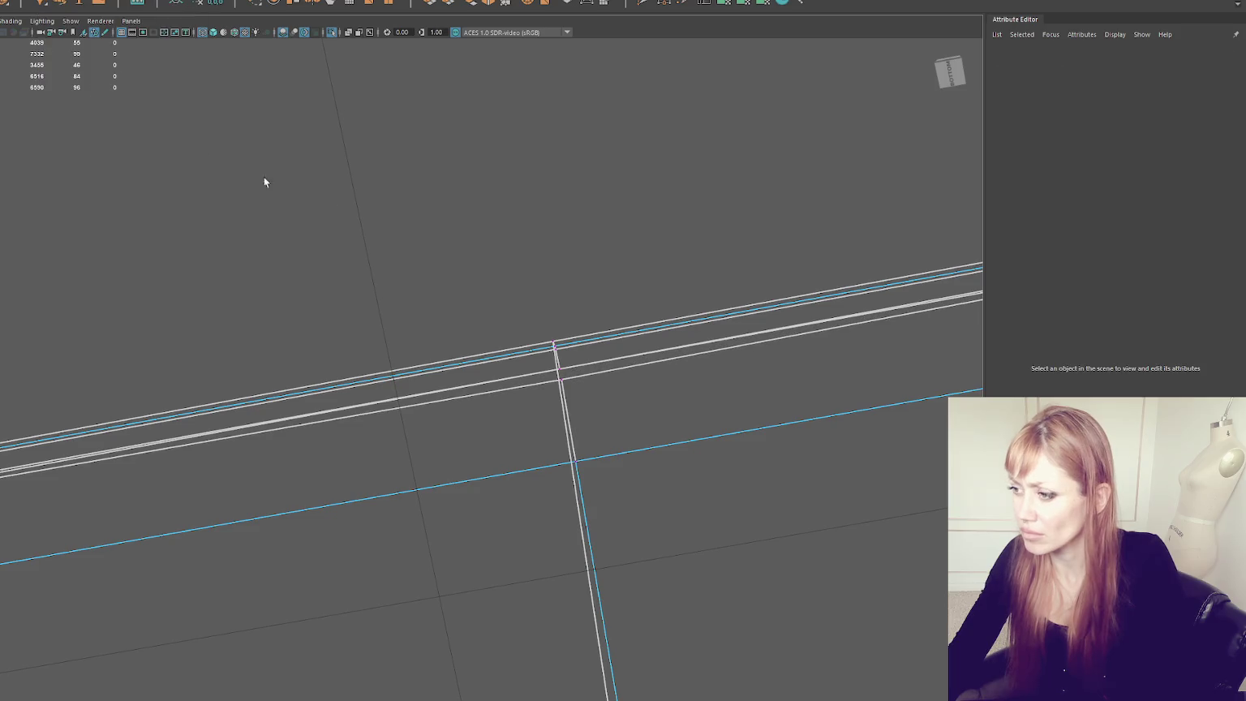
{"action": "left_click_drag", "start_coordinate": [556, 371], "coordinate": [558, 356]}
{"action": "key", "text": "g"}
{"action": "right_click", "coordinate": [557, 352]}
{"action": "key", "text": "5"}
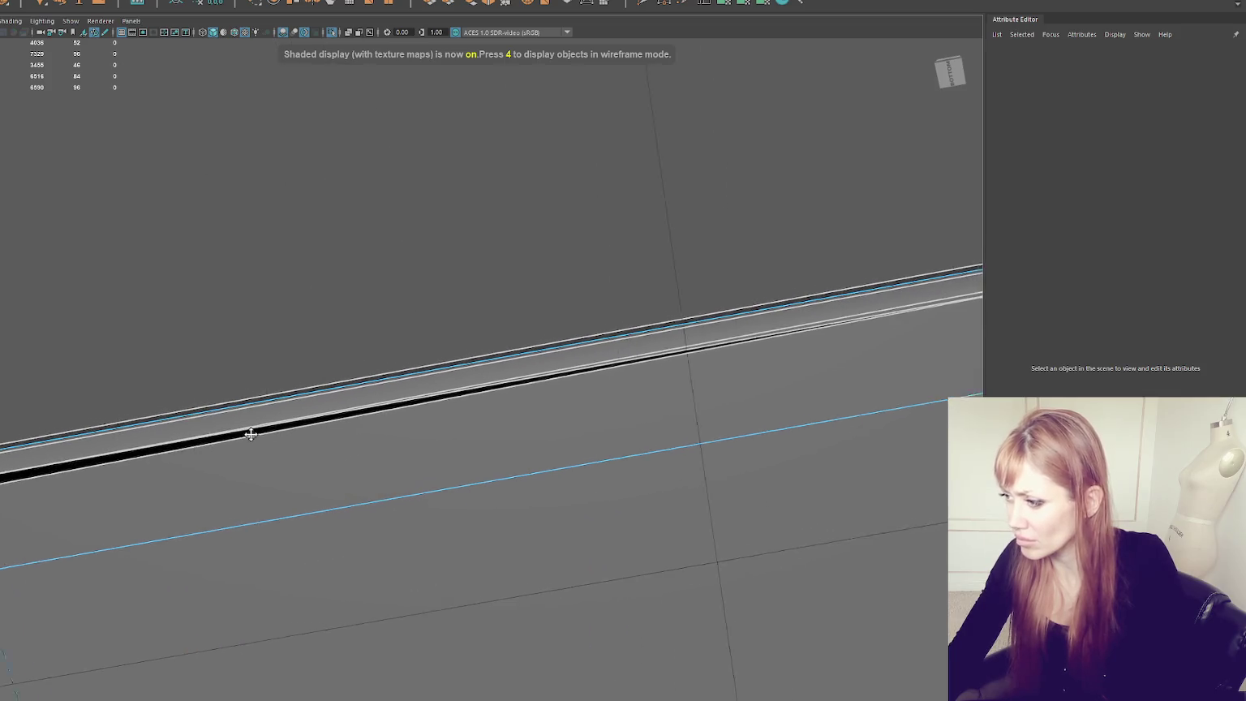
Step: Delete the stray edge near the mesh corner
{"action": "middle_click_drag", "start_coordinate": [783, 352], "coordinate": [389, 328], "text": "alt"}
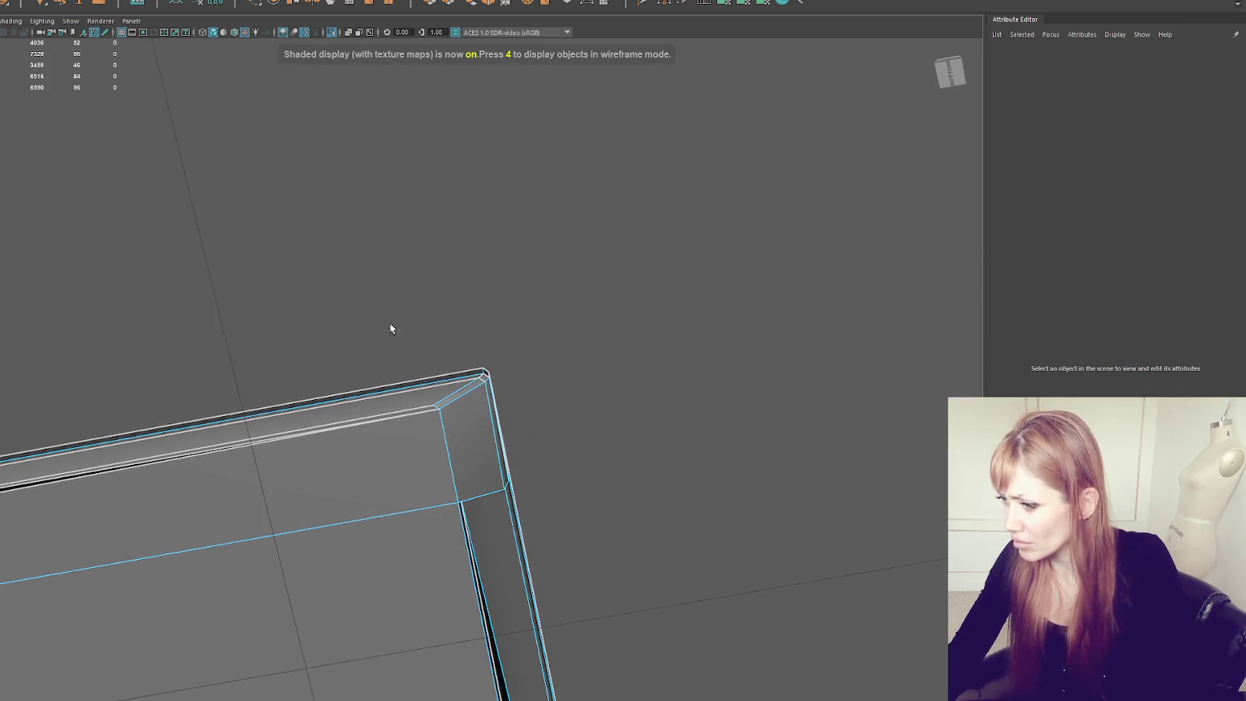
{"action": "left_click", "coordinate": [430, 412]}
{"action": "middle_click_drag", "start_coordinate": [428, 395], "coordinate": [235, 444], "text": "alt"}
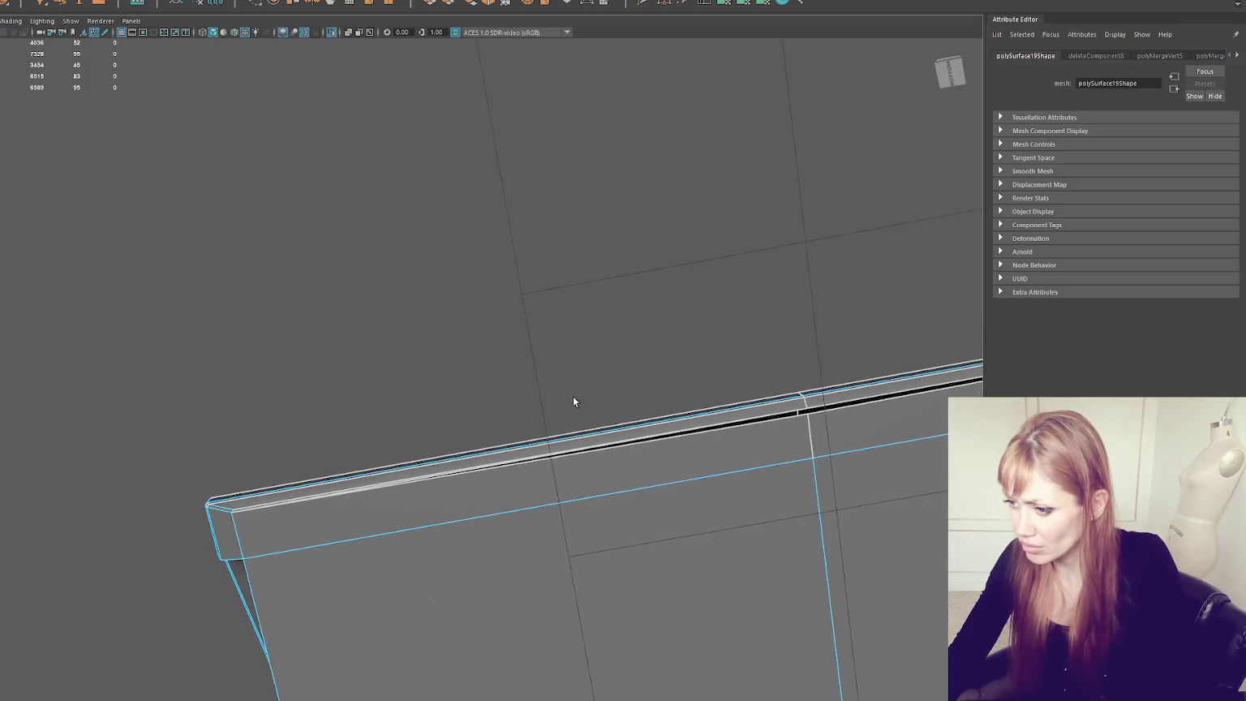
{"action": "middle_click_drag", "start_coordinate": [573, 400], "coordinate": [179, 571], "text": "alt"}
{"action": "key", "text": "Delete"}
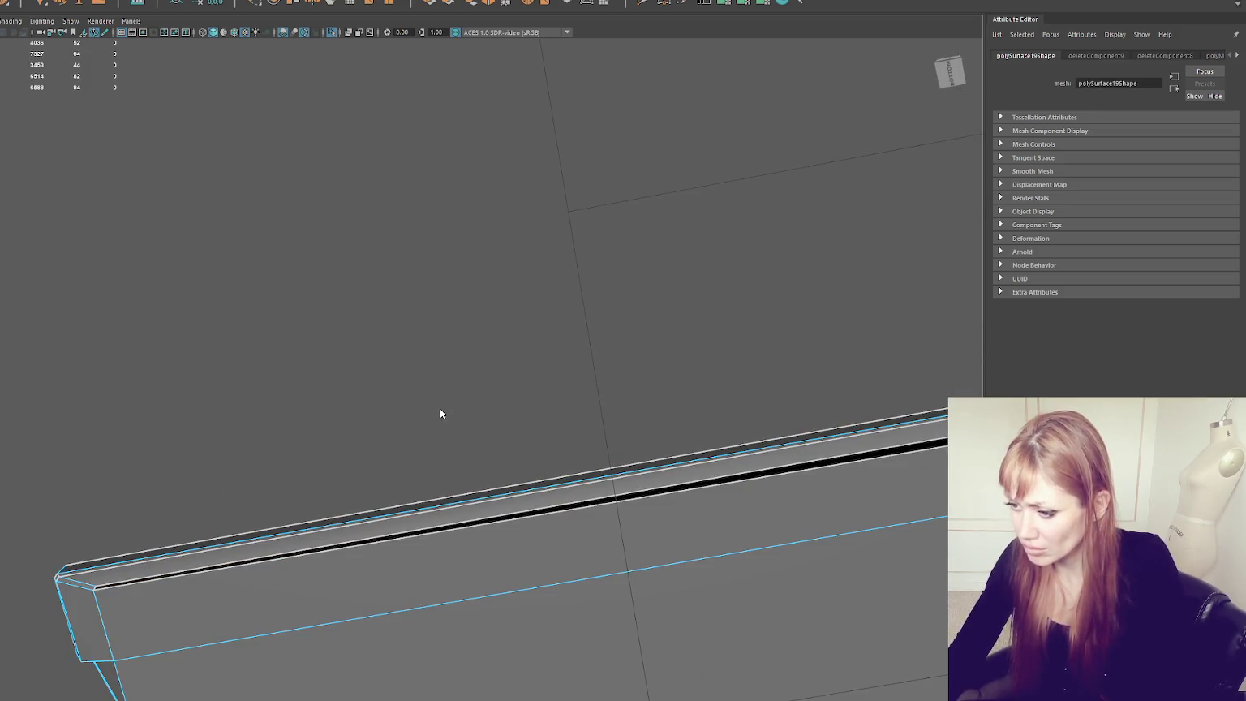
Step: Bridge the open edges across the gap in the canopy strip
{"action": "key", "text": "4"}
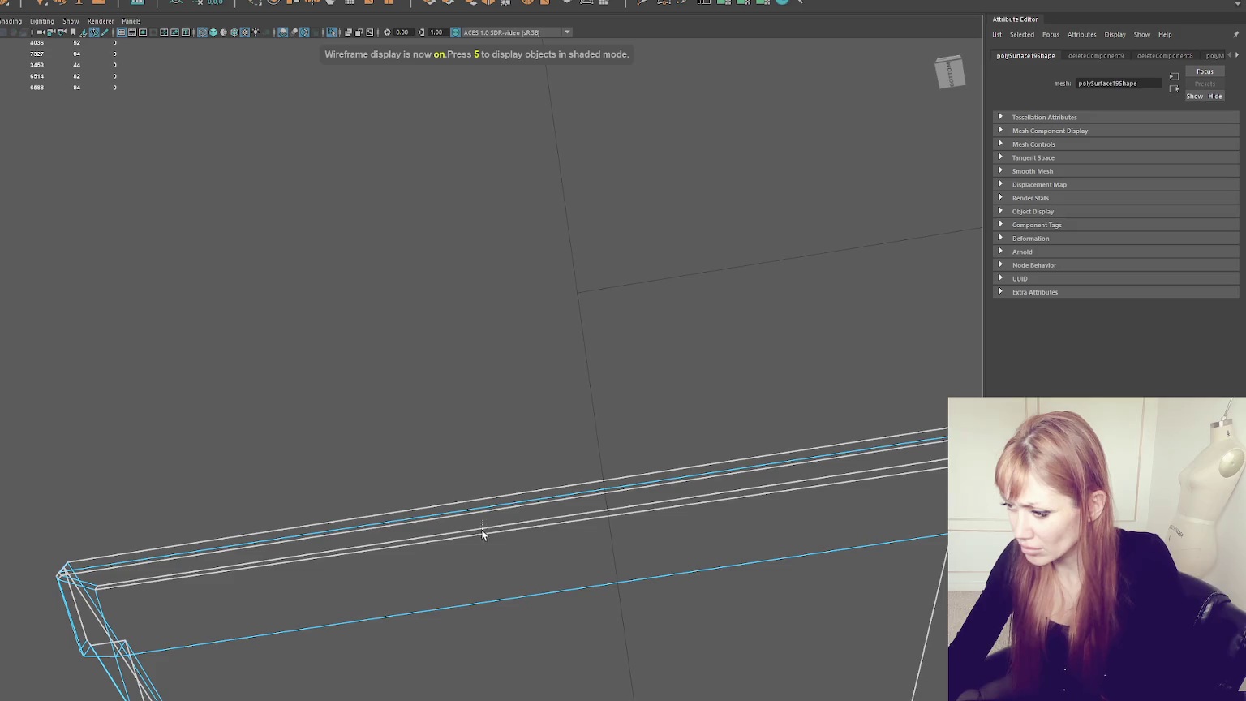
{"action": "left_click", "coordinate": [478, 523]}
{"action": "scroll", "coordinate": [478, 523], "scroll_direction": "up", "scroll_amount": 3}
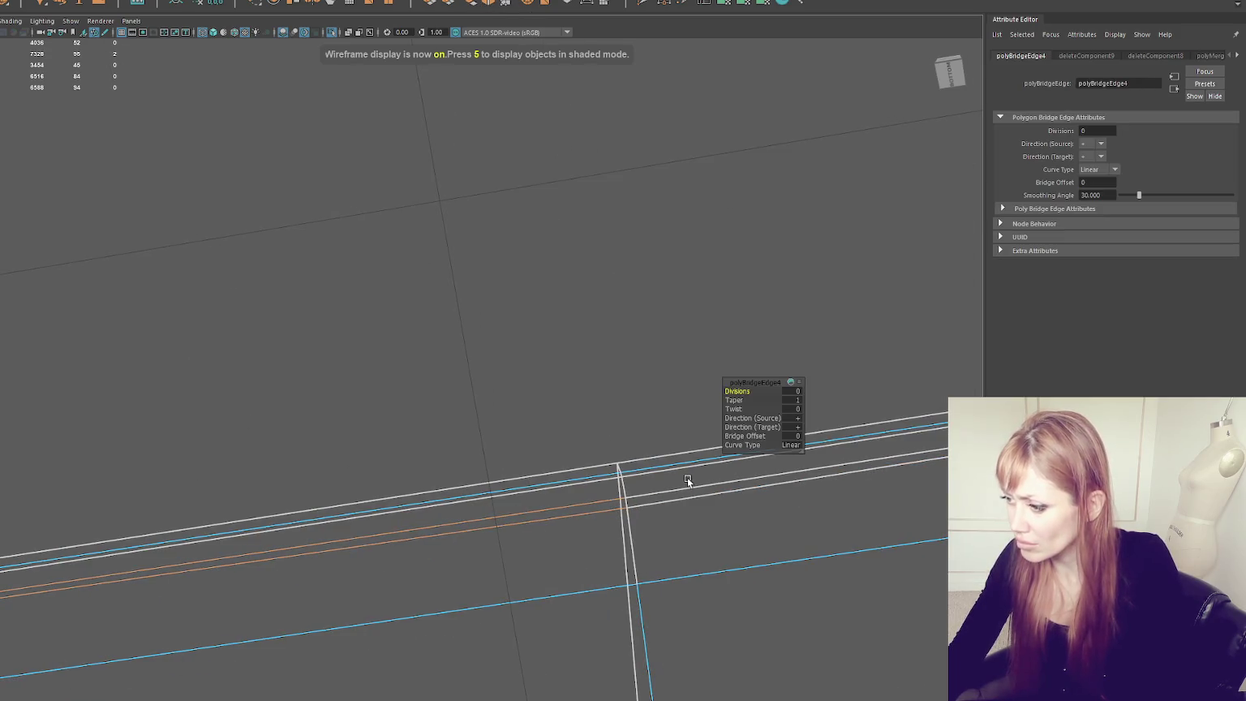
{"action": "right_click_drag", "start_coordinate": [687, 477], "coordinate": [674, 525], "text": "shift"}
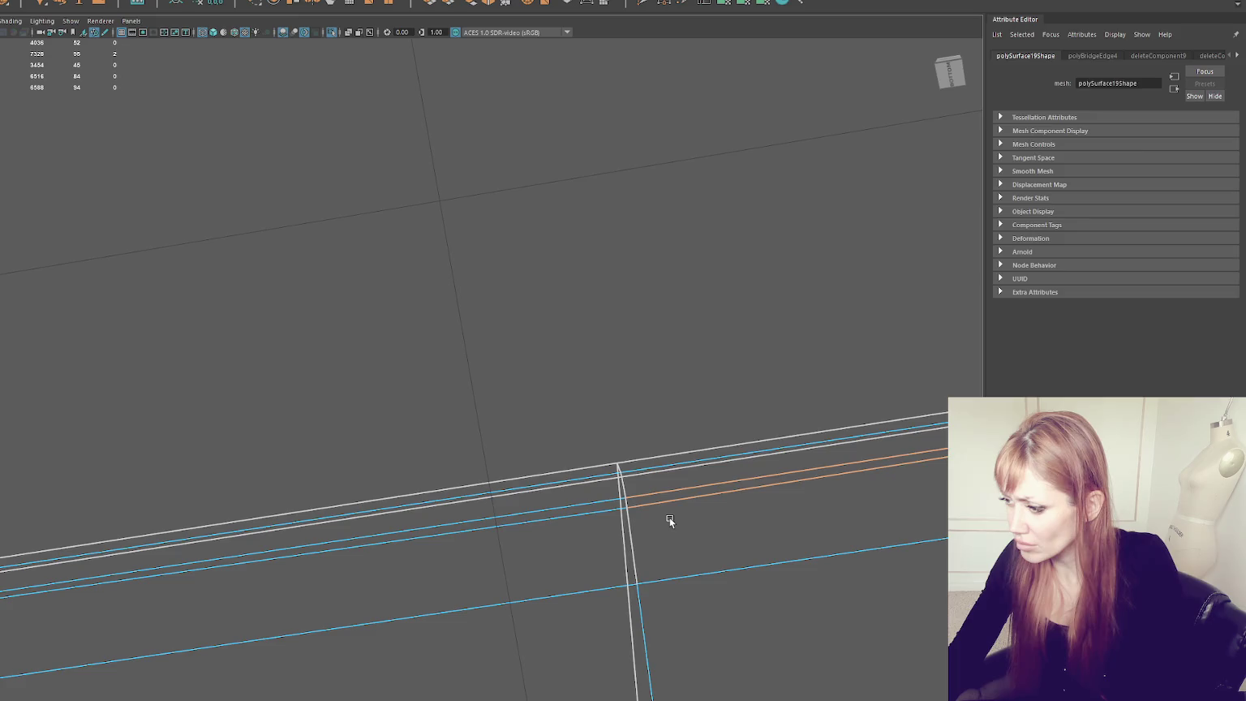
{"action": "key", "text": "g"}
{"action": "key", "text": "5"}
Step: Delete the extra edge loop running across the canopy
{"action": "middle_click_drag", "start_coordinate": [603, 364], "coordinate": [548, 281], "text": "alt"}
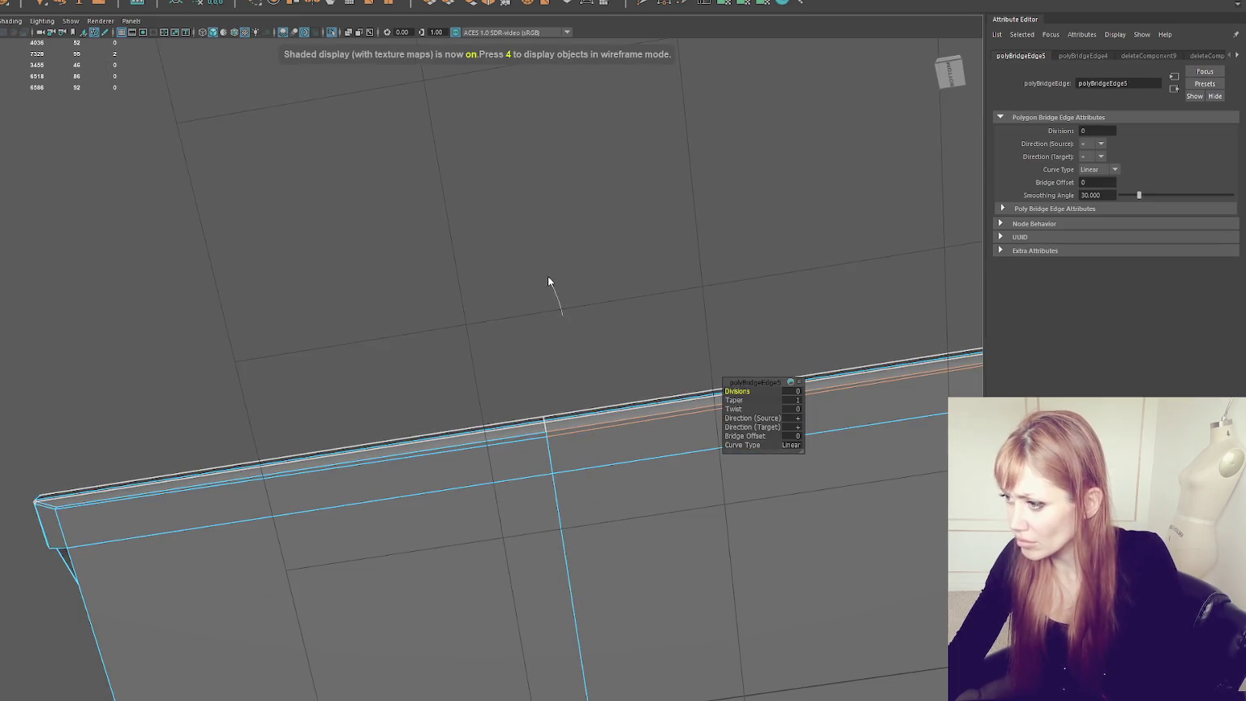
{"action": "left_click", "coordinate": [550, 453]}
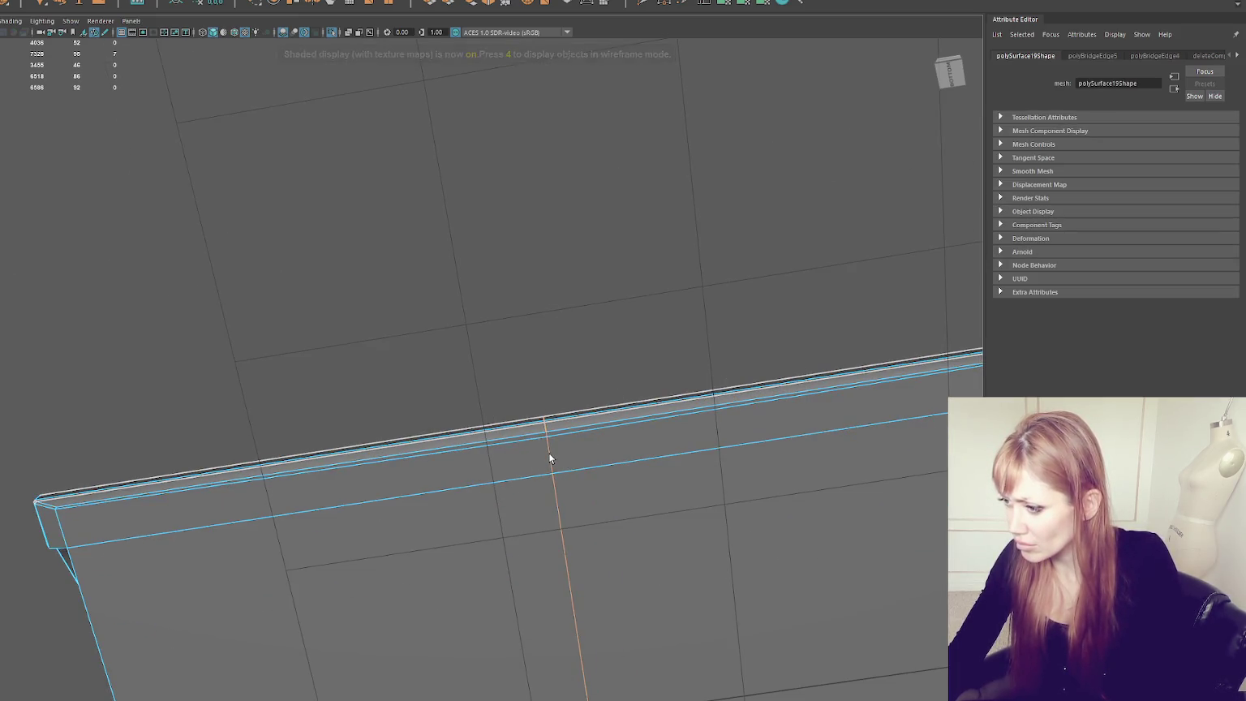
{"action": "key", "text": "f"}
{"action": "left_click_drag", "start_coordinate": [623, 512], "coordinate": [611, 478], "text": "alt"}
{"action": "key", "text": "Delete"}
{"action": "right_click_drag", "start_coordinate": [597, 467], "coordinate": [645, 224], "text": "alt"}
Step: Apply a planar UV projection to the whole canopy slab
{"action": "mouse_move", "coordinate": [478, 209]}
{"action": "right_mouse_down"}
{"action": "mouse_move", "coordinate": [523, 195]}
{"action": "mouse_move", "coordinate": [863, 379]}
{"action": "right_mouse_up"}
{"action": "left_click", "coordinate": [504, 379]}
{"action": "left_click", "coordinate": [745, 3]}
Step: Pick an edge of the canopy slab and cut the UVs along it as a seam
{"action": "mouse_move", "coordinate": [666, 295]}
{"action": "left_mouse_down", "text": "alt"}
{"action": "mouse_move", "coordinate": [667, 232]}
{"action": "mouse_move", "coordinate": [753, 286]}
{"action": "mouse_move", "coordinate": [774, 261]}
{"action": "mouse_move", "coordinate": [636, 290]}
{"action": "left_mouse_up", "text": "alt"}
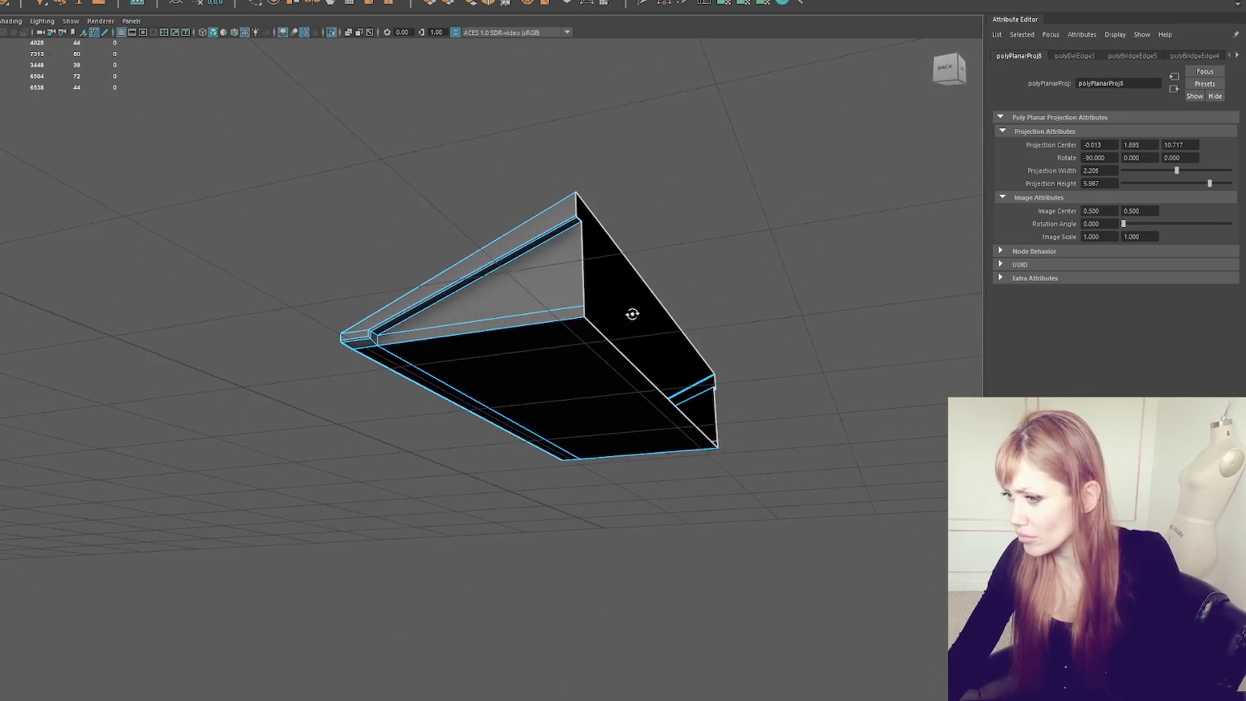
{"action": "left_click", "coordinate": [435, 305]}
{"action": "mouse_move", "coordinate": [434, 303]}
{"action": "left_mouse_down", "text": "alt"}
{"action": "mouse_move", "coordinate": [510, 282]}
{"action": "mouse_move", "coordinate": [570, 290]}
{"action": "mouse_move", "coordinate": [362, 328]}
{"action": "mouse_move", "coordinate": [745, 314]}
{"action": "mouse_move", "coordinate": [367, 356]}
{"action": "mouse_move", "coordinate": [489, 323]}
{"action": "left_mouse_up", "text": "alt"}
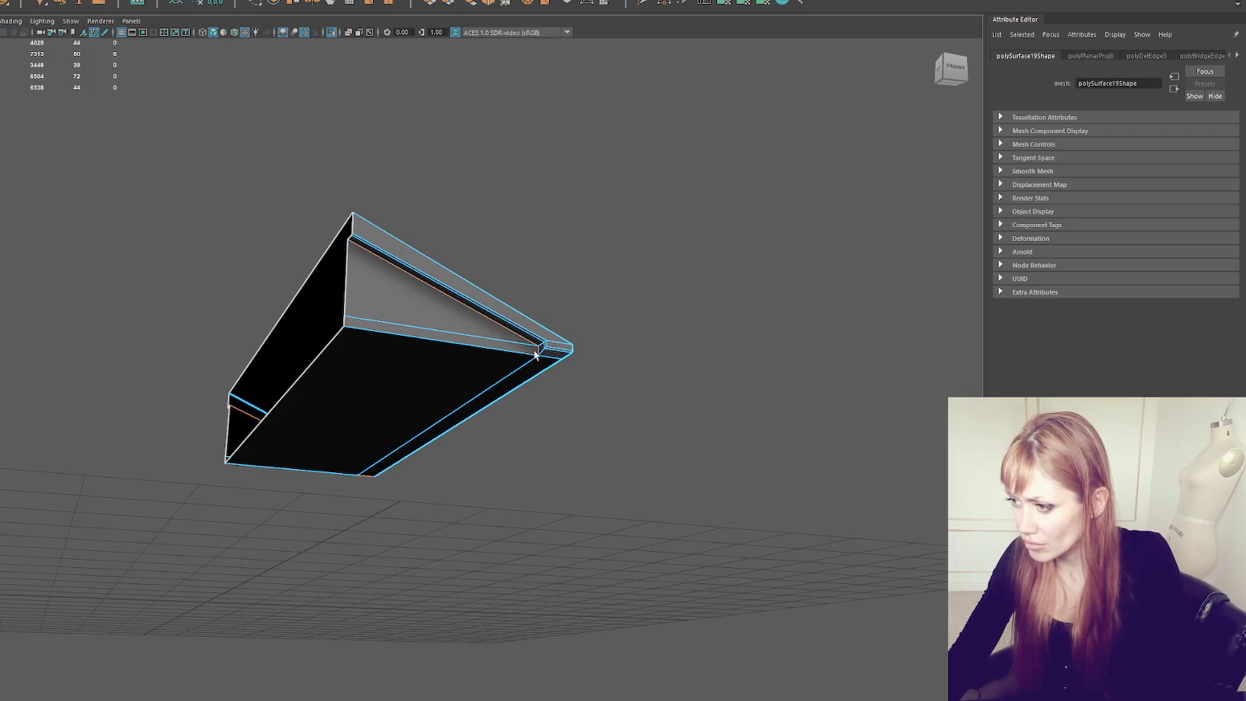
{"action": "mouse_move", "coordinate": [537, 359]}
{"action": "left_mouse_down", "text": "alt"}
{"action": "mouse_move", "coordinate": [578, 325]}
{"action": "mouse_move", "coordinate": [769, 338]}
{"action": "mouse_move", "coordinate": [645, 289]}
{"action": "mouse_move", "coordinate": [489, 290]}
{"action": "mouse_move", "coordinate": [481, 320]}
{"action": "mouse_move", "coordinate": [498, 339]}
{"action": "mouse_move", "coordinate": [537, 312]}
{"action": "mouse_move", "coordinate": [559, 267]}
{"action": "left_mouse_up", "text": "alt"}
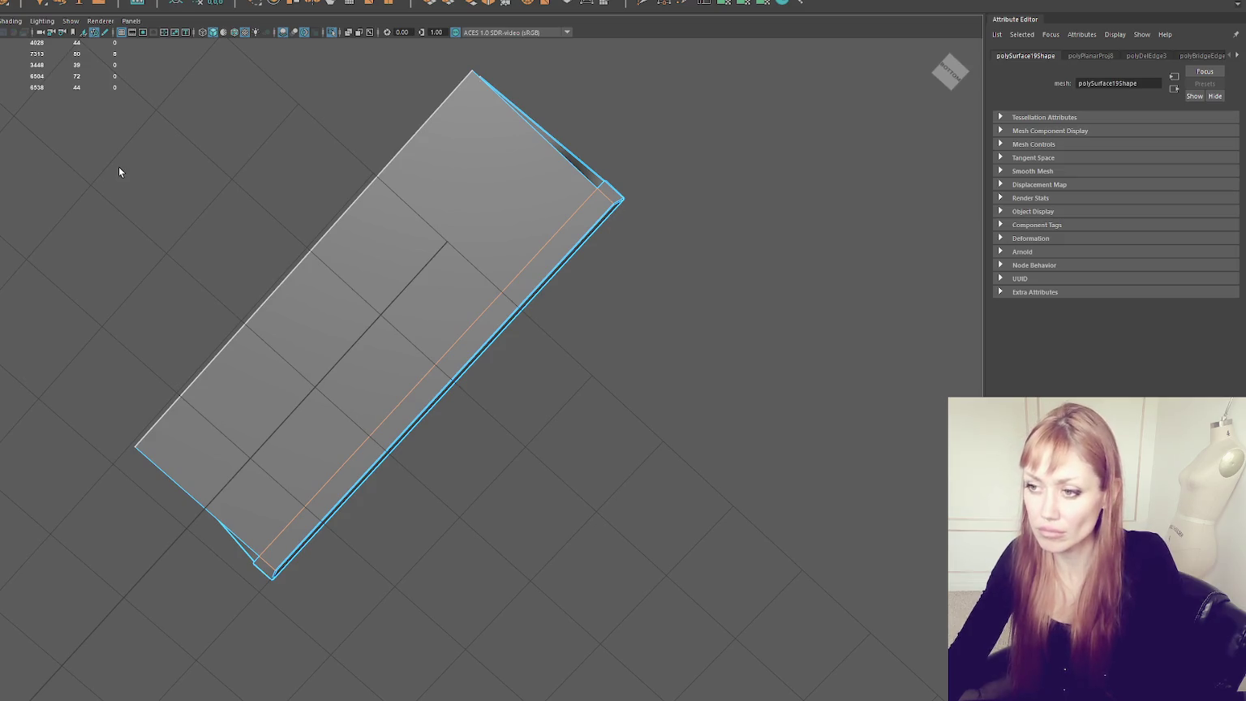
{"action": "key", "text": "ctrl+x"}
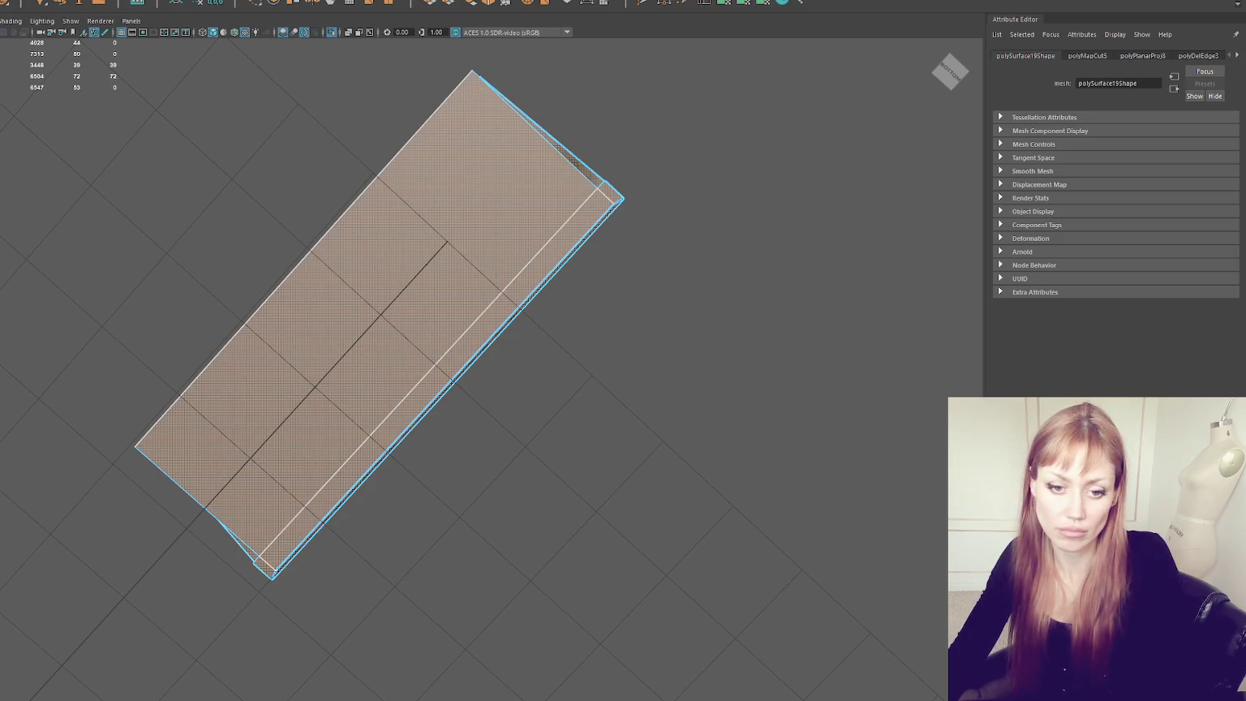
Step: Unfold the slab's UVs, letting Maya fix the non-manifold geometry
{"action": "key", "text": "ctrl+l"}
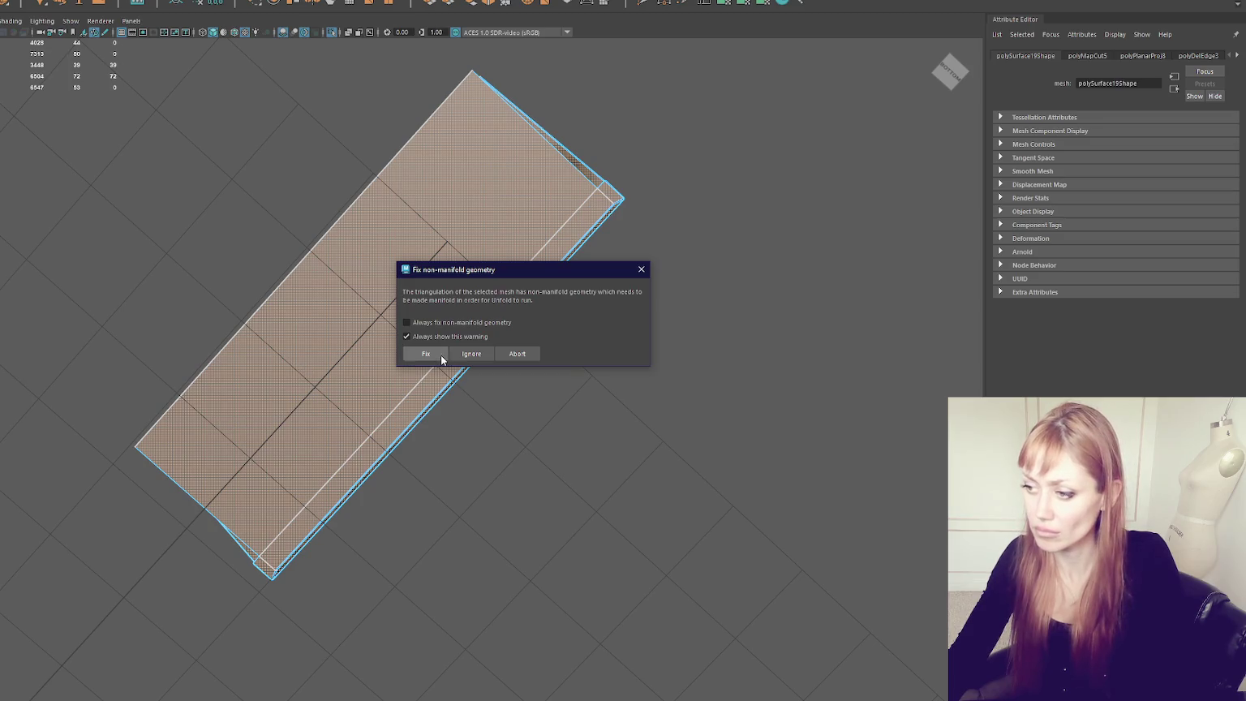
{"action": "left_click", "coordinate": [426, 354]}
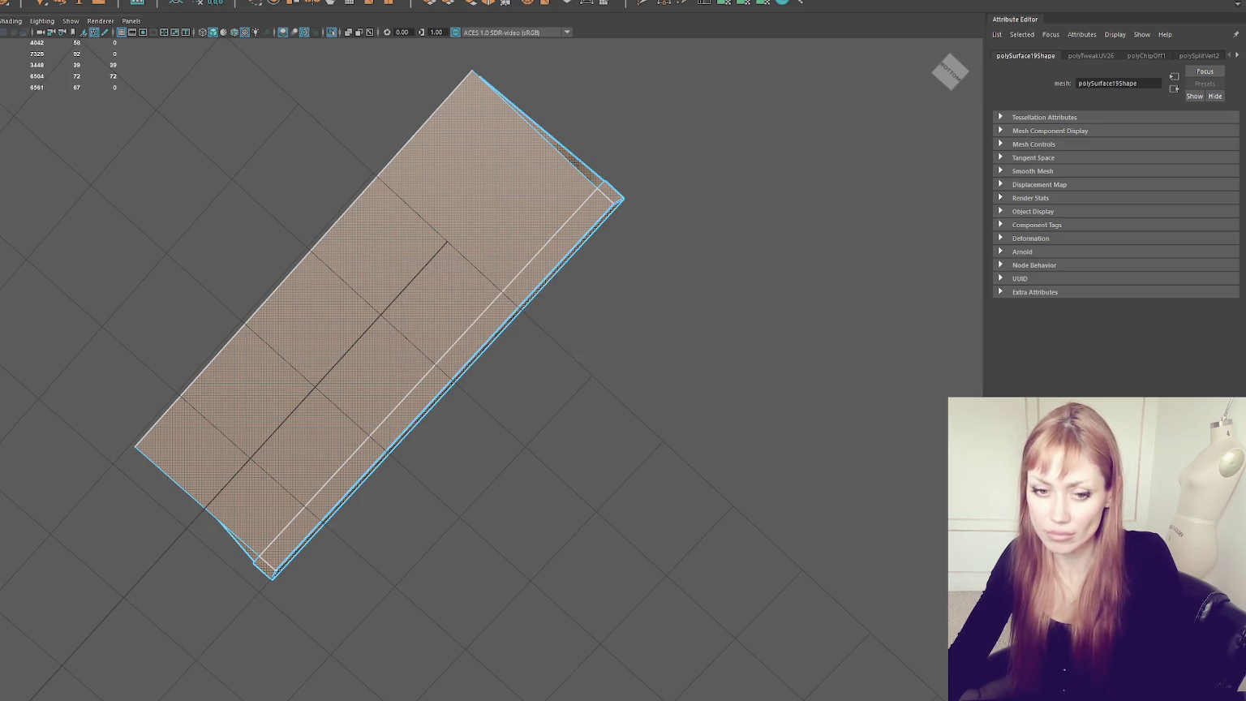
{"action": "left_click", "coordinate": [309, 208]}
{"action": "left_click_drag", "start_coordinate": [515, 217], "coordinate": [384, 297], "text": "alt"}
{"action": "right_click_drag", "start_coordinate": [383, 292], "coordinate": [488, 224]}
{"action": "left_click", "coordinate": [378, 342]}
{"action": "mouse_move", "coordinate": [378, 342]}
{"action": "left_mouse_down", "text": "alt"}
{"action": "mouse_move", "coordinate": [473, 264]}
{"action": "mouse_move", "coordinate": [401, 250]}
{"action": "left_mouse_up", "text": "alt"}
{"action": "right_click_drag", "start_coordinate": [400, 250], "coordinate": [490, 478]}
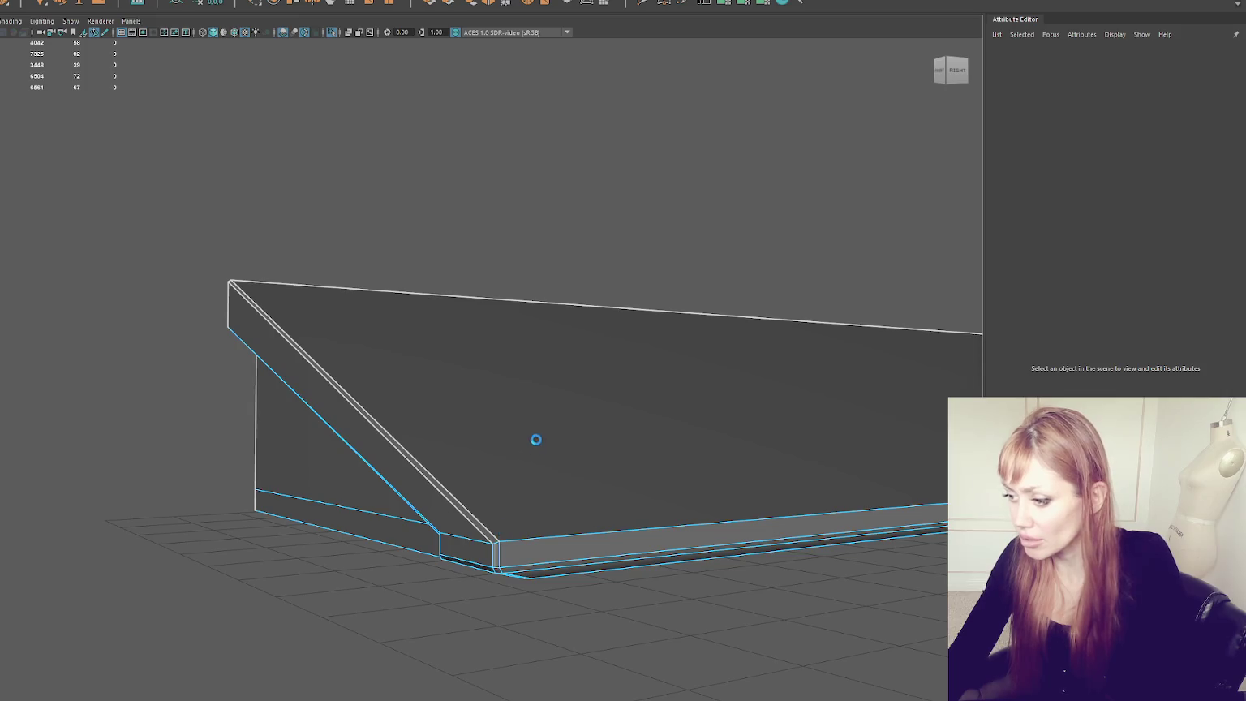
Step: Merge the overlapping vertices at the porch canopy's first corner
{"action": "left_click", "coordinate": [500, 540]}
{"action": "mouse_move", "coordinate": [500, 539]}
{"action": "right_mouse_down", "text": "alt"}
{"action": "mouse_move", "coordinate": [584, 528]}
{"action": "mouse_move", "coordinate": [543, 518]}
{"action": "right_mouse_up", "text": "alt"}
{"action": "left_click", "coordinate": [477, 376]}
{"action": "left_click", "coordinate": [466, 379]}
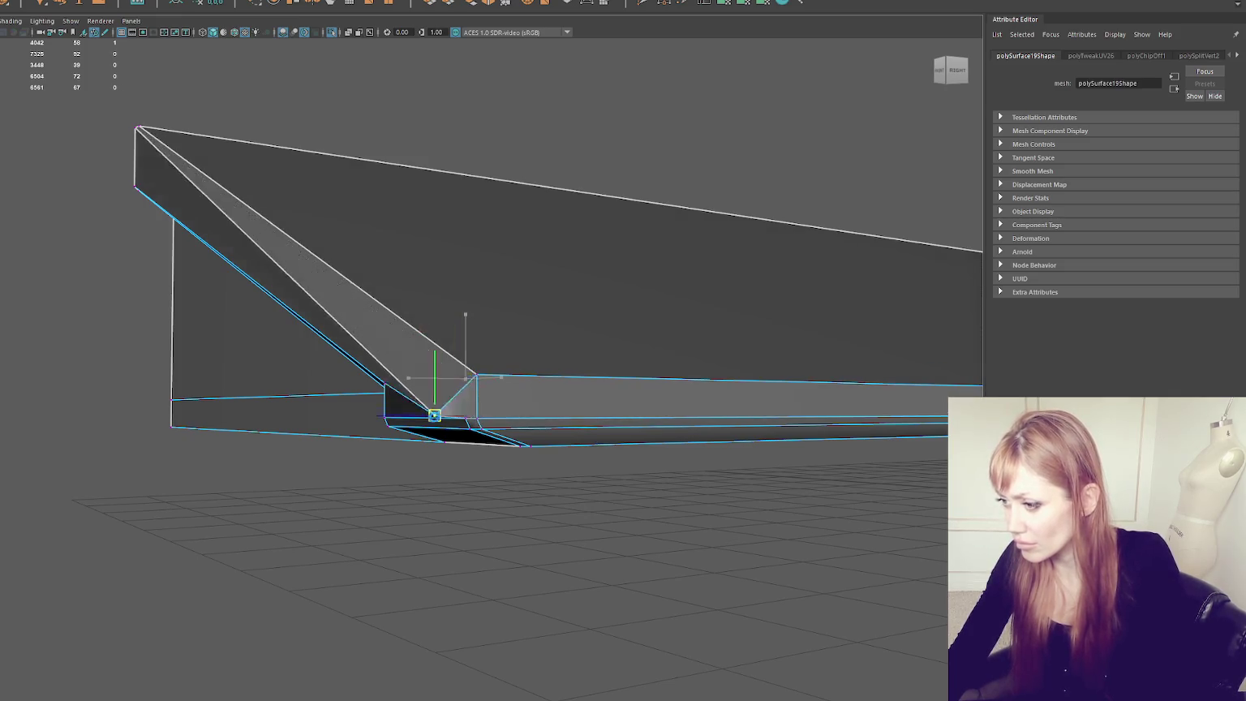
{"action": "key", "text": "f"}
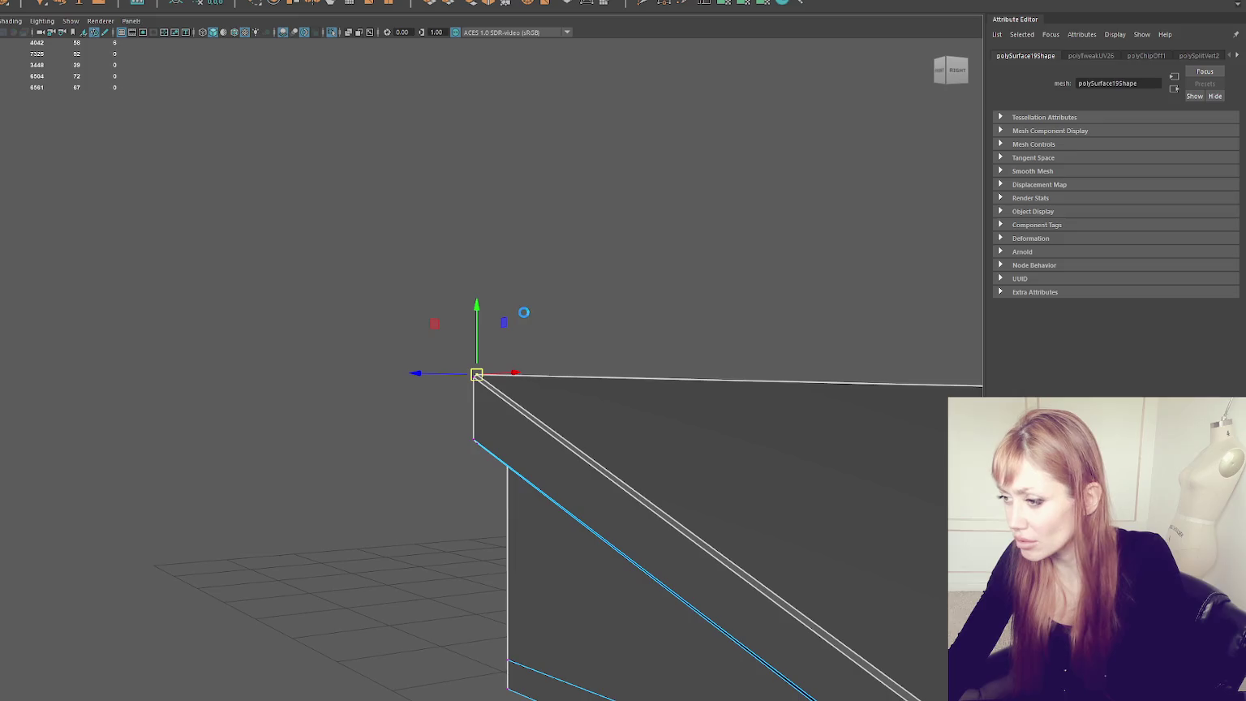
{"action": "left_click", "coordinate": [468, 377]}
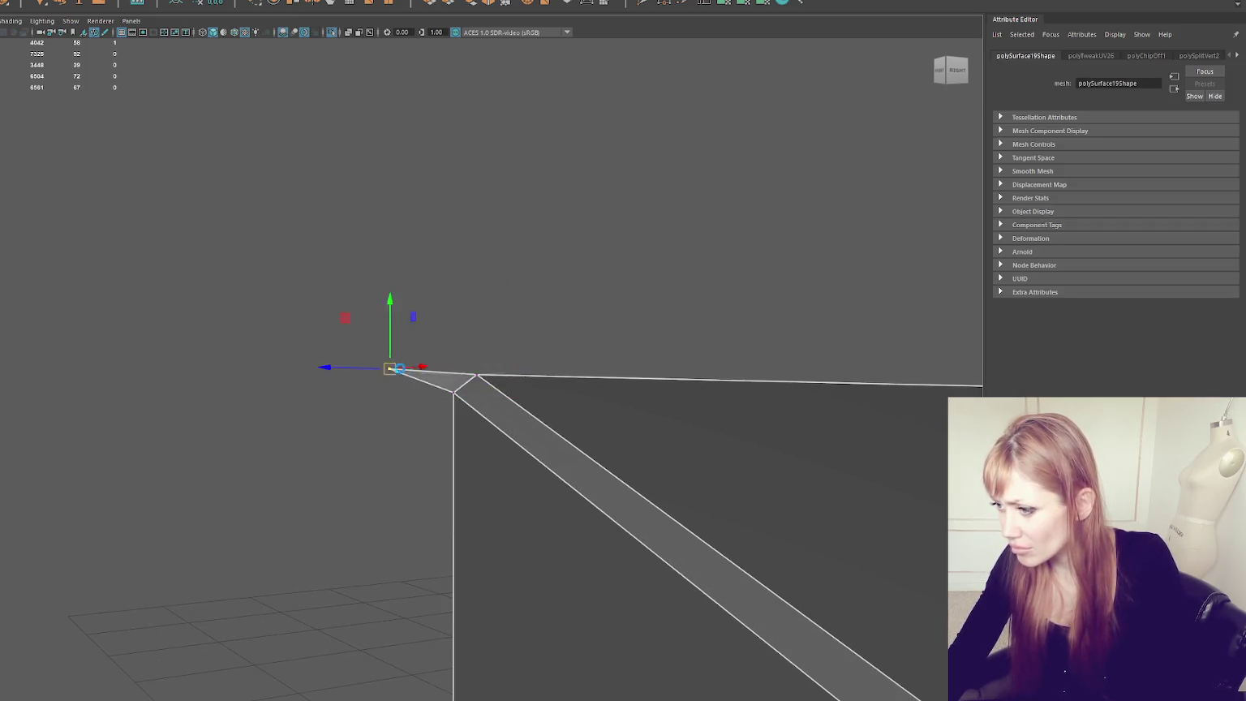
{"action": "mouse_move", "coordinate": [486, 365]}
{"action": "left_mouse_down", "text": "alt"}
{"action": "mouse_move", "coordinate": [454, 341]}
{"action": "mouse_move", "coordinate": [521, 298]}
{"action": "left_mouse_up", "text": "alt"}
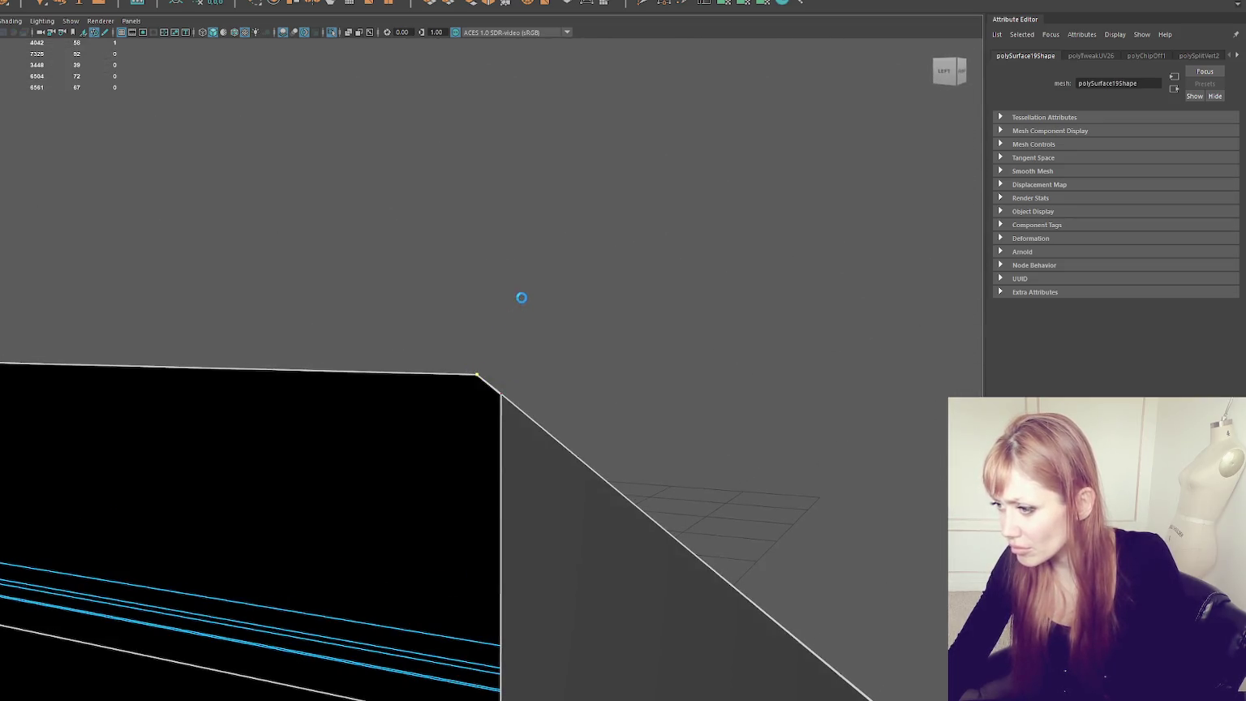
{"action": "left_click", "coordinate": [126, 99]}
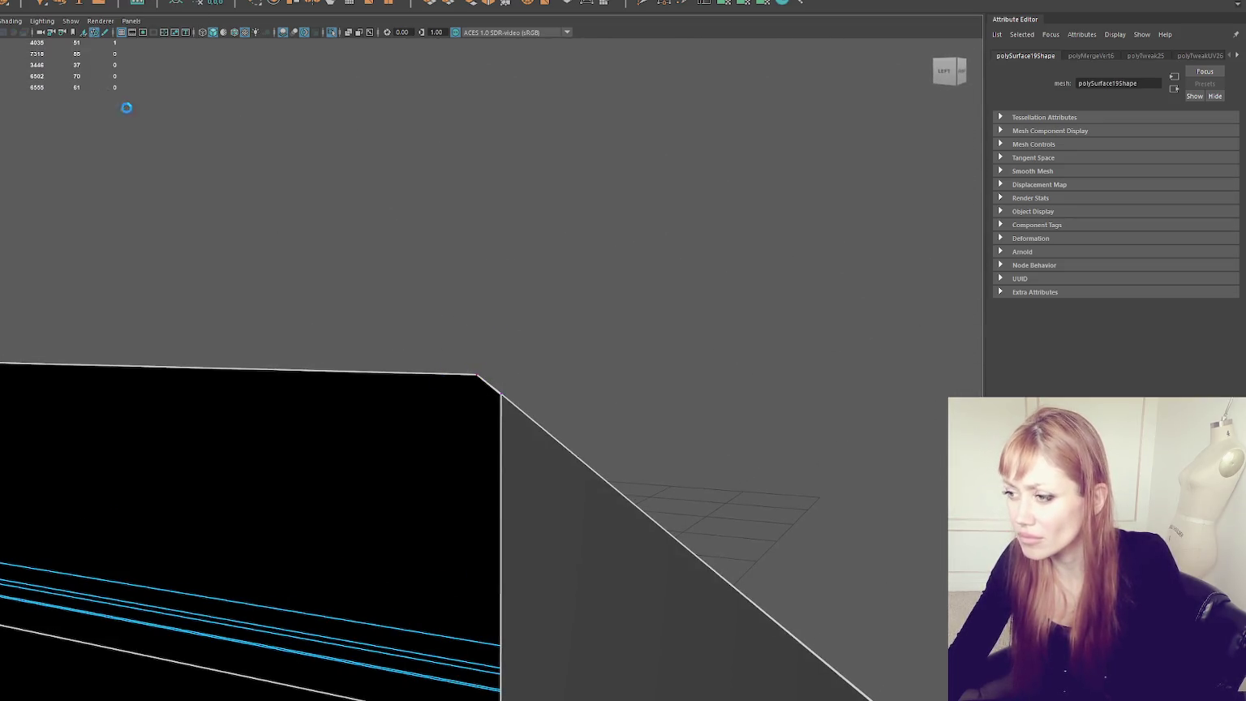
Step: Slide the lower stray corner vertex along its edge into line
{"action": "mouse_move", "coordinate": [569, 399]}
{"action": "left_mouse_down", "text": "alt"}
{"action": "mouse_move", "coordinate": [479, 401]}
{"action": "mouse_move", "coordinate": [442, 387]}
{"action": "left_mouse_up", "text": "alt"}
{"action": "left_click_drag", "start_coordinate": [411, 442], "coordinate": [410, 442]}
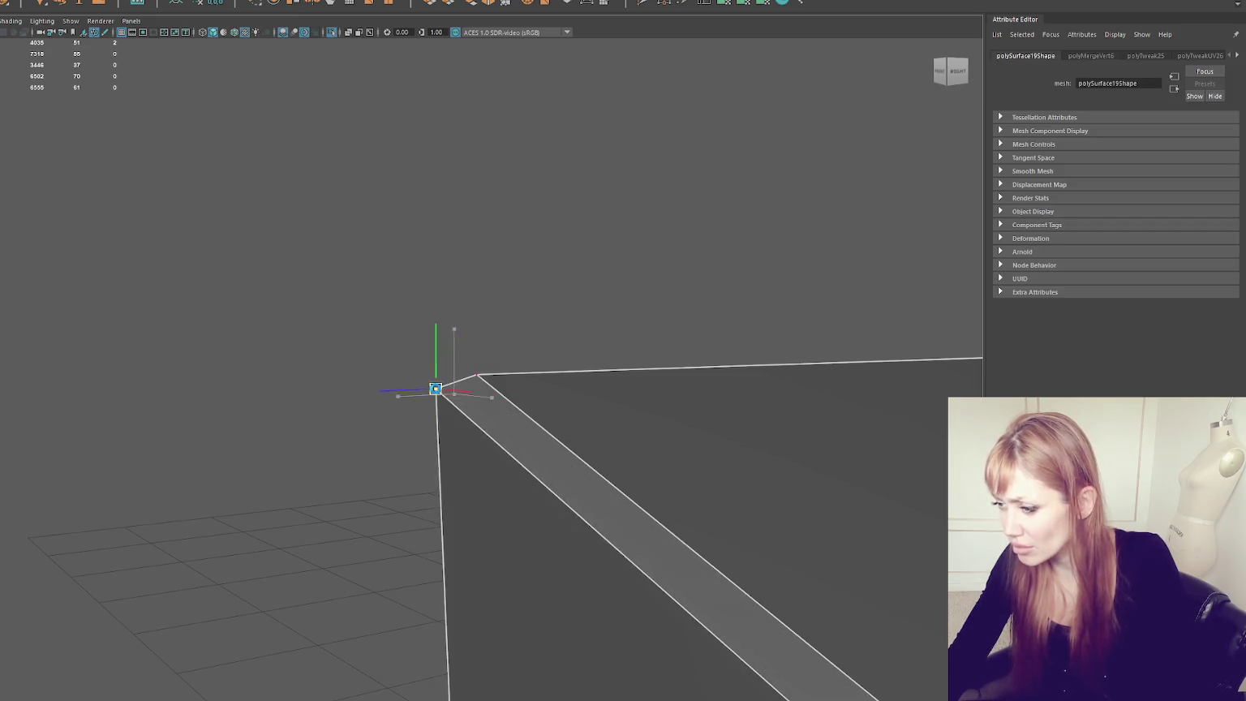
{"action": "key", "text": "f"}
{"action": "left_click_drag", "start_coordinate": [460, 198], "coordinate": [437, 542], "text": "alt"}
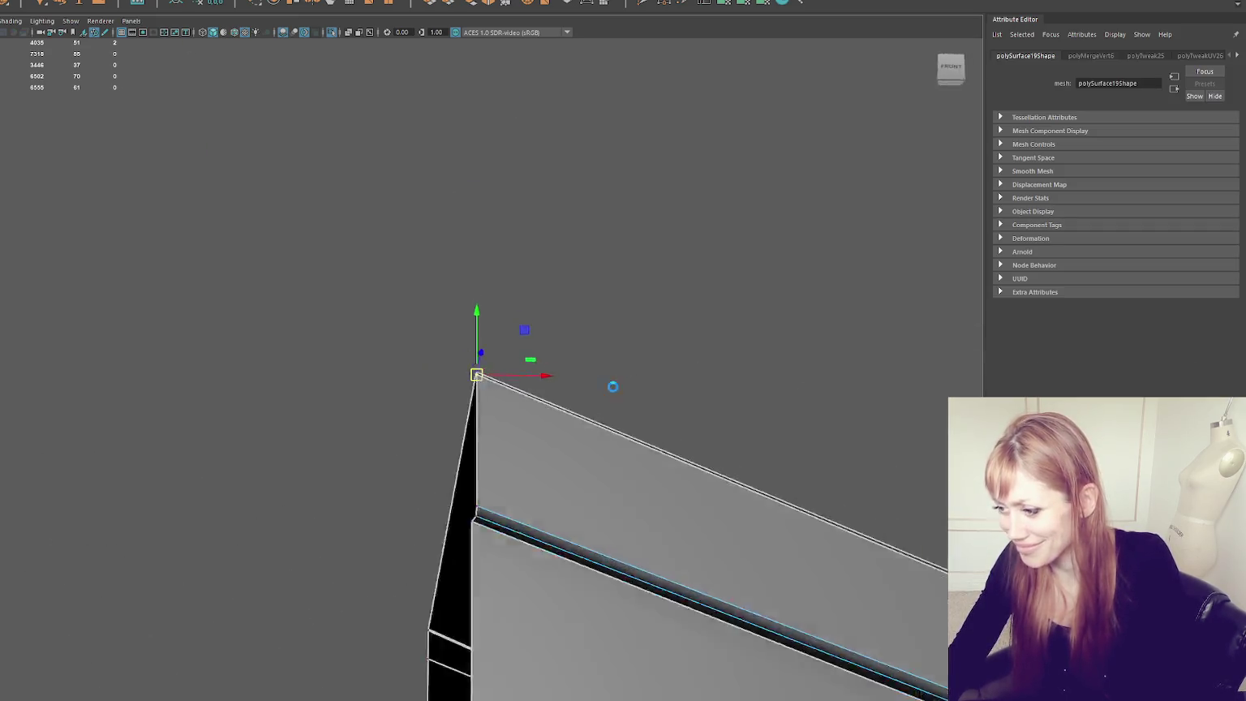
{"action": "left_click", "coordinate": [476, 509]}
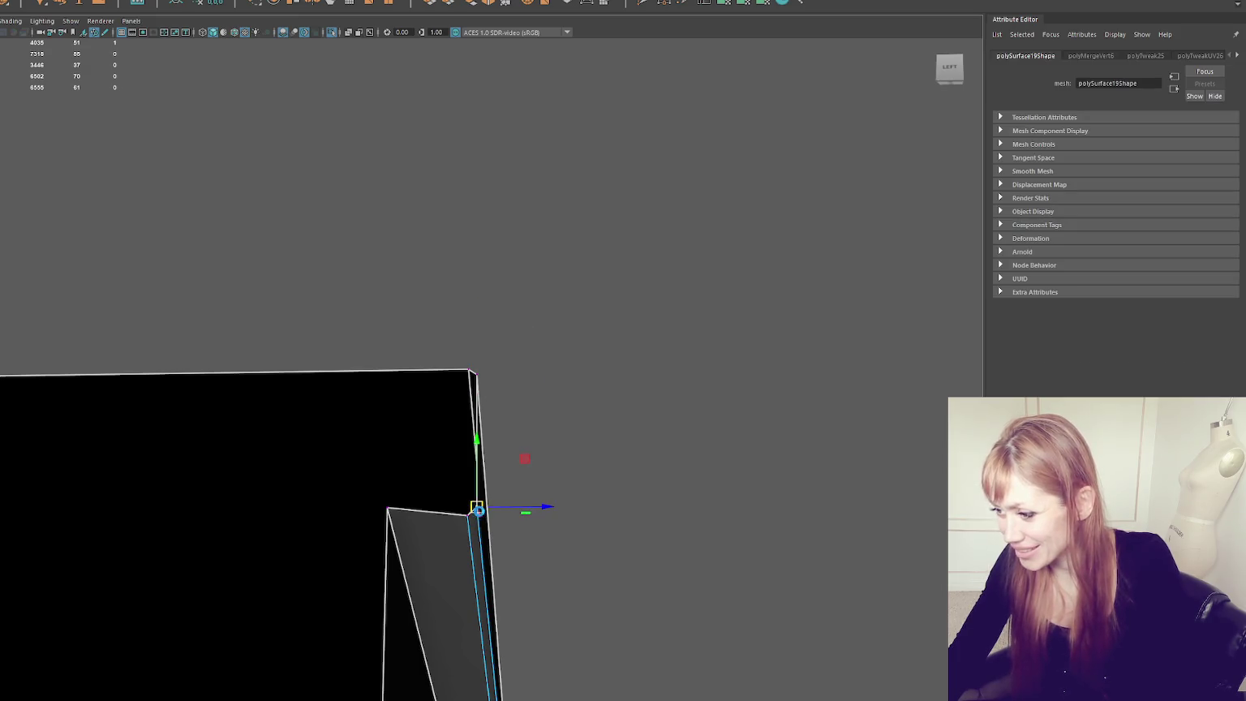
{"action": "mouse_move", "coordinate": [470, 519]}
{"action": "left_mouse_down"}
{"action": "mouse_move", "coordinate": [388, 515]}
{"action": "mouse_move", "coordinate": [518, 506]}
{"action": "mouse_move", "coordinate": [445, 413]}
{"action": "left_mouse_up"}
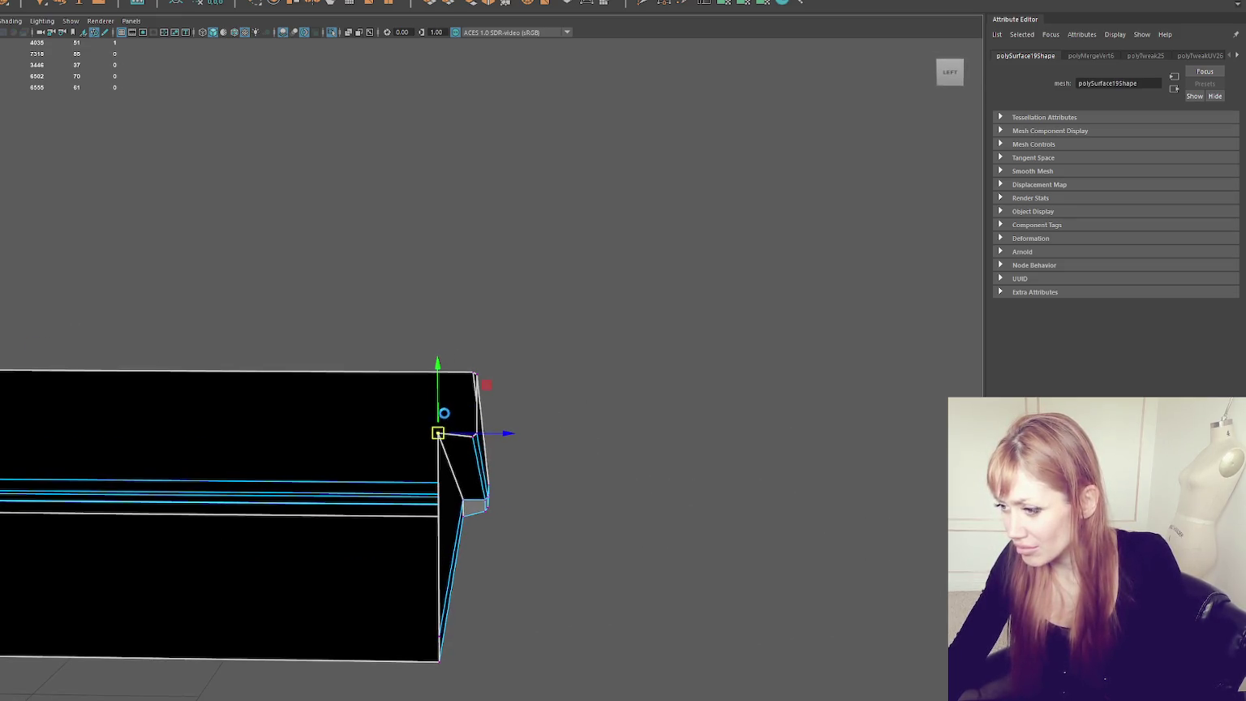
Step: Merge the stray vertices at the canopy's left end to their centre
{"action": "mouse_move", "coordinate": [171, 442]}
{"action": "left_mouse_down", "text": "alt"}
{"action": "mouse_move", "coordinate": [265, 364]}
{"action": "mouse_move", "coordinate": [384, 339]}
{"action": "mouse_move", "coordinate": [370, 331]}
{"action": "mouse_move", "coordinate": [440, 382]}
{"action": "mouse_move", "coordinate": [199, 374]}
{"action": "left_mouse_up", "text": "alt"}
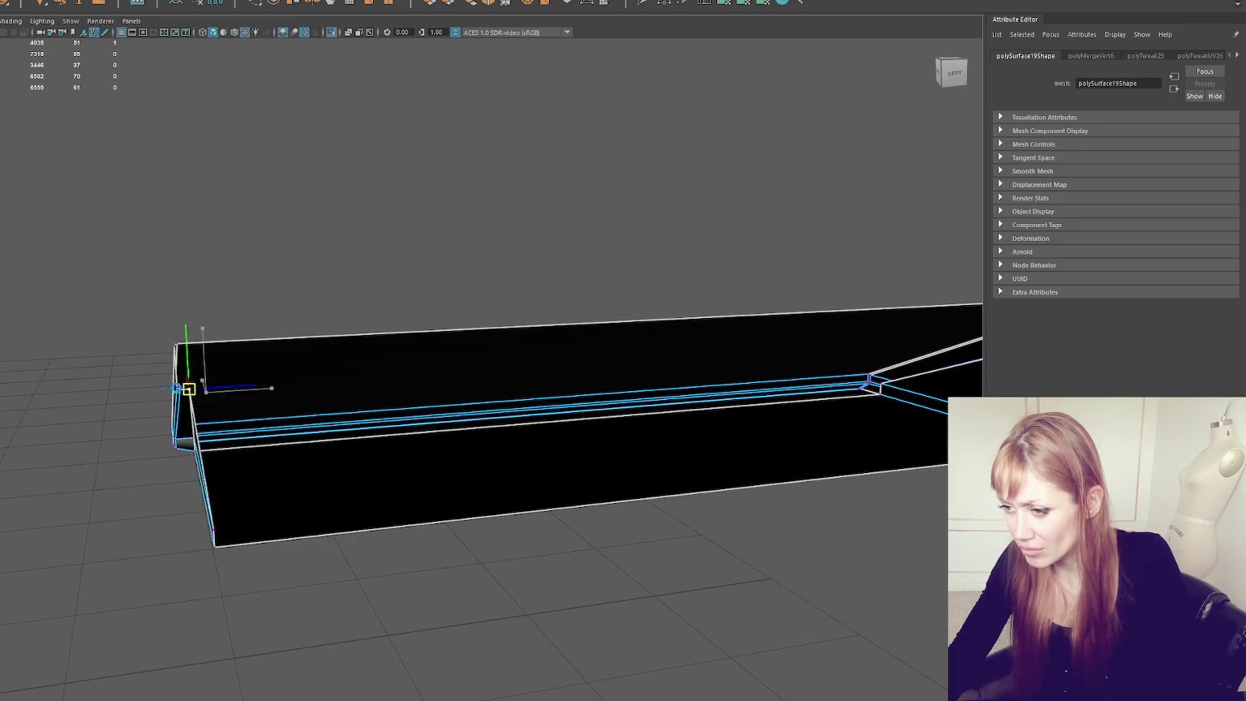
{"action": "left_click", "coordinate": [179, 394]}
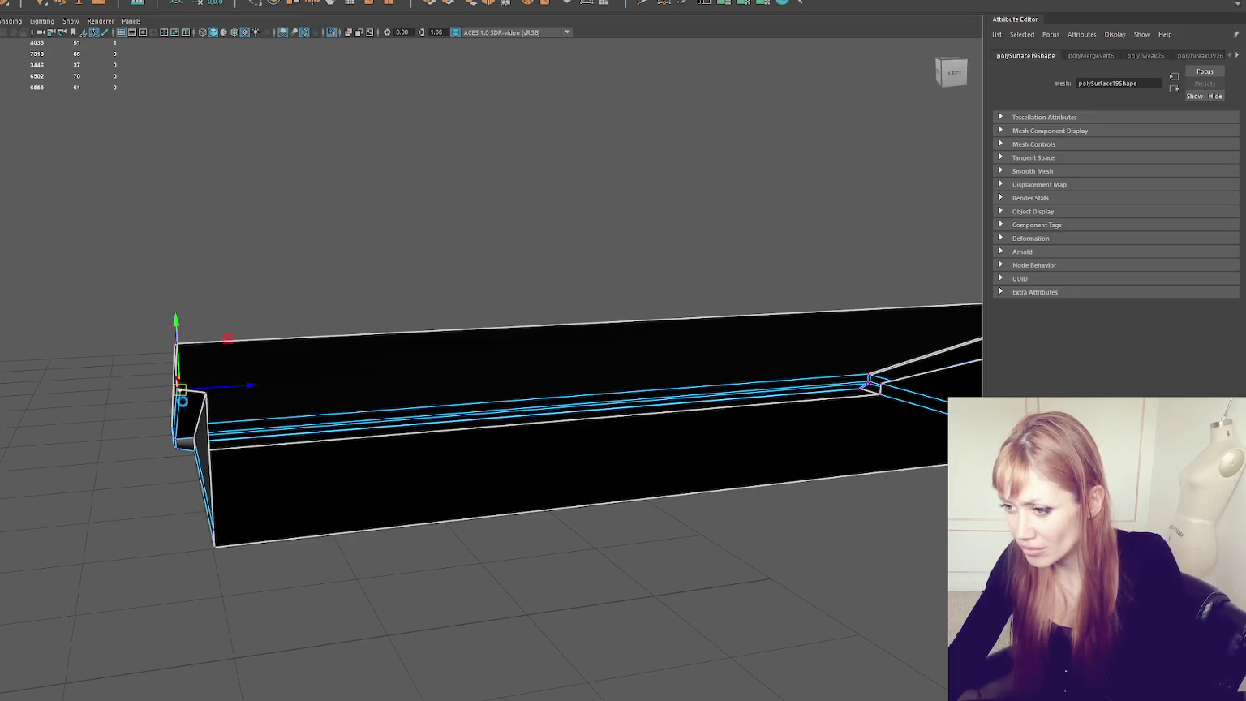
{"action": "left_click_drag", "start_coordinate": [190, 401], "coordinate": [237, 423], "text": "alt"}
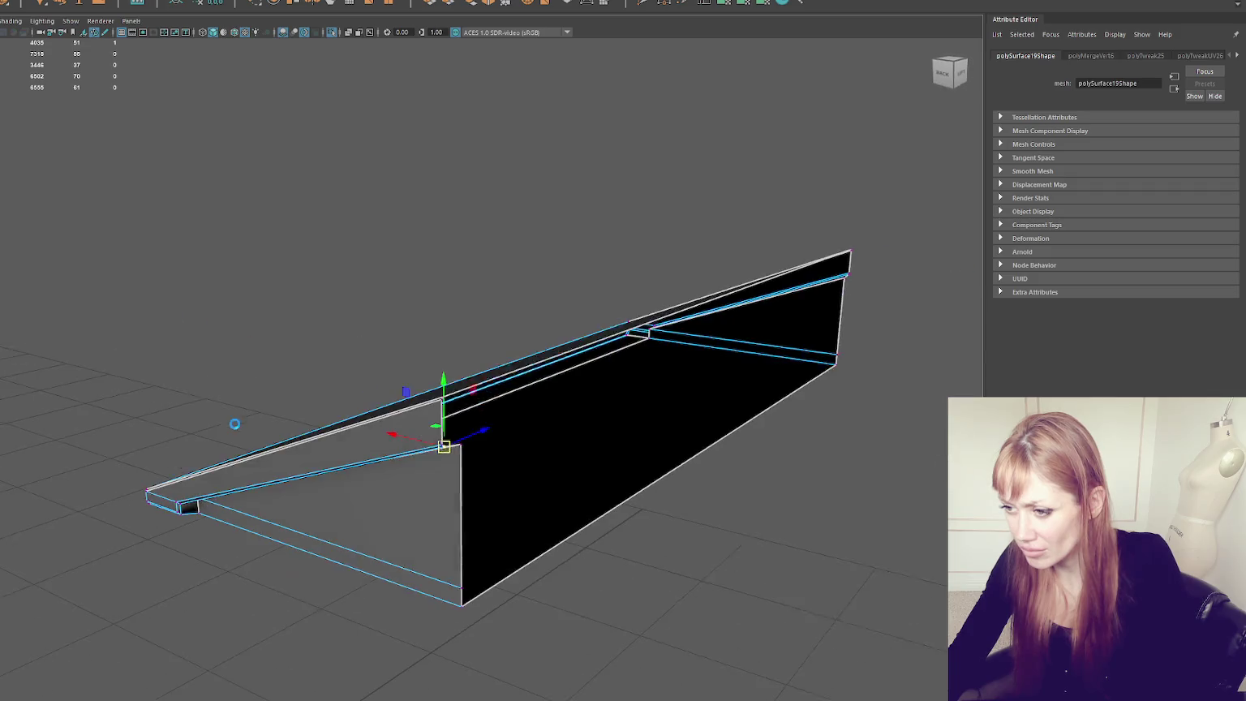
{"action": "left_click", "coordinate": [449, 447]}
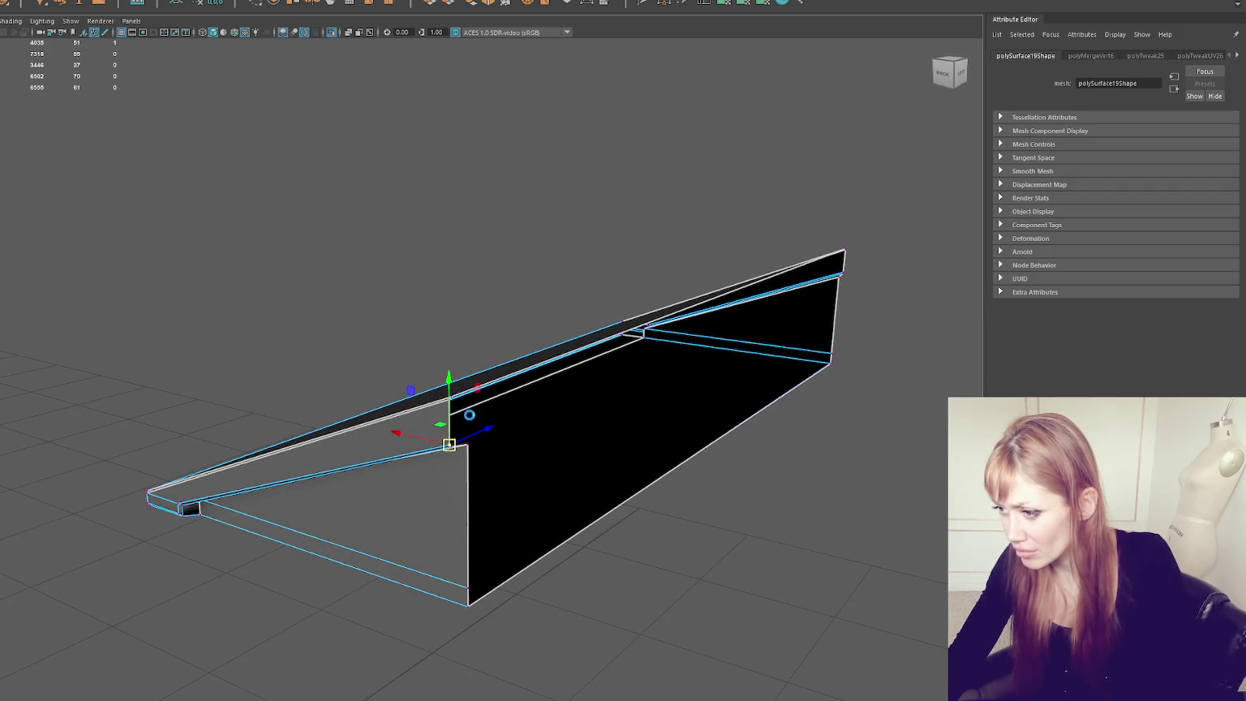
{"action": "left_click", "coordinate": [450, 402]}
{"action": "scroll", "coordinate": [449, 403], "scroll_direction": "up", "scroll_amount": 3}
{"action": "left_click", "coordinate": [421, 430]}
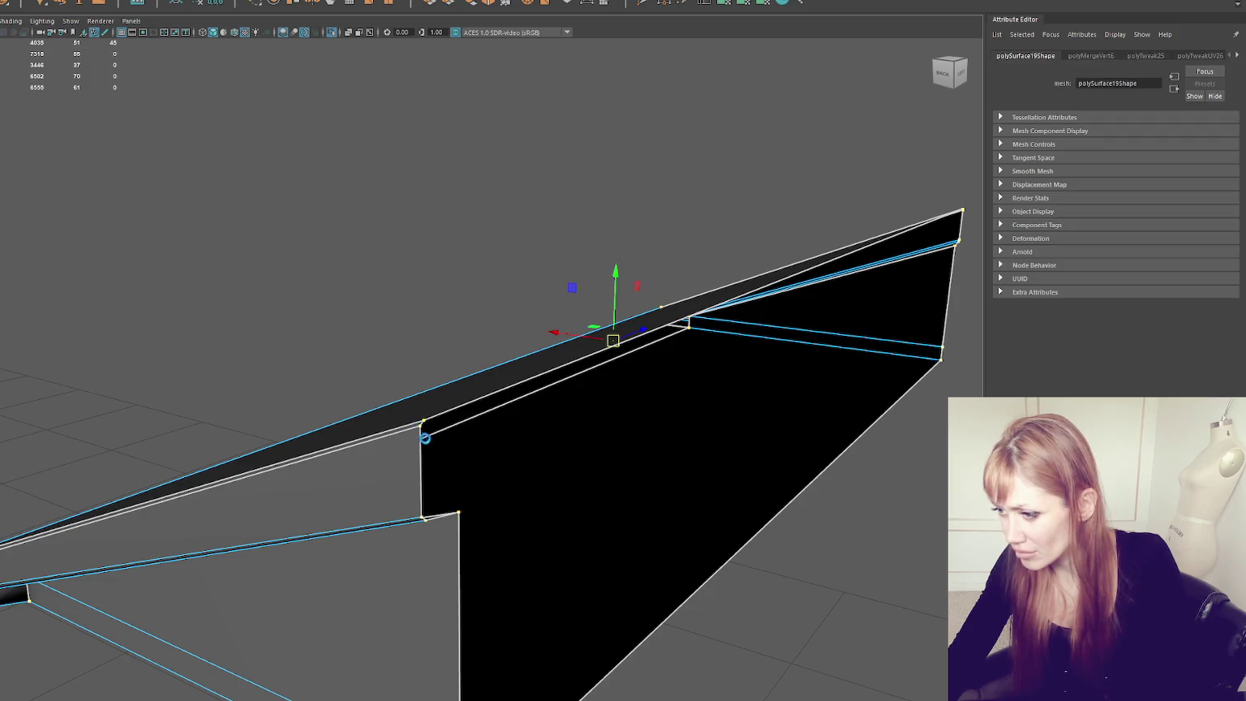
{"action": "mouse_move", "coordinate": [426, 437]}
{"action": "left_mouse_down"}
{"action": "mouse_move", "coordinate": [417, 381]}
{"action": "mouse_move", "coordinate": [712, 435]}
{"action": "left_mouse_up"}
{"action": "left_click", "coordinate": [81, 0]}
{"action": "left_click", "coordinate": [104, 94]}
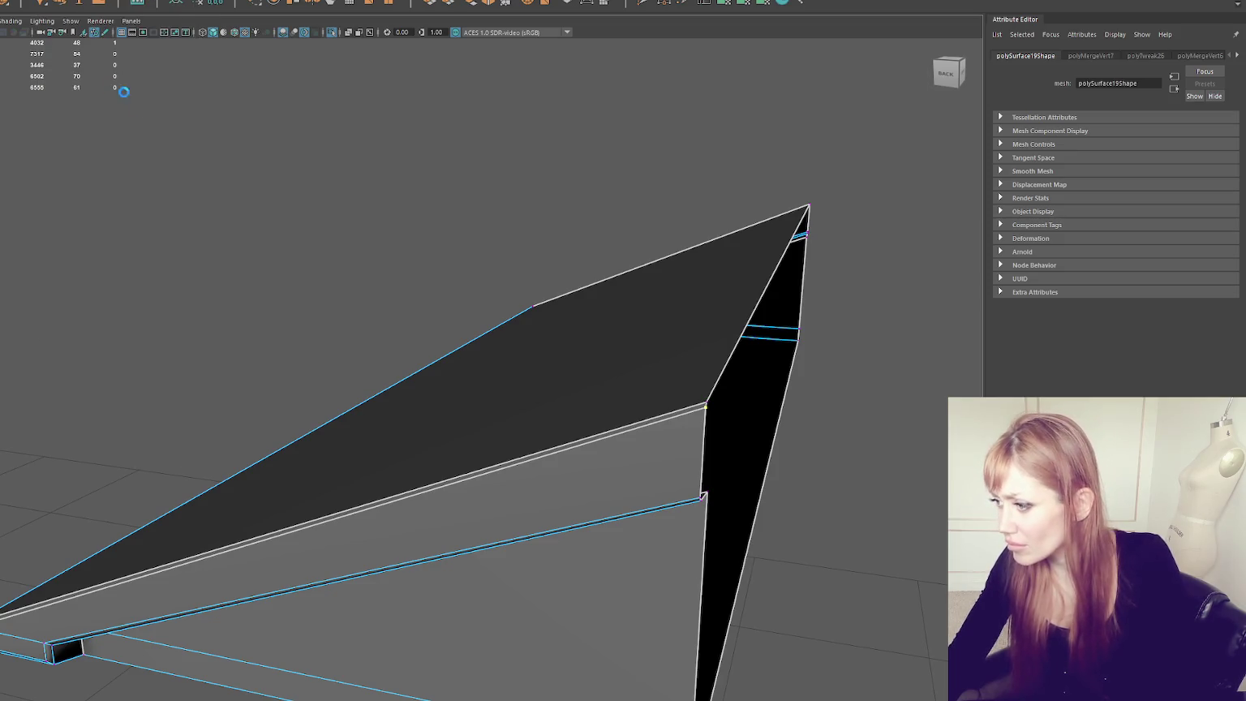
{"action": "right_click_drag", "start_coordinate": [312, 212], "coordinate": [348, 329]}
Step: Harden the selected edges along the canopy slab's underside
{"action": "key", "text": "3"}
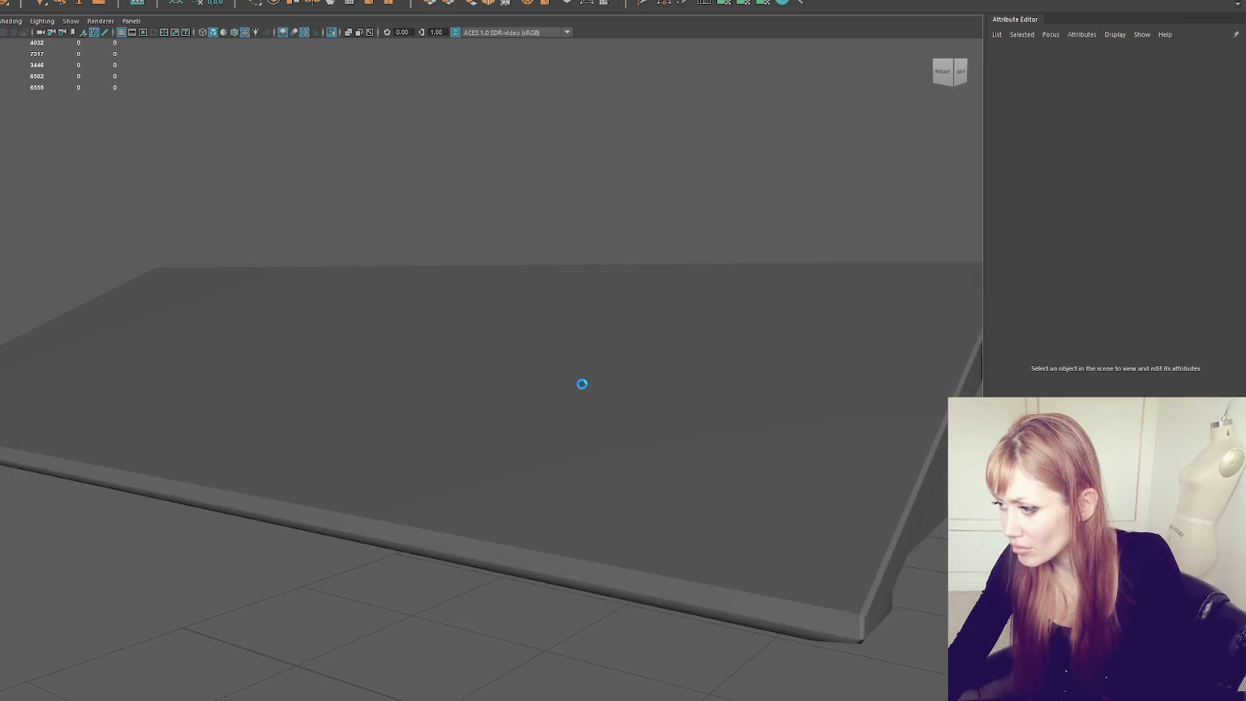
{"action": "right_click_drag", "start_coordinate": [613, 210], "coordinate": [751, 233], "text": "shift"}
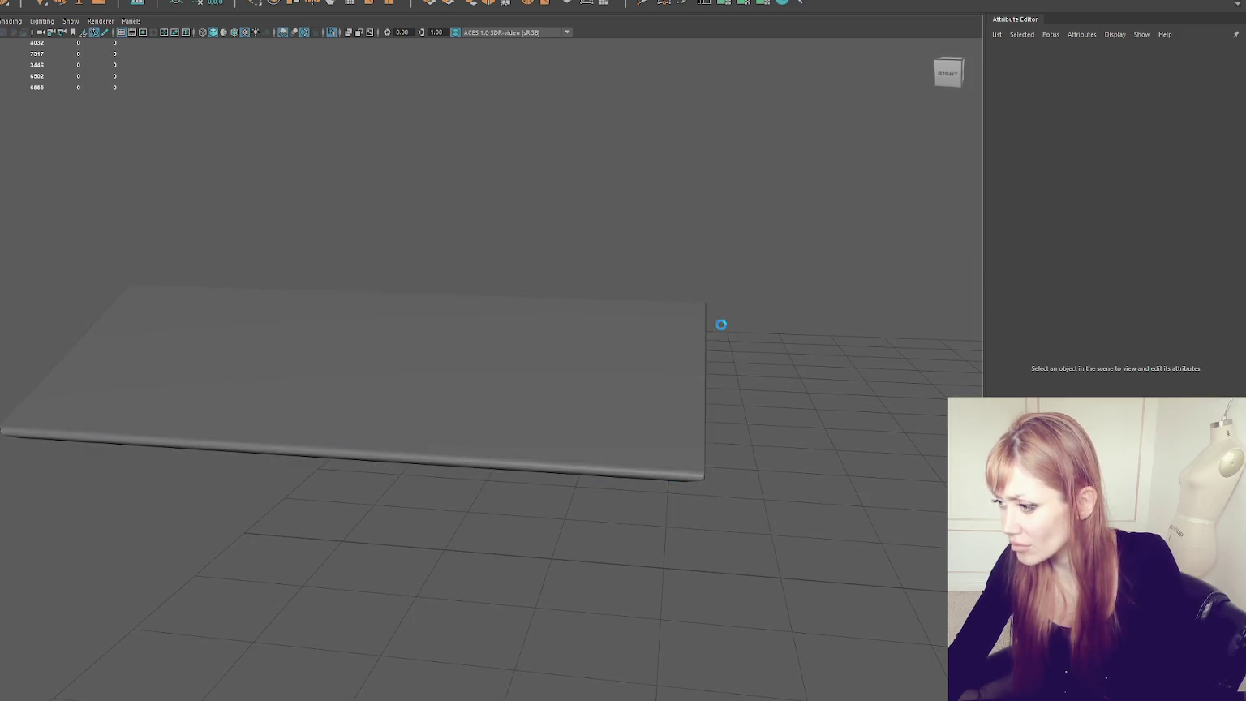
{"action": "left_click_drag", "start_coordinate": [720, 323], "coordinate": [584, 314], "text": "alt"}
{"action": "left_click", "coordinate": [430, 265]}
{"action": "left_click_drag", "start_coordinate": [431, 265], "coordinate": [288, 305], "text": "alt"}
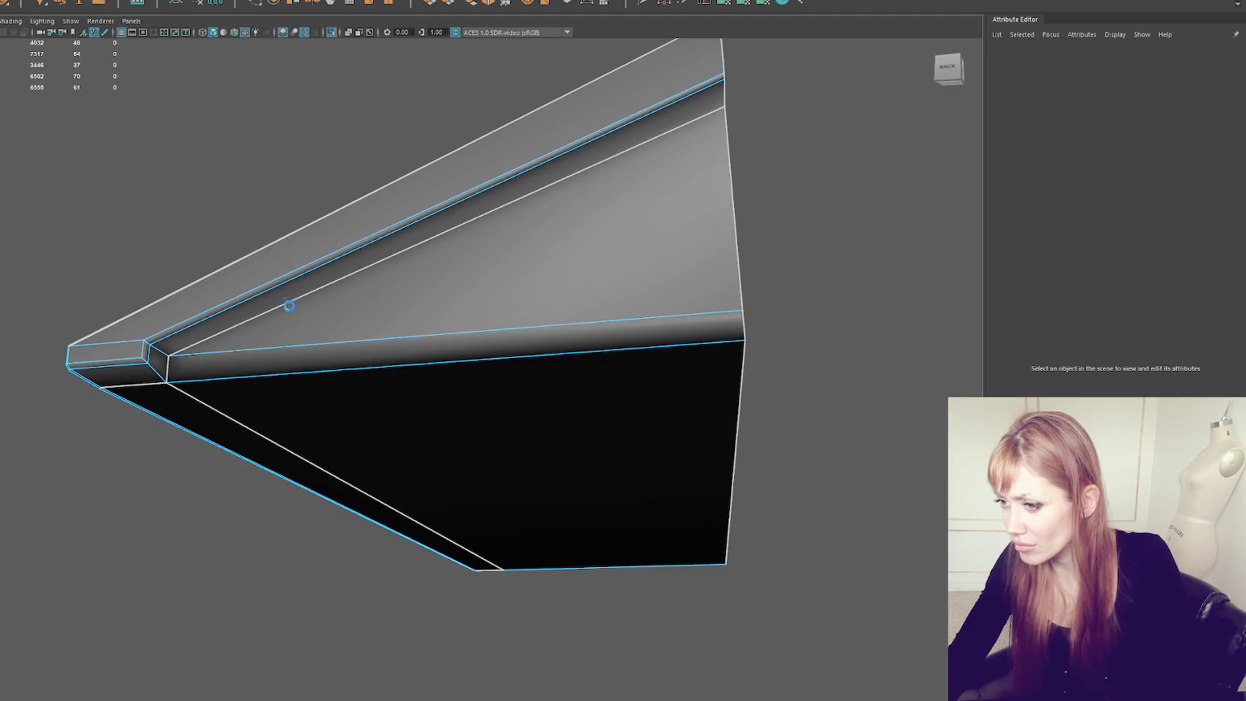
{"action": "left_click", "coordinate": [277, 307]}
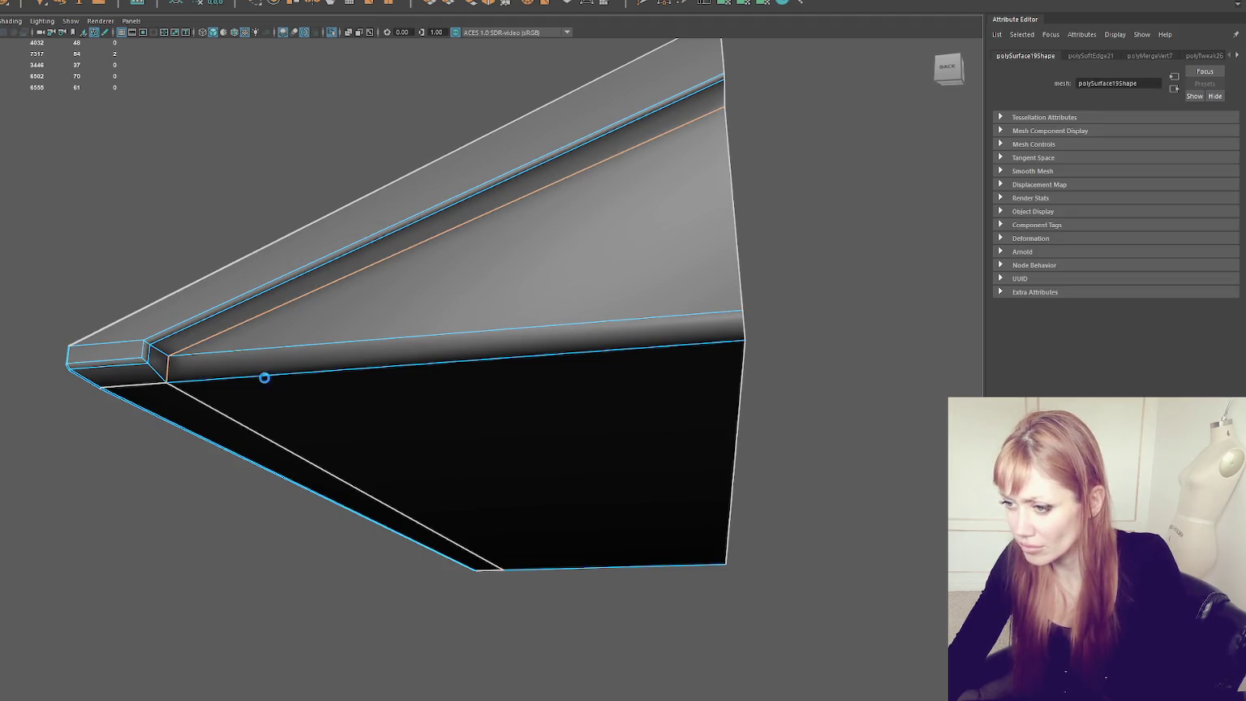
{"action": "left_click_drag", "start_coordinate": [264, 377], "coordinate": [339, 379], "text": "alt"}
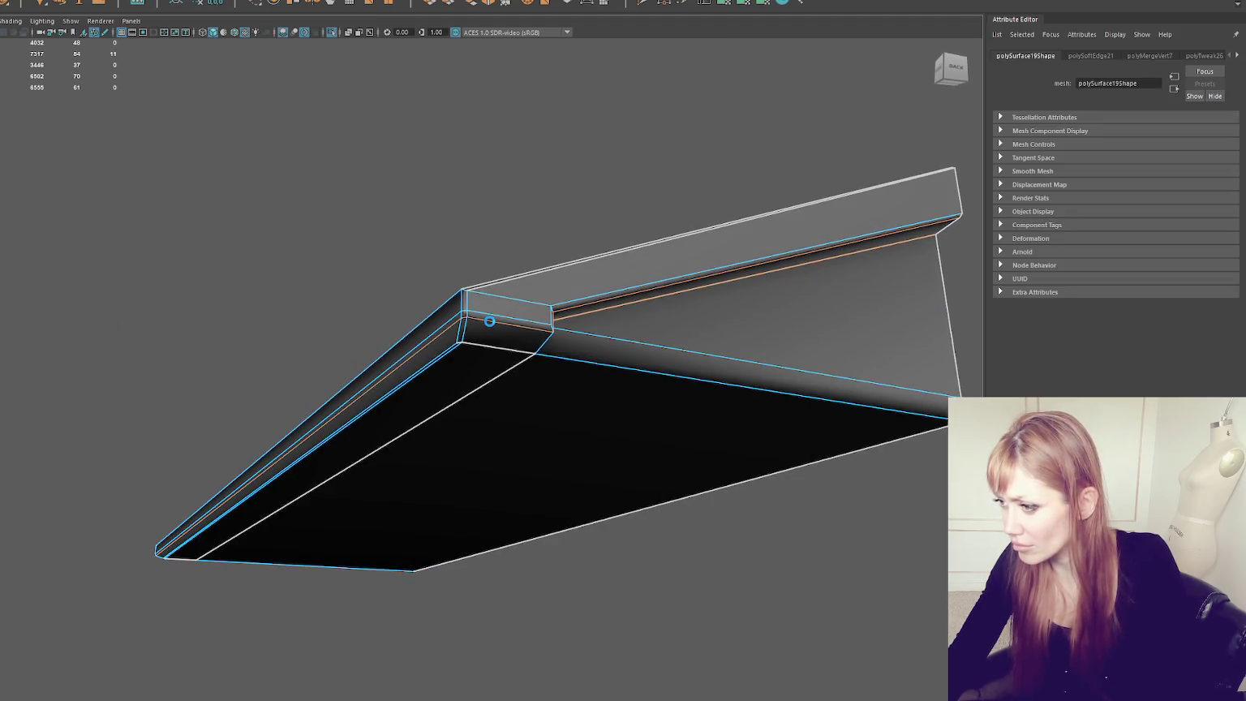
{"action": "right_click_drag", "start_coordinate": [440, 200], "coordinate": [576, 245], "text": "shift"}
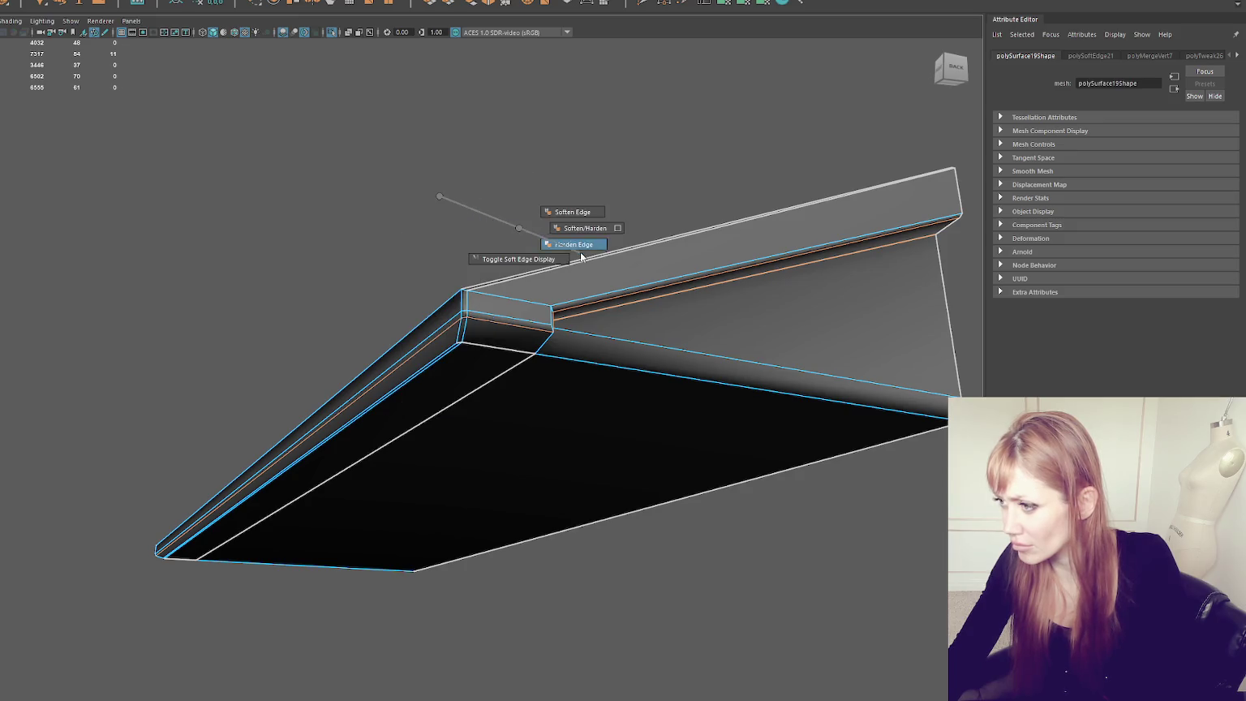
Step: Harden the remaining edges on the slab's end and top face
{"action": "left_click_drag", "start_coordinate": [576, 245], "coordinate": [623, 293], "text": "alt"}
{"action": "key", "text": "f"}
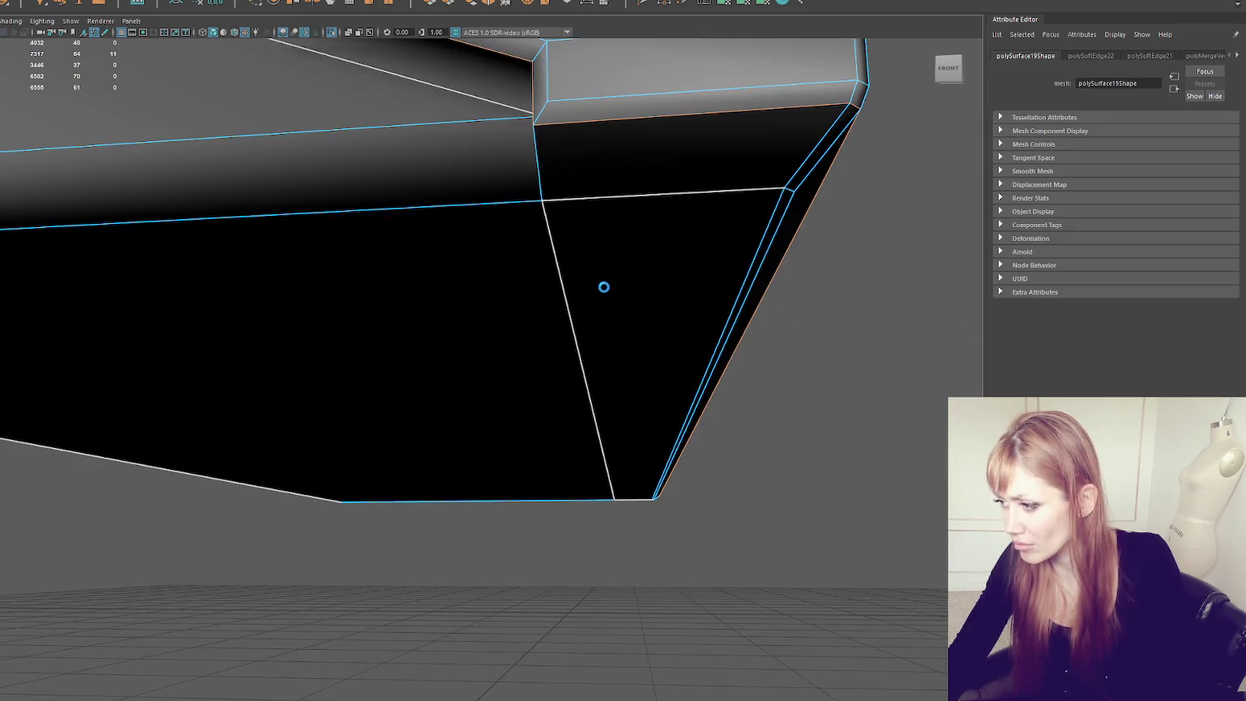
{"action": "mouse_move", "coordinate": [528, 145]}
{"action": "left_mouse_down", "text": "alt"}
{"action": "mouse_move", "coordinate": [423, 187]}
{"action": "mouse_move", "coordinate": [469, 217]}
{"action": "left_mouse_up", "text": "alt"}
{"action": "scroll", "coordinate": [469, 217], "scroll_direction": "down", "scroll_amount": 3}
{"action": "right_click_drag", "start_coordinate": [697, 186], "coordinate": [783, 213], "text": "shift"}
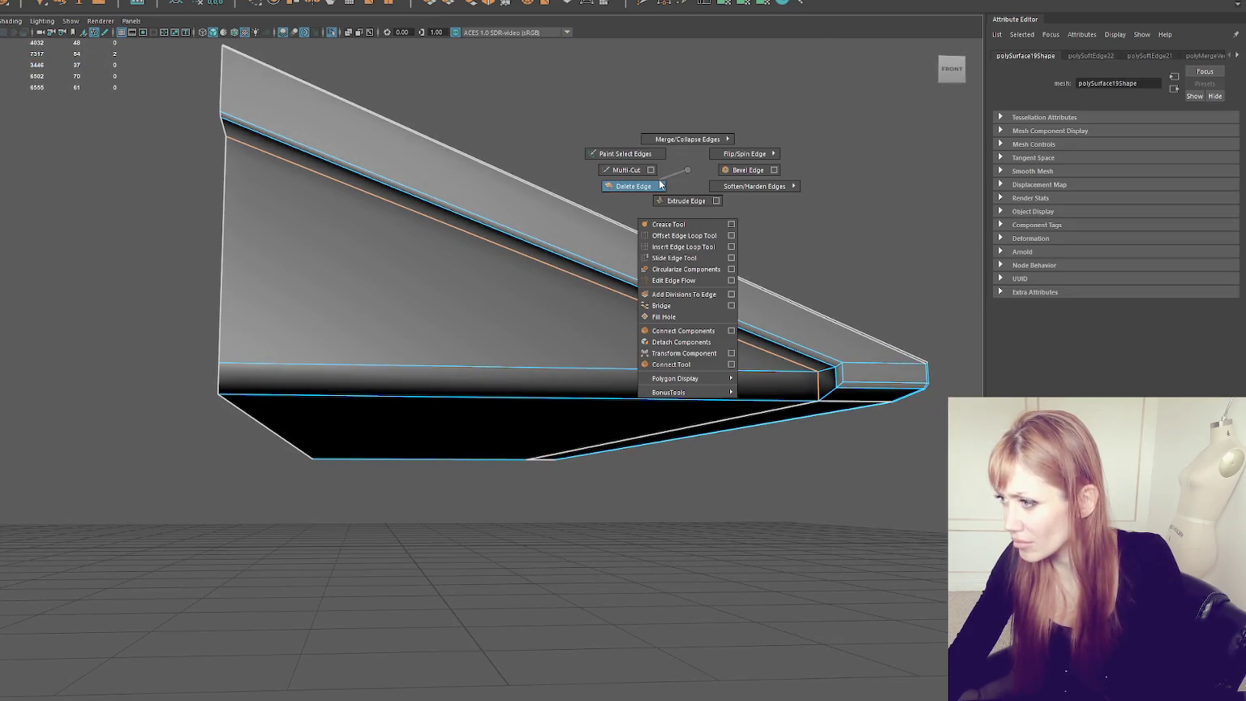
{"action": "left_click", "coordinate": [714, 180]}
Step: Restore the full house scene and select the porch canopy with its House1 group
{"action": "left_click", "coordinate": [570, 286]}
{"action": "mouse_move", "coordinate": [570, 287]}
{"action": "left_mouse_down", "text": "alt"}
{"action": "mouse_move", "coordinate": [500, 270]}
{"action": "mouse_move", "coordinate": [531, 276]}
{"action": "left_mouse_up", "text": "alt"}
{"action": "right_click_drag", "start_coordinate": [531, 275], "coordinate": [325, 282], "text": "alt"}
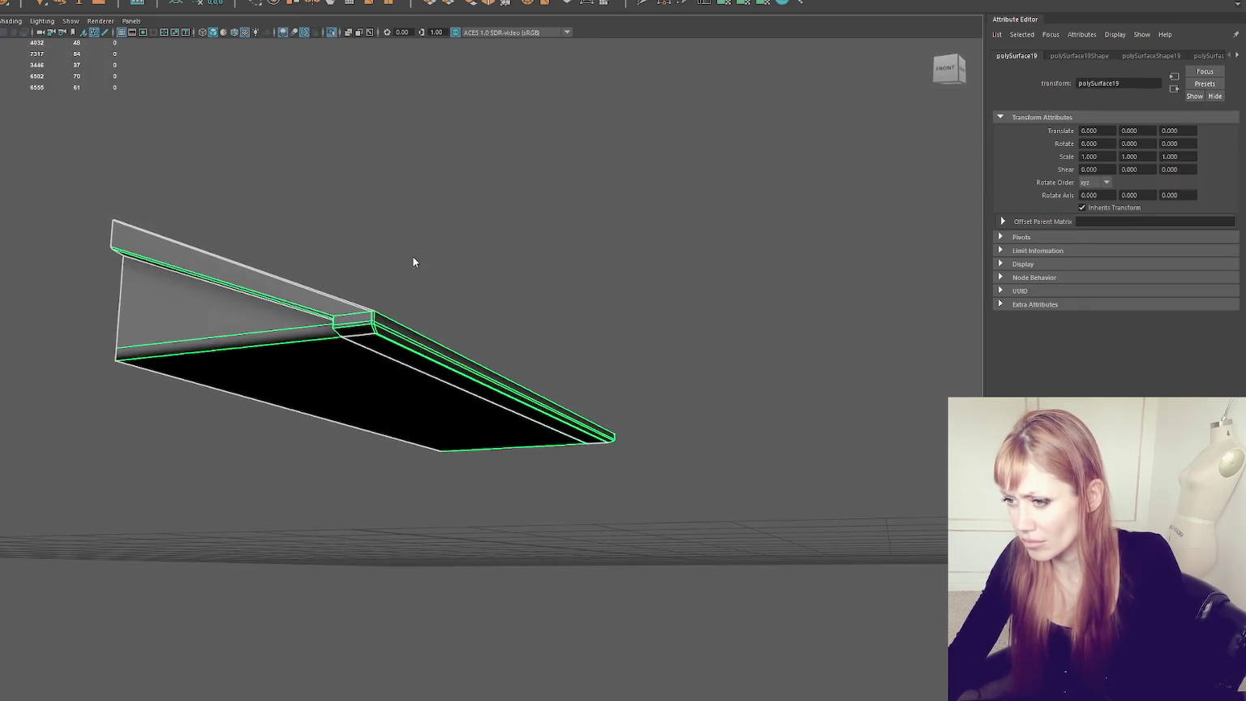
{"action": "left_click", "coordinate": [253, 348]}
{"action": "mouse_move", "coordinate": [253, 348]}
{"action": "left_mouse_down", "text": "alt"}
{"action": "mouse_move", "coordinate": [403, 339]}
{"action": "mouse_move", "coordinate": [649, 406]}
{"action": "left_mouse_up", "text": "alt"}
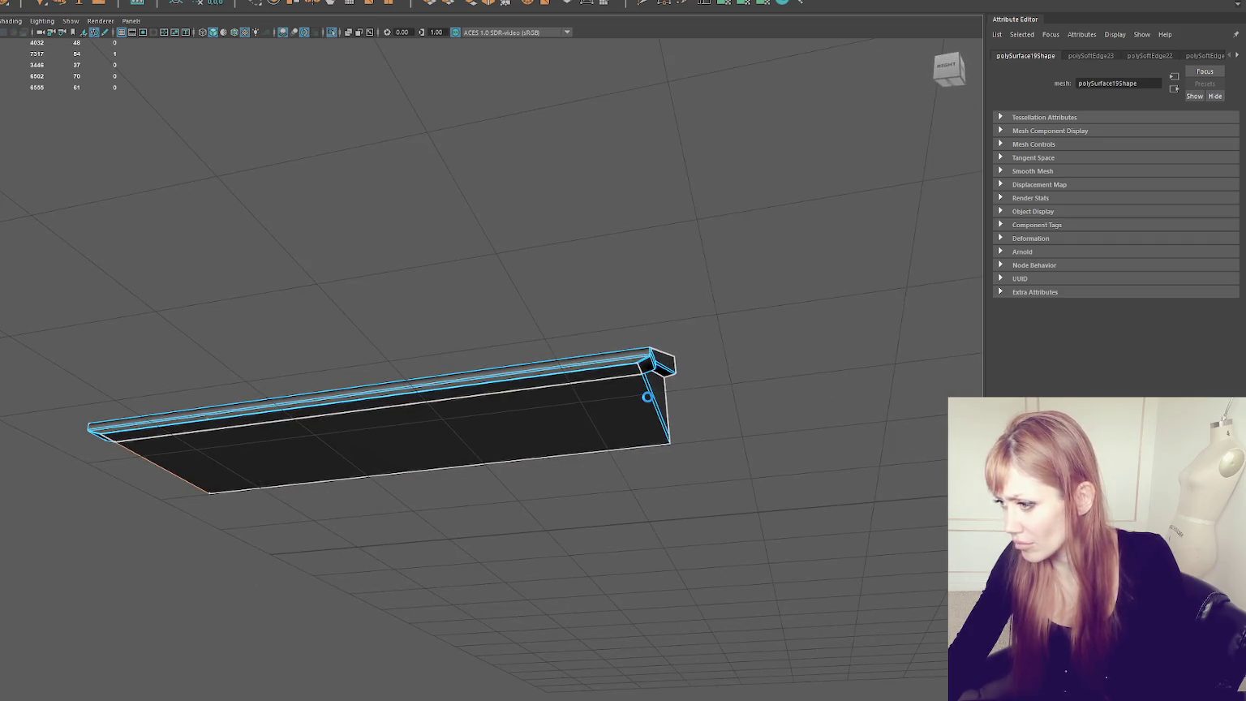
{"action": "right_click_drag", "start_coordinate": [684, 291], "coordinate": [808, 335], "text": "shift"}
{"action": "left_click", "coordinate": [564, 274]}
{"action": "mouse_move", "coordinate": [564, 274]}
{"action": "left_mouse_down", "text": "alt"}
{"action": "mouse_move", "coordinate": [378, 292]}
{"action": "mouse_move", "coordinate": [333, 314]}
{"action": "mouse_move", "coordinate": [528, 292]}
{"action": "mouse_move", "coordinate": [514, 348]}
{"action": "mouse_move", "coordinate": [525, 374]}
{"action": "mouse_move", "coordinate": [500, 398]}
{"action": "left_mouse_up", "text": "alt"}
{"action": "key", "text": "ctrl+1"}
{"action": "left_click", "coordinate": [500, 397]}
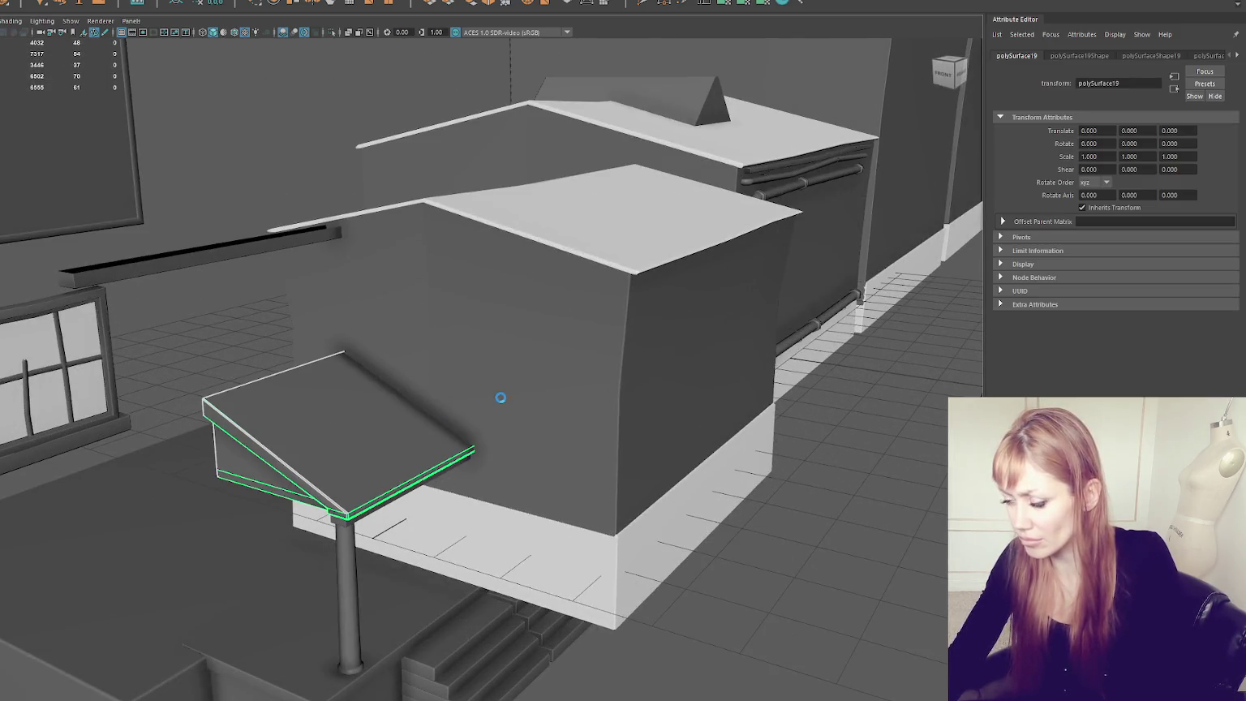
{"action": "key", "text": "Up"}
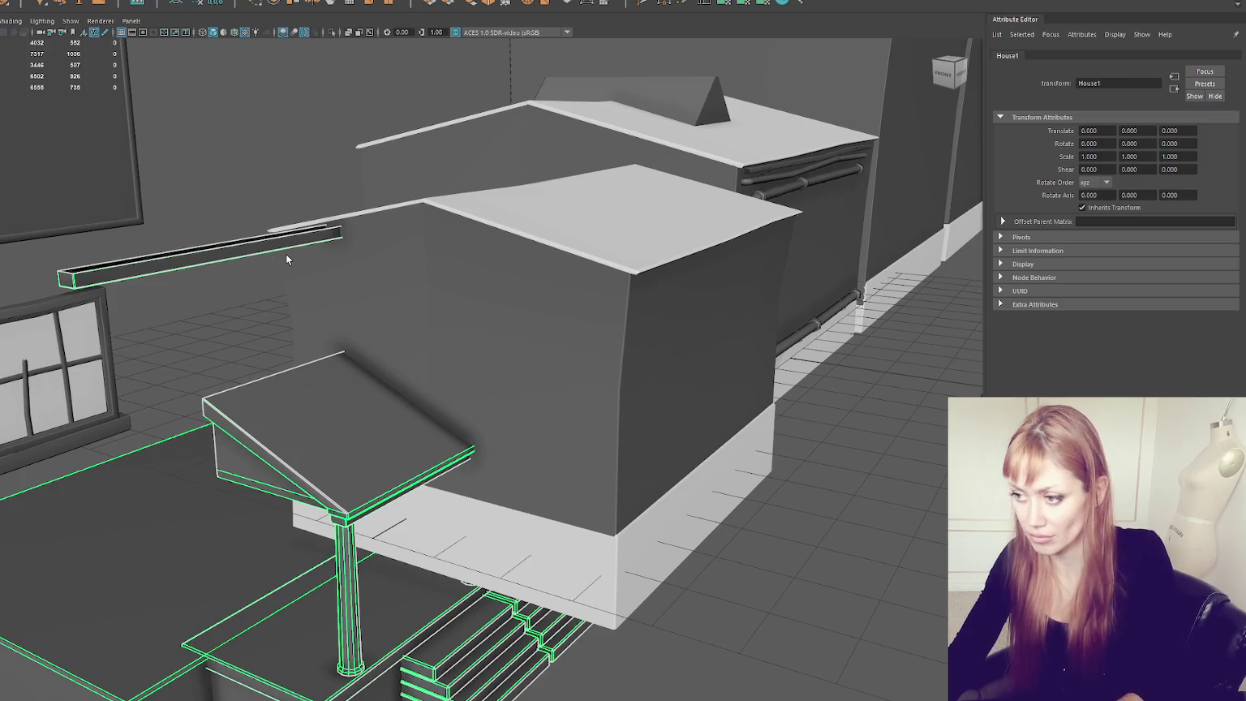
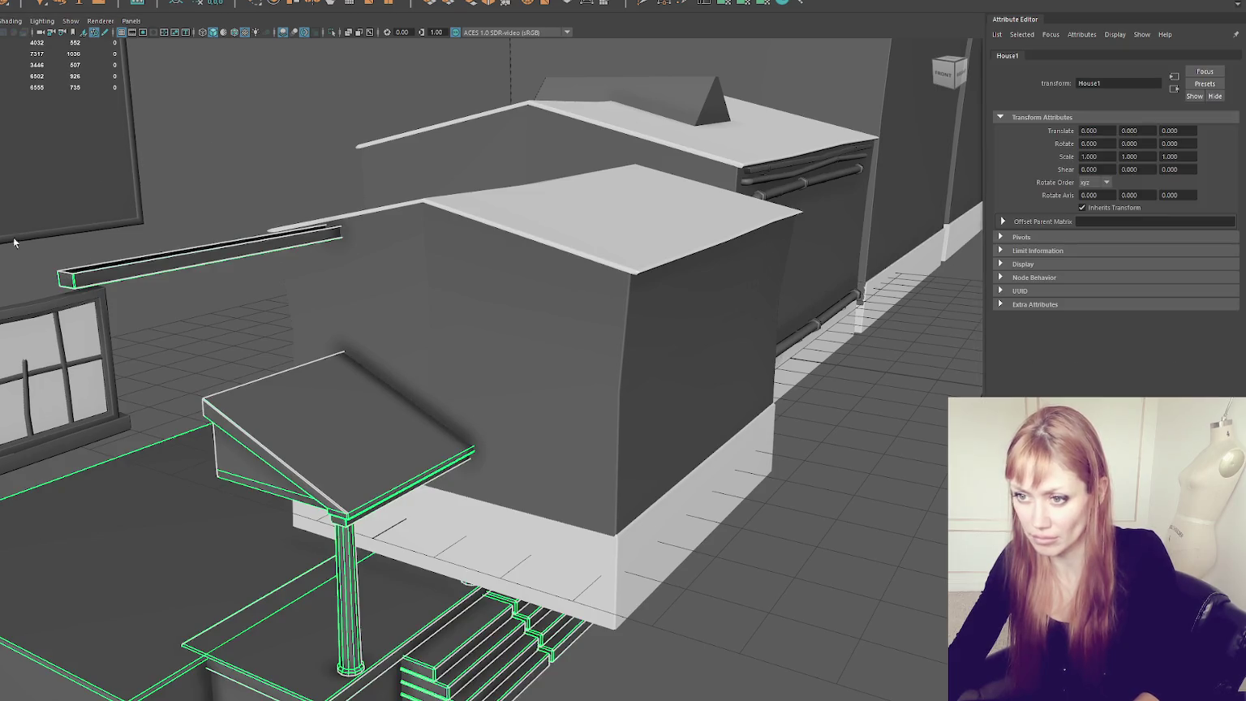
Step: Isolate the porch and give its roof slab the blue House_Roof material
{"action": "key", "text": "ctrl+1"}
{"action": "left_click_drag", "start_coordinate": [210, 292], "coordinate": [342, 325], "text": "alt"}
{"action": "left_click", "coordinate": [336, 304]}
{"action": "left_click", "coordinate": [345, 345]}
{"action": "right_click", "coordinate": [641, 280]}
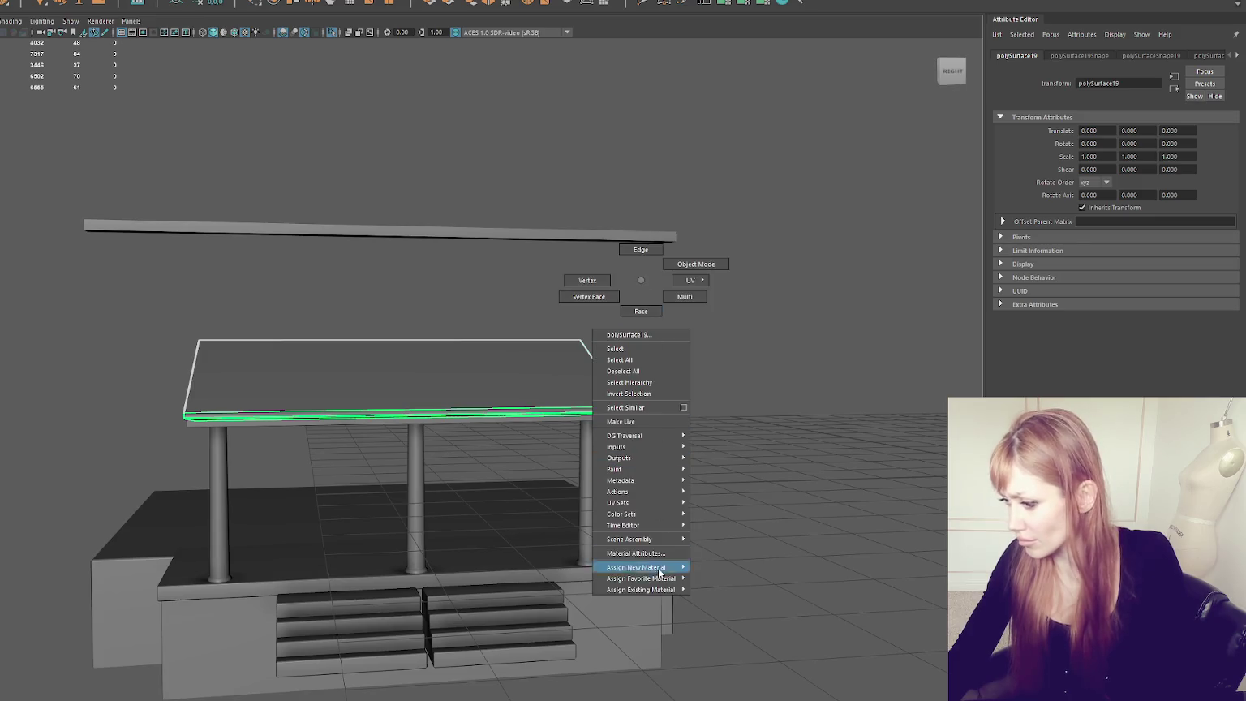
{"action": "left_click", "coordinate": [722, 484]}
{"action": "mouse_move", "coordinate": [639, 588]}
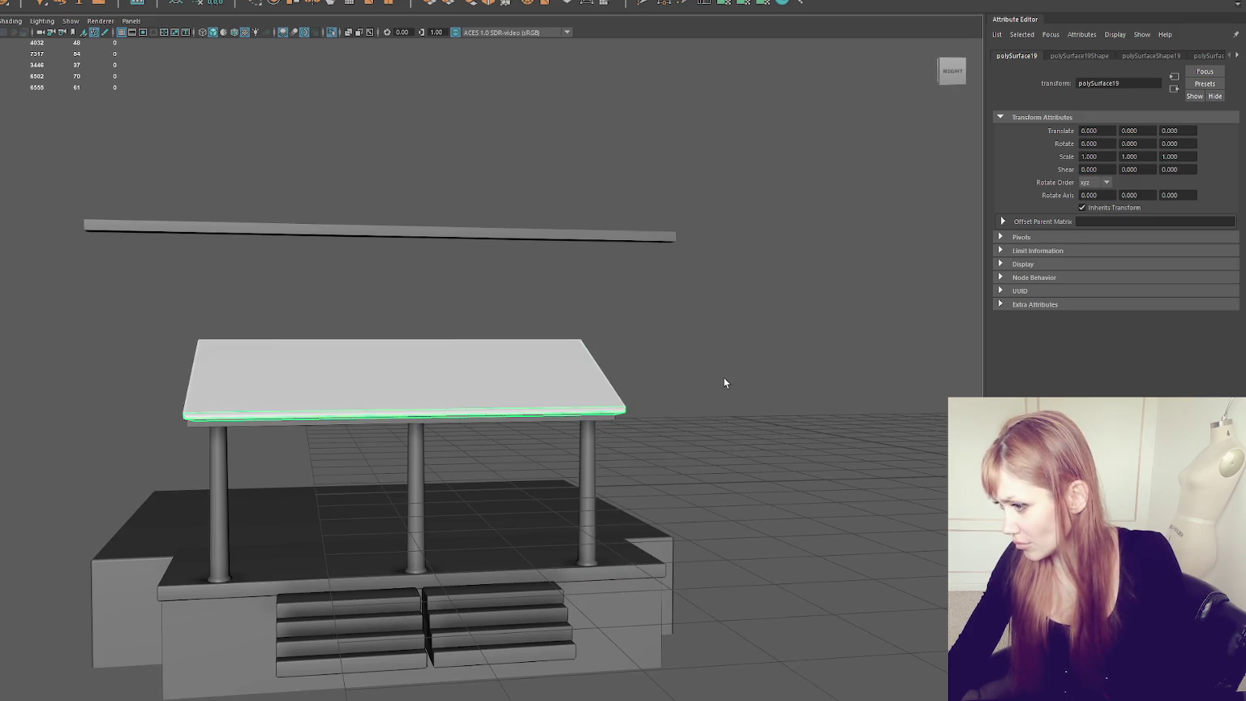
{"action": "right_click", "coordinate": [724, 376]}
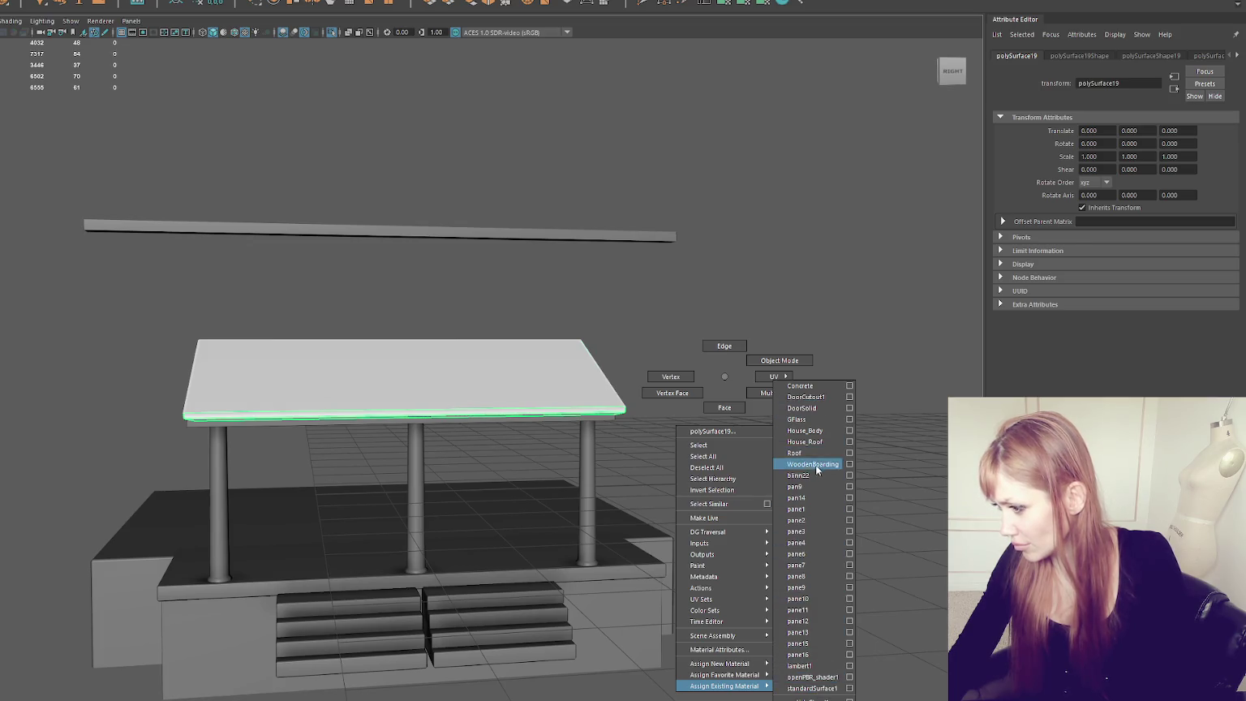
{"action": "left_click", "coordinate": [812, 441]}
{"action": "right_click", "coordinate": [570, 270]}
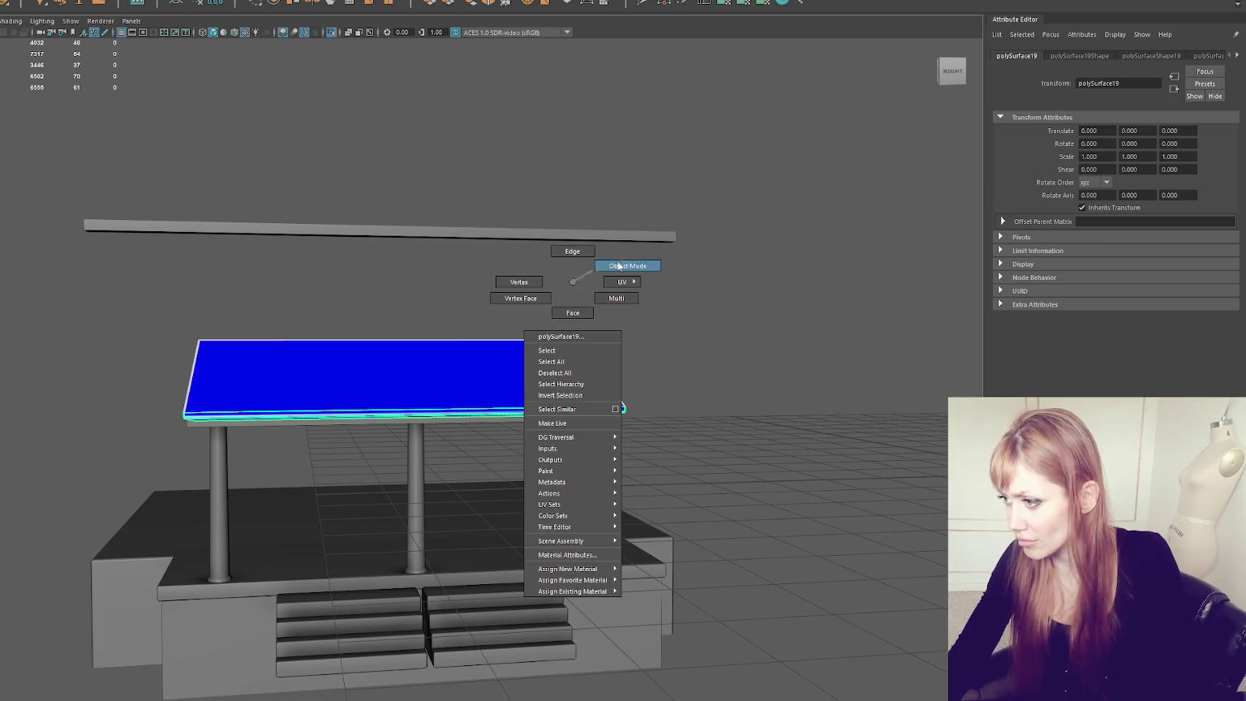
{"action": "left_click", "coordinate": [449, 298]}
Step: Unhide the house and combine its walls, roof and porch roof into one mesh
{"action": "key", "text": "ctrl+1"}
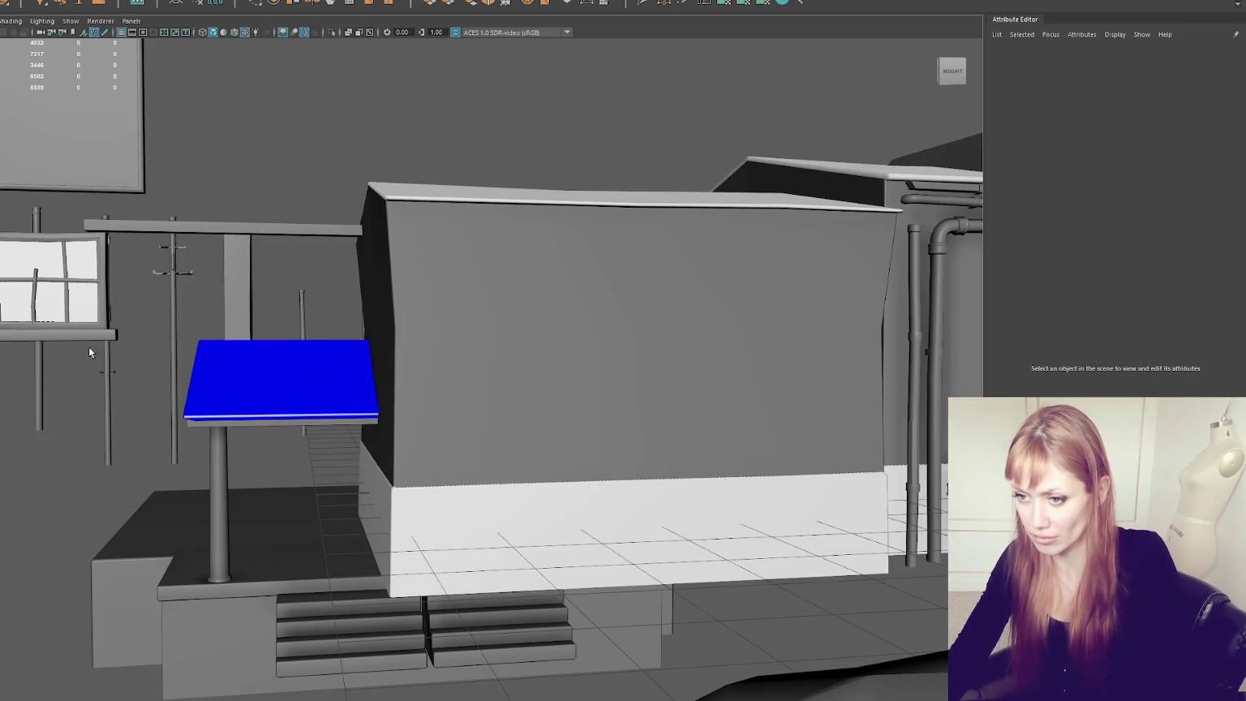
{"action": "left_click", "coordinate": [285, 349]}
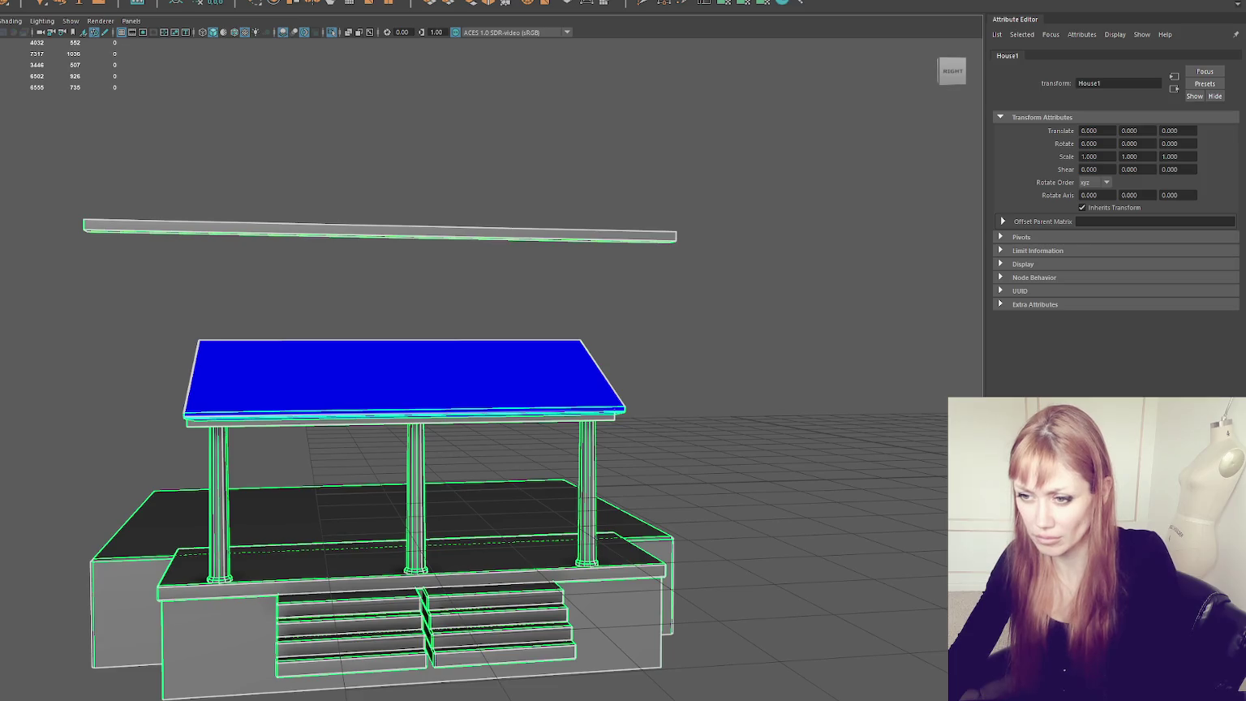
{"action": "left_click", "coordinate": [3, 375]}
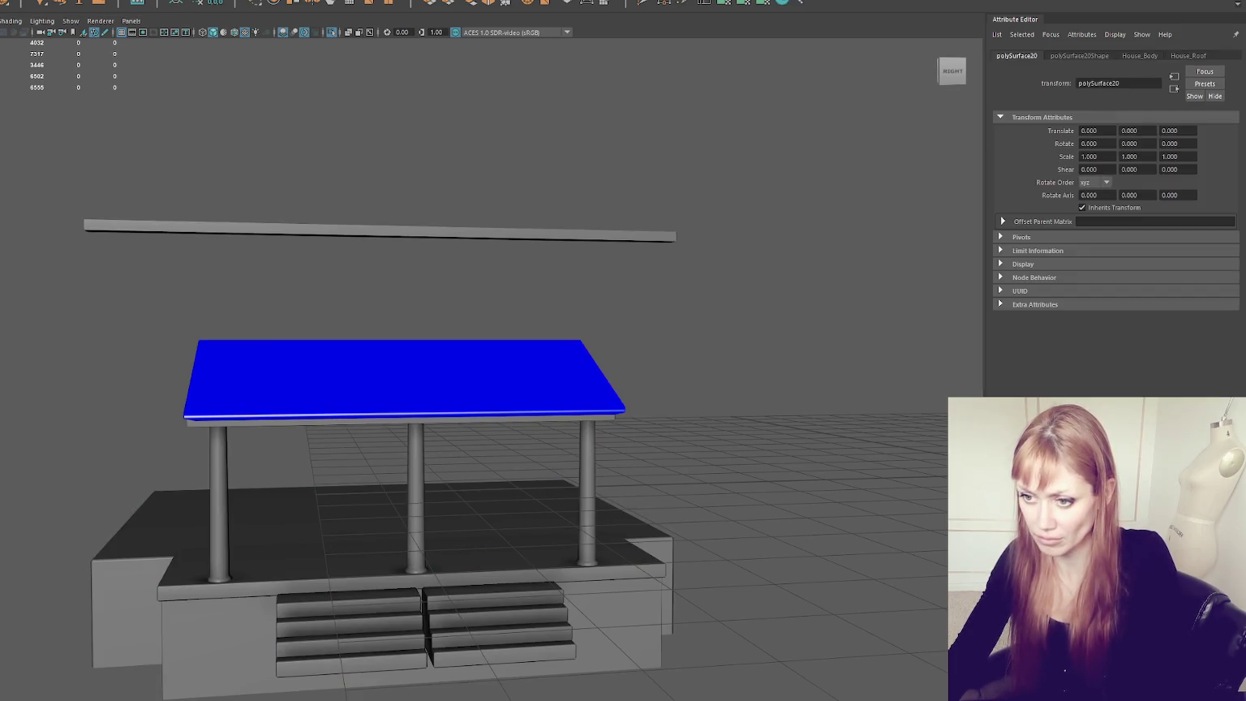
{"action": "key", "text": "ctrl+shift+h"}
{"action": "left_click", "coordinate": [85, 357]}
{"action": "left_click", "coordinate": [151, 276]}
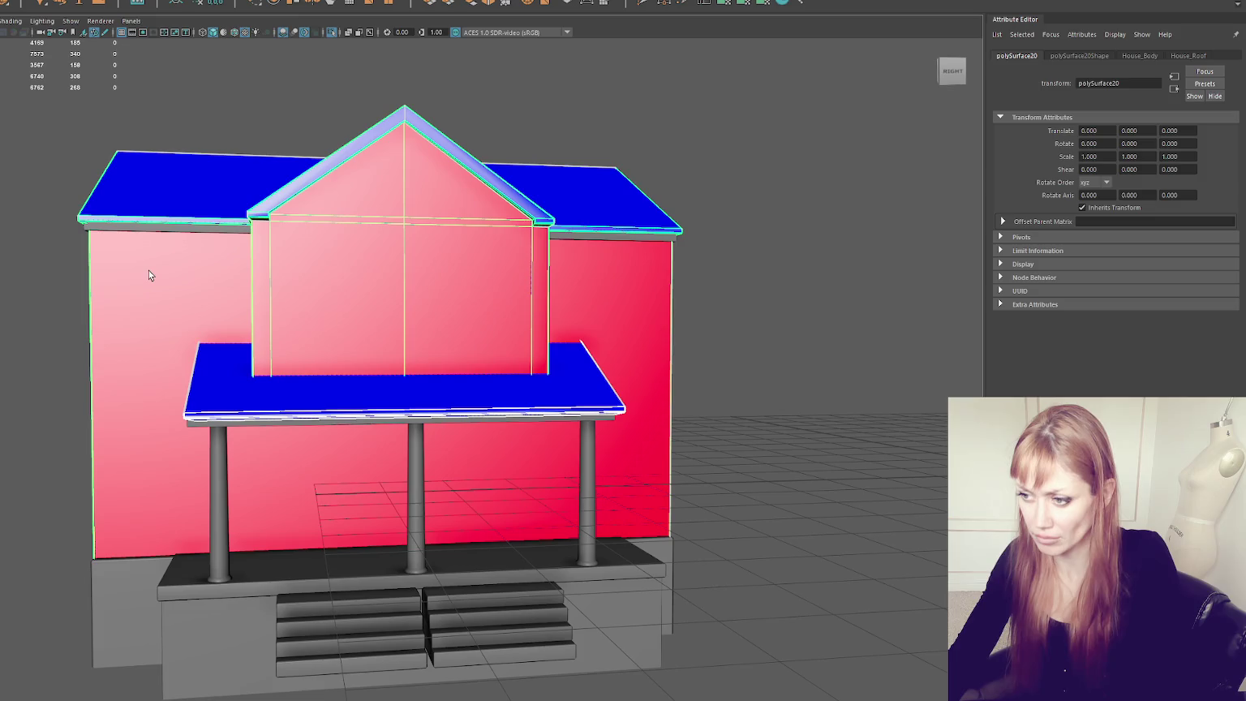
{"action": "left_click", "coordinate": [218, 4]}
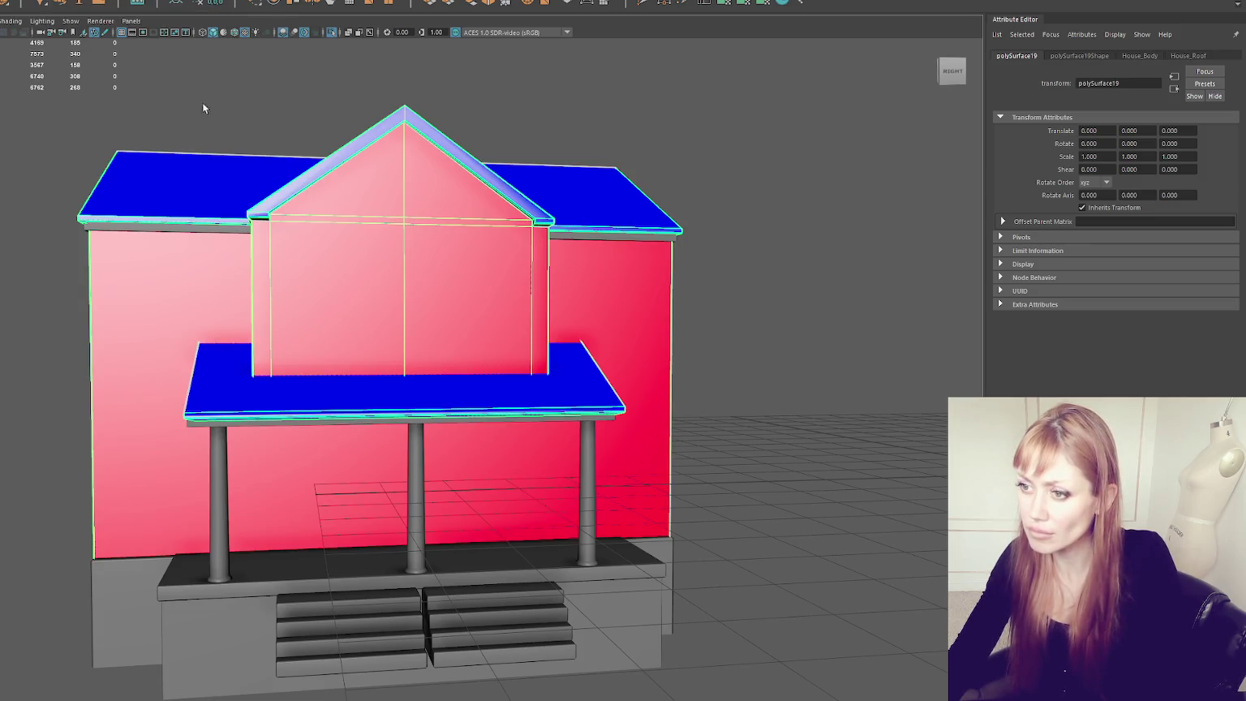
{"action": "left_click", "coordinate": [211, 559]}
Step: Select the three porch columns and inspect their faces and UV options
{"action": "left_click_drag", "start_coordinate": [292, 590], "coordinate": [341, 541], "text": "alt"}
{"action": "left_click", "coordinate": [419, 474]}
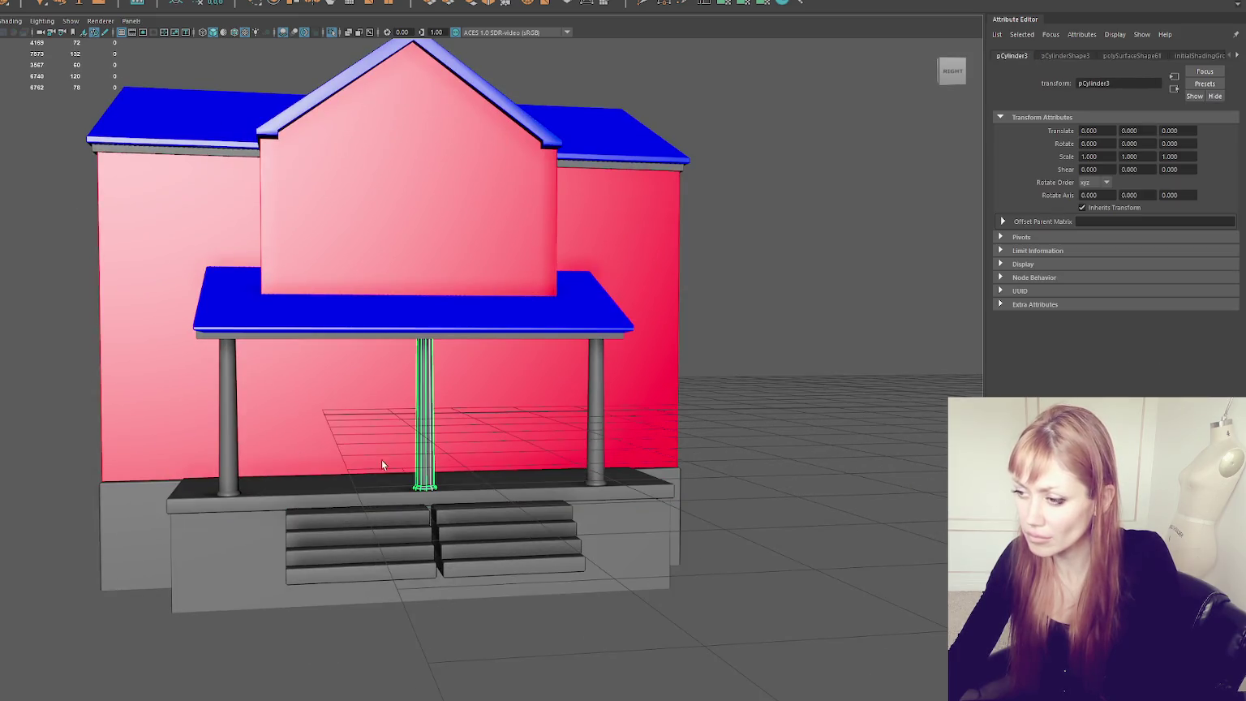
{"action": "left_click", "coordinate": [236, 425]}
{"action": "left_click", "coordinate": [597, 387]}
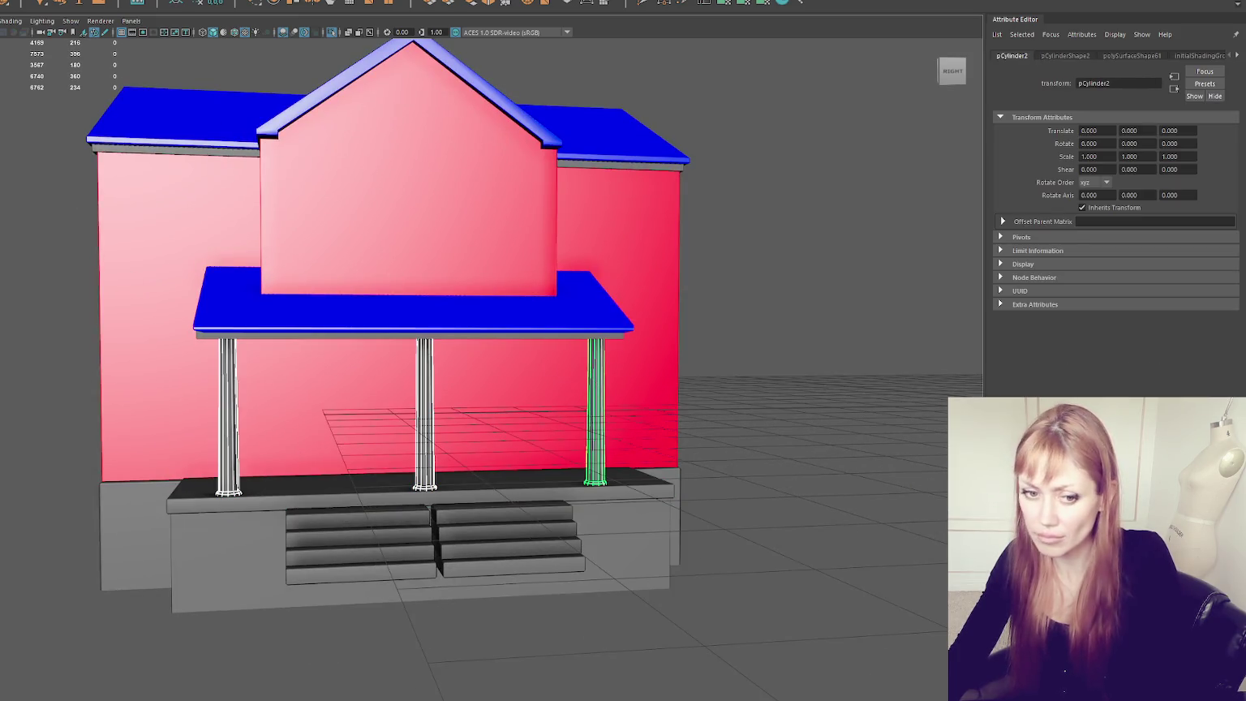
{"action": "key", "text": "ctrl+F11"}
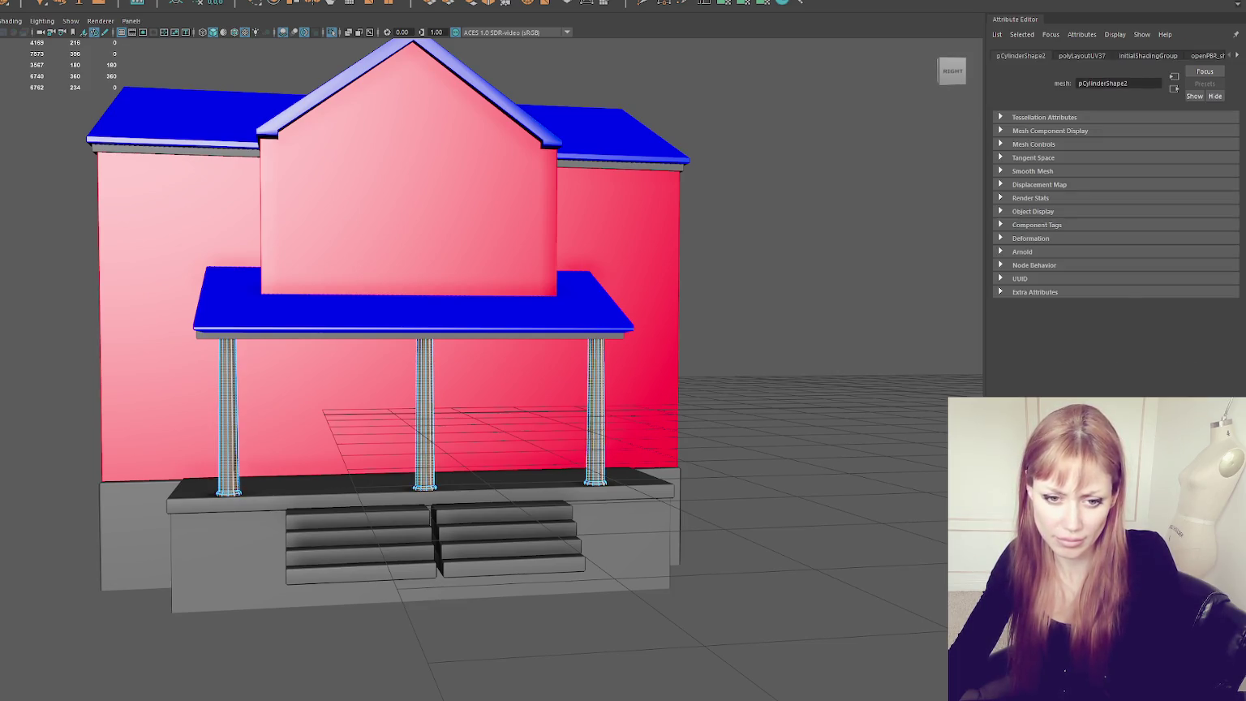
{"action": "mouse_move", "coordinate": [52, 125]}
{"action": "right_mouse_down"}
{"action": "mouse_move", "coordinate": [105, 108]}
{"action": "mouse_move", "coordinate": [44, 121]}
{"action": "right_mouse_up"}
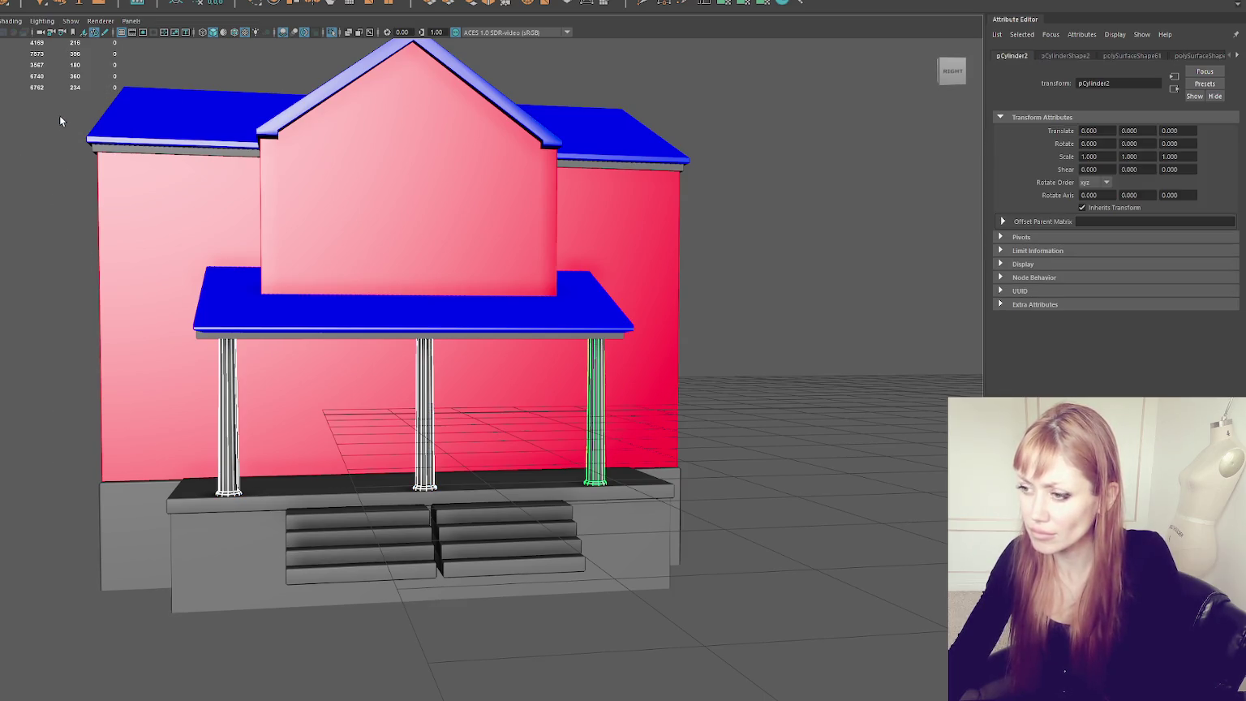
{"action": "left_click", "coordinate": [49, 105]}
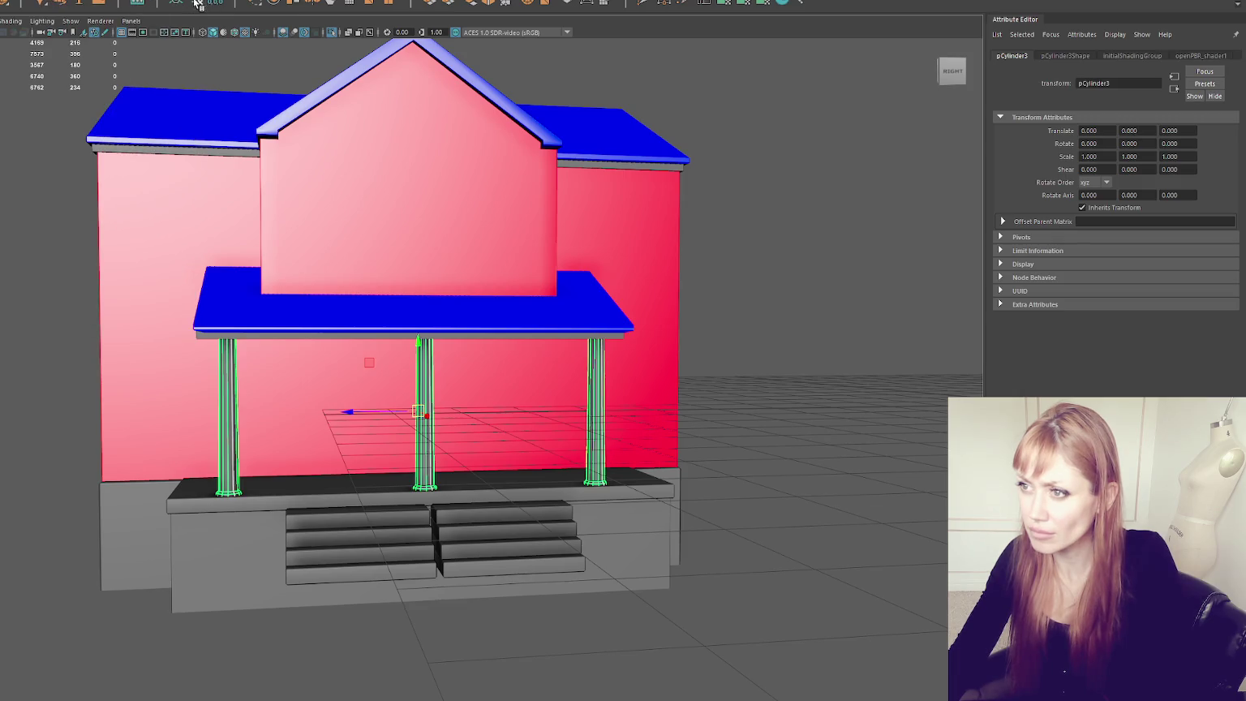
{"action": "left_click", "coordinate": [166, 503]}
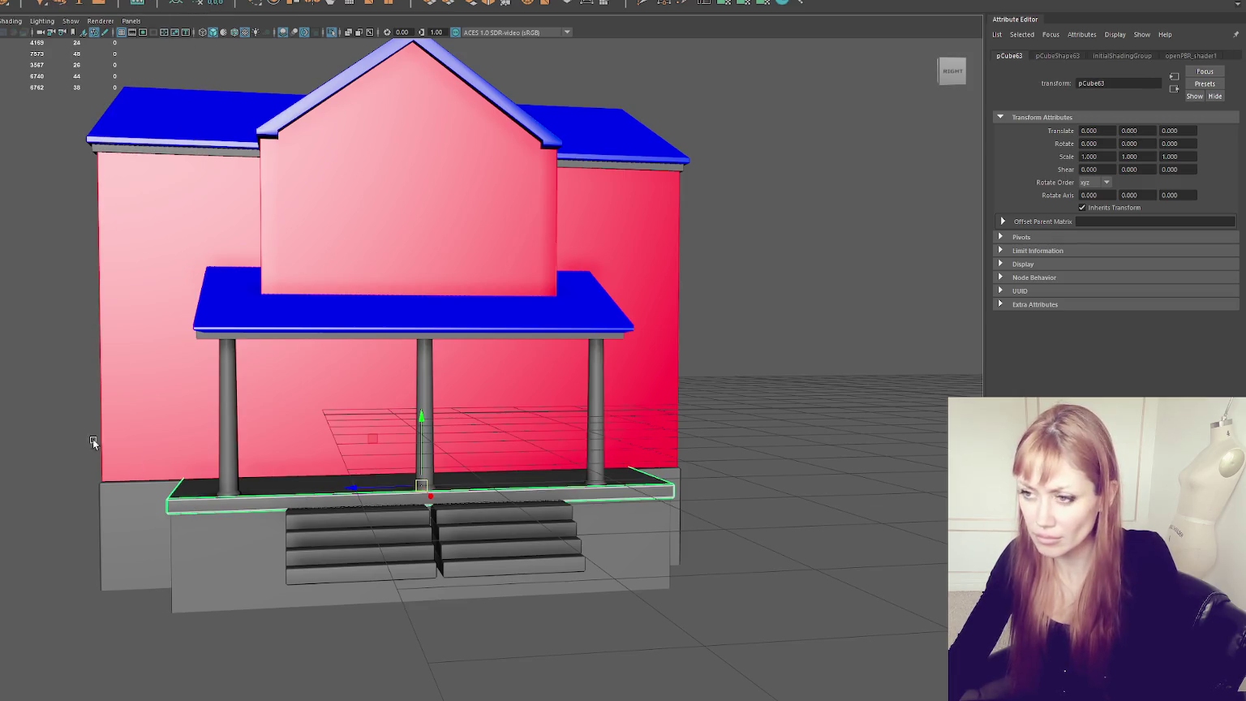
{"action": "left_click", "coordinate": [429, 503]}
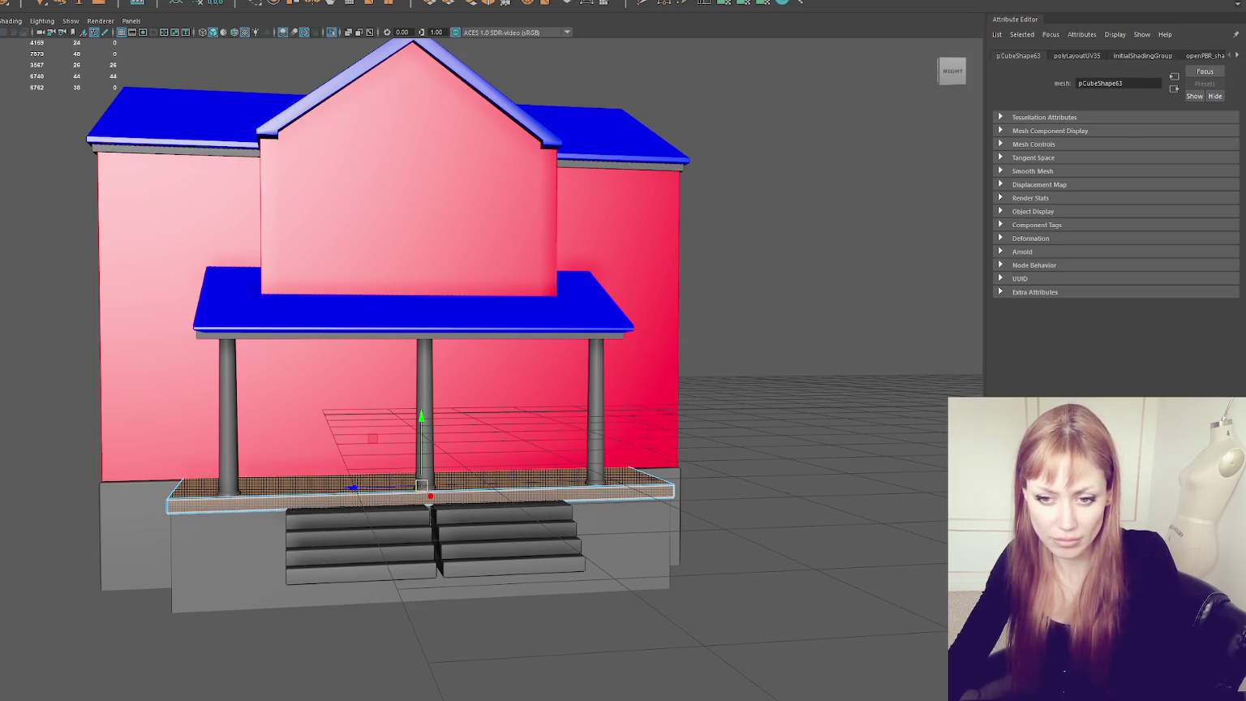
{"action": "left_click", "coordinate": [814, 228]}
{"action": "left_click_drag", "start_coordinate": [814, 228], "coordinate": [785, 249], "text": "alt"}
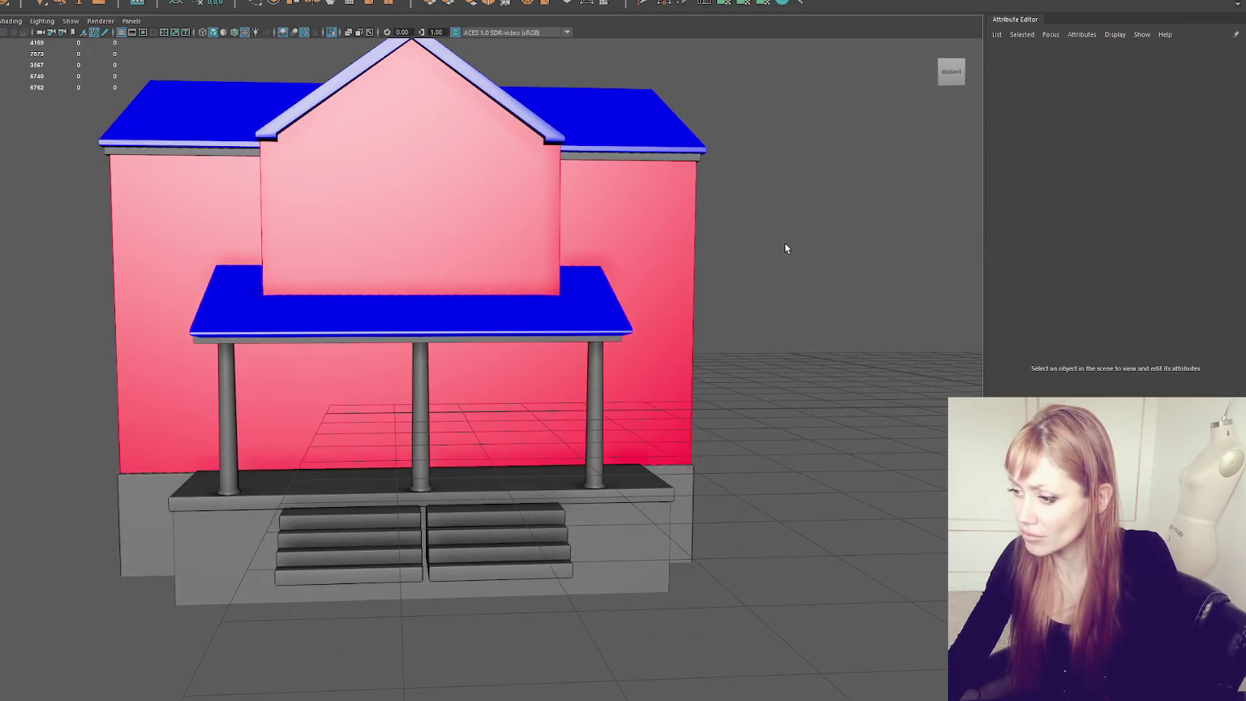
Step: Give the three columns a new Blinn material named Wood, then select the porch floor
{"action": "left_click", "coordinate": [417, 375]}
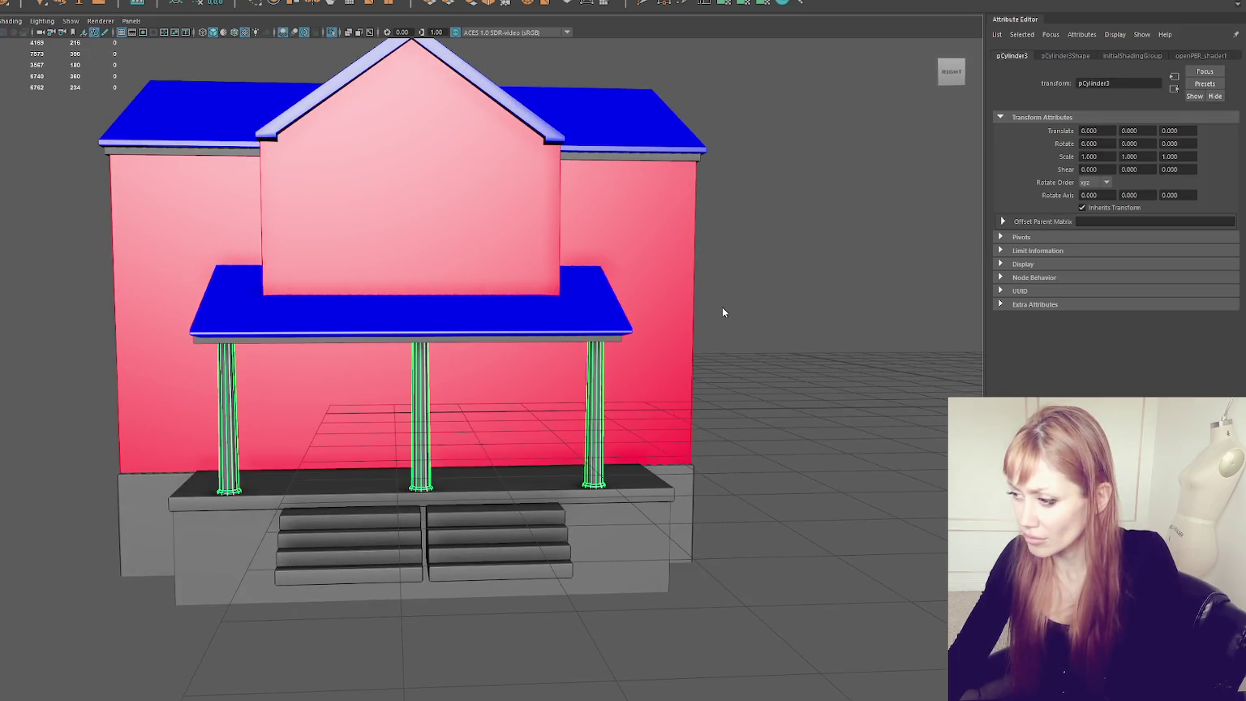
{"action": "right_click_drag", "start_coordinate": [722, 313], "coordinate": [803, 601]}
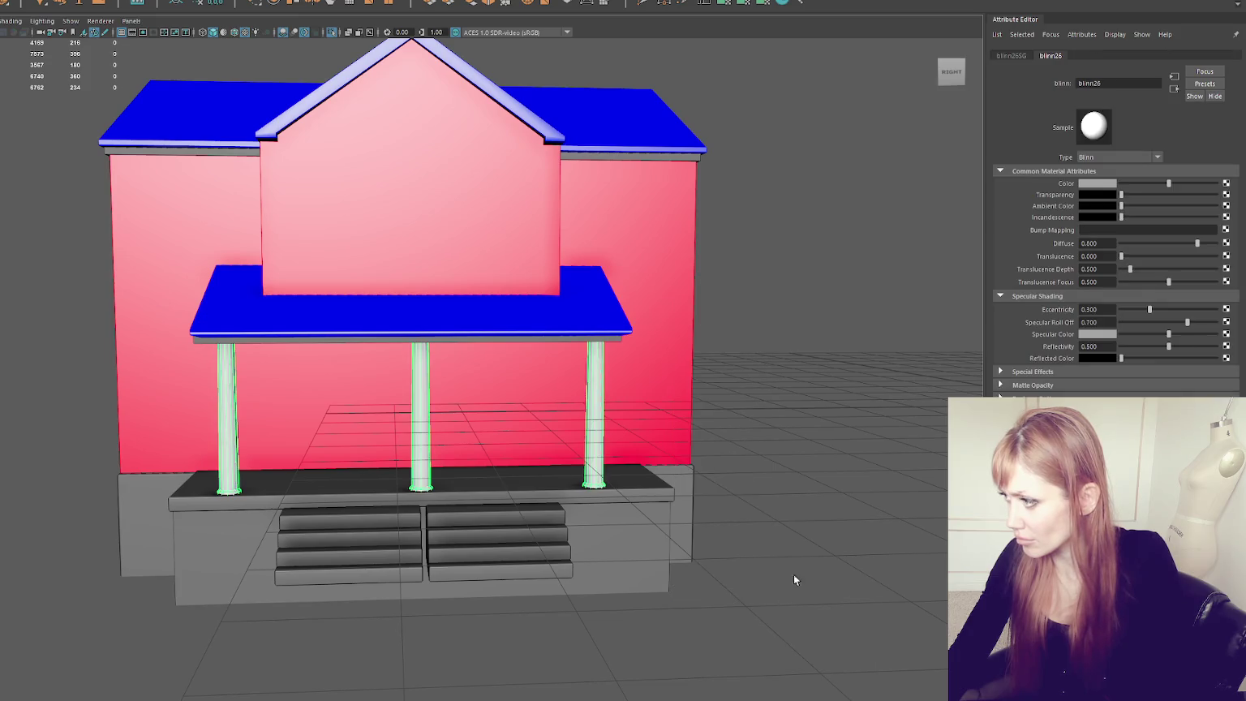
{"action": "type", "text": "Wood"}
{"action": "key", "text": "Return"}
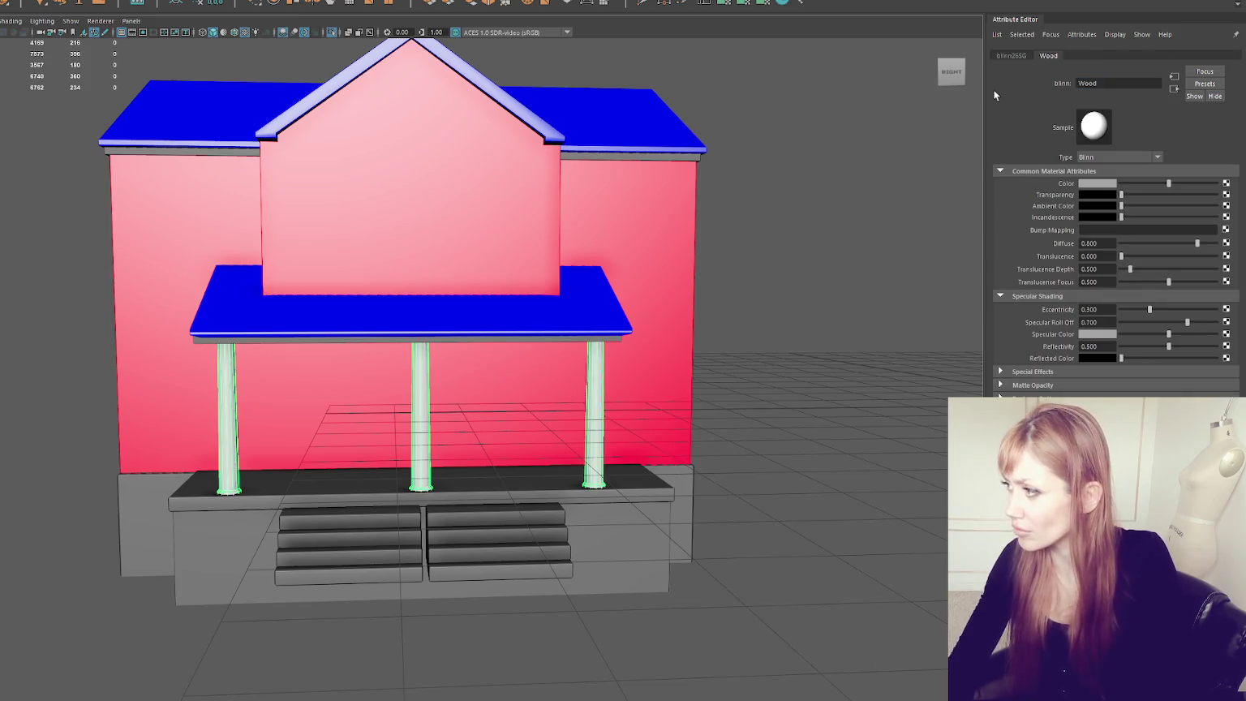
{"action": "left_click", "coordinate": [656, 501]}
{"action": "right_click_drag", "start_coordinate": [798, 333], "coordinate": [840, 623]}
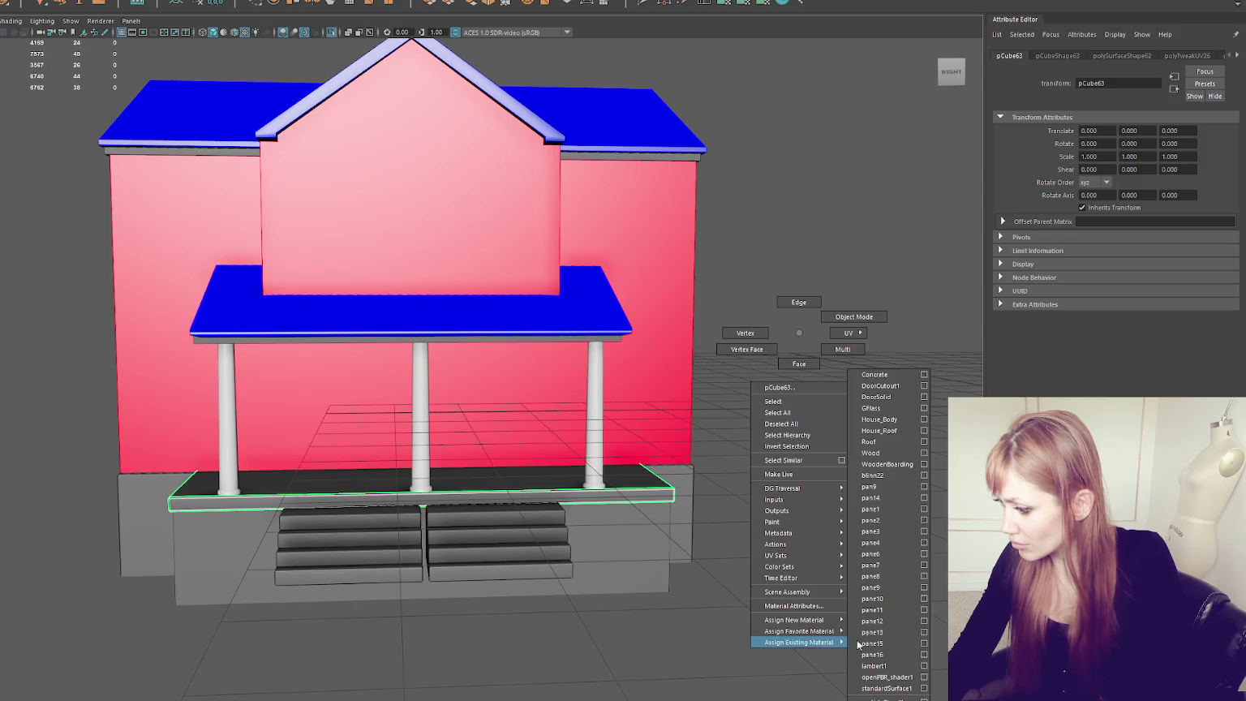
{"action": "mouse_move", "coordinate": [799, 641]}
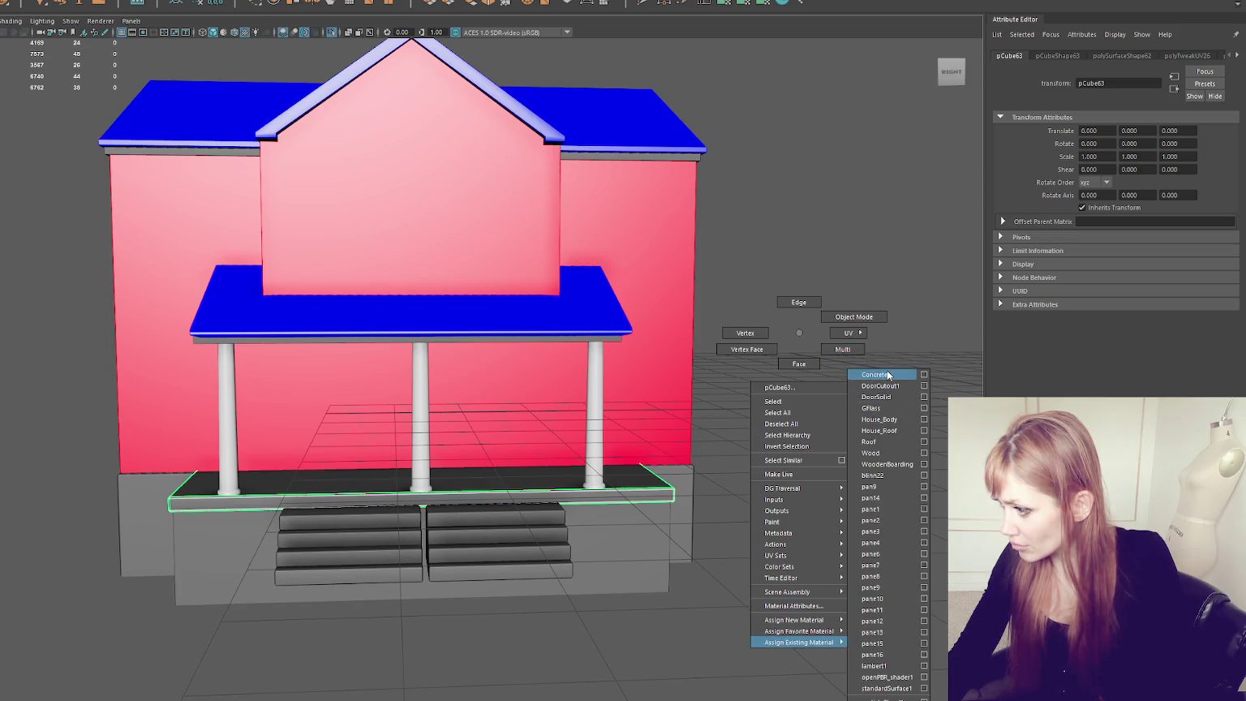
Step: Apply the Concrete material to the porch floor, lower base and both stair blocks
{"action": "left_click", "coordinate": [874, 374]}
{"action": "left_click", "coordinate": [667, 527]}
{"action": "left_click", "coordinate": [495, 542], "text": "shift"}
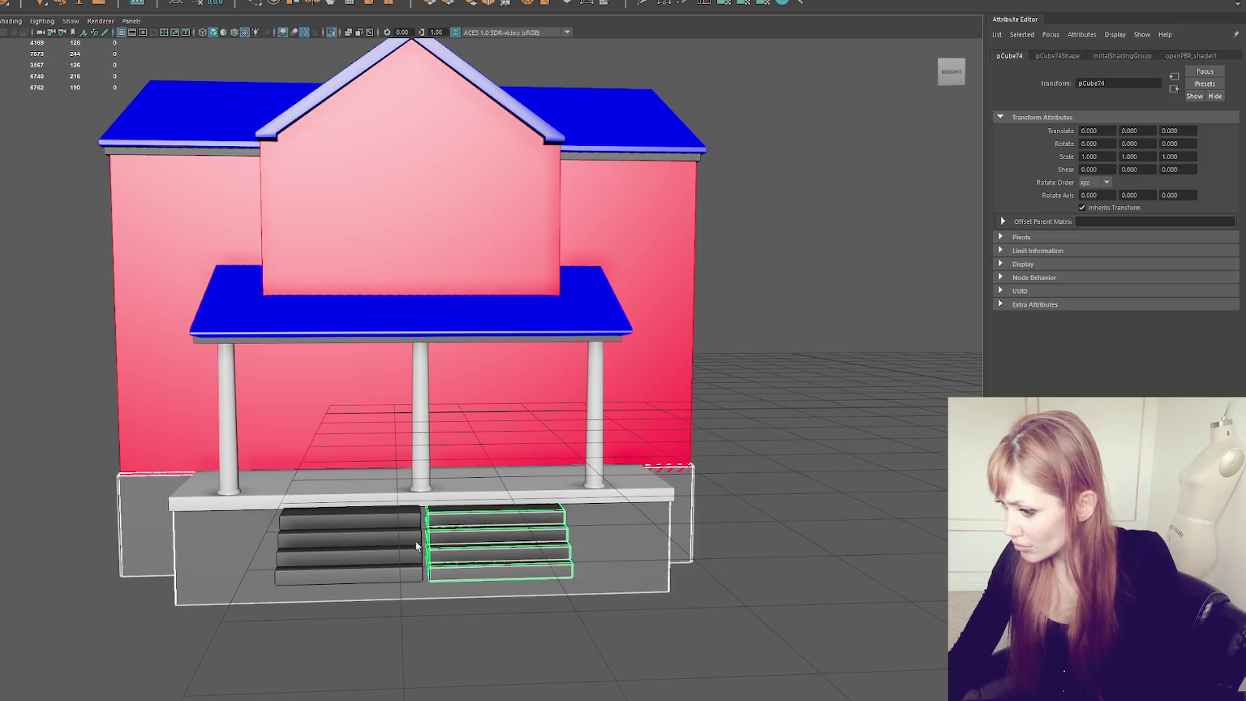
{"action": "left_click", "coordinate": [349, 542], "text": "shift"}
{"action": "right_click_drag", "start_coordinate": [806, 323], "coordinate": [806, 623]}
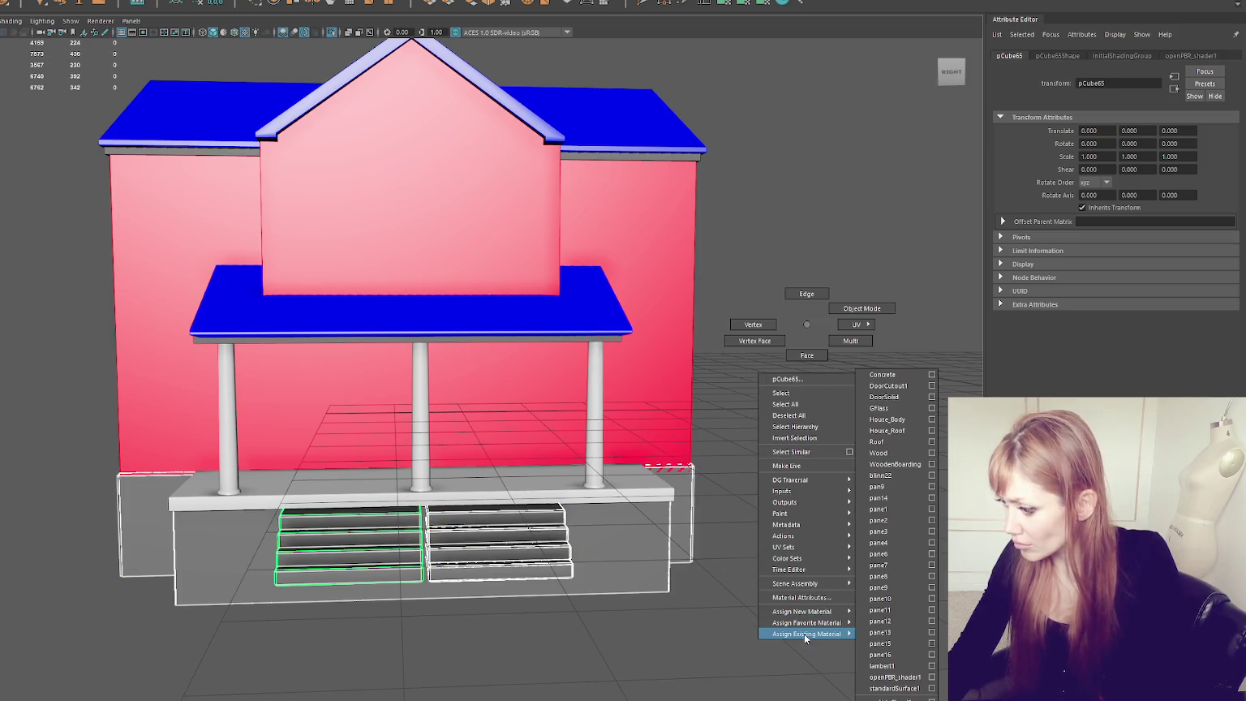
{"action": "left_click", "coordinate": [909, 374]}
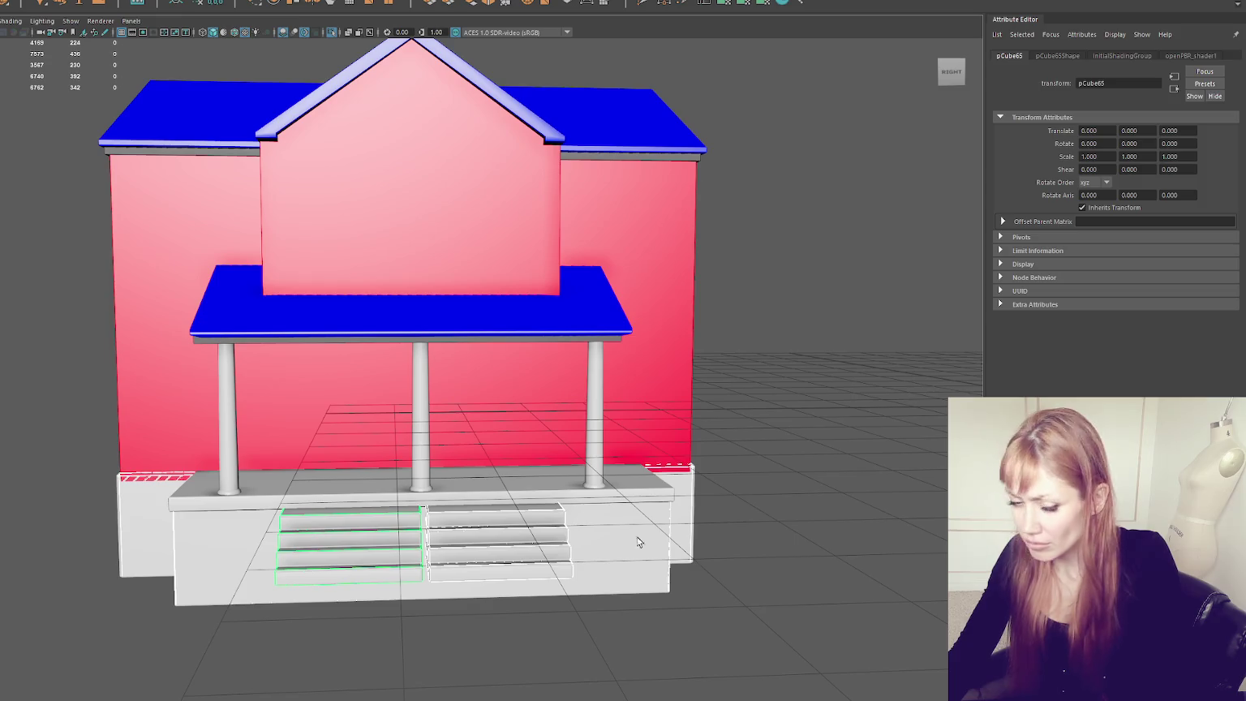
Step: Switch the base and stairs between face and edge selection, ending on the base's side faces
{"action": "key", "text": "ctrl+F11"}
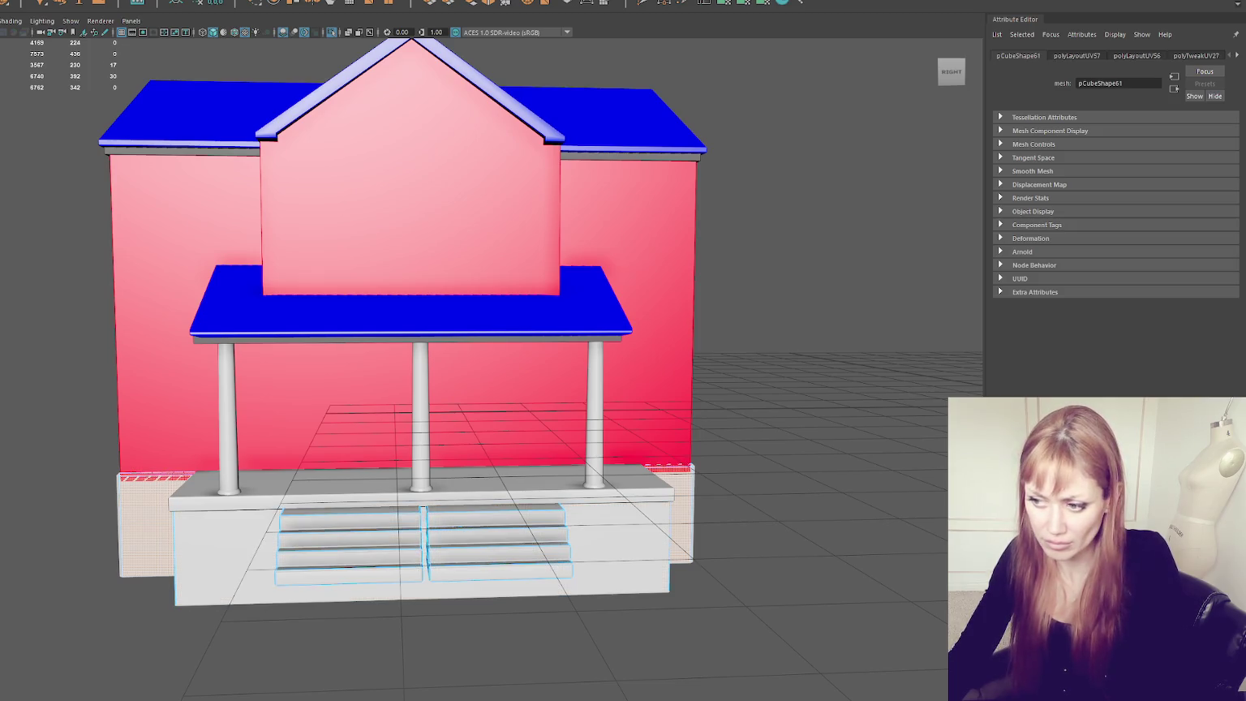
{"action": "key", "text": "F8"}
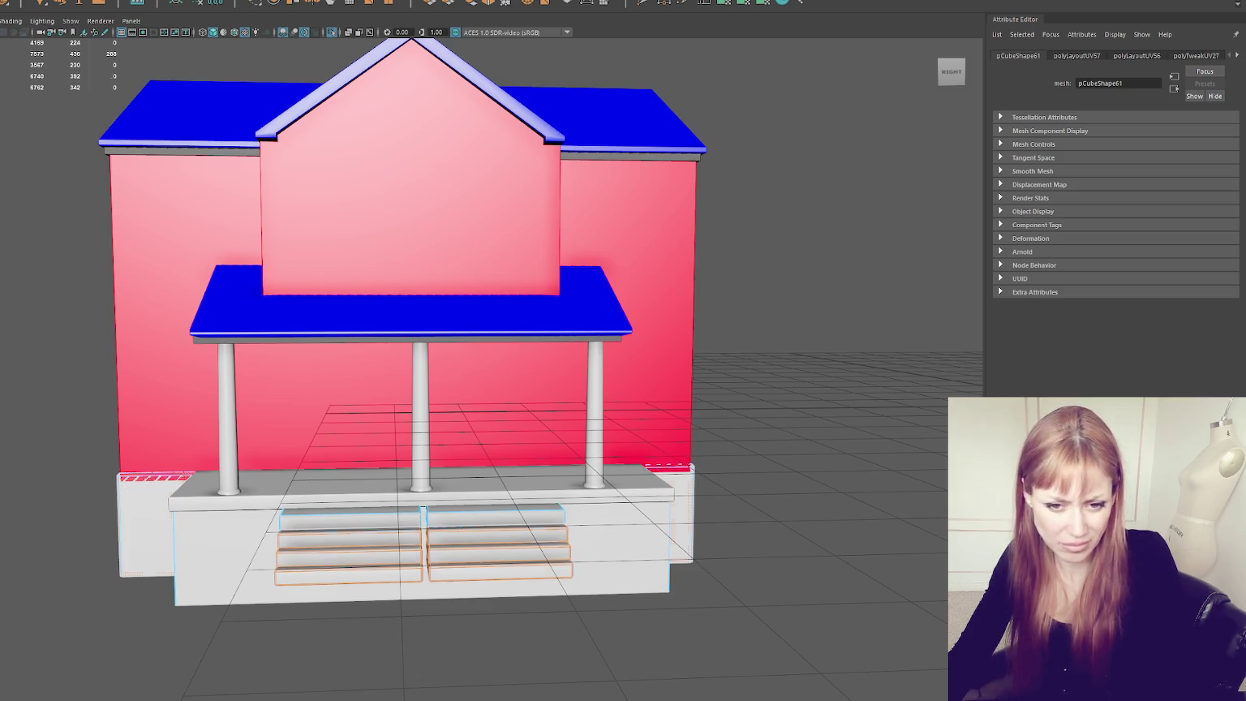
{"action": "key", "text": "F10"}
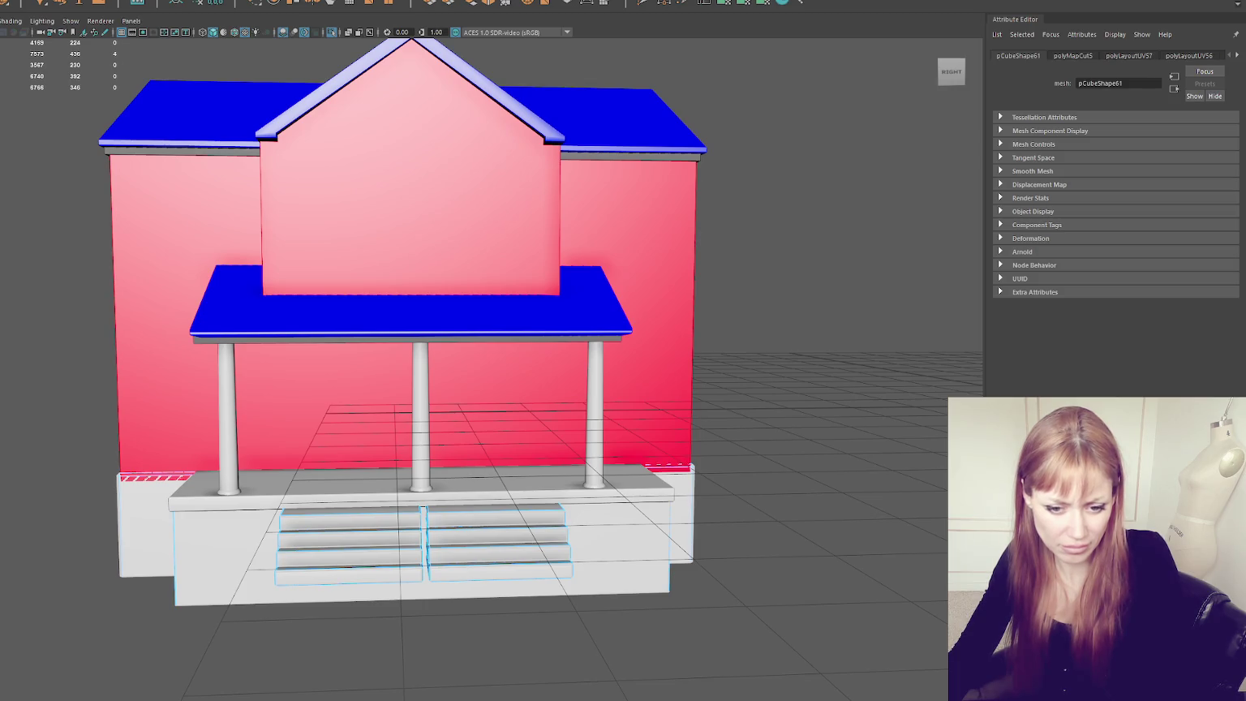
{"action": "key", "text": "F11"}
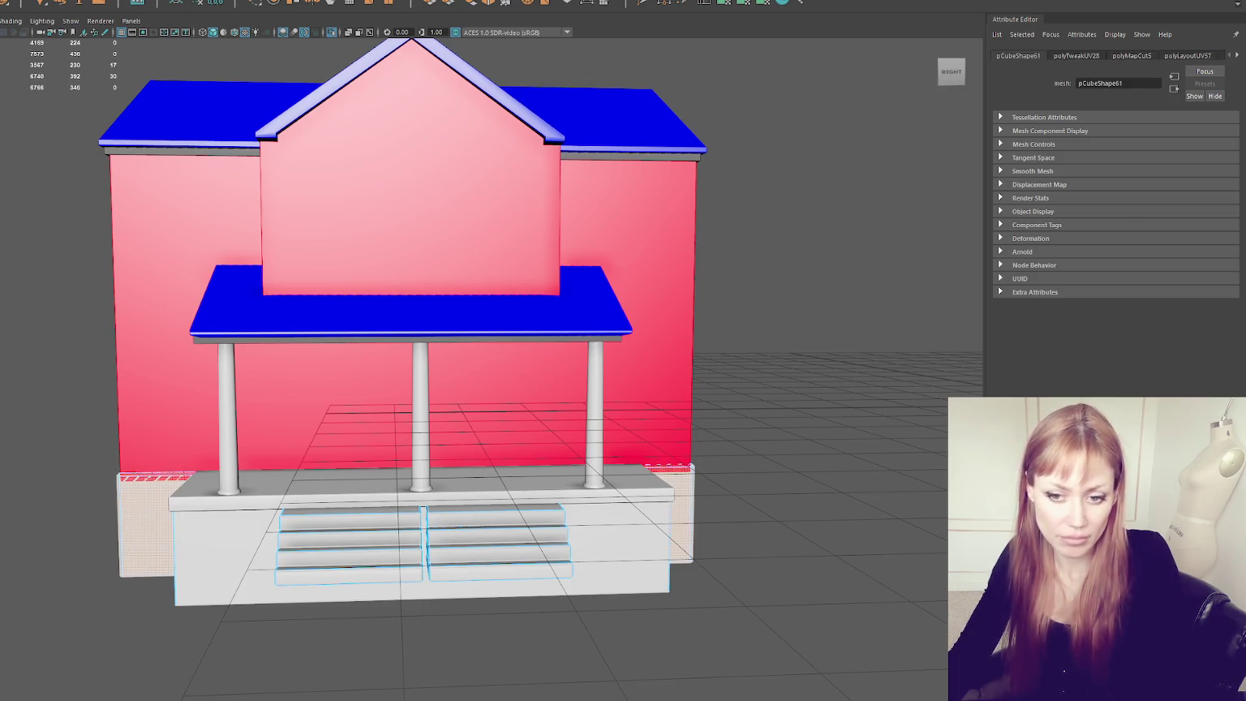
Step: Zoom out to the whole house and select the roof and porch trim pieces
{"action": "scroll", "coordinate": [538, 279], "scroll_direction": "down", "scroll_amount": 1}
{"action": "left_click", "coordinate": [634, 230]}
{"action": "scroll", "coordinate": [603, 290], "scroll_direction": "down", "scroll_amount": 1}
{"action": "scroll", "coordinate": [630, 197], "scroll_direction": "down", "scroll_amount": 2}
{"action": "right_click", "coordinate": [631, 198]}
{"action": "left_click", "coordinate": [597, 189]}
{"action": "left_click", "coordinate": [595, 203]}
{"action": "left_click", "coordinate": [593, 204]}
{"action": "left_click", "coordinate": [727, 246]}
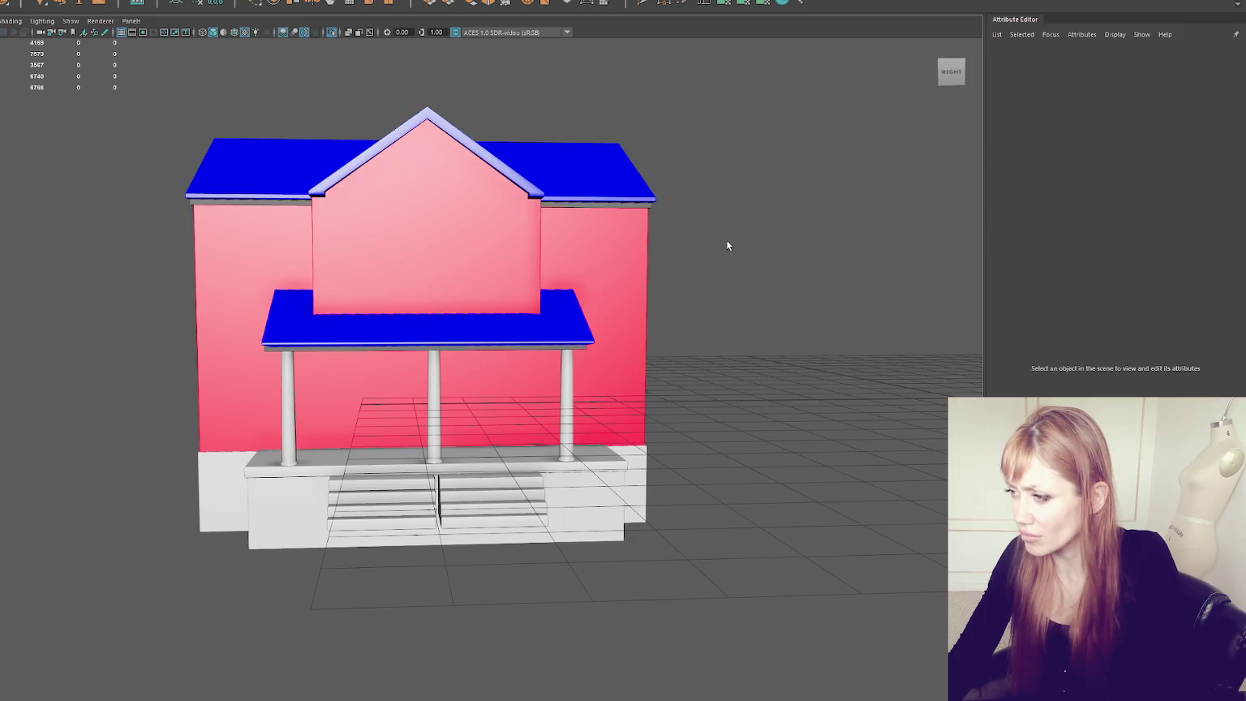
{"action": "left_click", "coordinate": [630, 208]}
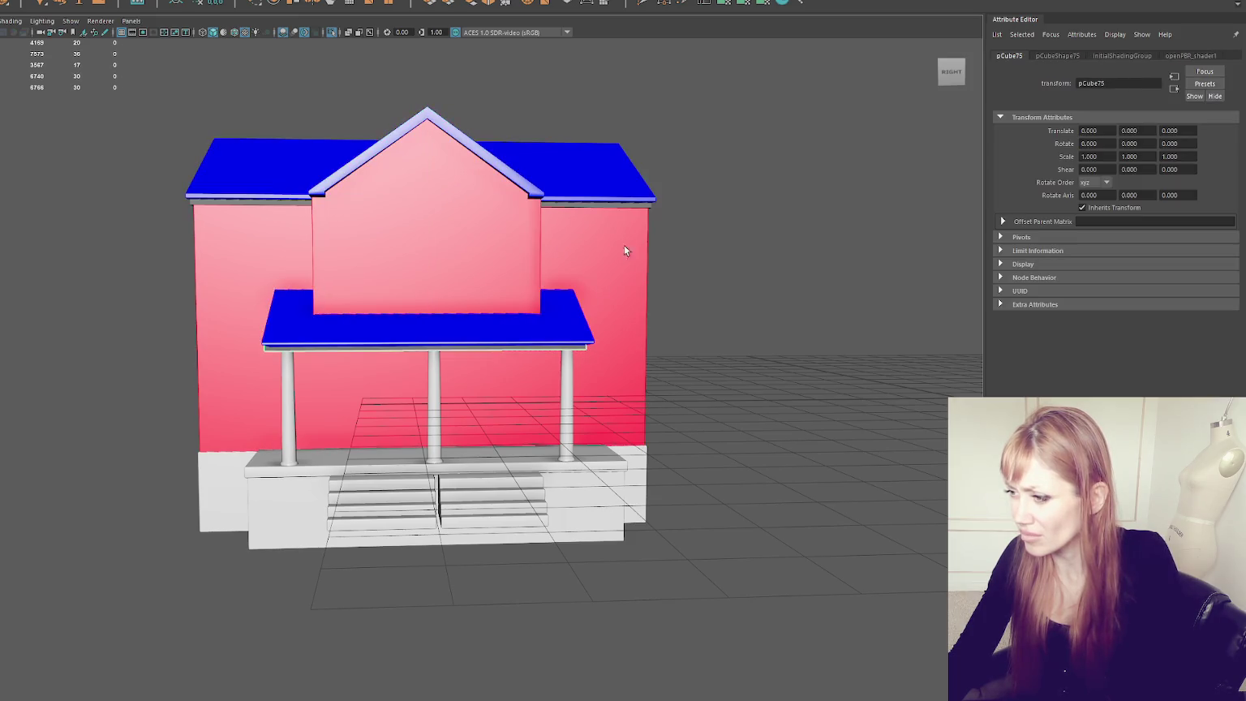
Step: Give the trims a new Blinn material named Painted_Metal and make it green
{"action": "left_click", "coordinate": [621, 208]}
{"action": "right_click_drag", "start_coordinate": [706, 214], "coordinate": [801, 539]}
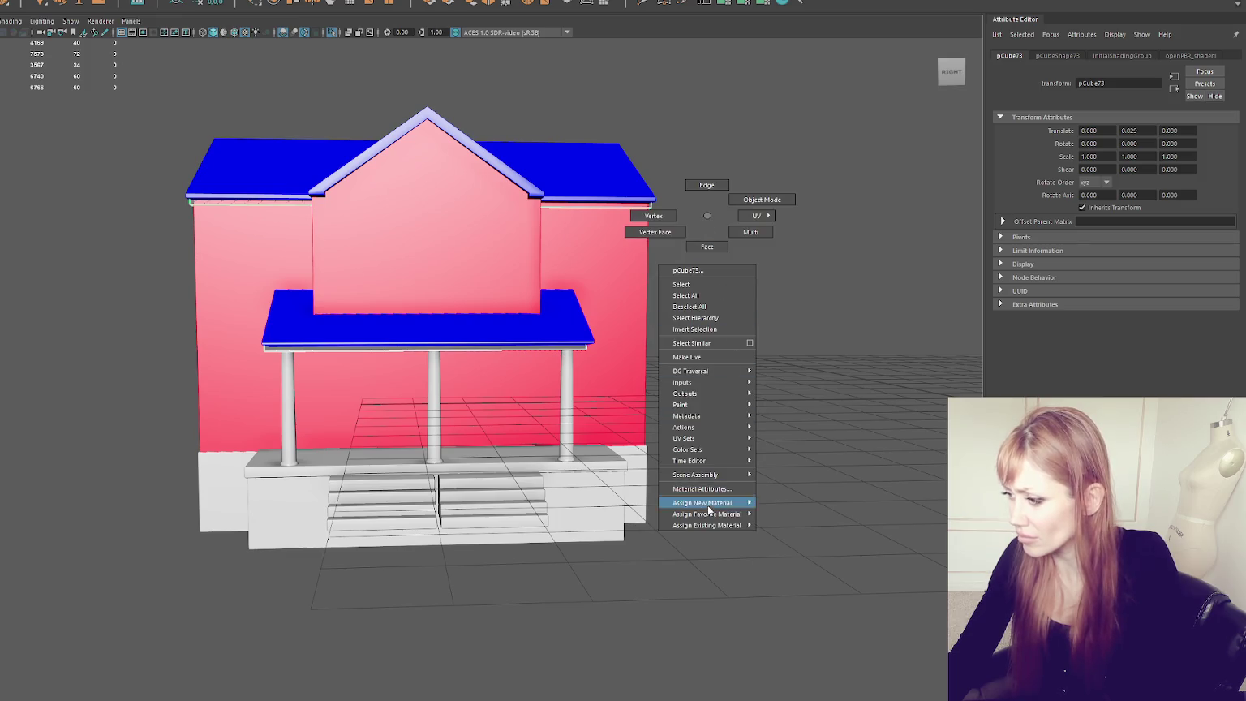
{"action": "double_click", "coordinate": [1118, 82]}
{"action": "type", "text": "Painted "}
{"action": "type", "text": "tal"}
{"action": "key", "text": "Return"}
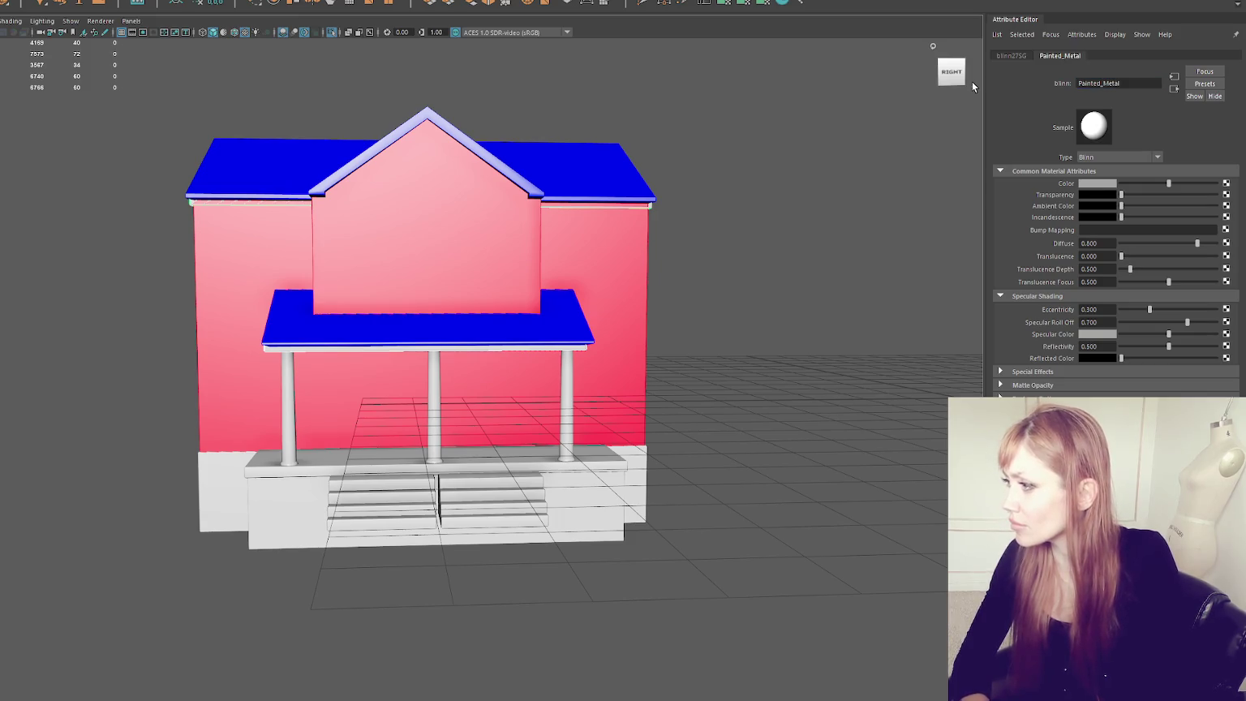
{"action": "left_click", "coordinate": [1097, 184]}
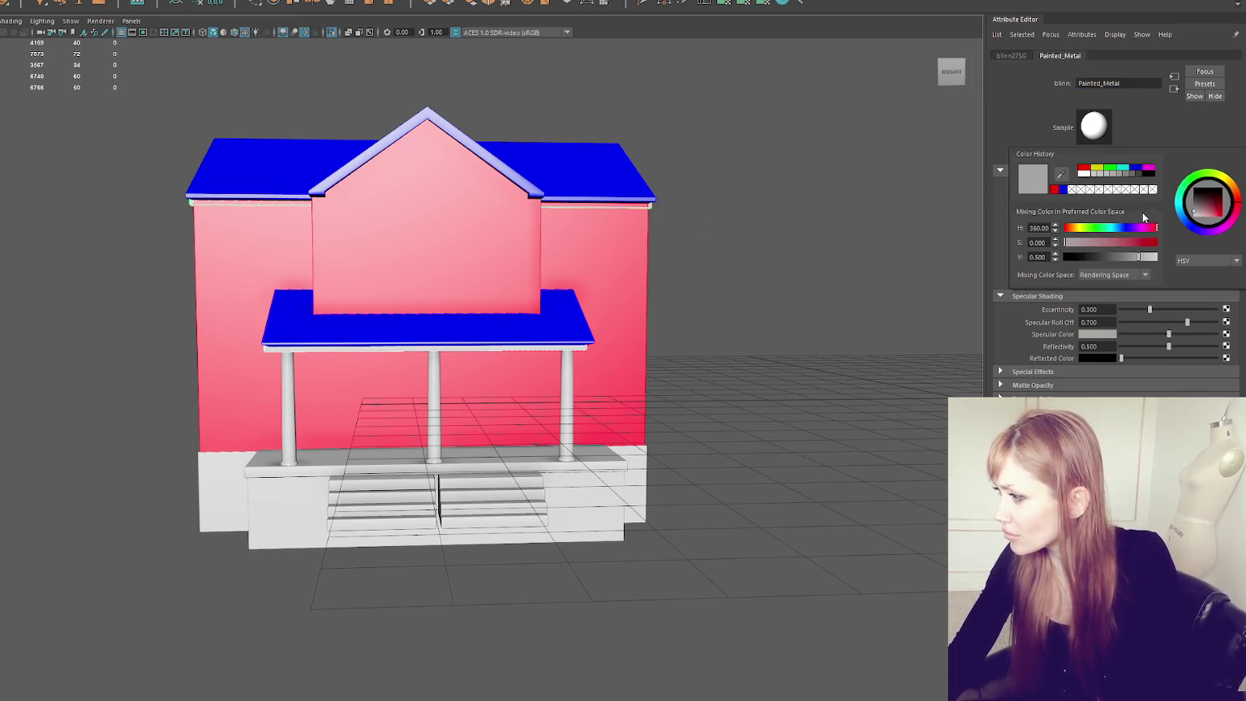
{"action": "left_click", "coordinate": [1110, 167]}
{"action": "left_click", "coordinate": [758, 183]}
Step: Change the porch columns' Wood material colour to magenta
{"action": "scroll", "coordinate": [754, 197], "scroll_direction": "up", "scroll_amount": 3}
{"action": "mouse_move", "coordinate": [754, 196]}
{"action": "left_mouse_down", "text": "alt"}
{"action": "mouse_move", "coordinate": [731, 193]}
{"action": "mouse_move", "coordinate": [787, 189]}
{"action": "left_mouse_up", "text": "alt"}
{"action": "left_click", "coordinate": [598, 390]}
{"action": "key", "text": "f"}
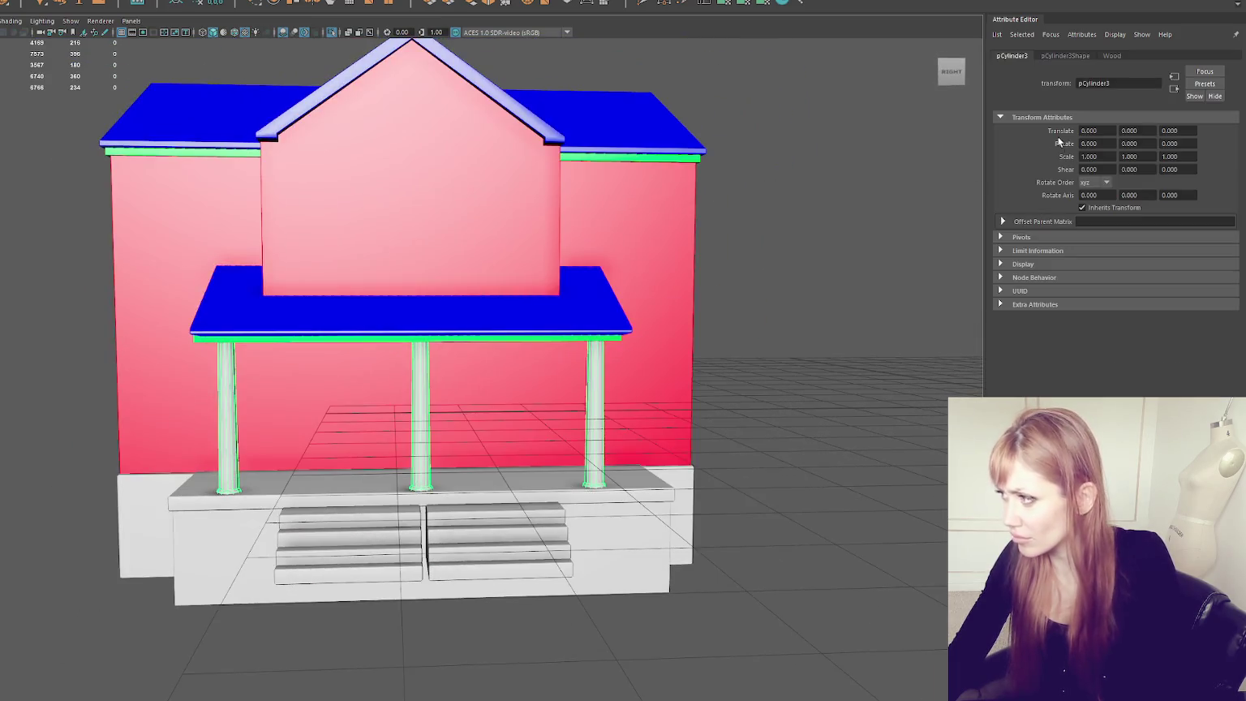
{"action": "left_click", "coordinate": [1113, 57]}
{"action": "left_click", "coordinate": [1112, 186]}
{"action": "left_click", "coordinate": [1144, 181]}
{"action": "left_click", "coordinate": [768, 270]}
Step: Select both blocks of steps and assign them a new Blinn material
{"action": "left_click_drag", "start_coordinate": [768, 270], "coordinate": [848, 270], "text": "alt"}
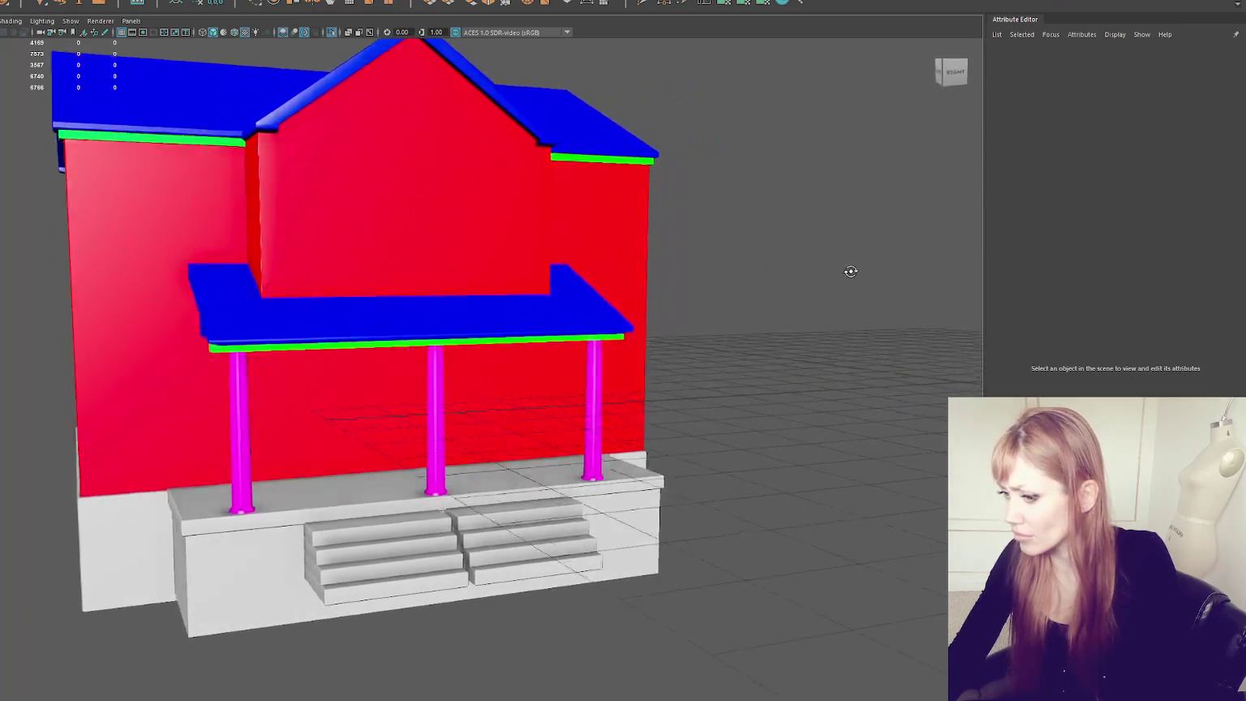
{"action": "left_click", "coordinate": [640, 497]}
{"action": "left_click_drag", "start_coordinate": [641, 496], "coordinate": [612, 501], "text": "alt"}
{"action": "left_click", "coordinate": [490, 524]}
{"action": "left_click", "coordinate": [474, 529]}
{"action": "left_click", "coordinate": [316, 523], "text": "shift"}
{"action": "left_click", "coordinate": [949, 72]}
{"action": "right_click_drag", "start_coordinate": [910, 260], "coordinate": [898, 564]}
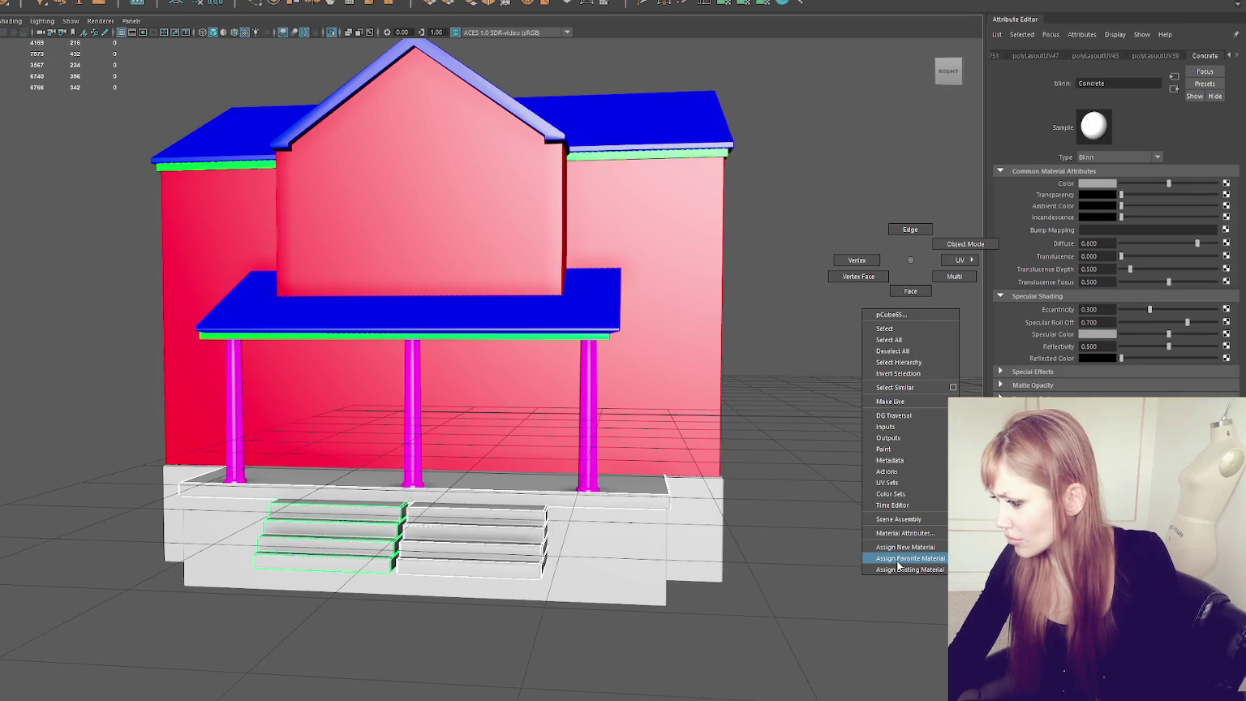
{"action": "left_click", "coordinate": [978, 558]}
Step: Rename the steps' material Concrete_2 and darken its grey colour
{"action": "double_click", "coordinate": [1141, 84]}
{"action": "type", "text": "Concrete_2"}
{"action": "key", "text": "Return"}
{"action": "left_click", "coordinate": [1101, 171]}
{"action": "left_click", "coordinate": [1103, 170]}
{"action": "left_click", "coordinate": [1097, 183]}
{"action": "left_click_drag", "start_coordinate": [431, 311], "coordinate": [387, 327]}
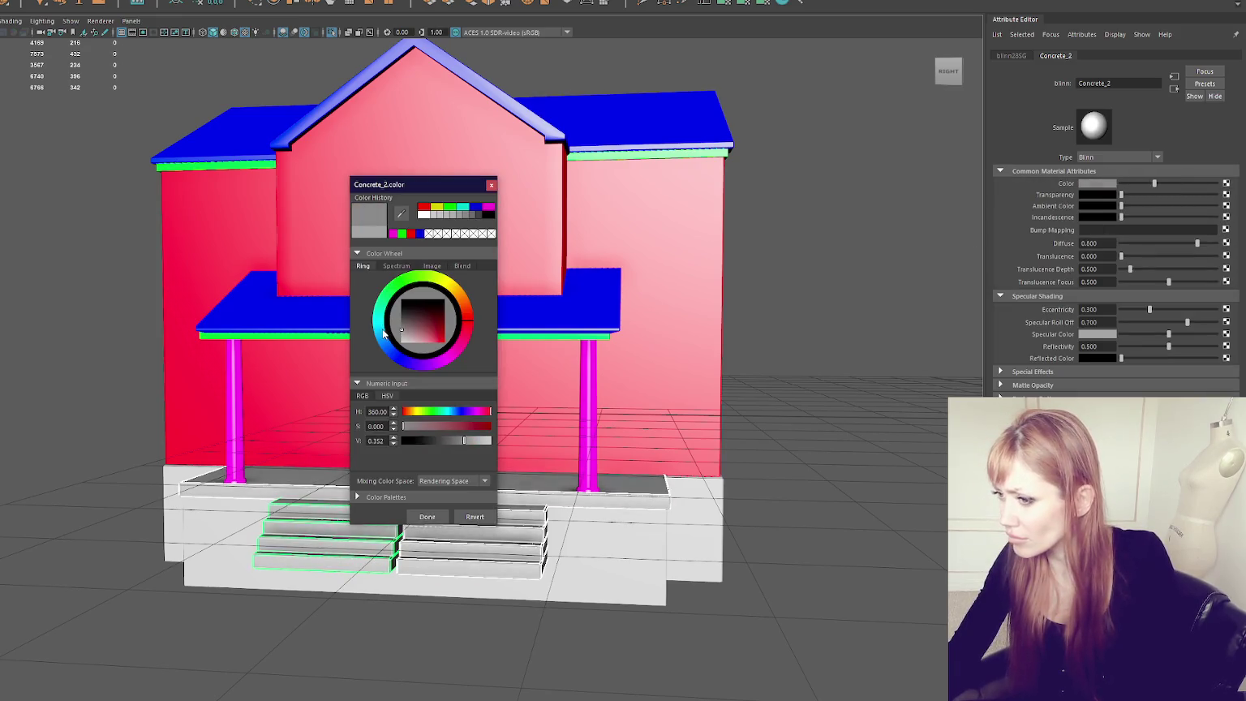
{"action": "left_click", "coordinate": [490, 185]}
{"action": "left_click", "coordinate": [825, 212]}
Step: Combine all house parts into one mesh and select the WastelandBuildingParts parent group
{"action": "left_click_drag", "start_coordinate": [825, 212], "coordinate": [758, 274], "text": "alt"}
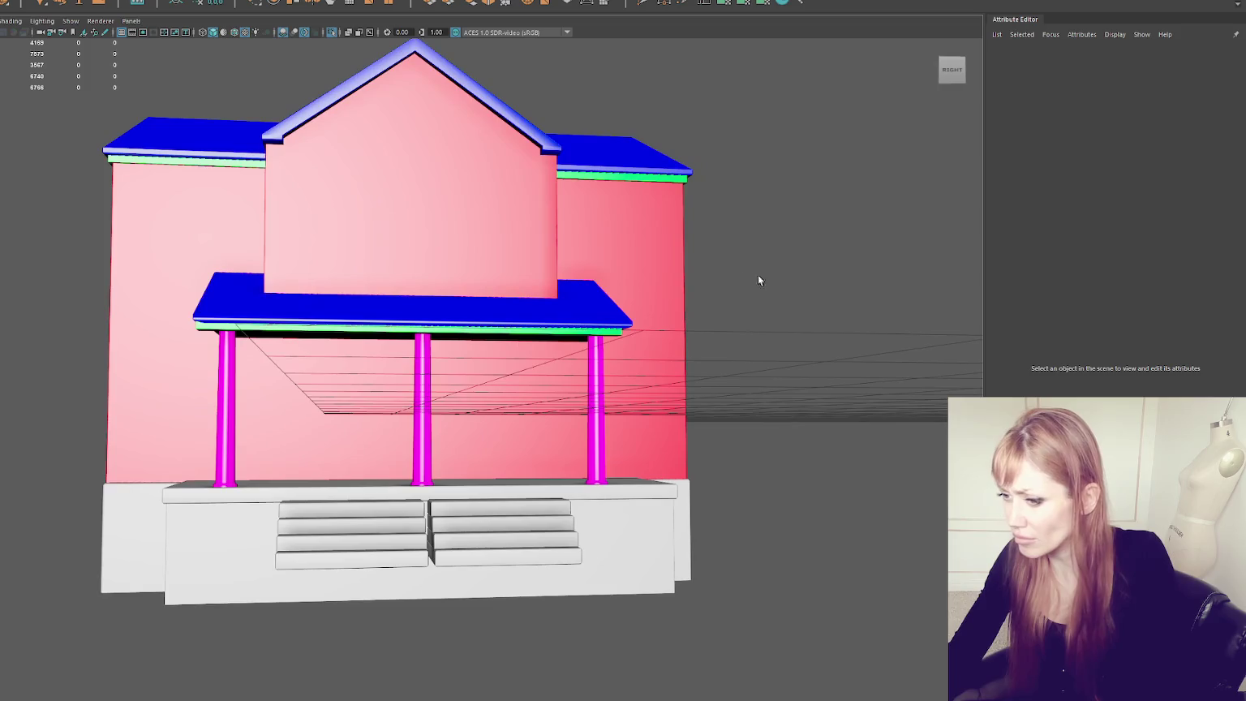
{"action": "left_click_drag", "start_coordinate": [59, 104], "coordinate": [612, 552]}
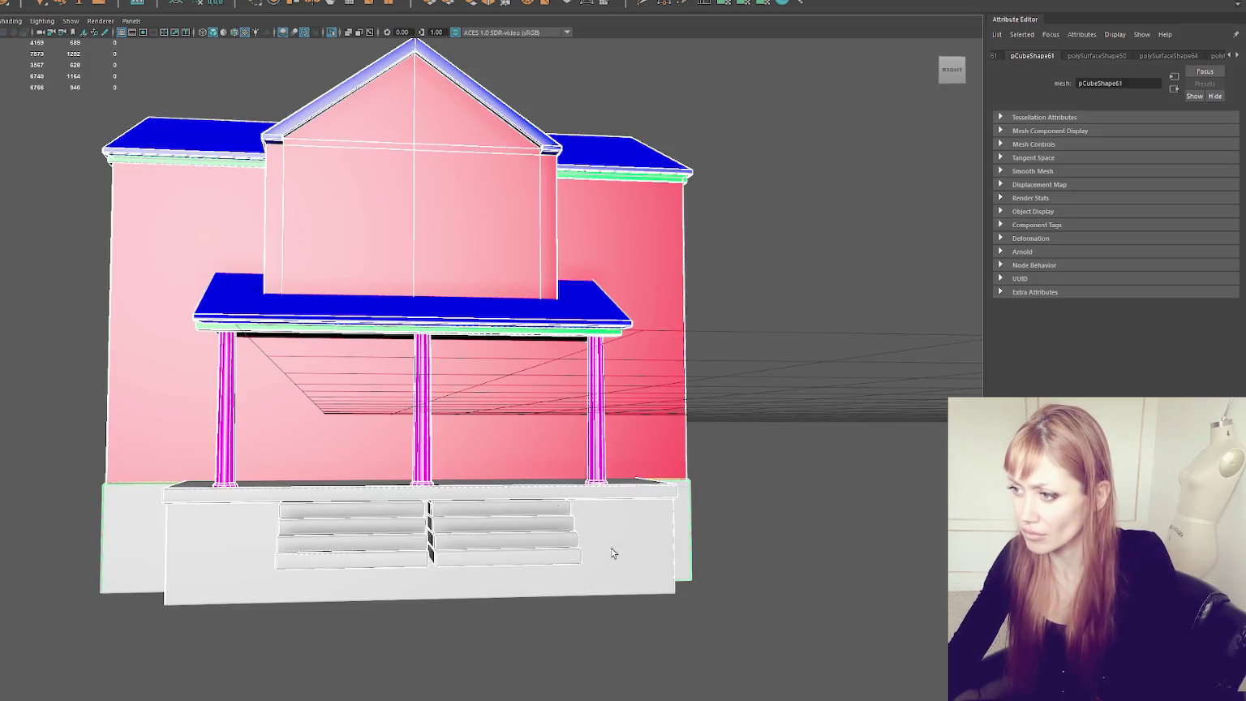
{"action": "left_click", "coordinate": [16, 1]}
{"action": "left_click", "coordinate": [176, 8]}
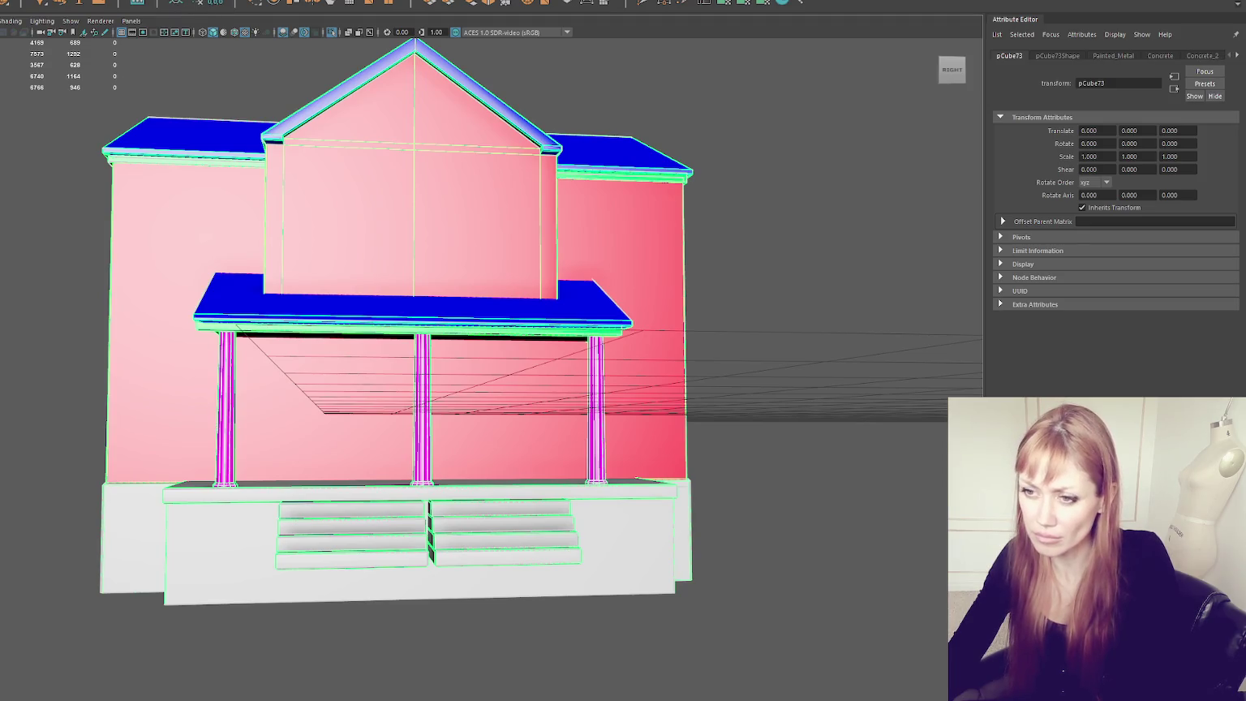
{"action": "left_click", "coordinate": [811, 528]}
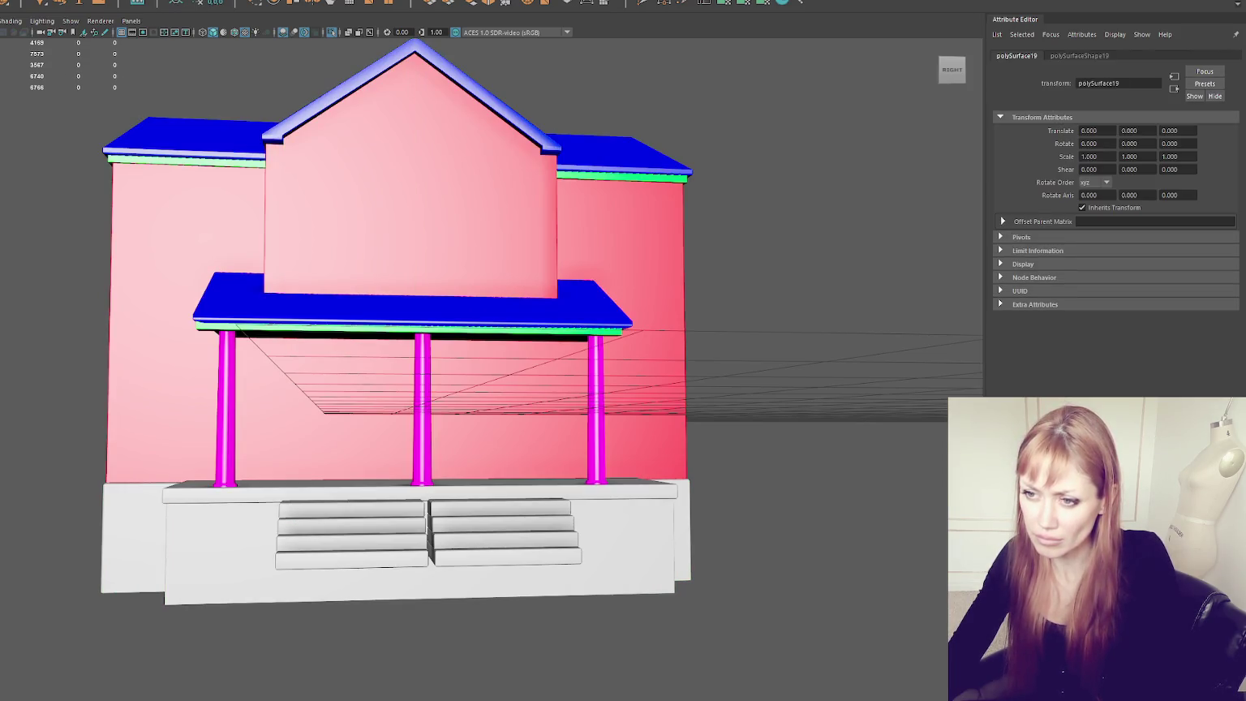
{"action": "key", "text": "ctrl+z"}
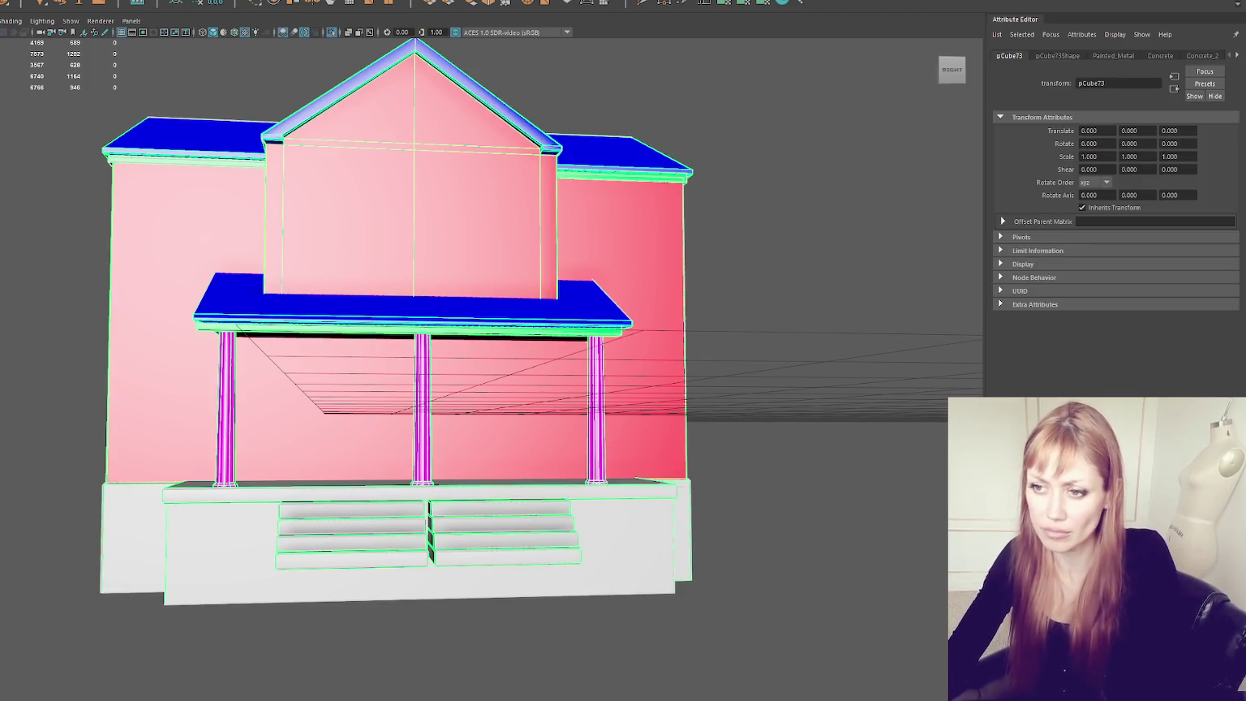
{"action": "key", "text": "Up"}
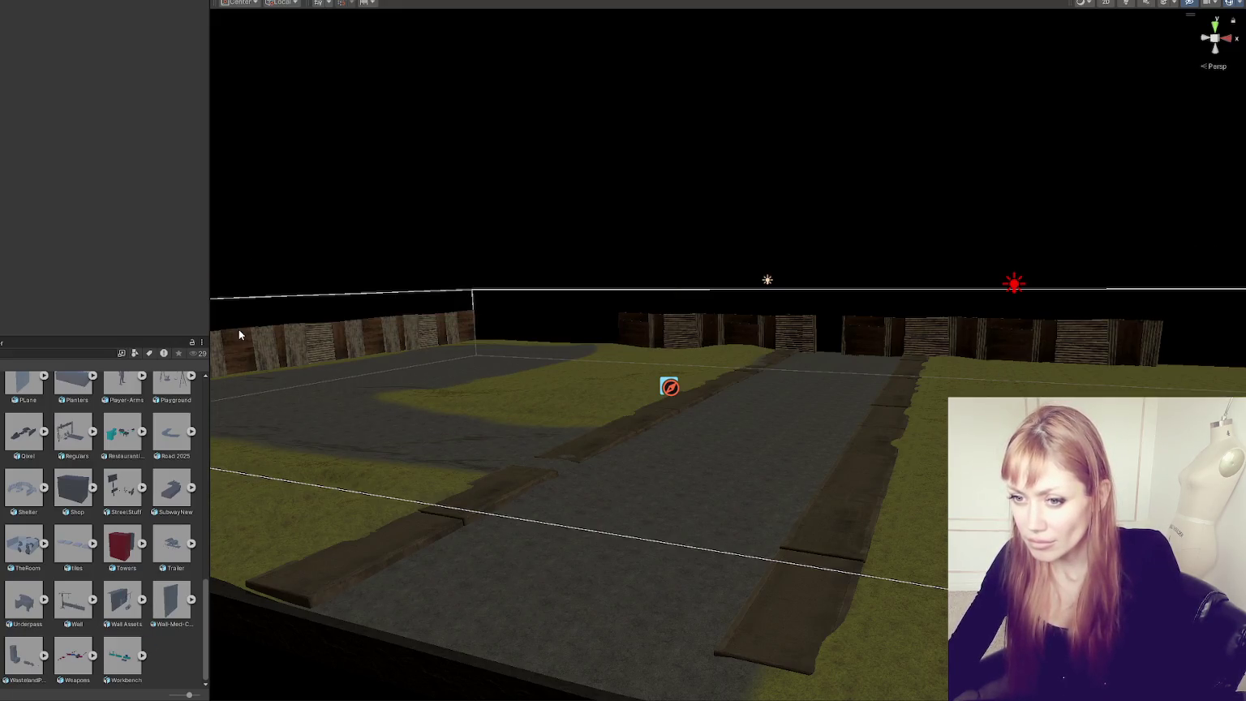
Step: Orbit and zoom the Scene view to get a close look over the road and grass
{"action": "mouse_move", "coordinate": [574, 203]}
{"action": "left_mouse_down", "text": "alt"}
{"action": "mouse_move", "coordinate": [768, 322]}
{"action": "mouse_move", "coordinate": [742, 325]}
{"action": "left_mouse_up", "text": "alt"}
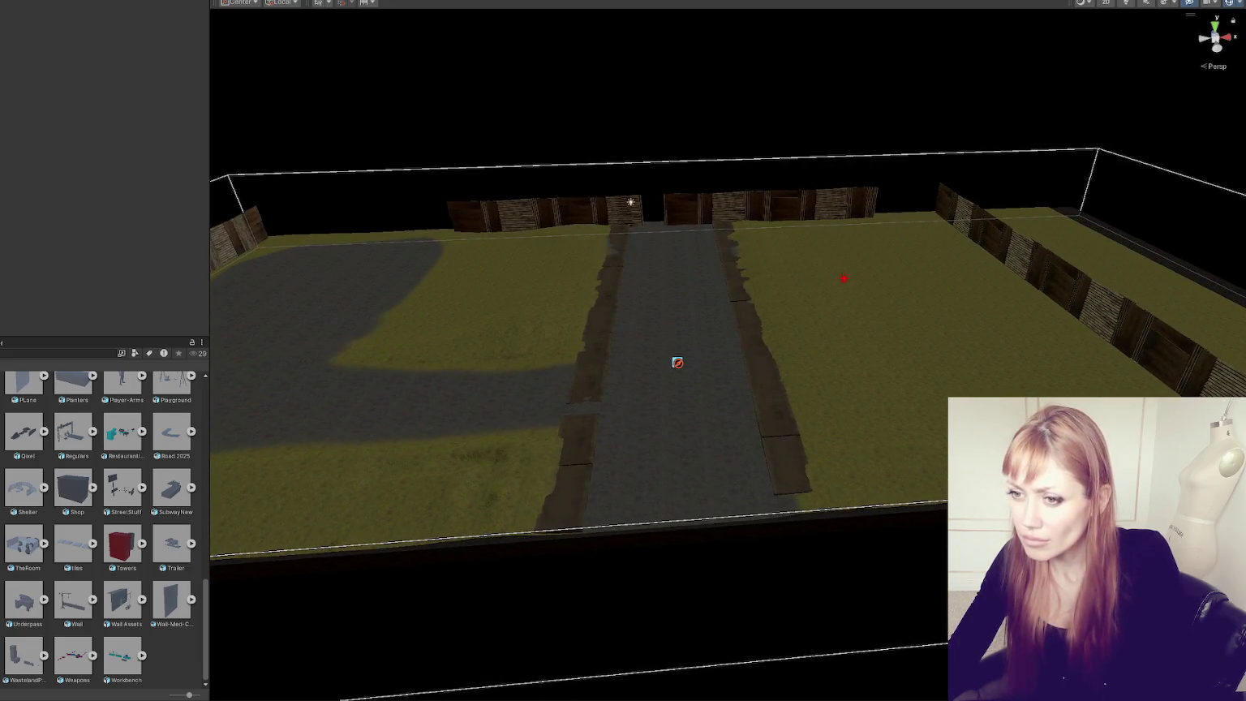
{"action": "left_click", "coordinate": [1050, 272]}
{"action": "left_click", "coordinate": [664, 207]}
{"action": "left_click", "coordinate": [504, 208]}
{"action": "left_click", "coordinate": [586, 278]}
{"action": "scroll", "coordinate": [586, 278], "scroll_direction": "up", "scroll_amount": 3}
{"action": "left_click_drag", "start_coordinate": [486, 390], "coordinate": [301, 398], "text": "alt"}
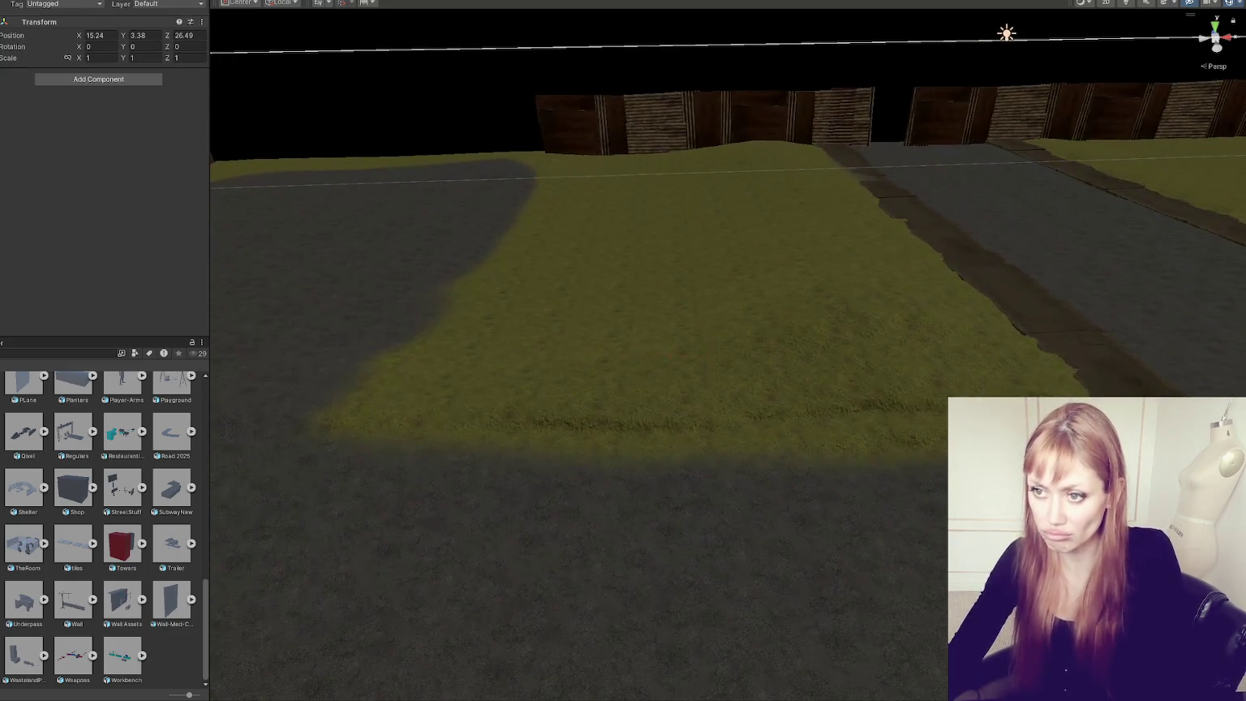
{"action": "left_click", "coordinate": [301, 398]}
{"action": "scroll", "coordinate": [814, 362], "scroll_direction": "down", "scroll_amount": 5}
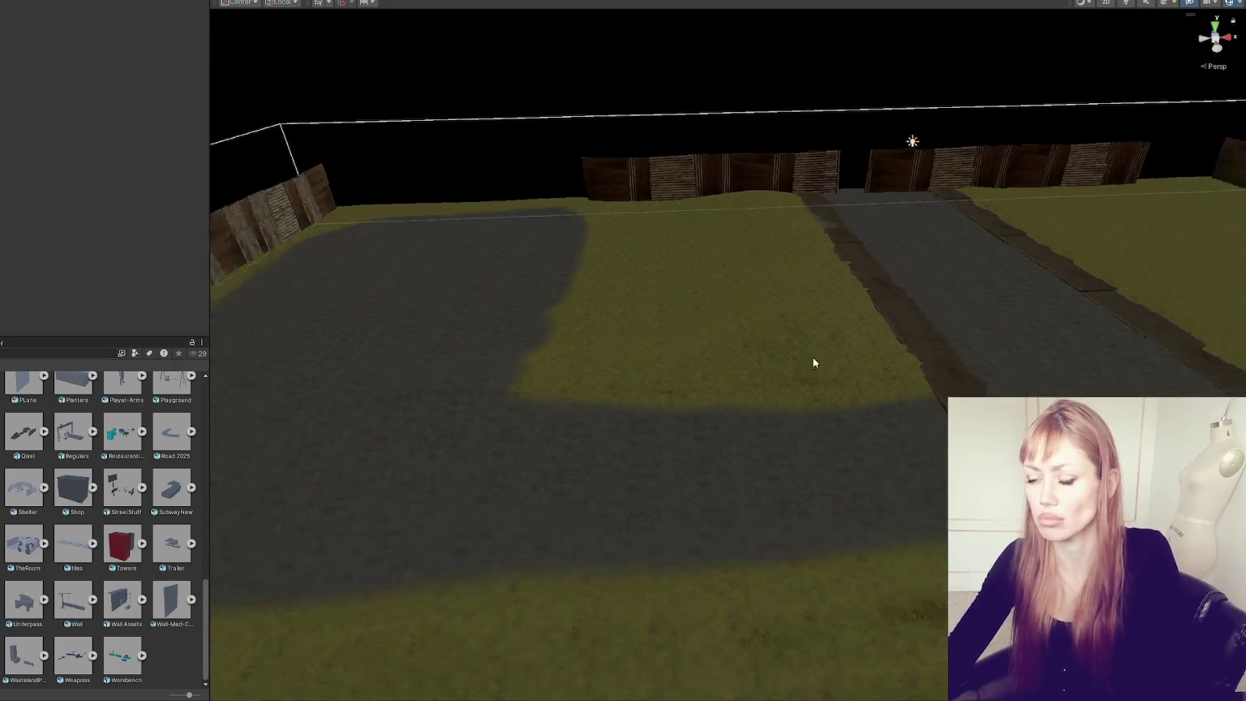
{"action": "scroll", "coordinate": [596, 411], "scroll_direction": "down", "scroll_amount": 5}
{"action": "scroll", "coordinate": [596, 411], "scroll_direction": "down", "scroll_amount": 2}
{"action": "scroll", "coordinate": [617, 365], "scroll_direction": "up", "scroll_amount": 5}
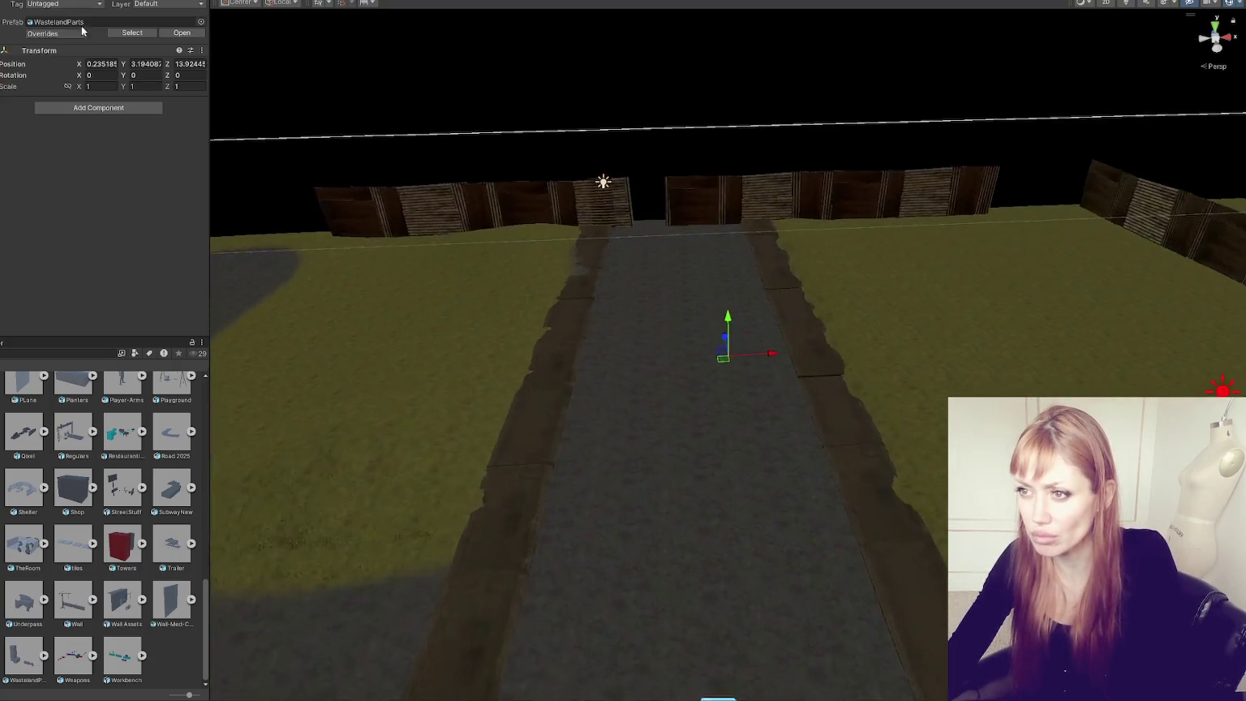
Step: Drop the WastelandParts prefab onto the road and frame its House_1 house
{"action": "left_click_drag", "start_coordinate": [23, 657], "coordinate": [667, 233]}
{"action": "left_click", "coordinate": [667, 233]}
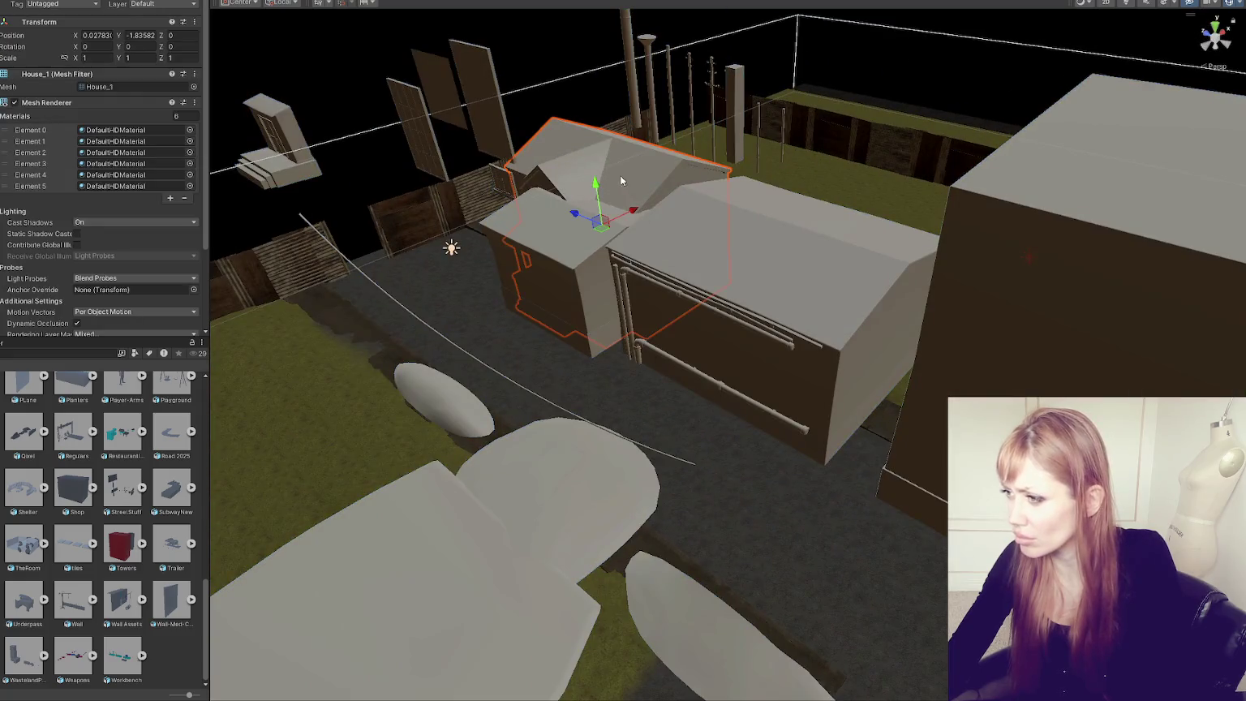
{"action": "key", "text": "f"}
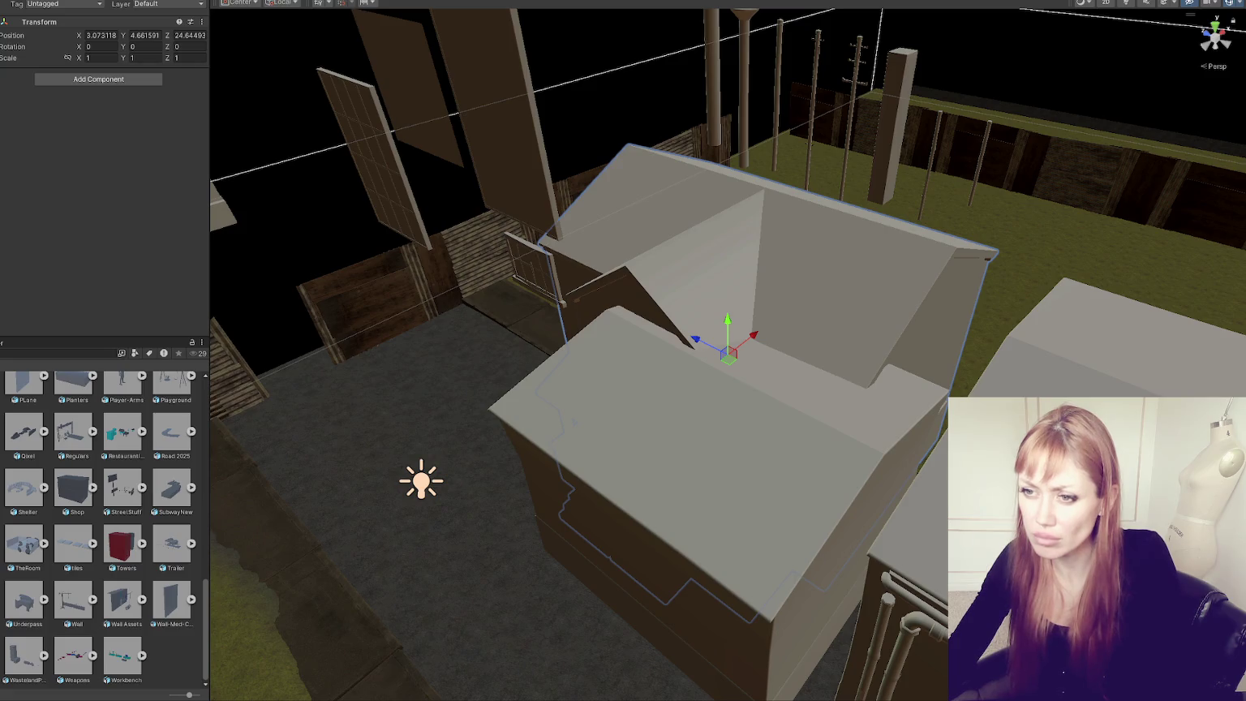
{"action": "key", "text": "ctrl+z"}
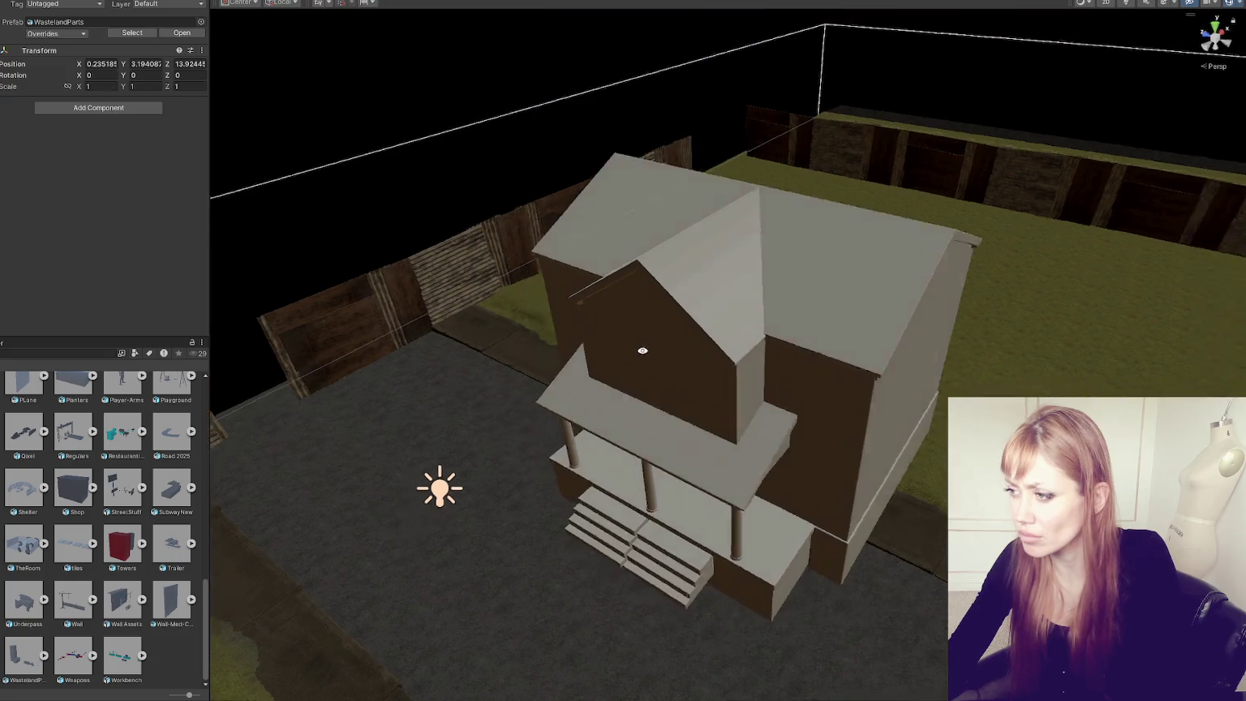
Step: Frame the house and raise it slightly so its steps show
{"action": "left_click", "coordinate": [642, 348]}
{"action": "key", "text": "f"}
{"action": "scroll", "coordinate": [737, 418], "scroll_direction": "up", "scroll_amount": 3}
{"action": "mouse_move", "coordinate": [736, 419]}
{"action": "left_mouse_down"}
{"action": "mouse_move", "coordinate": [766, 259]}
{"action": "mouse_move", "coordinate": [511, 258]}
{"action": "mouse_move", "coordinate": [690, 280]}
{"action": "mouse_move", "coordinate": [889, 279]}
{"action": "left_mouse_up"}
Step: Duplicate the house three times to build a row along the street
{"action": "key", "text": "ctrl+d"}
{"action": "key", "text": "ctrl+d"}
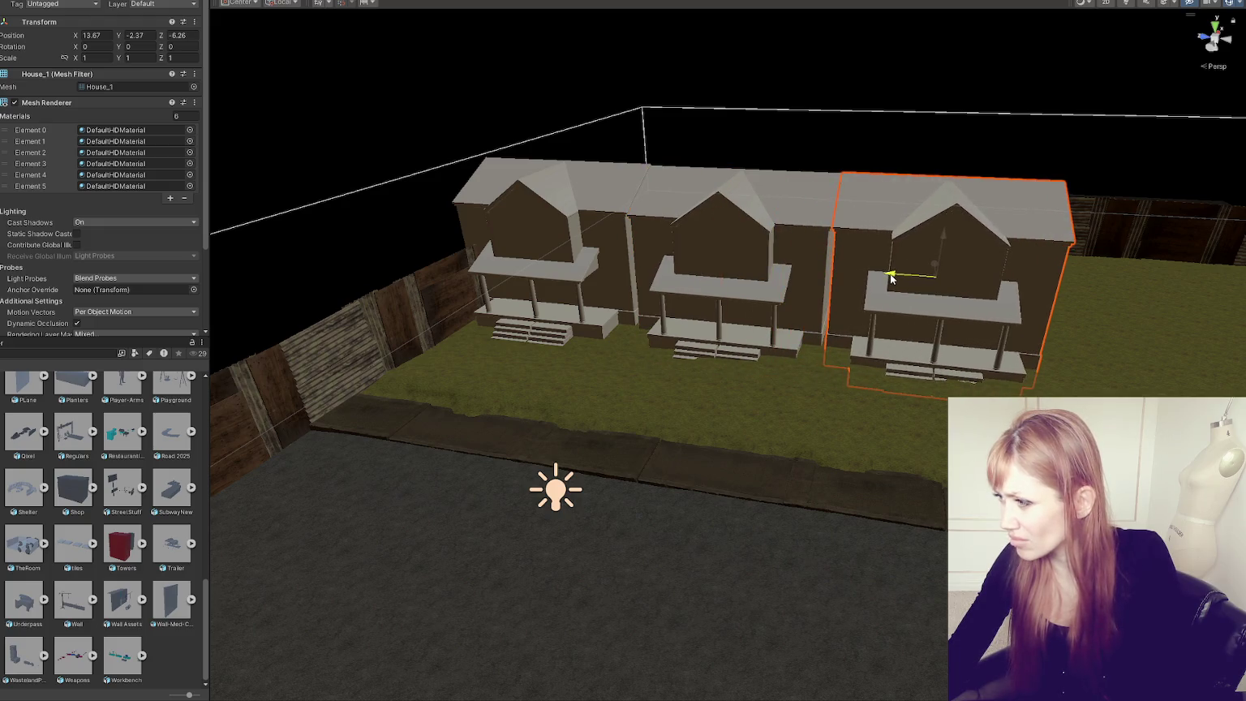
{"action": "middle_click_drag", "start_coordinate": [889, 280], "coordinate": [865, 291]}
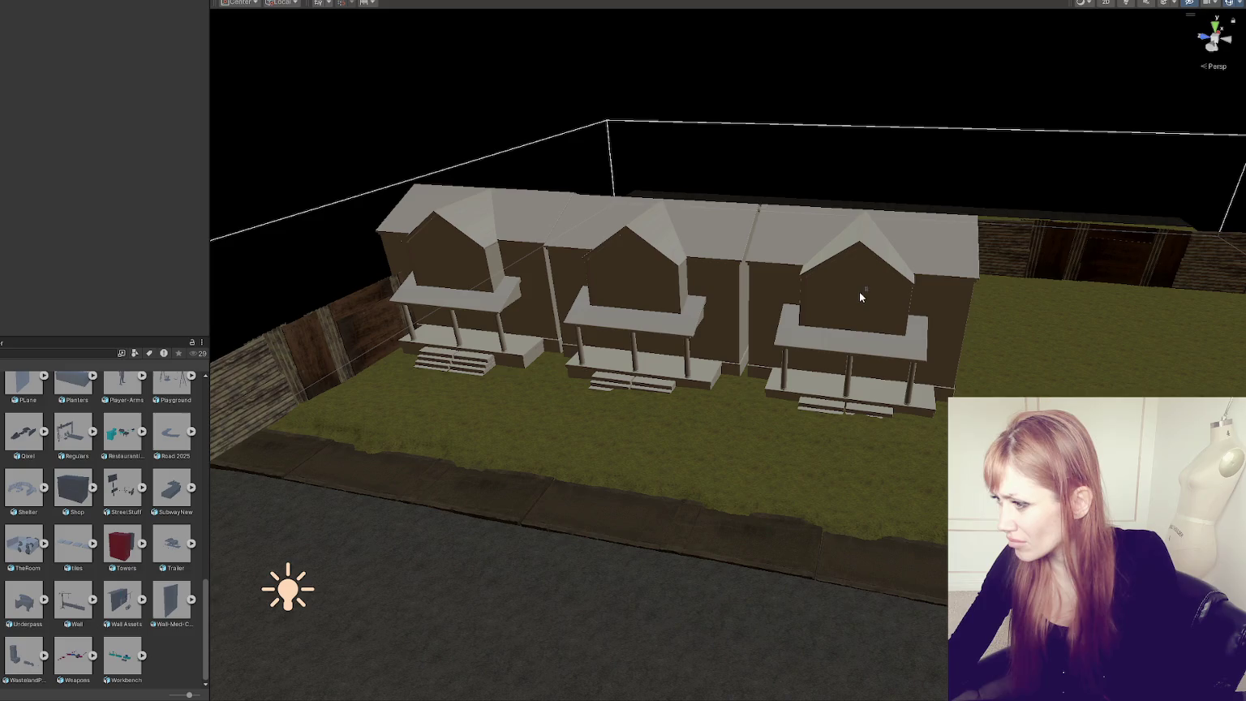
{"action": "key", "text": "ctrl+d"}
{"action": "left_click_drag", "start_coordinate": [860, 298], "coordinate": [1040, 329]}
{"action": "middle_click_drag", "start_coordinate": [1040, 330], "coordinate": [872, 337]}
{"action": "key", "text": "ctrl+d"}
{"action": "left_click_drag", "start_coordinate": [835, 347], "coordinate": [1079, 375]}
{"action": "middle_click_drag", "start_coordinate": [1079, 375], "coordinate": [823, 357]}
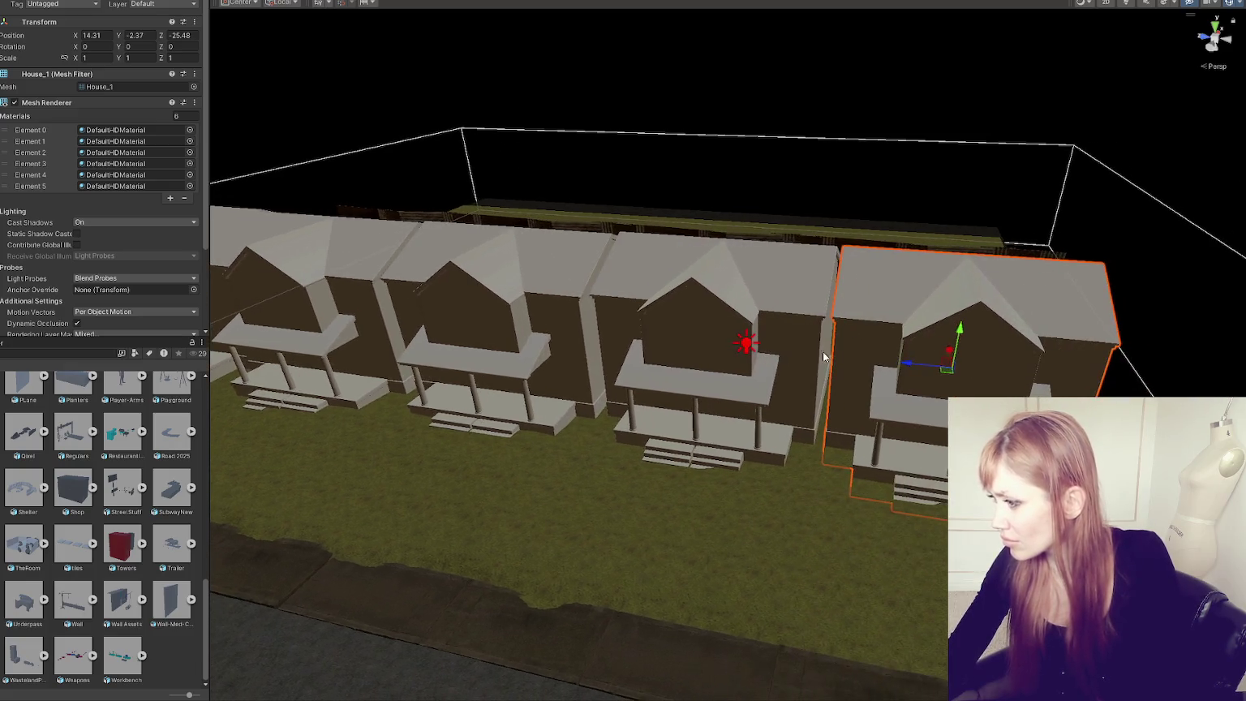
{"action": "left_click_drag", "start_coordinate": [951, 353], "coordinate": [945, 357]}
{"action": "scroll", "coordinate": [941, 361], "scroll_direction": "down", "scroll_amount": 1}
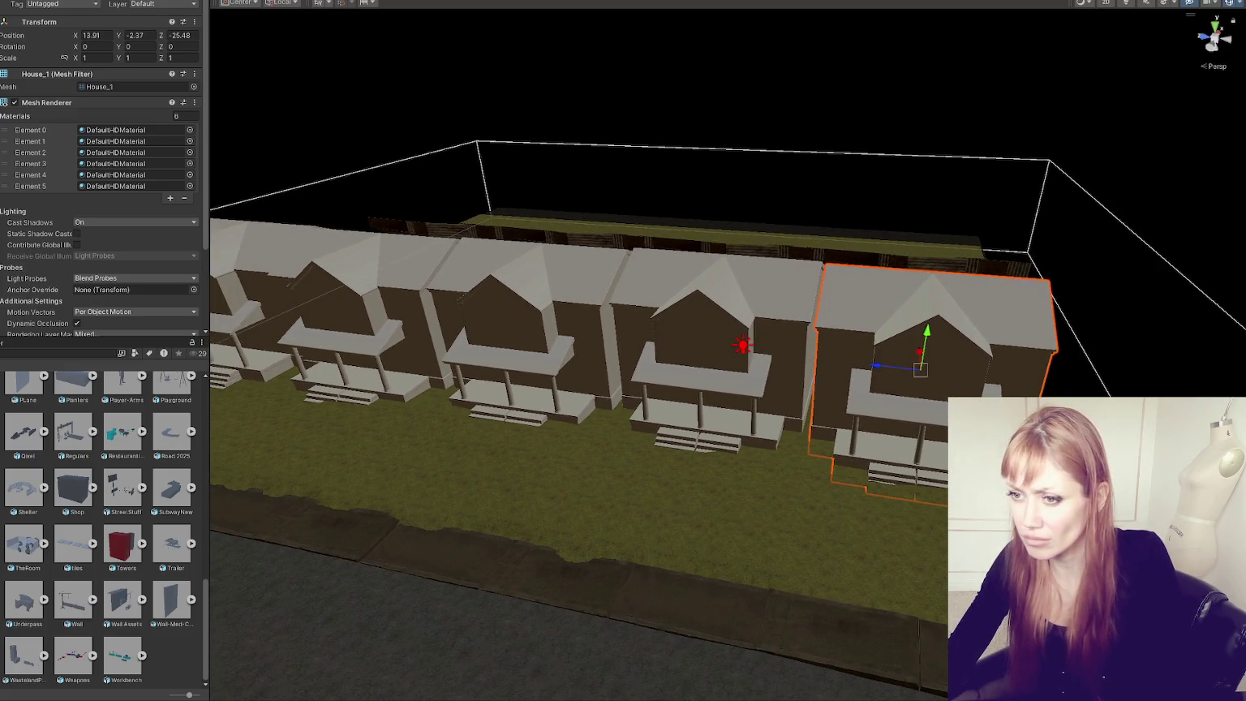
Step: Copy the whole row to the street's left side, turn it 180° and shift it left
{"action": "mouse_move", "coordinate": [1047, 244]}
{"action": "left_mouse_down"}
{"action": "mouse_move", "coordinate": [622, 294]}
{"action": "mouse_move", "coordinate": [566, 324]}
{"action": "left_mouse_up"}
{"action": "key", "text": "ctrl+d"}
{"action": "mouse_move", "coordinate": [775, 276]}
{"action": "left_mouse_down"}
{"action": "mouse_move", "coordinate": [233, 367]}
{"action": "mouse_move", "coordinate": [512, 304]}
{"action": "left_mouse_up"}
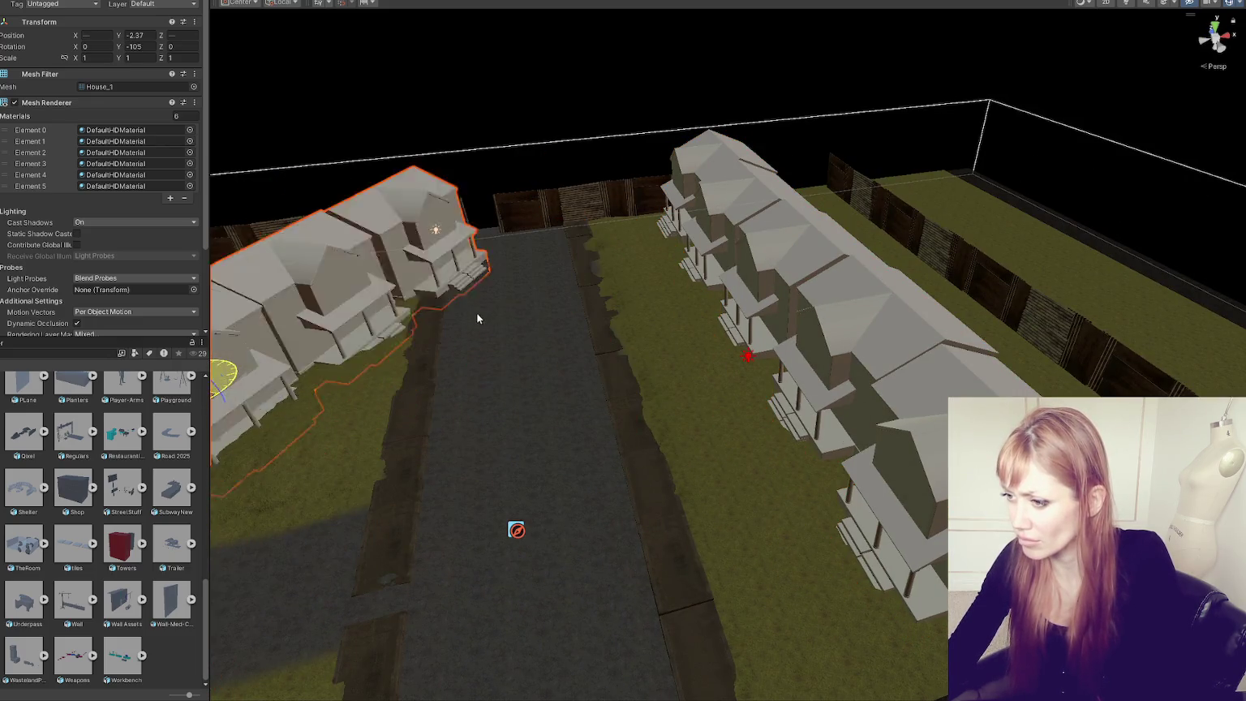
{"action": "key", "text": "w"}
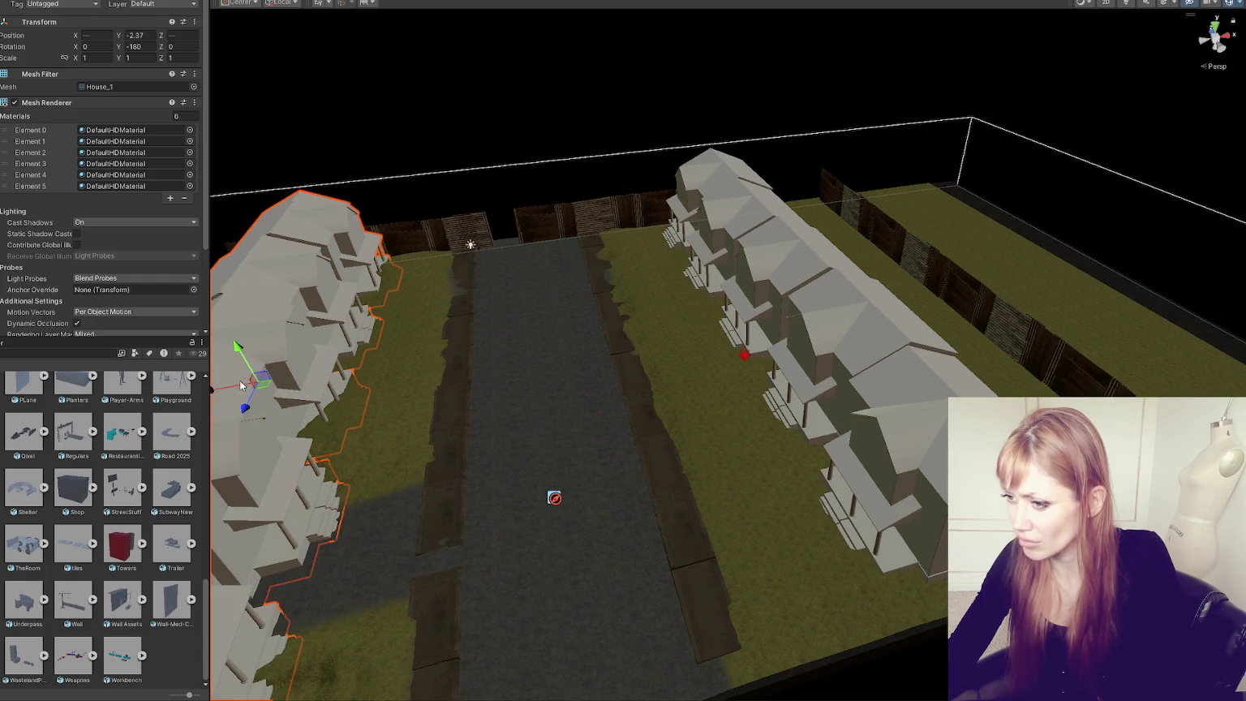
{"action": "left_click", "coordinate": [241, 385]}
{"action": "left_click_drag", "start_coordinate": [241, 385], "coordinate": [465, 354], "text": "alt"}
{"action": "left_click_drag", "start_coordinate": [609, 359], "coordinate": [518, 382], "text": "alt"}
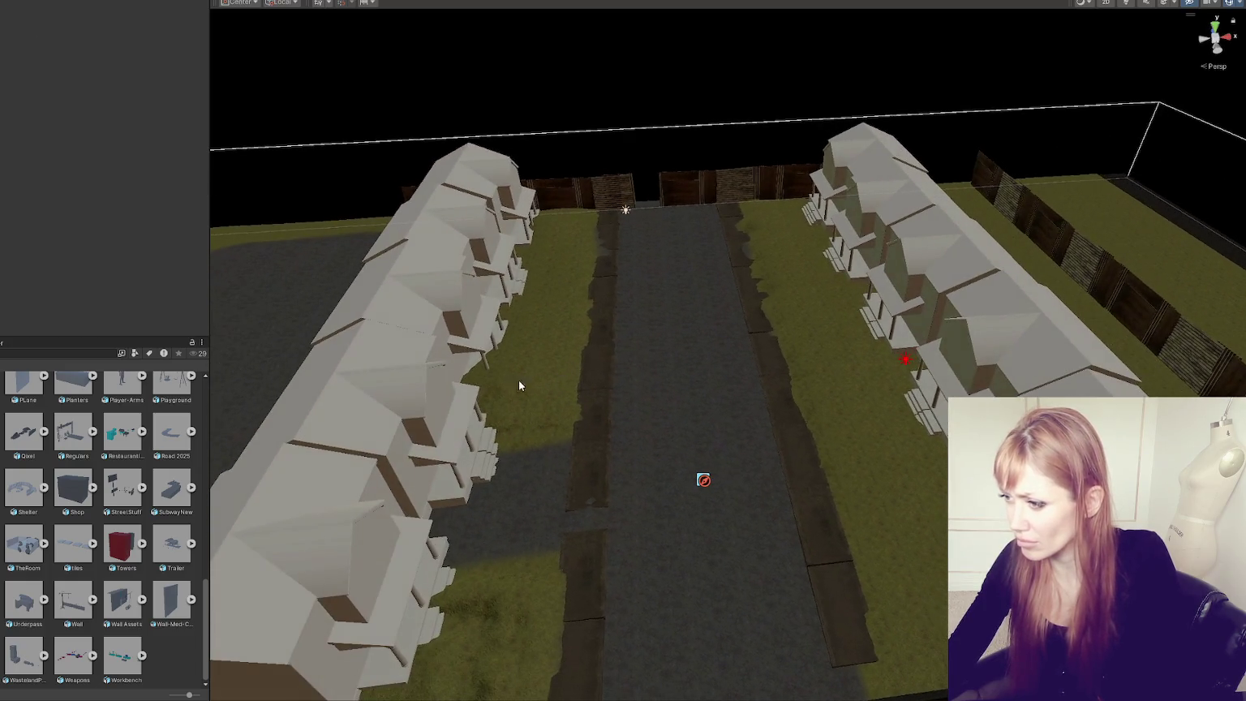
{"action": "left_click", "coordinate": [518, 381]}
{"action": "mouse_move", "coordinate": [410, 341]}
{"action": "left_mouse_down"}
{"action": "mouse_move", "coordinate": [364, 340]}
{"action": "mouse_move", "coordinate": [383, 341]}
{"action": "left_mouse_up"}
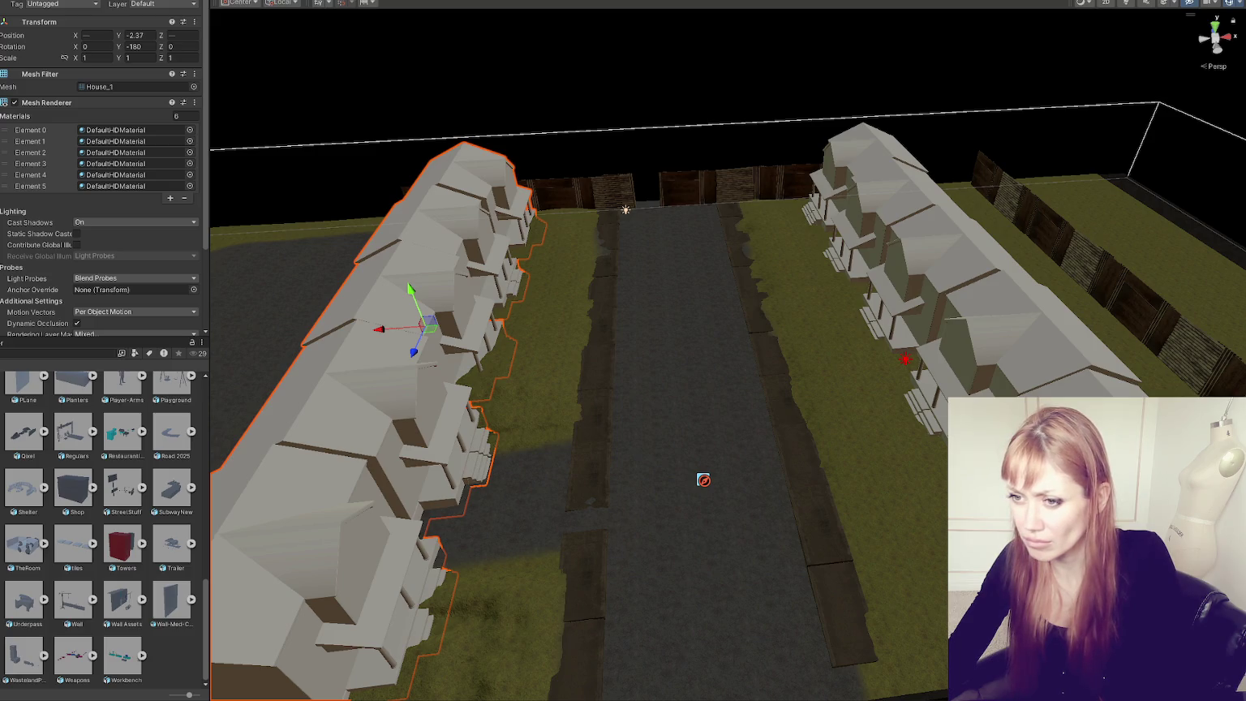
Step: Slide the right and left house rows along X toward the road
{"action": "left_click", "coordinate": [863, 171]}
{"action": "left_click", "coordinate": [933, 284]}
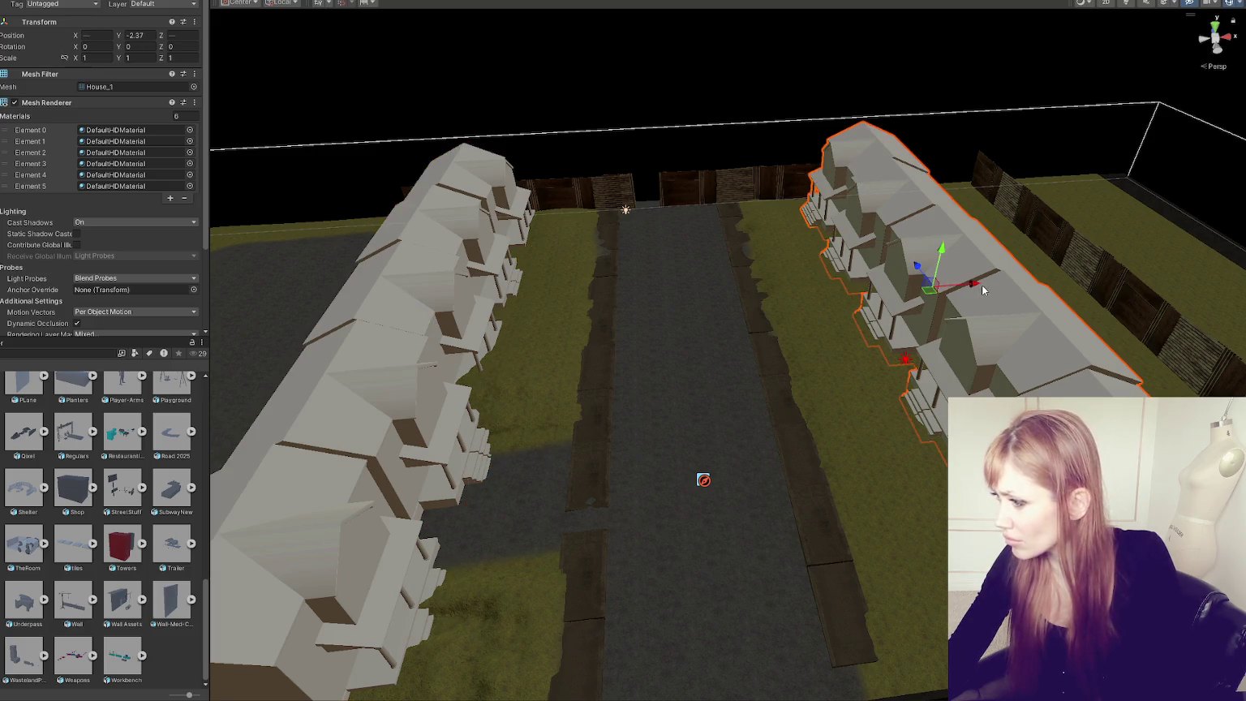
{"action": "left_click_drag", "start_coordinate": [960, 294], "coordinate": [946, 298]}
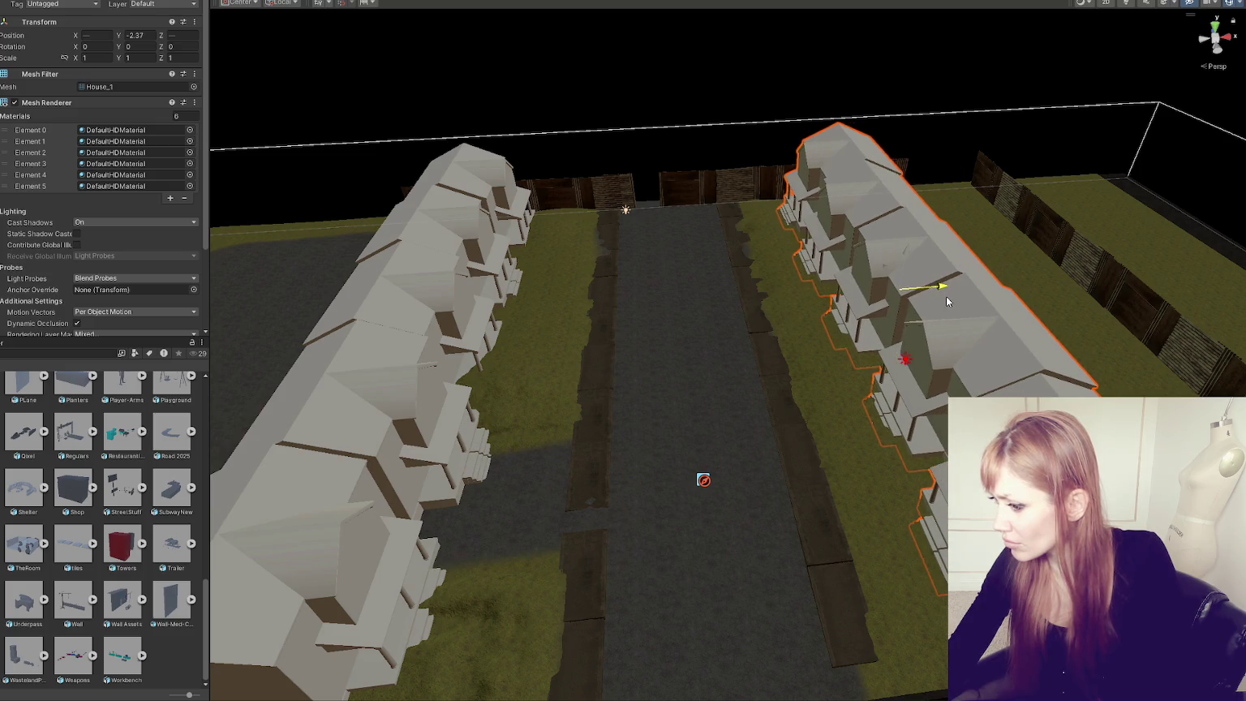
{"action": "left_click", "coordinate": [473, 195]}
{"action": "left_click", "coordinate": [409, 323]}
{"action": "left_click_drag", "start_coordinate": [409, 324], "coordinate": [535, 418]}
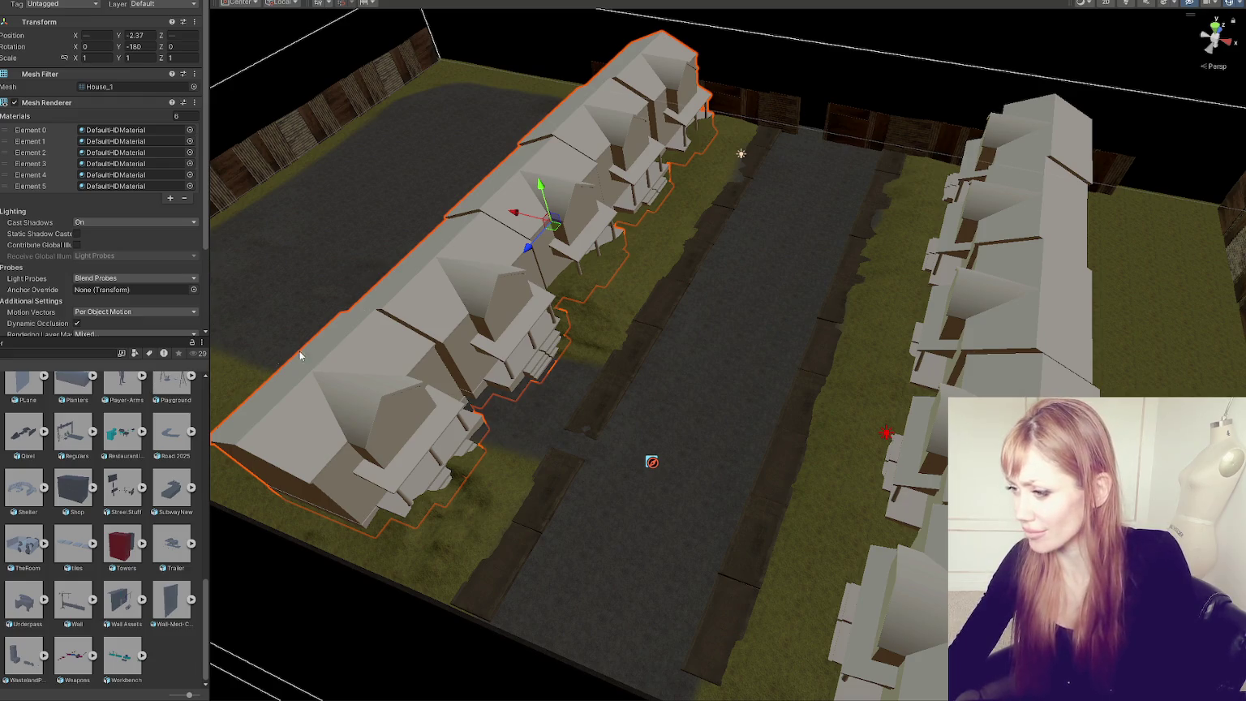
Step: Select one house in the left row and view its front up close
{"action": "scroll", "coordinate": [563, 267], "scroll_direction": "up", "scroll_amount": 3}
{"action": "left_click_drag", "start_coordinate": [564, 267], "coordinate": [772, 353], "text": "alt"}
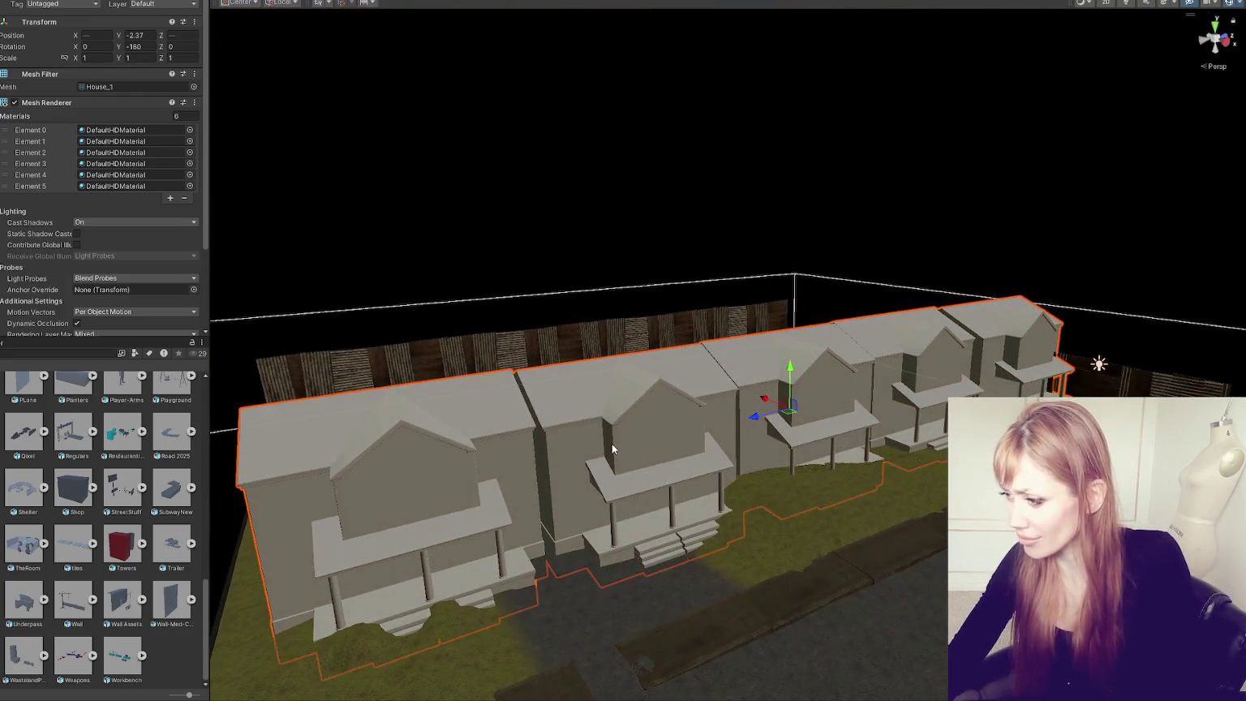
{"action": "left_click", "coordinate": [612, 444]}
{"action": "scroll", "coordinate": [611, 444], "scroll_direction": "up", "scroll_amount": 2}
{"action": "left_click_drag", "start_coordinate": [612, 444], "coordinate": [612, 373], "text": "alt"}
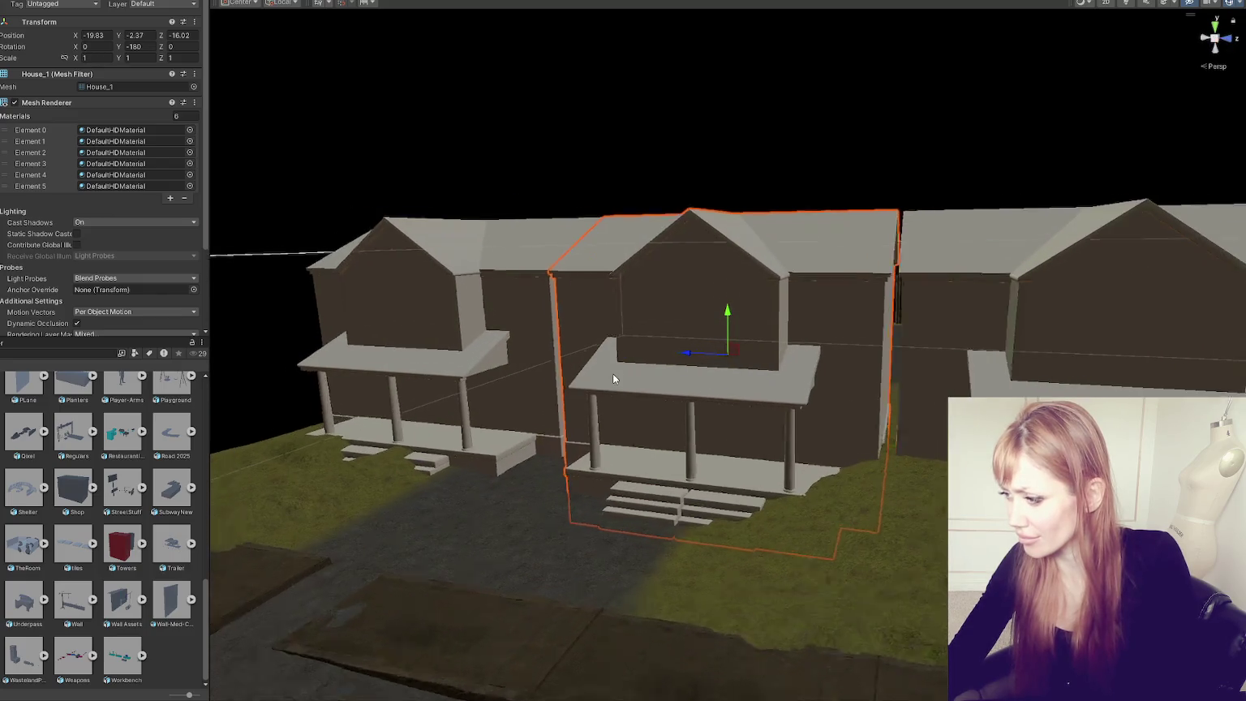
{"action": "scroll", "coordinate": [612, 373], "scroll_direction": "up", "scroll_amount": 2}
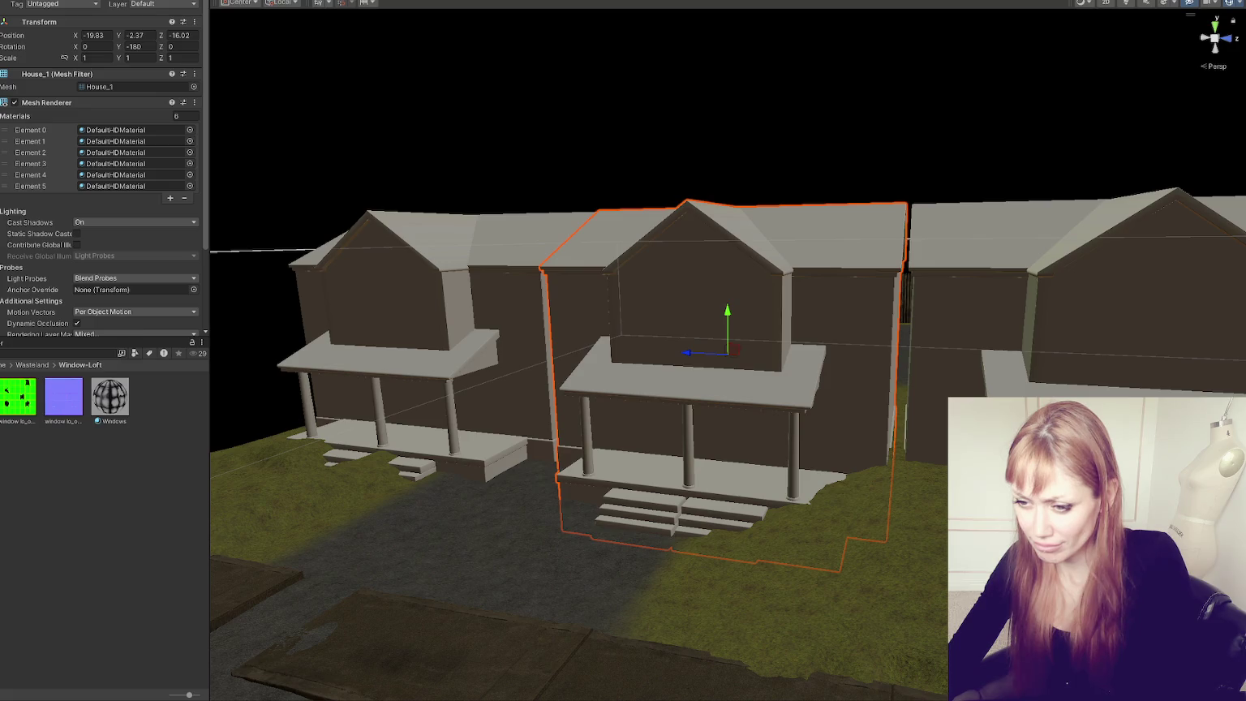
Step: From the Textures folder, put brick materials on the first house walls and a dark material on the right house
{"action": "left_click", "coordinate": [33, 365]}
{"action": "double_click", "coordinate": [22, 450]}
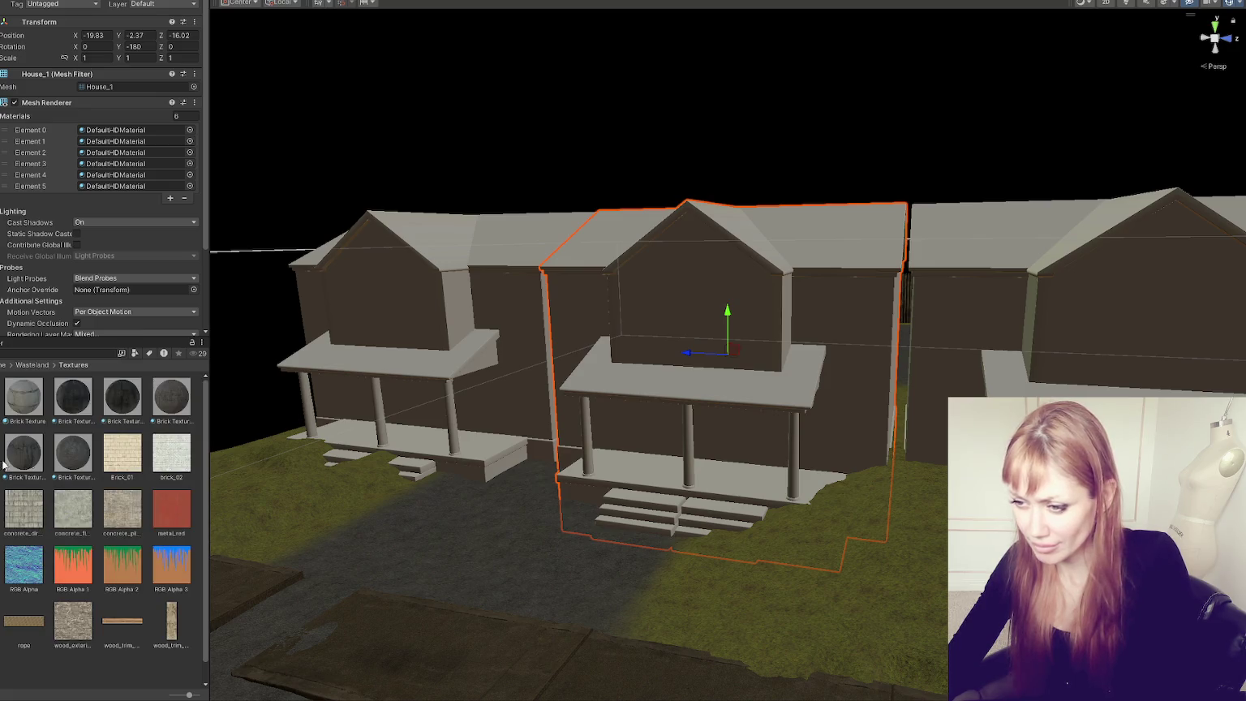
{"action": "mouse_move", "coordinate": [6, 460]}
{"action": "left_mouse_down"}
{"action": "mouse_move", "coordinate": [854, 295]}
{"action": "mouse_move", "coordinate": [690, 300]}
{"action": "left_mouse_up"}
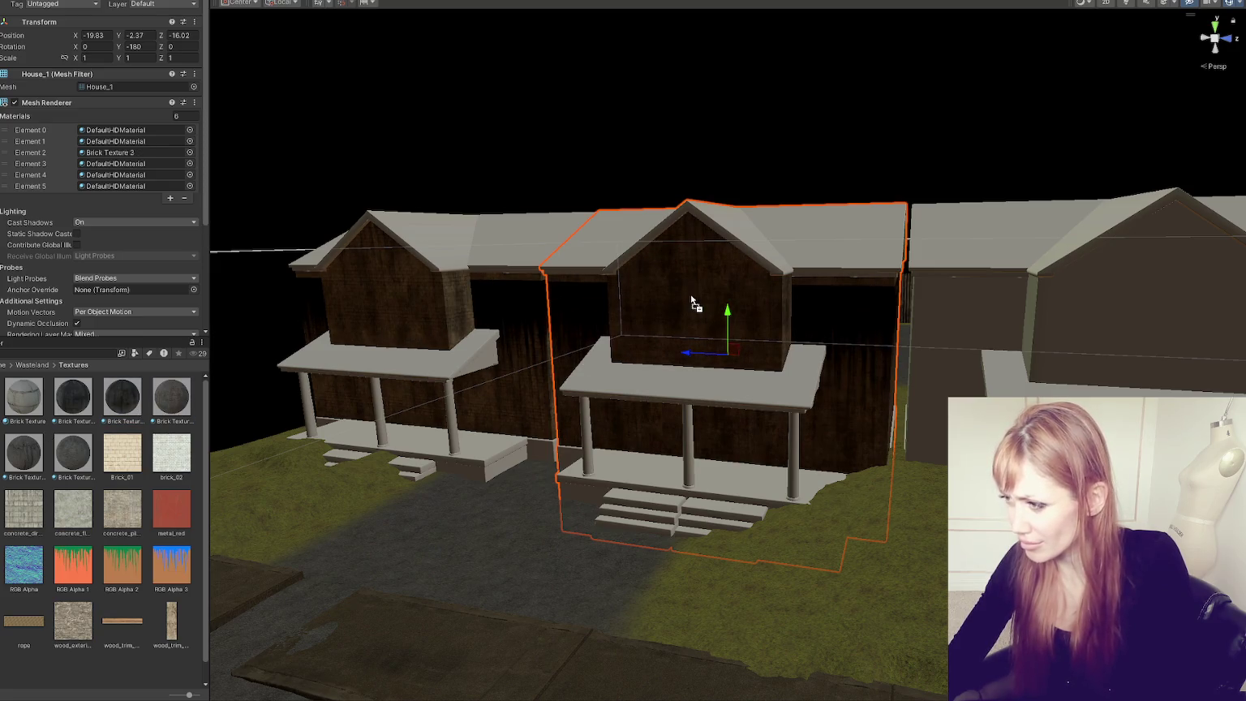
{"action": "middle_click_drag", "start_coordinate": [1037, 326], "coordinate": [812, 349]}
{"action": "left_click_drag", "start_coordinate": [23, 396], "coordinate": [349, 325]}
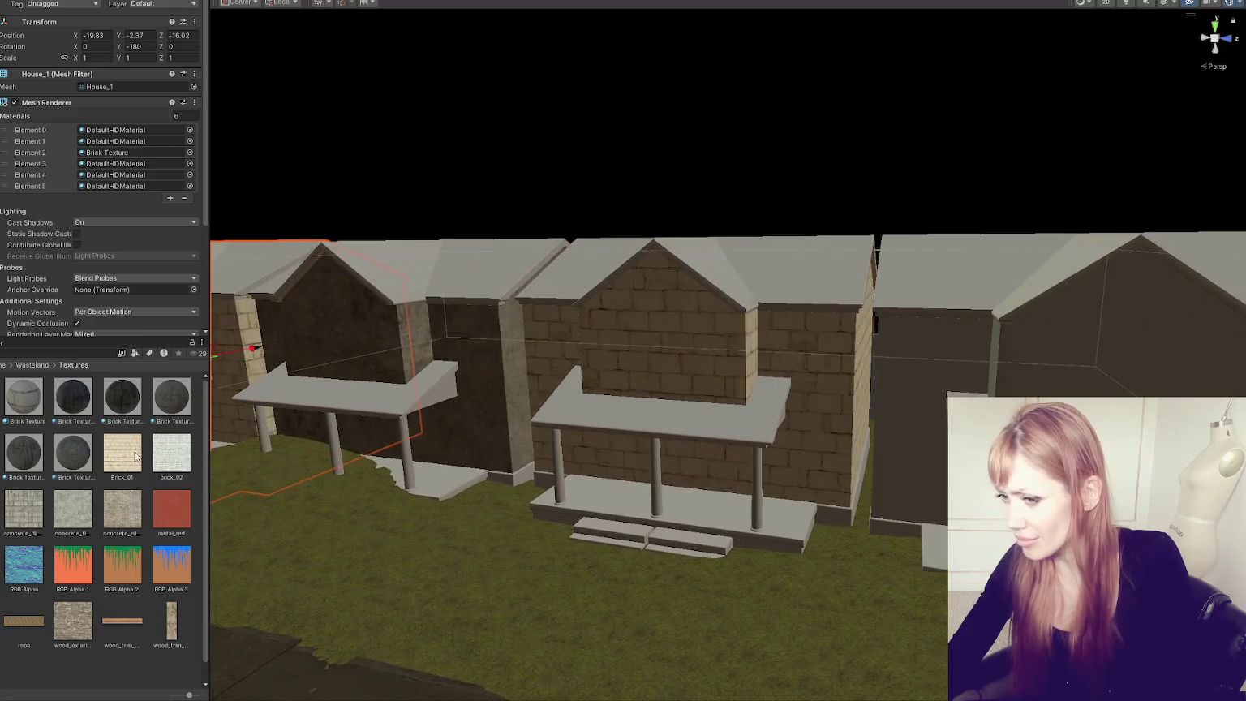
{"action": "left_click_drag", "start_coordinate": [136, 457], "coordinate": [963, 375]}
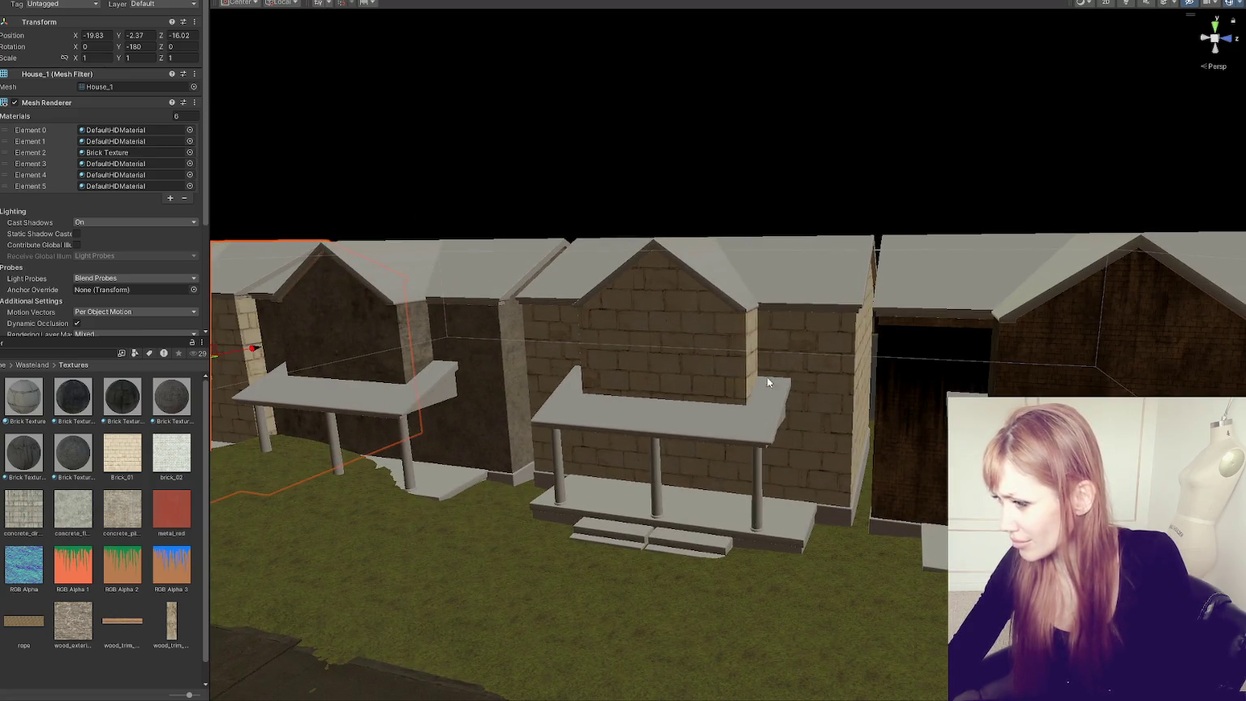
Step: Give the left house a dark brick material
{"action": "left_click_drag", "start_coordinate": [94, 452], "coordinate": [936, 380]}
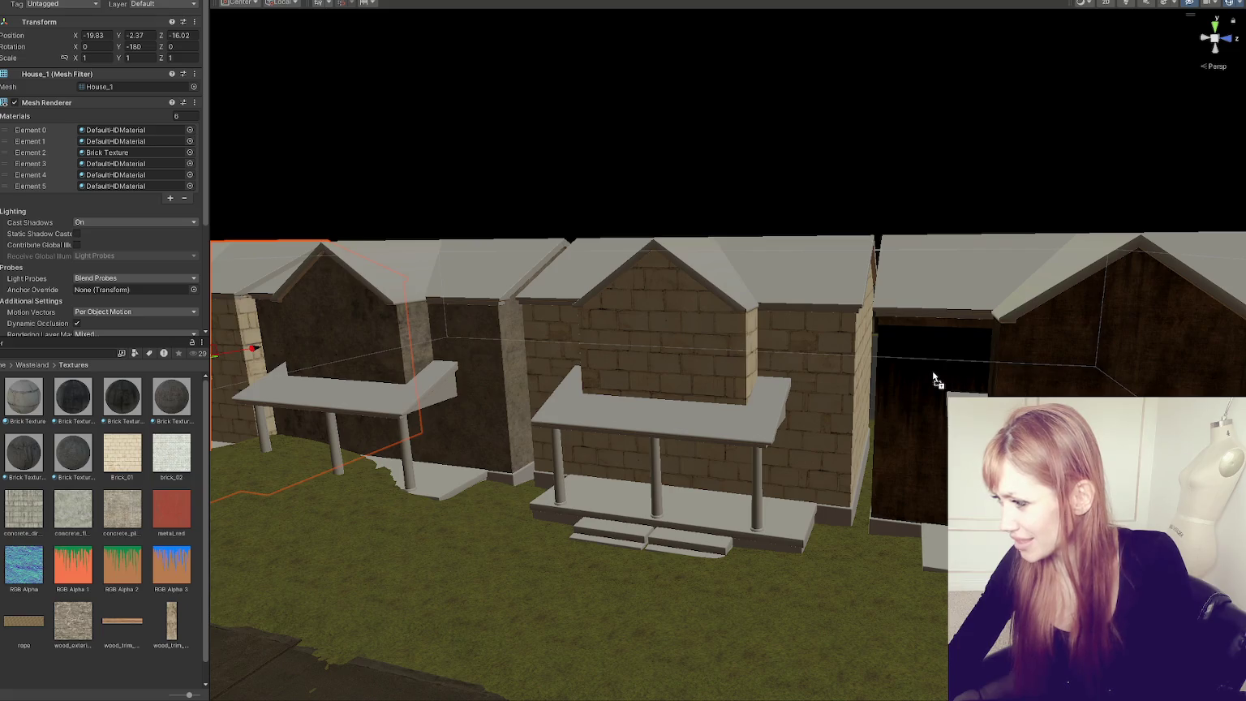
{"action": "mouse_move", "coordinate": [936, 380]}
{"action": "right_mouse_down"}
{"action": "mouse_move", "coordinate": [745, 412]}
{"action": "mouse_move", "coordinate": [791, 395]}
{"action": "right_mouse_up"}
{"action": "middle_click_drag", "start_coordinate": [365, 372], "coordinate": [514, 379]}
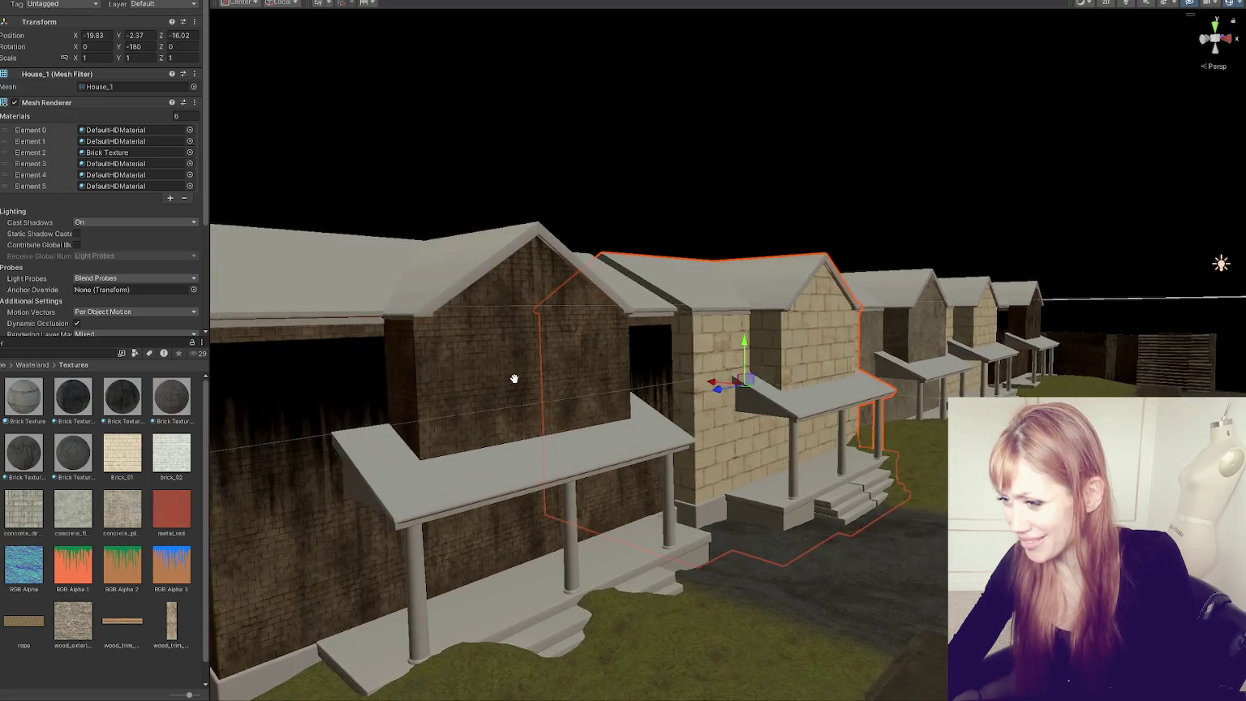
{"action": "right_click_drag", "start_coordinate": [504, 408], "coordinate": [440, 410]}
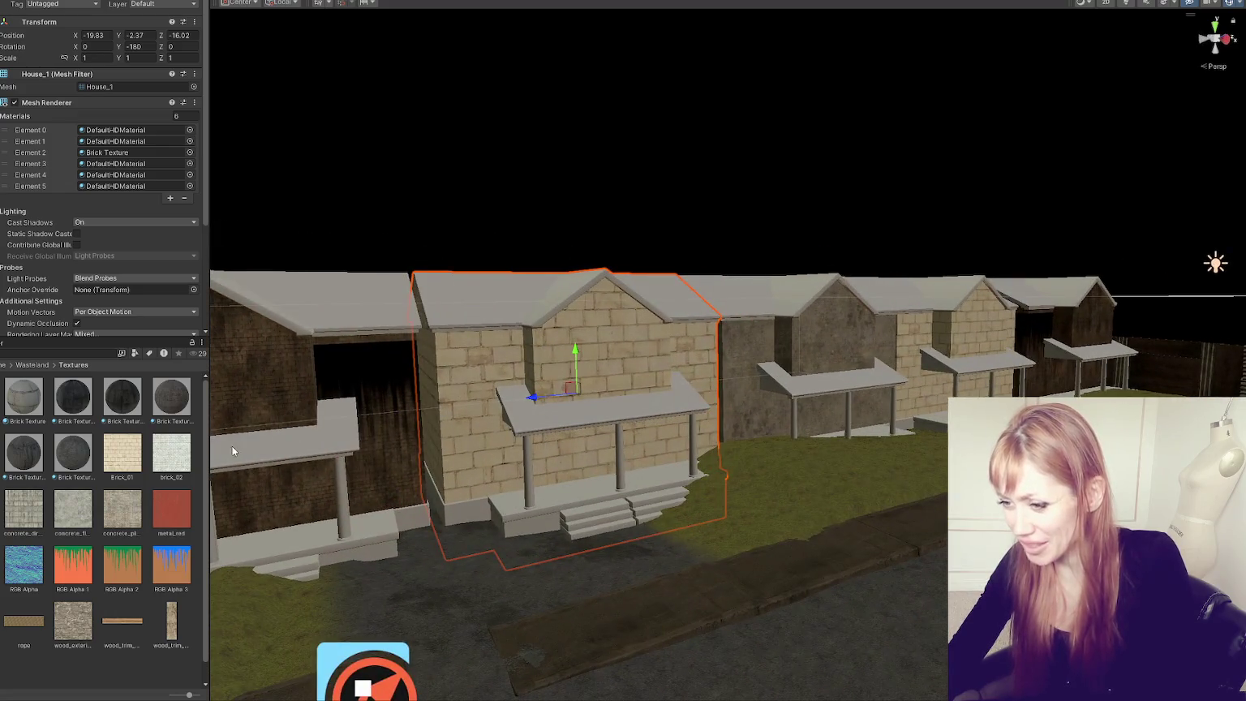
{"action": "left_click_drag", "start_coordinate": [177, 406], "coordinate": [509, 365]}
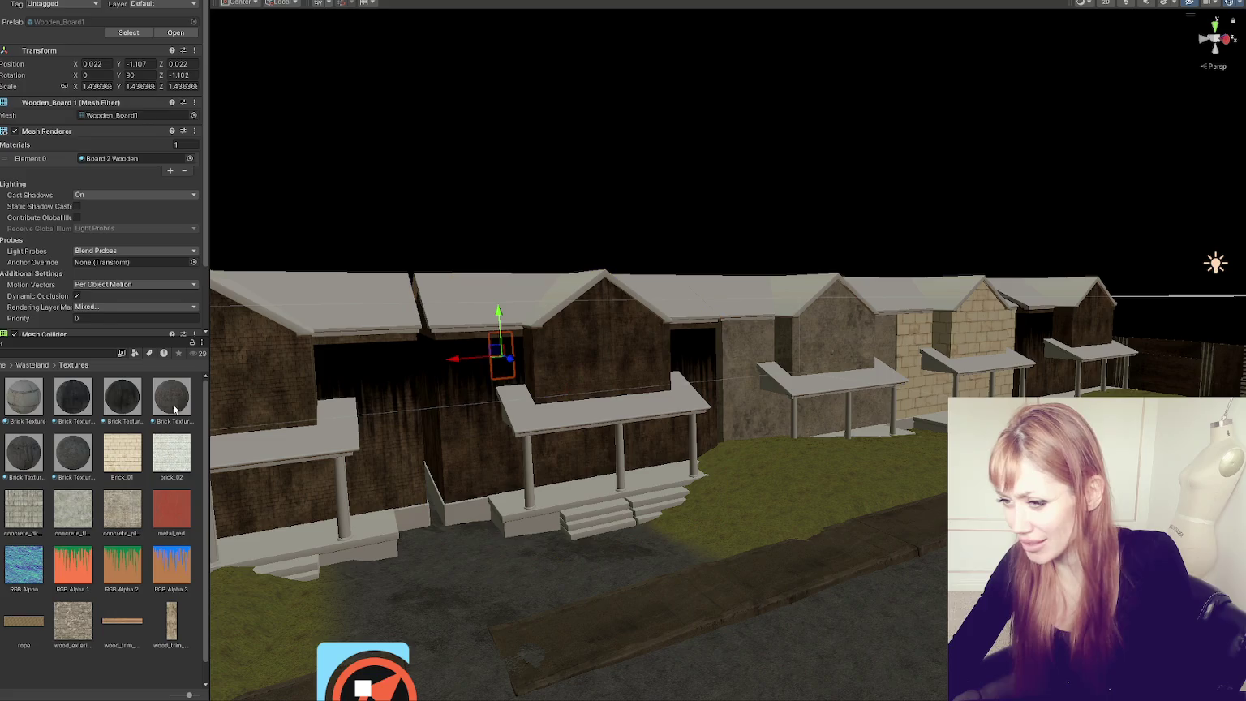
Step: Set the first Brick Texture material's tiling width to 1
{"action": "left_click", "coordinate": [47, 390]}
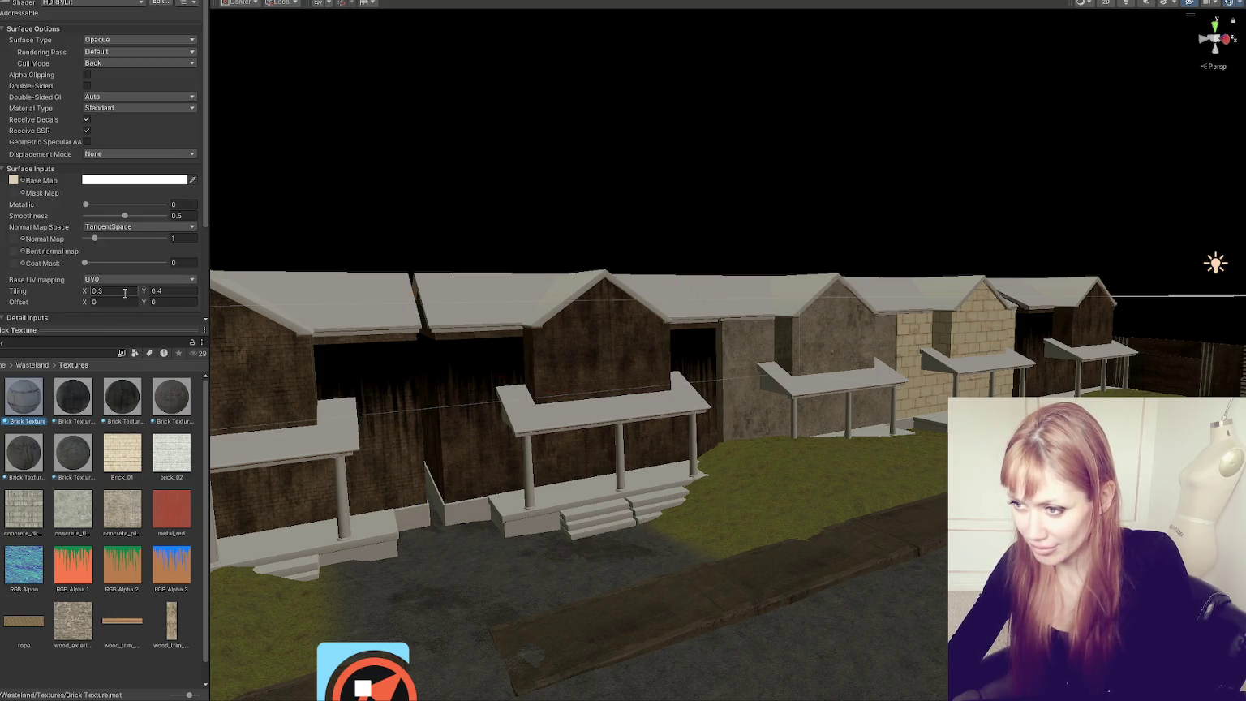
{"action": "type", "text": "1"}
{"action": "key", "text": "Tab"}
{"action": "type", "text": "1"}
{"action": "type", "text": "1"}
{"action": "key", "text": "Return"}
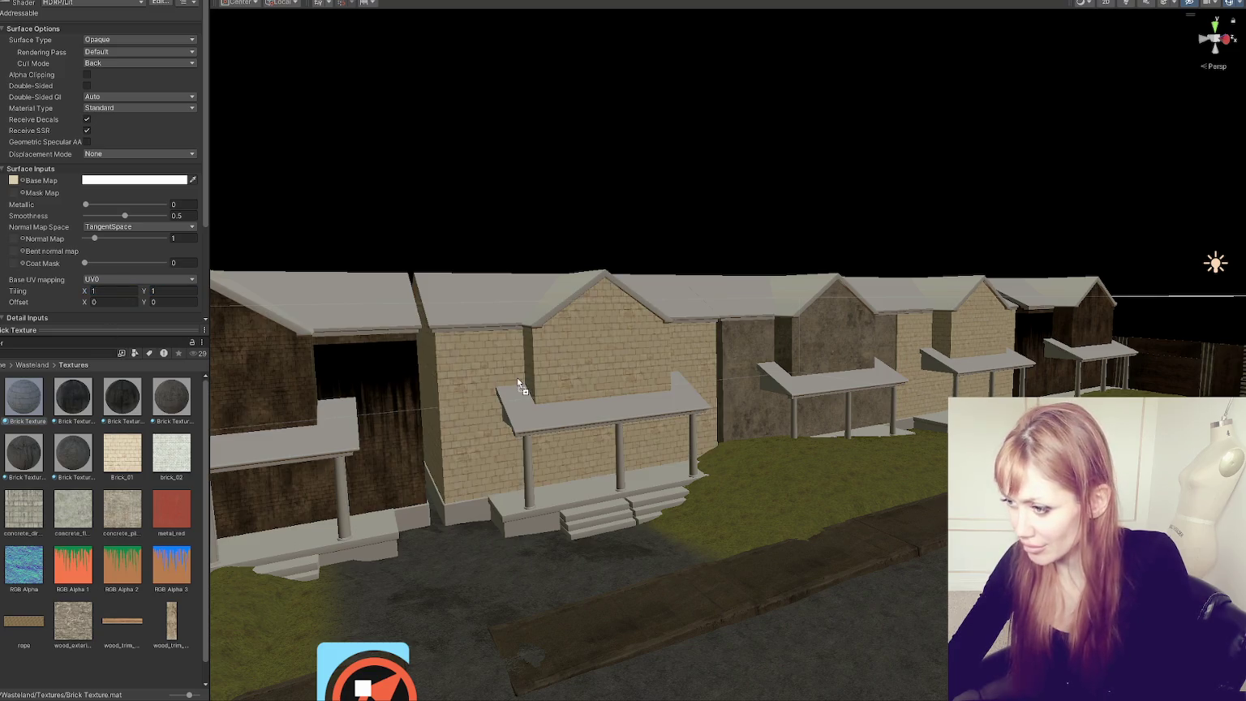
Step: Apply the brick material to the middle house and preview it on the left roof
{"action": "left_click", "coordinate": [517, 389]}
{"action": "mouse_move", "coordinate": [517, 389]}
{"action": "right_mouse_down"}
{"action": "mouse_move", "coordinate": [622, 395]}
{"action": "mouse_move", "coordinate": [105, 476]}
{"action": "right_mouse_up"}
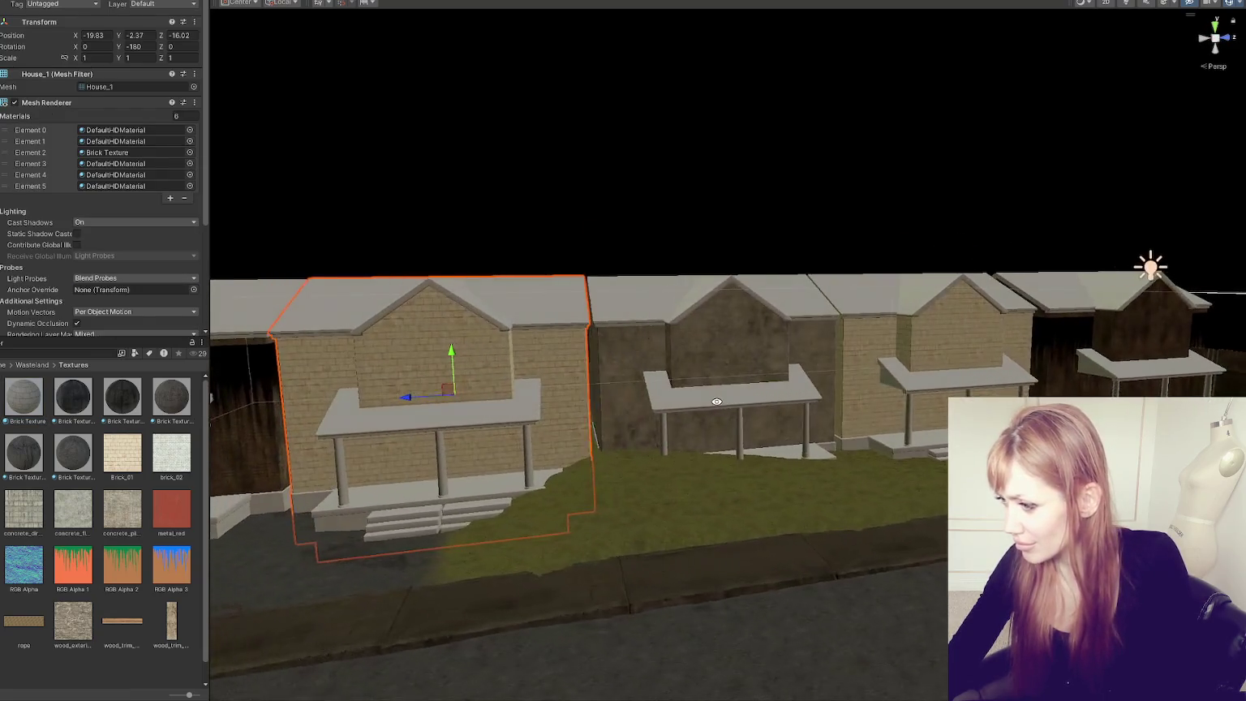
{"action": "left_click_drag", "start_coordinate": [13, 454], "coordinate": [234, 303]}
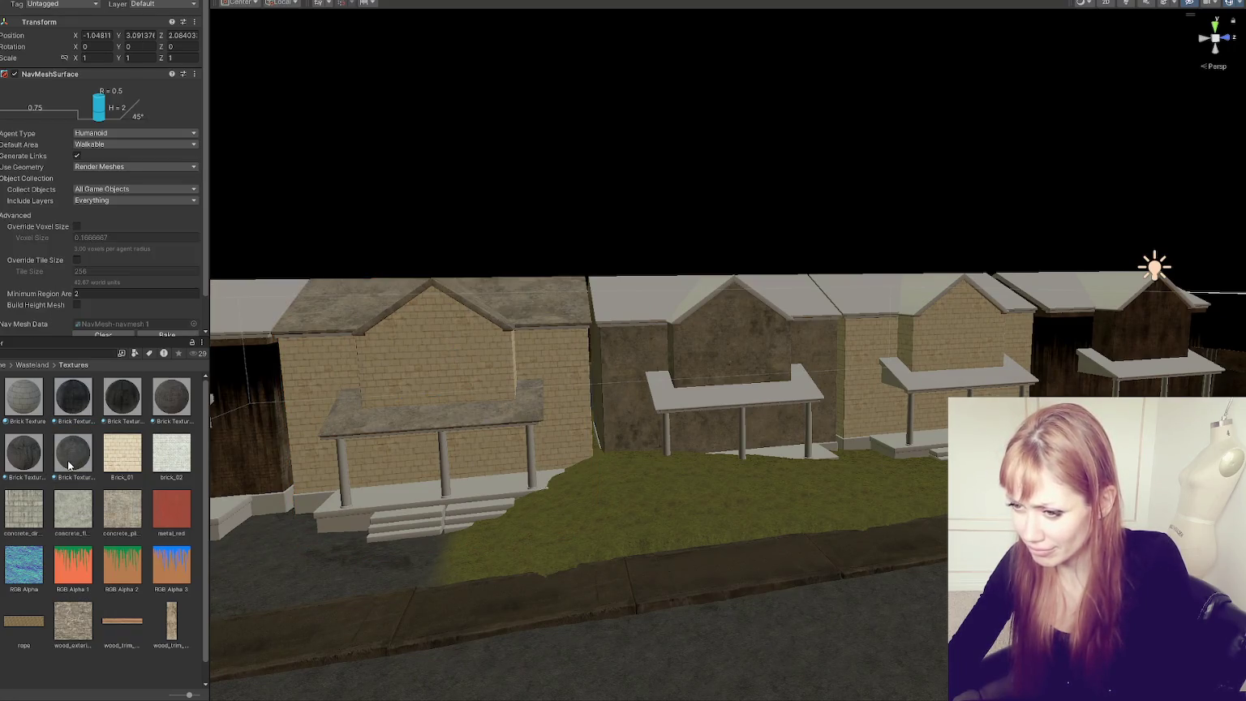
{"action": "left_click_drag", "start_coordinate": [38, 418], "coordinate": [263, 312]}
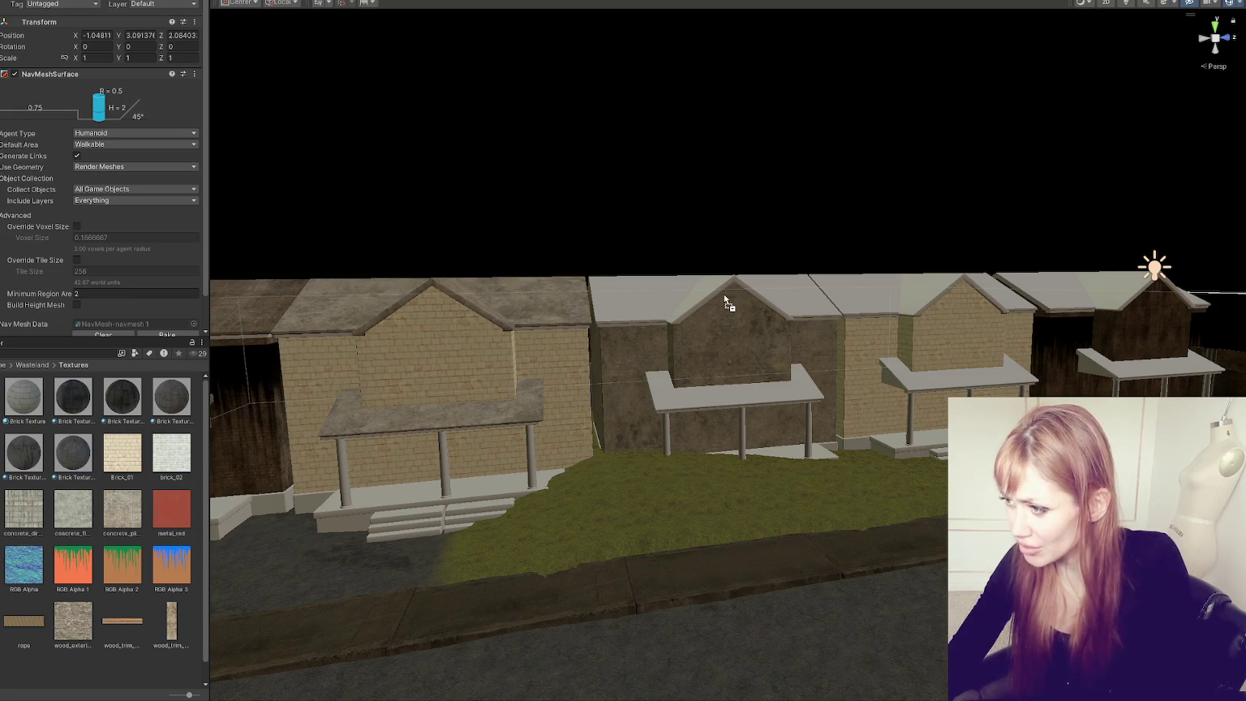
{"action": "left_click_drag", "start_coordinate": [77, 468], "coordinate": [728, 297]}
{"action": "mouse_move", "coordinate": [73, 454]}
{"action": "left_mouse_down"}
{"action": "mouse_move", "coordinate": [849, 296]}
{"action": "mouse_move", "coordinate": [472, 471]}
{"action": "left_mouse_up"}
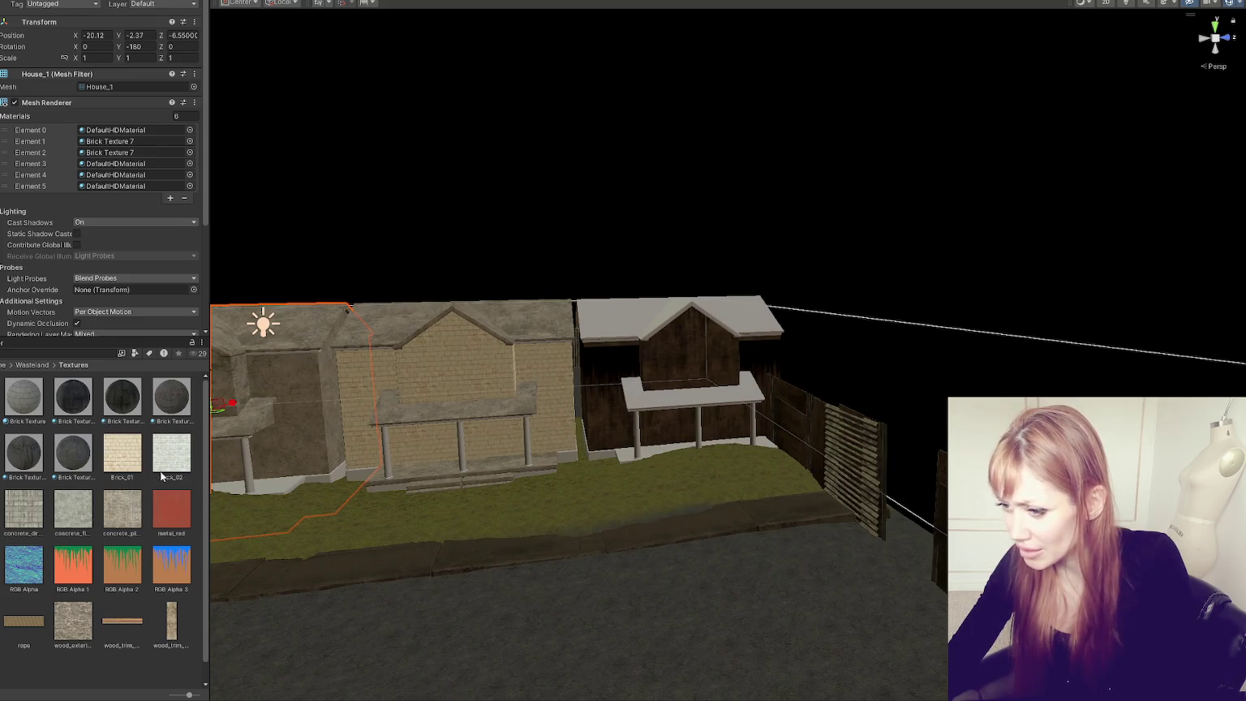
{"action": "mouse_move", "coordinate": [631, 308]}
{"action": "right_mouse_down"}
{"action": "mouse_move", "coordinate": [1044, 309]}
{"action": "mouse_move", "coordinate": [558, 319]}
{"action": "right_mouse_up"}
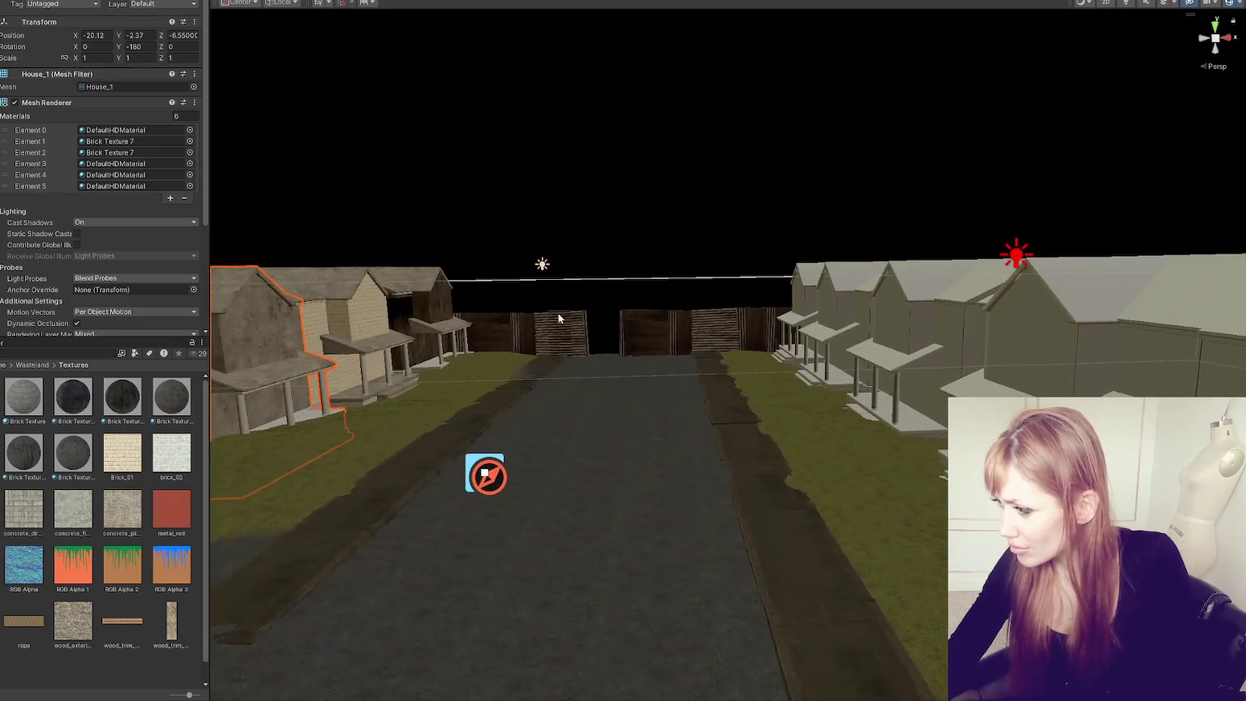
Step: Apply brick material to the right-side houses and the left house
{"action": "left_click_drag", "start_coordinate": [85, 389], "coordinate": [981, 353]}
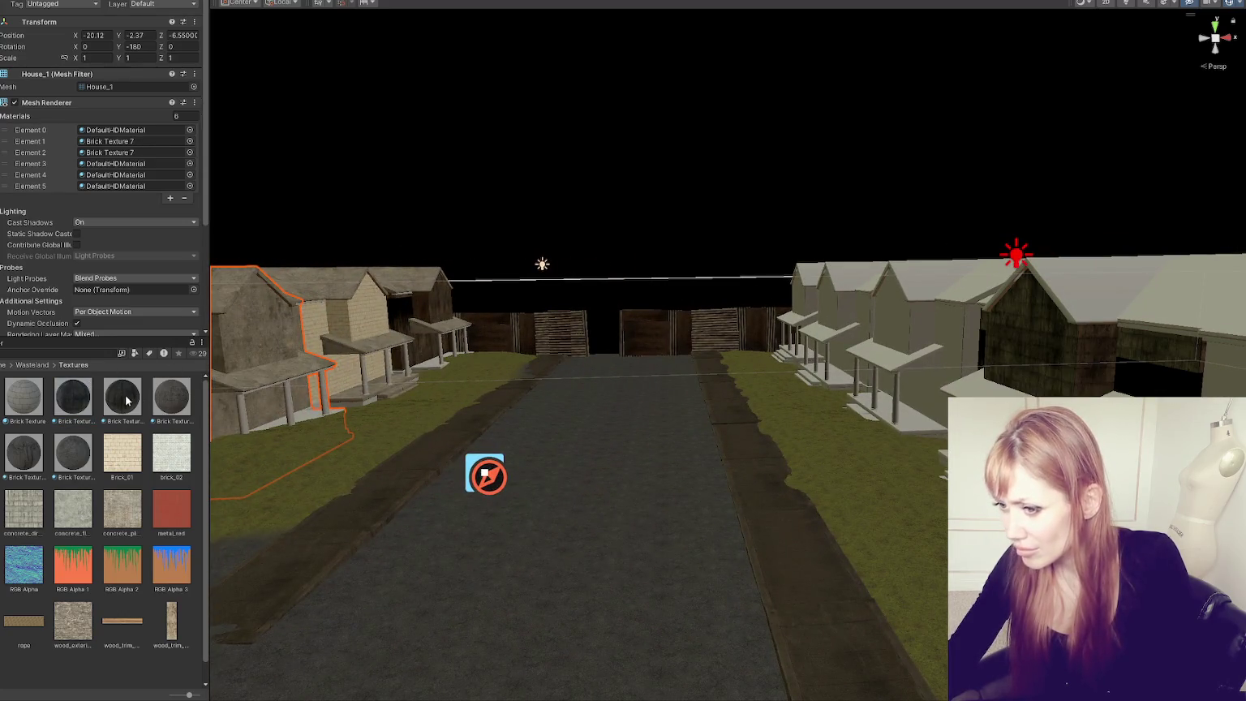
{"action": "left_click_drag", "start_coordinate": [125, 399], "coordinate": [922, 336]}
{"action": "left_click_drag", "start_coordinate": [172, 415], "coordinate": [806, 322]}
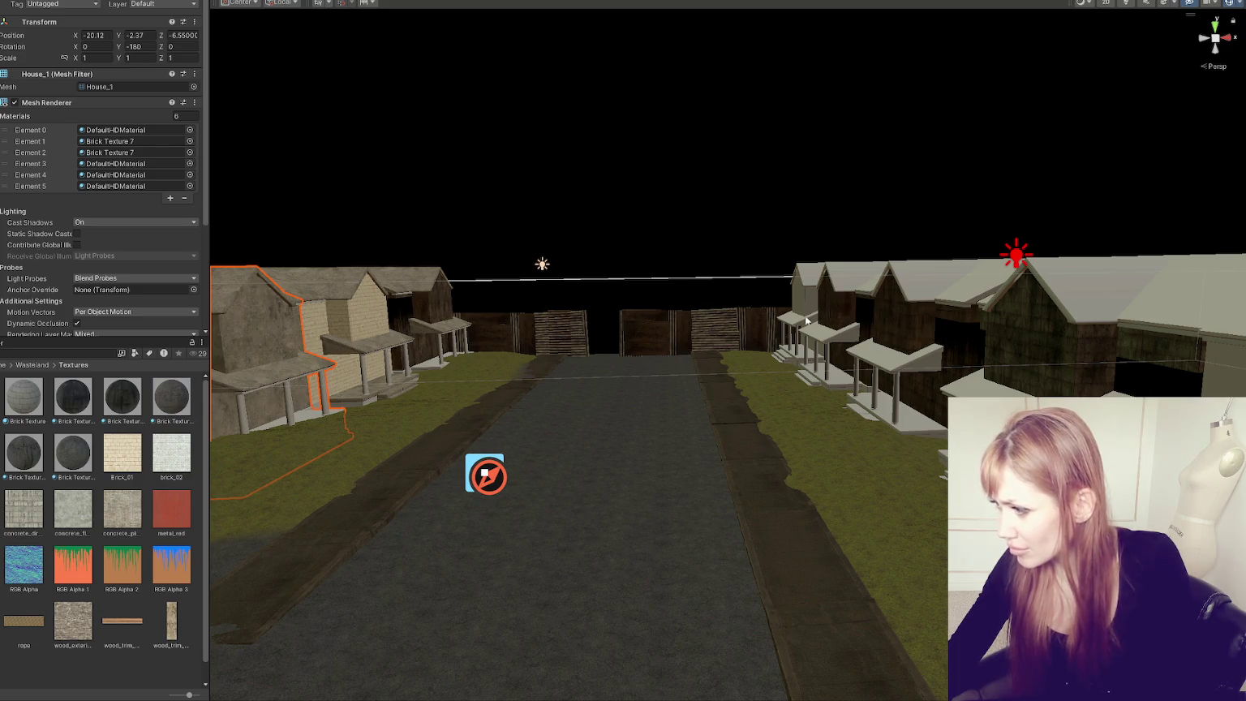
{"action": "left_click_drag", "start_coordinate": [26, 396], "coordinate": [767, 312]}
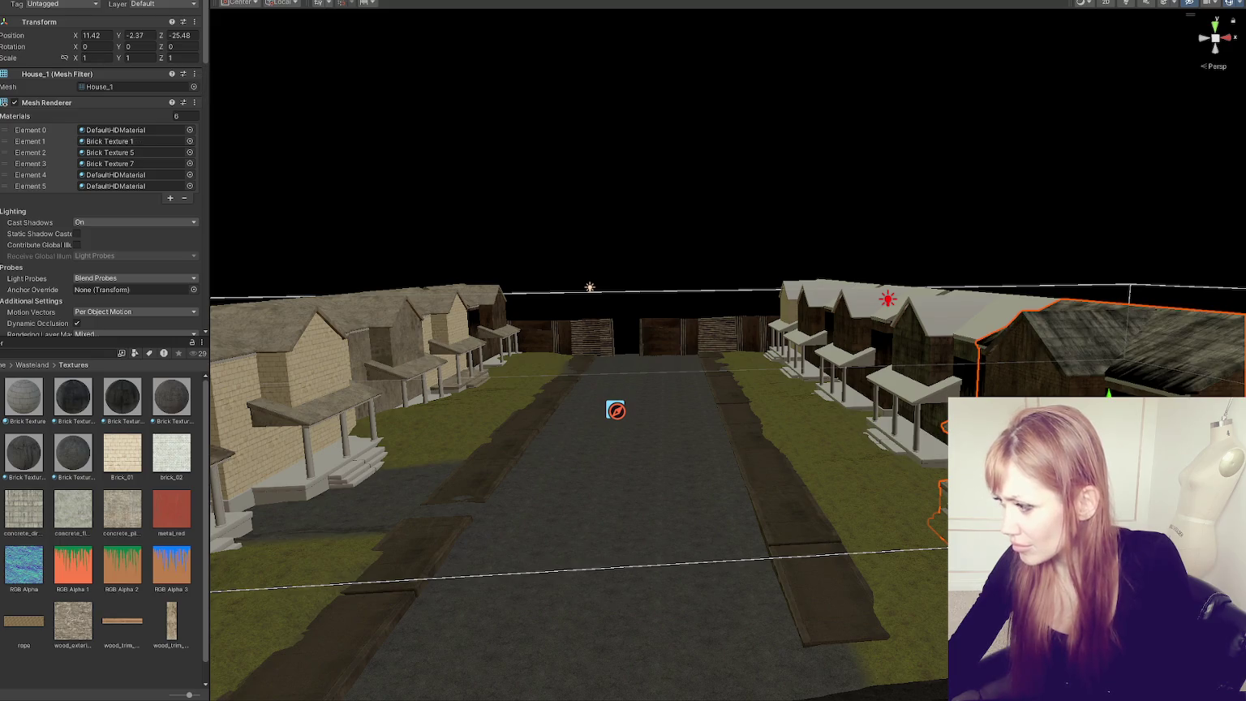
Step: Give the left house roofs a darker material and a right-side roof a light brick
{"action": "left_click_drag", "start_coordinate": [473, 431], "coordinate": [933, 403]}
{"action": "left_click_drag", "start_coordinate": [142, 395], "coordinate": [473, 350]}
{"action": "left_click_drag", "start_coordinate": [118, 416], "coordinate": [340, 399]}
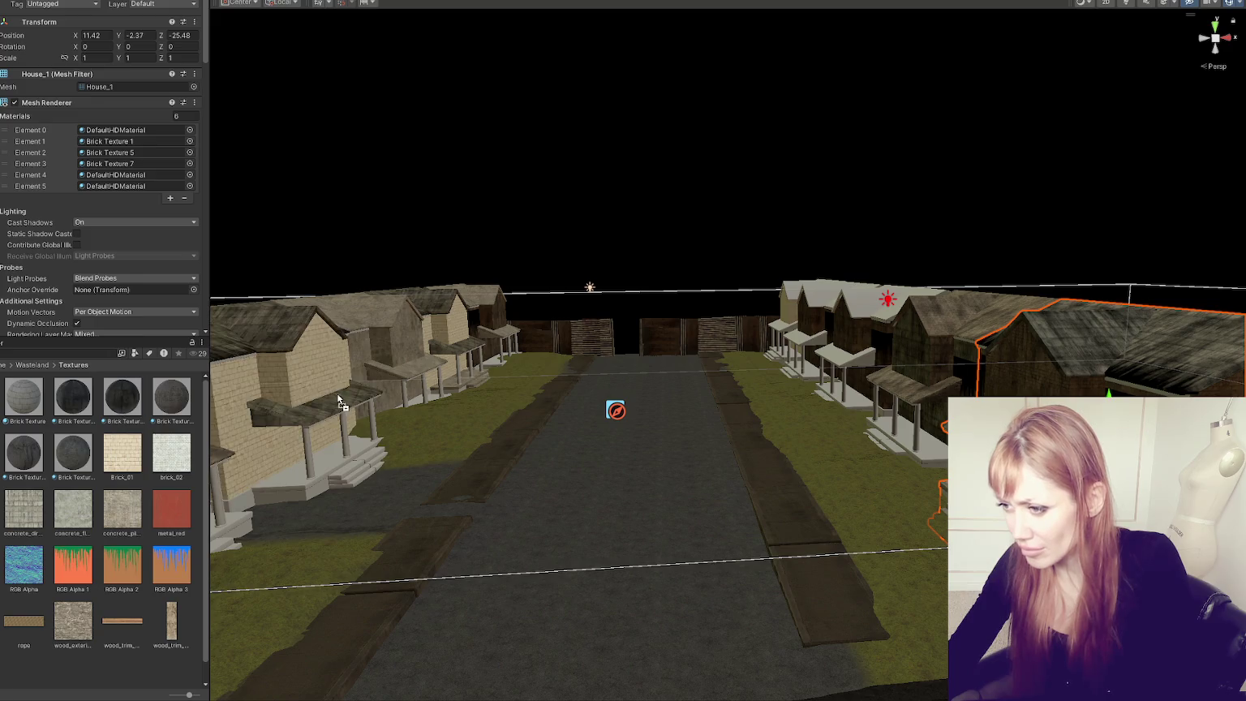
{"action": "mouse_move", "coordinate": [819, 375]}
{"action": "left_mouse_down"}
{"action": "mouse_move", "coordinate": [794, 371]}
{"action": "mouse_move", "coordinate": [793, 353]}
{"action": "mouse_move", "coordinate": [585, 435]}
{"action": "mouse_move", "coordinate": [900, 437]}
{"action": "left_mouse_up"}
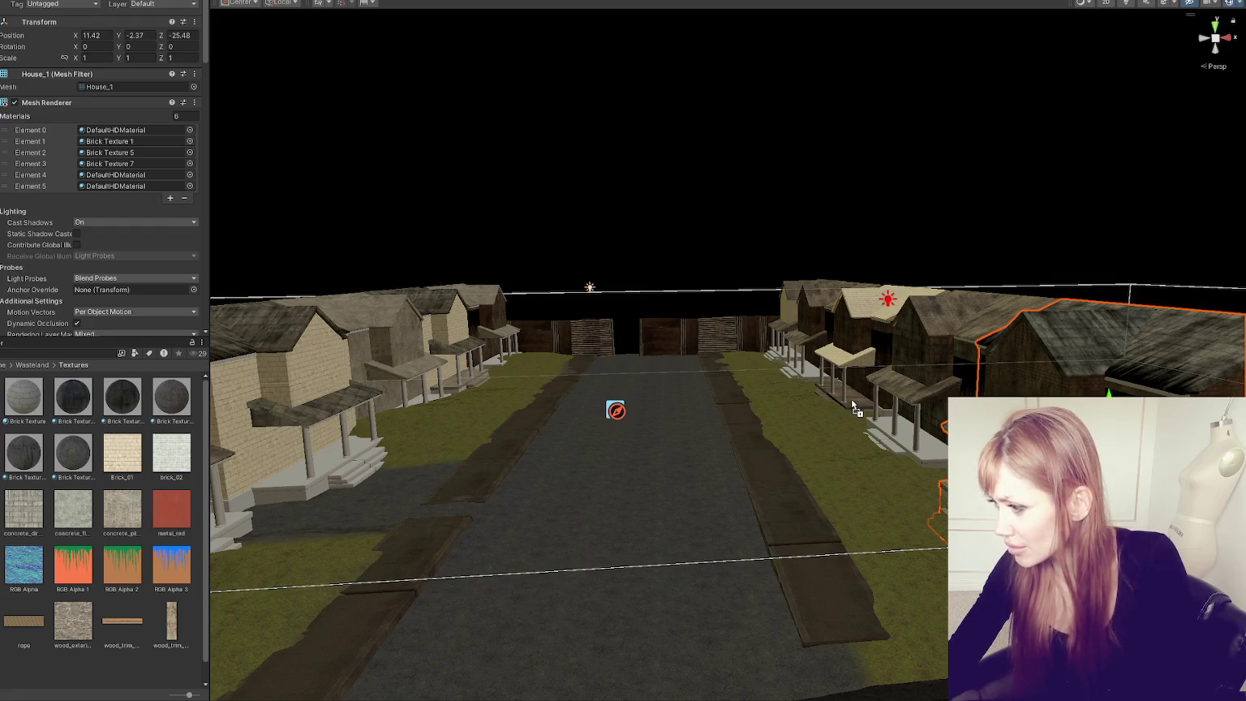
{"action": "left_click", "coordinate": [900, 437]}
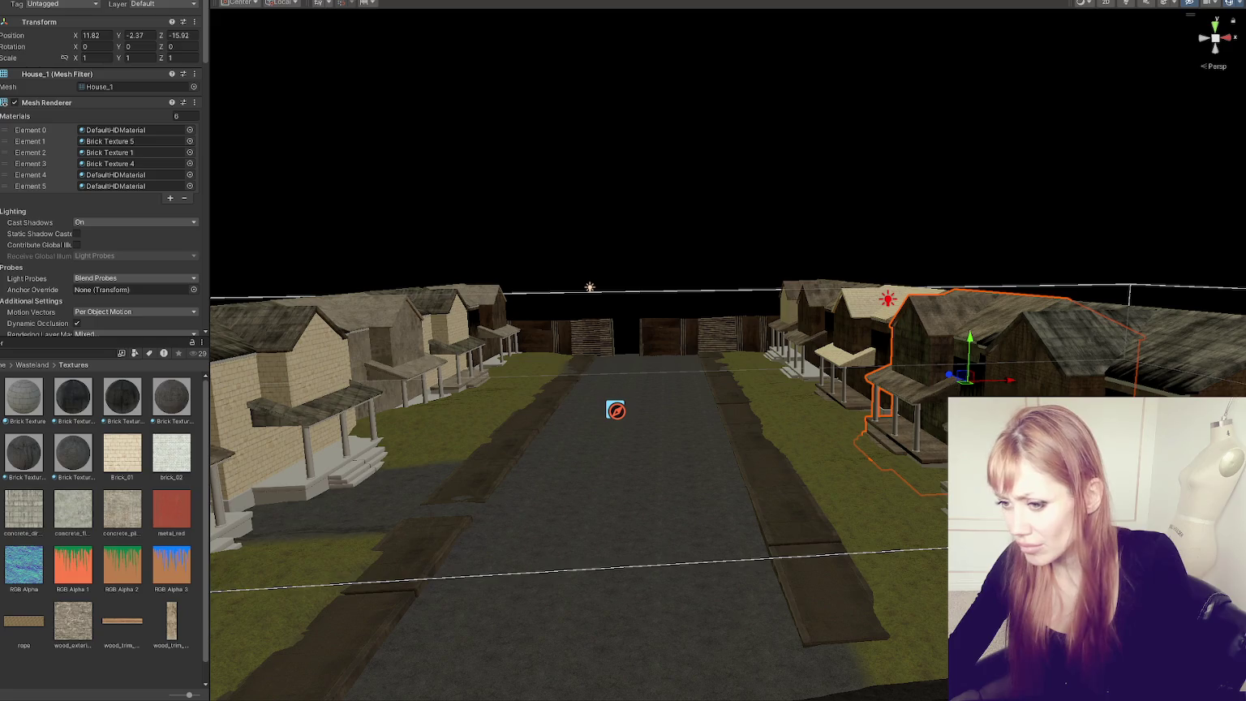
Step: Try Brick_01 and the dark Brick Texture on the left porch, then assign Brick Texture to a house
{"action": "left_click_drag", "start_coordinate": [73, 453], "coordinate": [781, 360]}
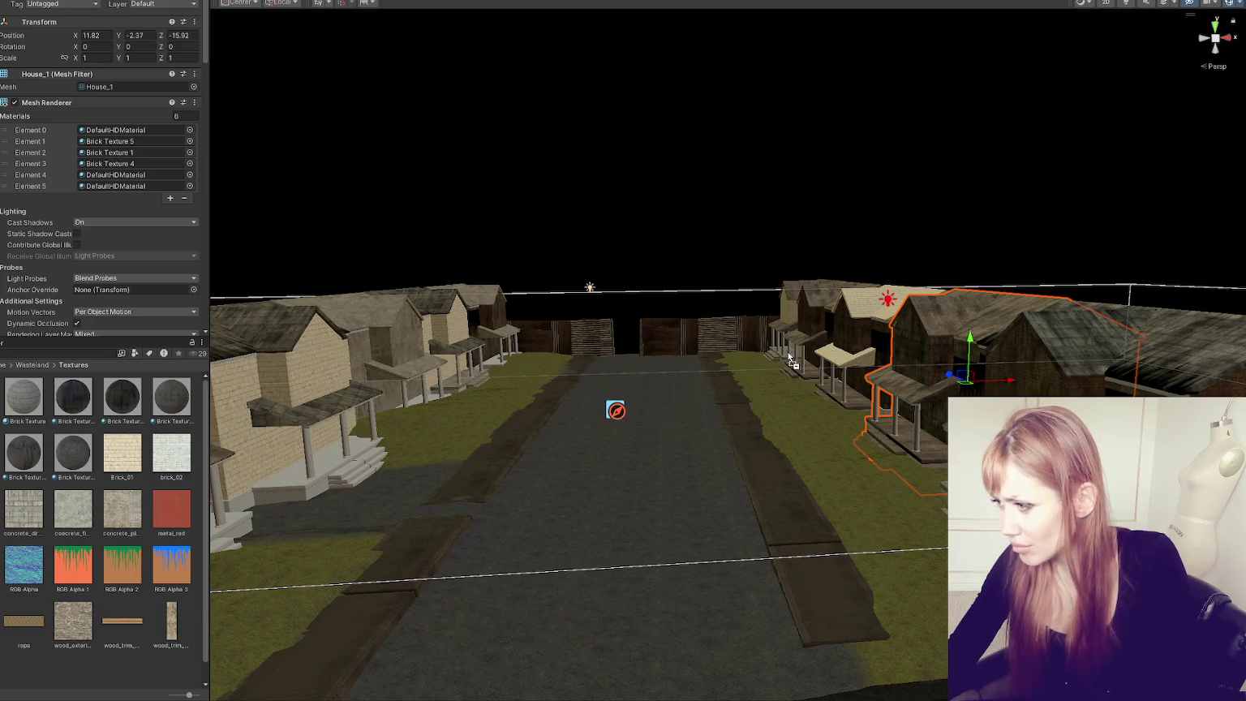
{"action": "left_click_drag", "start_coordinate": [484, 398], "coordinate": [511, 368]}
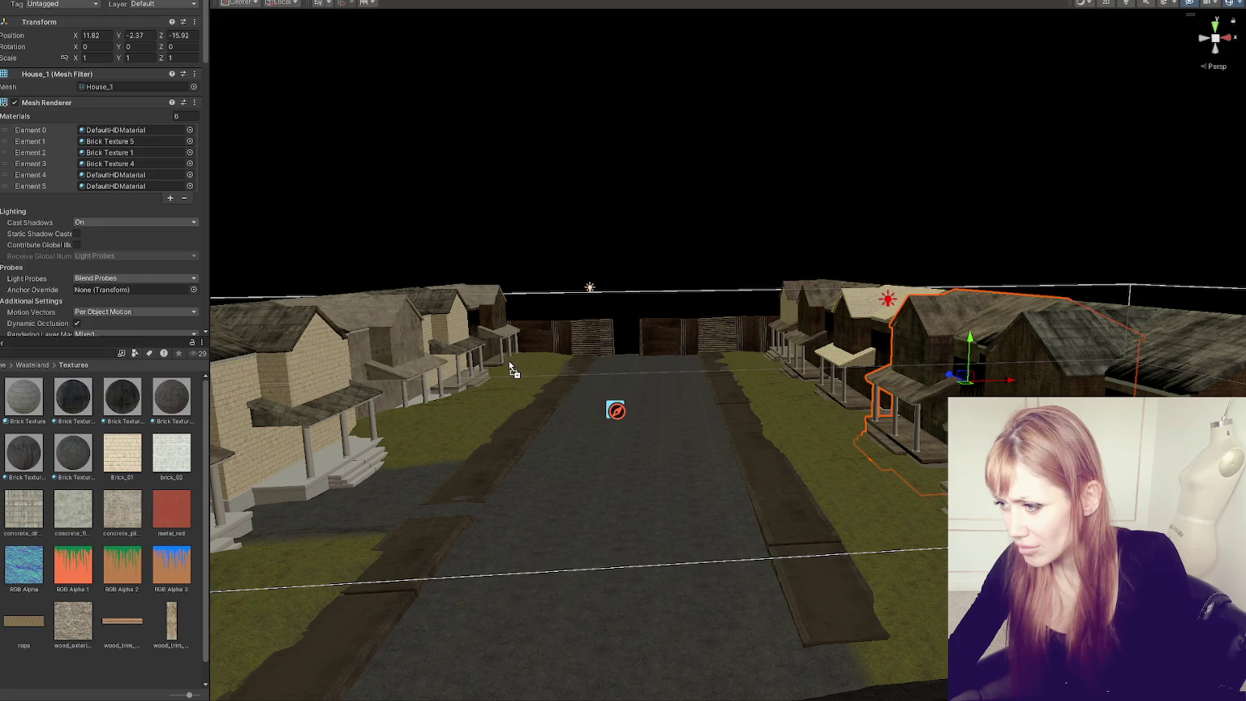
{"action": "mouse_move", "coordinate": [71, 392]}
{"action": "left_mouse_down"}
{"action": "mouse_move", "coordinate": [290, 483]}
{"action": "mouse_move", "coordinate": [430, 406]}
{"action": "left_mouse_up"}
{"action": "left_click_drag", "start_coordinate": [104, 455], "coordinate": [217, 537]}
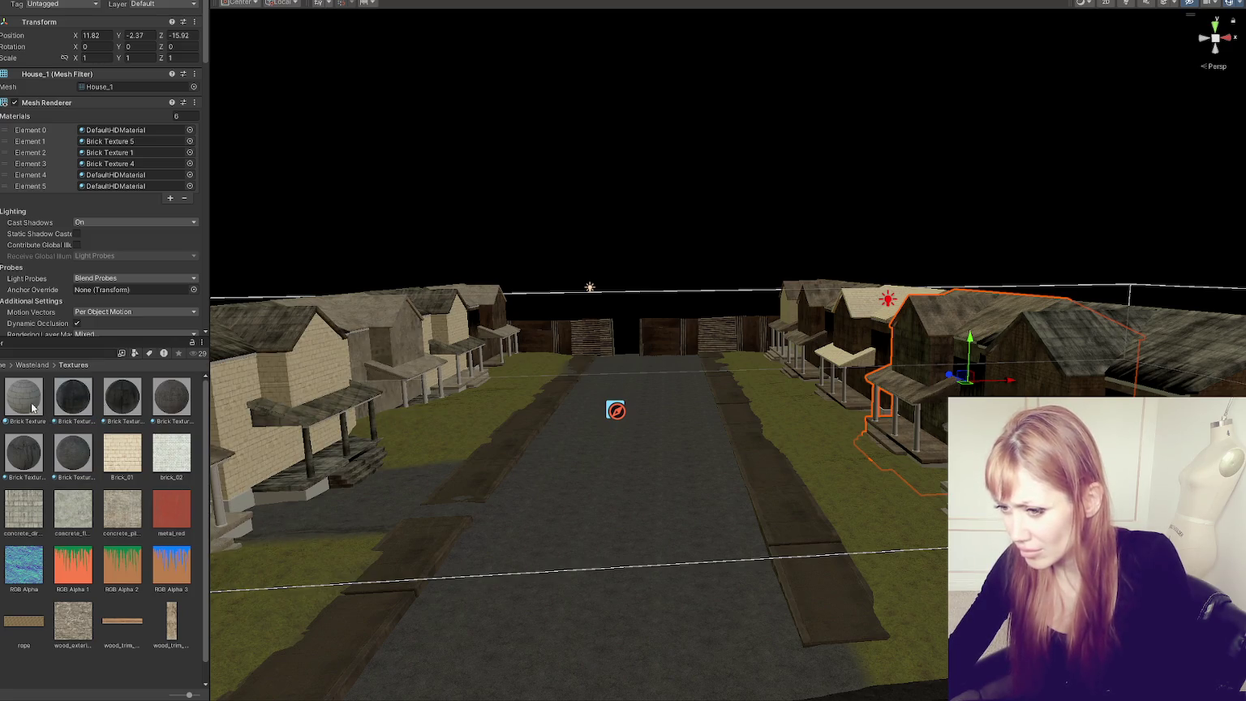
{"action": "left_click_drag", "start_coordinate": [33, 407], "coordinate": [926, 528]}
{"action": "left_click_drag", "start_coordinate": [913, 459], "coordinate": [935, 469]}
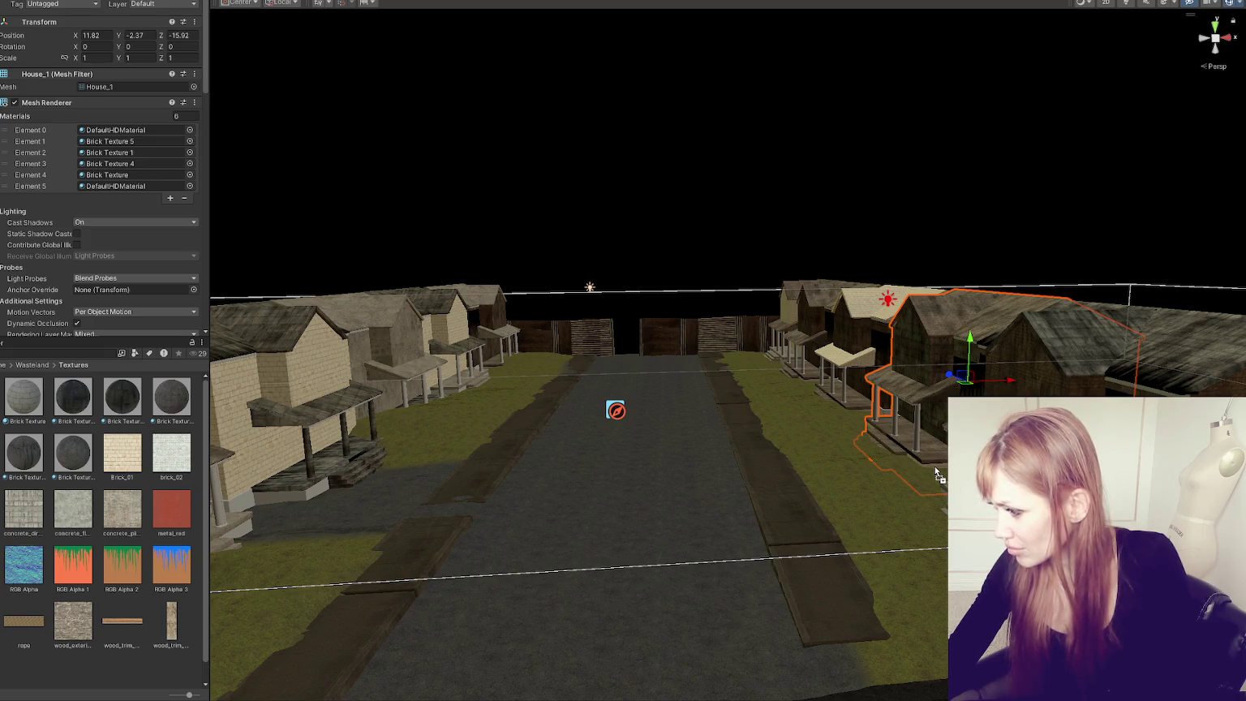
{"action": "mouse_move", "coordinate": [935, 469]}
{"action": "left_mouse_down"}
{"action": "mouse_move", "coordinate": [335, 408]}
{"action": "mouse_move", "coordinate": [316, 497]}
{"action": "left_mouse_up"}
{"action": "scroll", "coordinate": [736, 404], "scroll_direction": "down", "scroll_amount": 3}
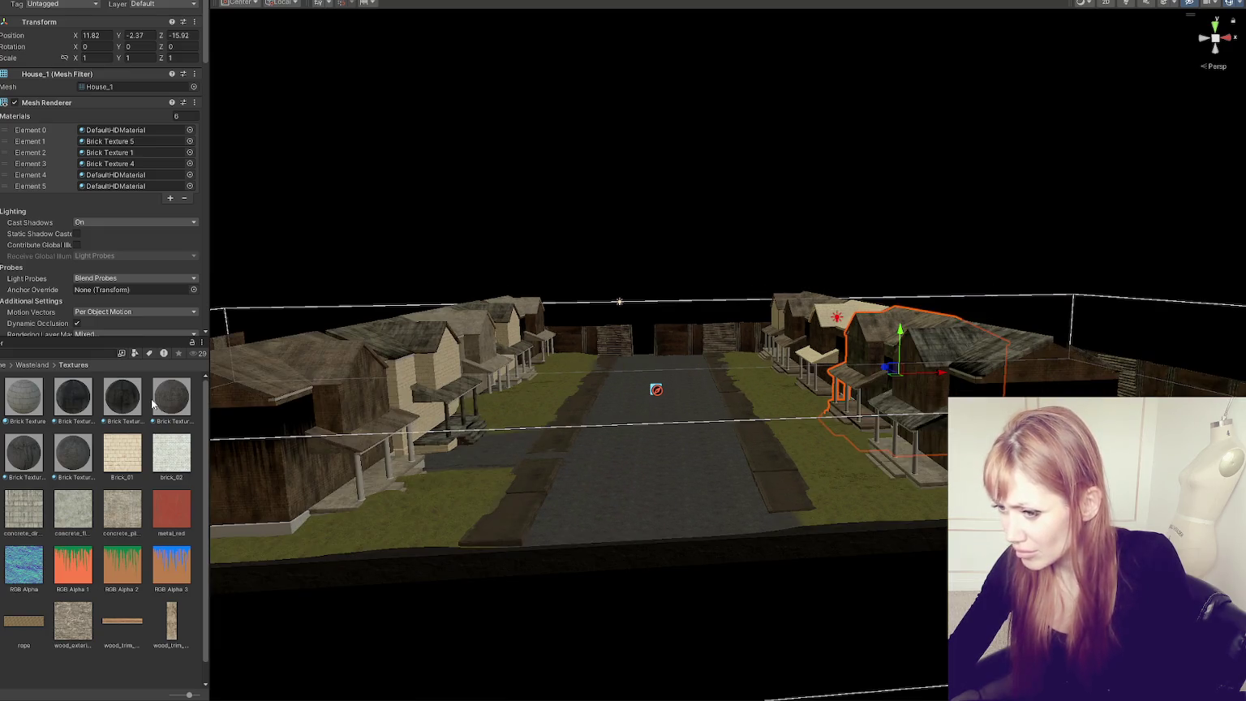
{"action": "scroll", "coordinate": [701, 487], "scroll_direction": "up", "scroll_amount": 3}
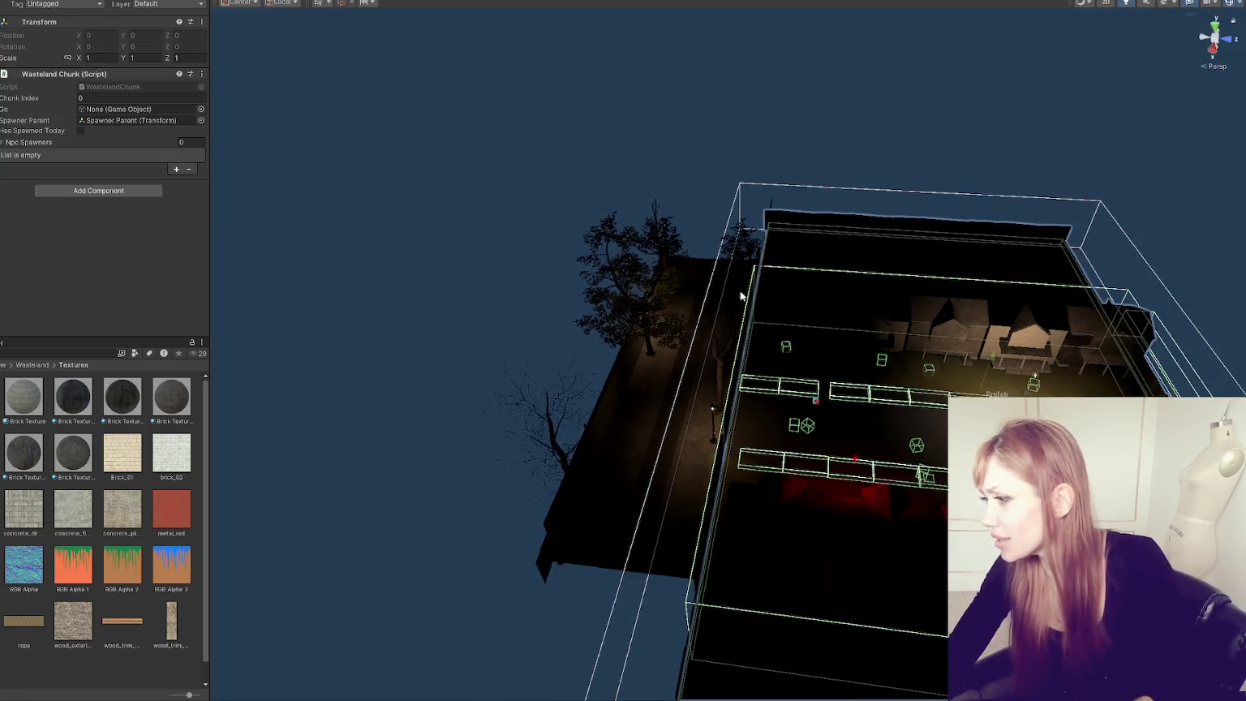
Step: Frame a point light in the street and lower it closer to the ground
{"action": "middle_click_drag", "start_coordinate": [740, 296], "coordinate": [427, 373]}
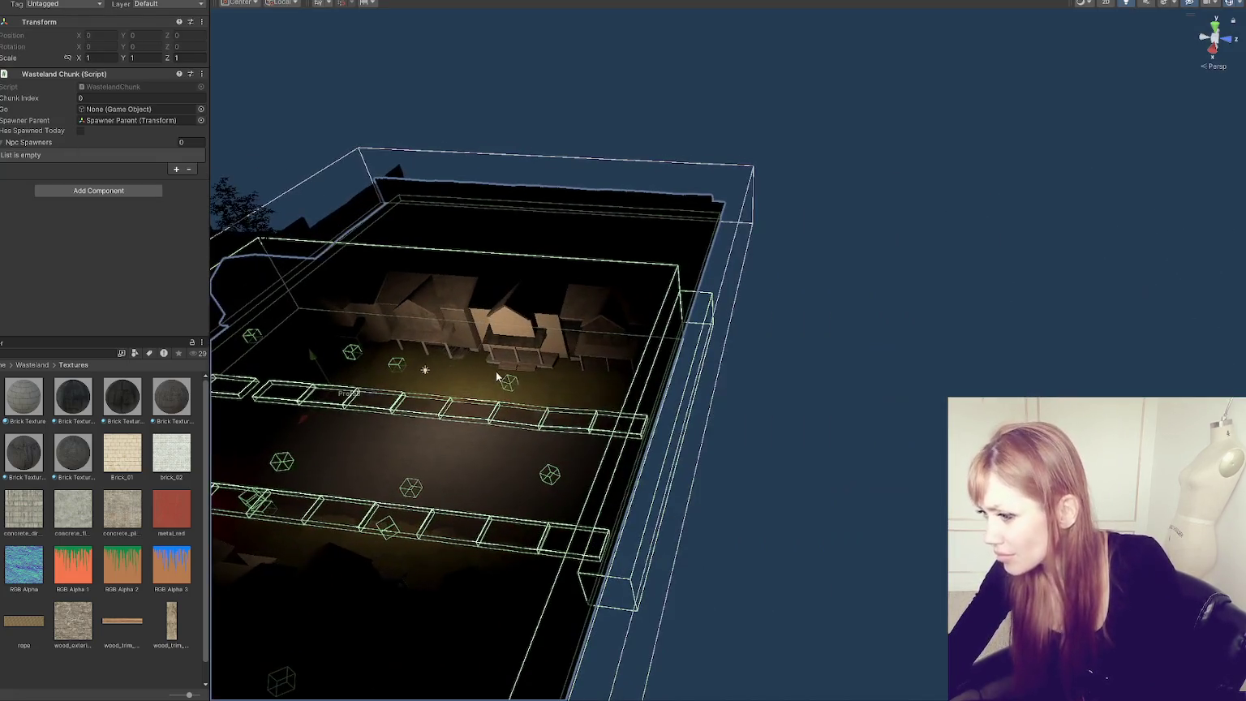
{"action": "left_click", "coordinate": [425, 371]}
{"action": "key", "text": "f"}
{"action": "mouse_move", "coordinate": [519, 357]}
{"action": "left_mouse_down", "text": "alt"}
{"action": "mouse_move", "coordinate": [638, 346]}
{"action": "mouse_move", "coordinate": [636, 332]}
{"action": "mouse_move", "coordinate": [584, 356]}
{"action": "left_mouse_up", "text": "alt"}
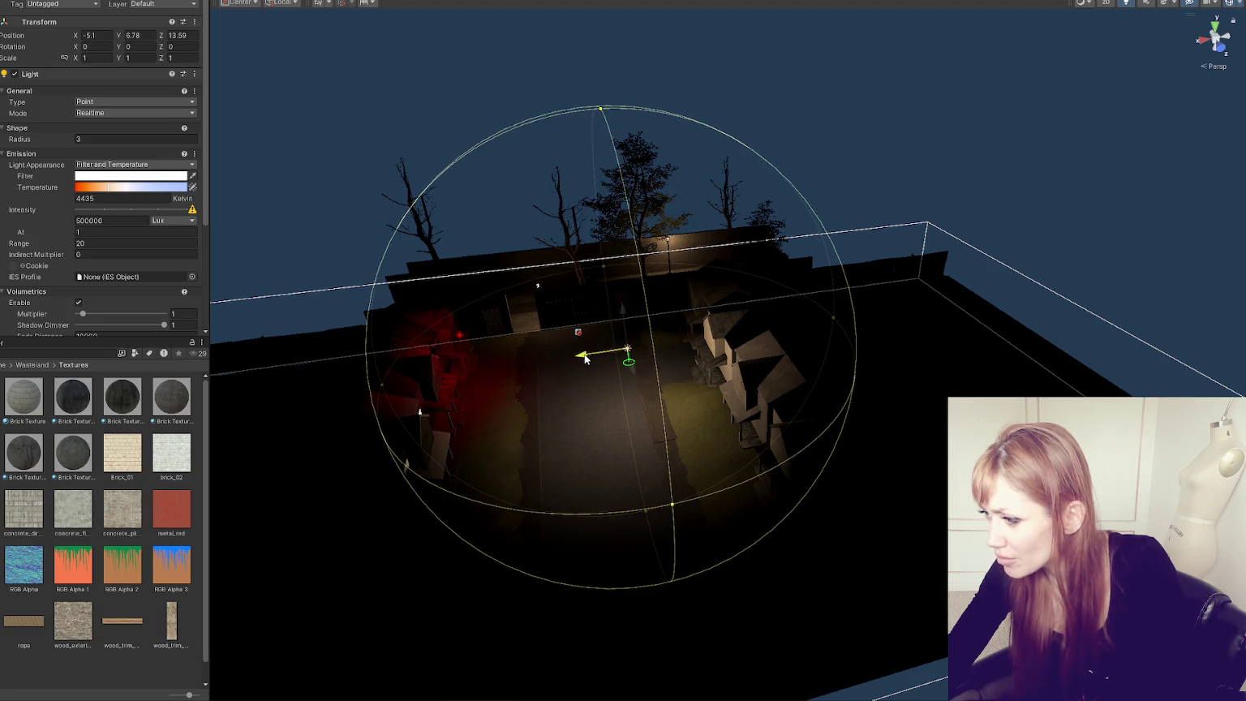
{"action": "mouse_move", "coordinate": [635, 320]}
{"action": "left_mouse_down"}
{"action": "mouse_move", "coordinate": [644, 508]}
{"action": "mouse_move", "coordinate": [498, 516]}
{"action": "left_mouse_up"}
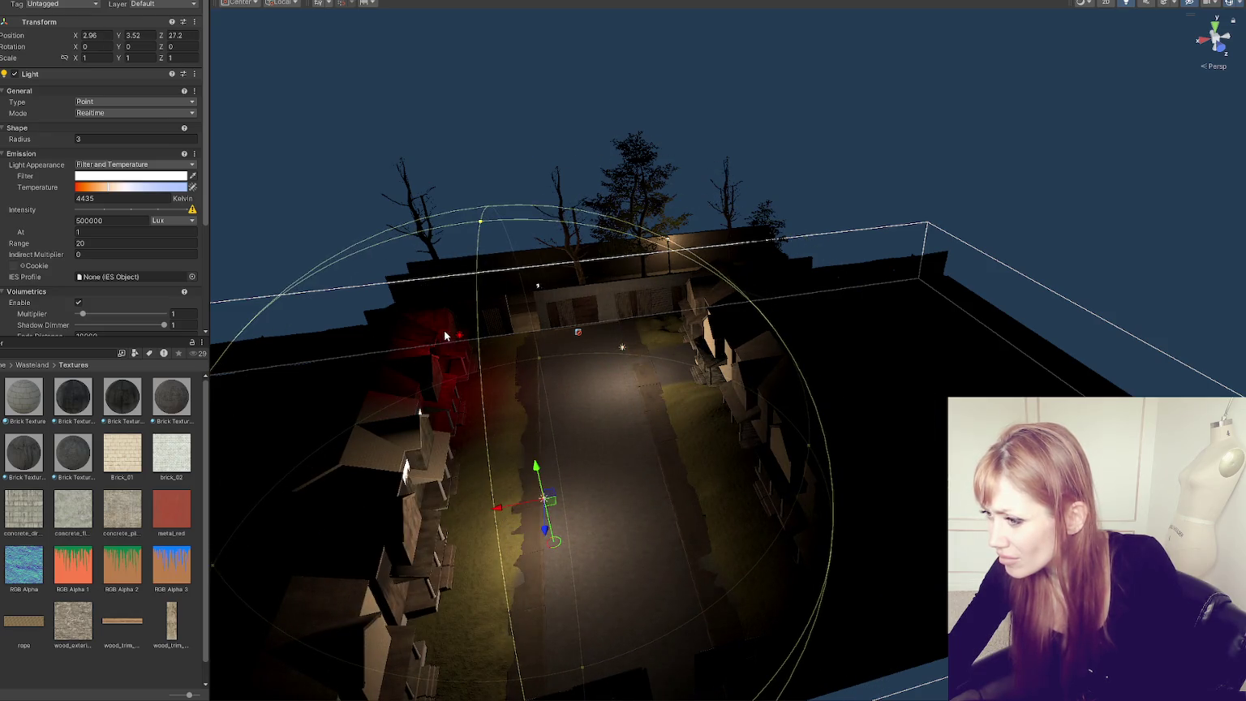
Step: Delete the red light and reposition the warm light above the road along the street
{"action": "left_click", "coordinate": [457, 334]}
{"action": "key", "text": "Delete"}
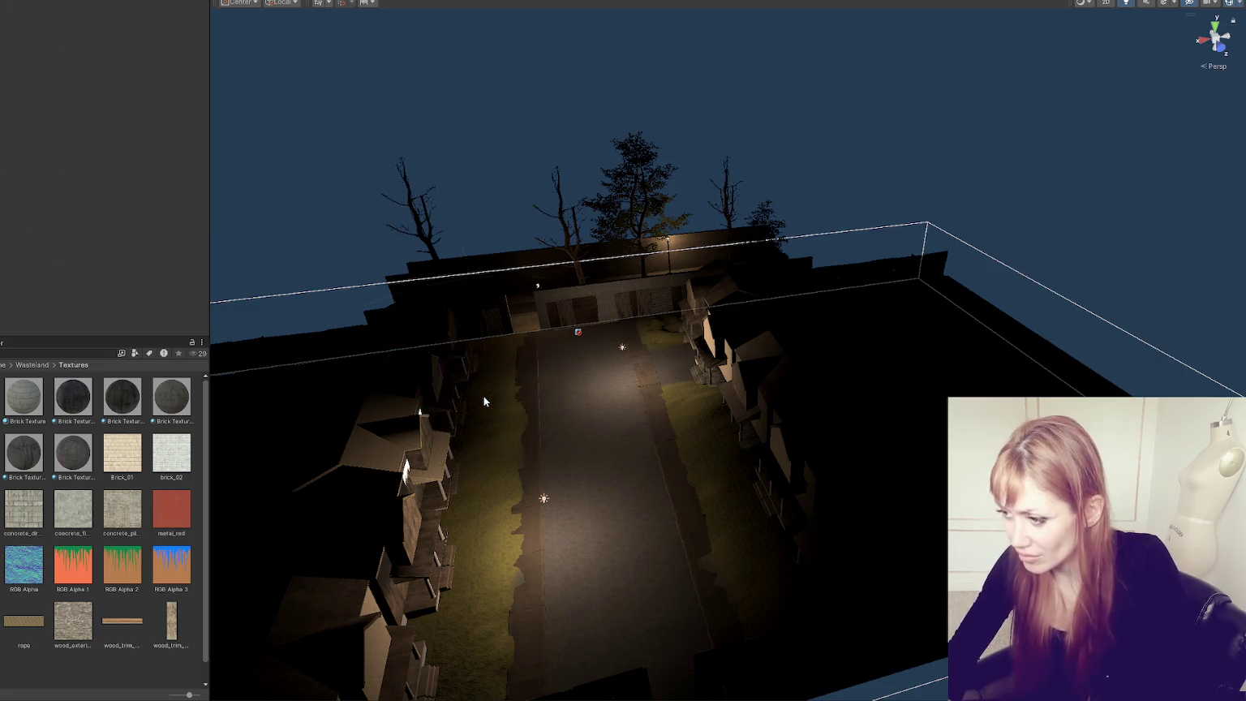
{"action": "left_click", "coordinate": [543, 498]}
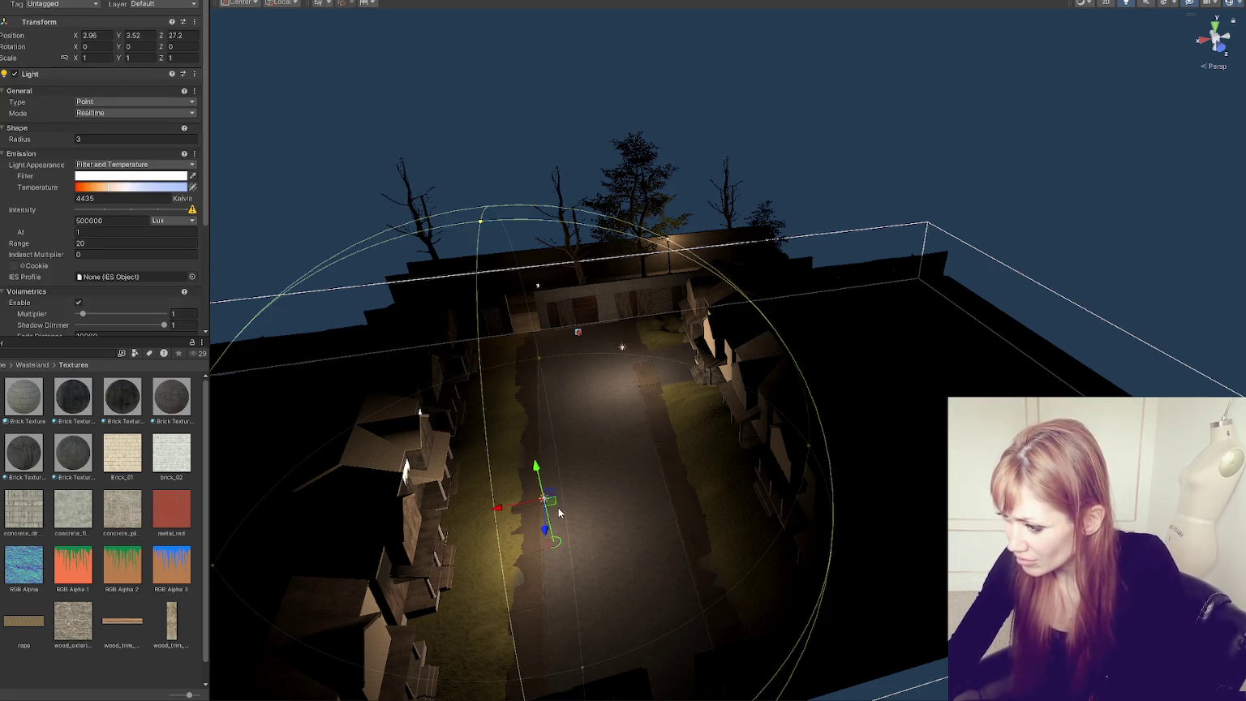
{"action": "mouse_move", "coordinate": [544, 516]}
{"action": "left_mouse_down"}
{"action": "mouse_move", "coordinate": [574, 552]}
{"action": "mouse_move", "coordinate": [706, 422]}
{"action": "left_mouse_up"}
{"action": "mouse_move", "coordinate": [585, 486]}
{"action": "left_mouse_down"}
{"action": "mouse_move", "coordinate": [543, 464]}
{"action": "mouse_move", "coordinate": [901, 327]}
{"action": "mouse_move", "coordinate": [885, 349]}
{"action": "mouse_move", "coordinate": [919, 481]}
{"action": "mouse_move", "coordinate": [894, 471]}
{"action": "mouse_move", "coordinate": [244, 507]}
{"action": "mouse_move", "coordinate": [219, 524]}
{"action": "mouse_move", "coordinate": [441, 414]}
{"action": "left_mouse_up"}
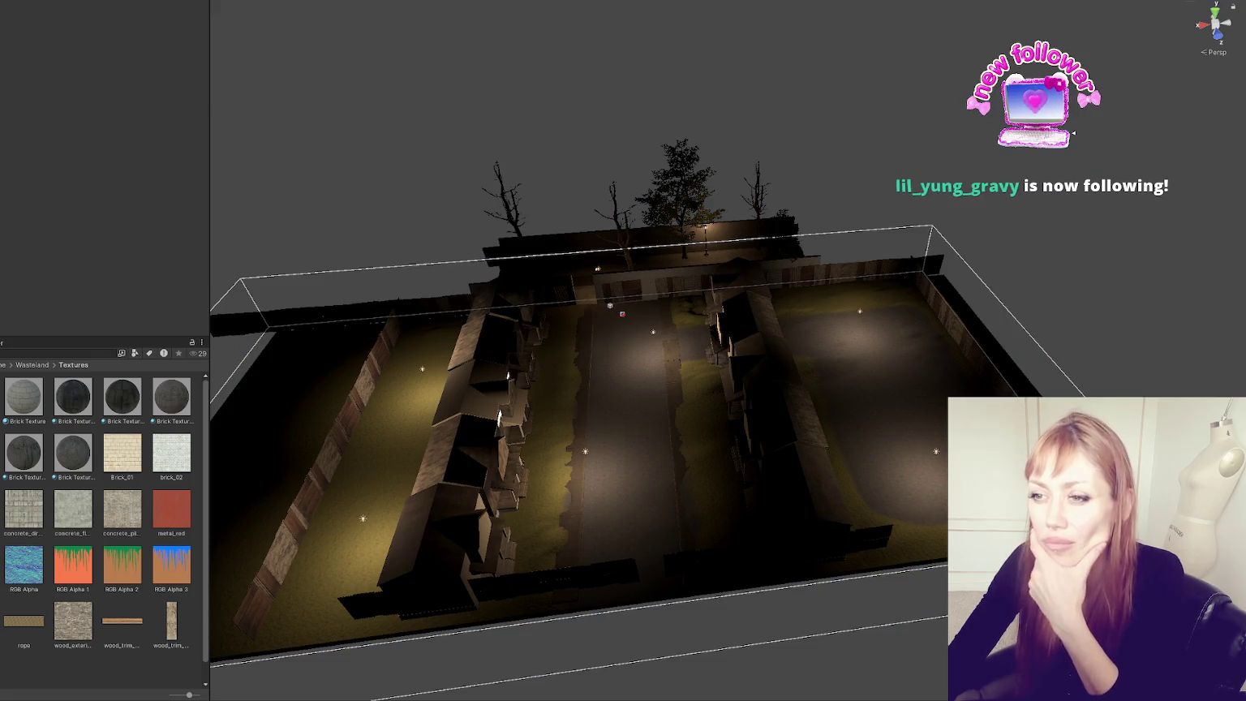
Step: Select WastelandChunk006 and 007, then select the Main scene and scroll to Wasteland Spawn Controls
{"action": "left_click", "coordinate": [612, 324]}
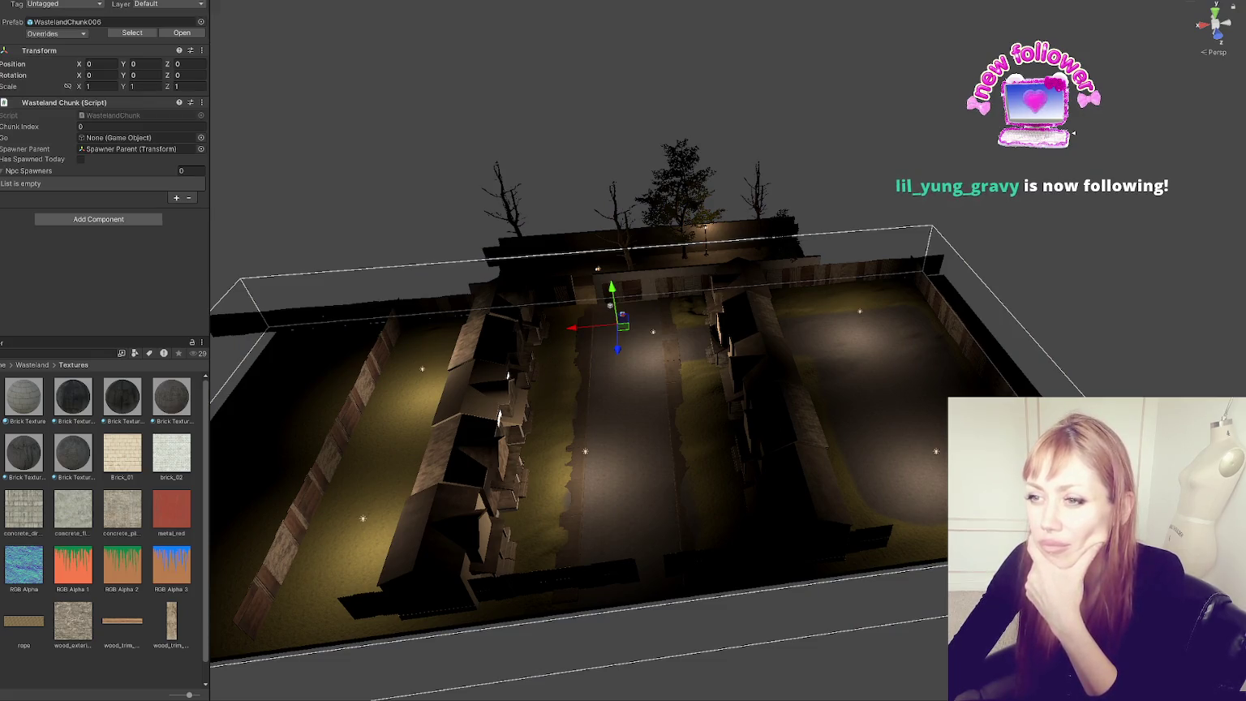
{"action": "left_click", "coordinate": [612, 324]}
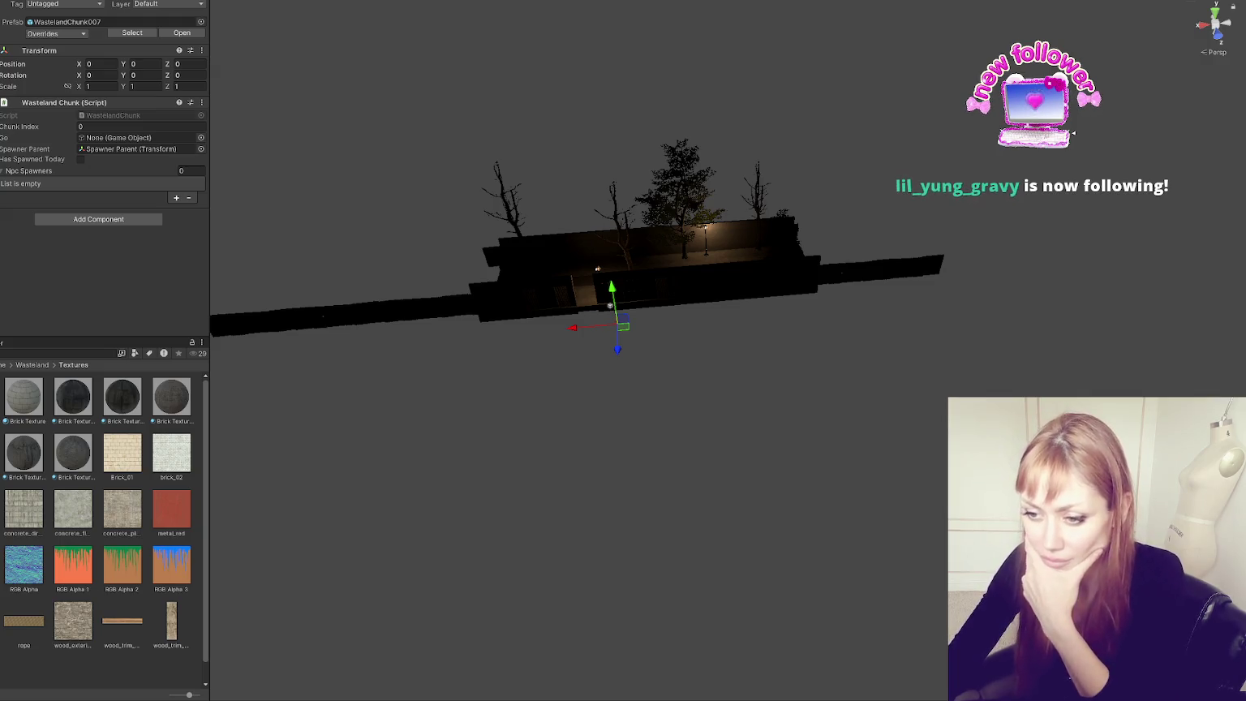
{"action": "left_click", "coordinate": [73, 366]}
{"action": "left_click", "coordinate": [130, 456]}
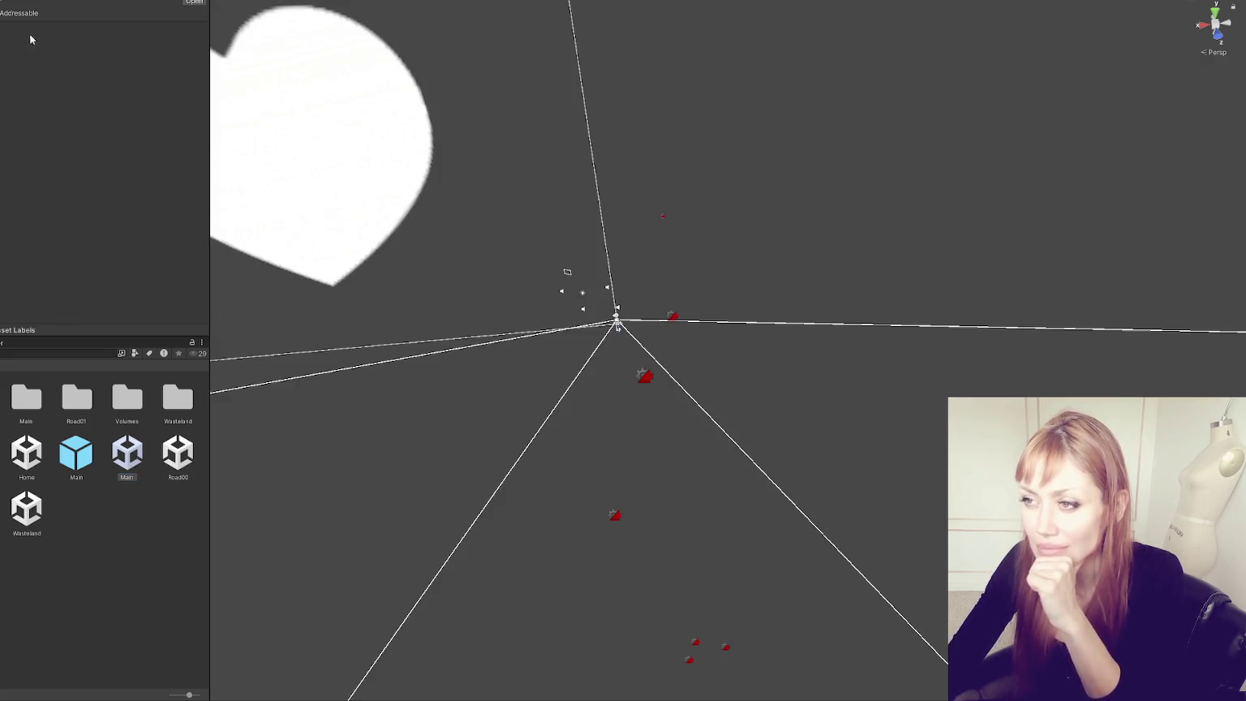
{"action": "scroll", "coordinate": [49, 162], "scroll_direction": "down", "scroll_amount": 5}
{"action": "scroll", "coordinate": [81, 146], "scroll_direction": "down", "scroll_amount": 5}
{"action": "scroll", "coordinate": [122, 154], "scroll_direction": "down", "scroll_amount": 5}
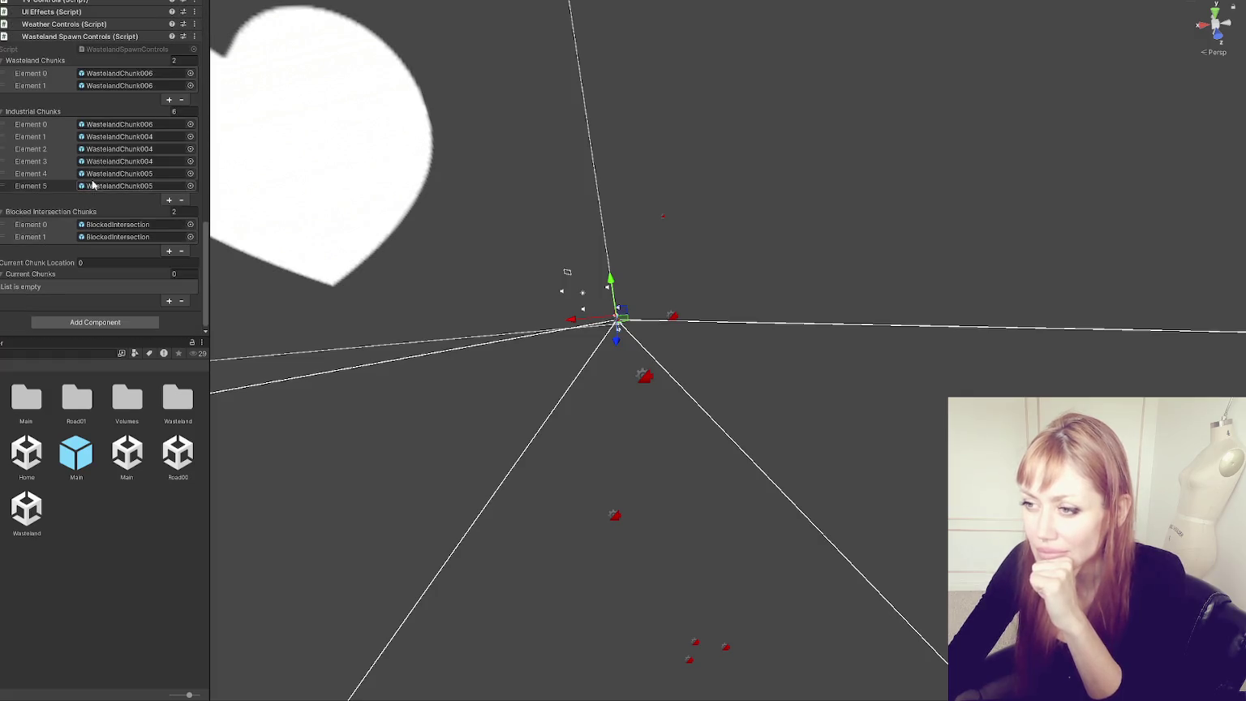
Step: Drag the street chunk prefab toward the Wasteland Chunks list and open it to check
{"action": "double_click", "coordinate": [148, 161]}
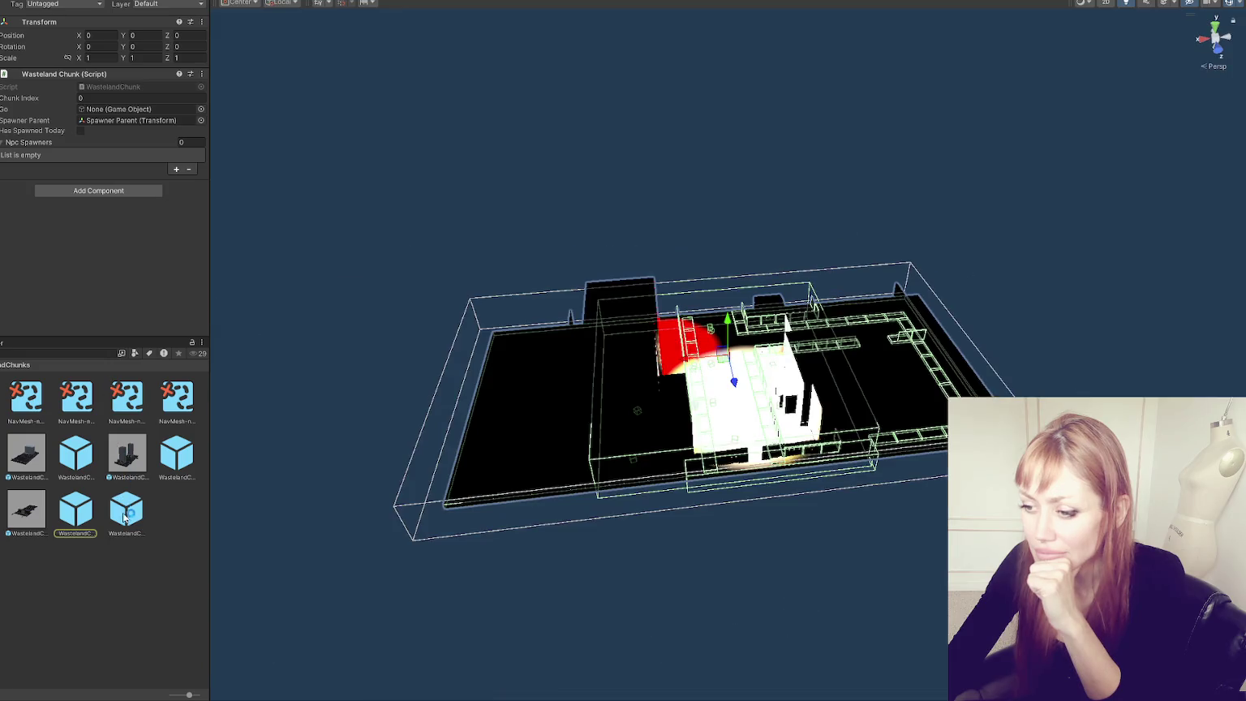
{"action": "left_click", "coordinate": [164, 121]}
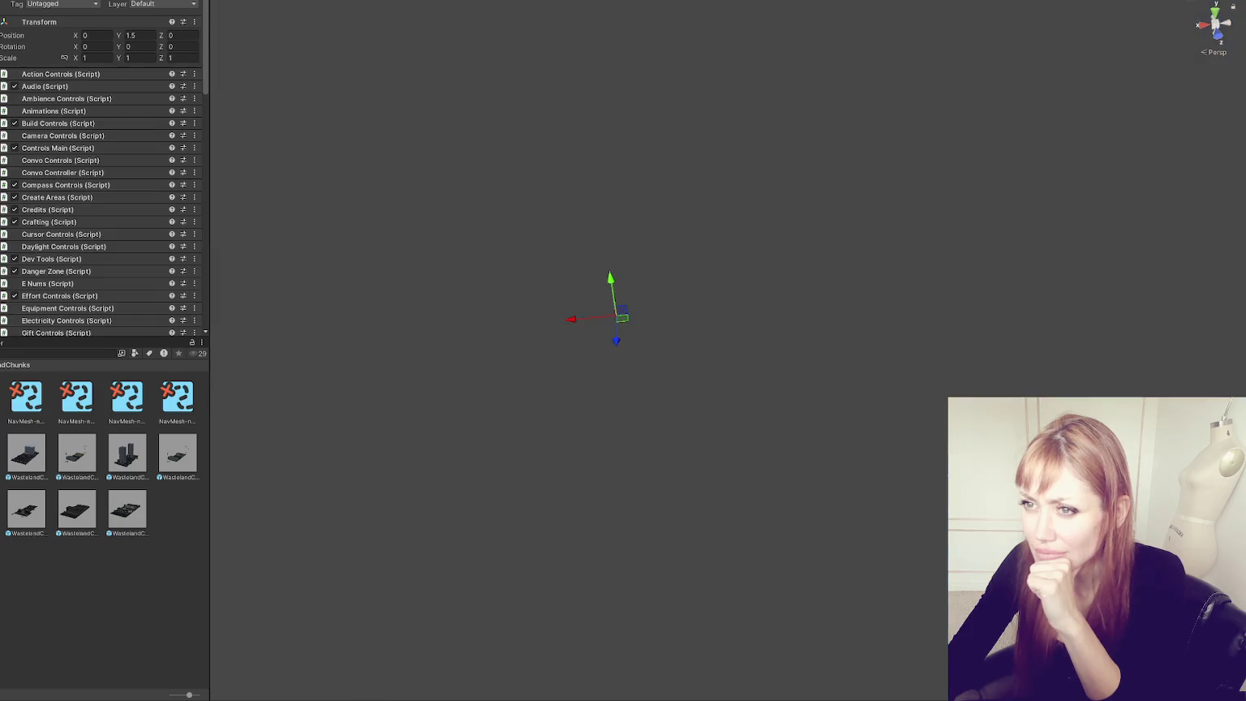
{"action": "scroll", "coordinate": [81, 162], "scroll_direction": "down", "scroll_amount": 15}
{"action": "left_click_drag", "start_coordinate": [237, 513], "coordinate": [58, 68]}
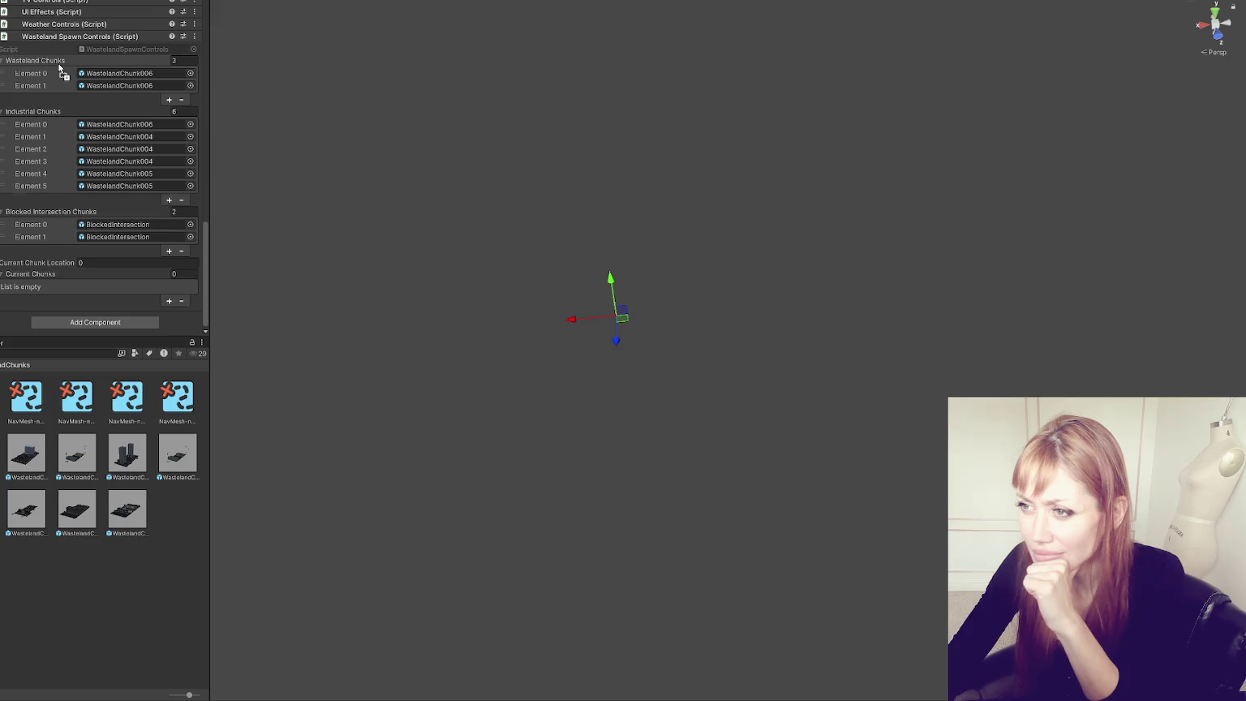
{"action": "left_click_drag", "start_coordinate": [58, 68], "coordinate": [173, 116]}
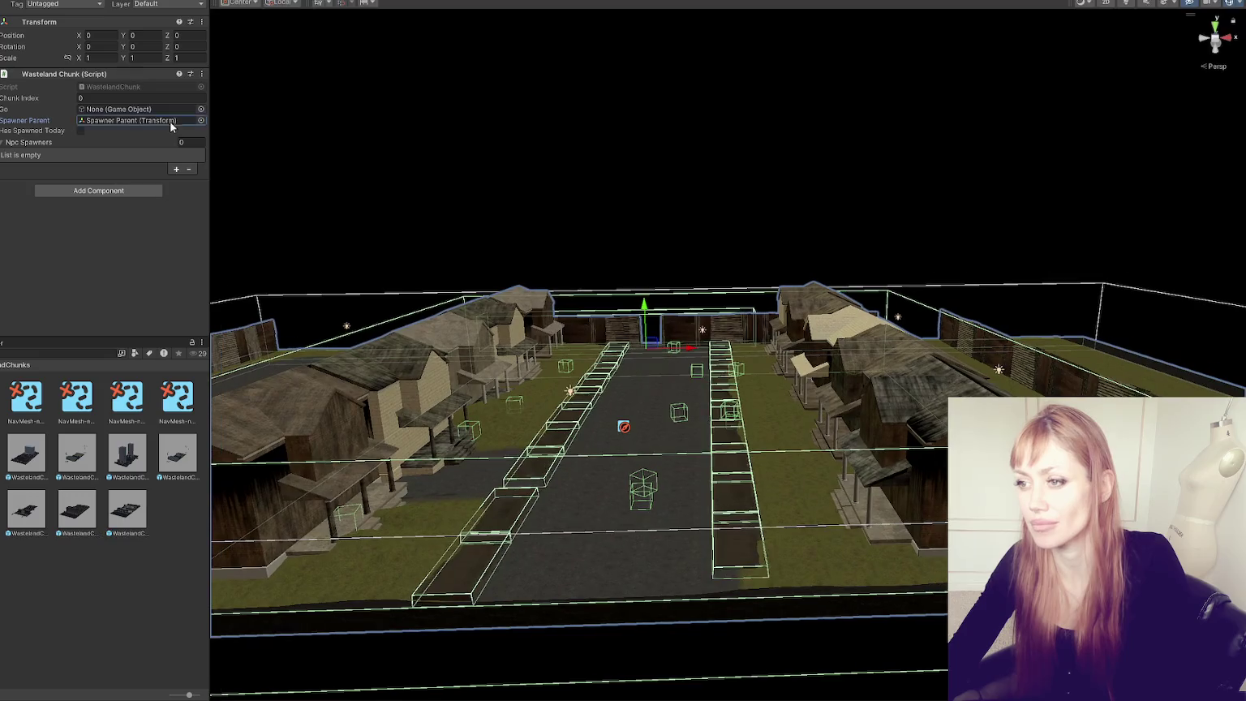
{"action": "double_click", "coordinate": [169, 121]}
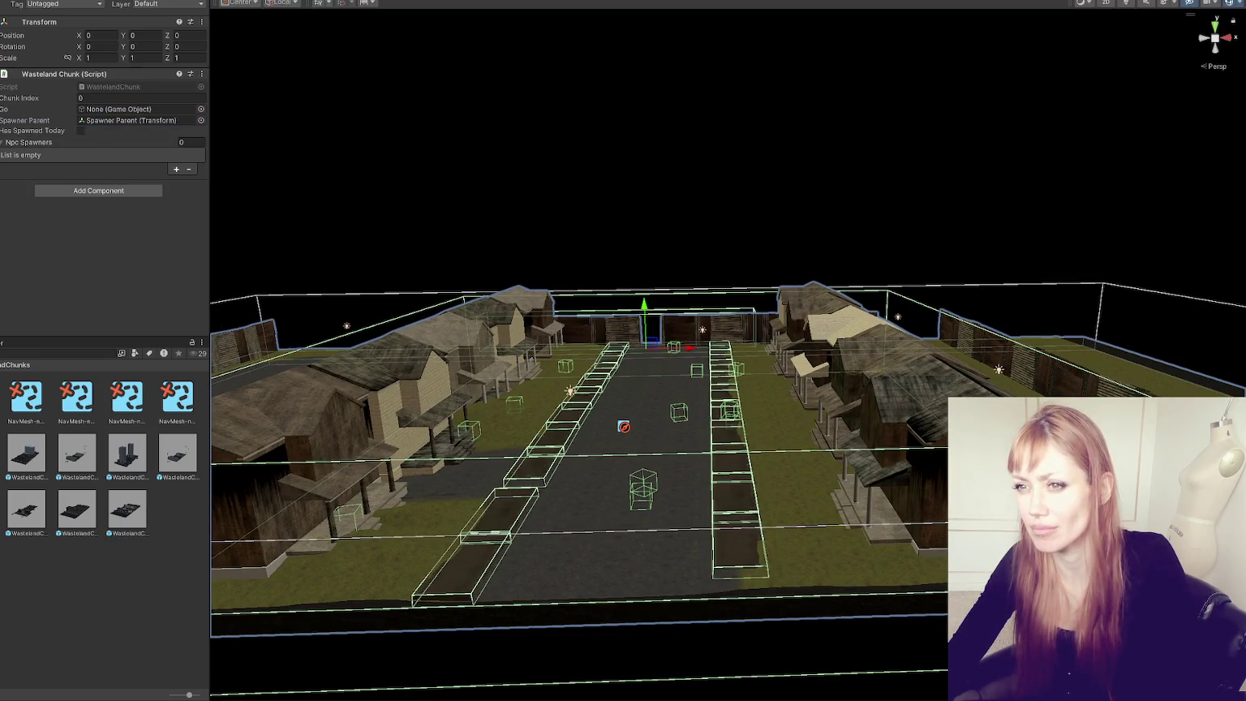
Step: Grow Wasteland Chunks to 9 elements, WastelandChunk007 filling elements 2–8, and save the scene
{"action": "scroll", "coordinate": [114, 123], "scroll_direction": "down", "scroll_amount": 5}
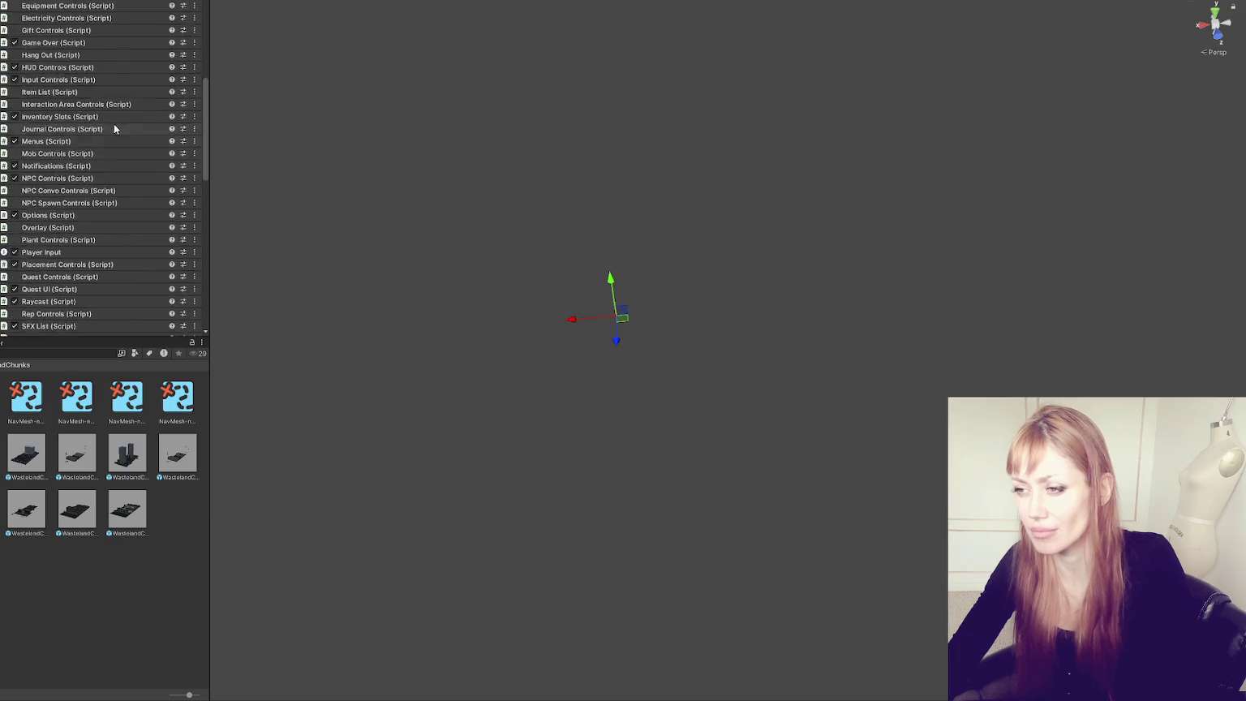
{"action": "scroll", "coordinate": [174, 166], "scroll_direction": "down", "scroll_amount": 5}
{"action": "left_click", "coordinate": [169, 199]}
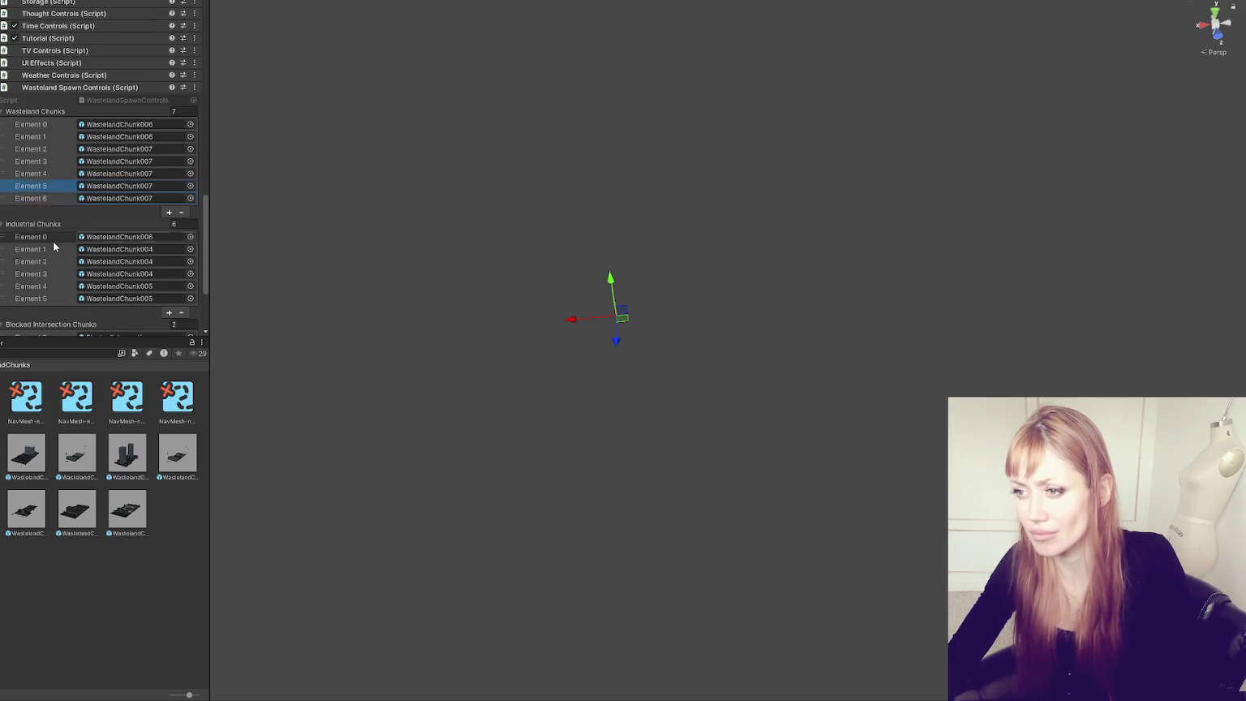
{"action": "left_click", "coordinate": [169, 212]}
{"action": "left_click", "coordinate": [169, 225]}
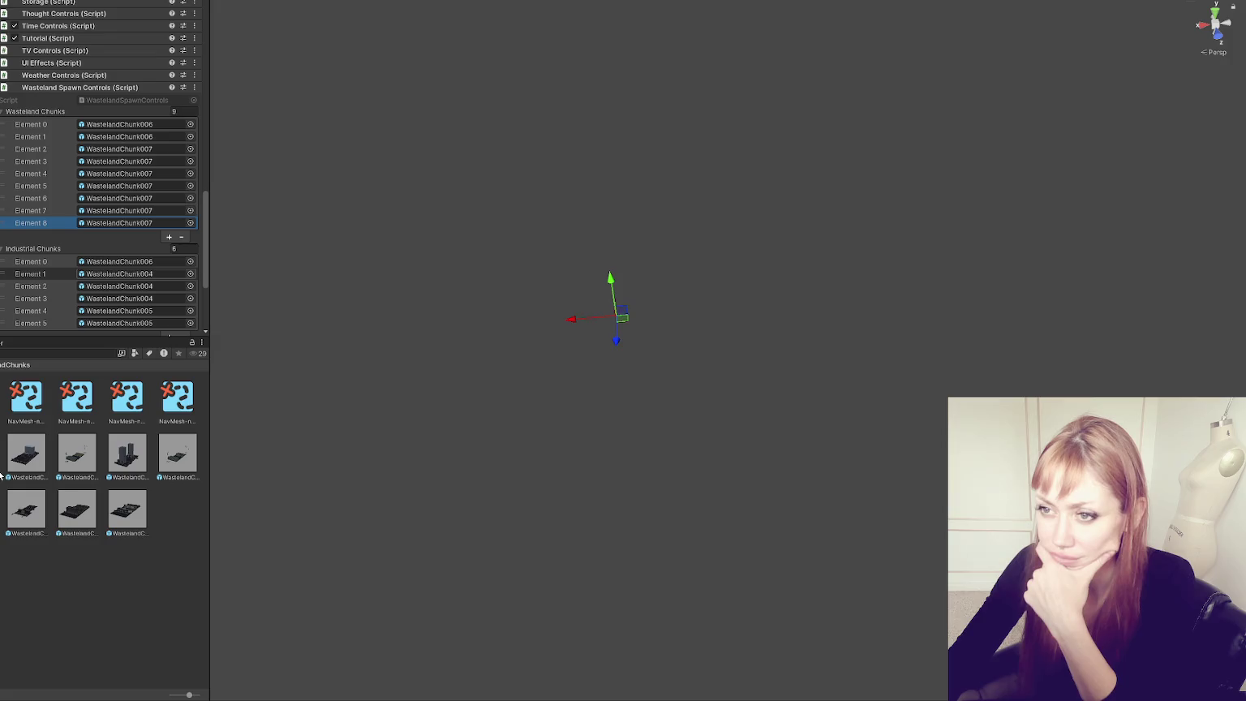
{"action": "key", "text": "ctrl+s"}
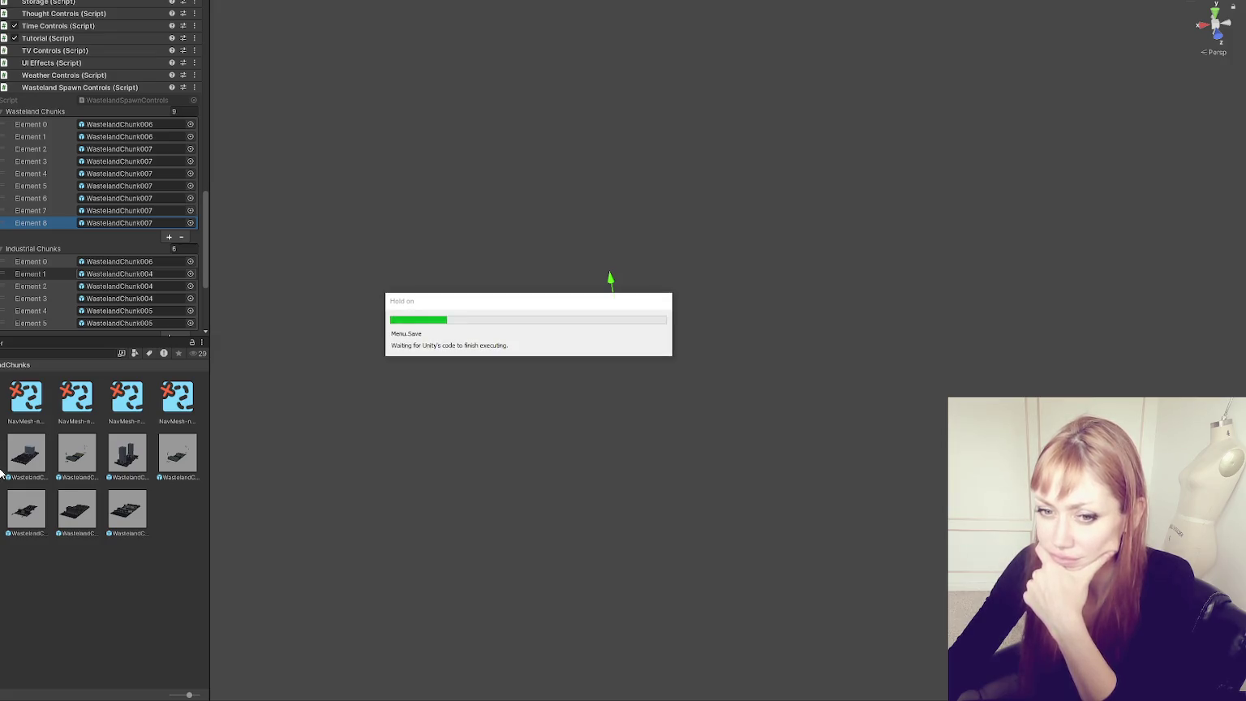